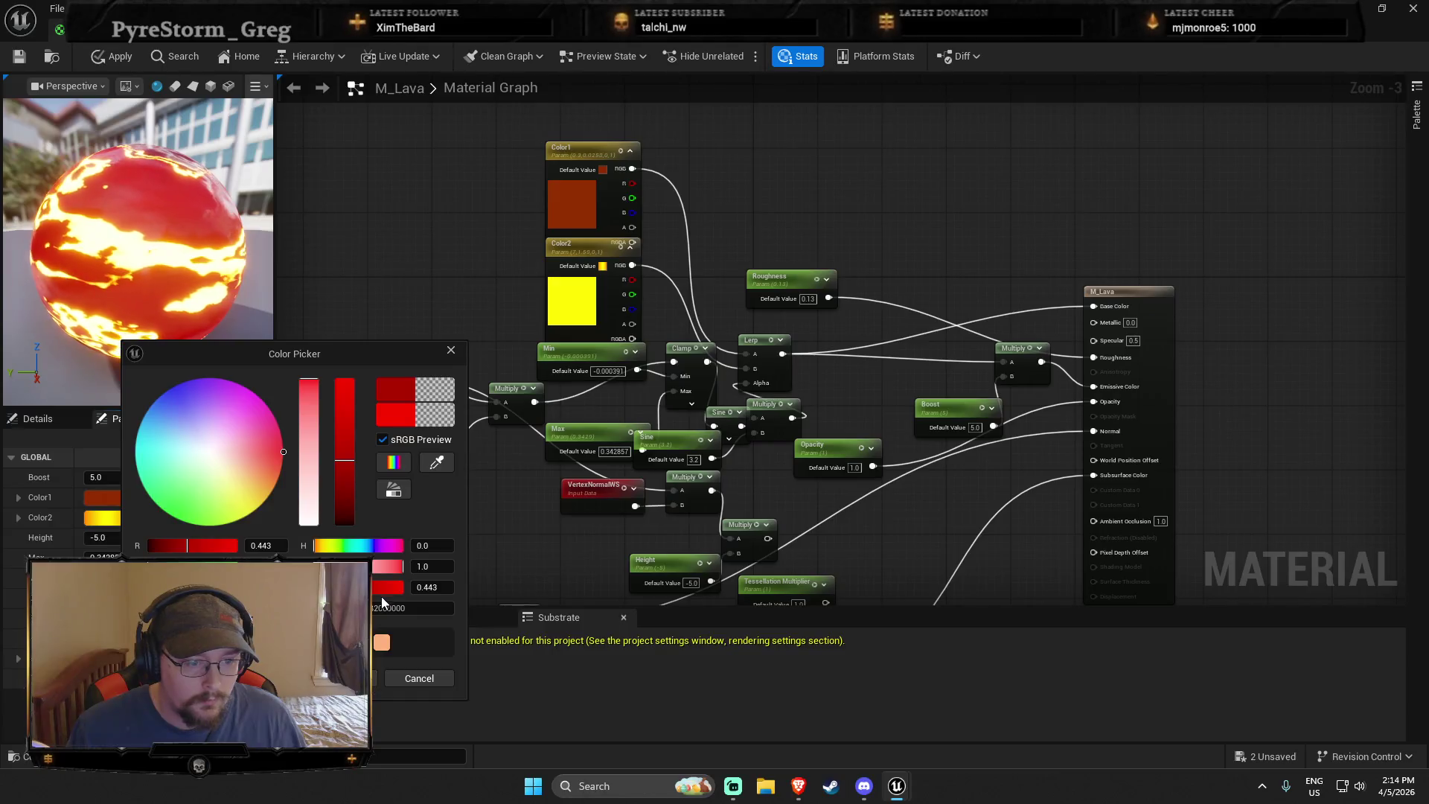
Discard the pending colour changes and set the lava's Boost to 2.0
click(444, 680)
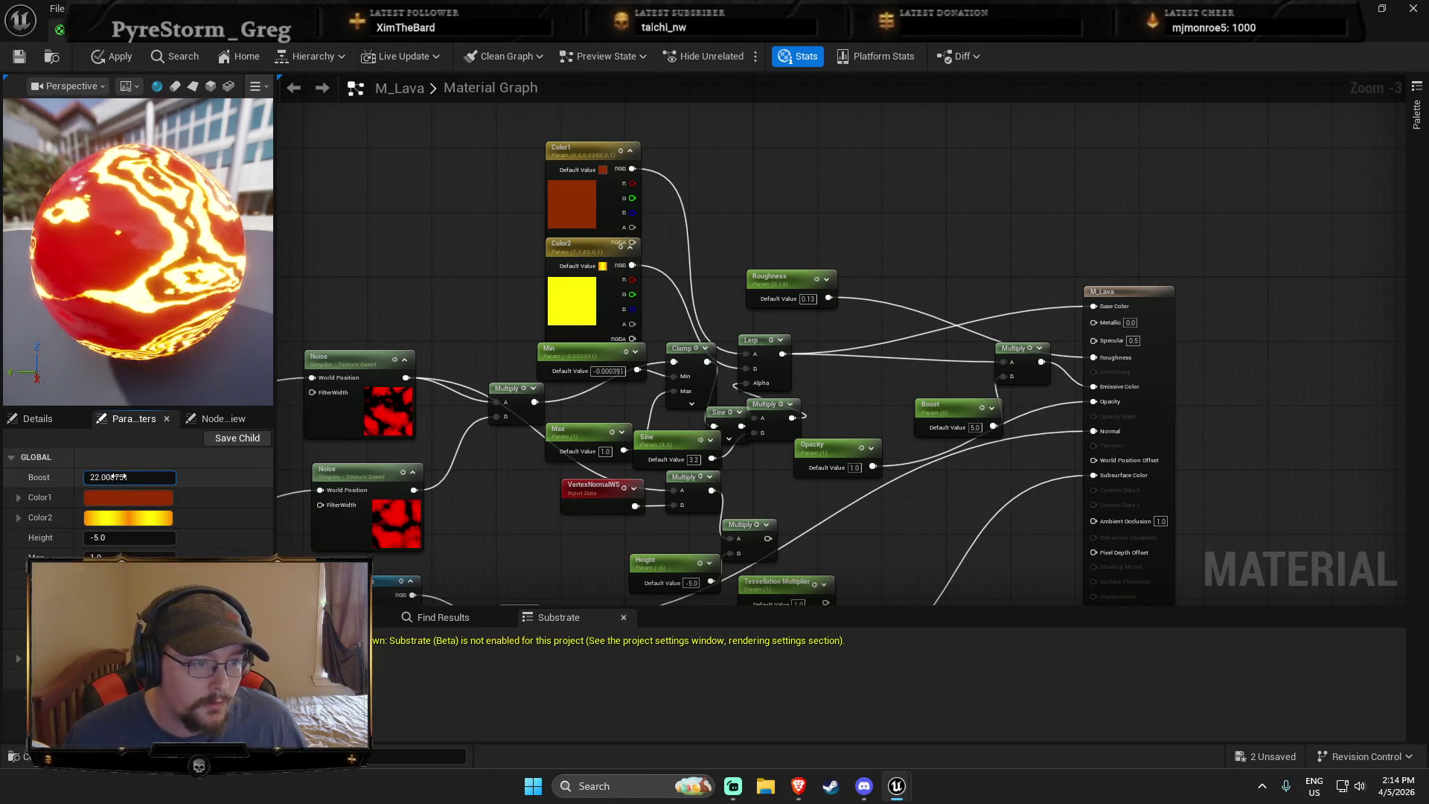
text(2)
key(Return)
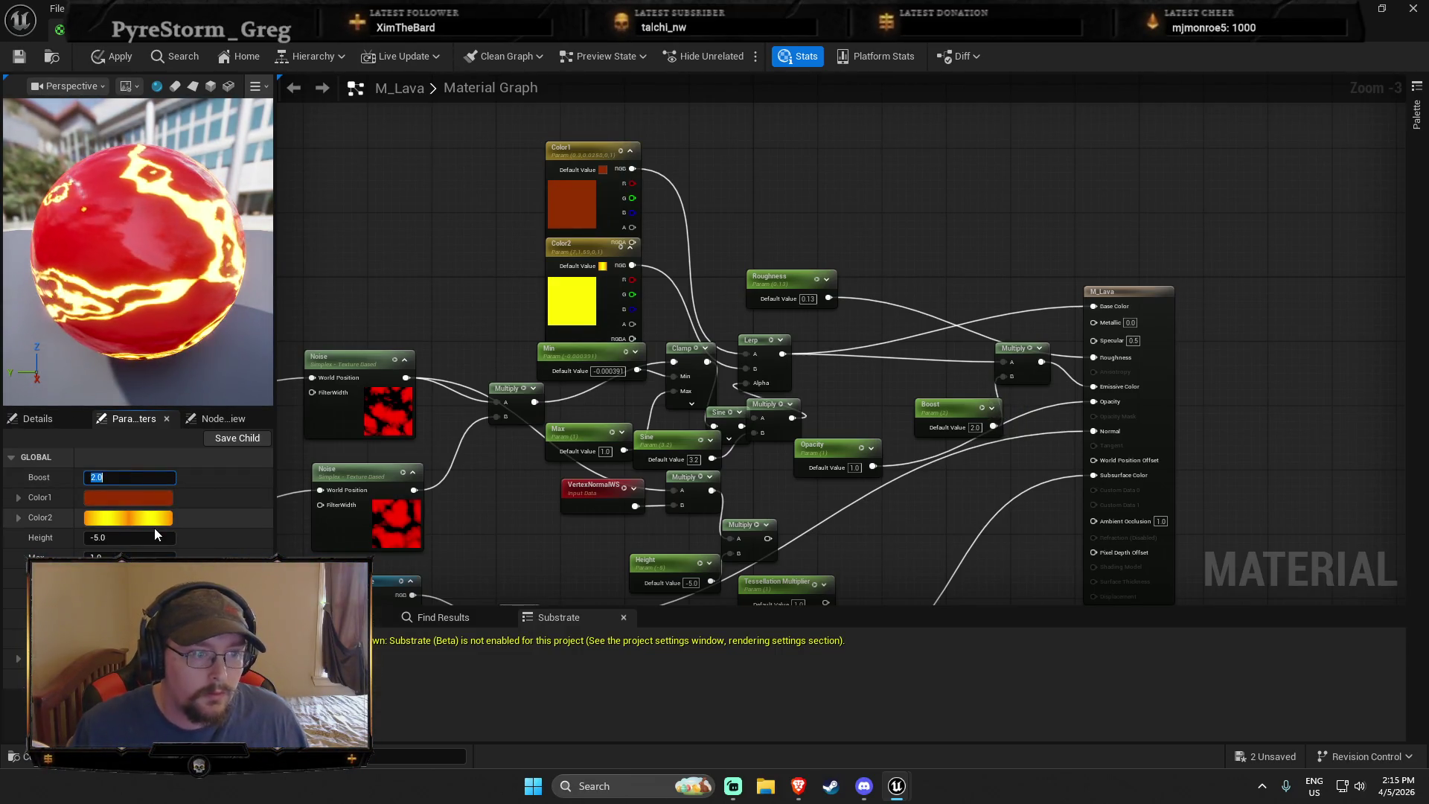
Preview pink and black tints for Color1, cancel to keep orange-brown, then set Sine to 3.0
click(128, 496)
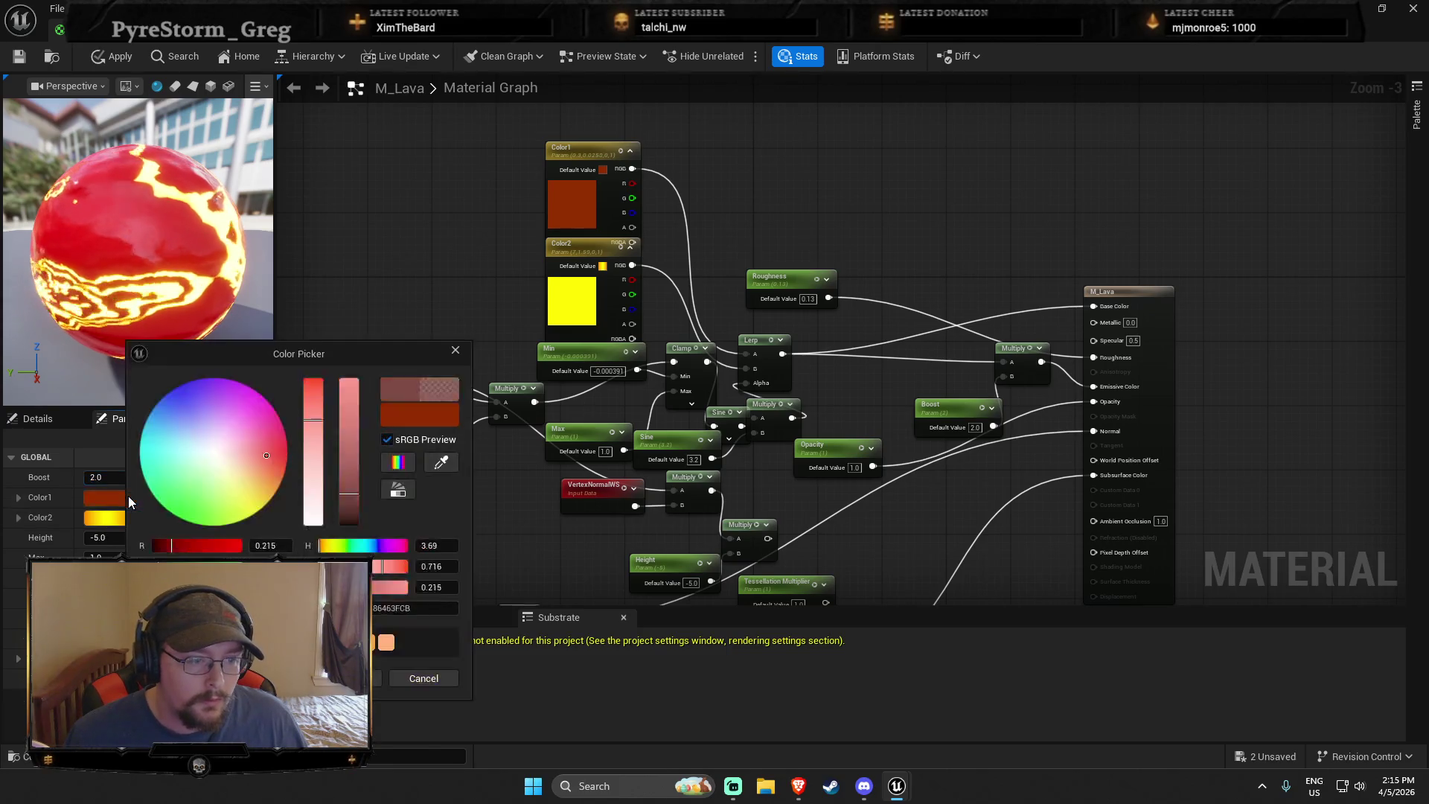
click(272, 444)
click(277, 452)
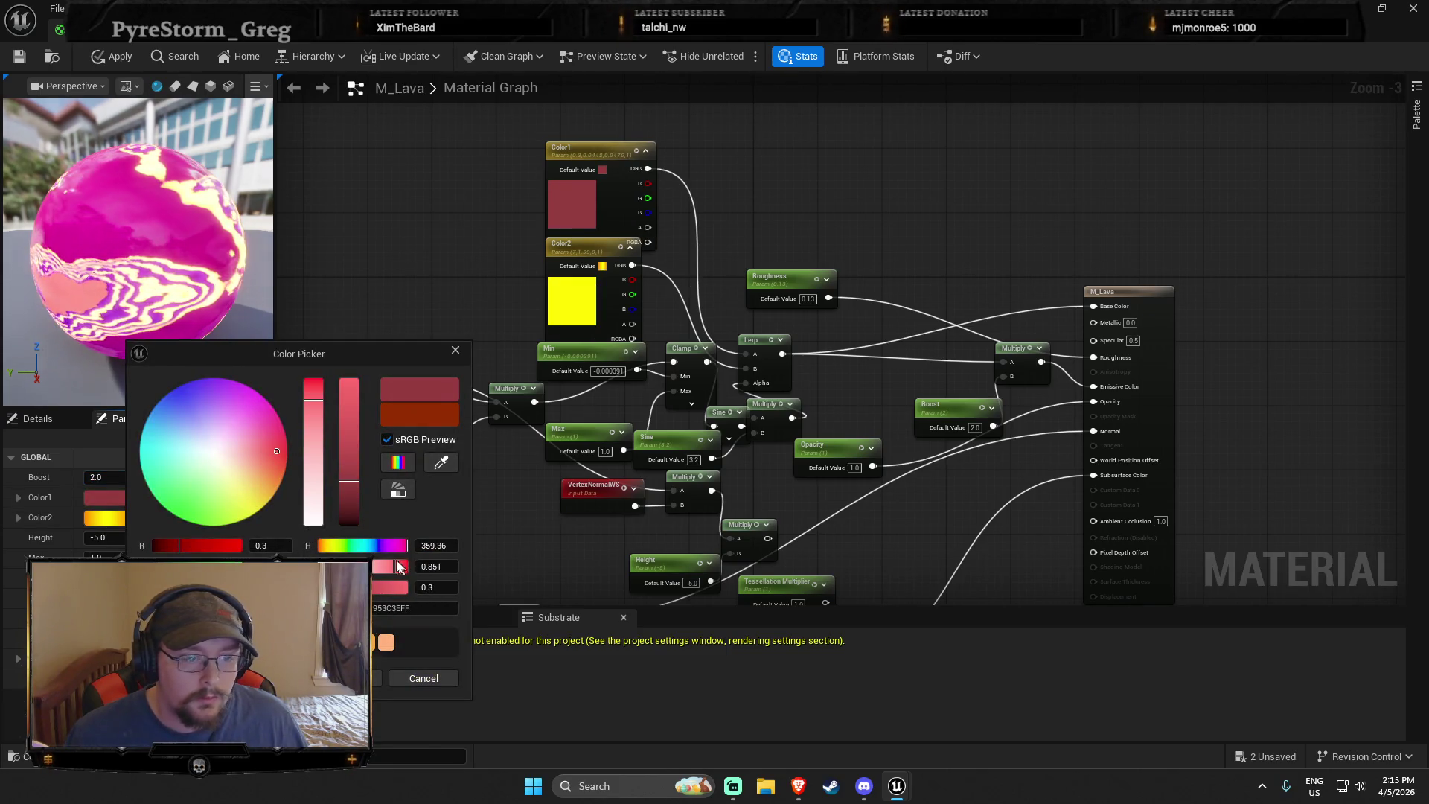
click(376, 695)
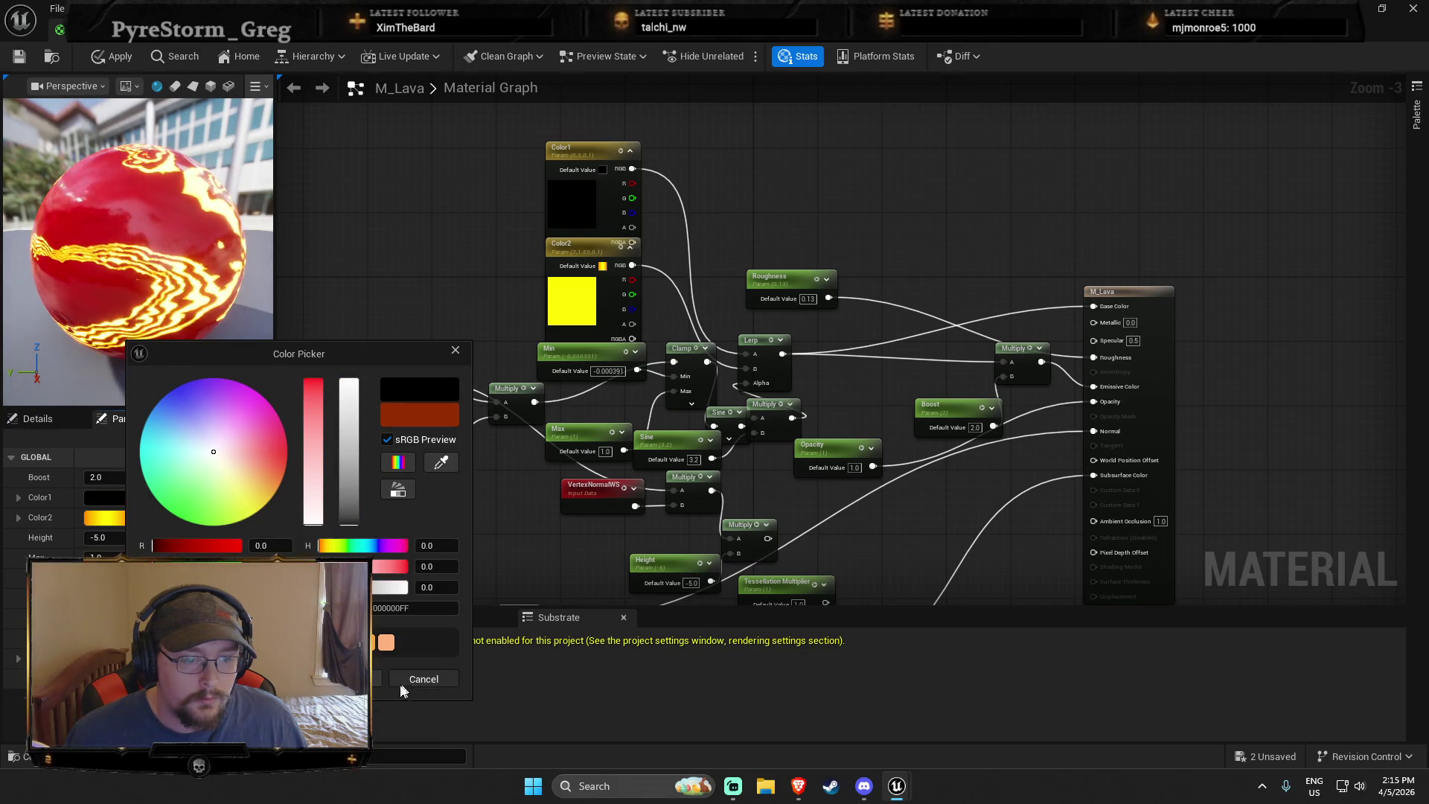
click(405, 681)
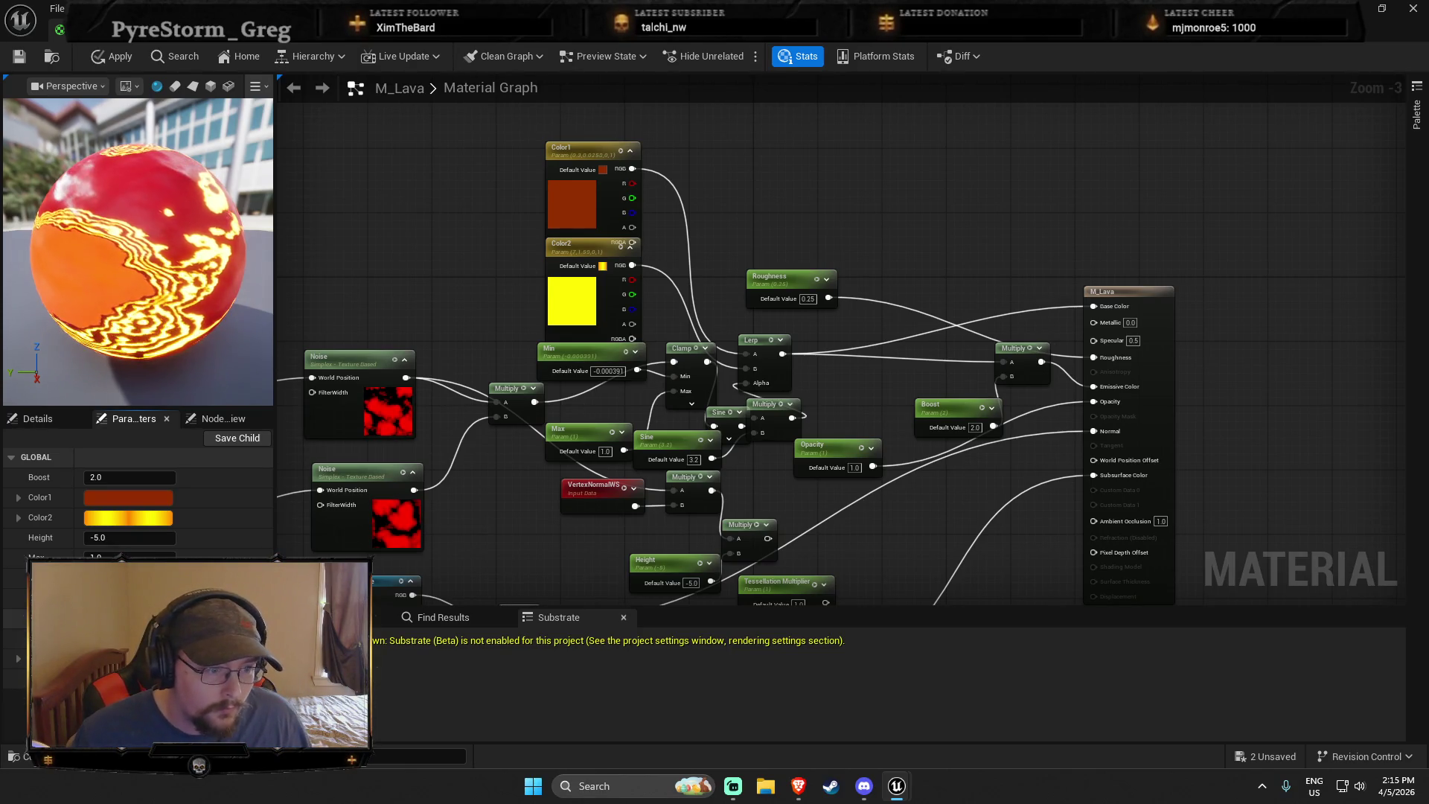
text(3)
key(Return)
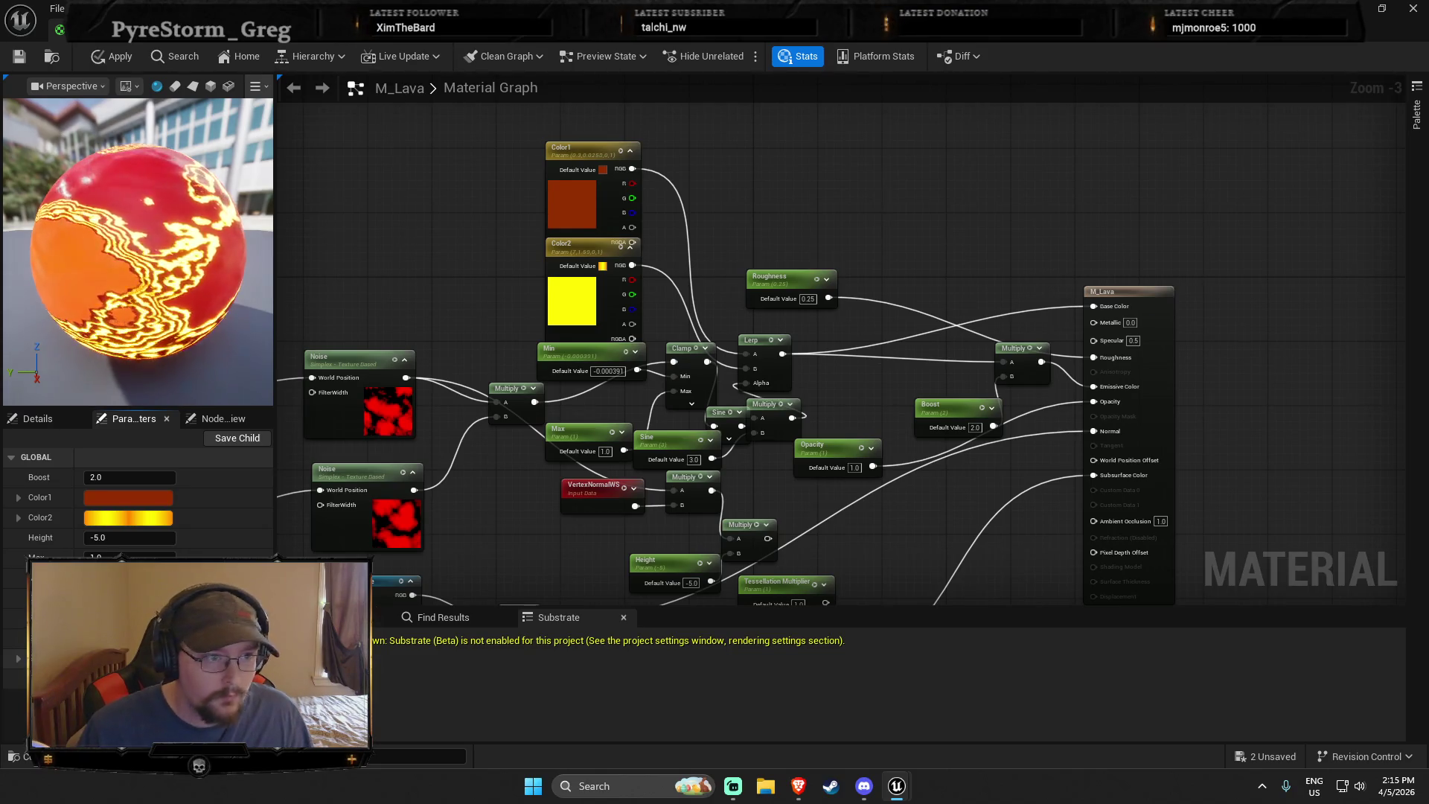
click(108, 60)
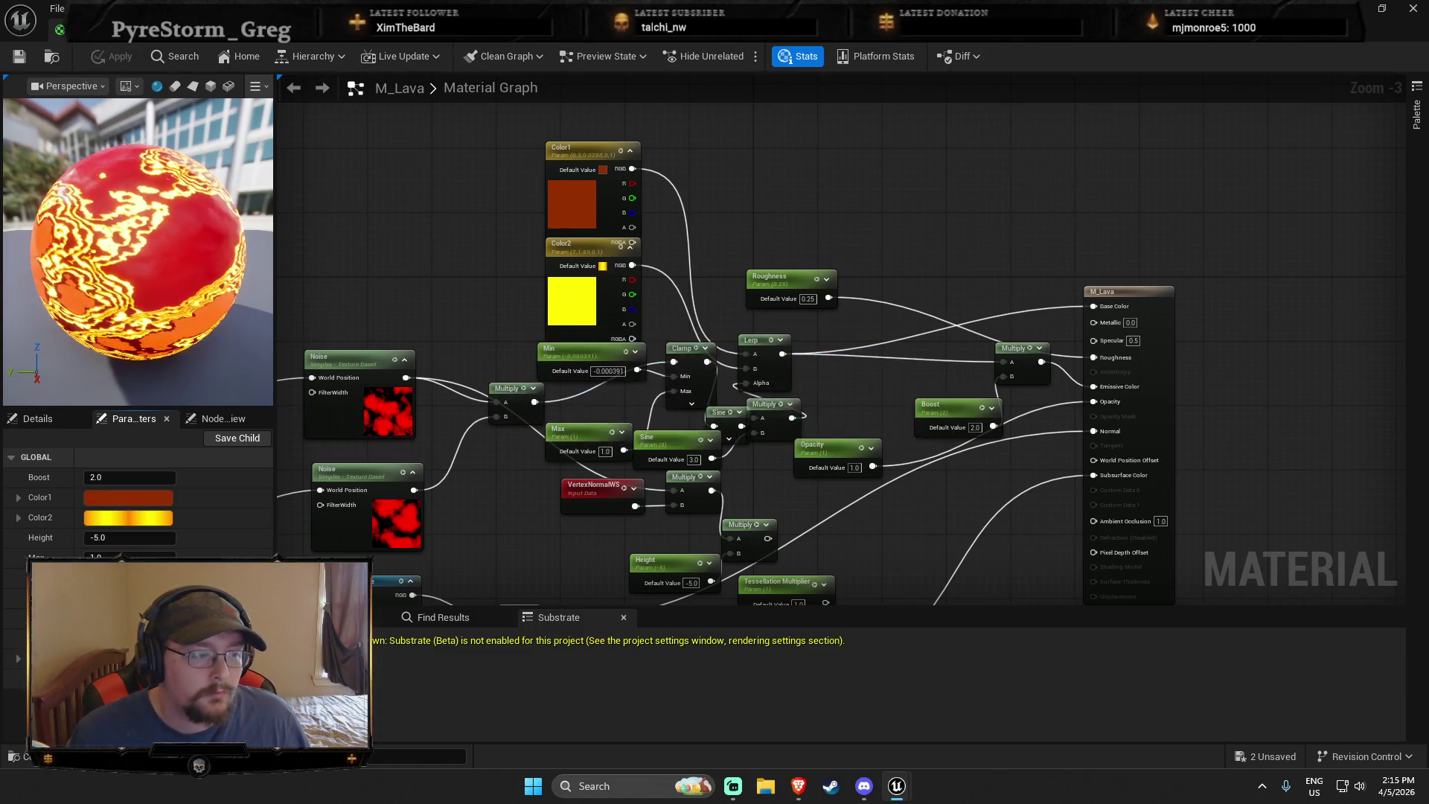
key(alt+Tab)
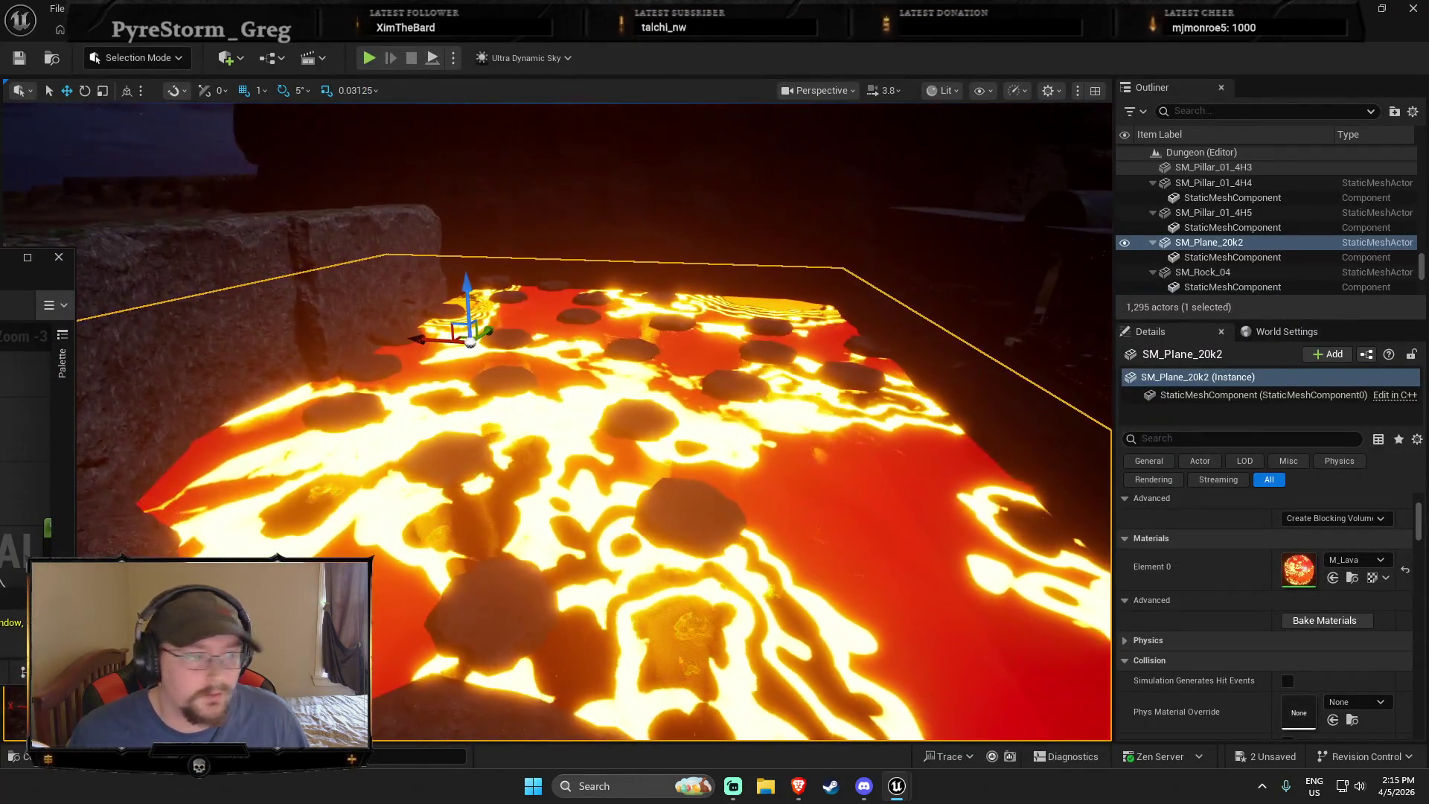
key(alt+Tab)
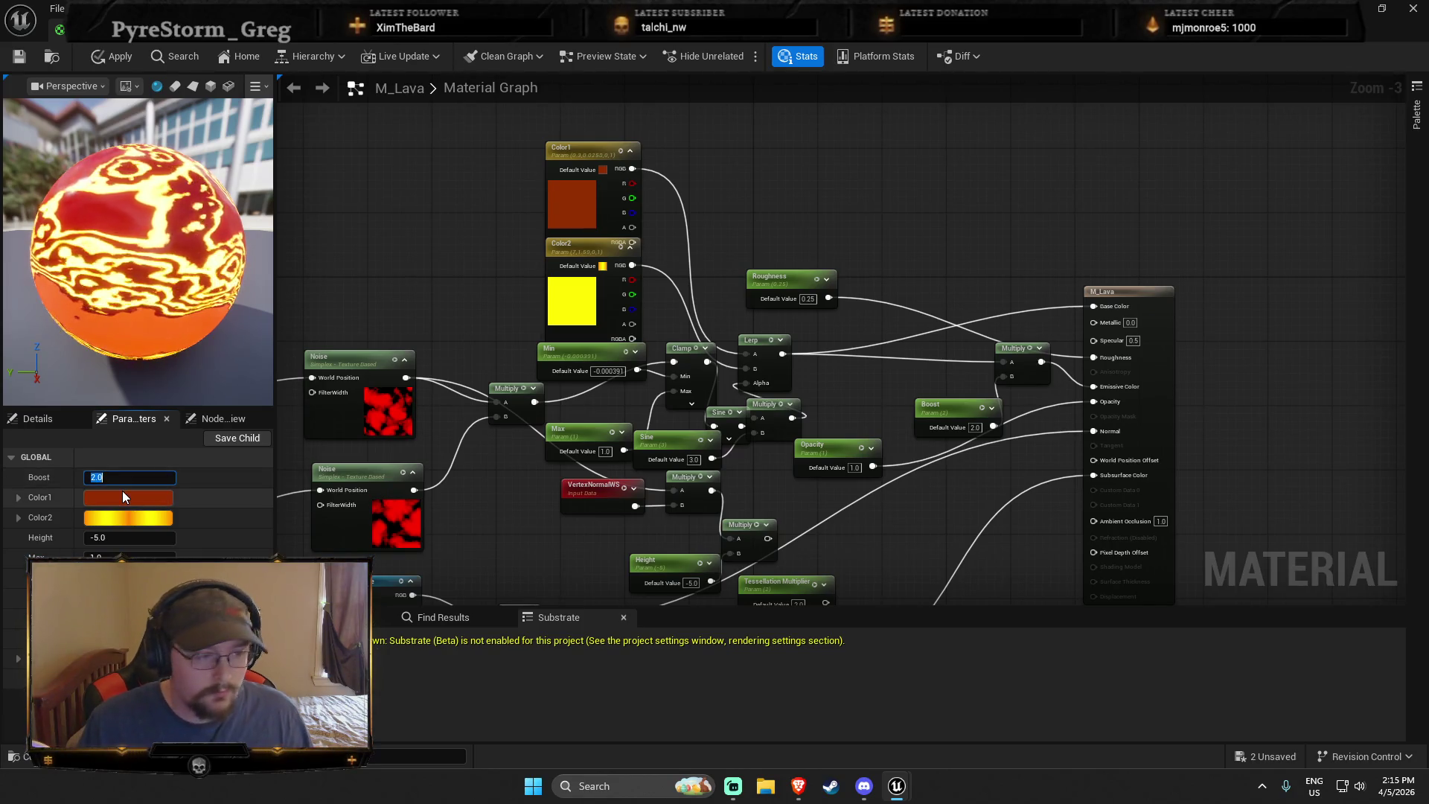
Try Boost values of 15 and 1, then settle at 0 to remove the lava glow
text(15)
key(Return)
text(1)
key(Return)
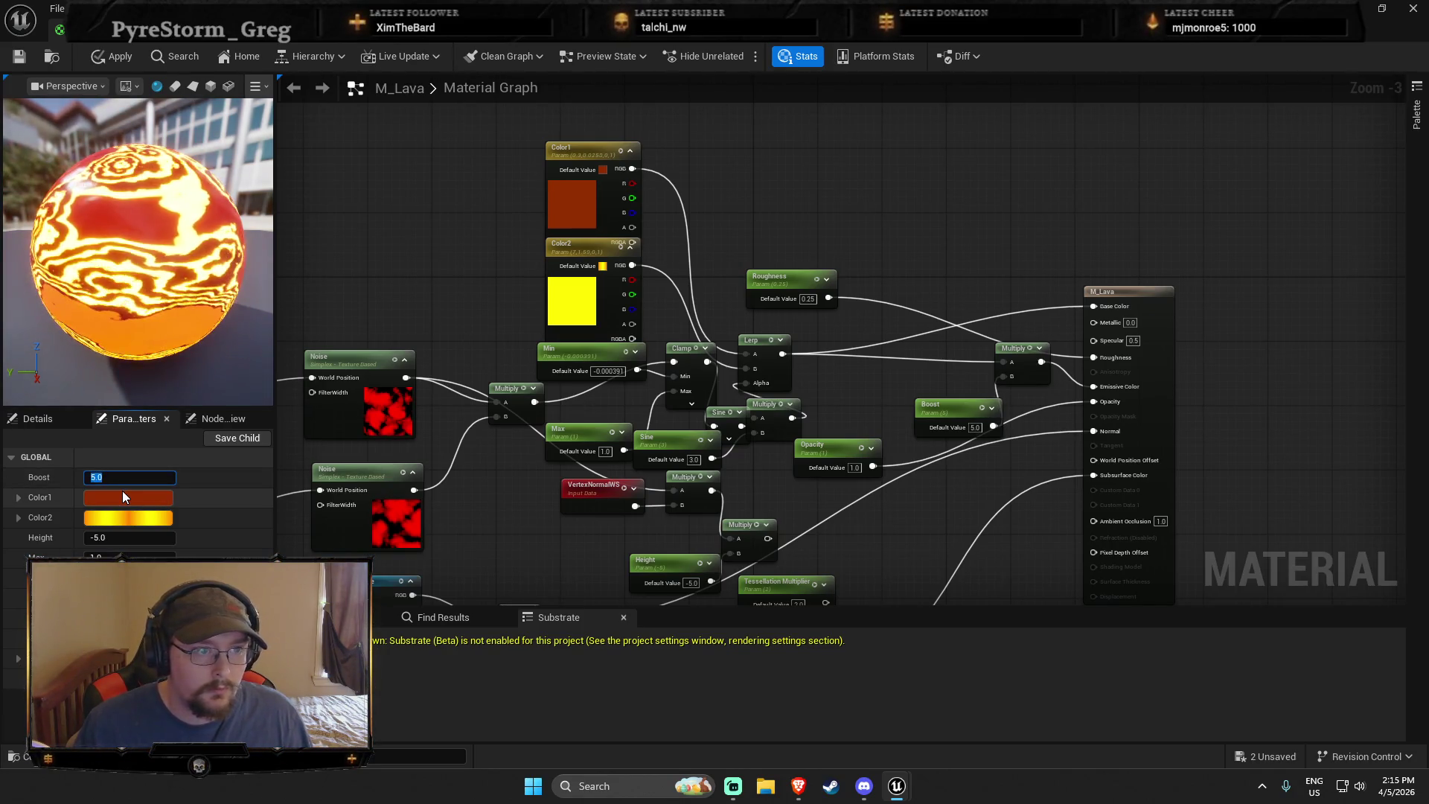
text(0)
key(Return)
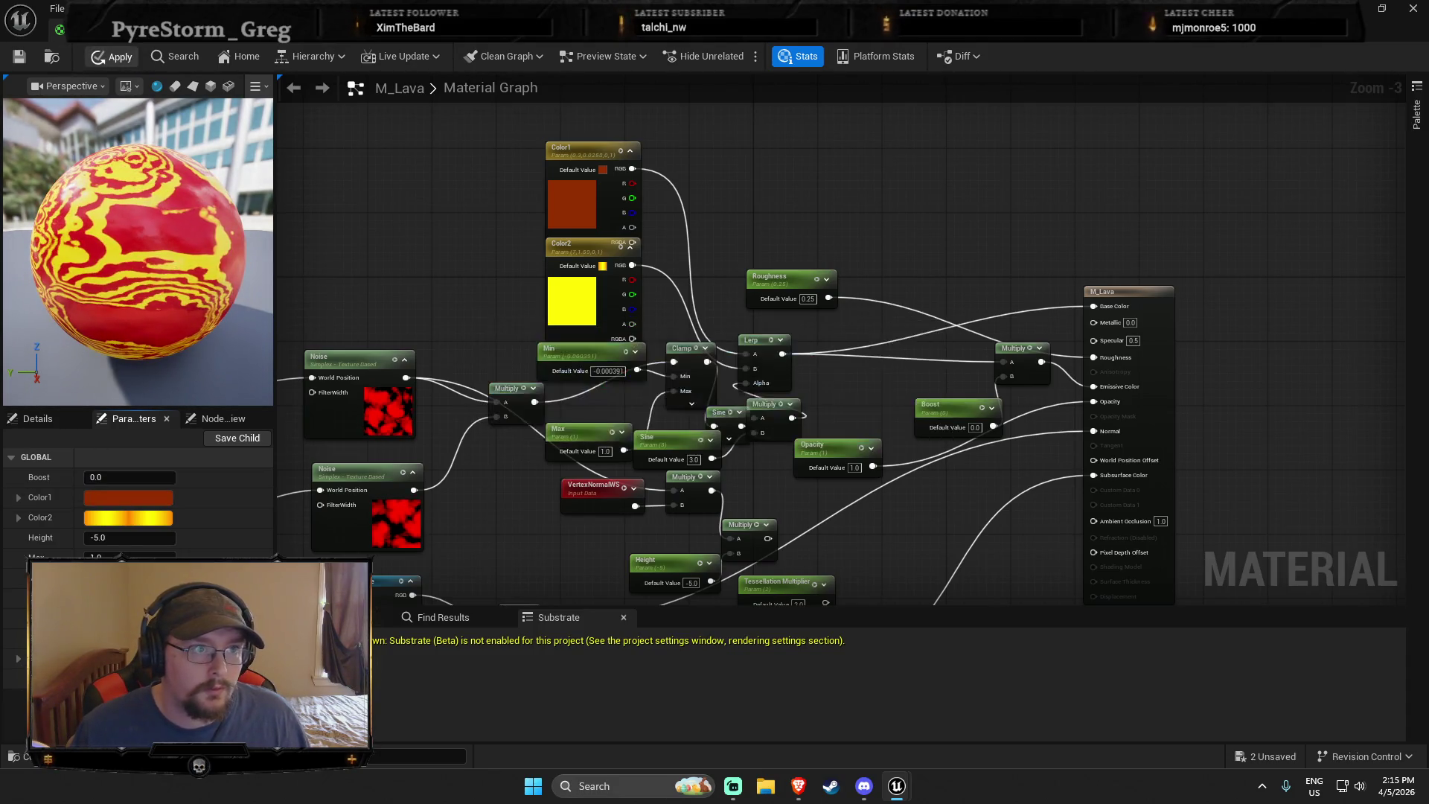
Back in the level, select rock SM_Rock_81 and playtest jumping across the stepping stones
click(112, 56)
click(1350, 8)
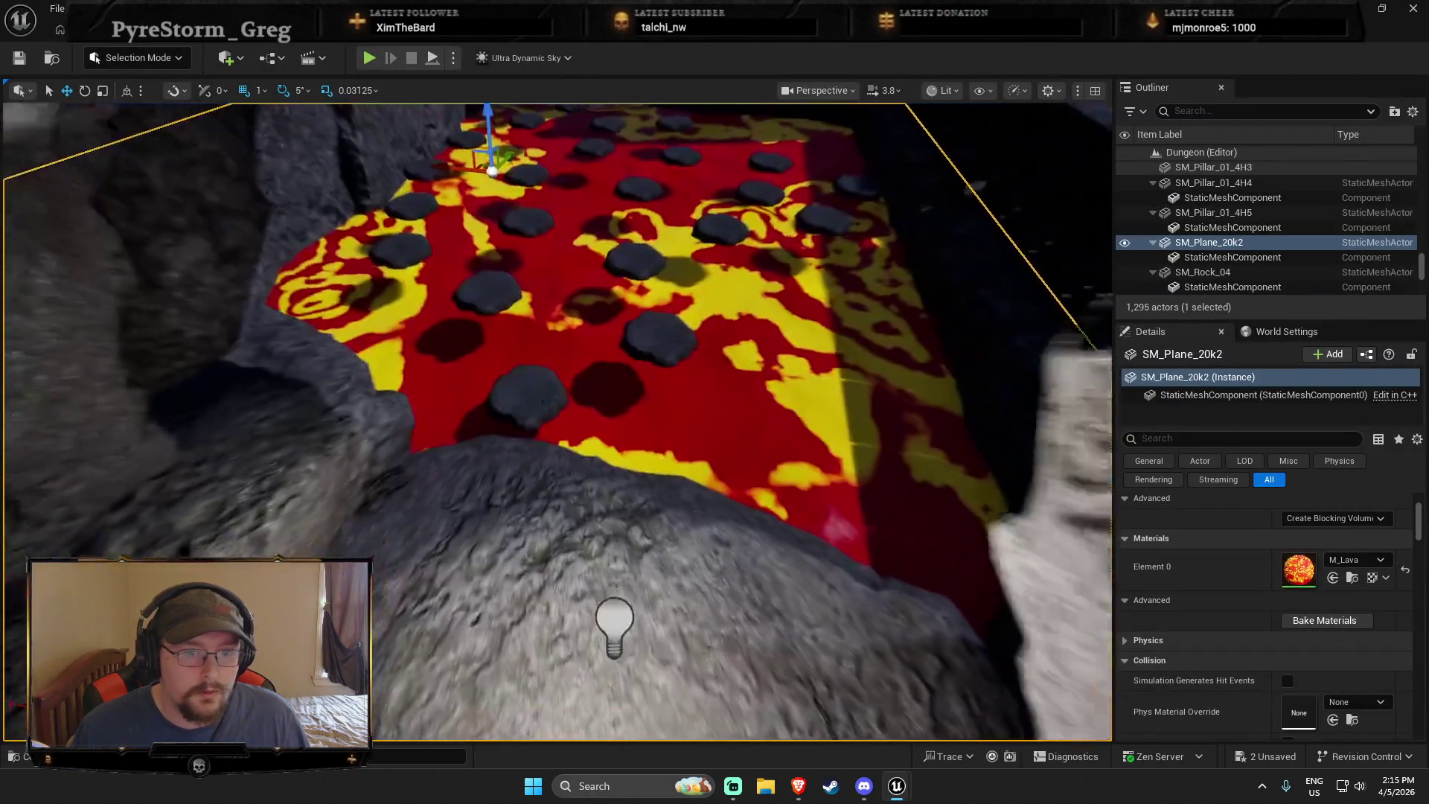
right_click(618, 525)
click(617, 534)
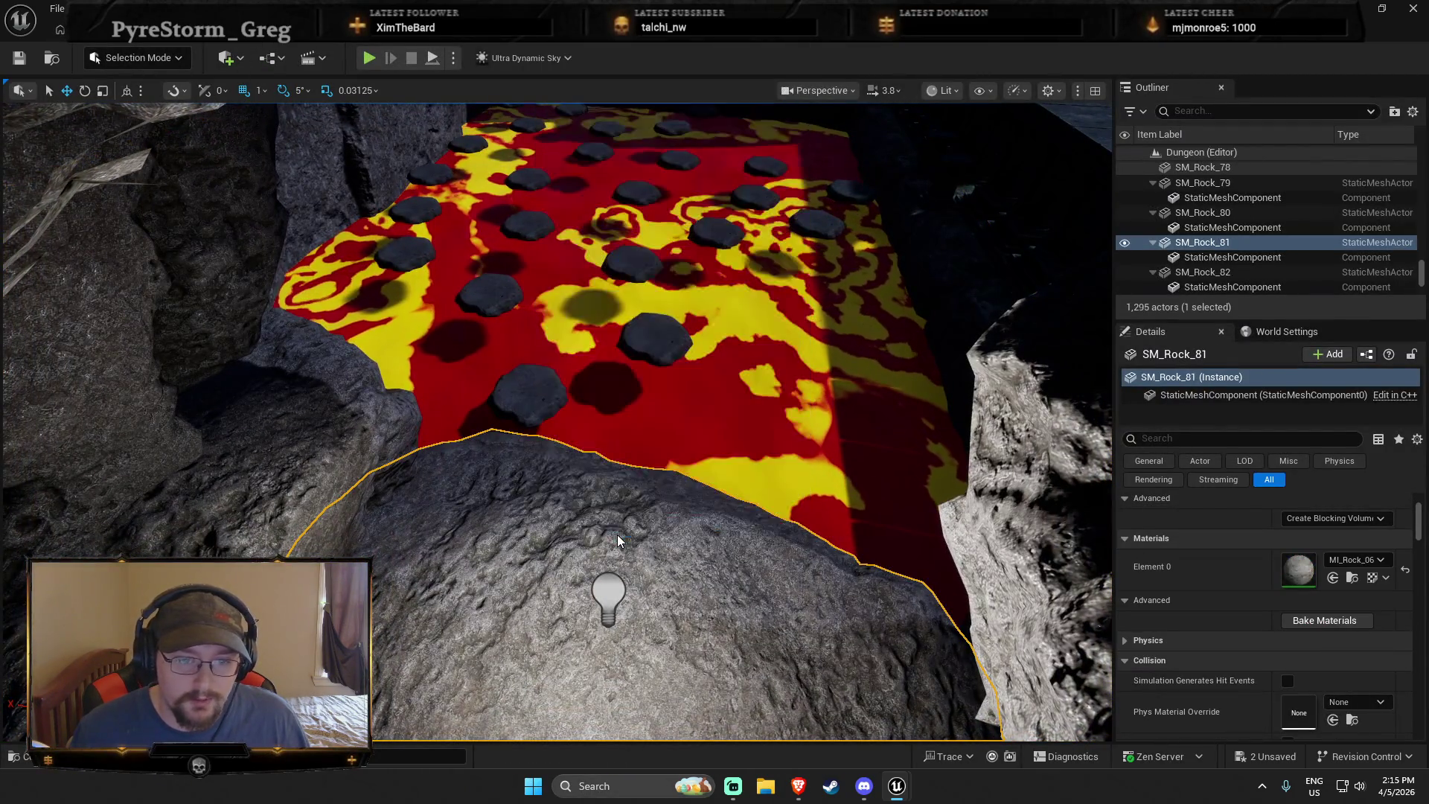
key(w)
key(space)
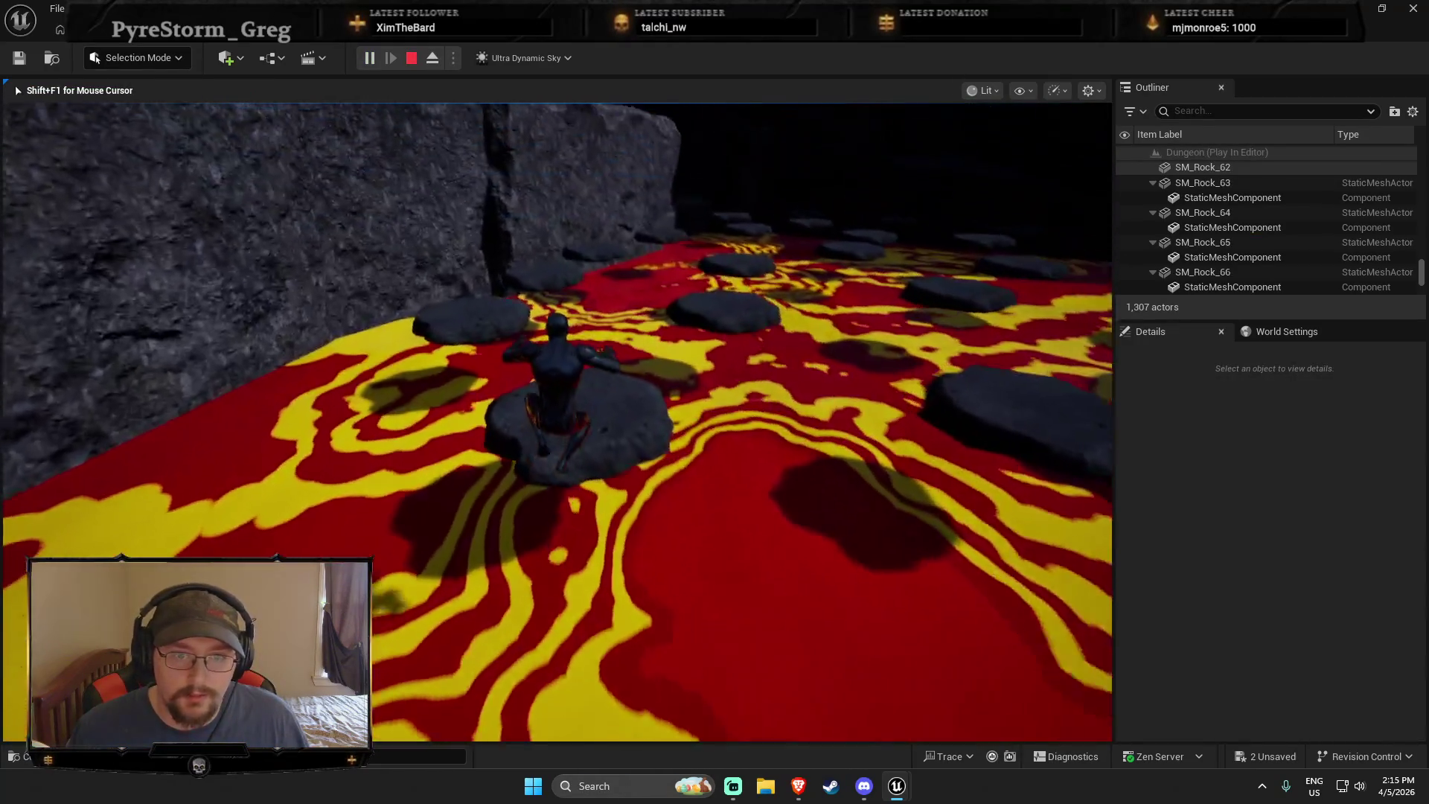
key(Escape)
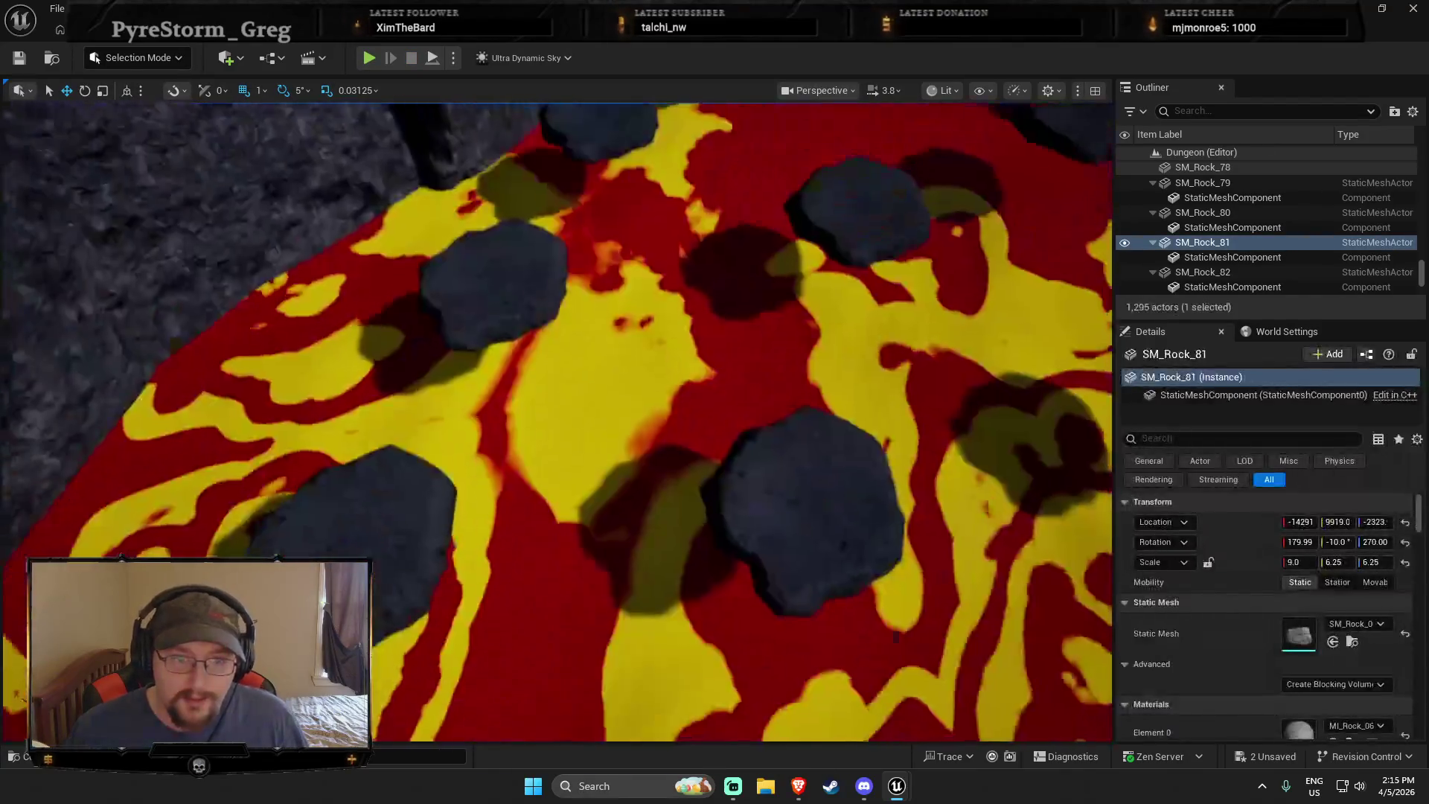
Start Play From Here at the stone tiles actor and focus the running game
key(s)
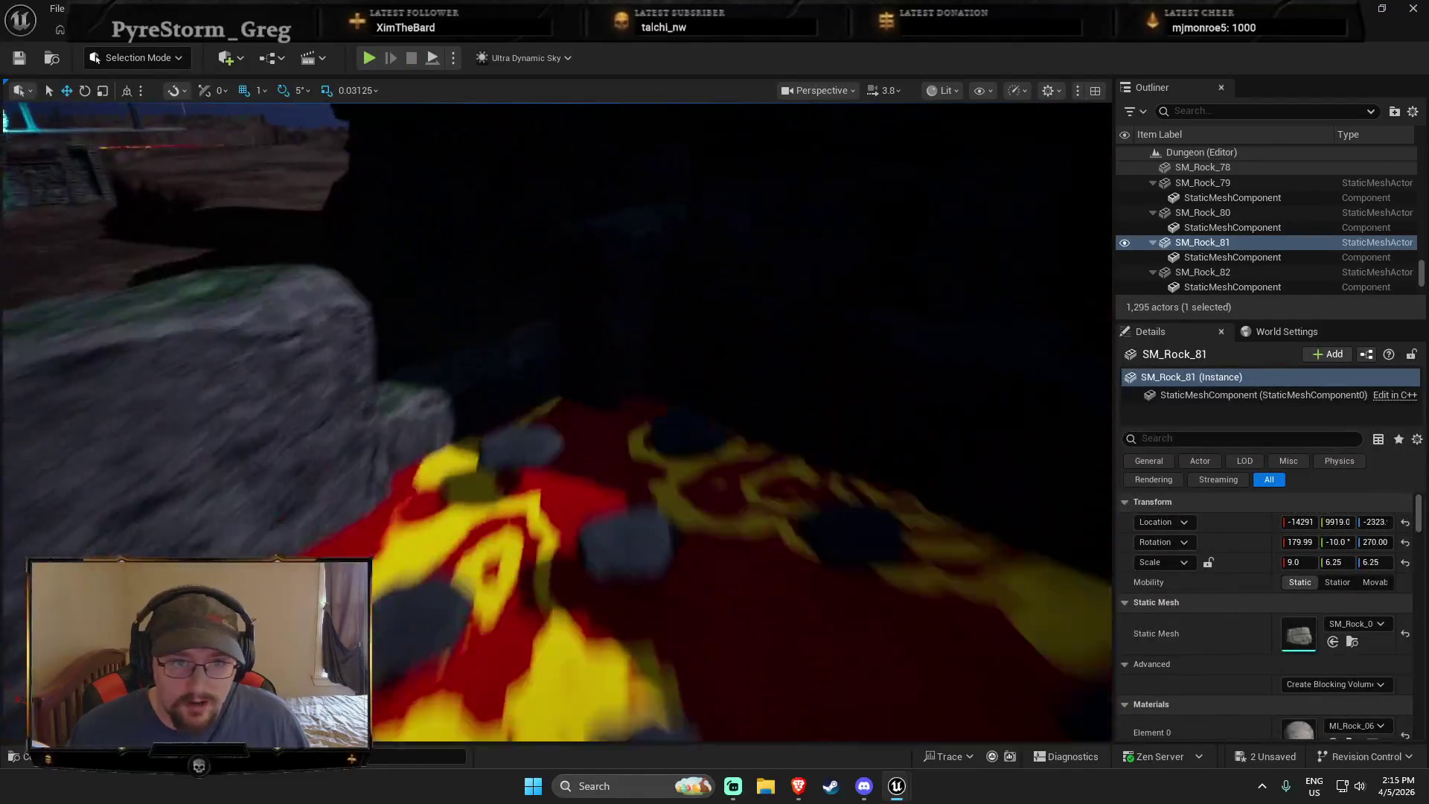
right_click(449, 462)
click(562, 755)
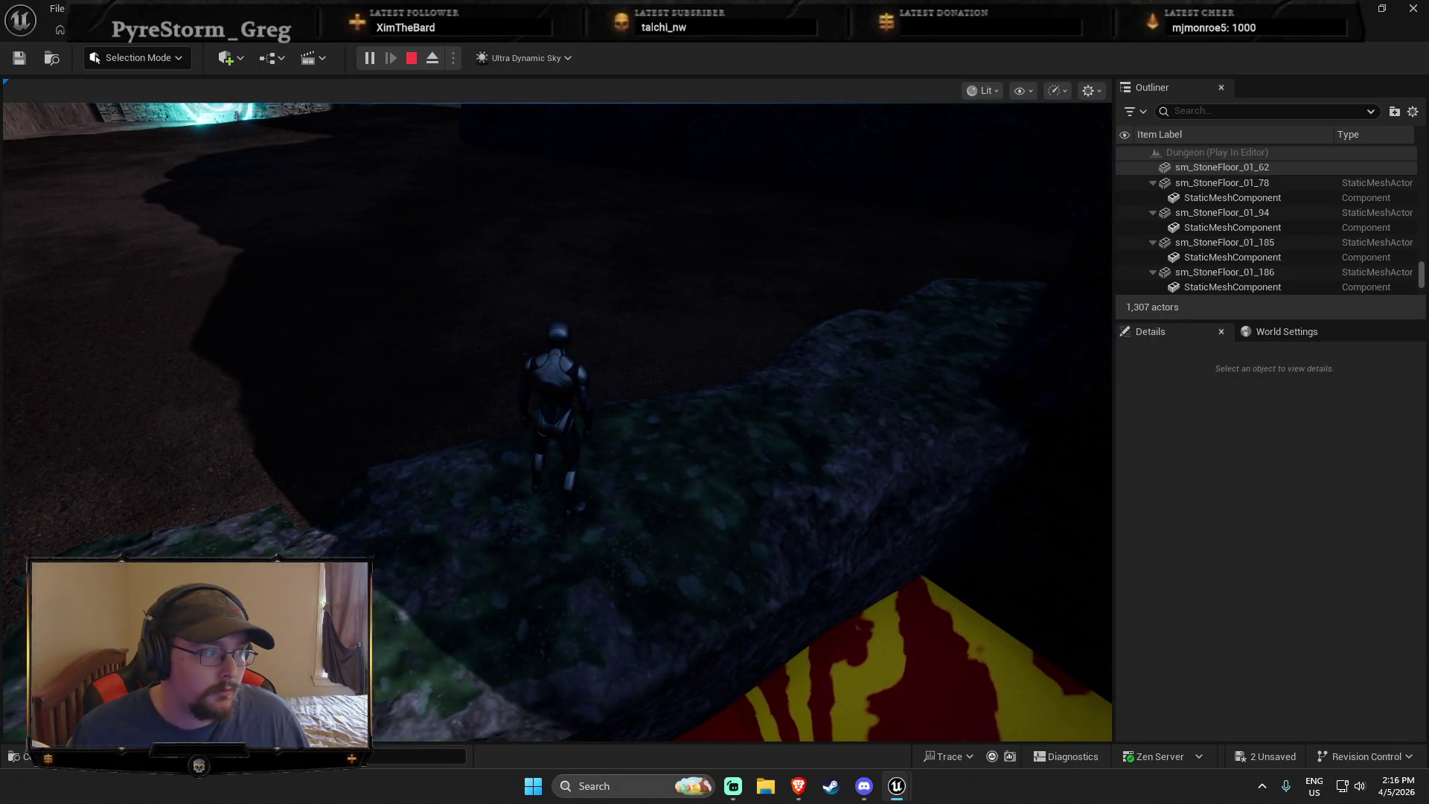
click(557, 416)
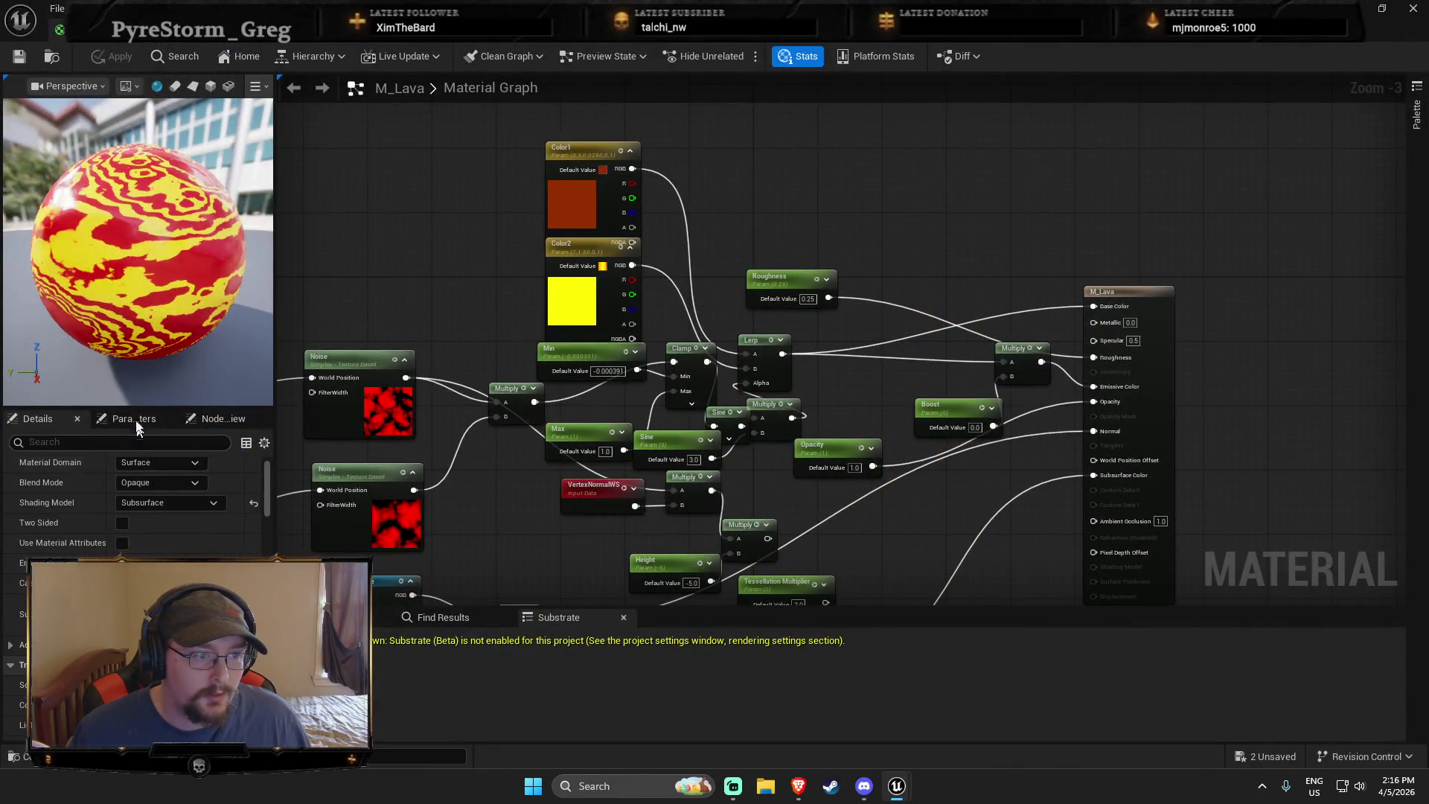
Set the lava's Boost parameter to 5.0 for a bright orange glow
click(134, 418)
click(121, 476)
text(5)
key(Return)
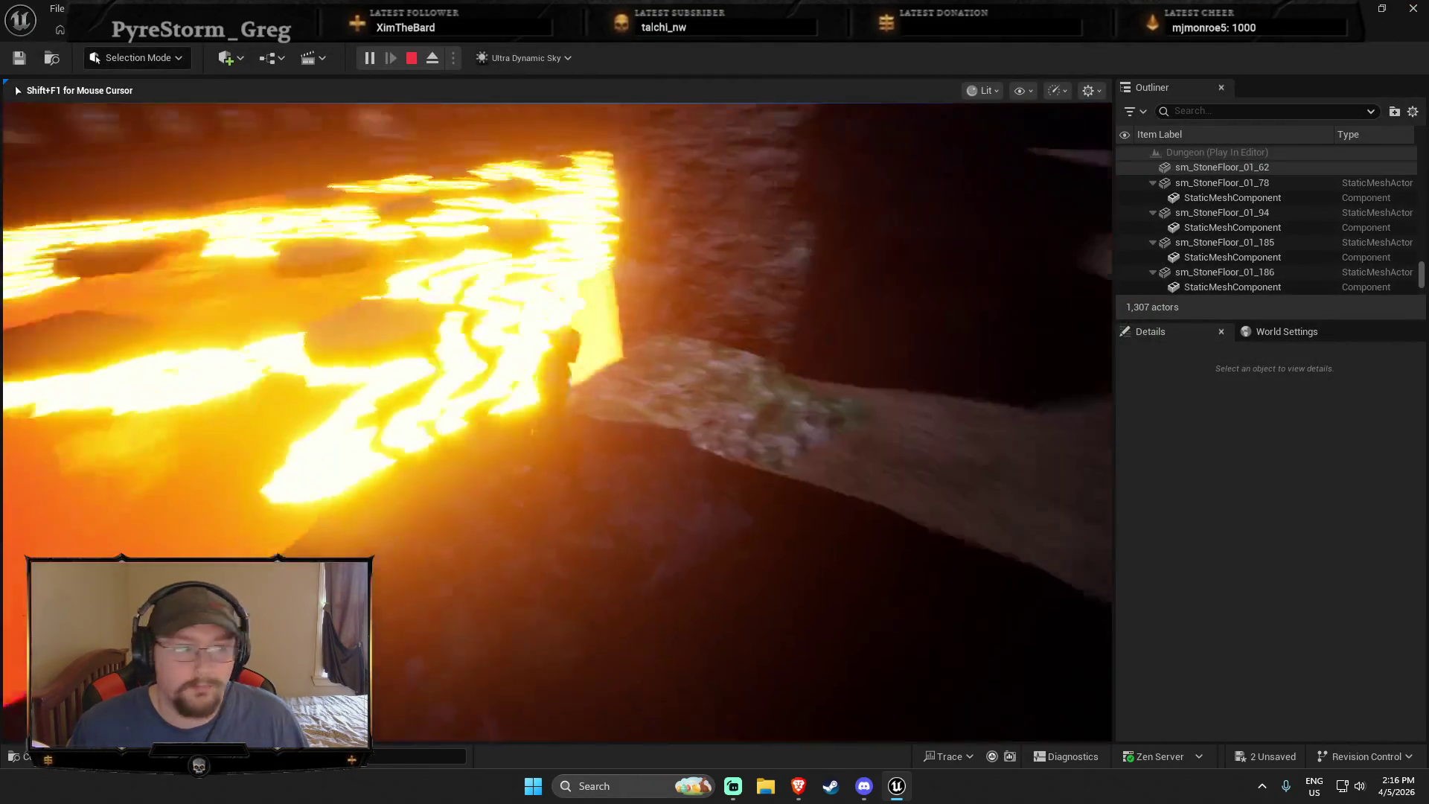
Playtest running across the cave floor, then stop and fly the view toward the portal gate
key(w)
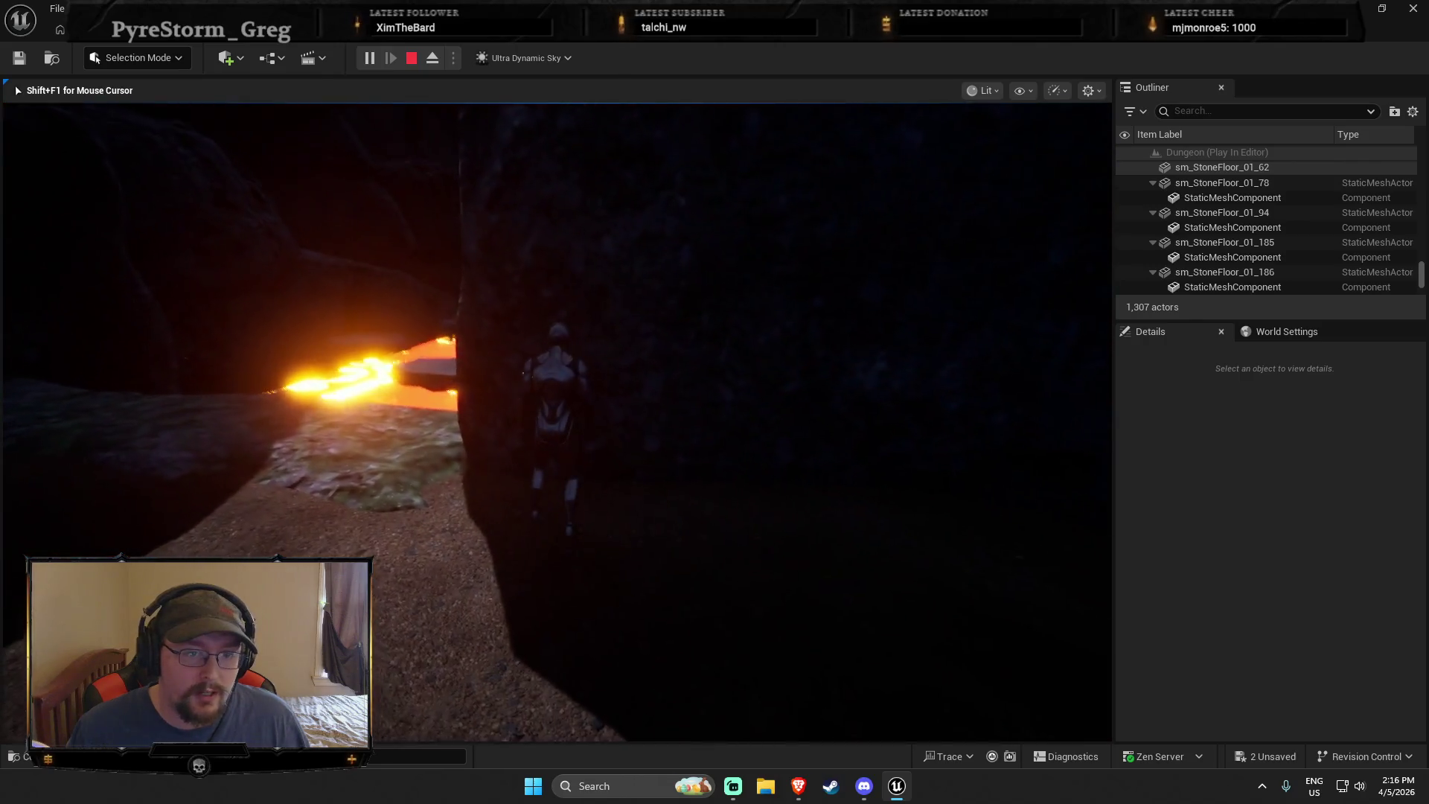
key(w)
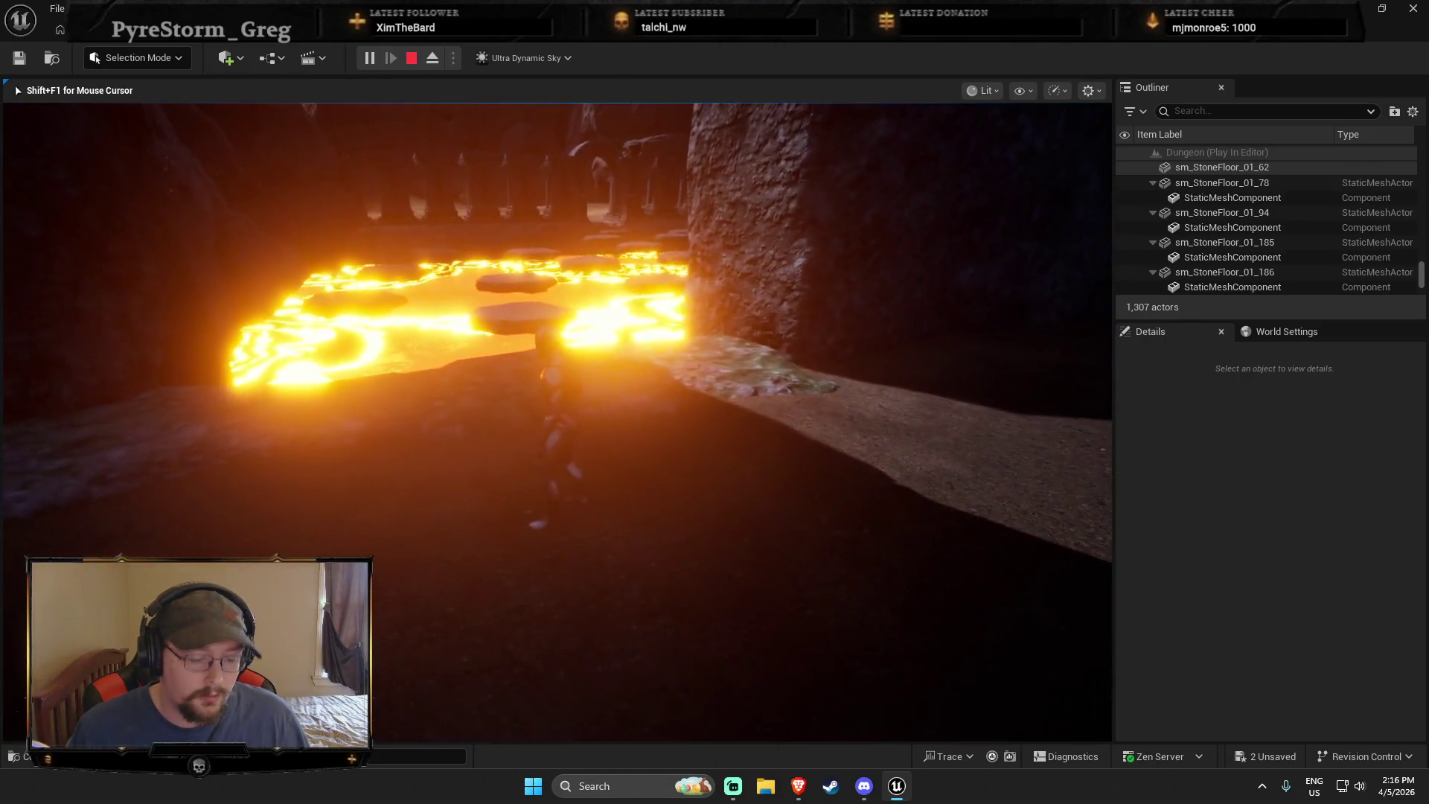
key(shift+F1)
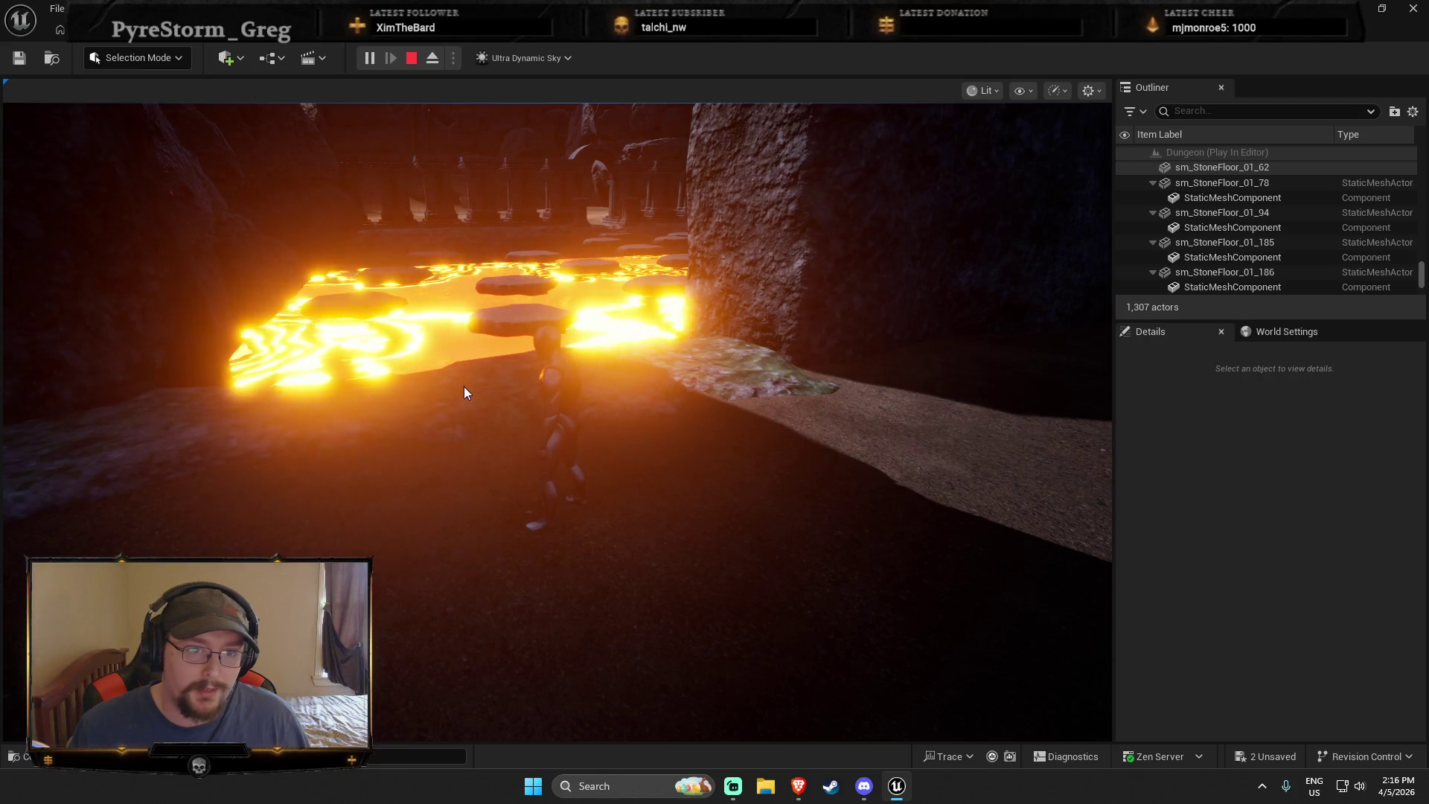
click(404, 423)
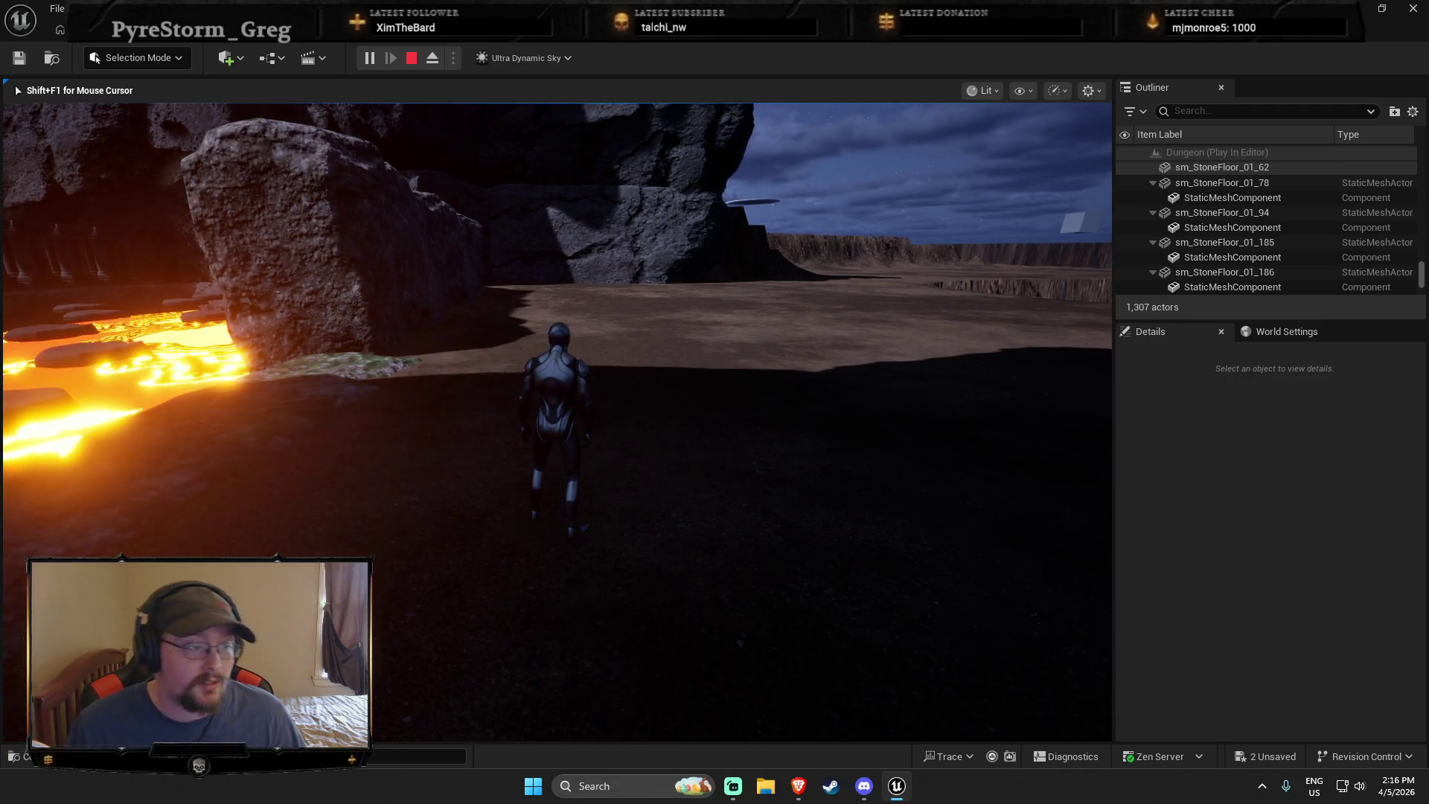
key(w)
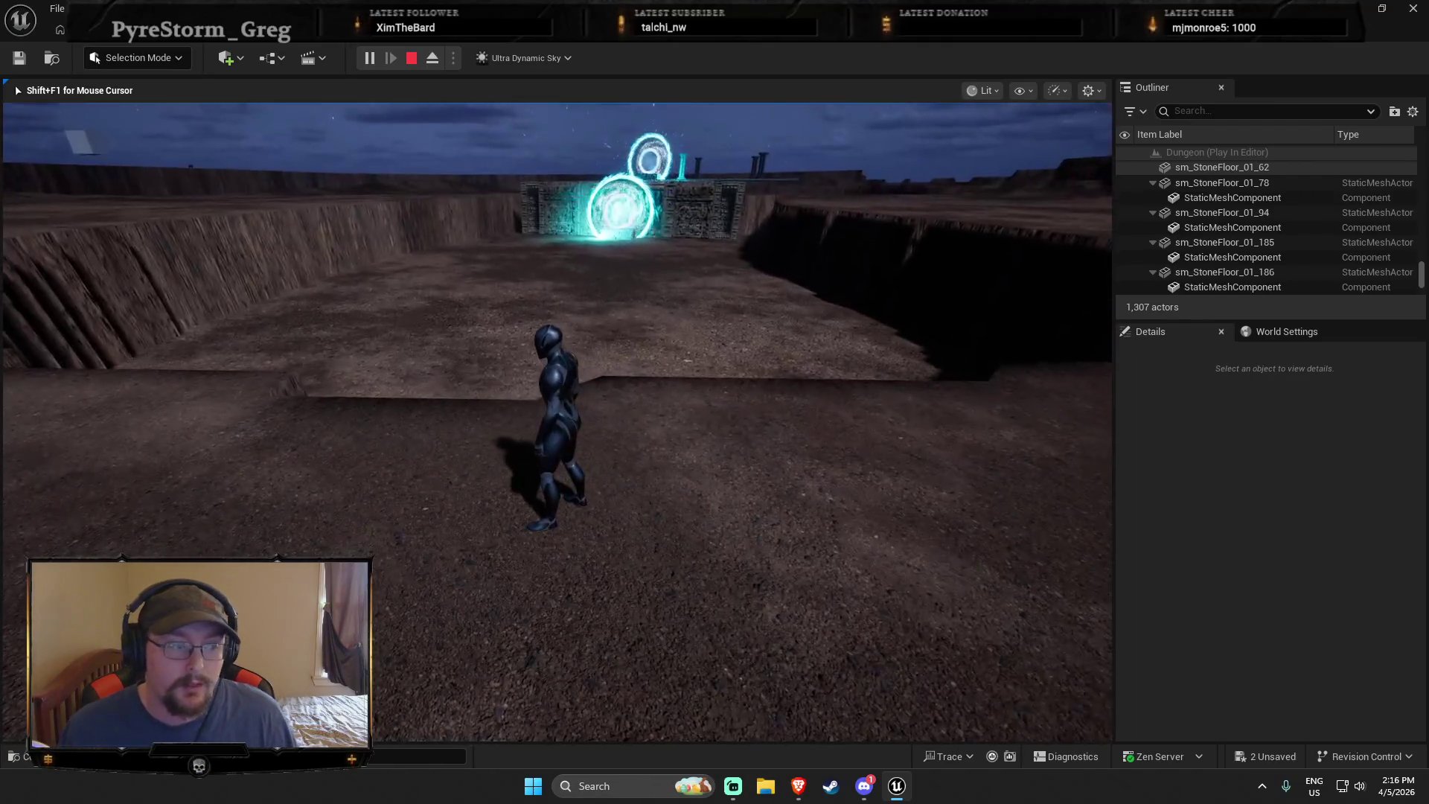
key(Escape)
mouse_move(820, 462)
mouse_down()
mouse_move(676, 370)
mouse_move(796, 452)
mouse_up()
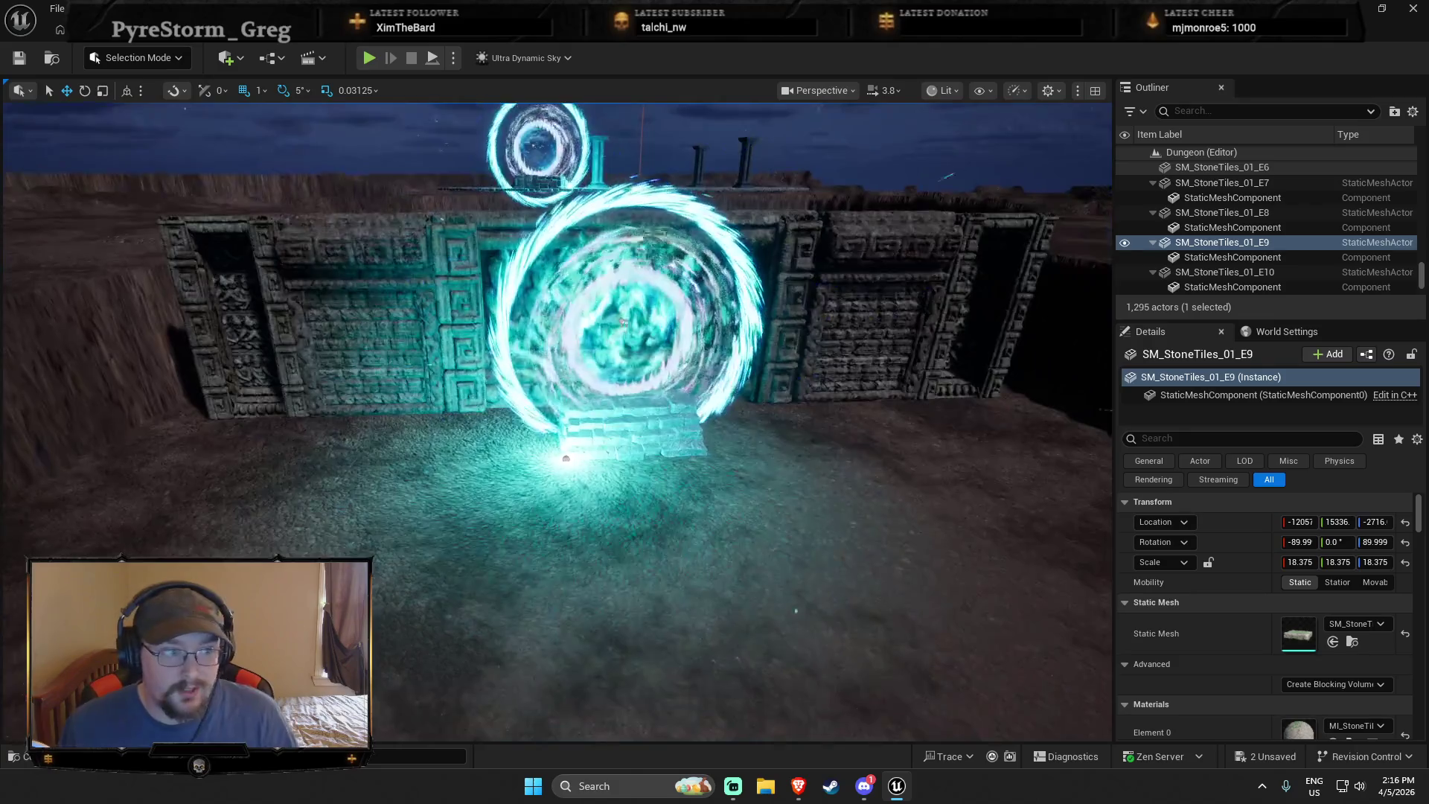
Fly over the portal wall and Play From Here on the boss arena's stone floor tile
drag(687, 379, 283, 272)
right_click(283, 271)
click(570, 305)
right_click(579, 242)
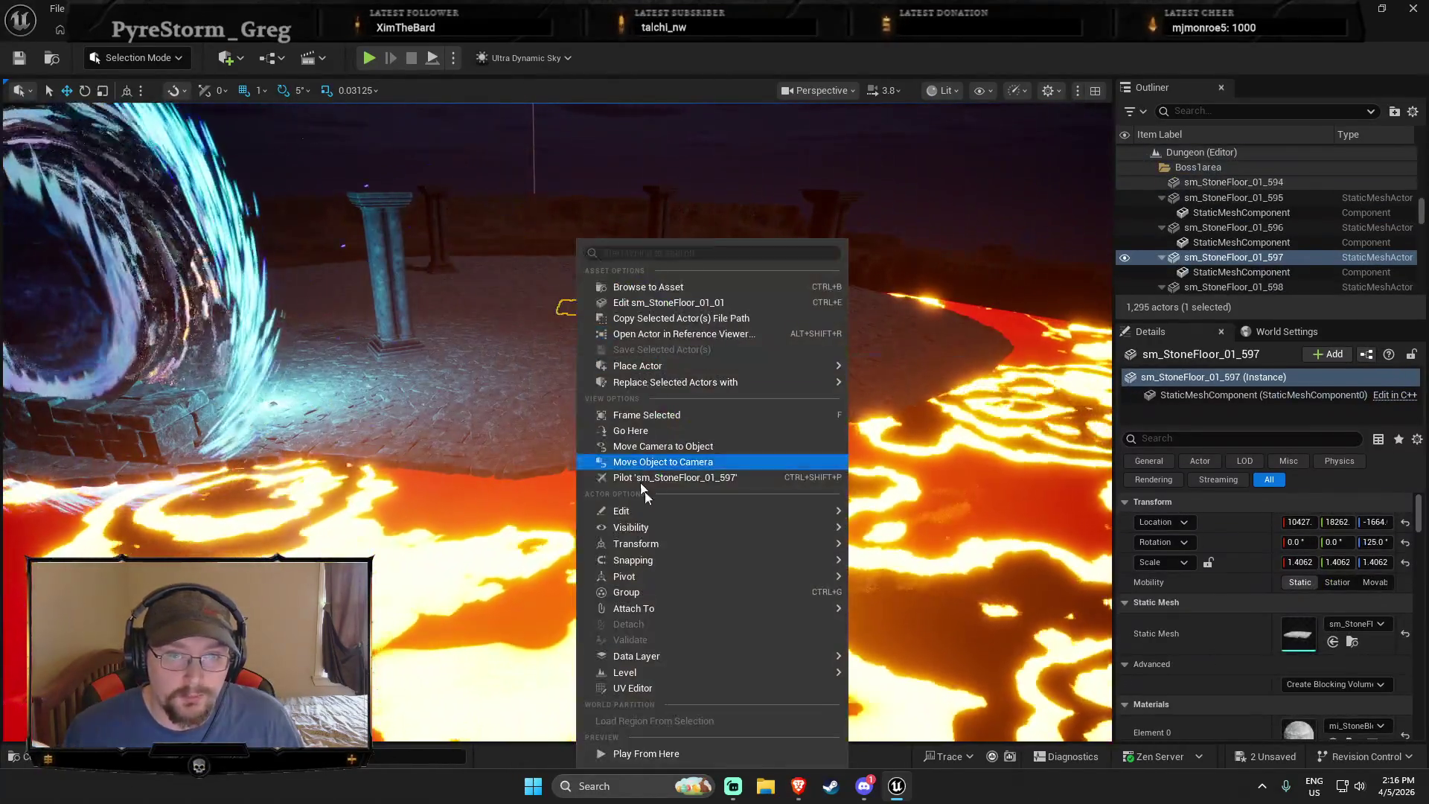
click(635, 751)
Run the character left around the arena past a column, turning toward the portal
key(w)
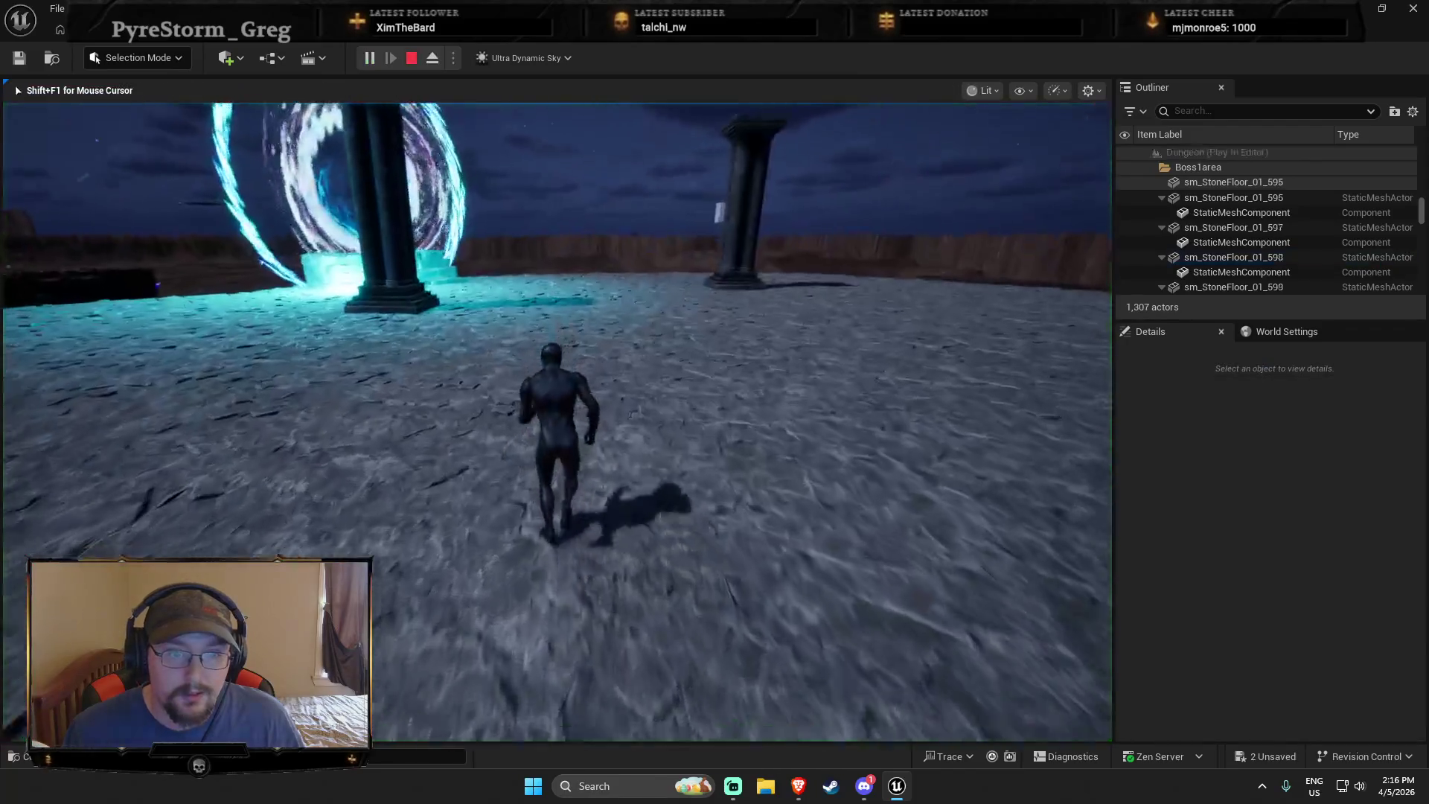
key(a)
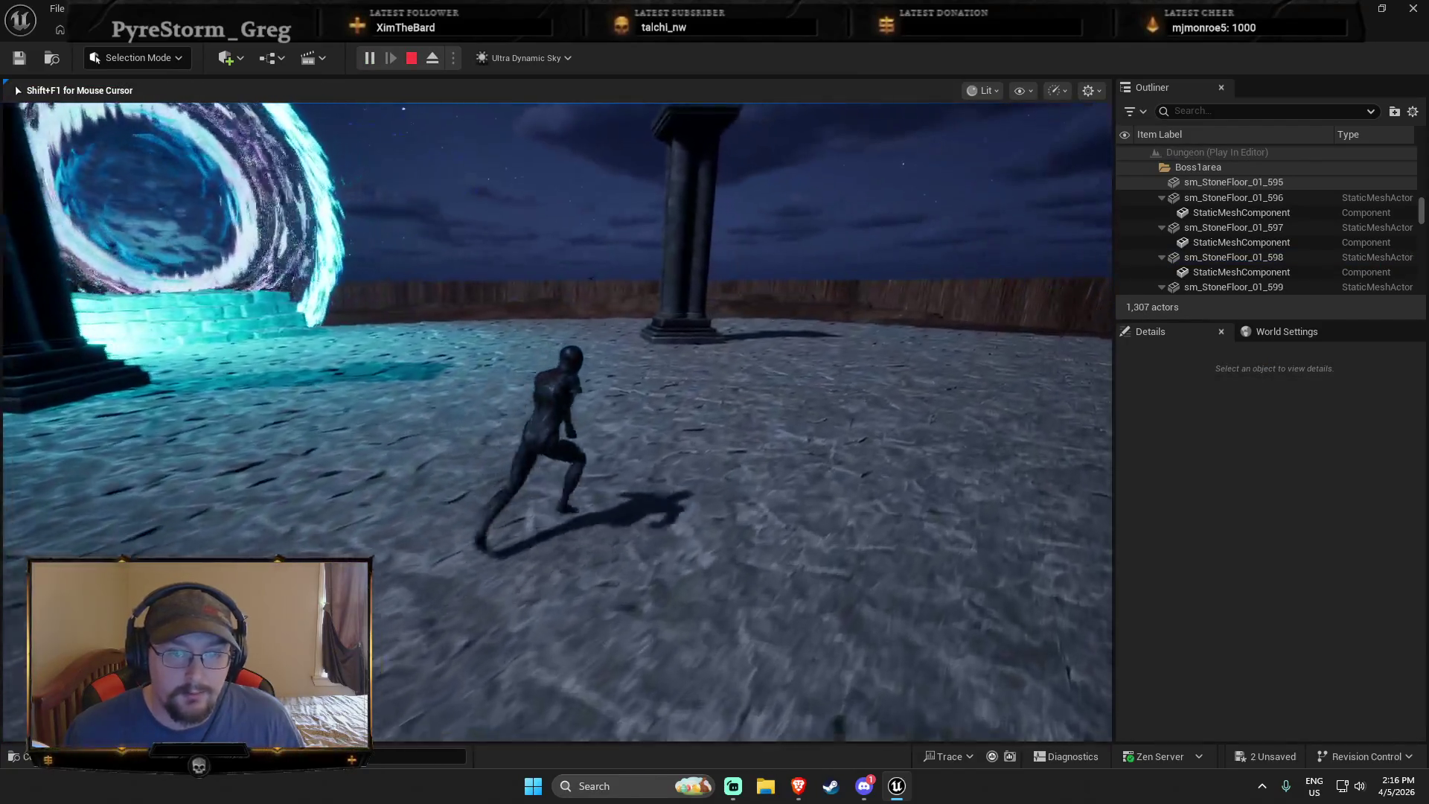
key(a)
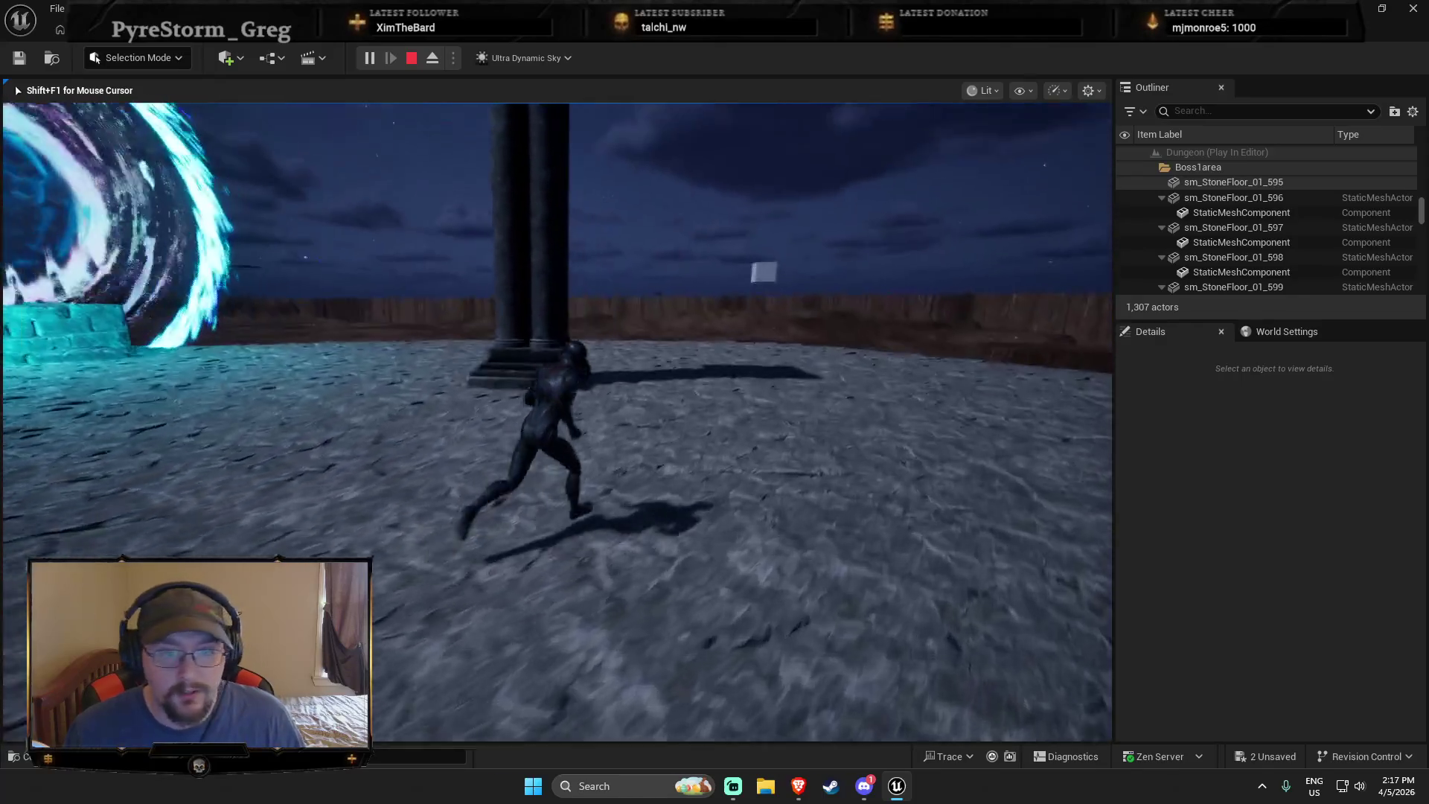
key(a)
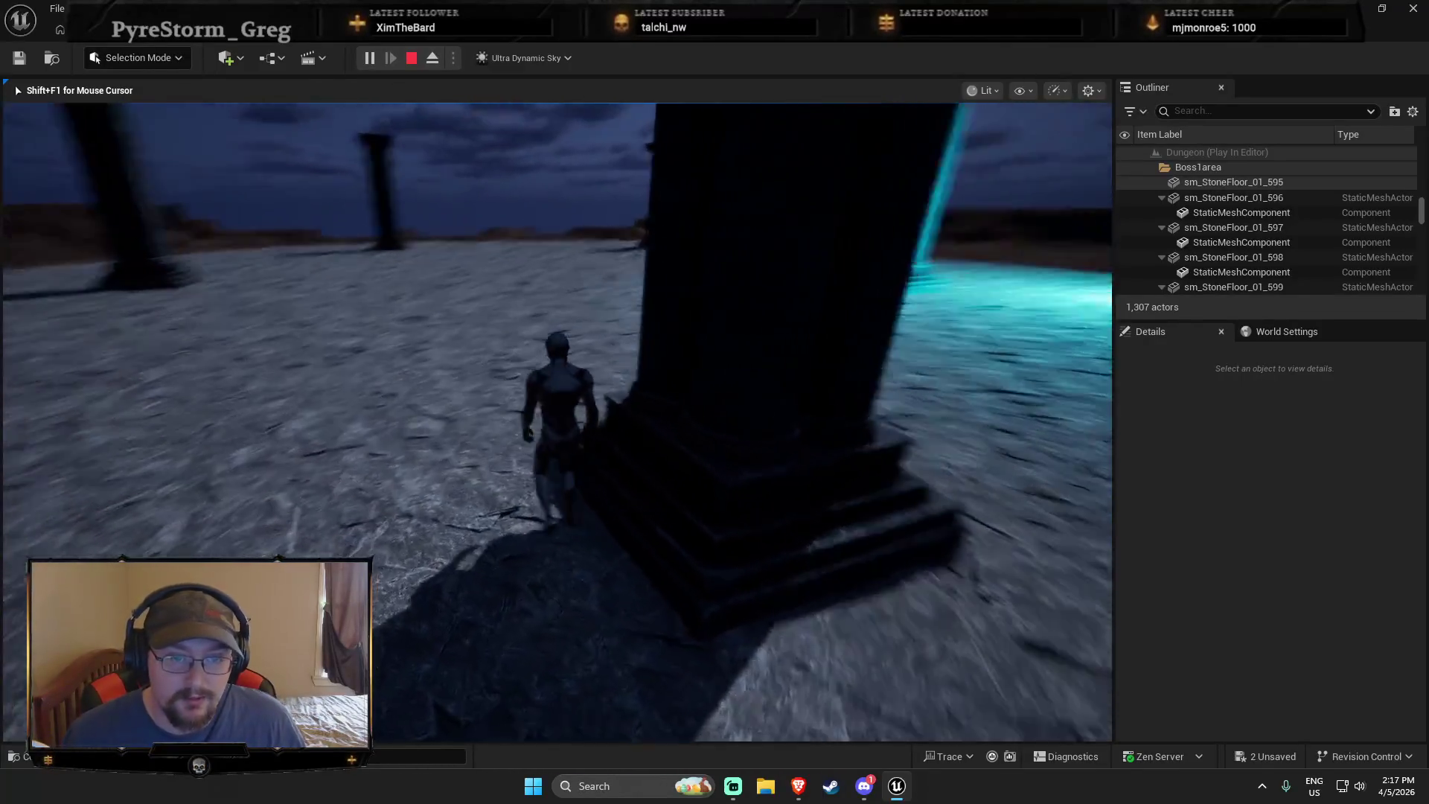
key(a)
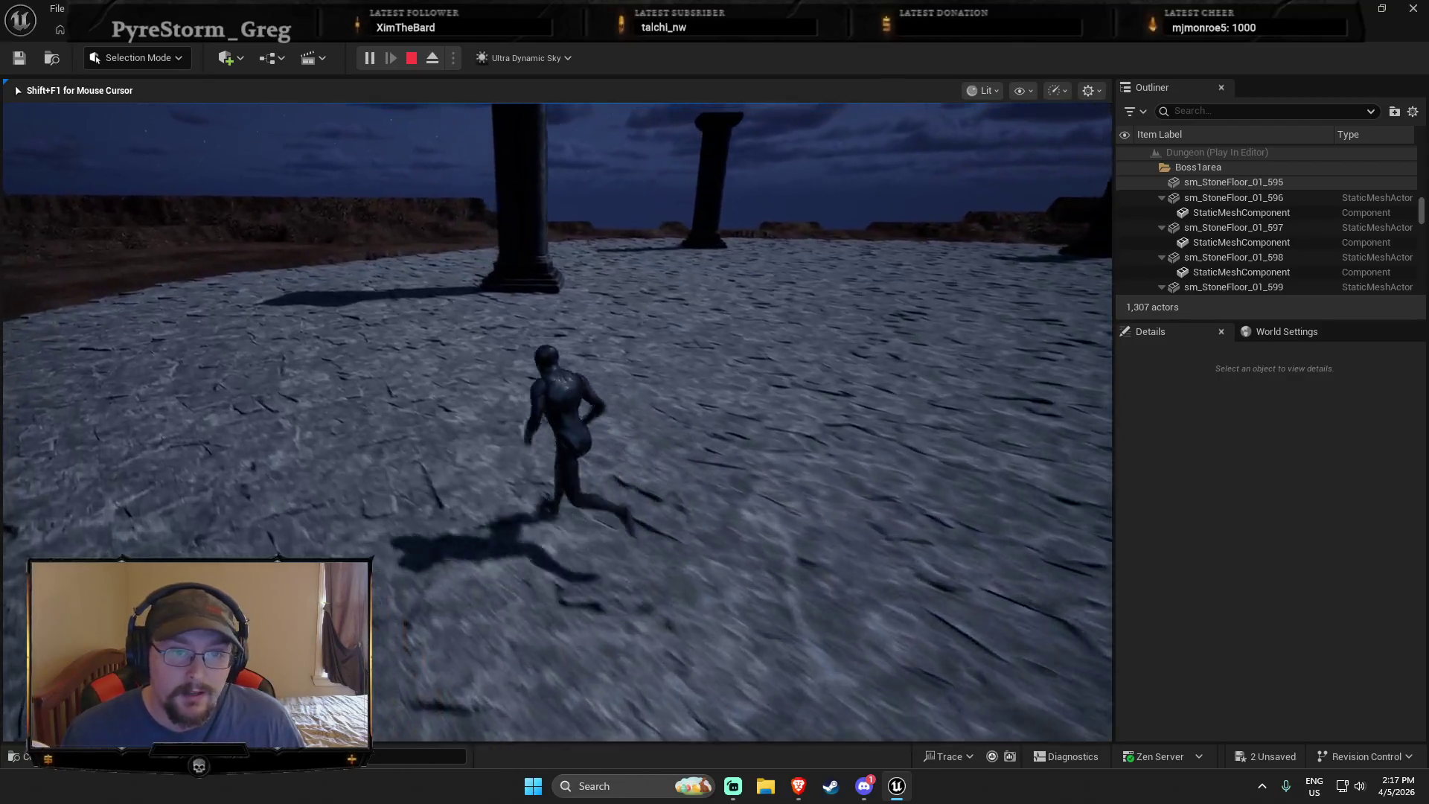
key(a)
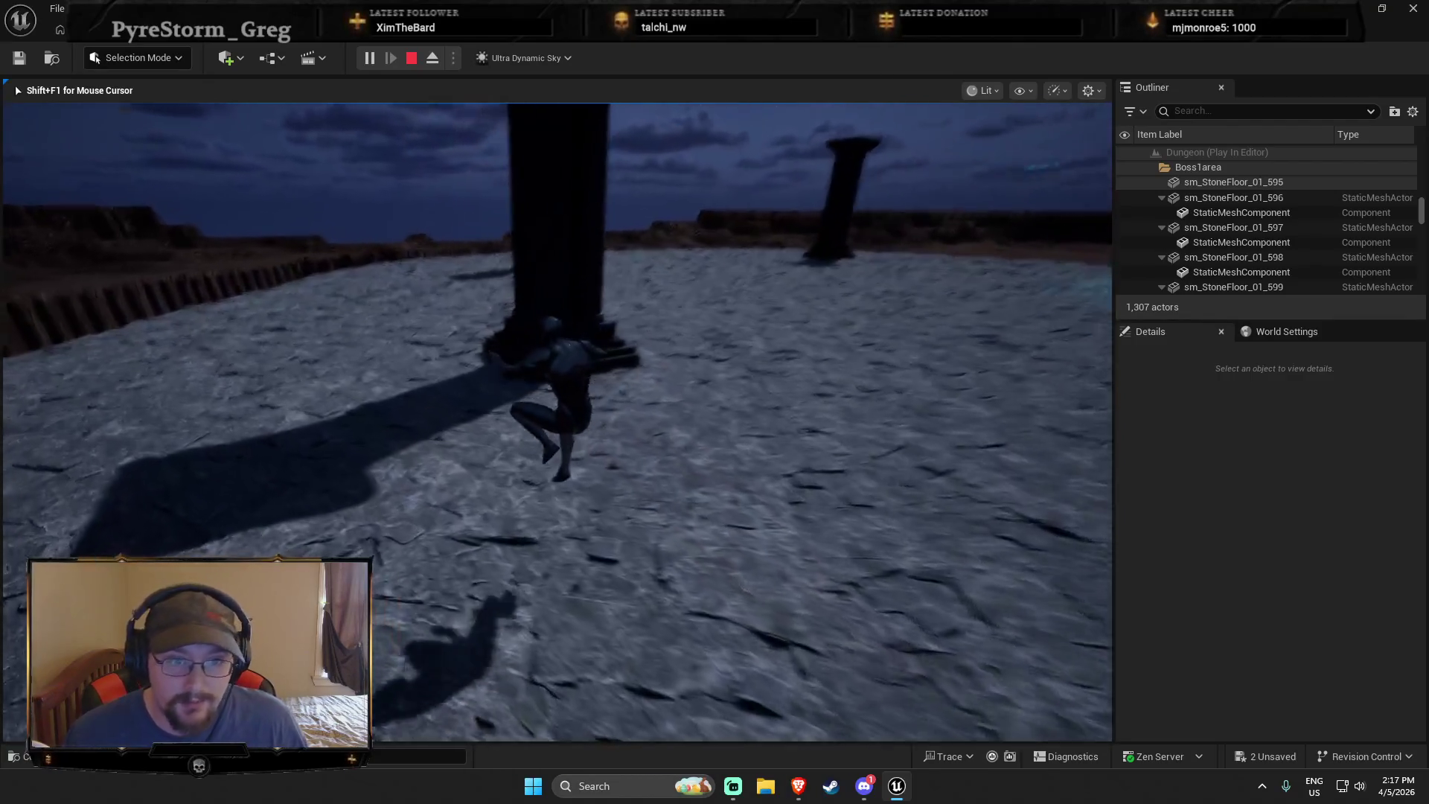
key(d)
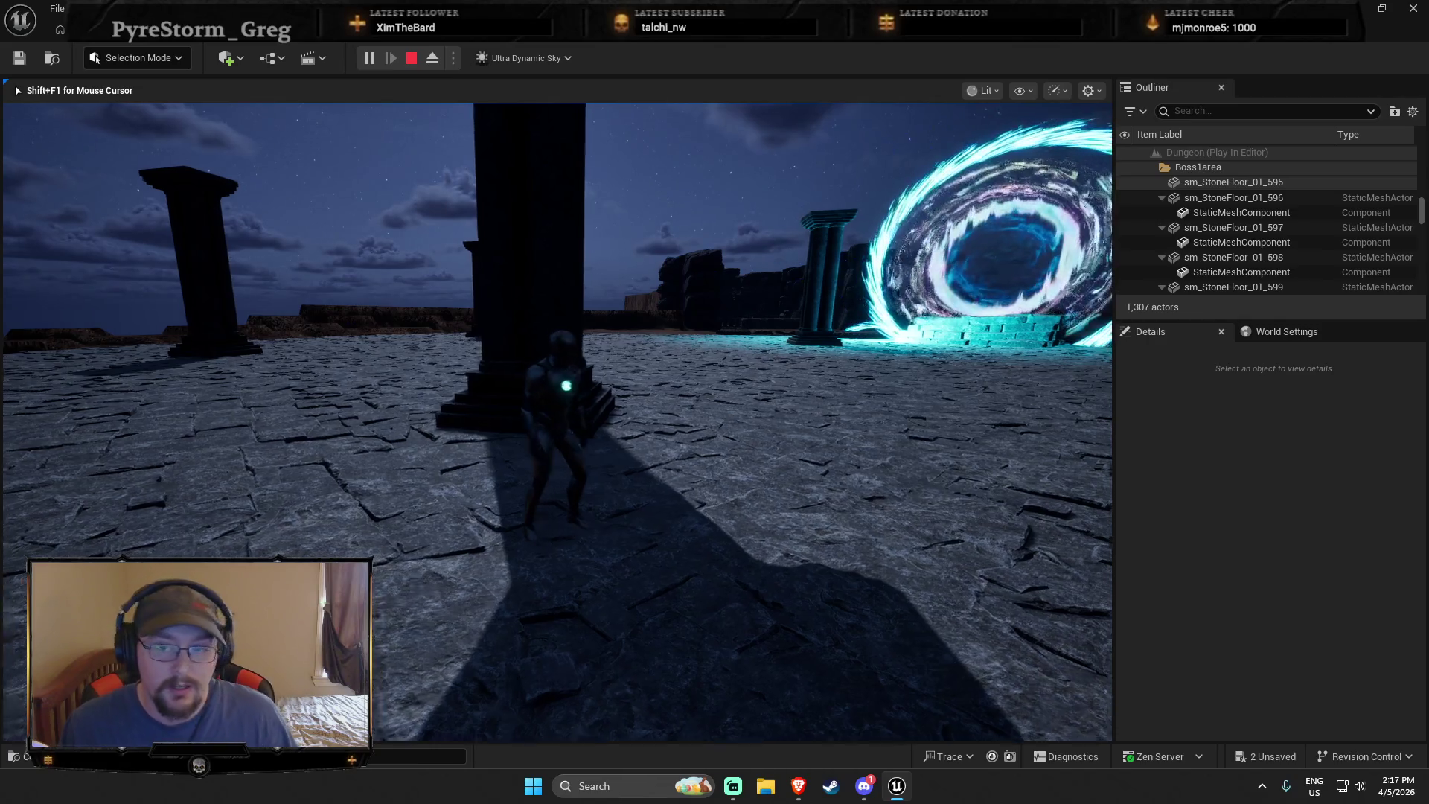
Run to the stone pillar, jump off toward the portal, then stop the play test
key(w)
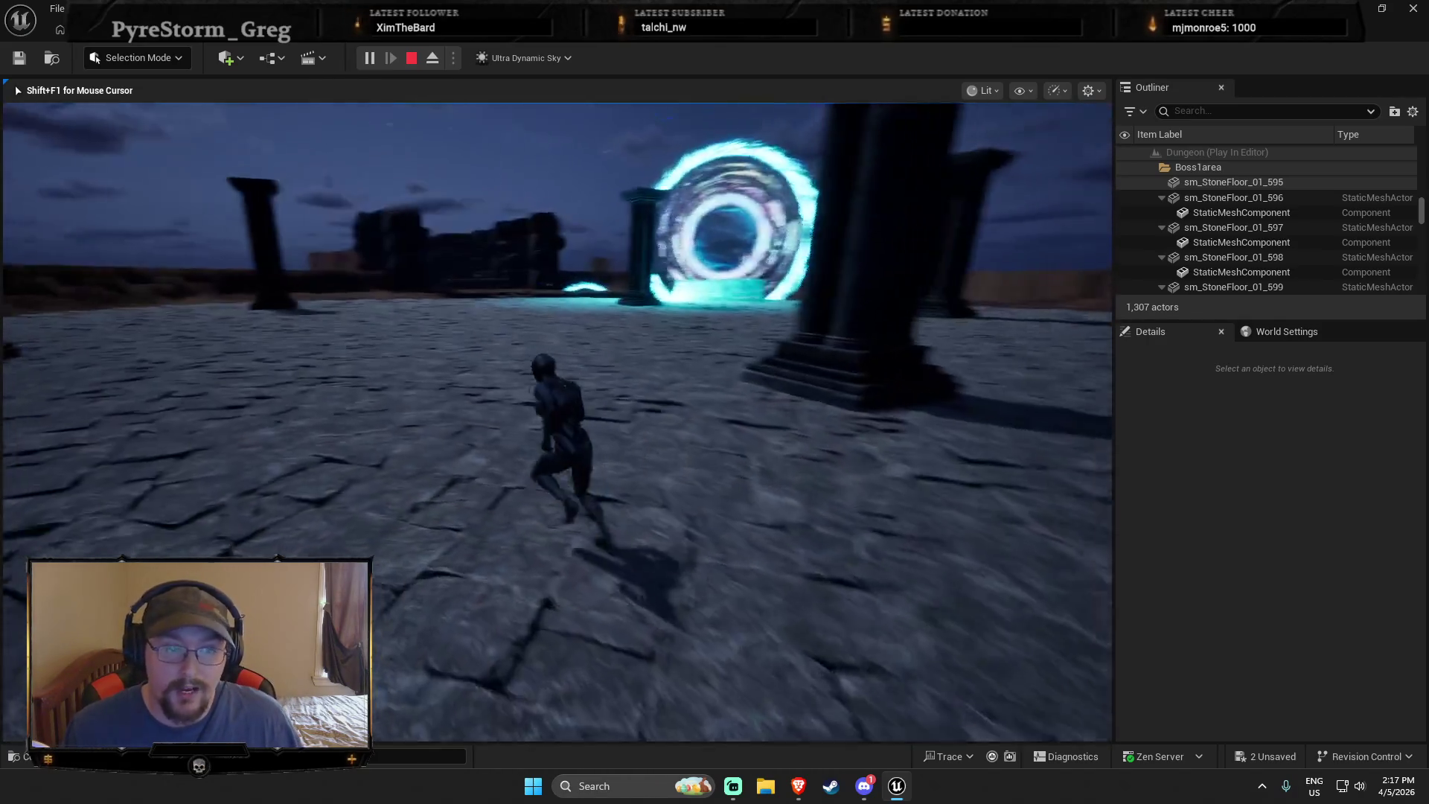
key(a)
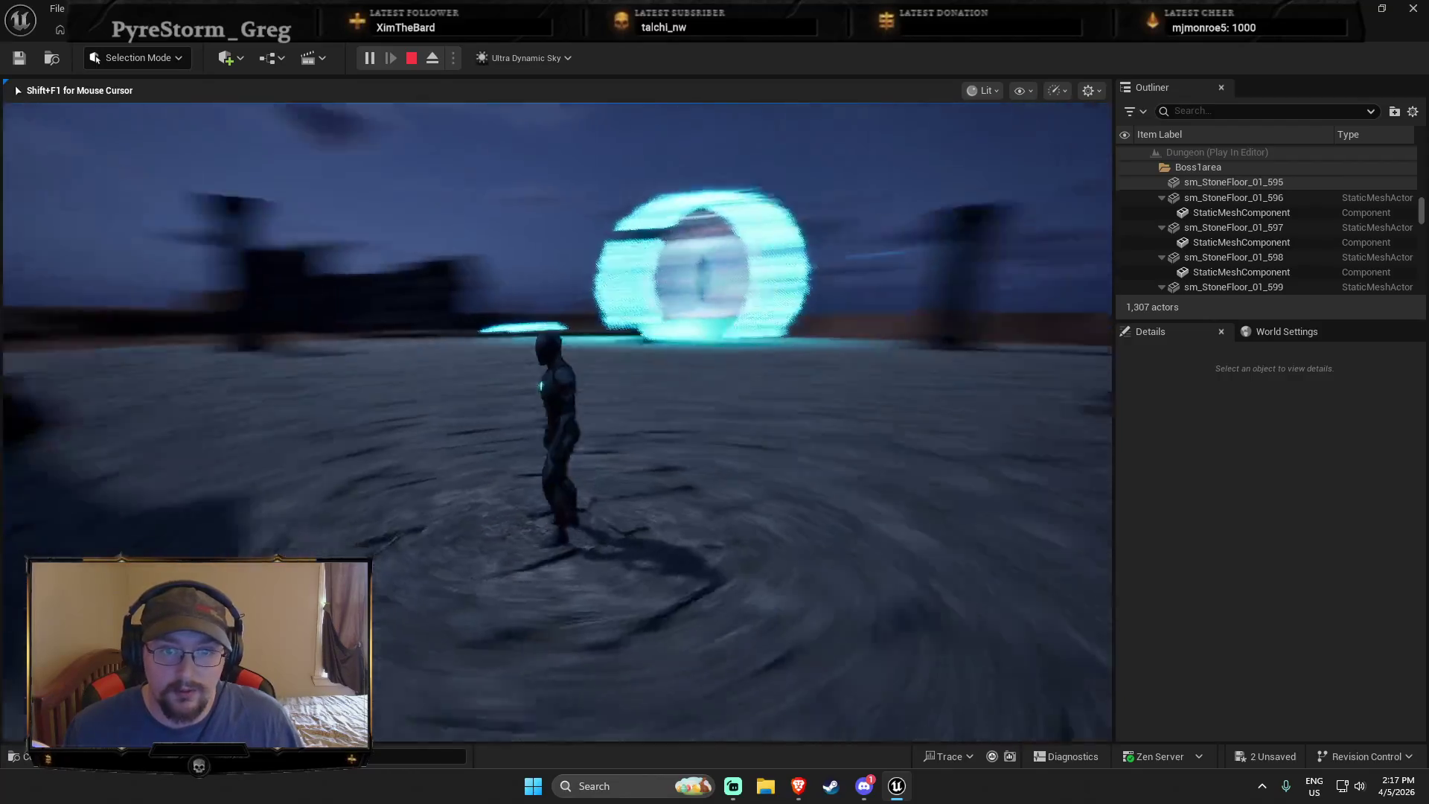
key(w)
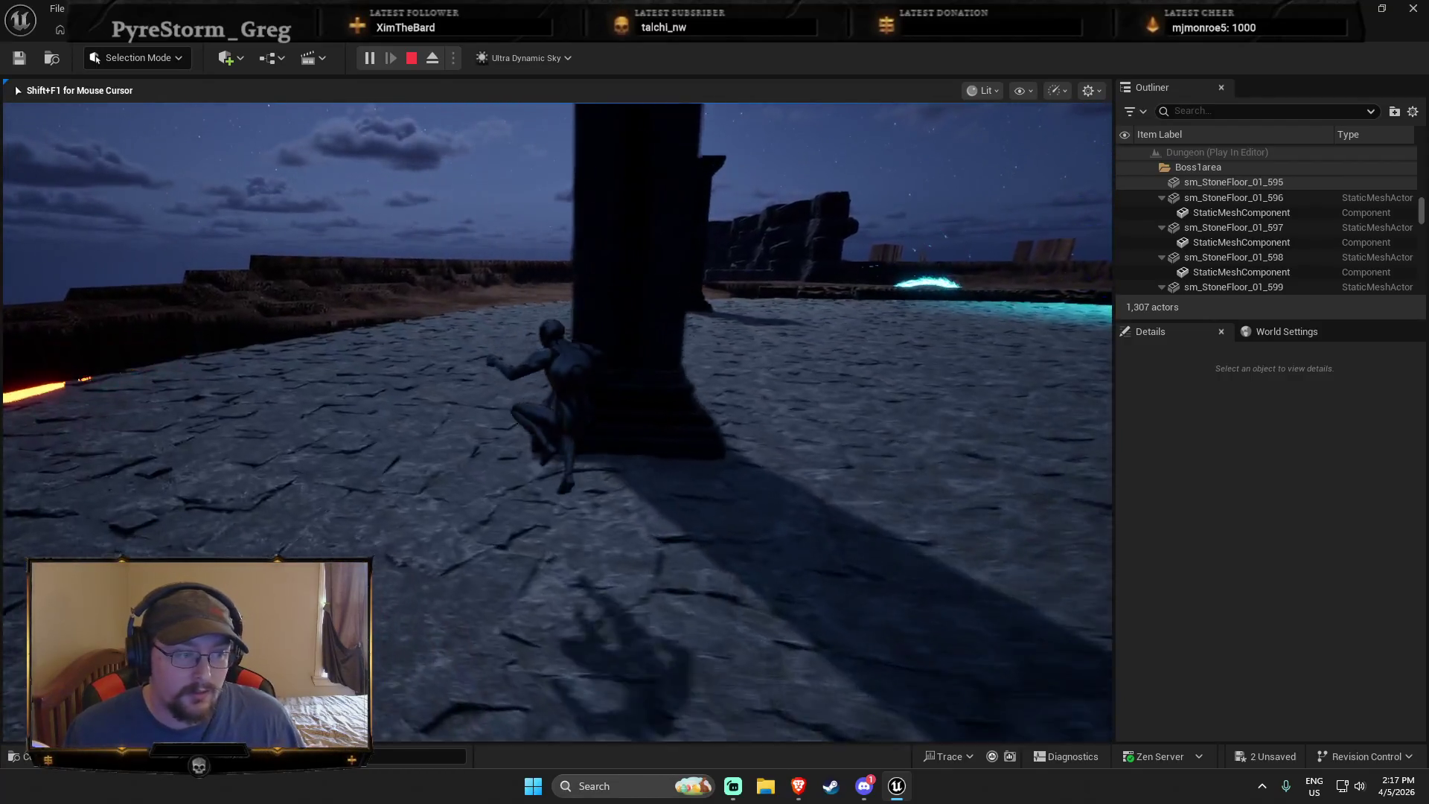
key(space)
key(w)
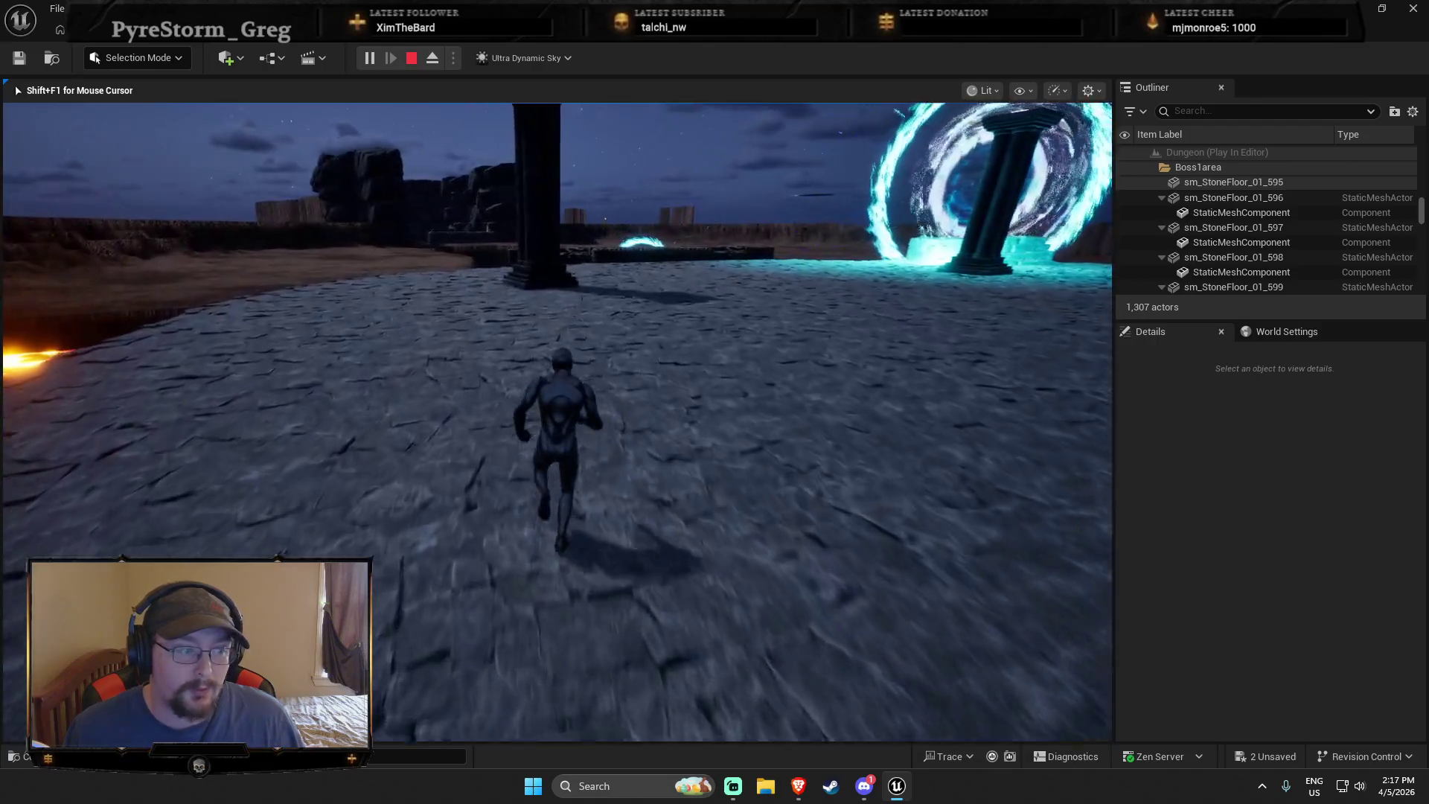
key(Escape)
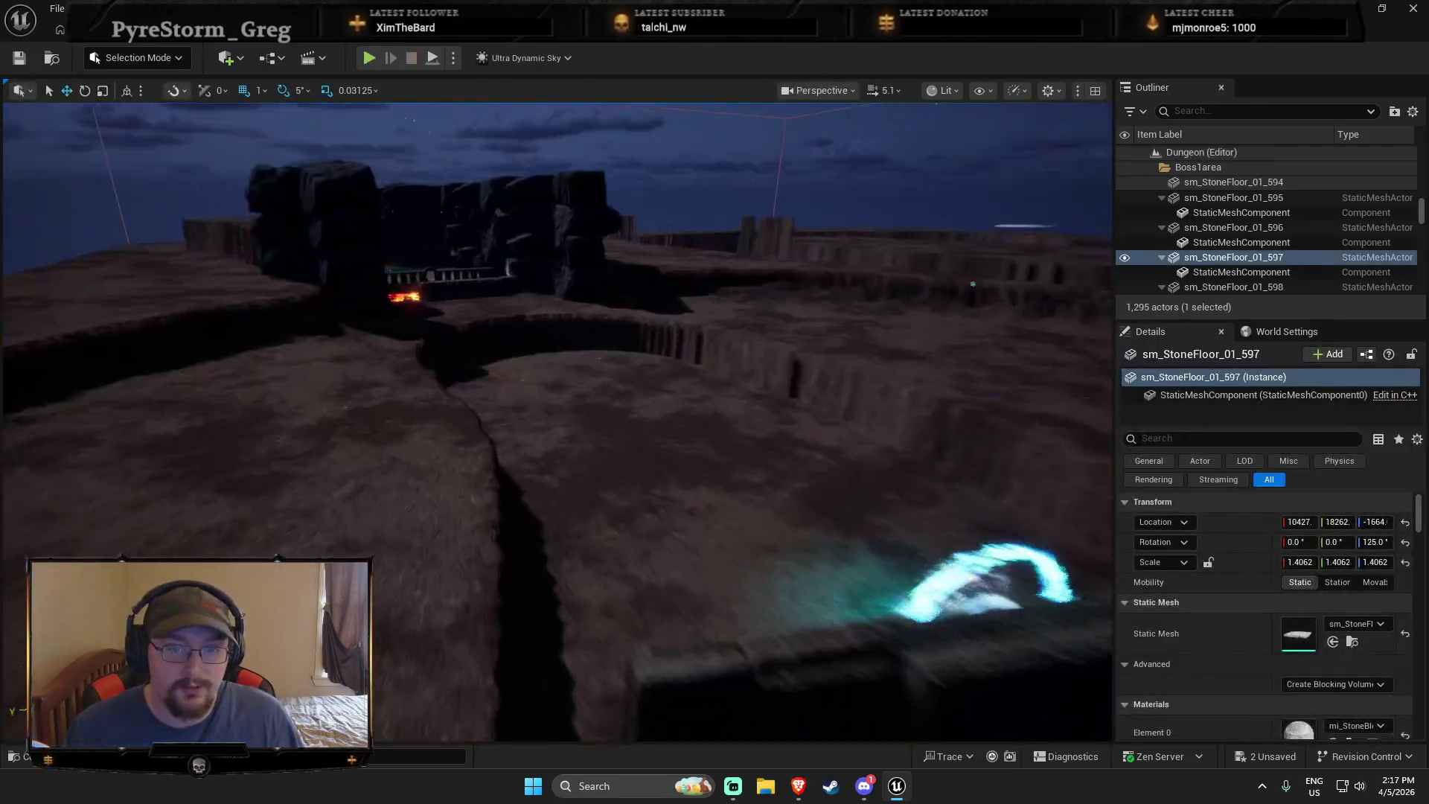
Open M_Lava from the LiquidSurfaceFX folder and set its Boost to 500
key(f)
key(ctrl+space)
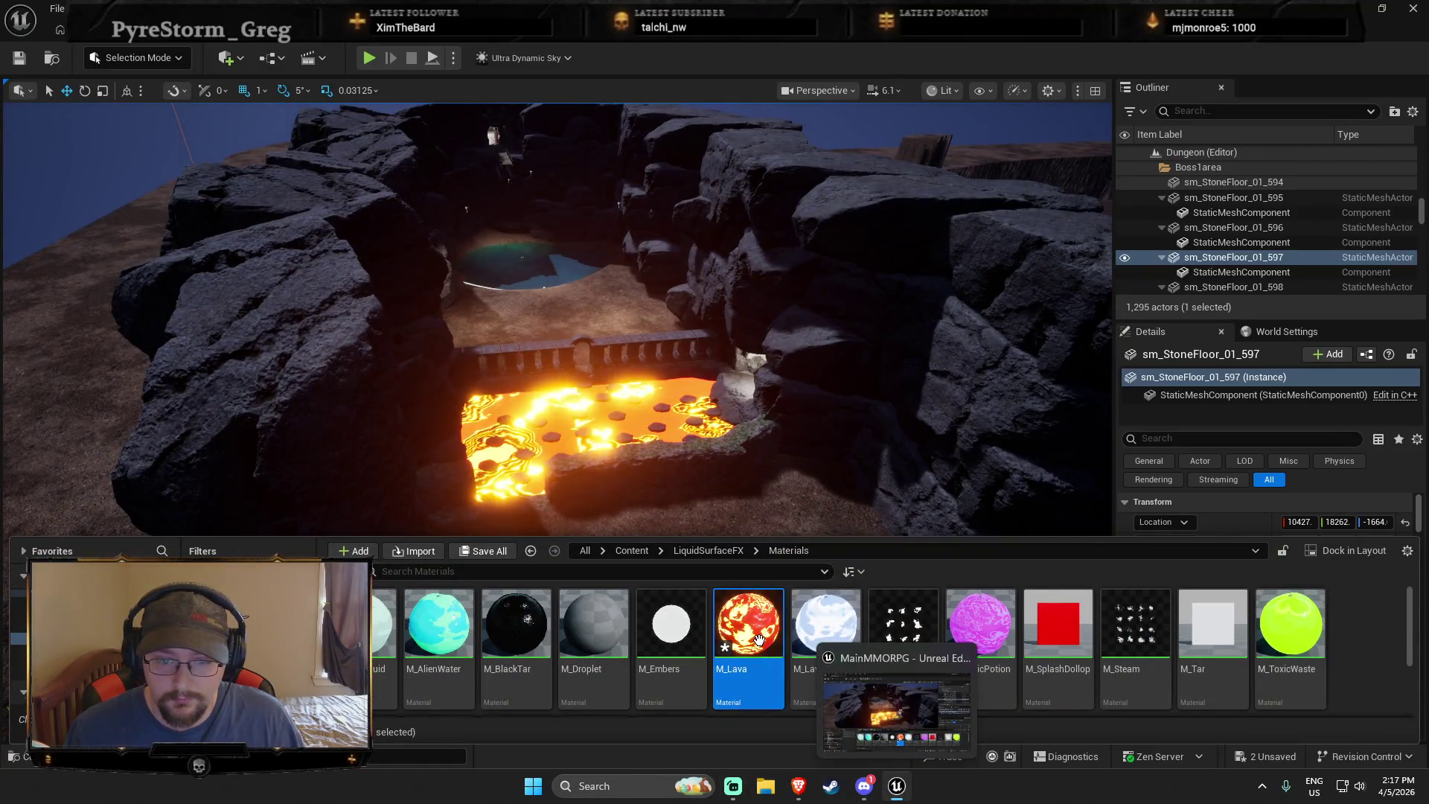
double_click(758, 638)
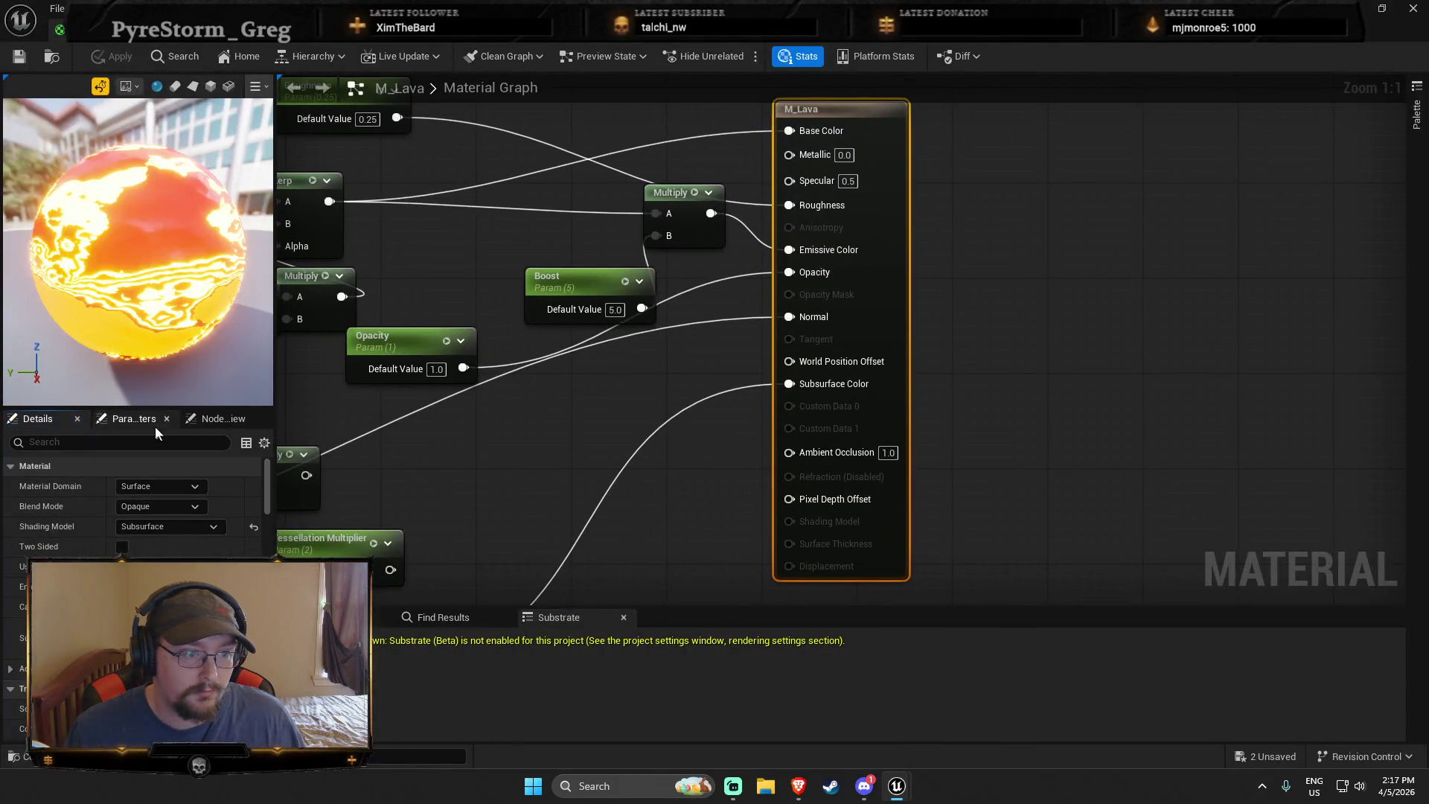
click(153, 421)
click(137, 479)
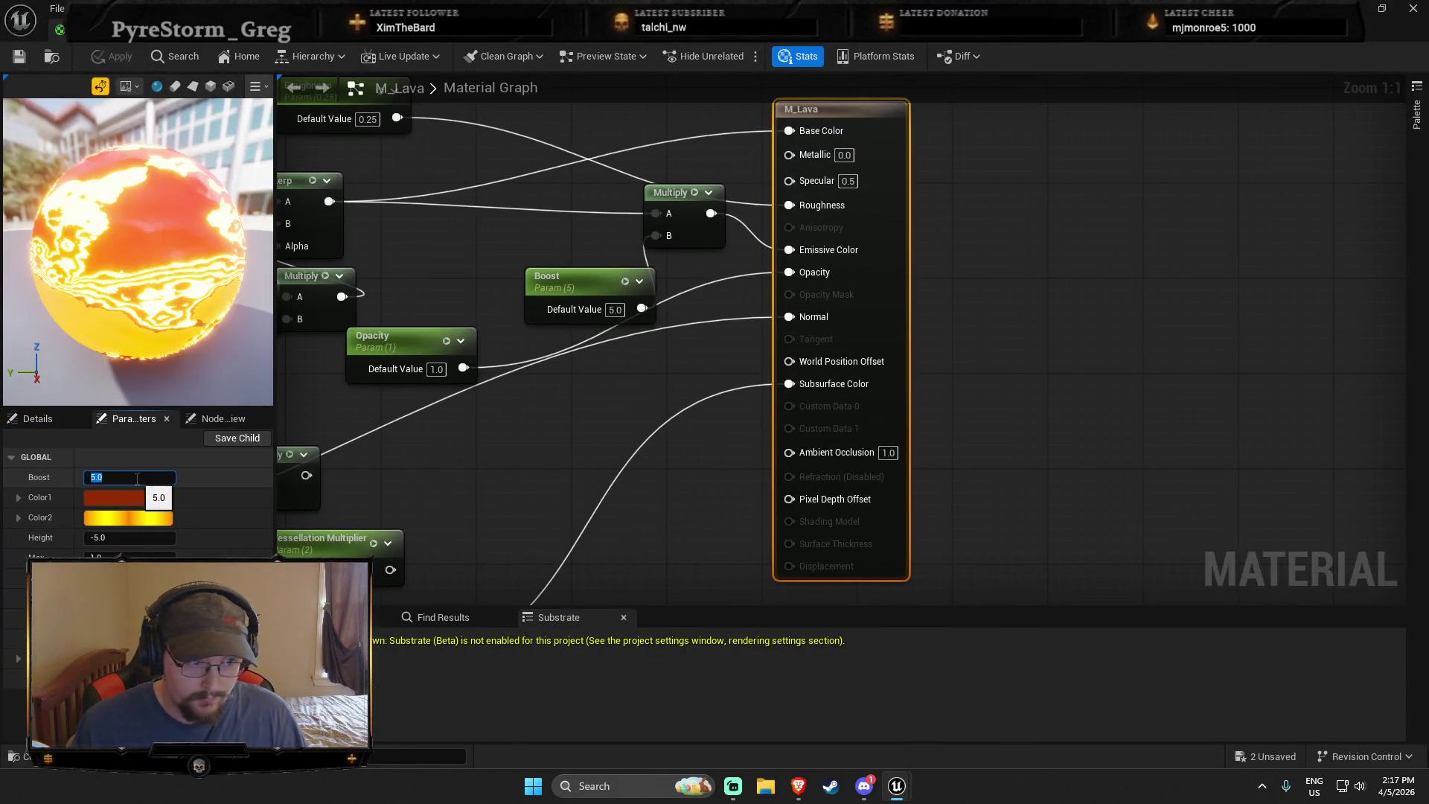
text(500)
key(Return)
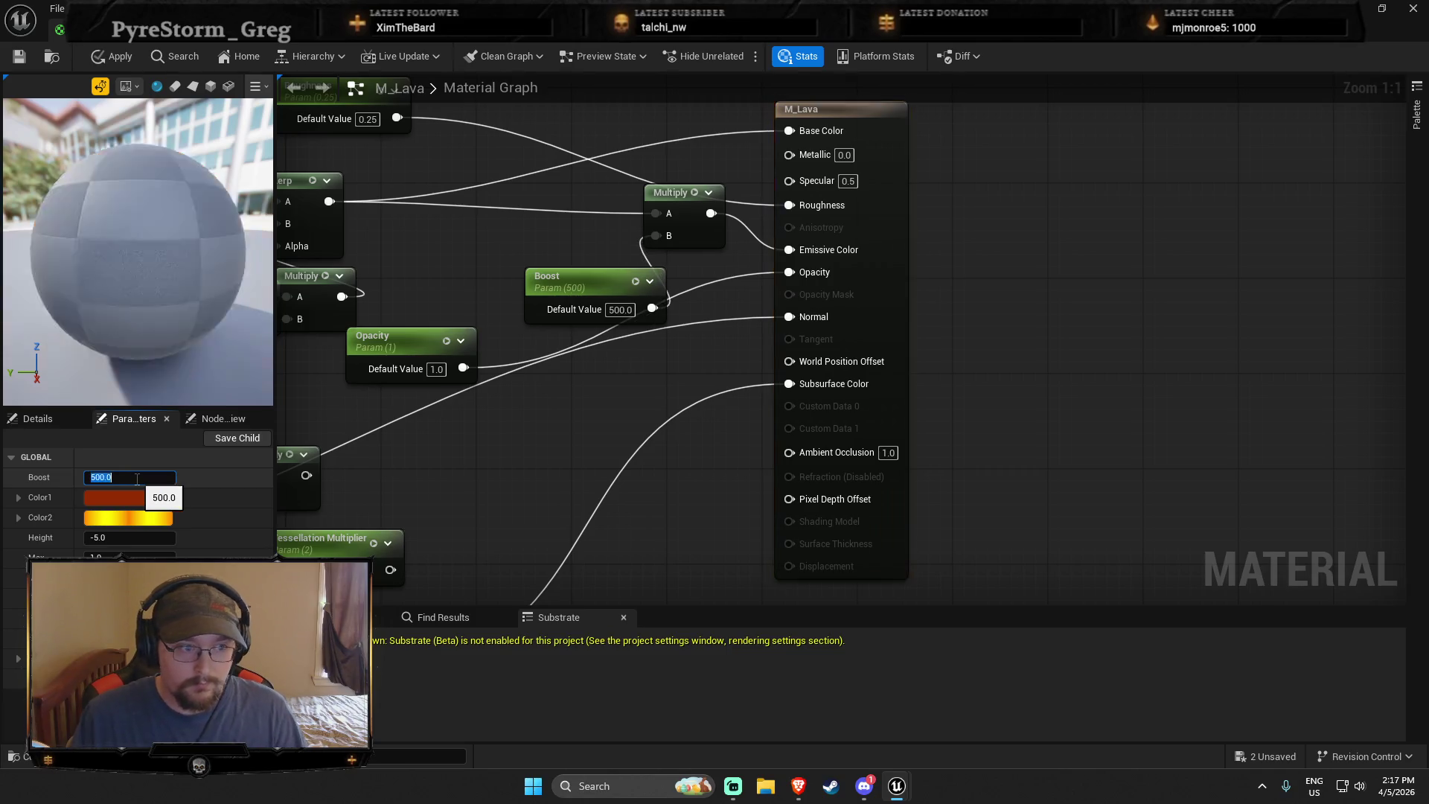
Check the overbright lava in the level, then lower Boost to 2 and settle at 5
click(1361, 10)
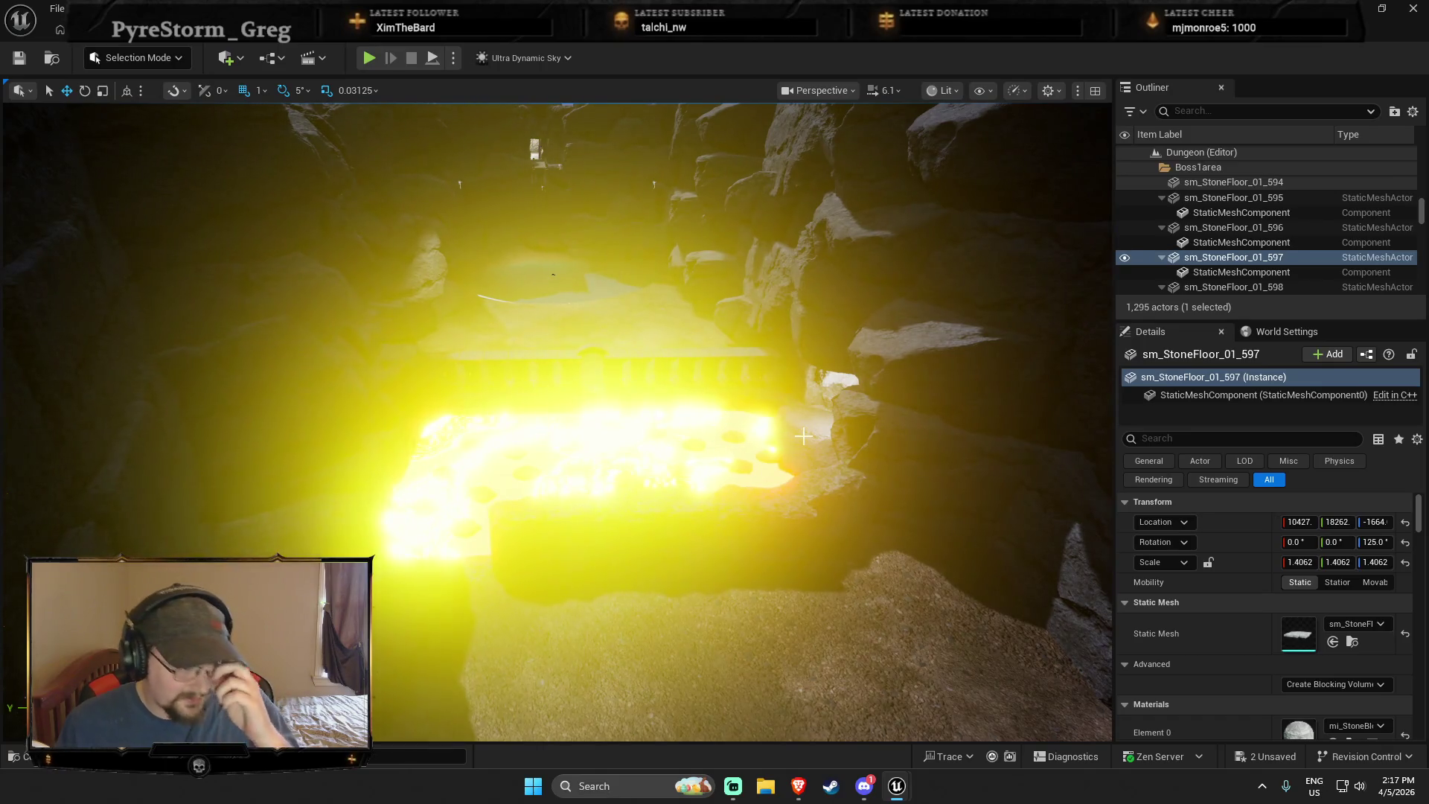
mouse_move(800, 420)
mouse_down()
mouse_move(792, 369)
mouse_move(645, 431)
mouse_up()
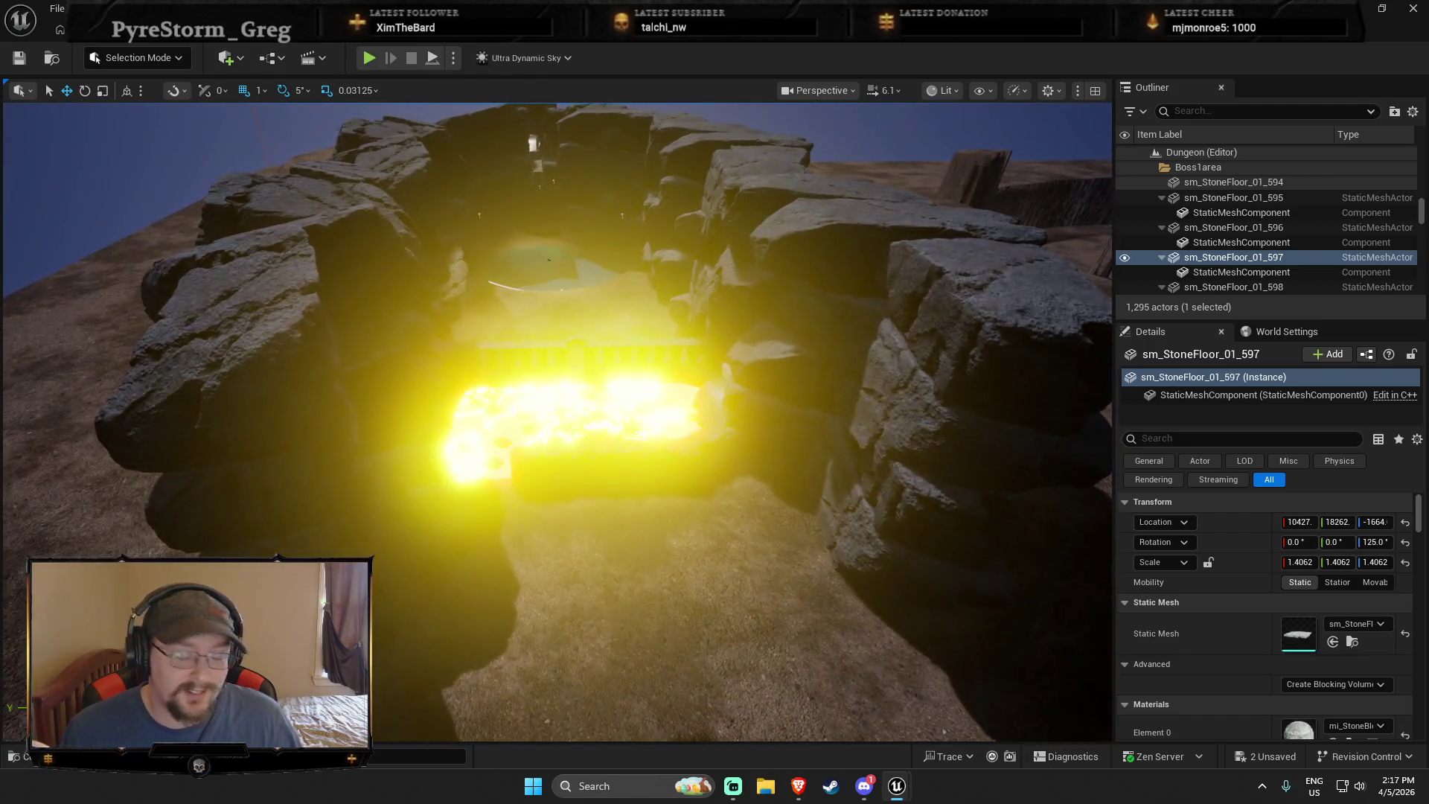
key(alt+Tab)
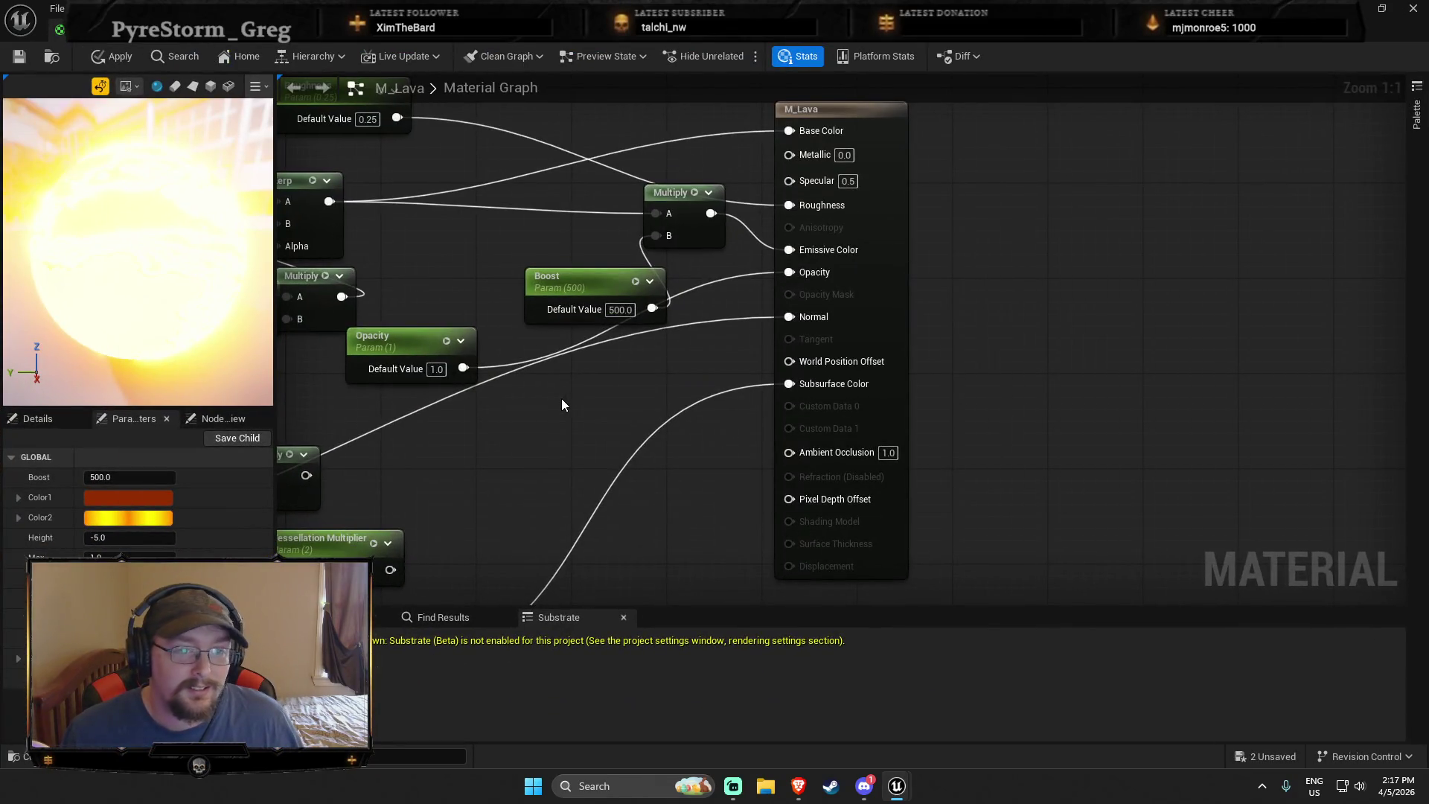
text(2)
key(Return)
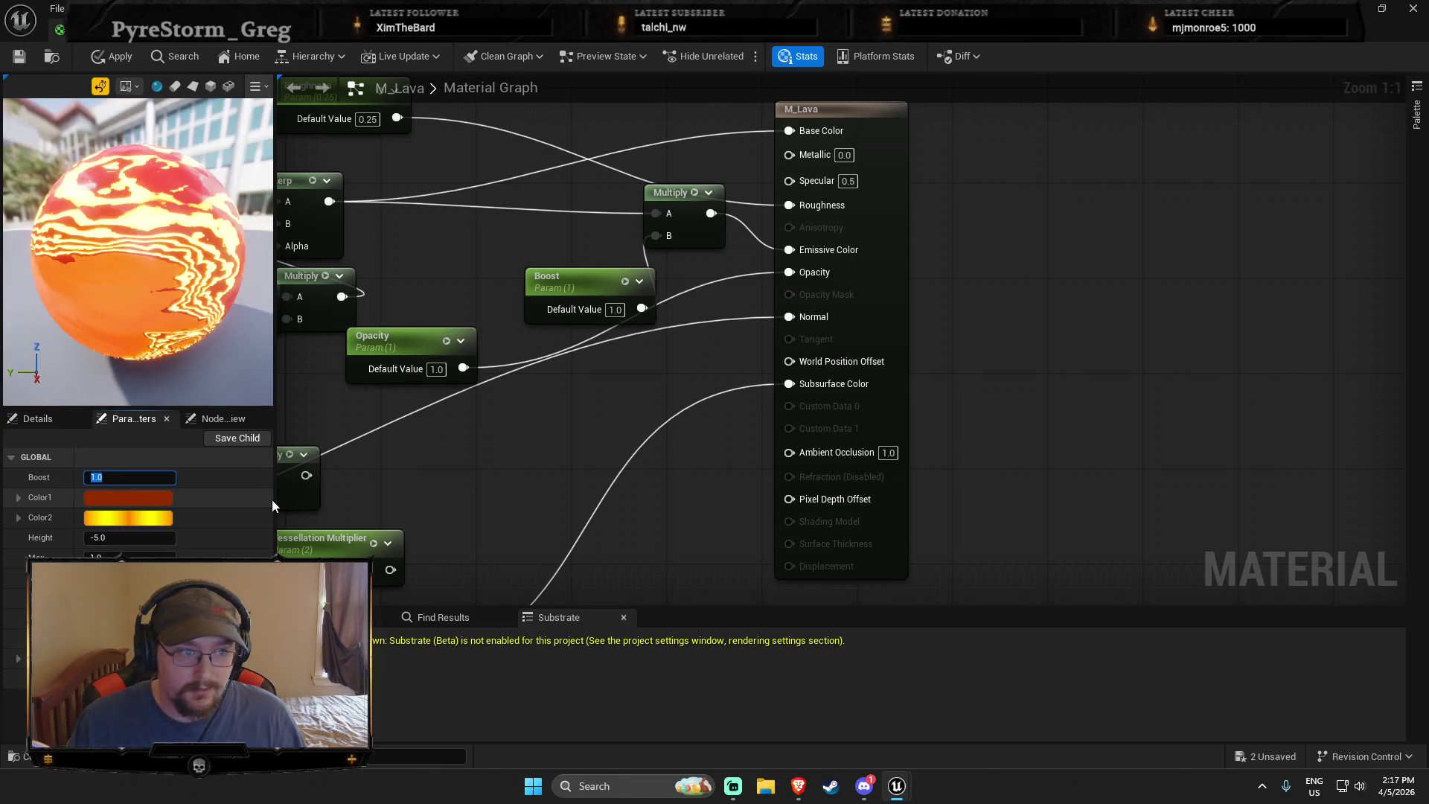
text(5)
key(Return)
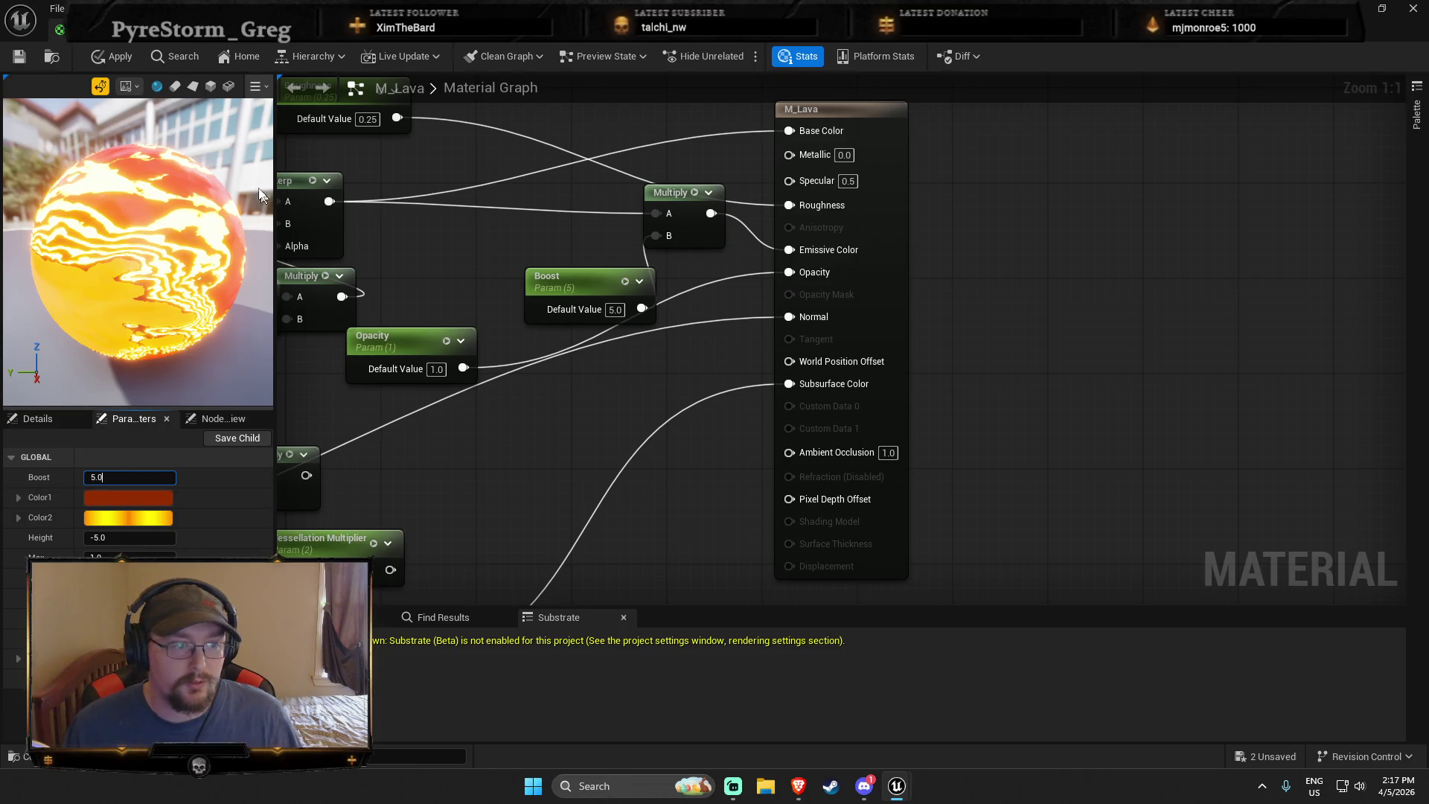
click(1367, 13)
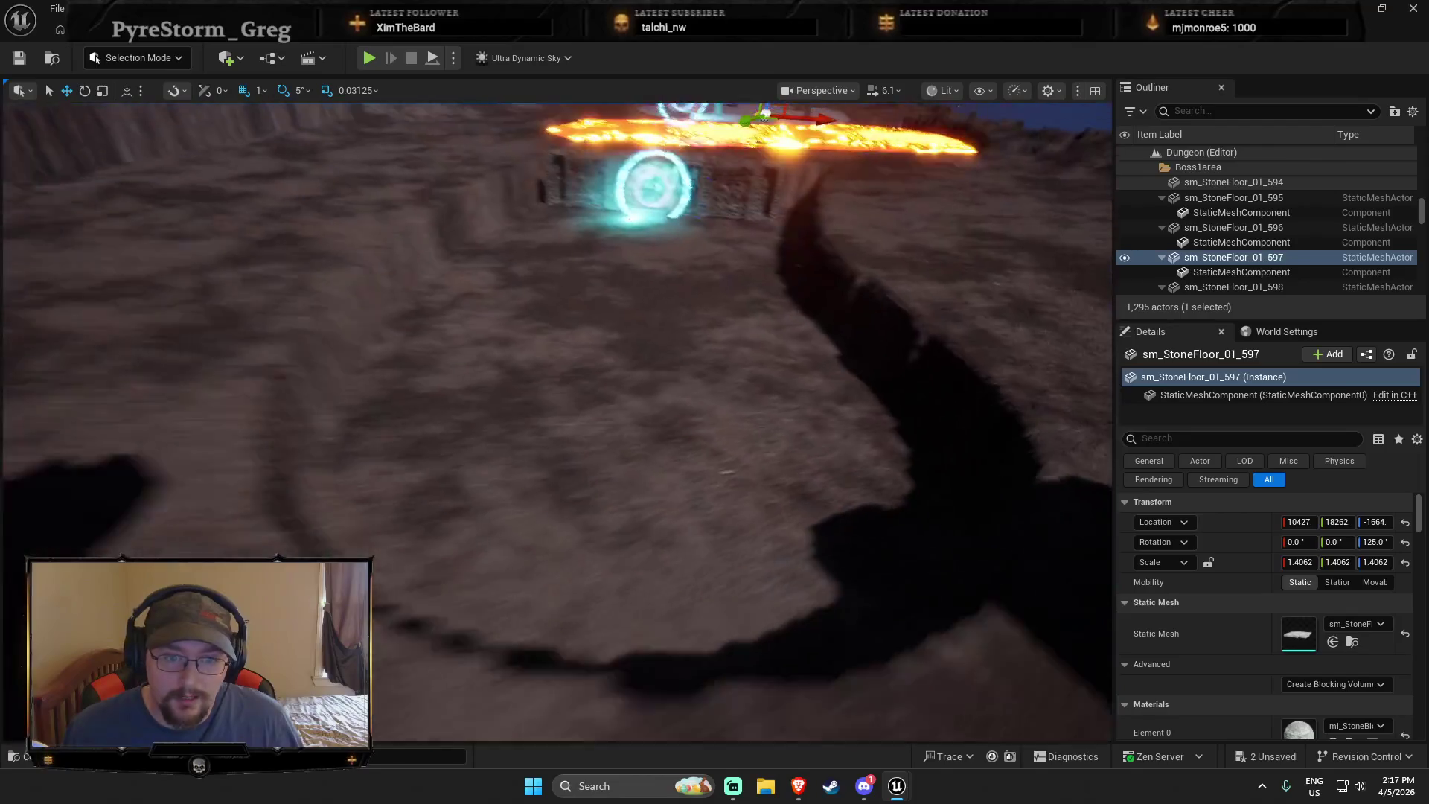
Select the five SM_Wall_01 pieces around the portal, from doorway to far left
scroll(558, 420, up, 5)
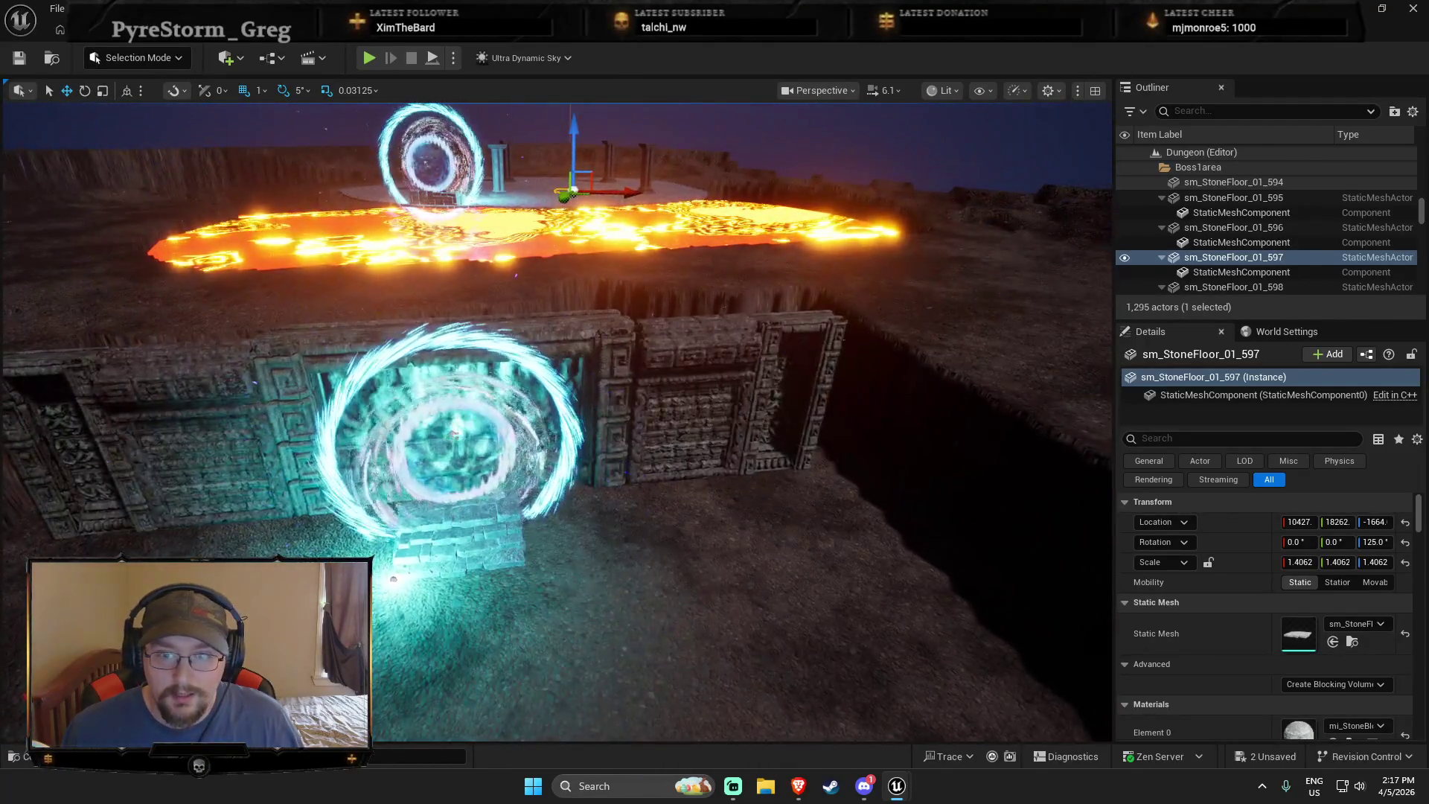
click(788, 387)
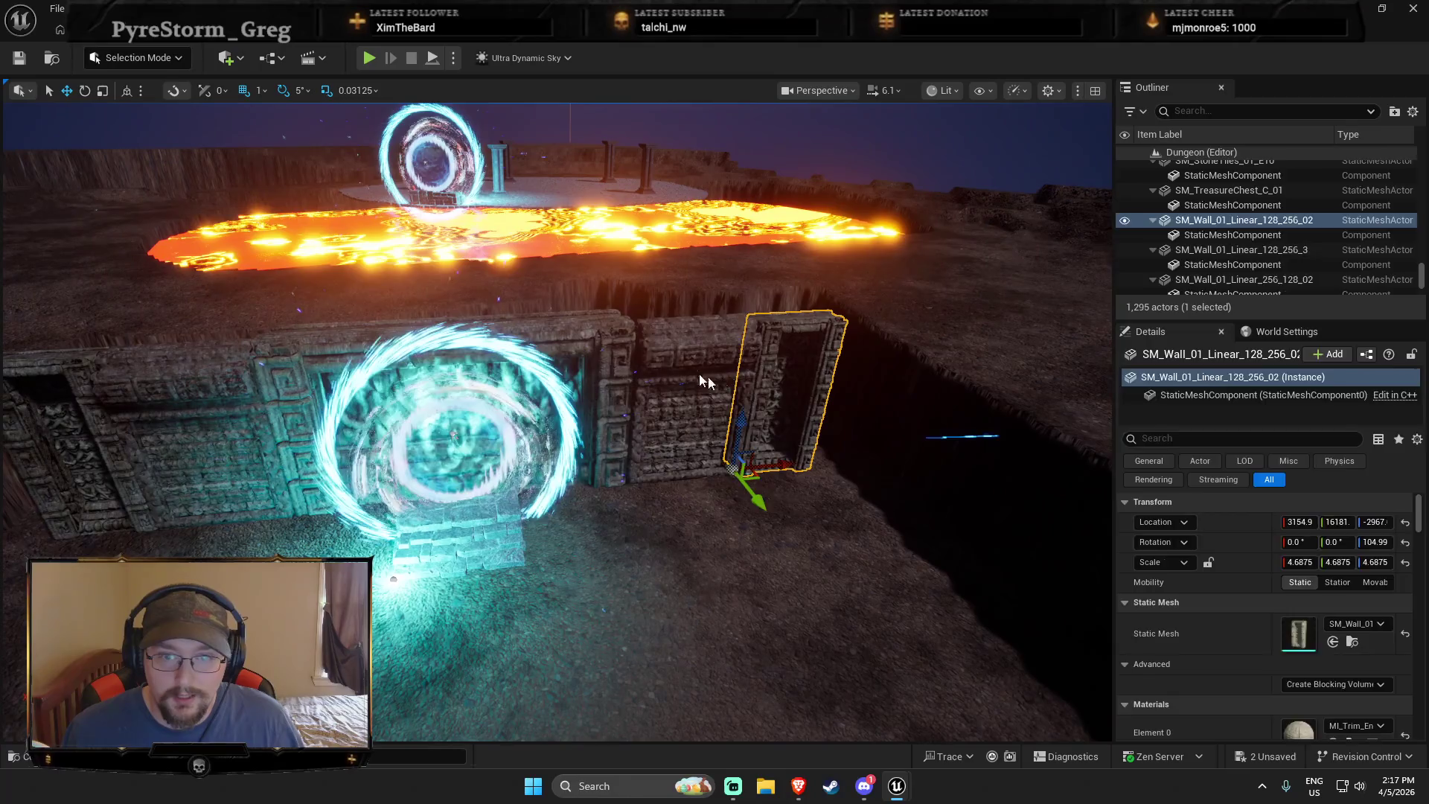
ctrl+click(706, 383)
ctrl+click(447, 350)
ctrl+click(133, 391)
ctrl+click(52, 432)
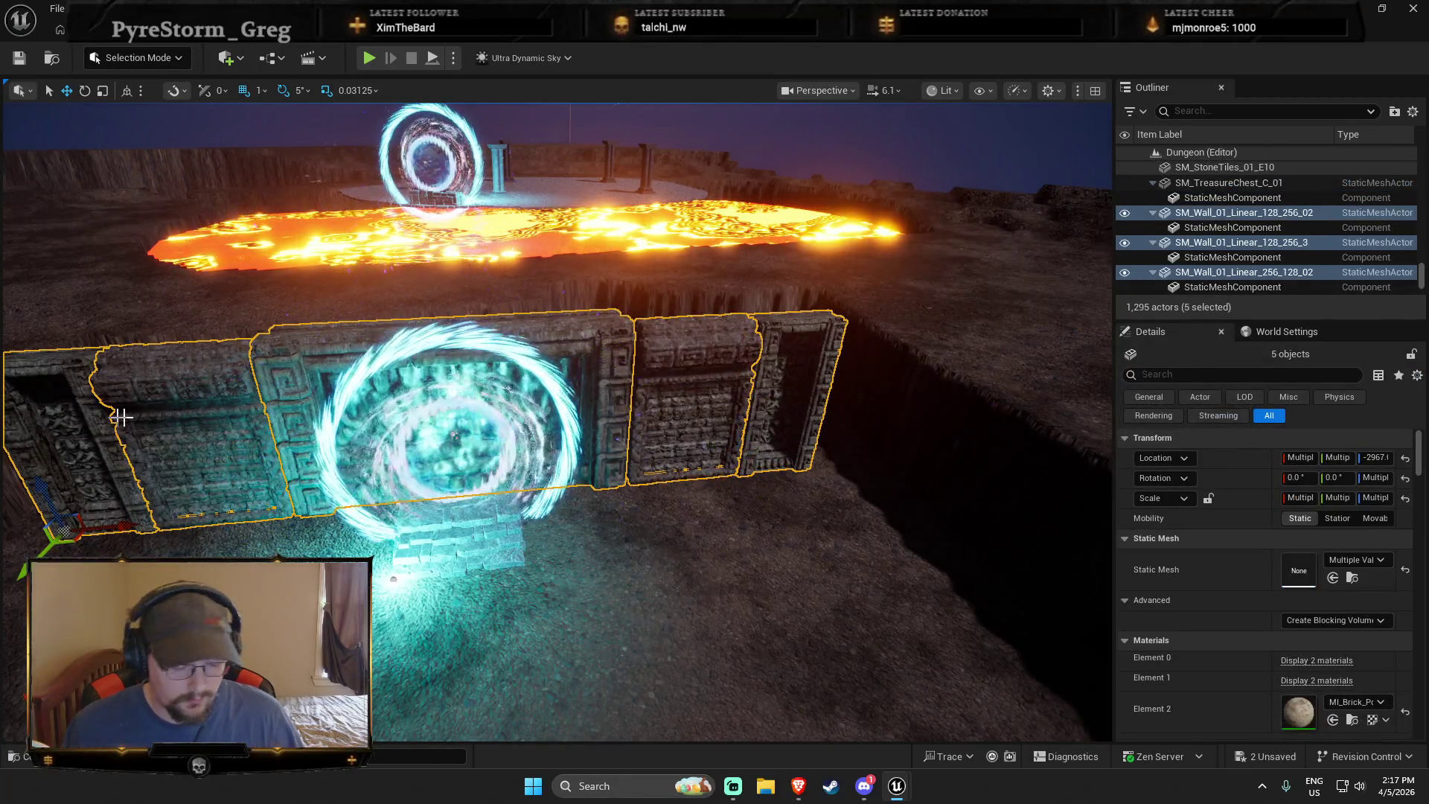
Duplicate the five walls with Ctrl+D and stack the copies on top of the originals
key(ctrl+d)
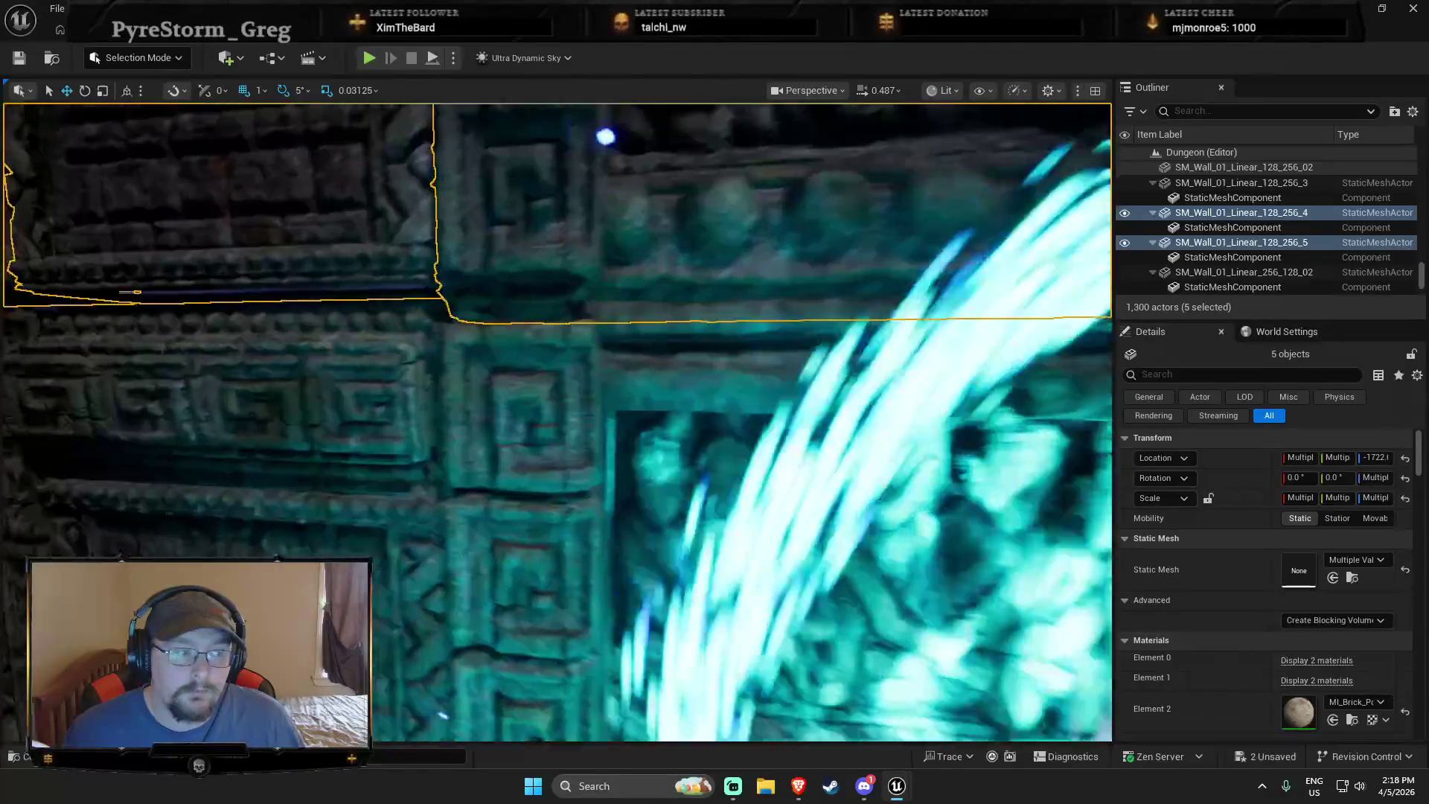
key(a)
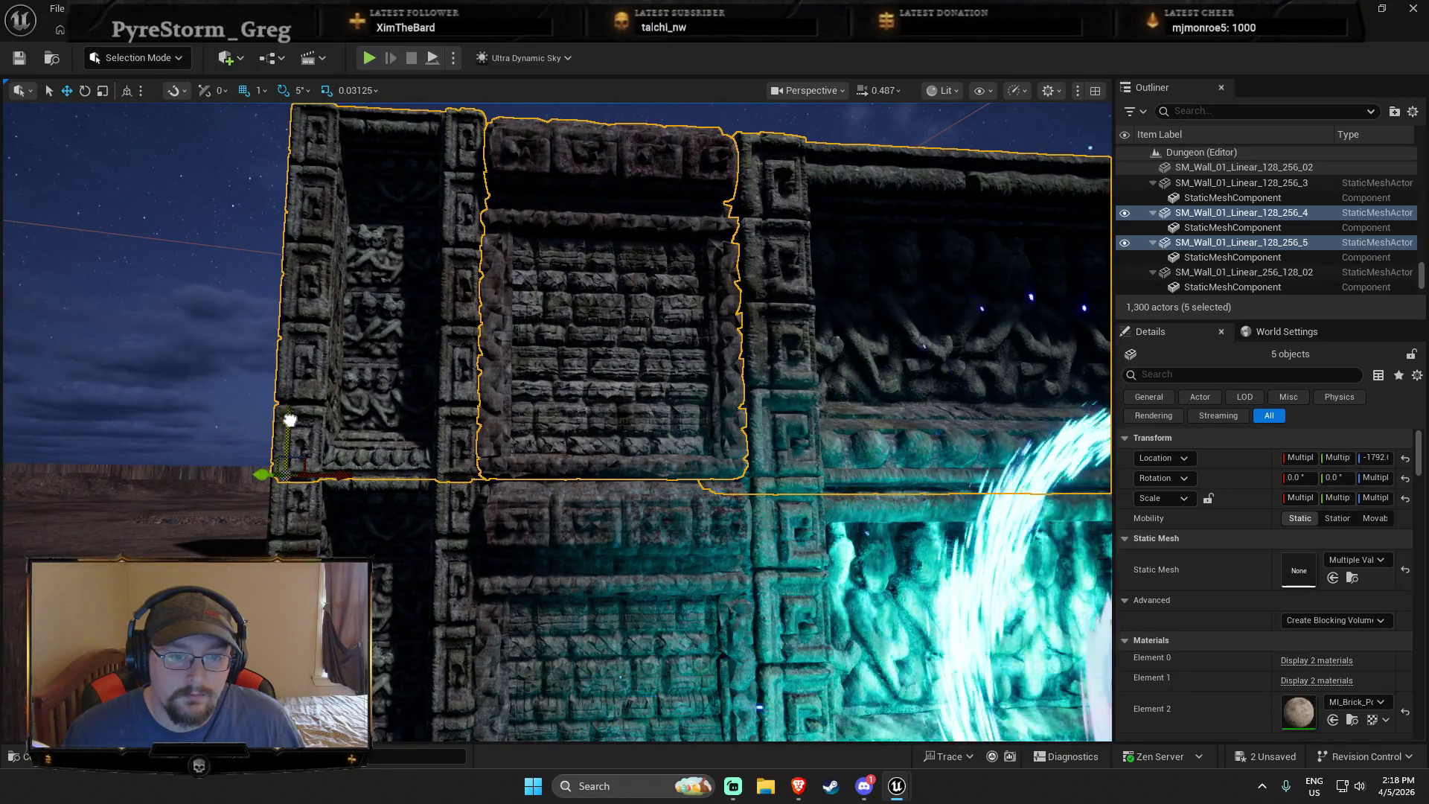
key(Escape)
drag(565, 564, 1057, 596)
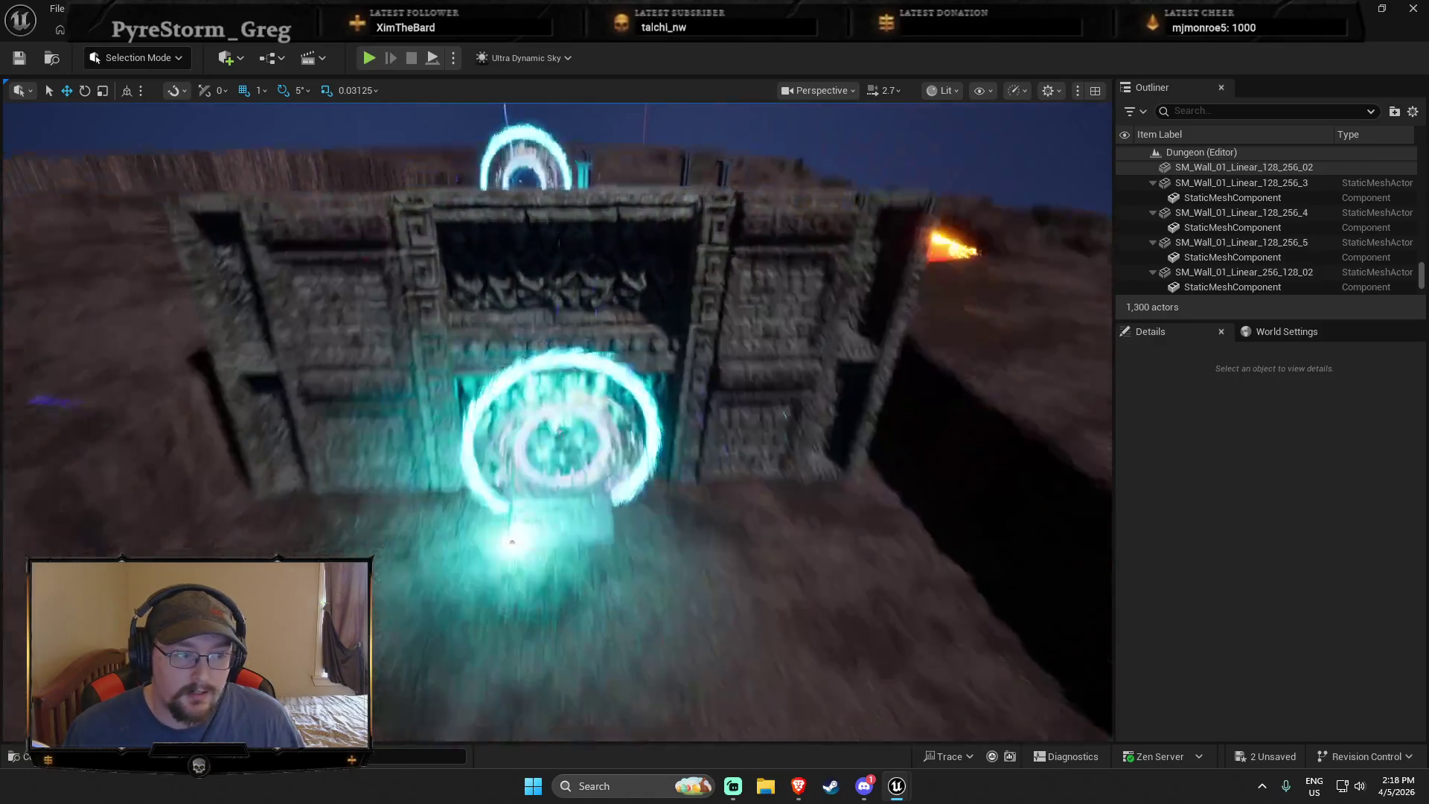
key(w)
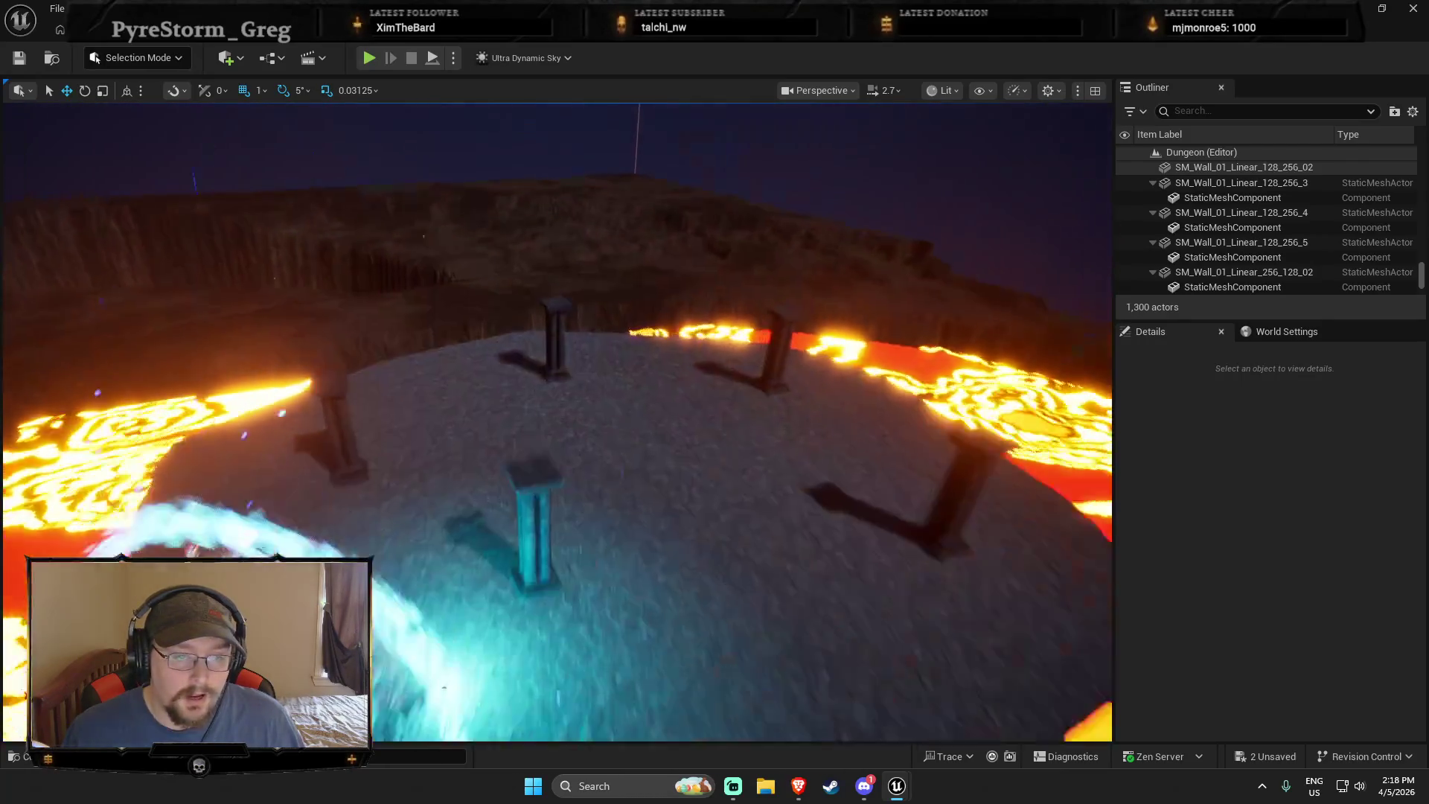
key(w)
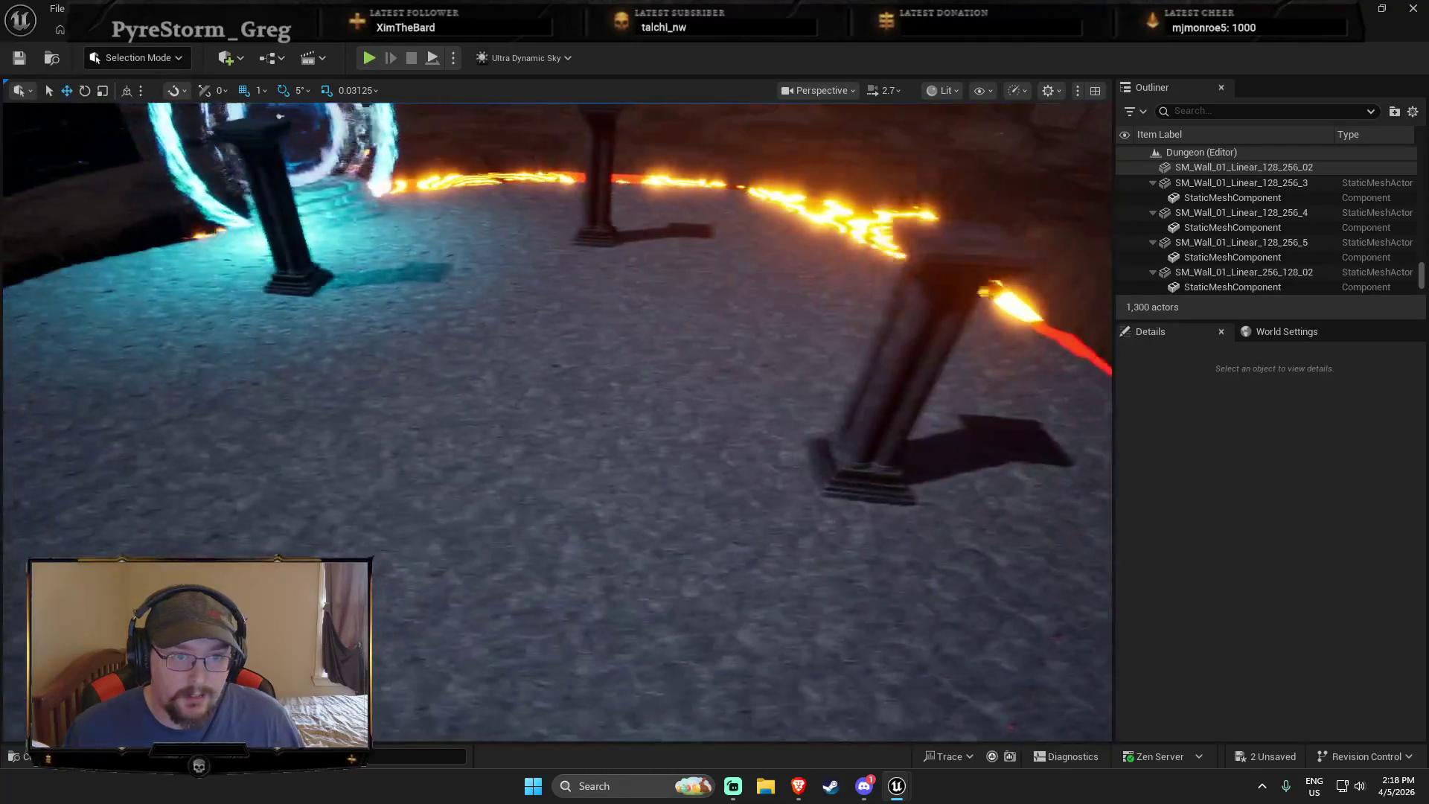
key(e)
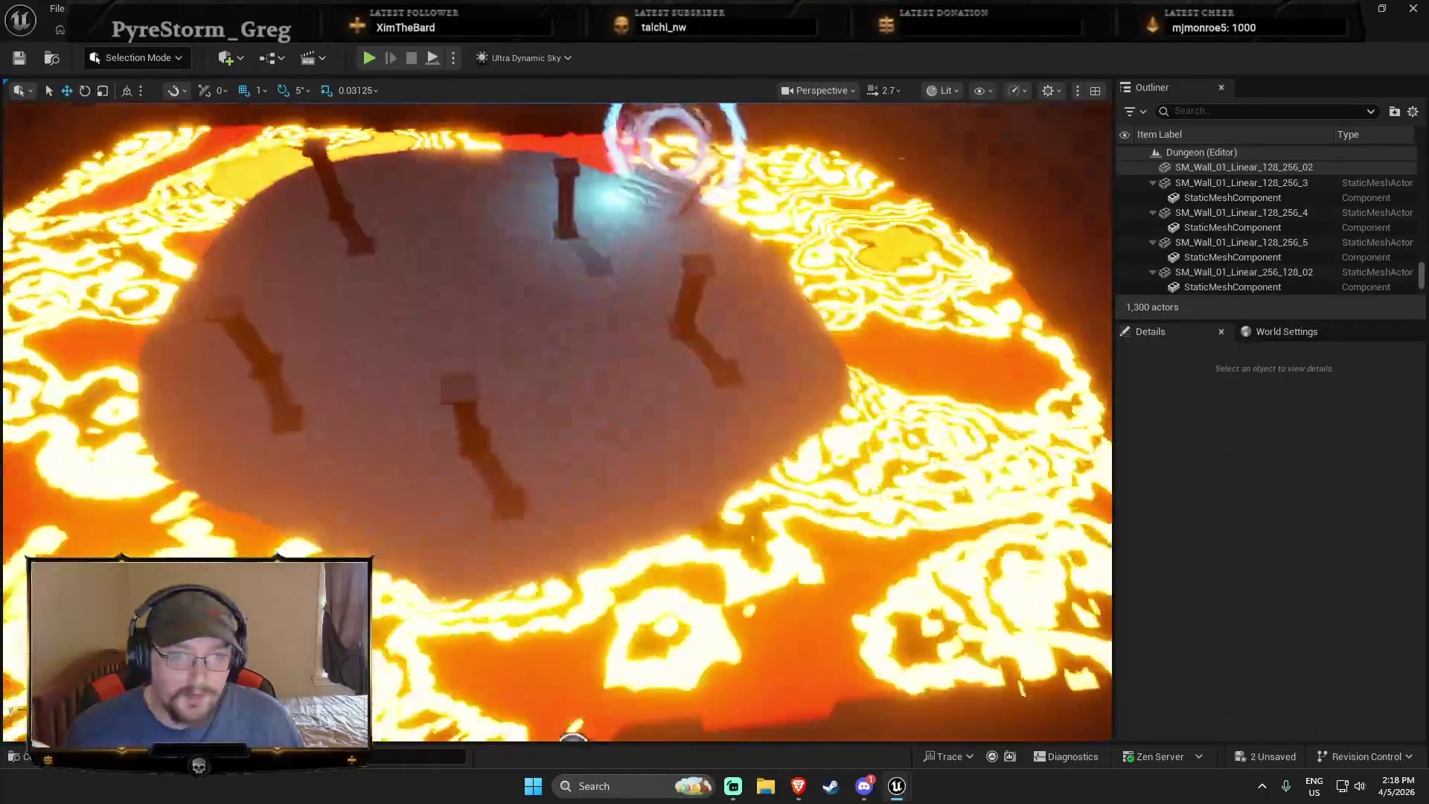
key(e)
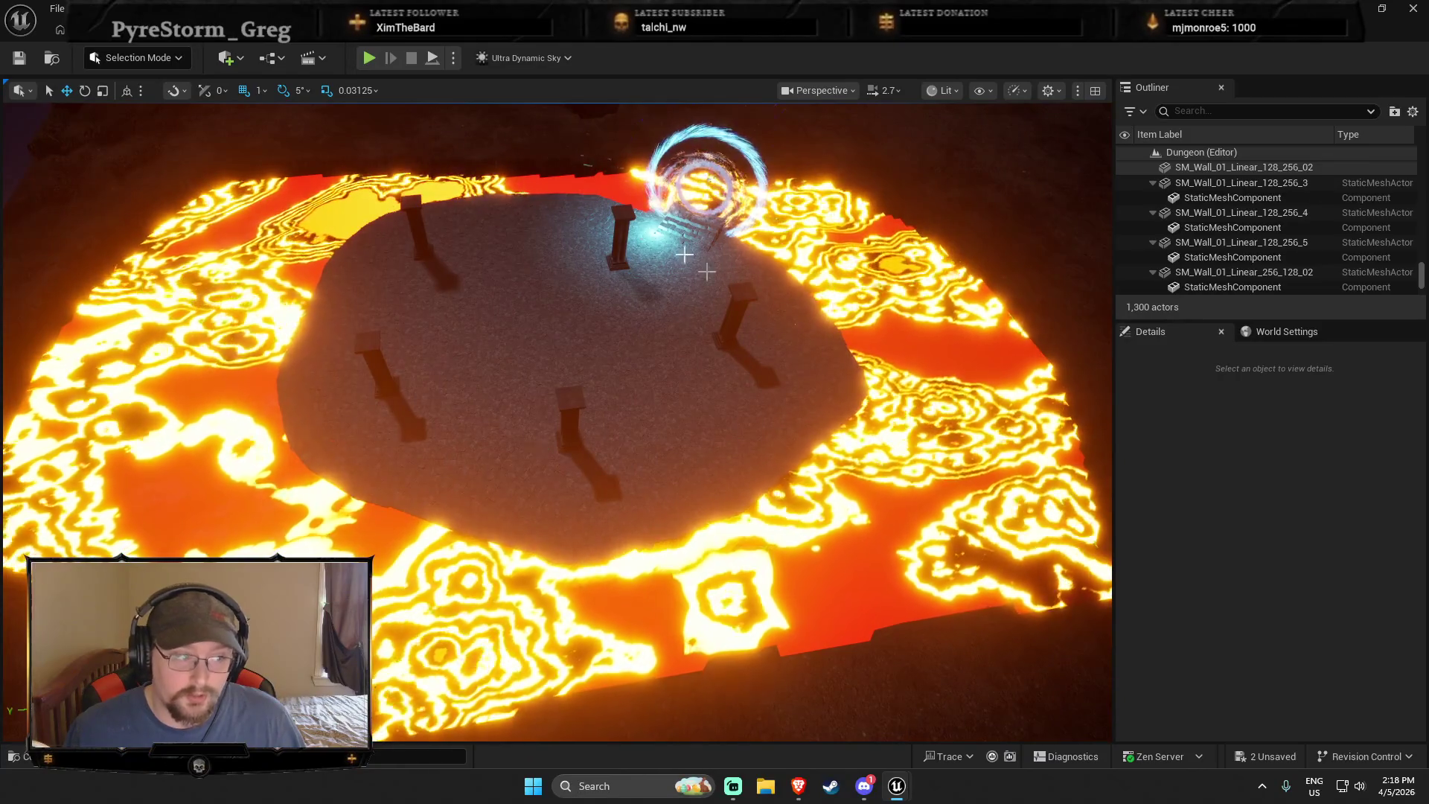
key(w)
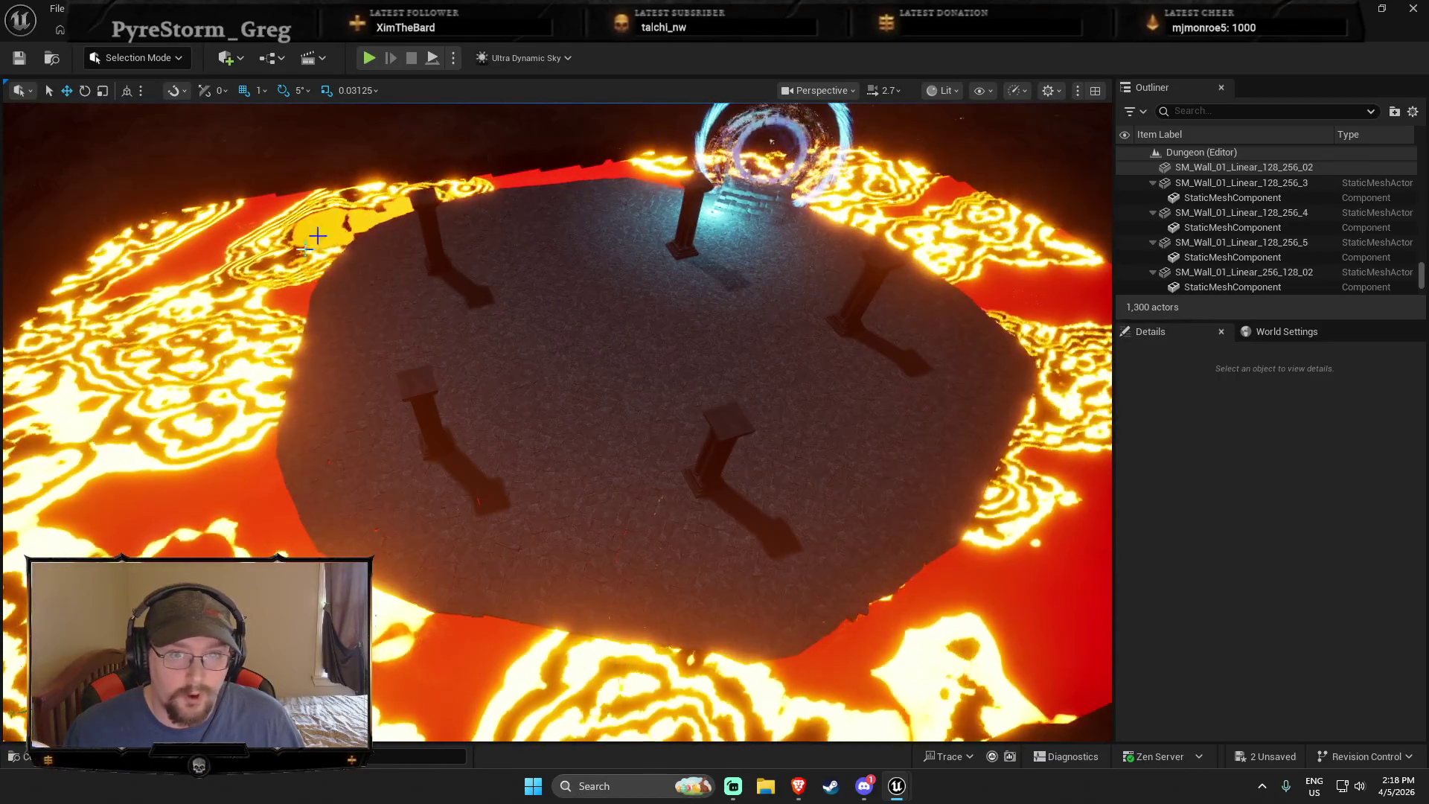
key(s)
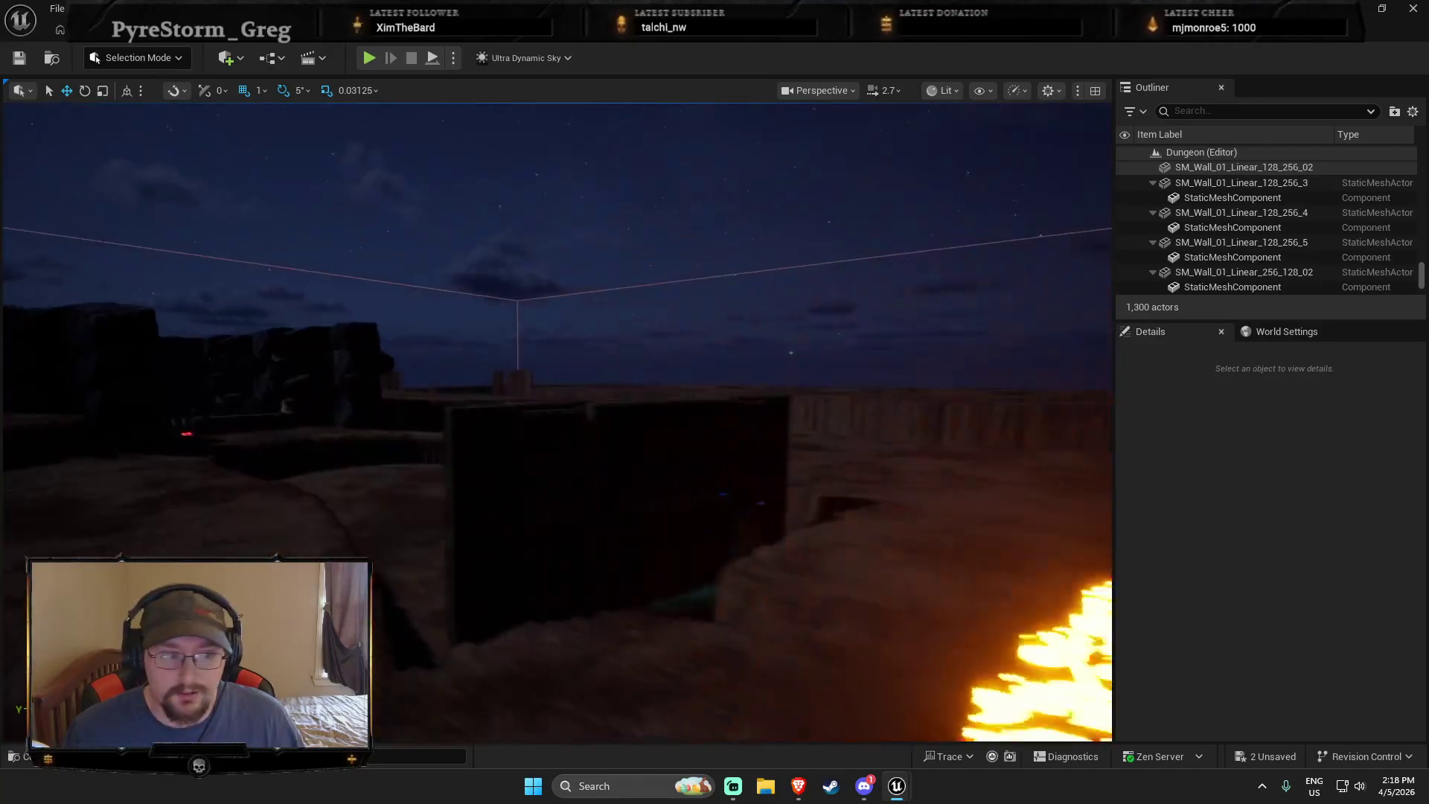
key(w)
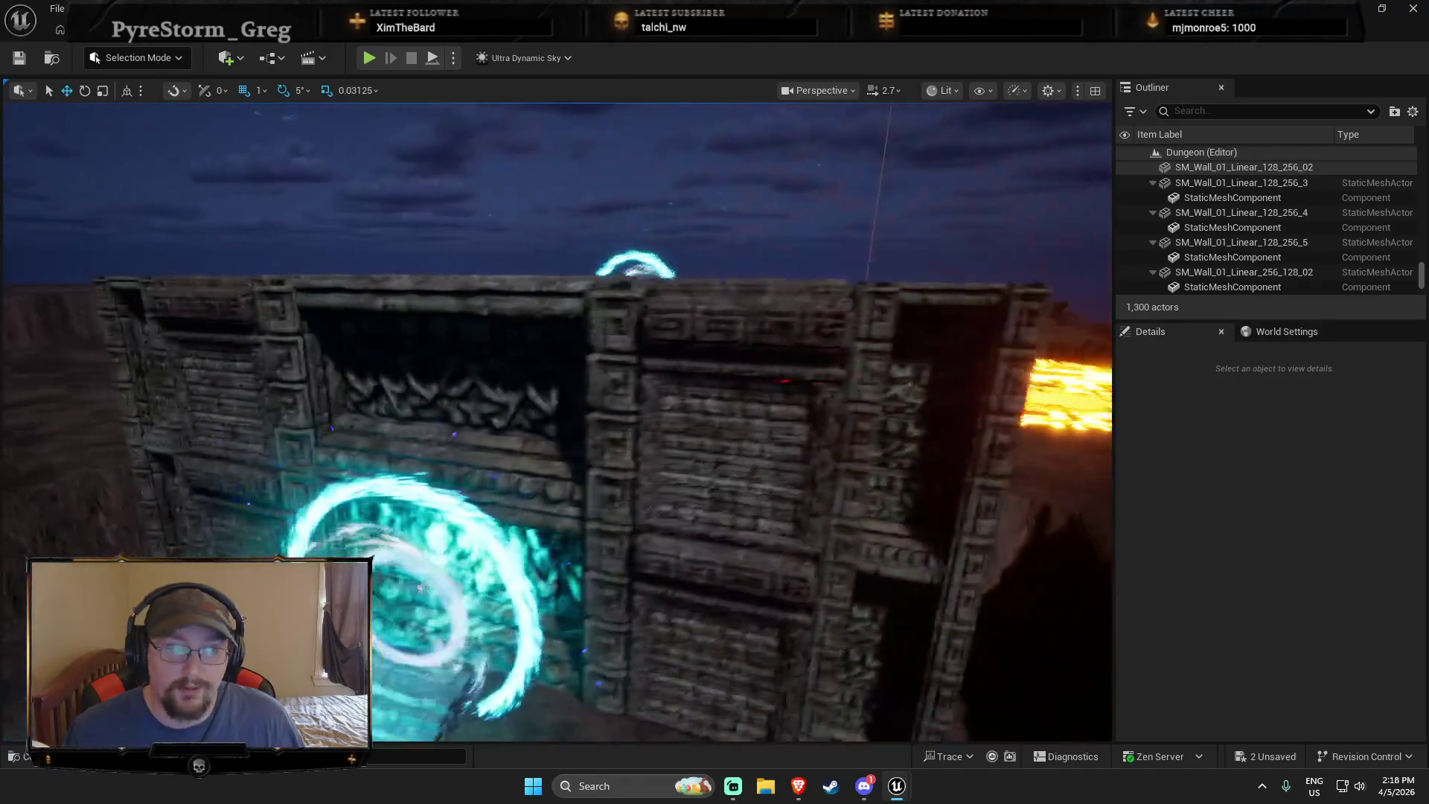
key(w)
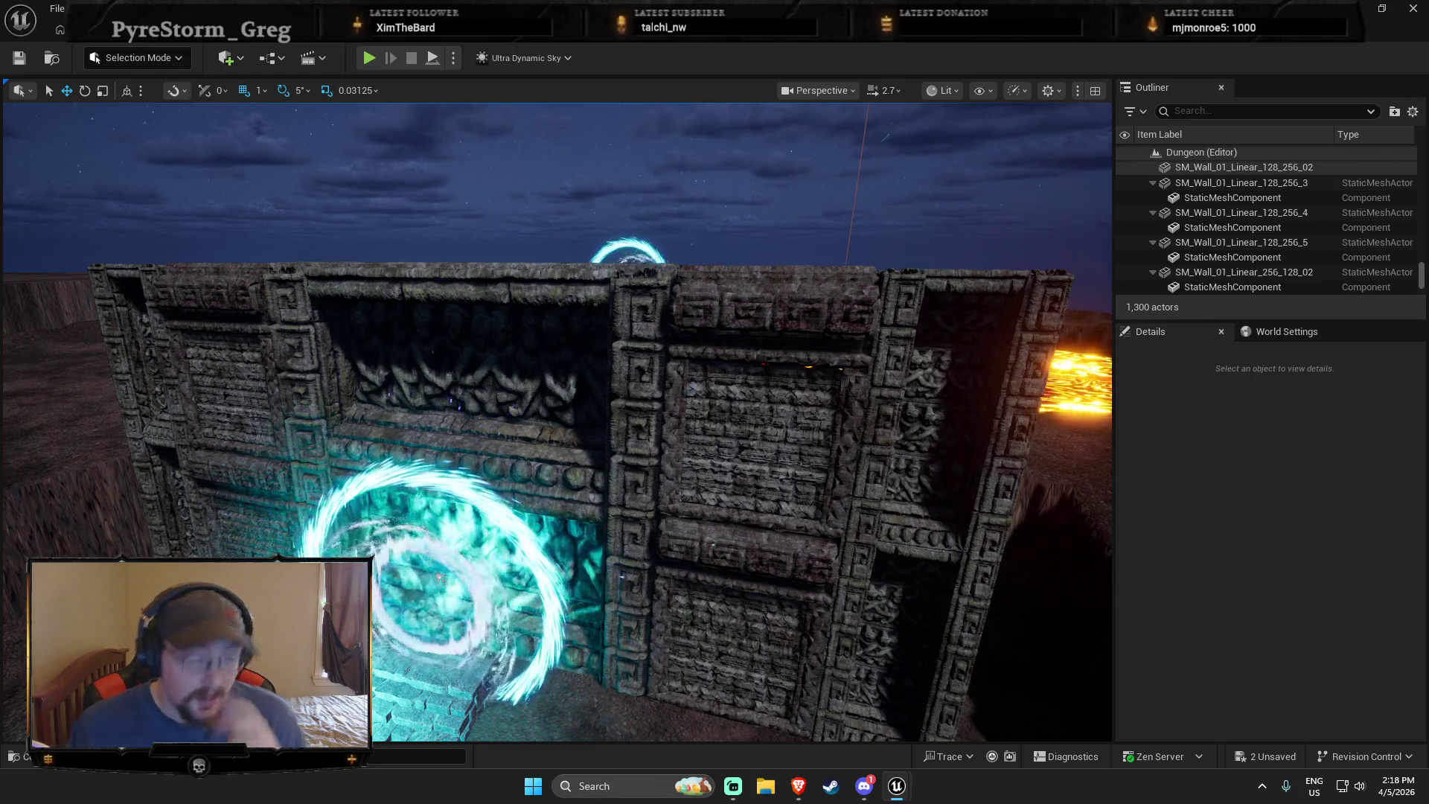
scroll(444, 485, up, 2)
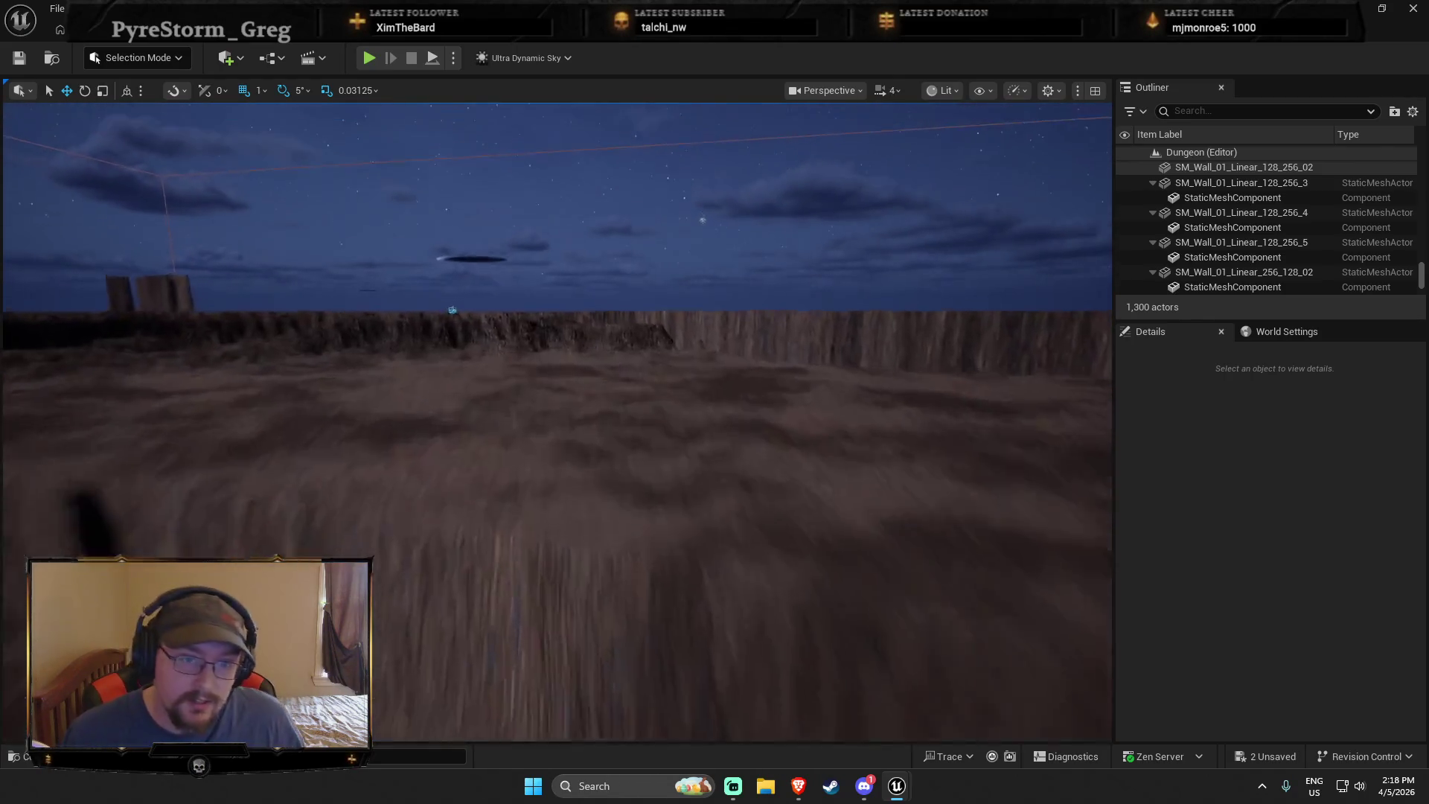
key(w)
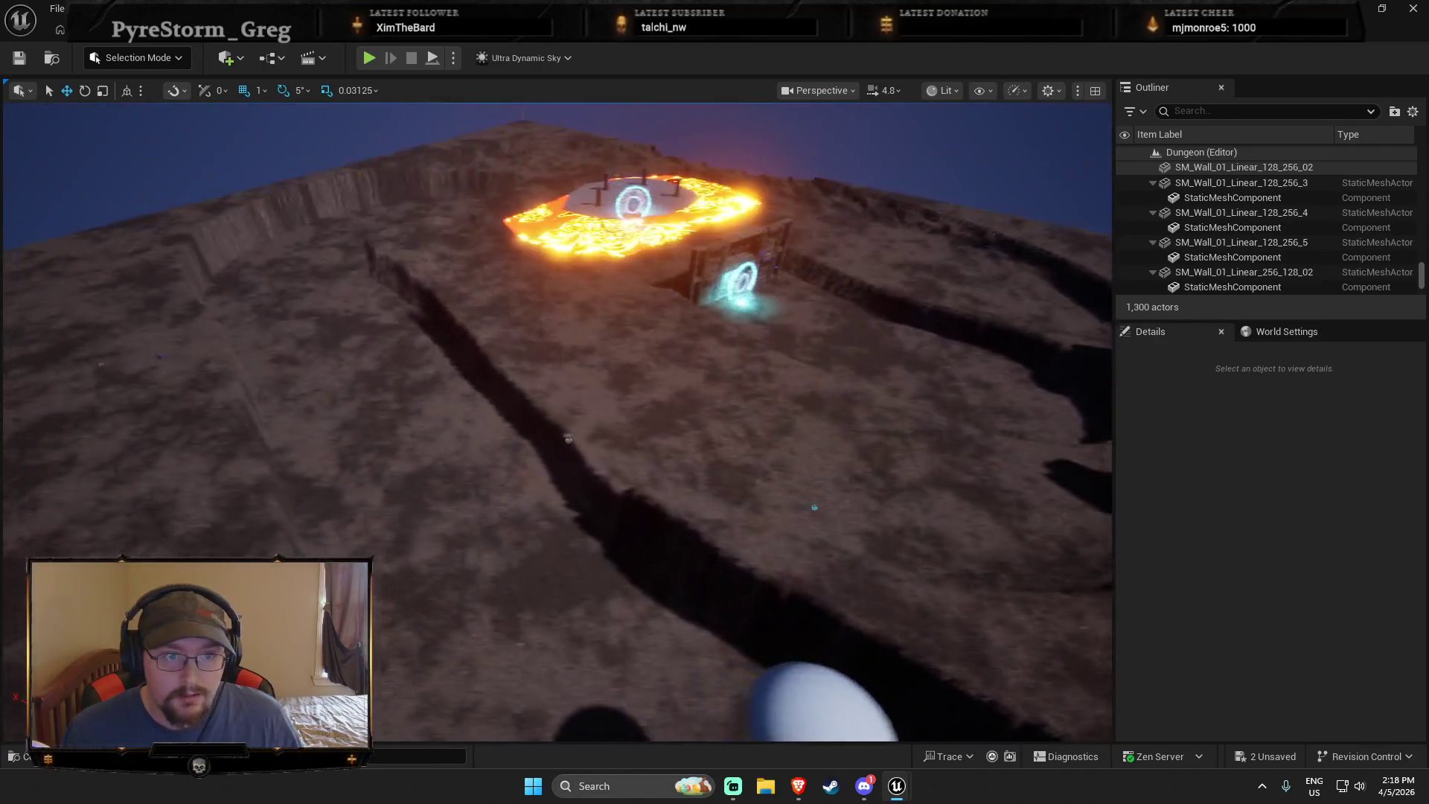
drag(438, 489, 437, 488)
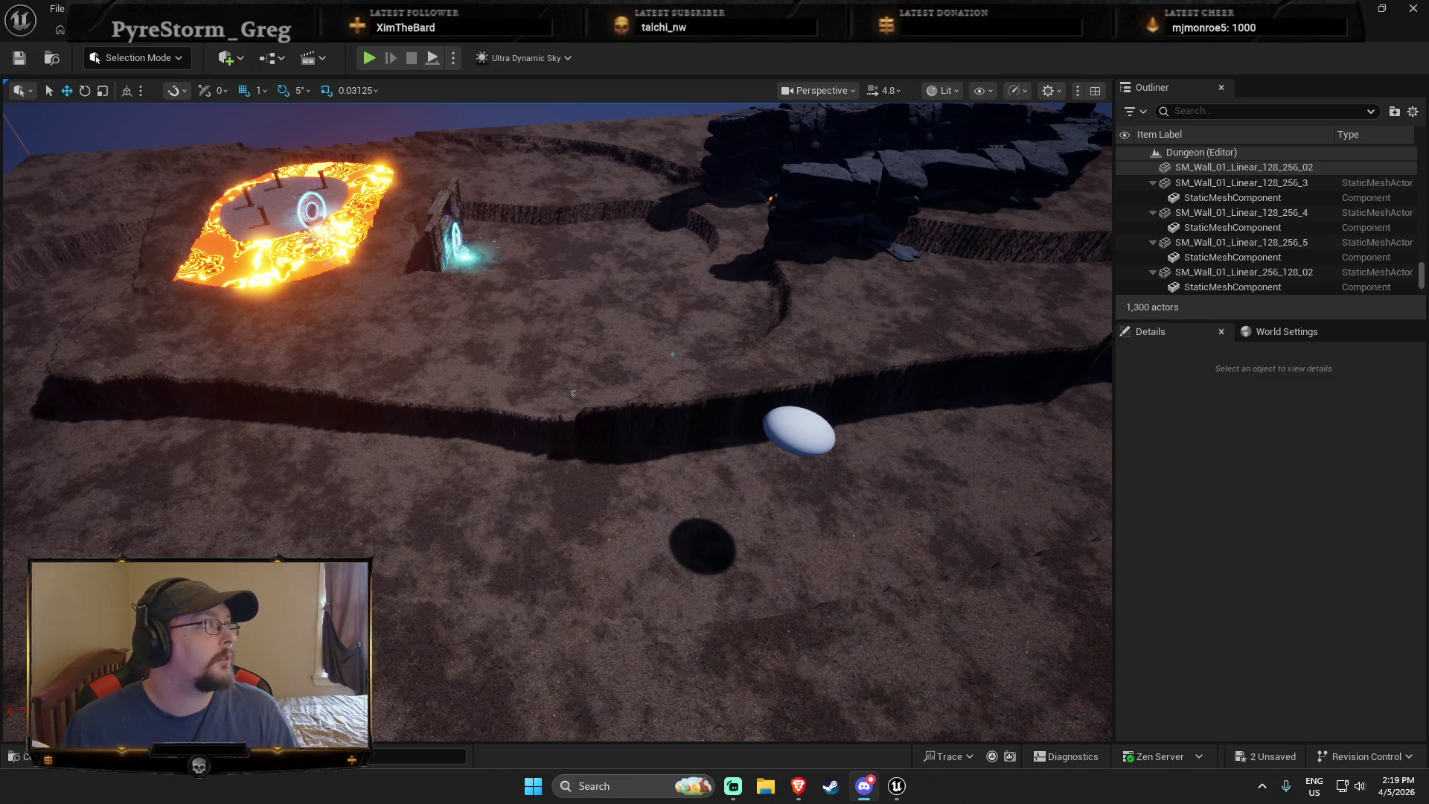
mouse_move(418, 447)
mouse_down()
mouse_move(343, 409)
mouse_move(414, 504)
mouse_up()
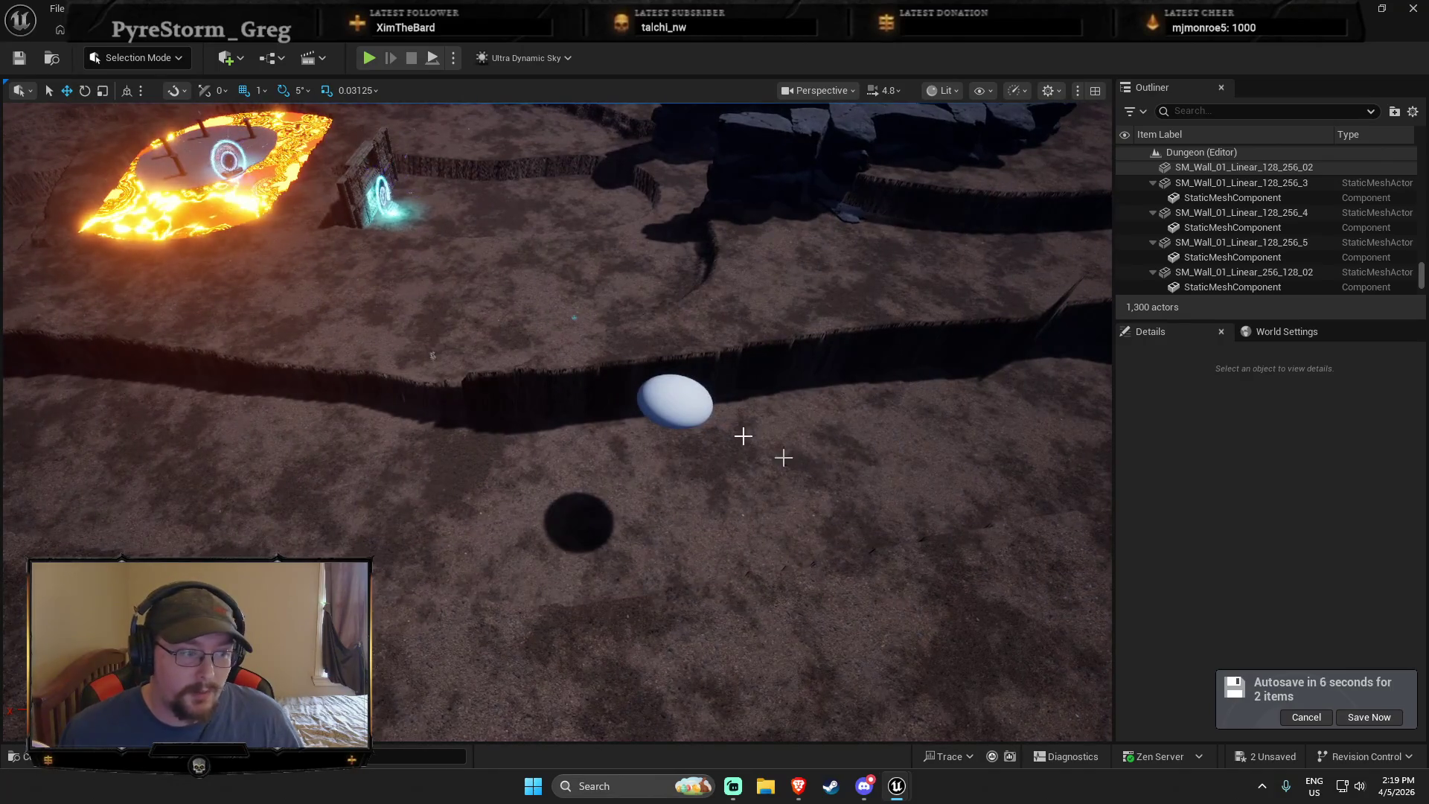
drag(744, 431, 737, 387)
mouse_move(625, 471)
mouse_down()
mouse_move(610, 471)
mouse_move(625, 471)
mouse_up()
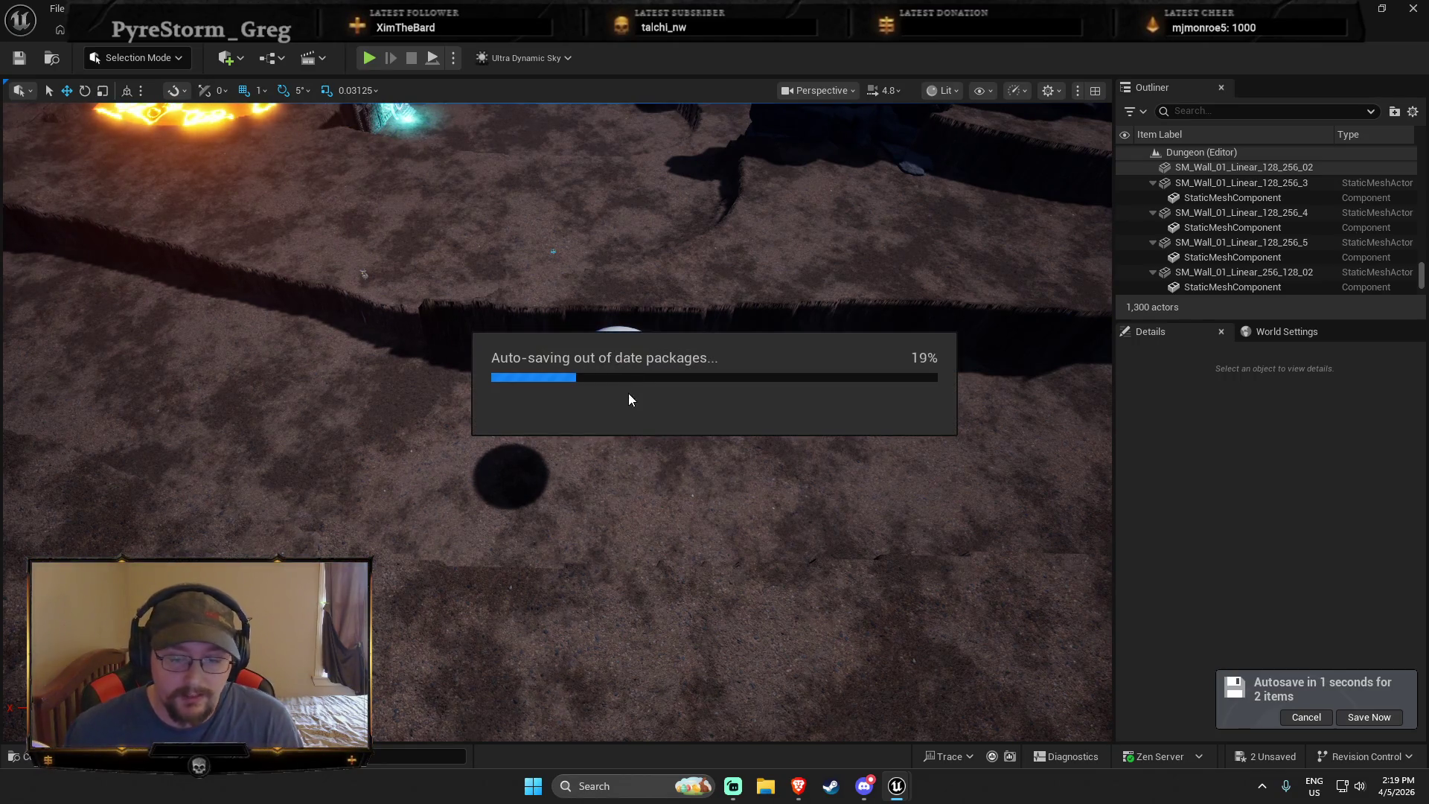
drag(584, 524, 573, 513)
drag(644, 431, 644, 456)
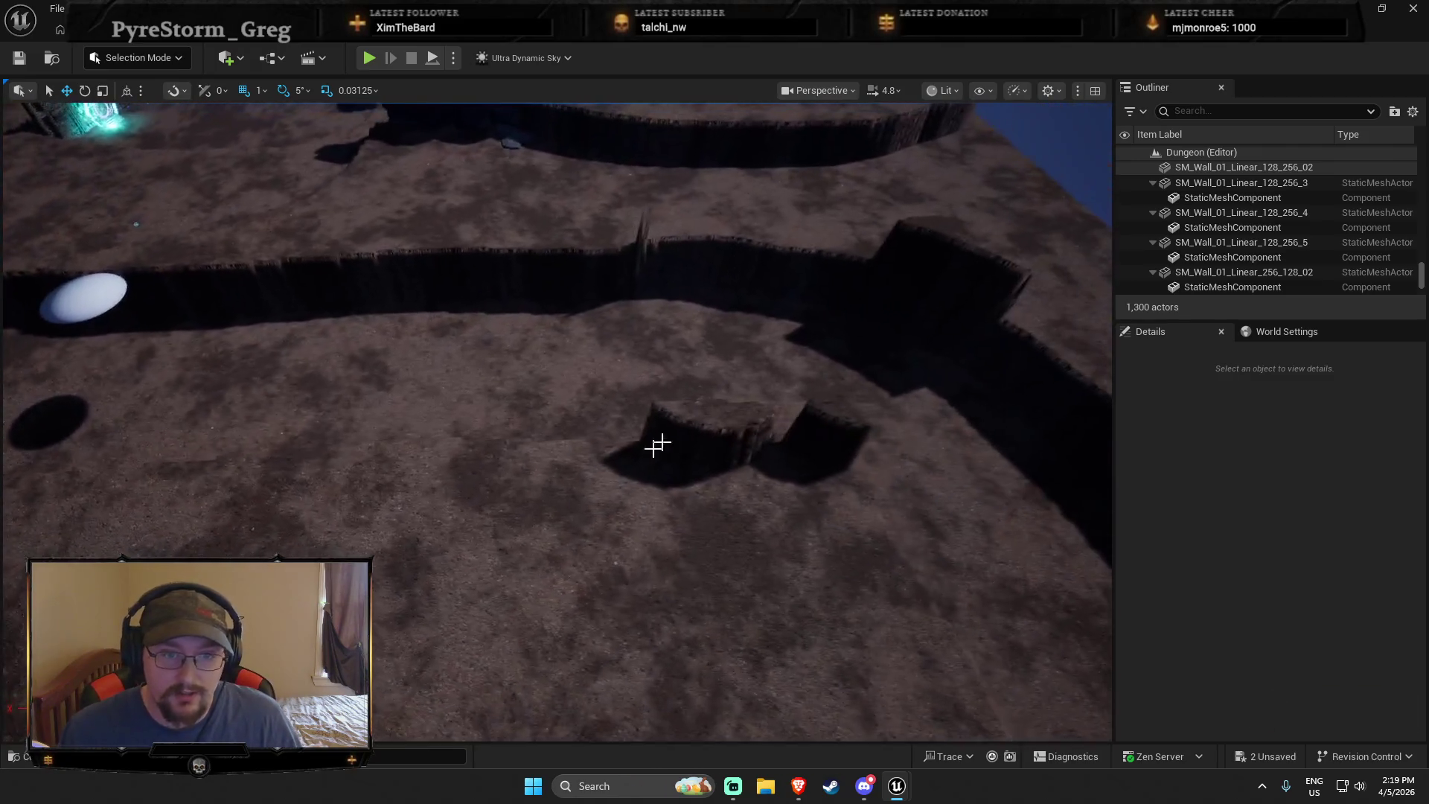
drag(825, 366, 351, 376)
mouse_move(718, 345)
mouse_down()
mouse_move(663, 325)
mouse_move(708, 370)
mouse_up()
Drag flattened Sphere2 to about X 5096, Y 176, then fly back over the lava ring
click(809, 364)
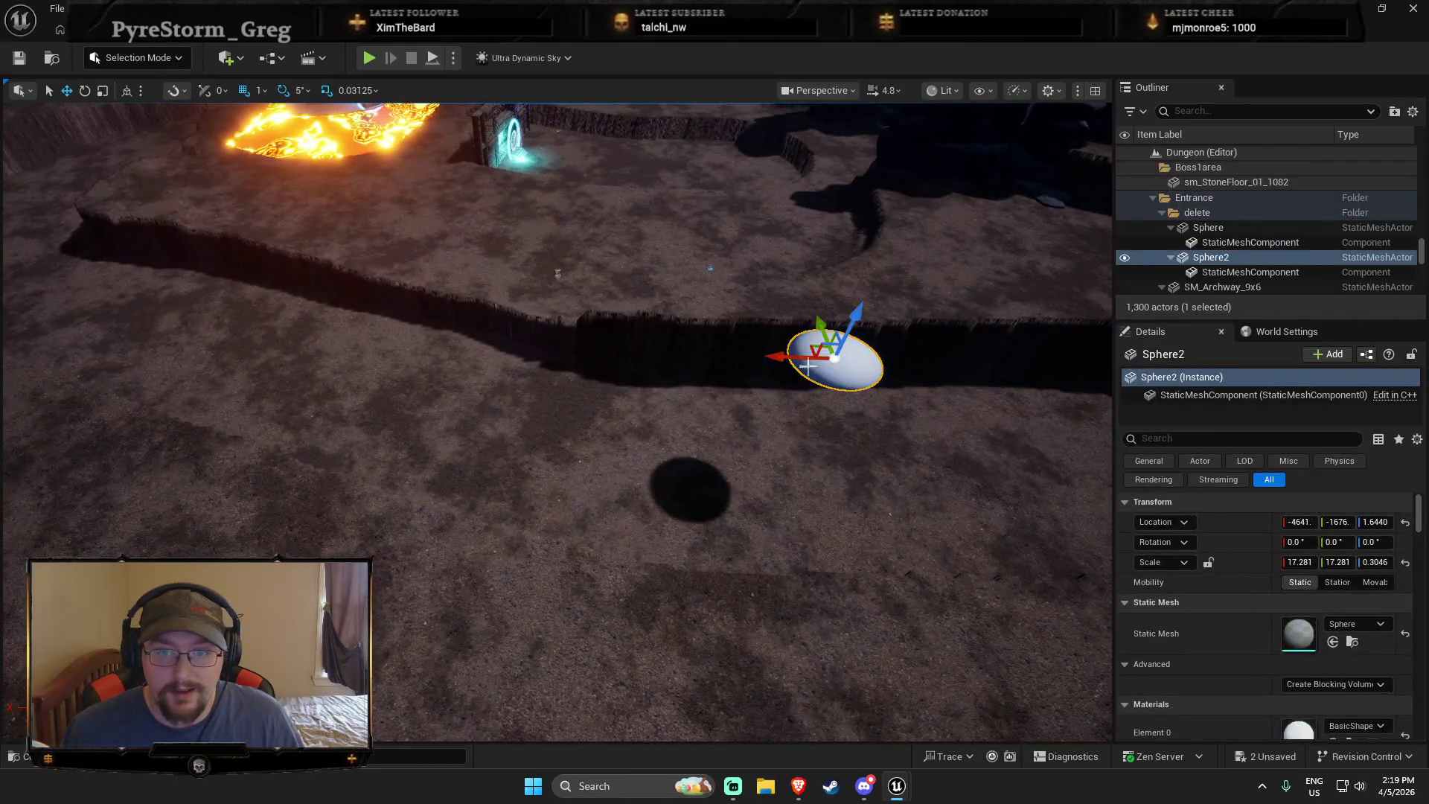
drag(812, 350, 430, 300)
drag(457, 410, 604, 408)
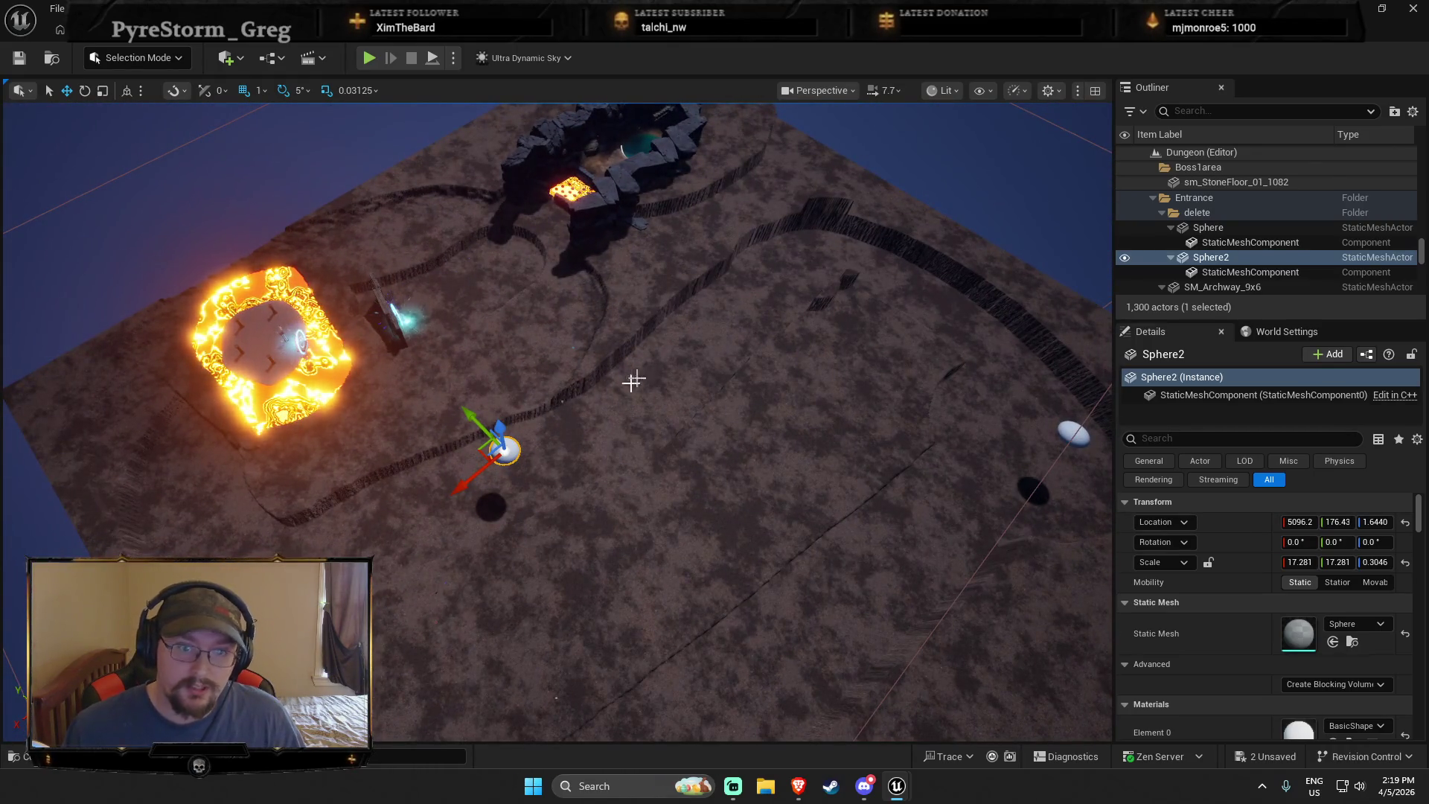
scroll(557, 422, up, 2)
key(w)
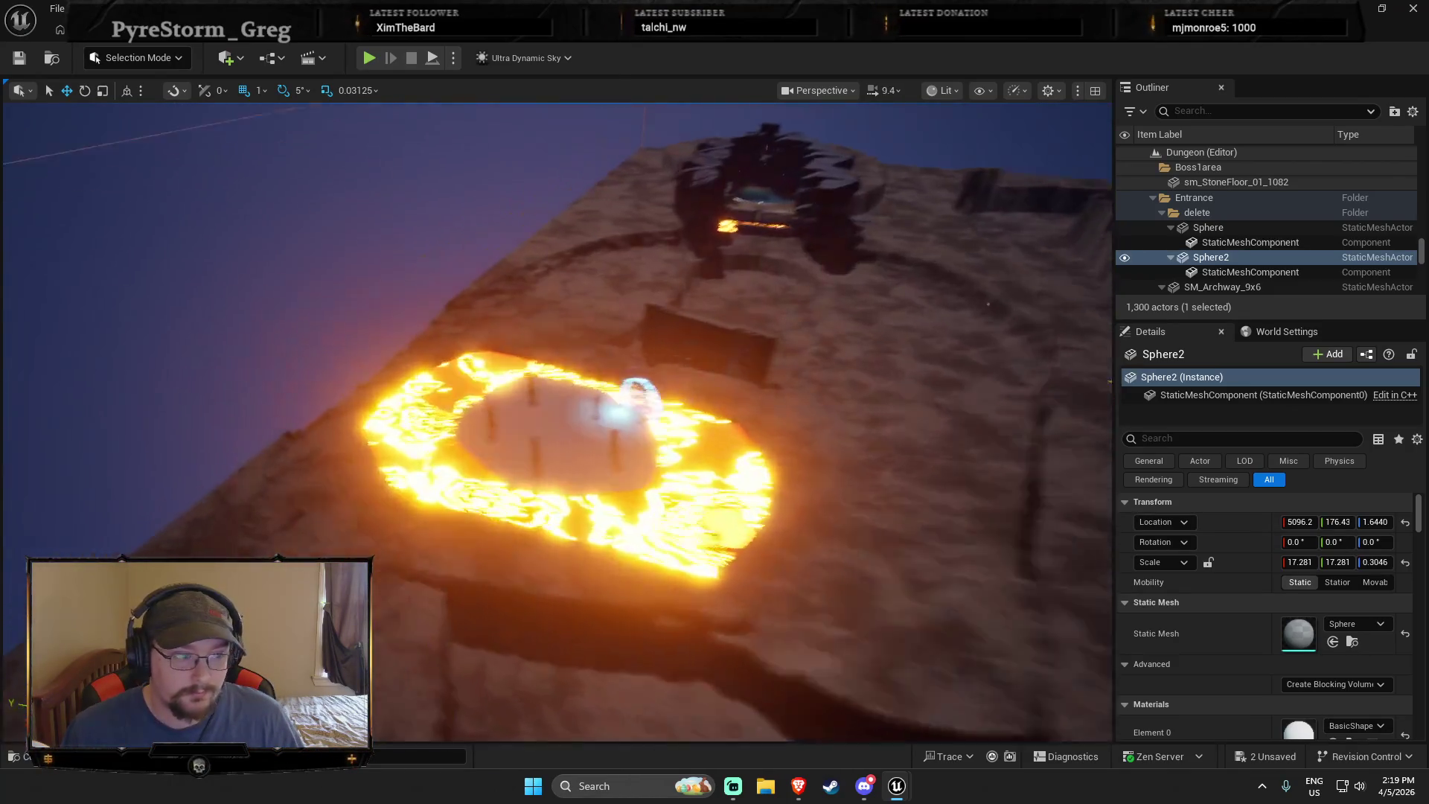
mouse_move(557, 422)
mouse_down()
mouse_move(439, 408)
mouse_move(595, 432)
mouse_move(543, 416)
mouse_move(506, 379)
mouse_move(462, 401)
mouse_move(600, 459)
mouse_up()
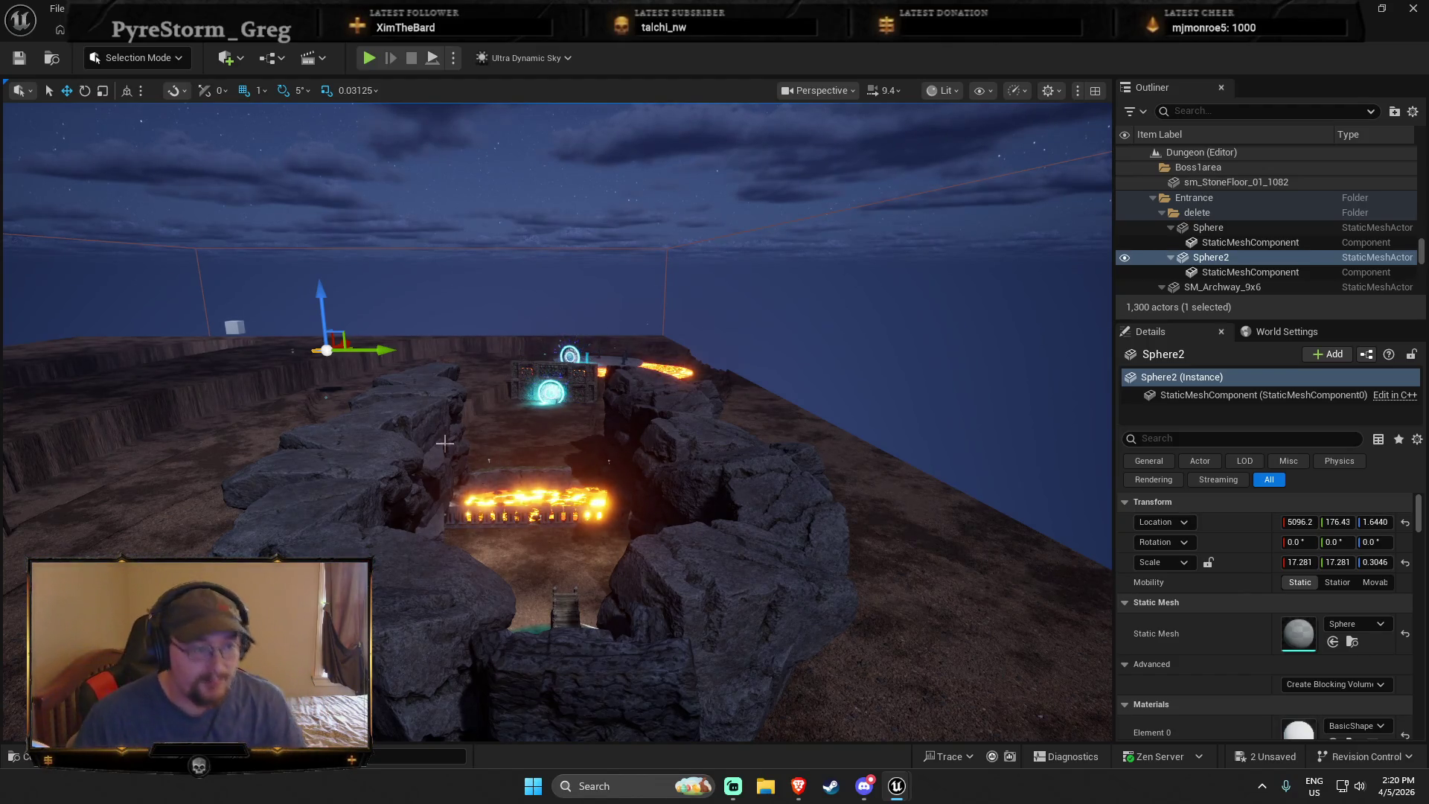
drag(445, 436, 445, 365)
drag(372, 238, 372, 295)
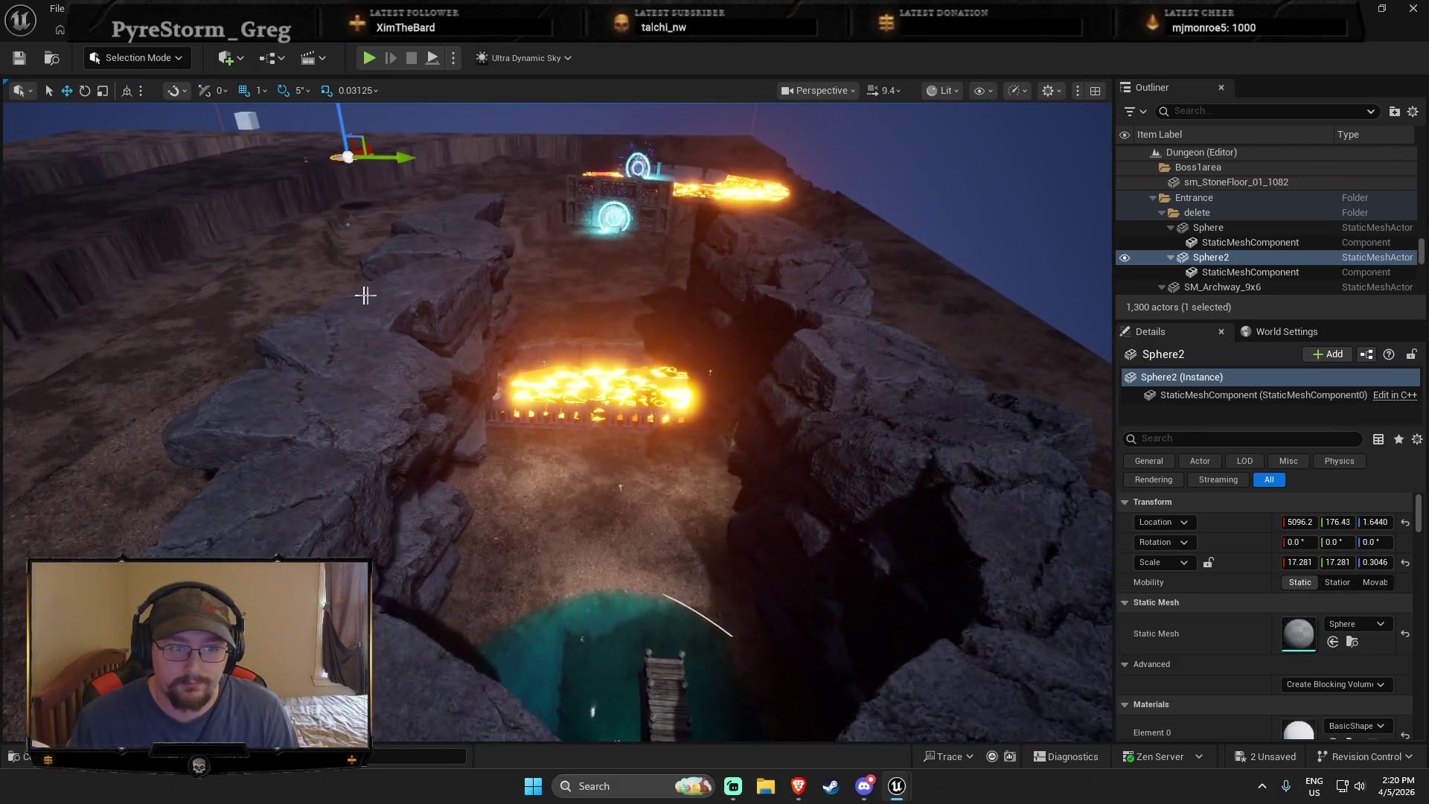
scroll(382, 439, down, 2)
click(362, 405)
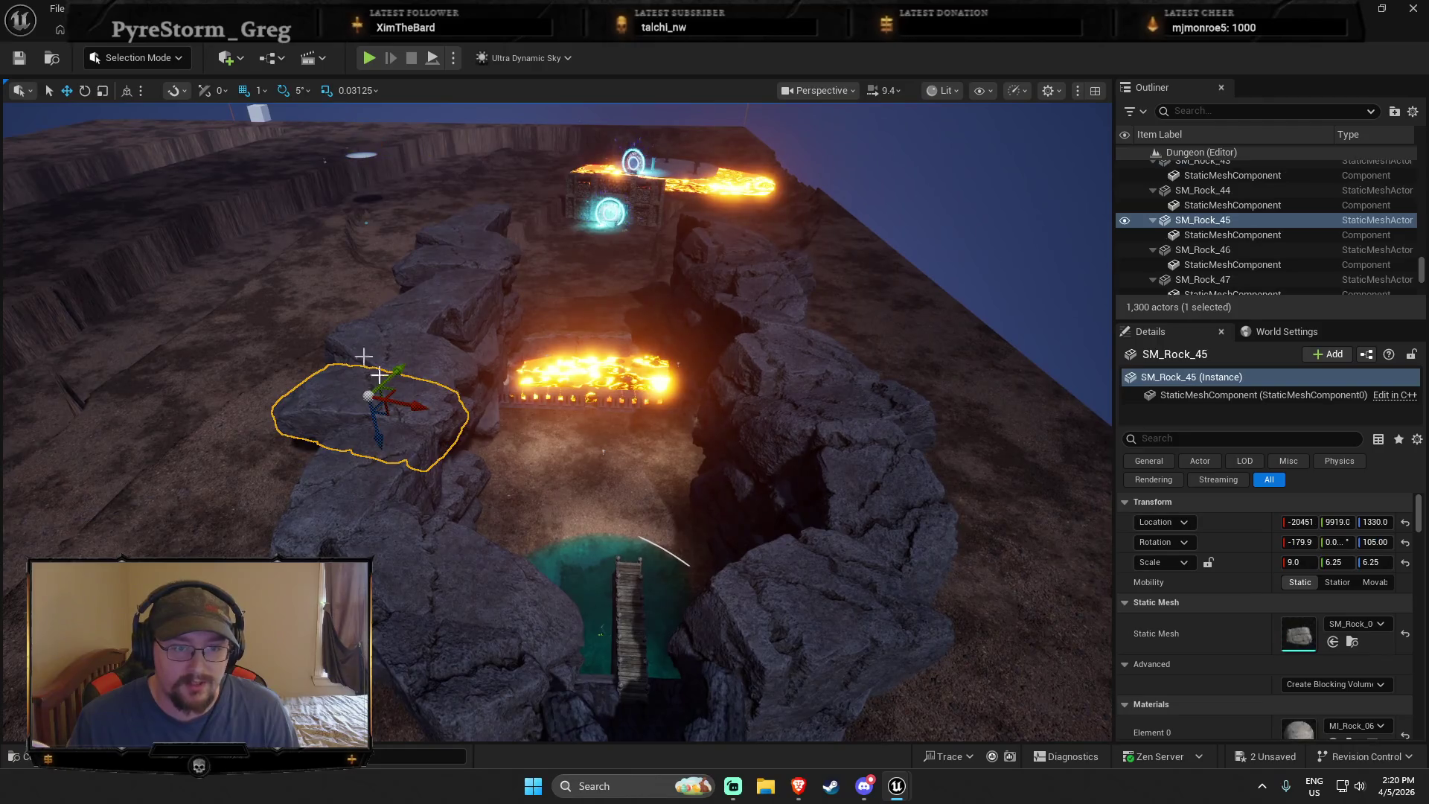
mouse_move(786, 620)
mouse_down()
mouse_move(786, 551)
mouse_move(786, 605)
mouse_move(787, 554)
mouse_move(748, 581)
mouse_move(728, 556)
mouse_move(786, 620)
mouse_up()
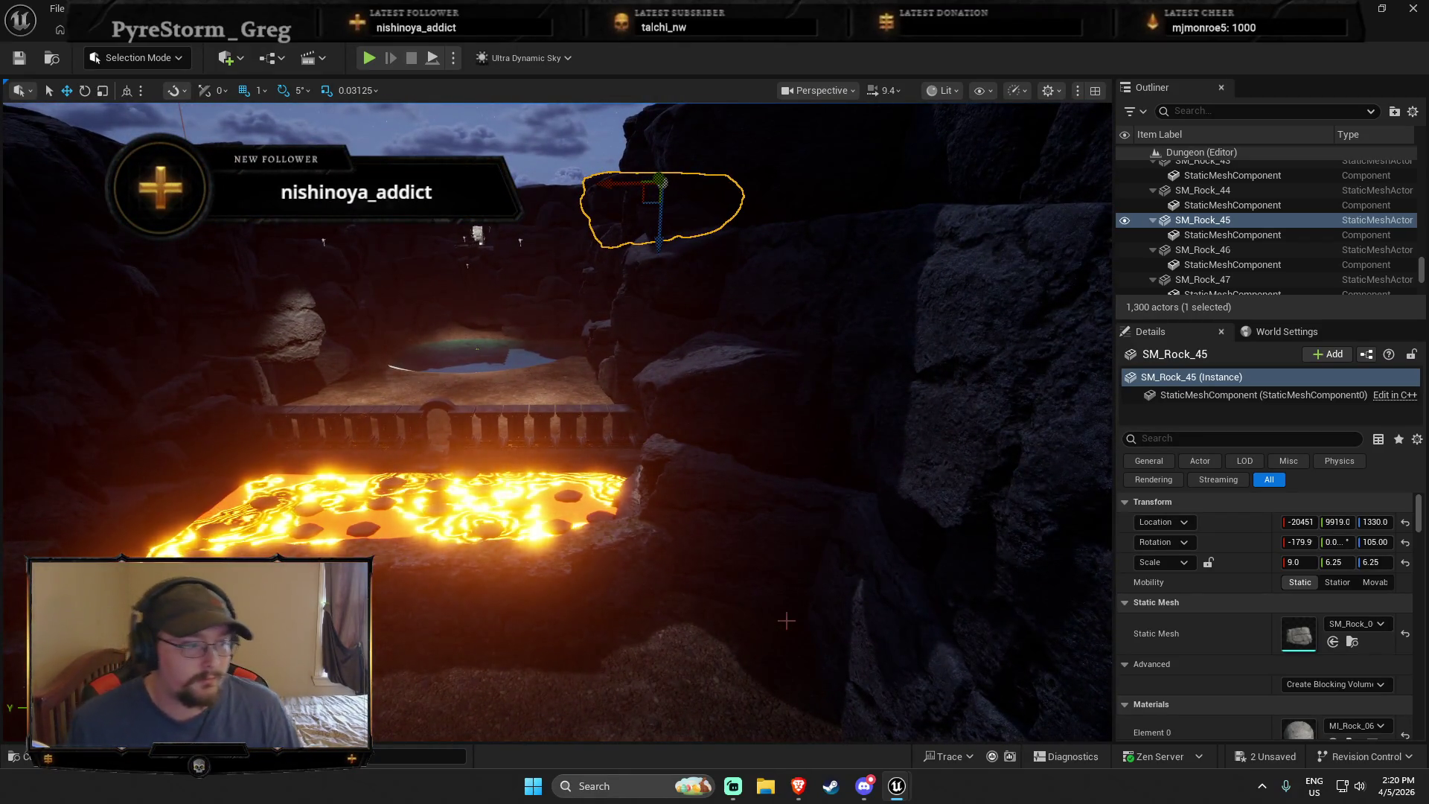
mouse_move(787, 619)
mouse_down()
mouse_move(787, 588)
mouse_move(722, 572)
mouse_move(632, 604)
mouse_up()
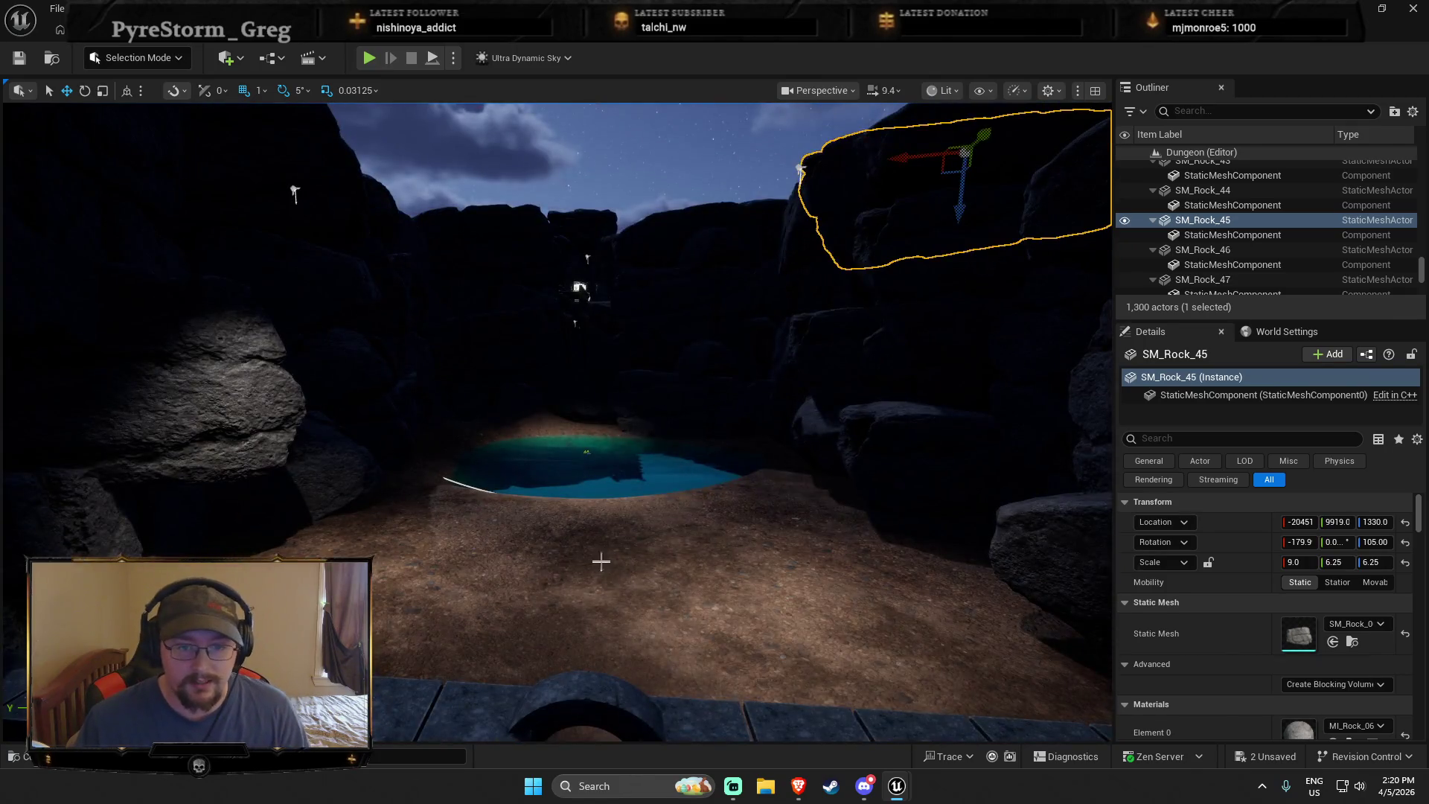
right_click(601, 561)
click(681, 536)
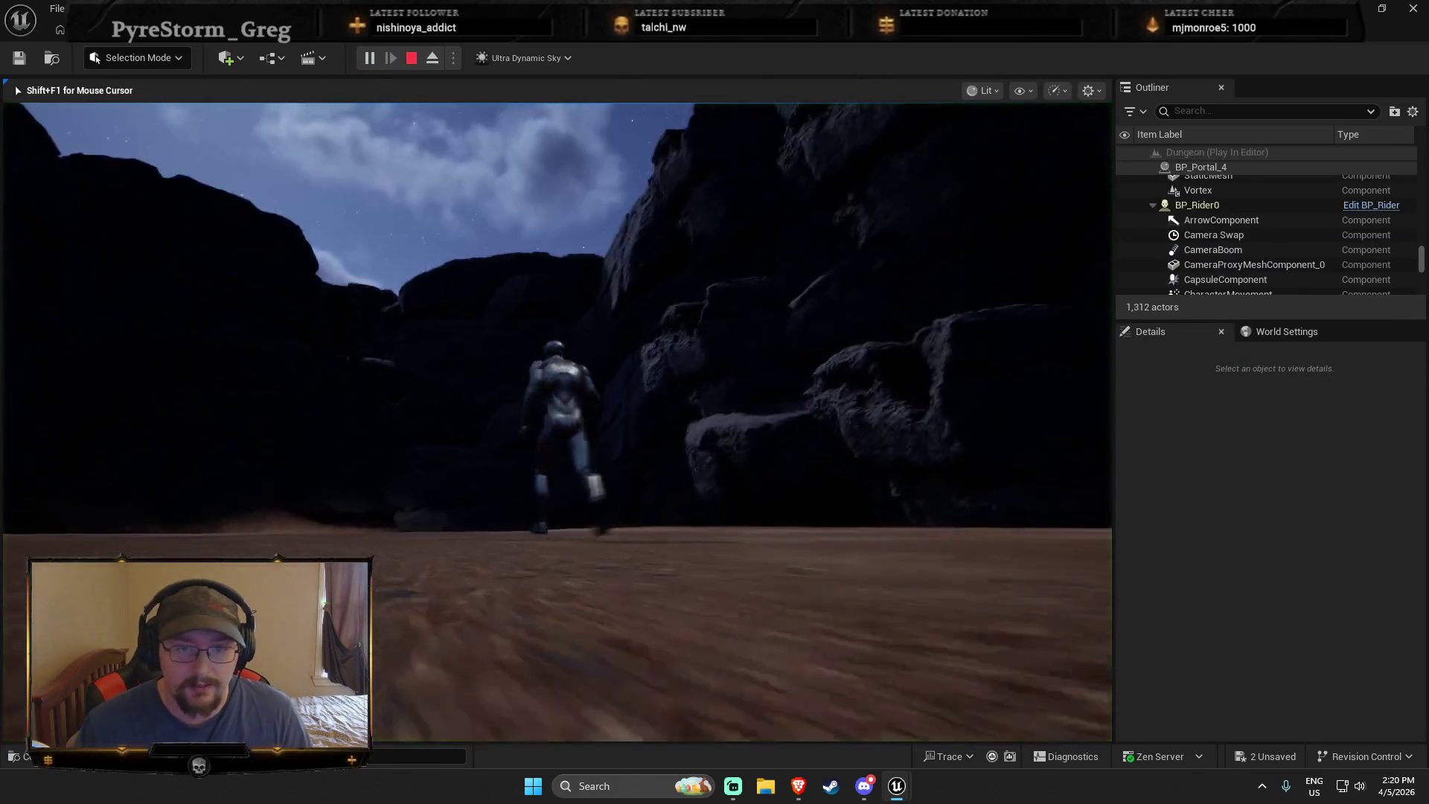
Finish the cave playtest and select the landscape terrain
key(w)
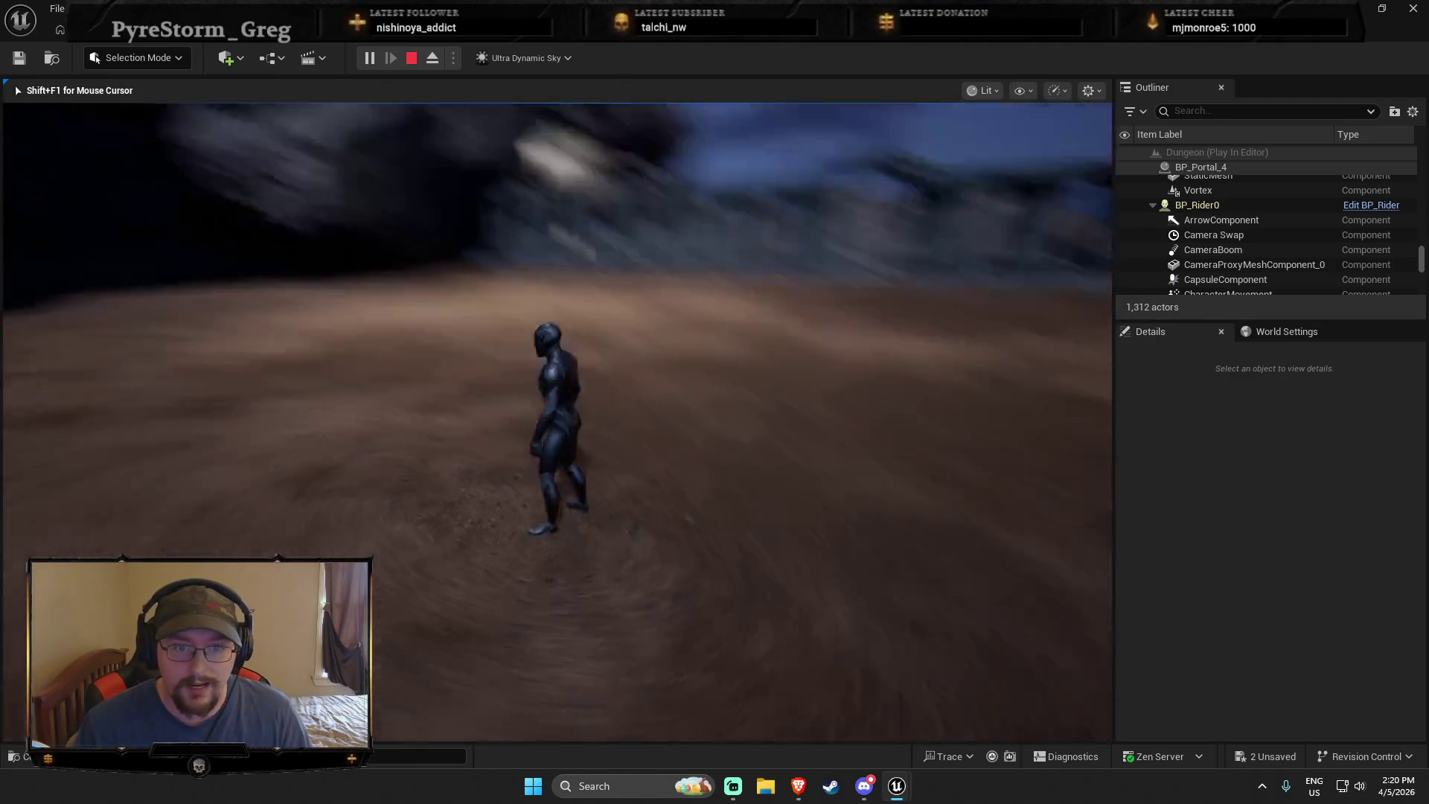
key(Escape)
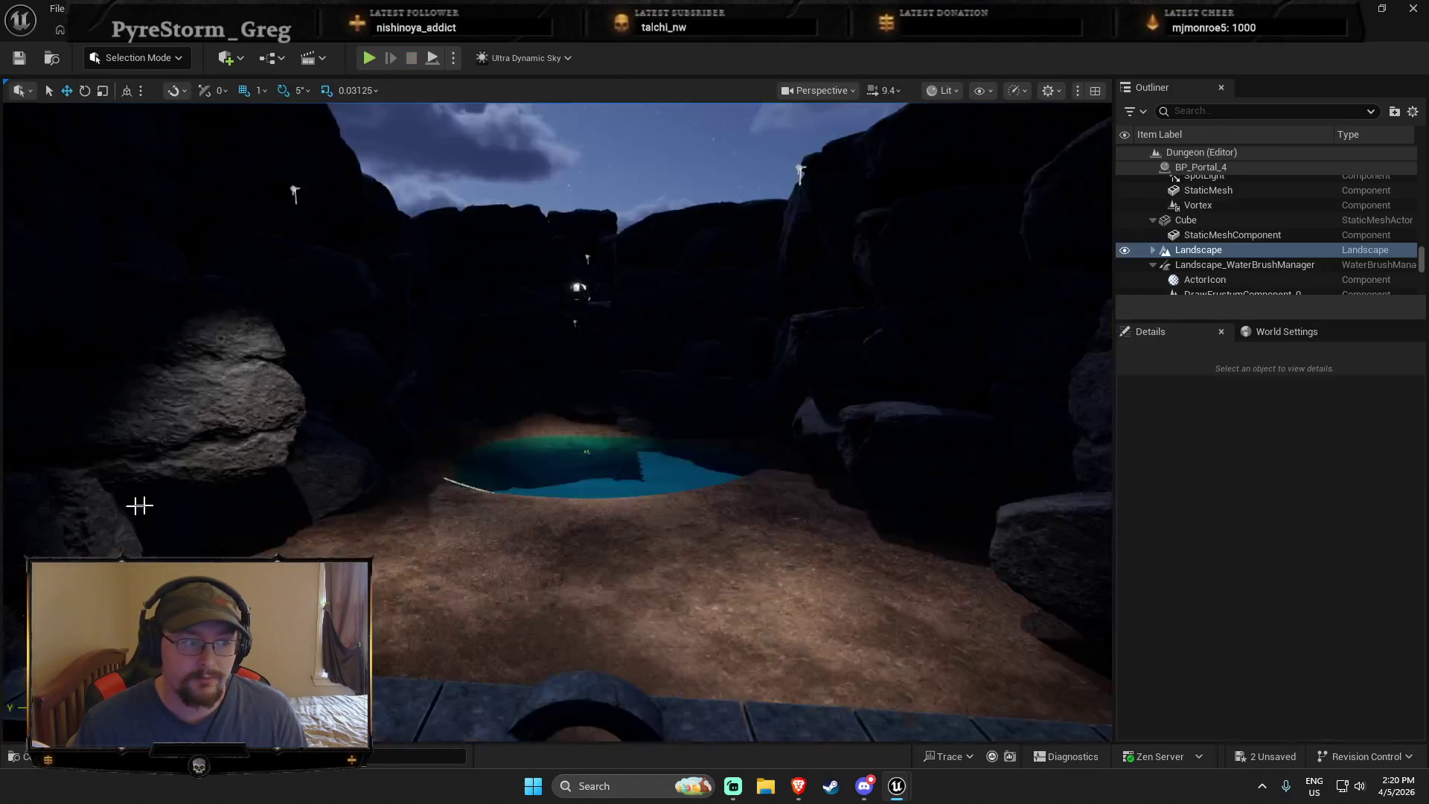
click(139, 505)
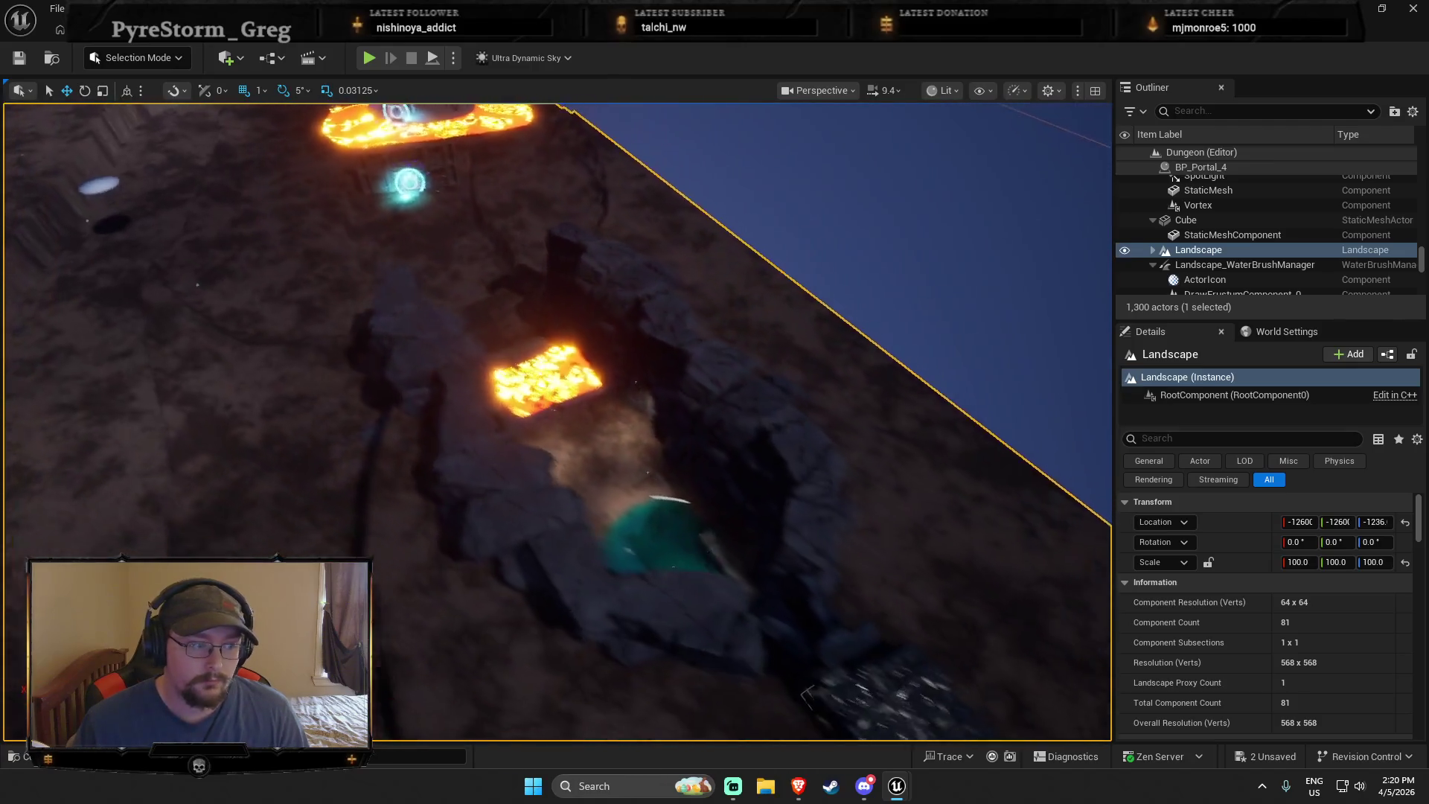
Browse the MysteryCave Meshes folder in the Content Drawer
key(ctrl+space)
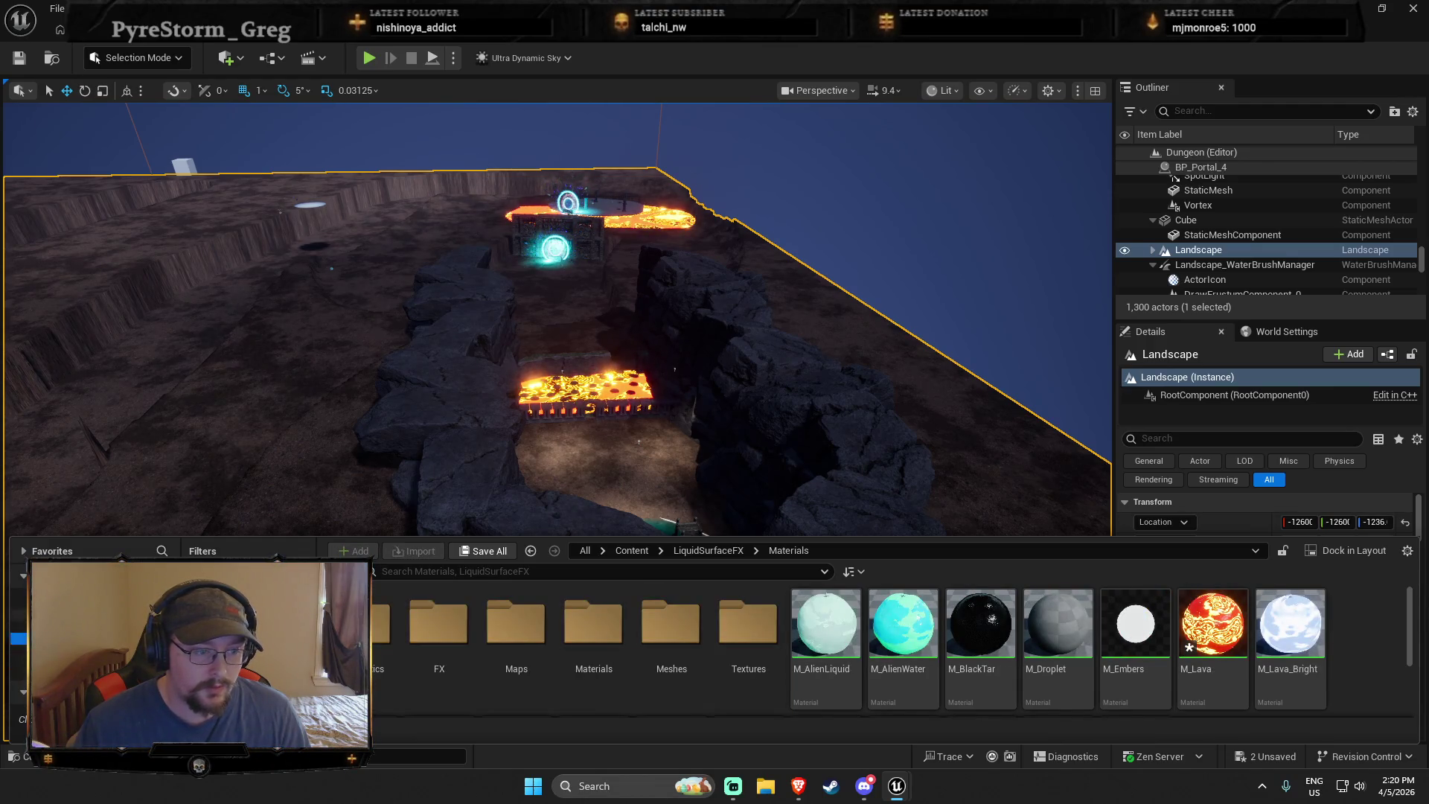
click(22, 649)
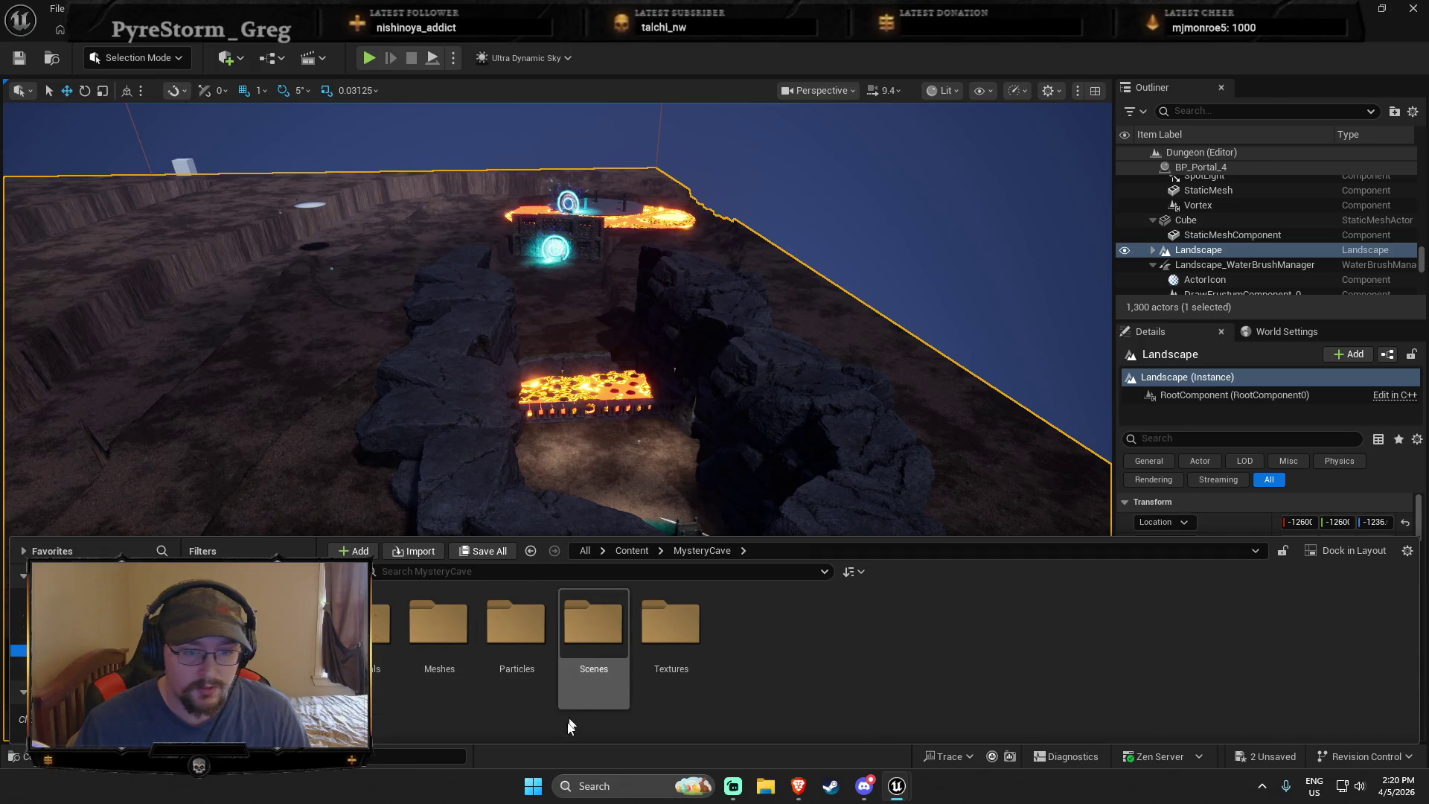
double_click(440, 631)
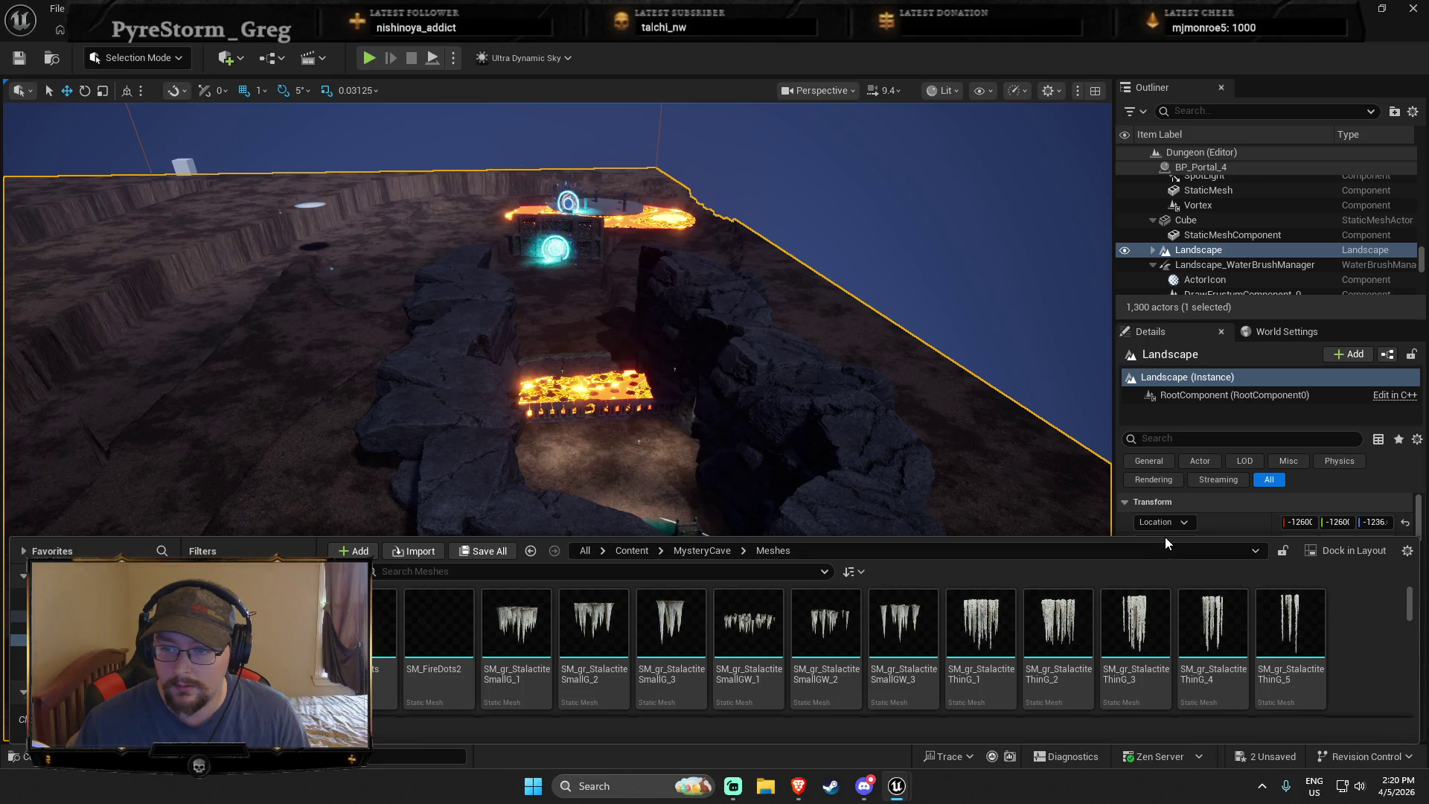
scroll(1309, 648, down, 3)
scroll(1309, 648, down, 8)
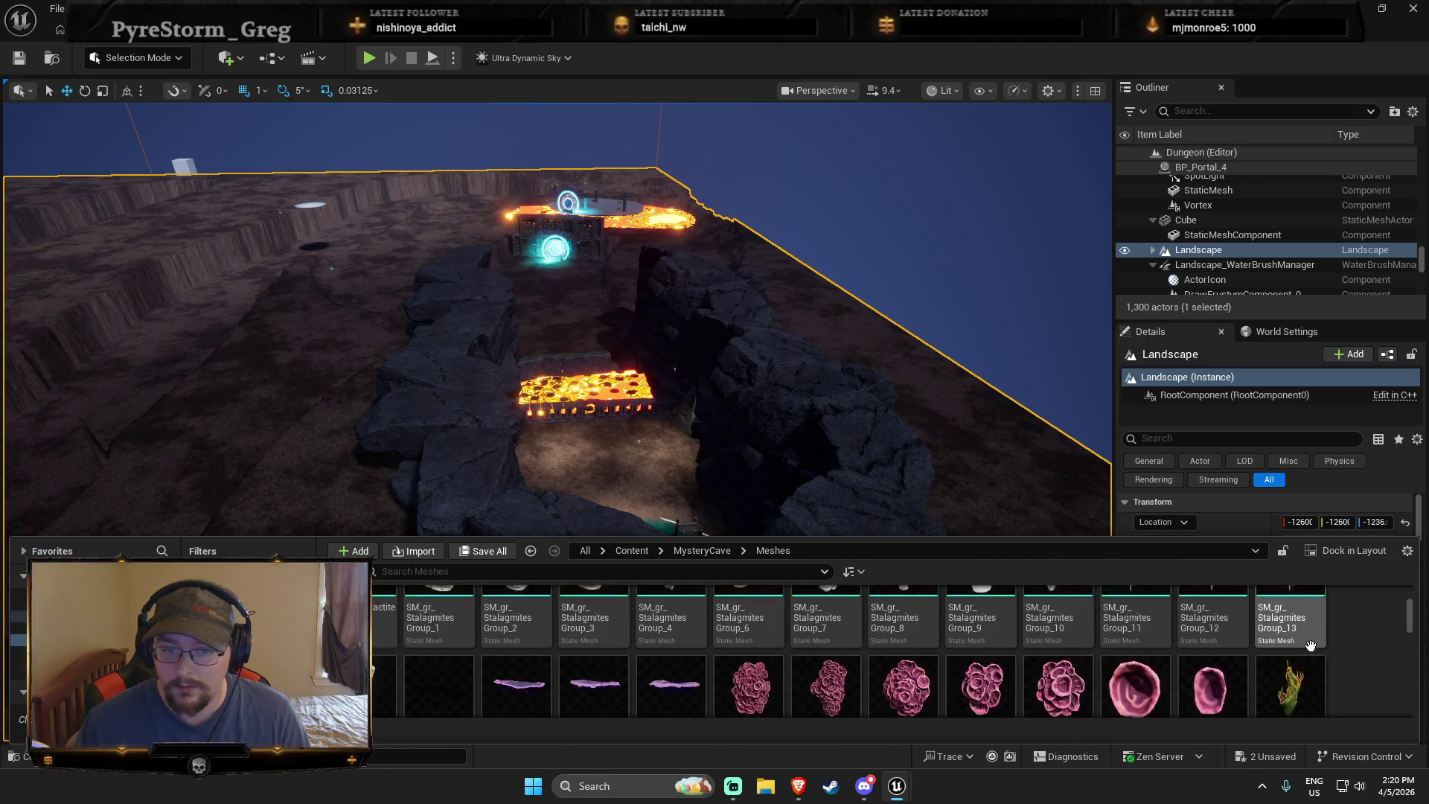
scroll(1273, 648, down, 5)
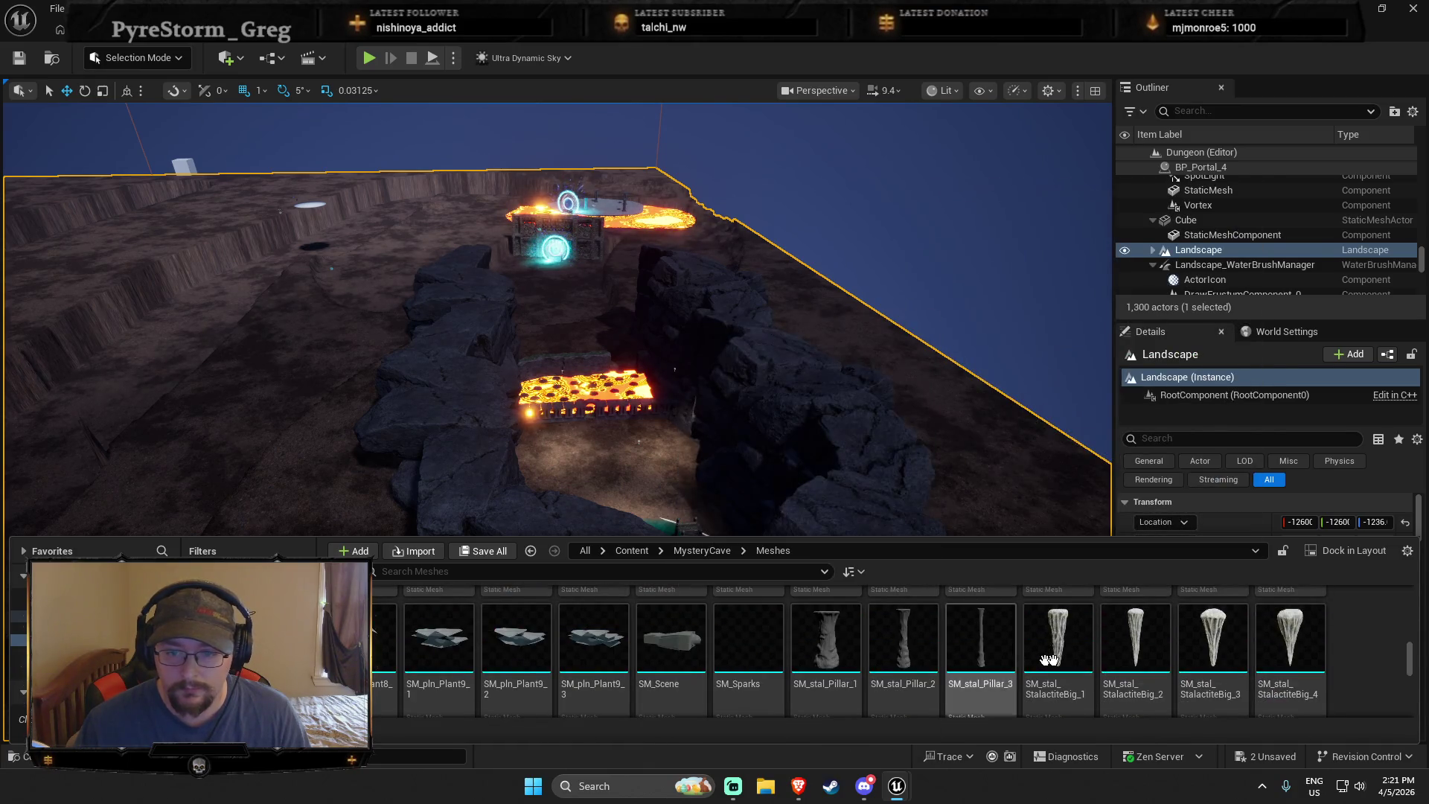
scroll(1213, 655, down, 2)
scroll(792, 638, down, 3)
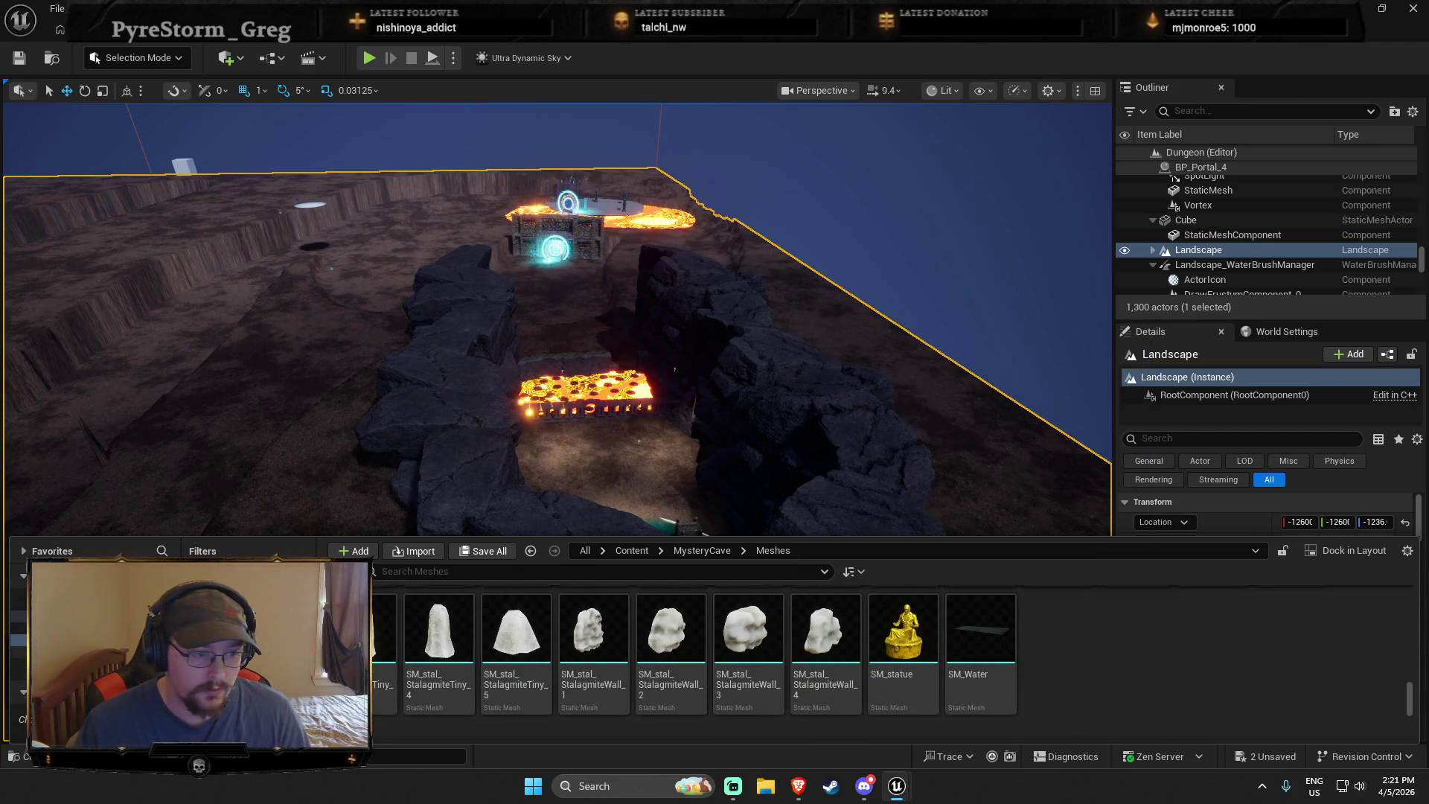
ctrl+click(19, 615)
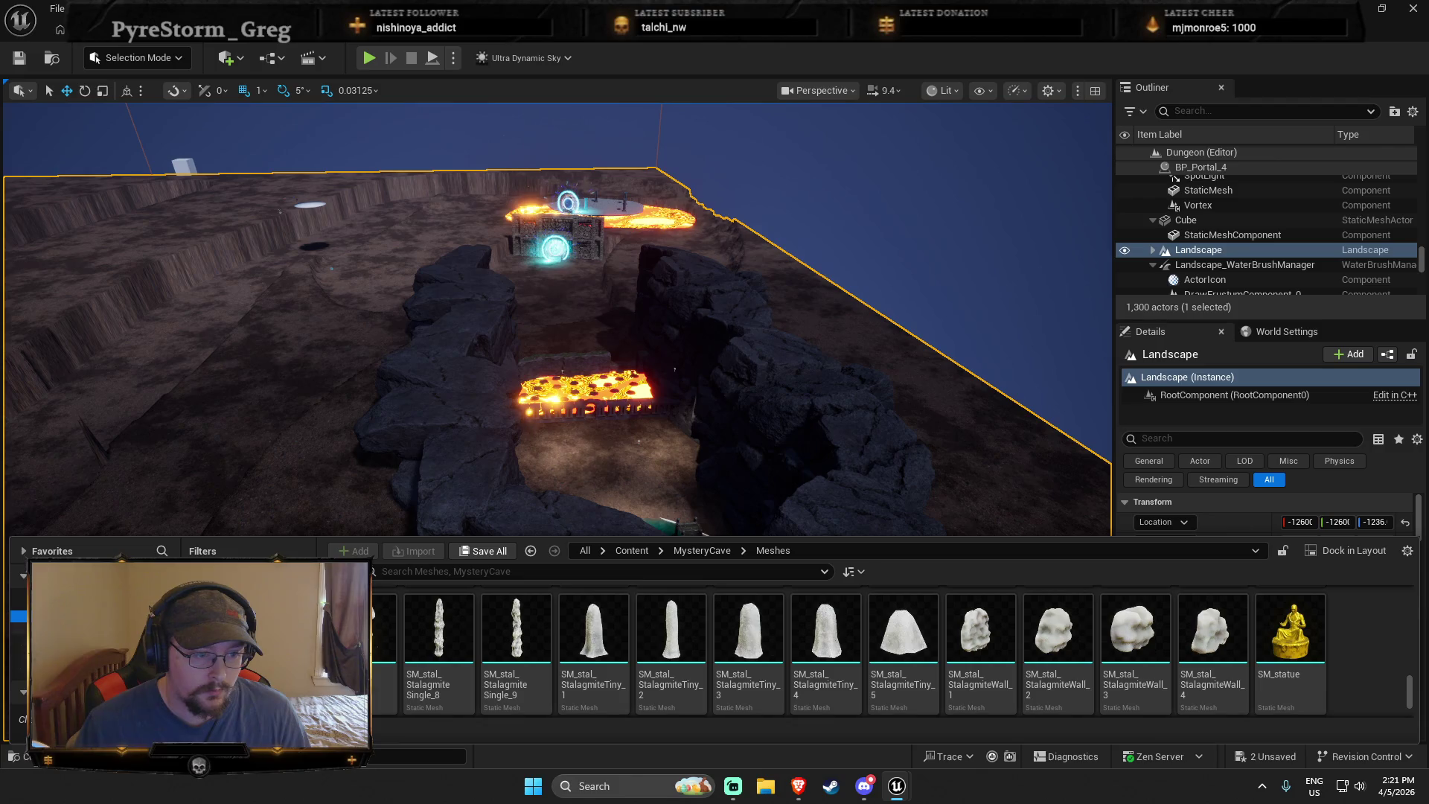
Switch to ProceduralNaturePack, enlarge the Content Browser and open its Meshes folder
click(18, 627)
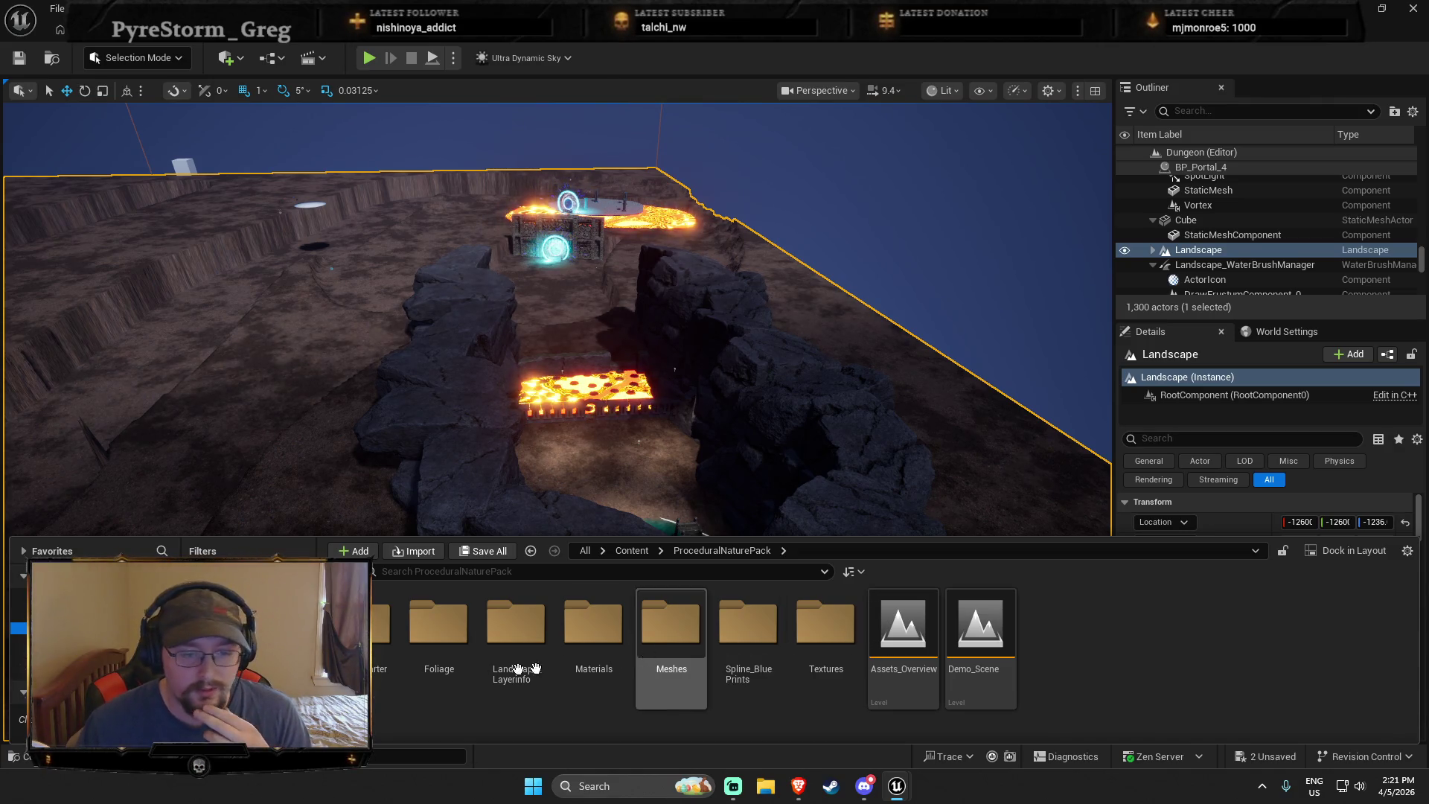
click(651, 666)
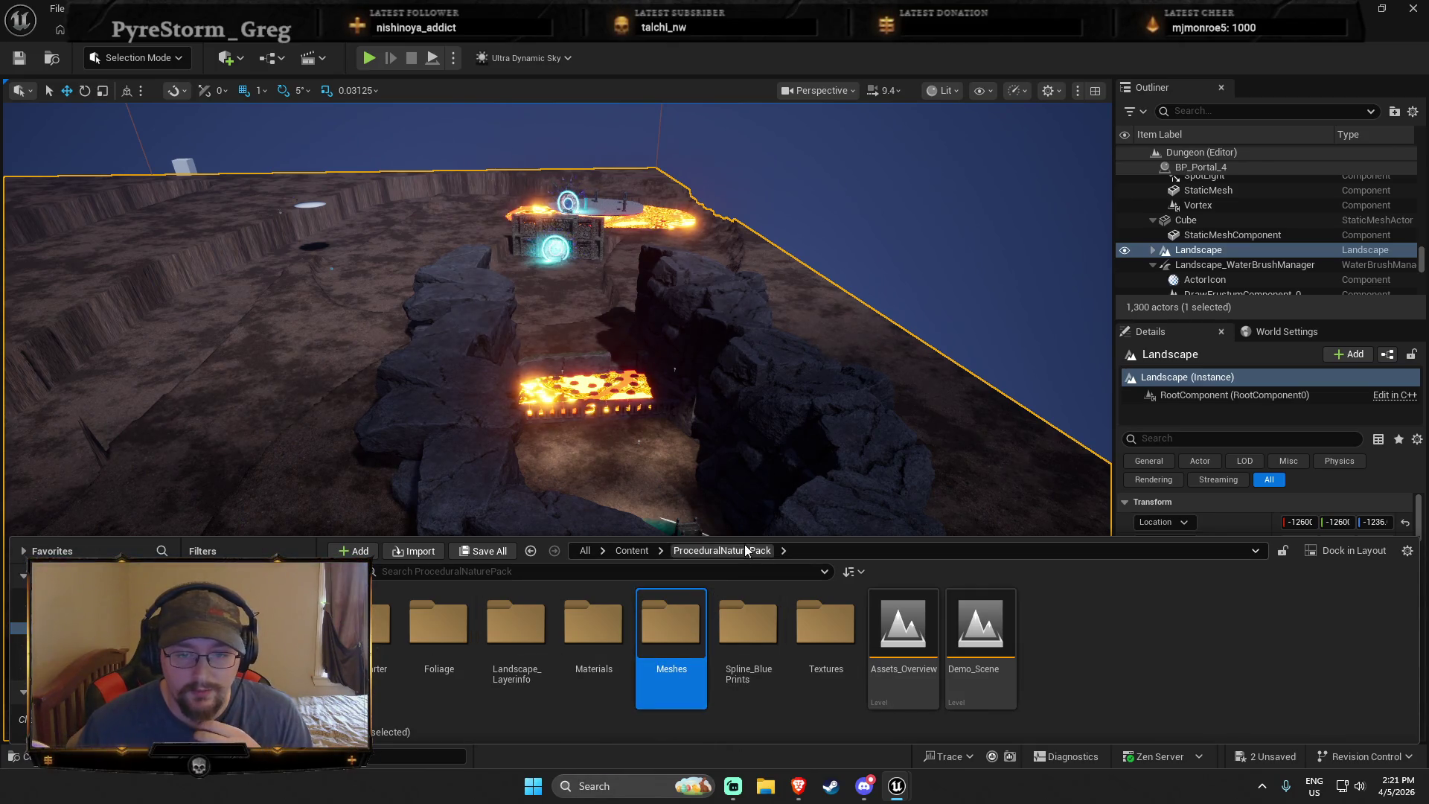
drag(783, 534, 783, 270)
double_click(671, 359)
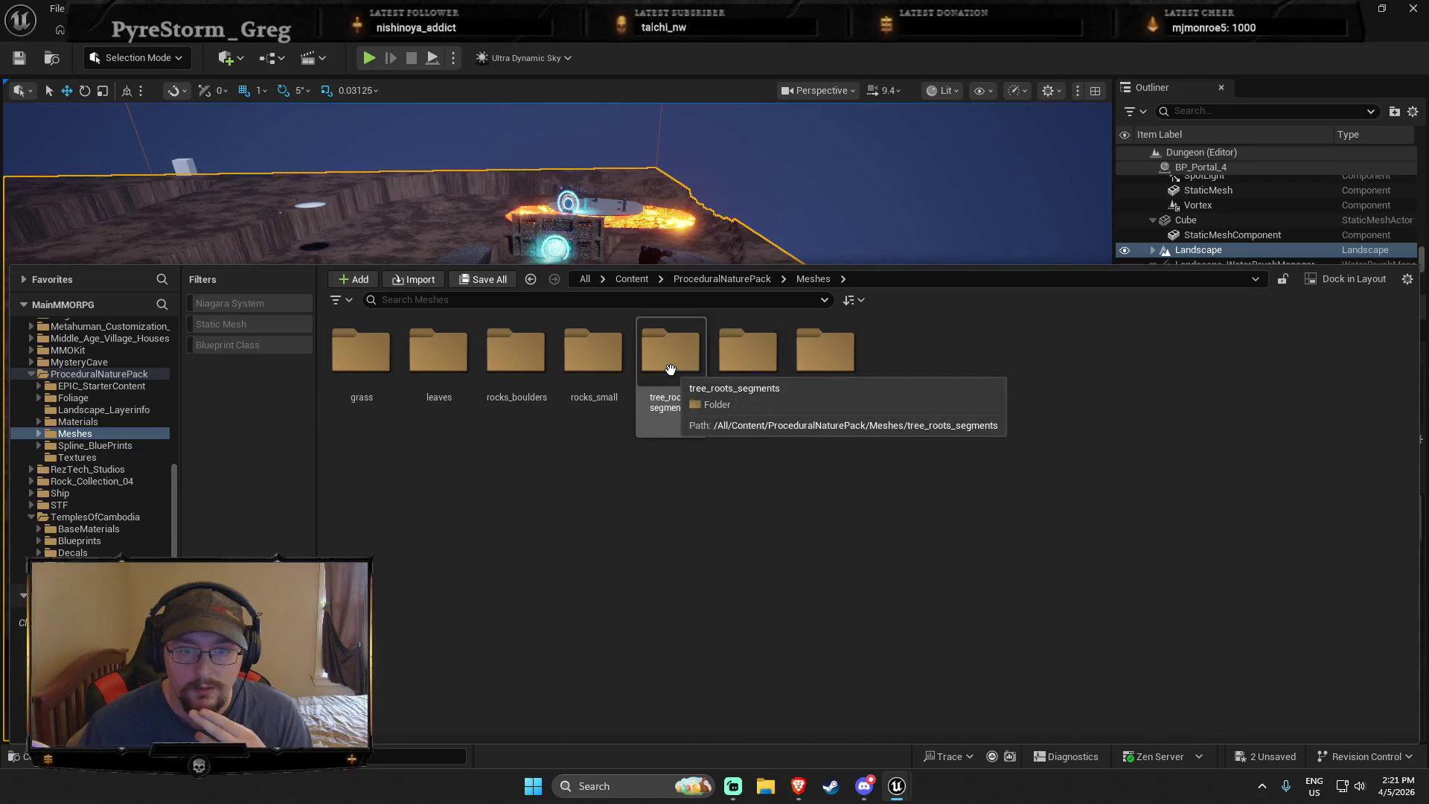
Look through the nature pack's tree_roots, rocks_small, rocks_boulders, leaves and water folders, then collapse it
double_click(670, 360)
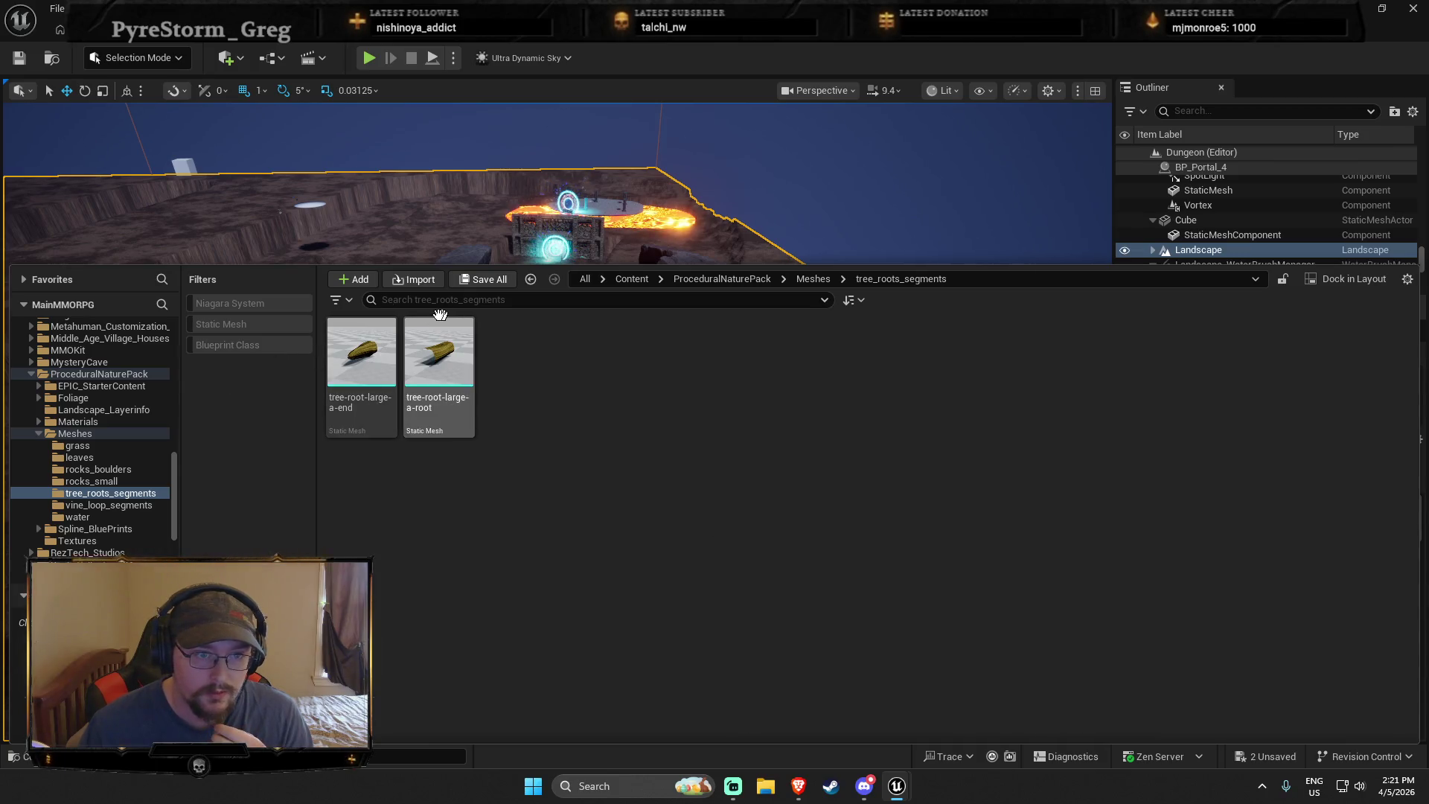
click(97, 481)
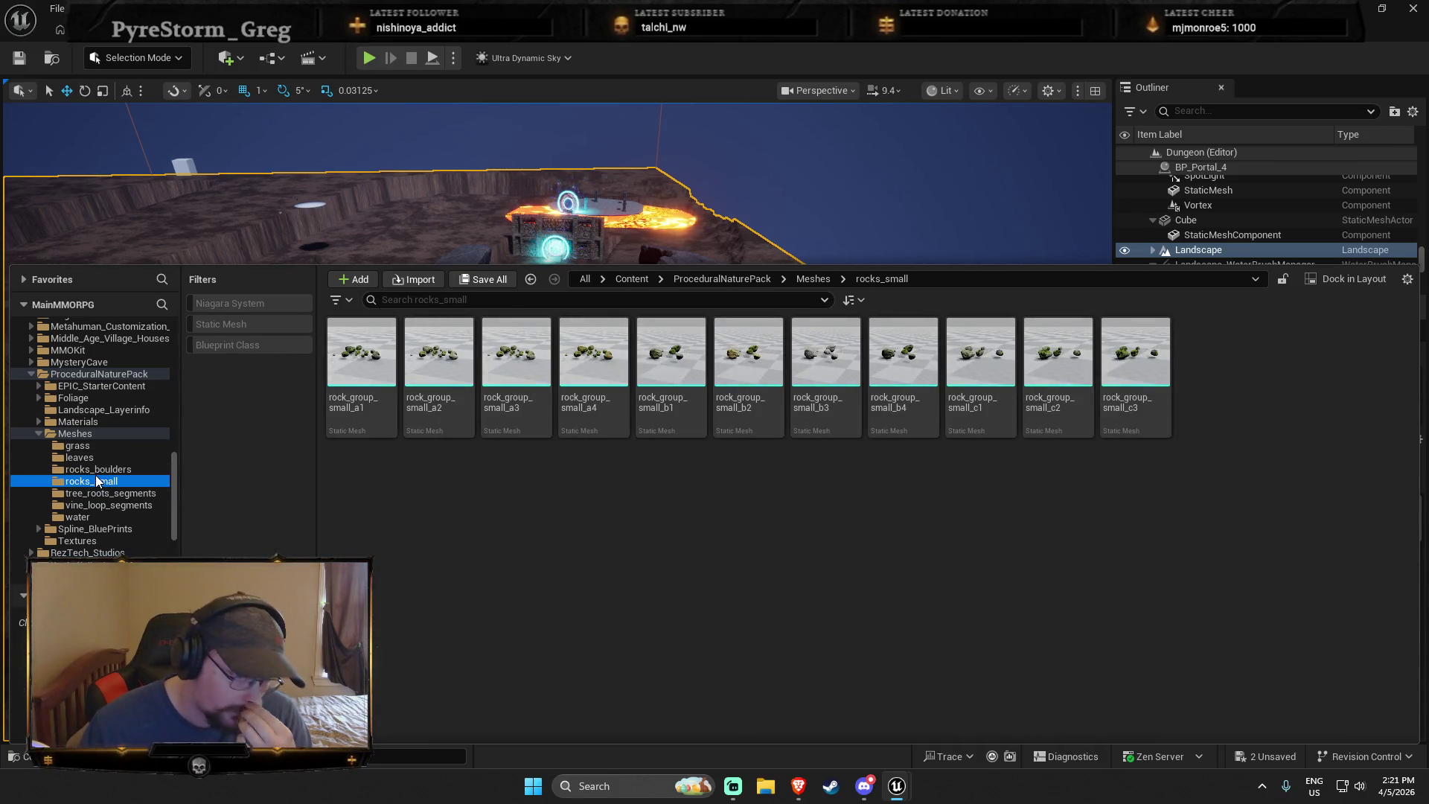
click(97, 469)
click(96, 457)
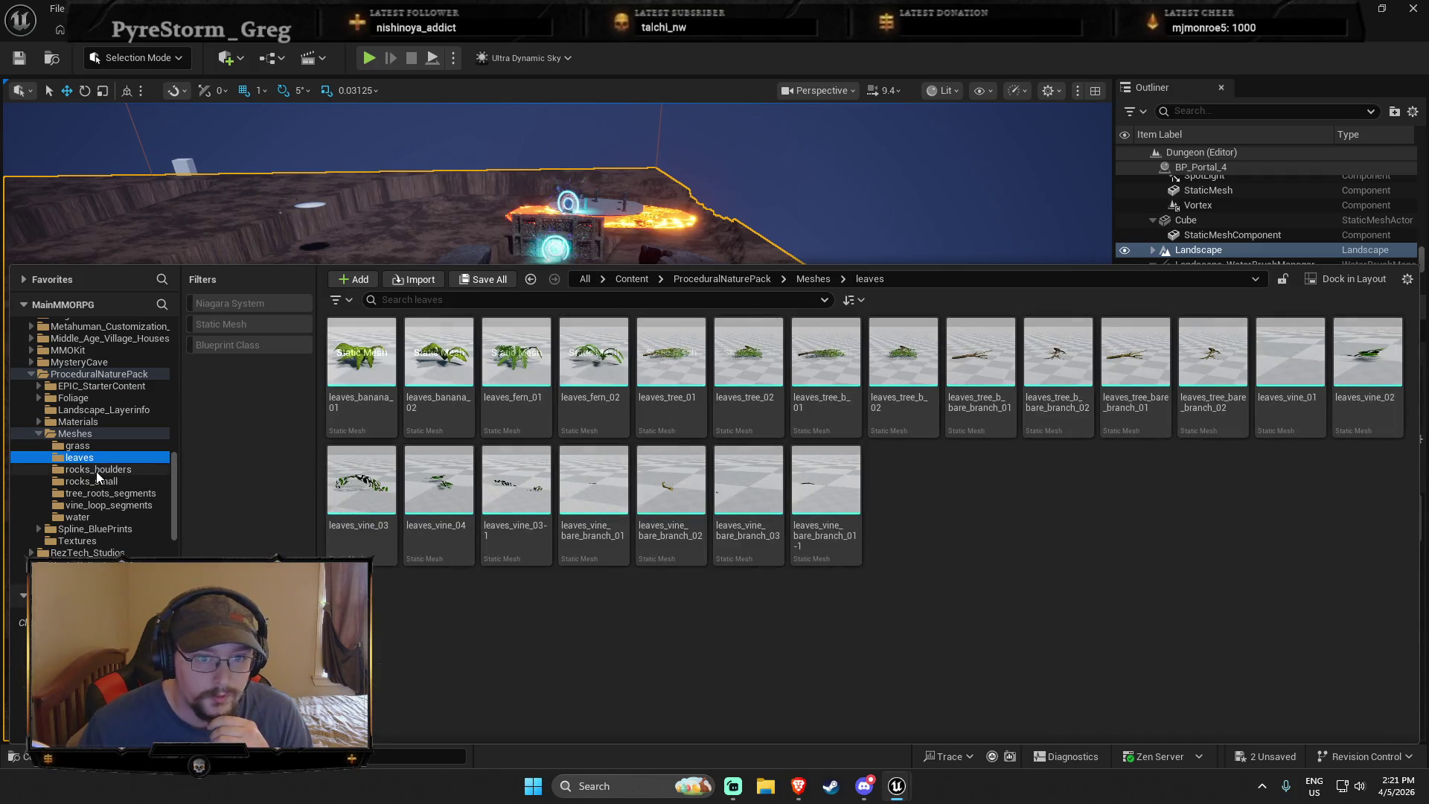
click(95, 505)
click(90, 516)
key(Left)
key(Left)
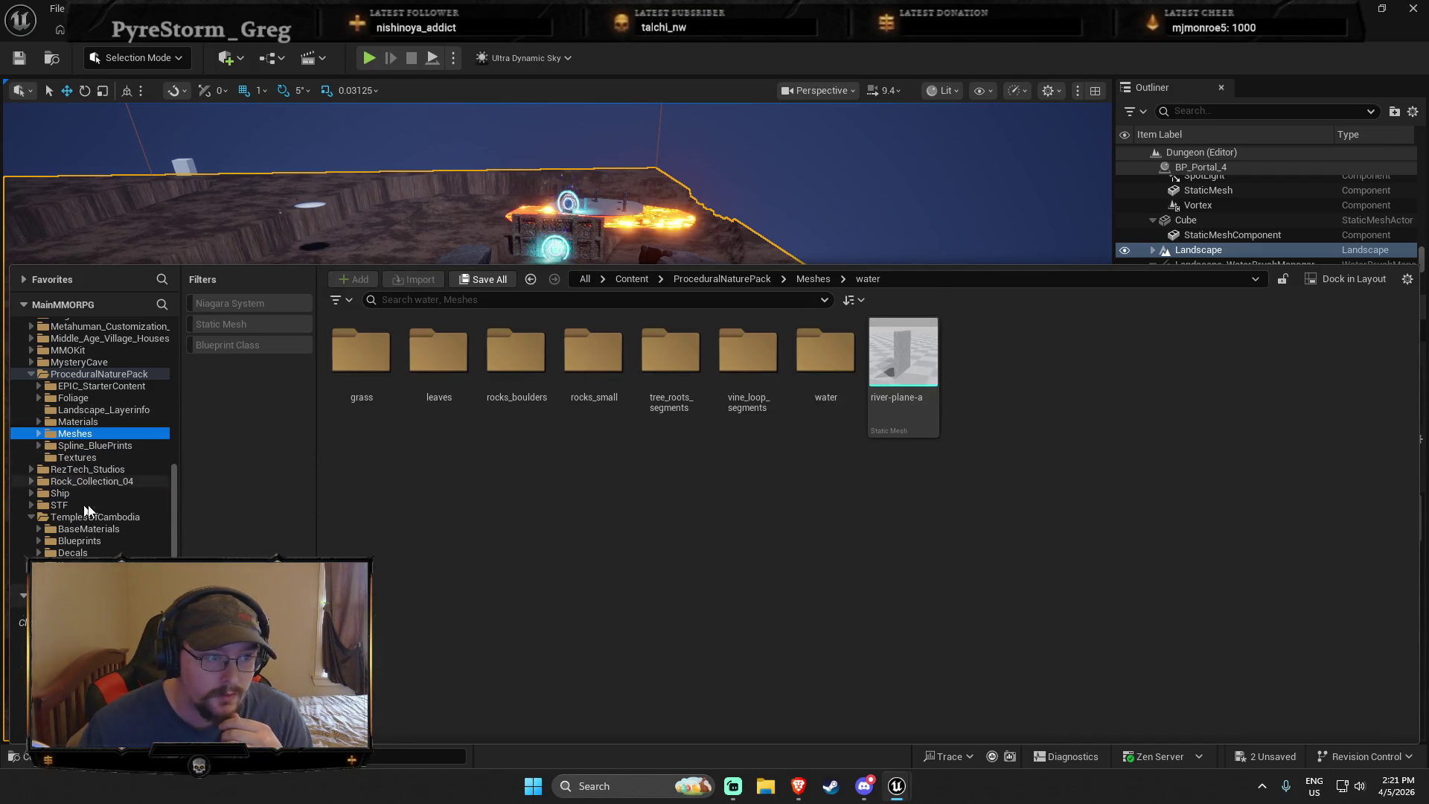
click(33, 373)
Browse the RezTech_Studios Materials folders, then collapse RezTech_Studios and TemplesOfCambodia
click(92, 384)
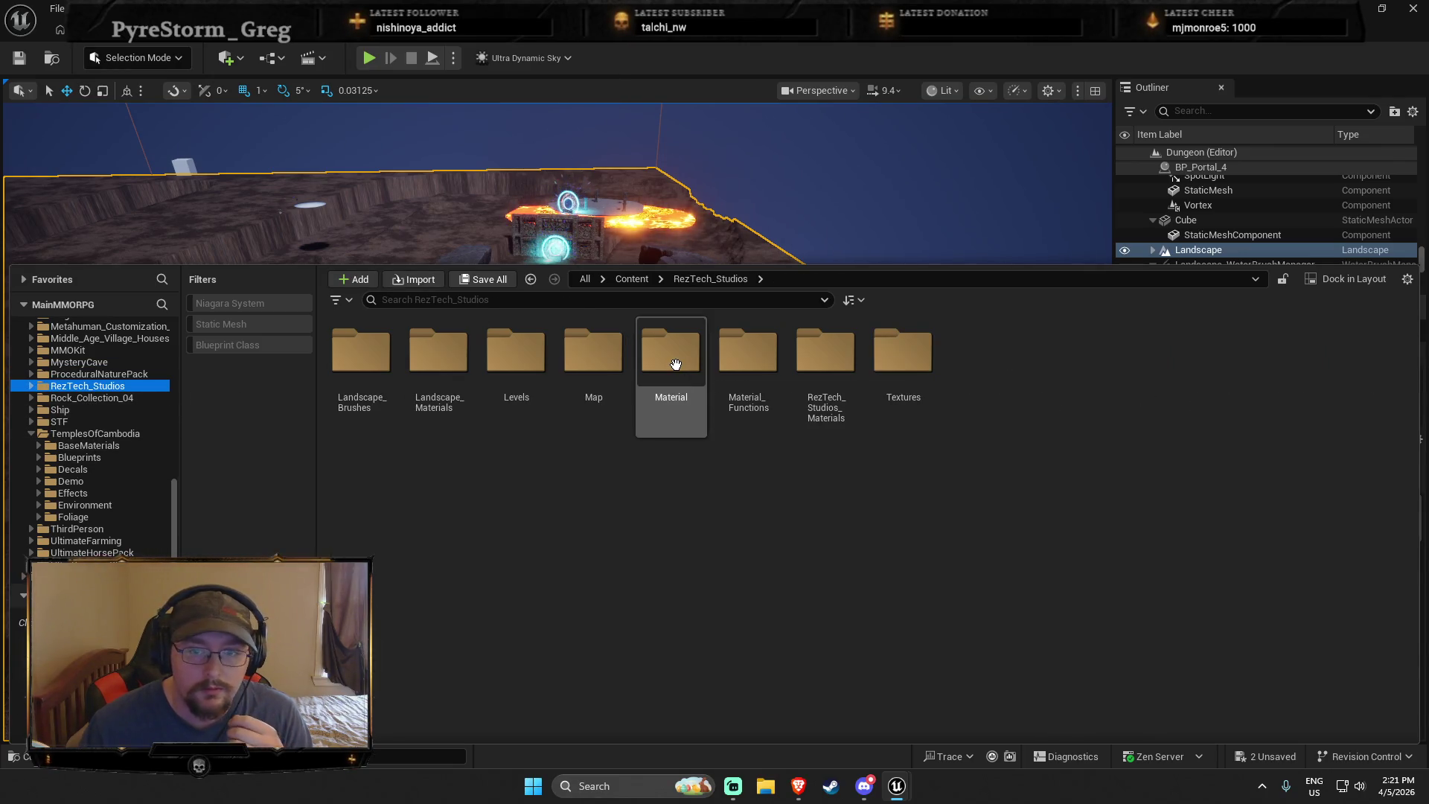
double_click(814, 381)
click(367, 354)
double_click(368, 354)
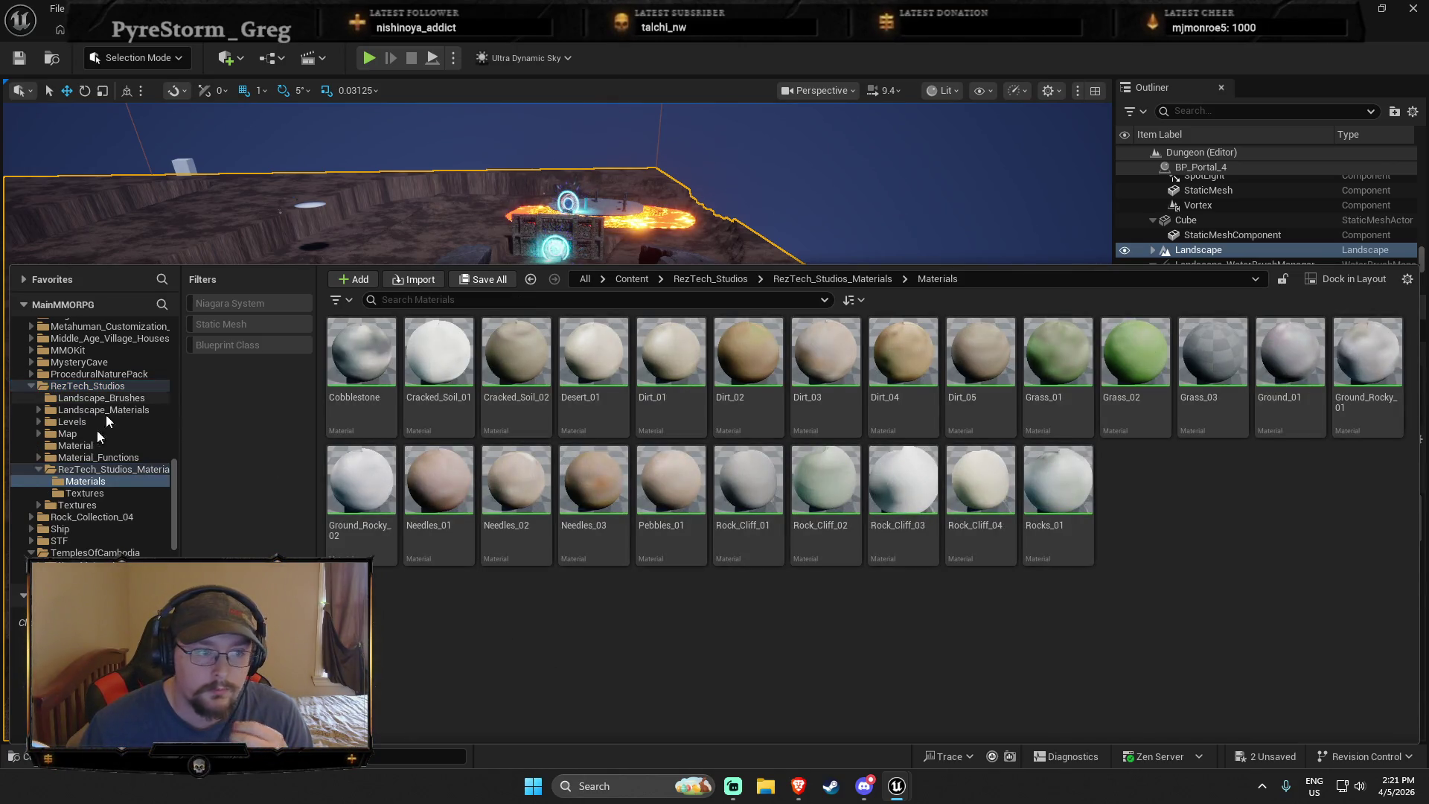
key(Up)
key(Up)
key(Up)
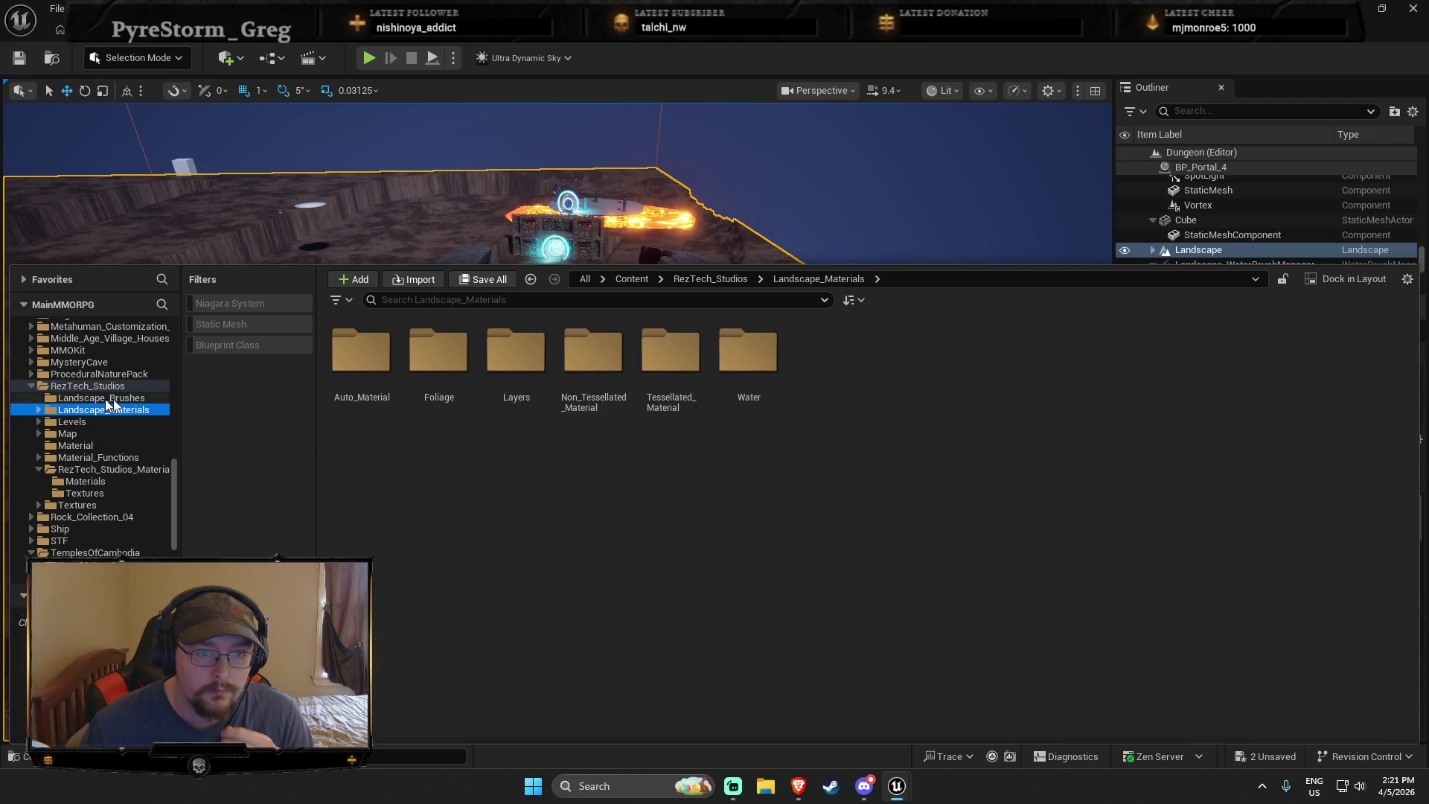
click(33, 385)
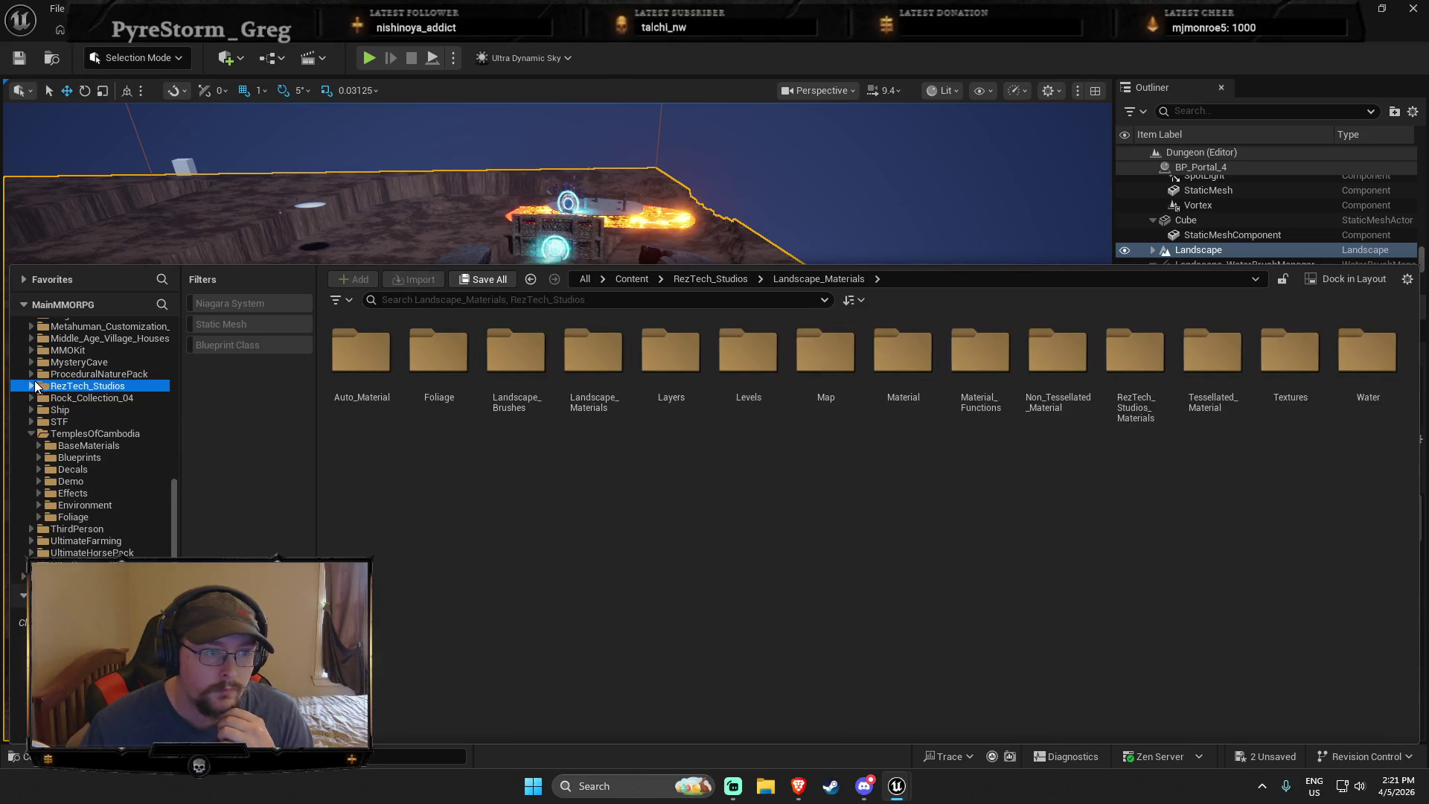
click(32, 433)
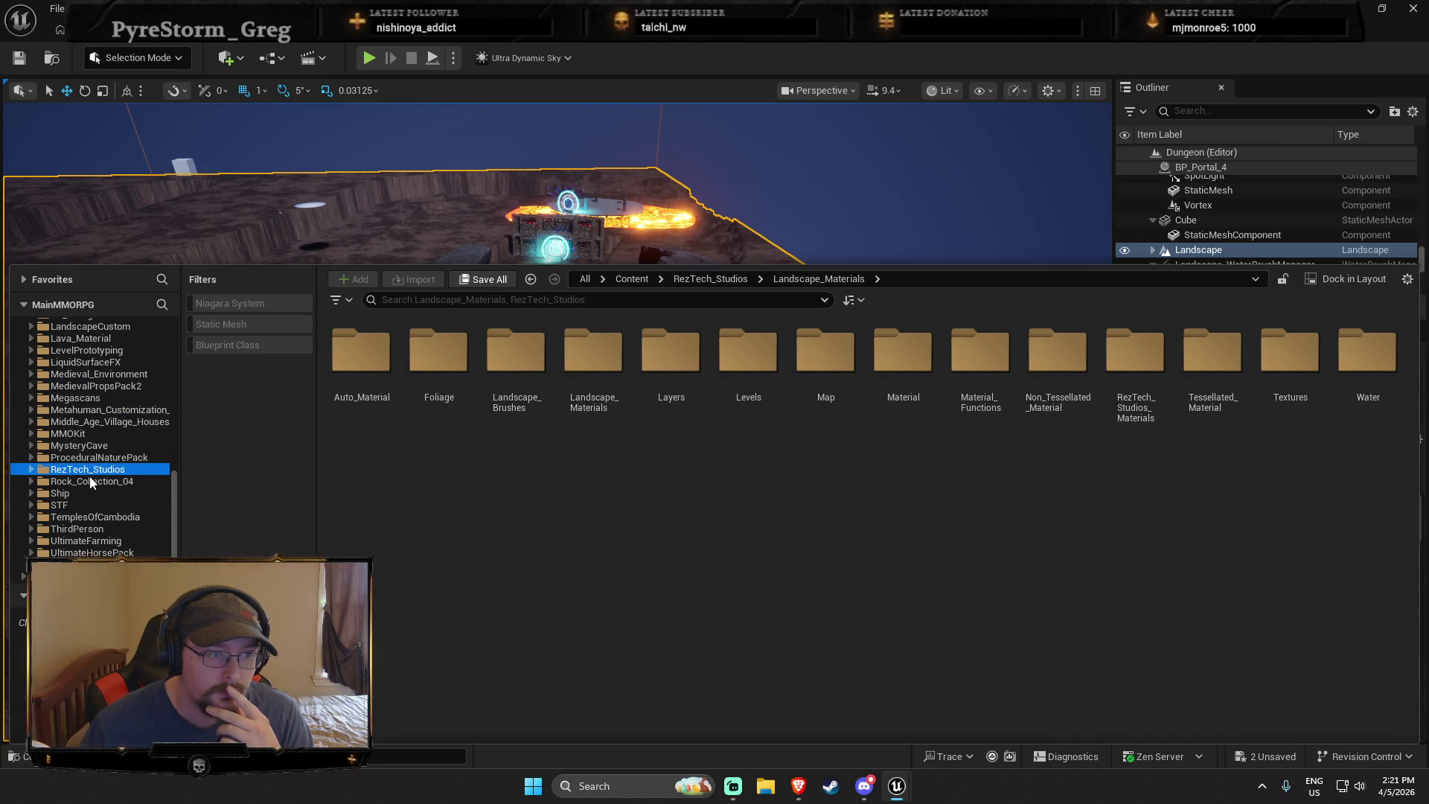
Open the Dungeon_Modular_V1 pack's Meshes folder
scroll(91, 515, up, 2)
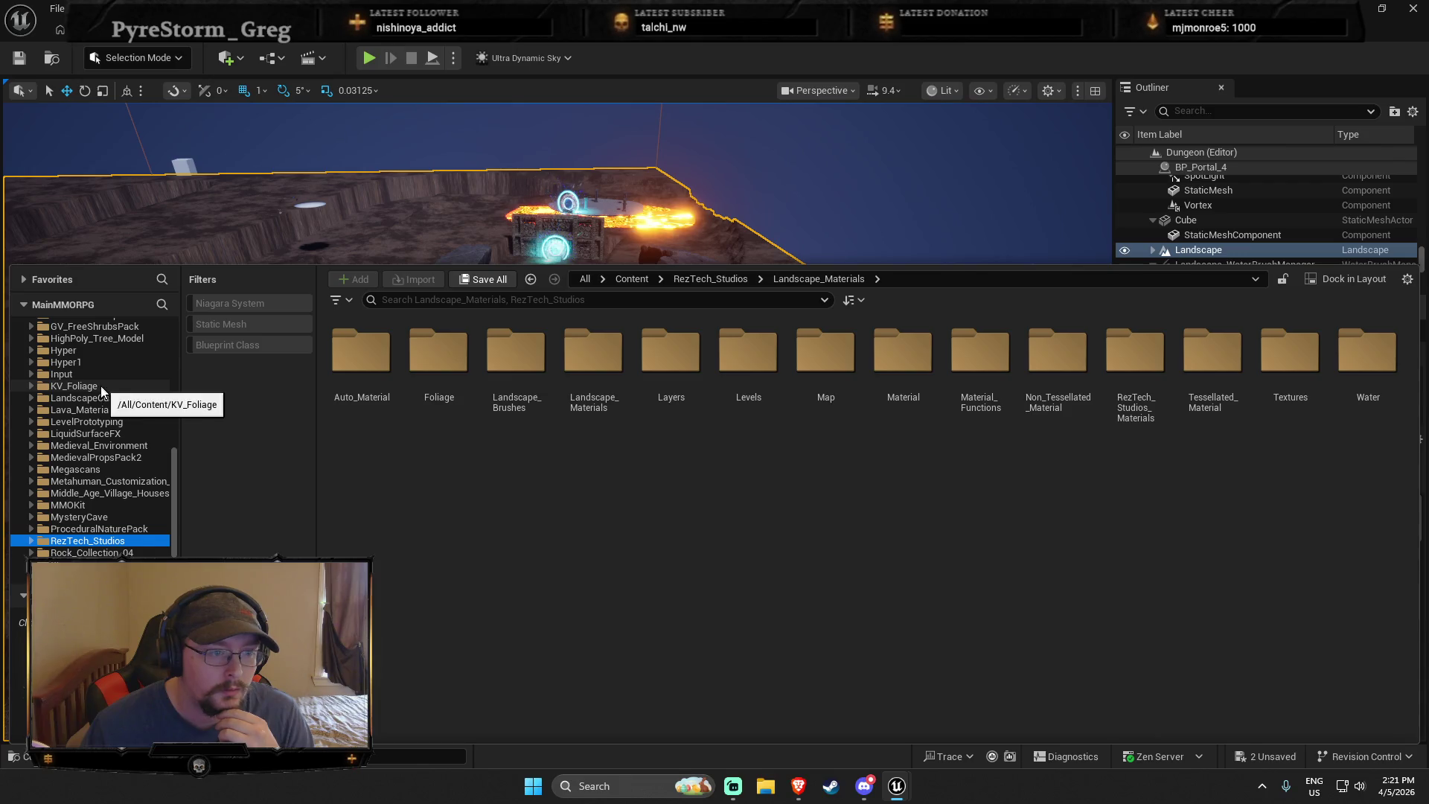
scroll(96, 500, up, 3)
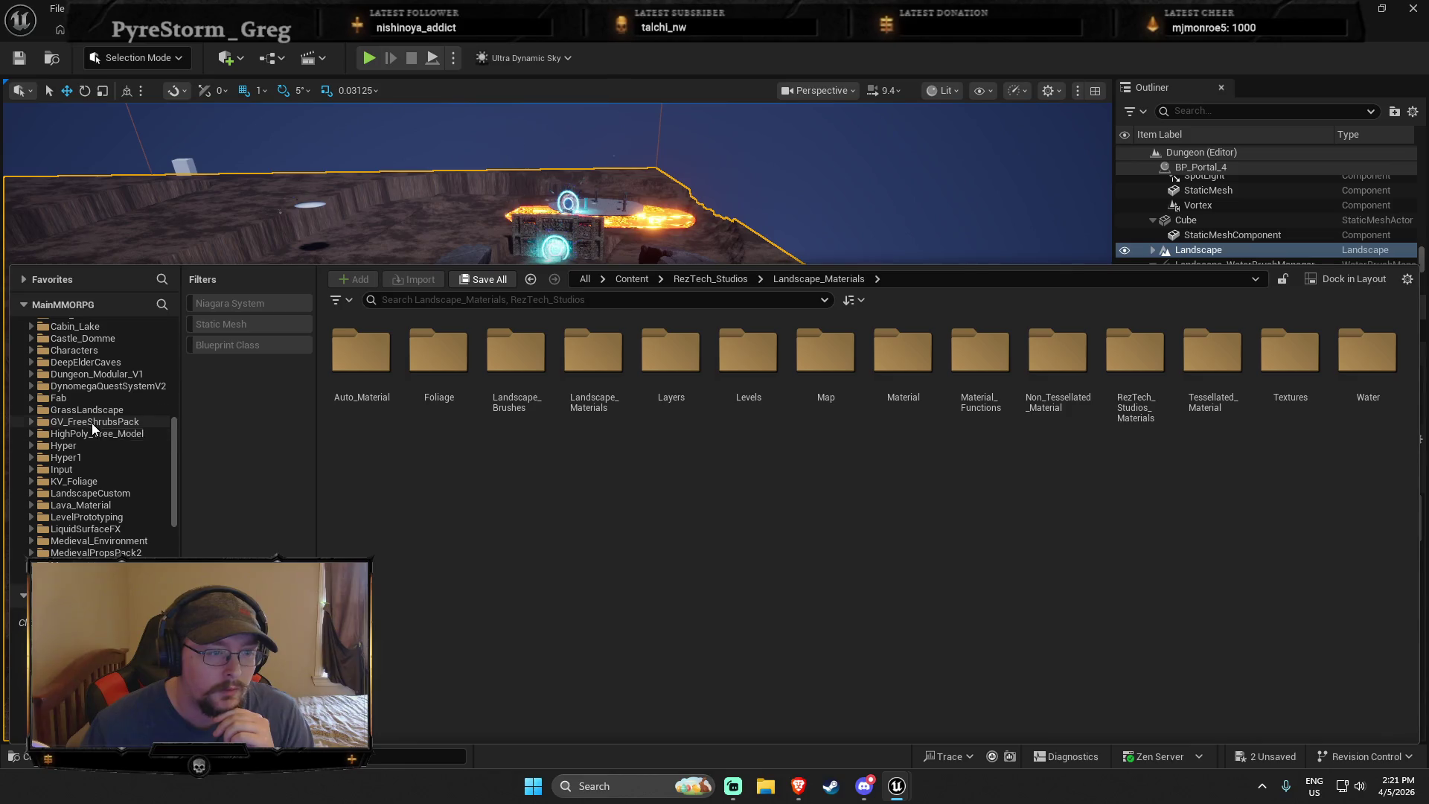
scroll(91, 423, up, 2)
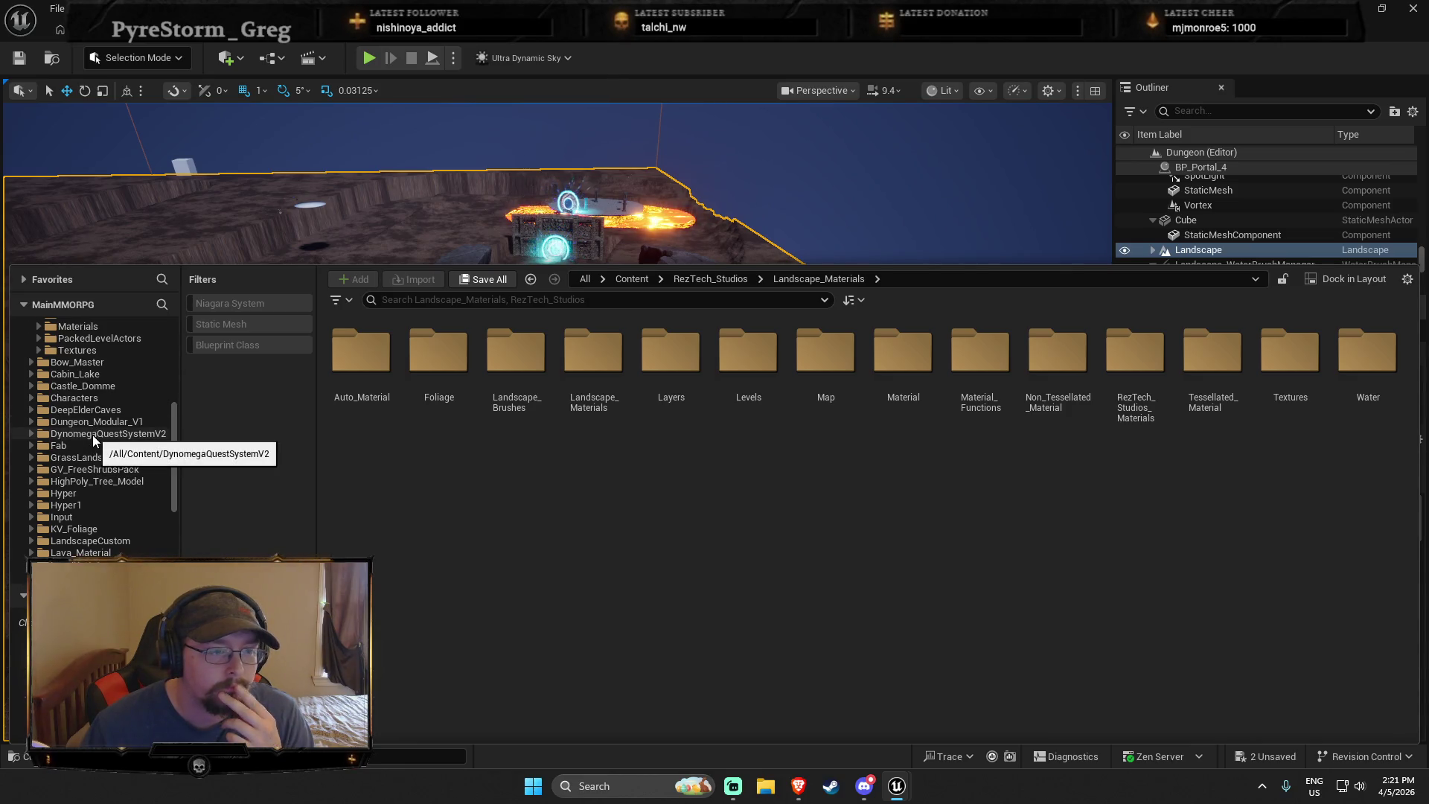
click(95, 436)
click(97, 421)
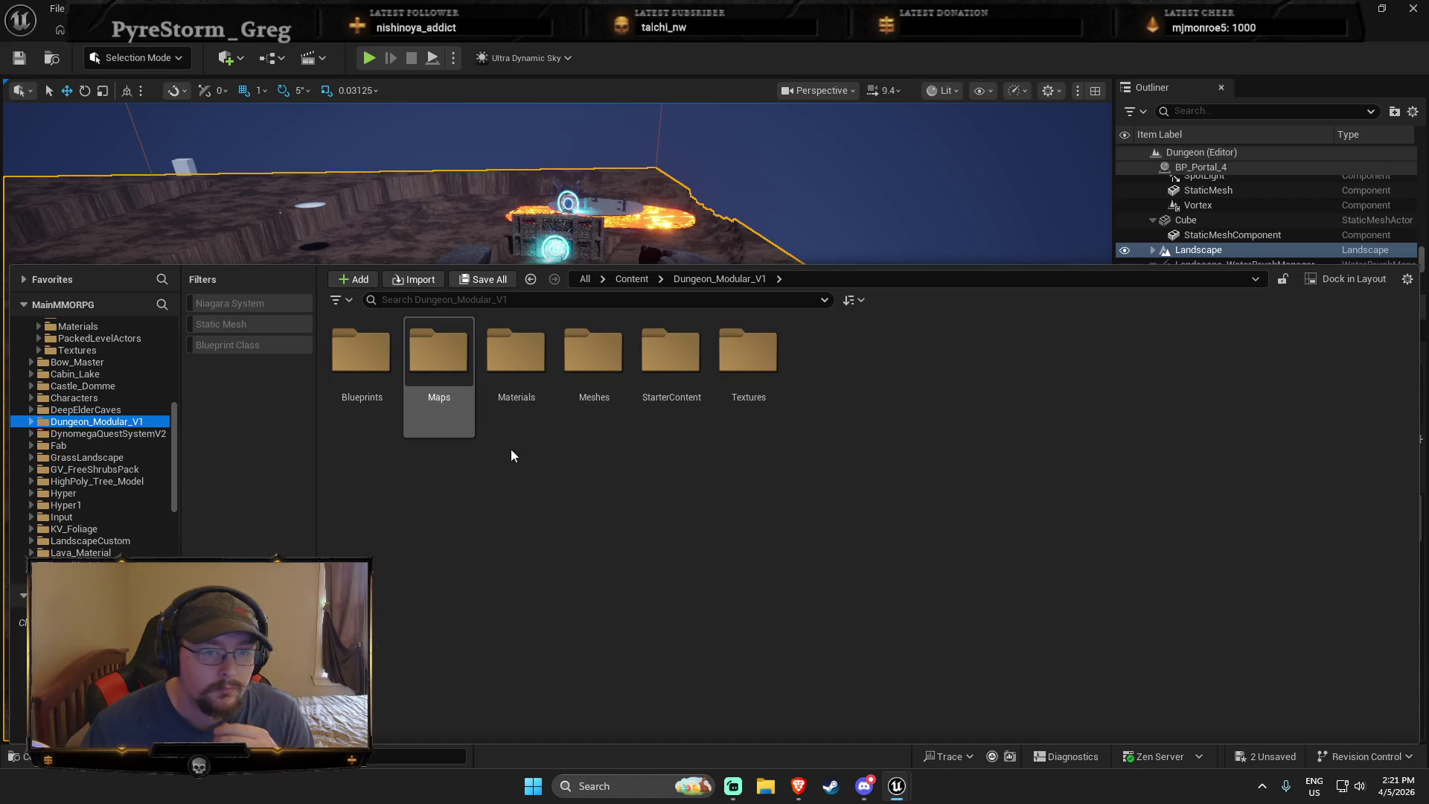
double_click(624, 366)
Check the AncientTempleRuins Wall and Floor meshes, ending in the Ceil folder
scroll(1205, 480, down, 5)
scroll(1204, 480, down, 6)
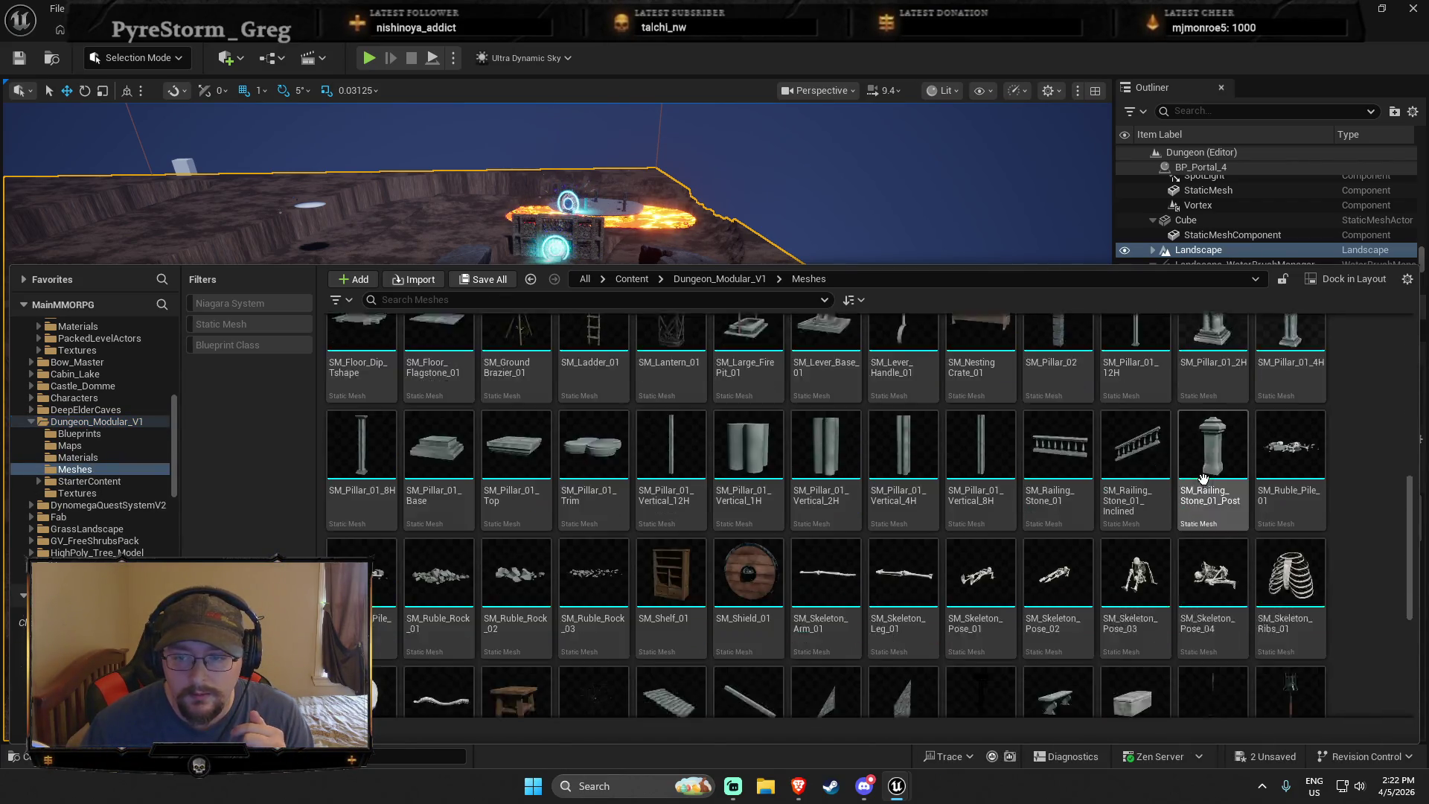
scroll(118, 422, up, 3)
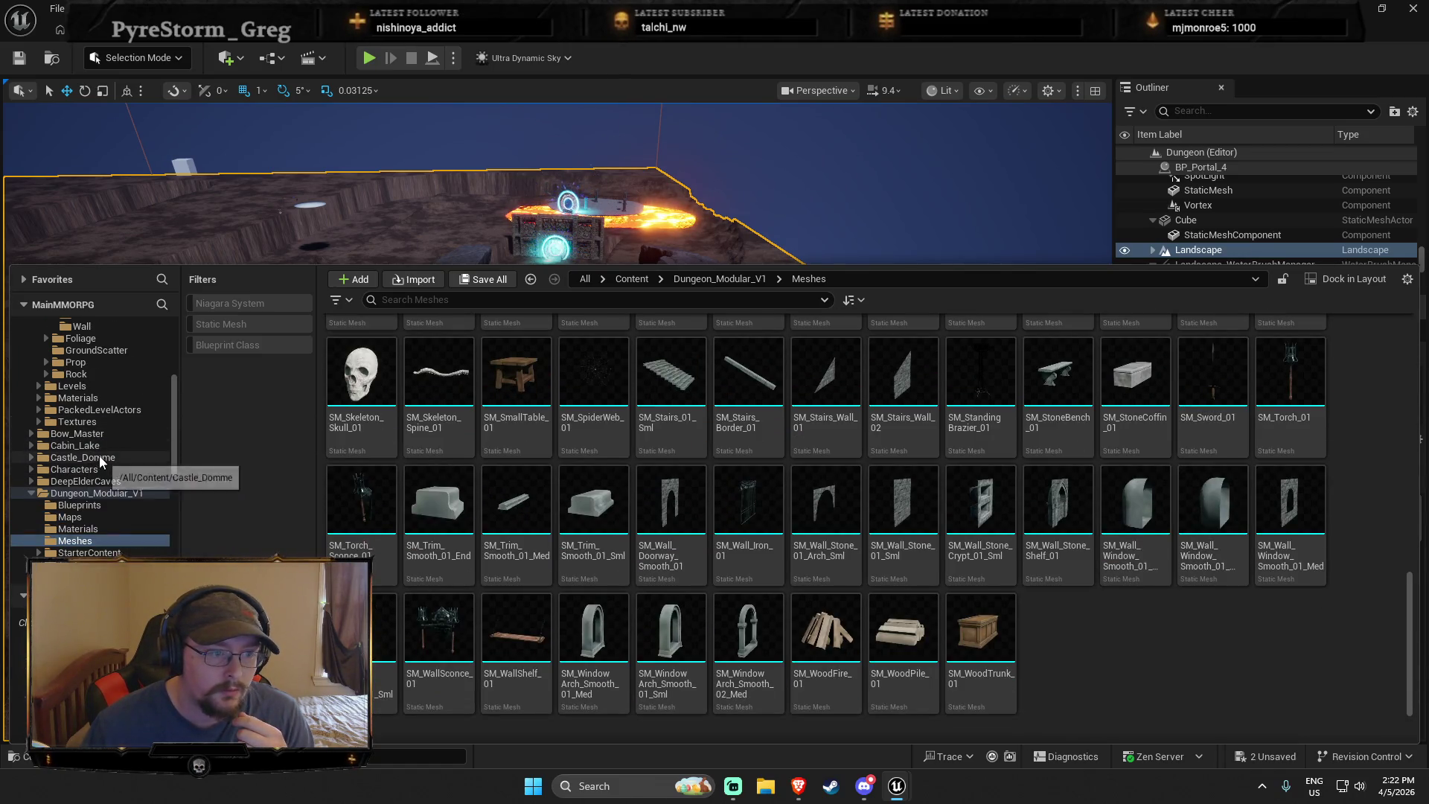
scroll(96, 422, up, 5)
click(83, 445)
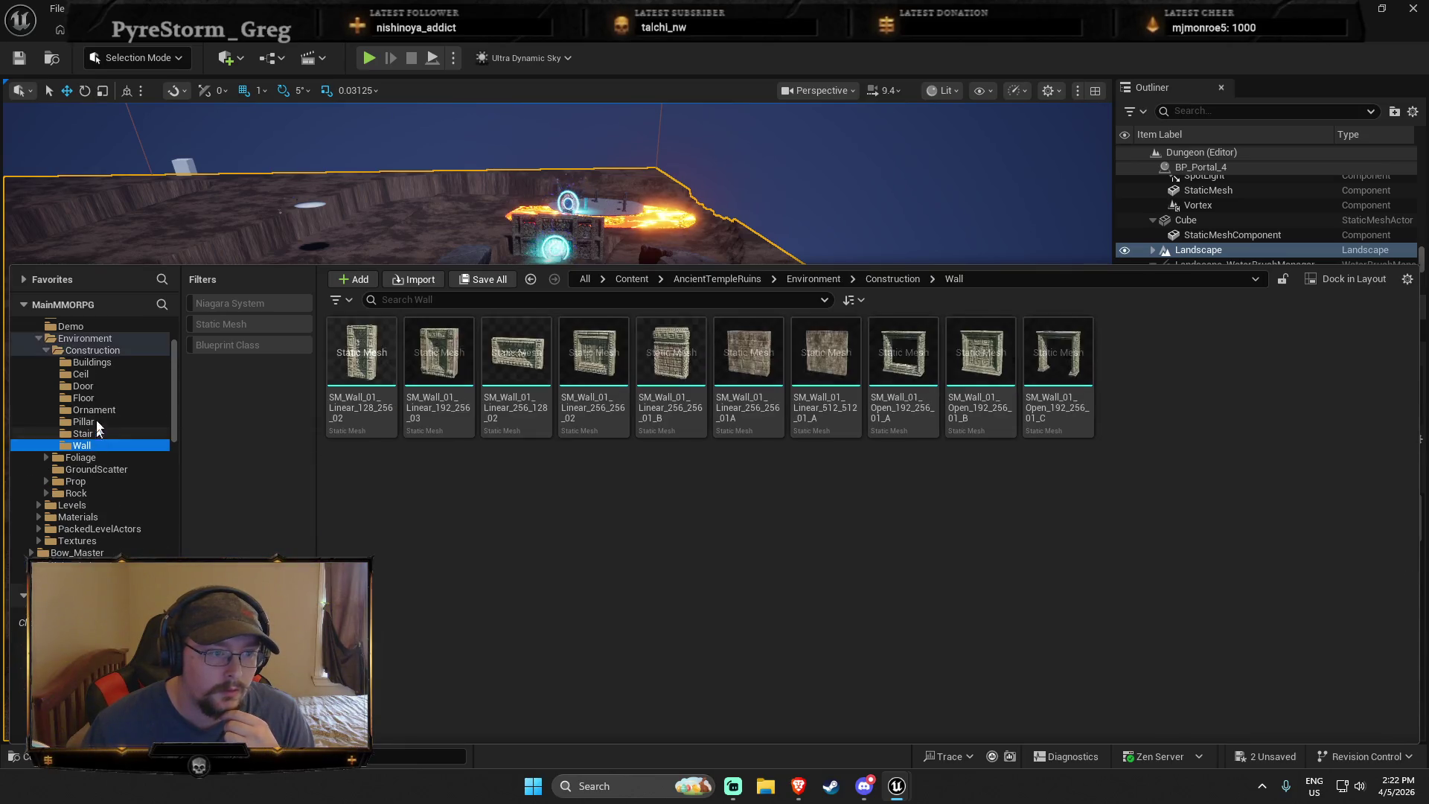
click(87, 398)
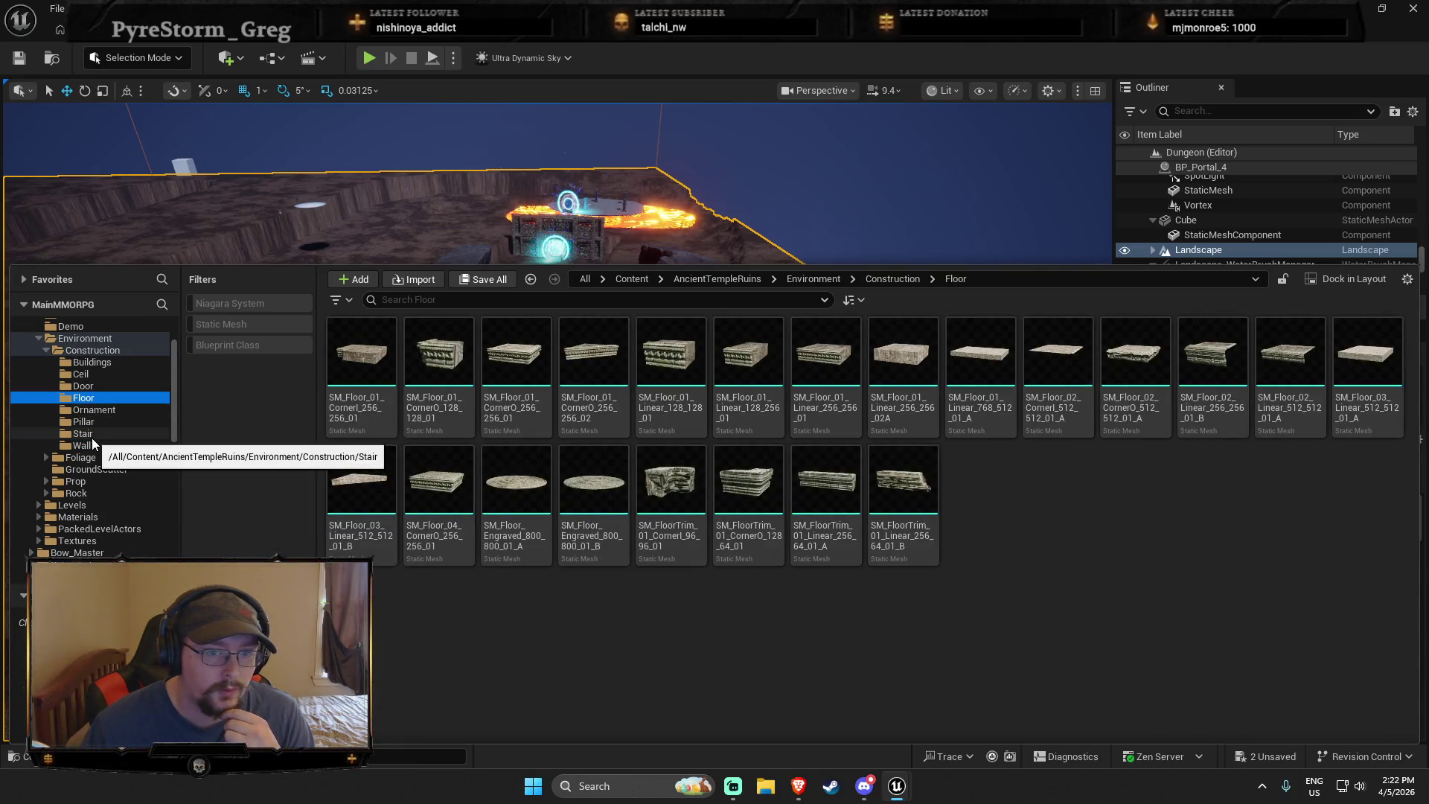
click(97, 372)
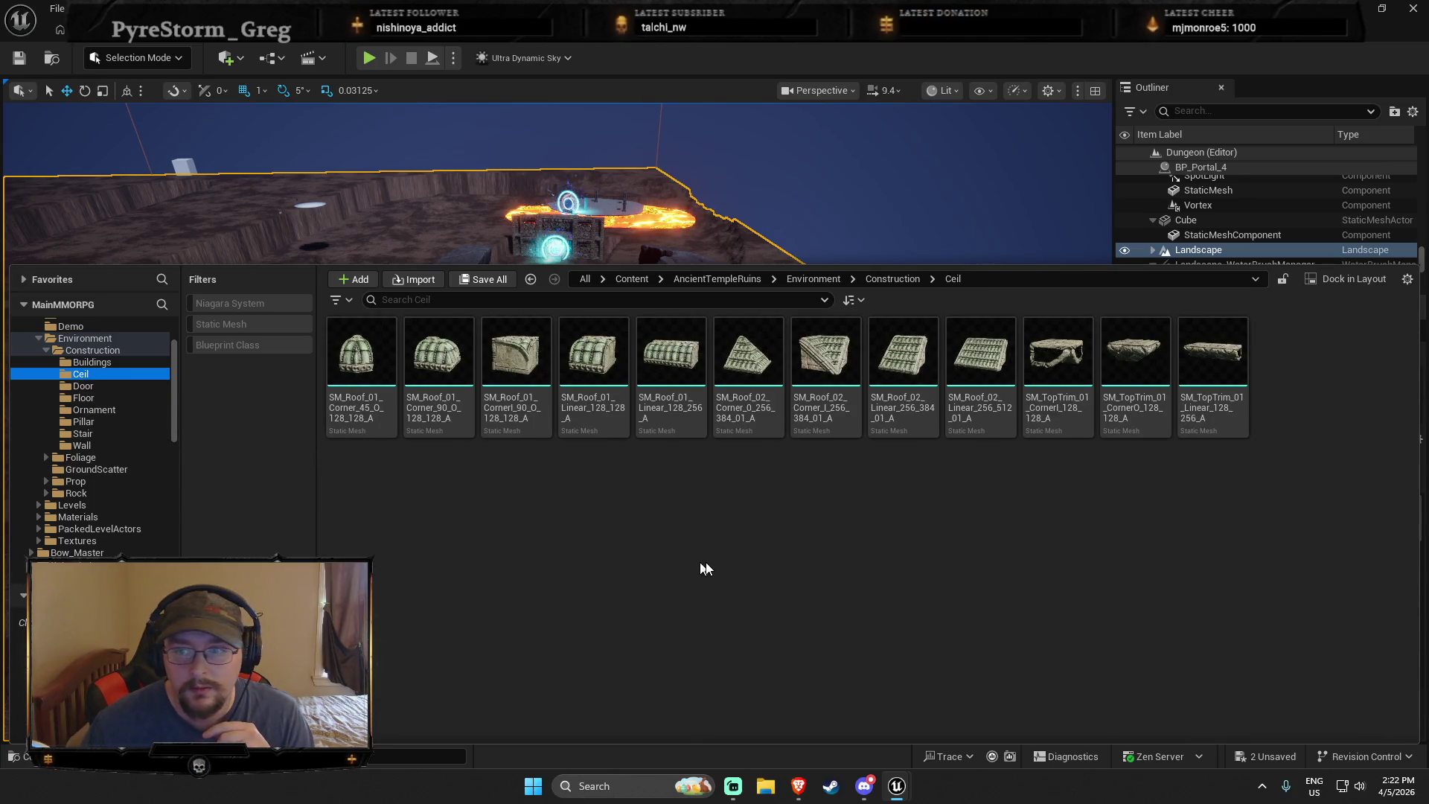
Orbit SM_TopTrim_01_CornerO in the Static Mesh Editor, then return to the Dungeon level
double_click(1138, 345)
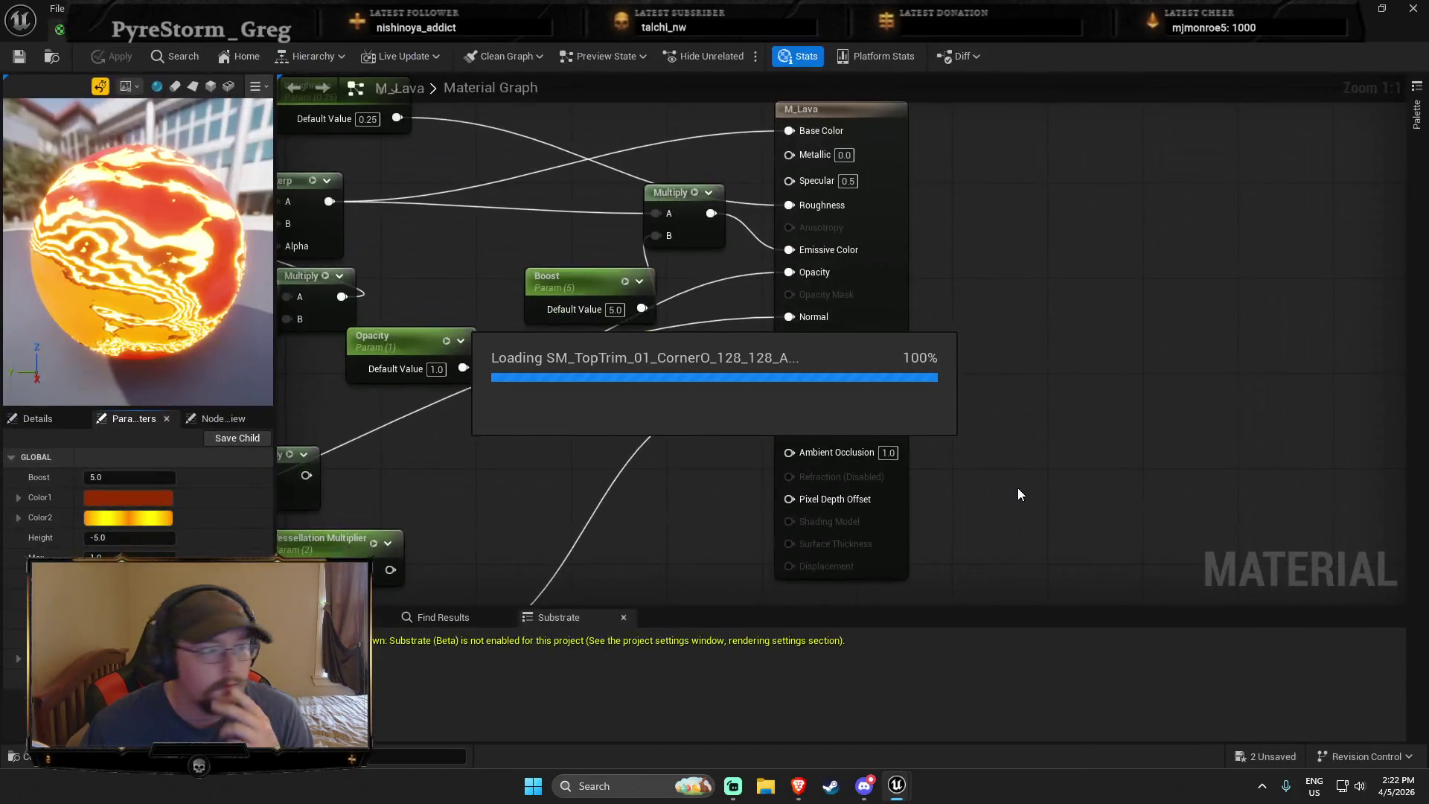
scroll(512, 463, up, 3)
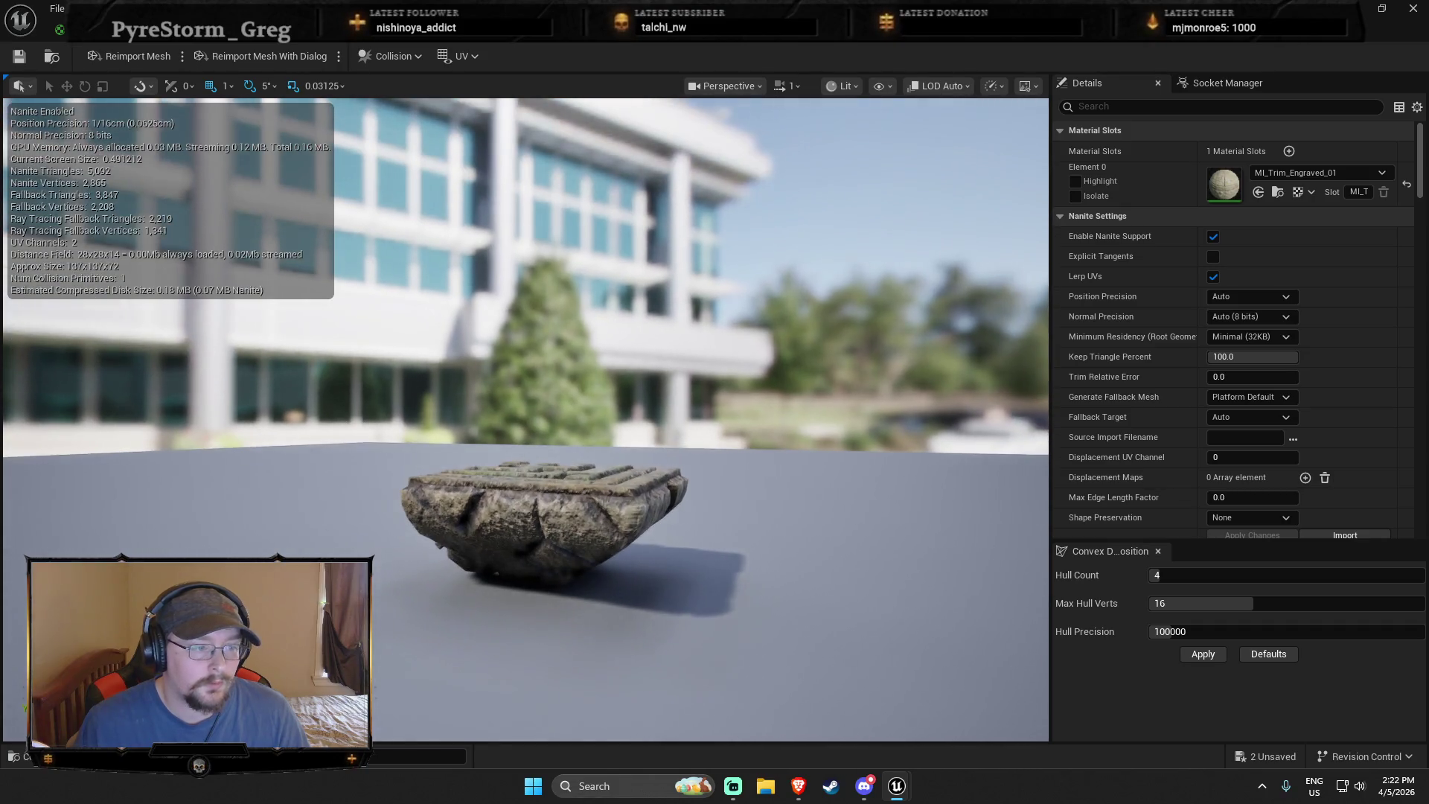
mouse_move(520, 447)
mouse_down()
mouse_move(669, 439)
mouse_move(640, 346)
mouse_move(640, 428)
mouse_up()
drag(521, 462, 499, 331)
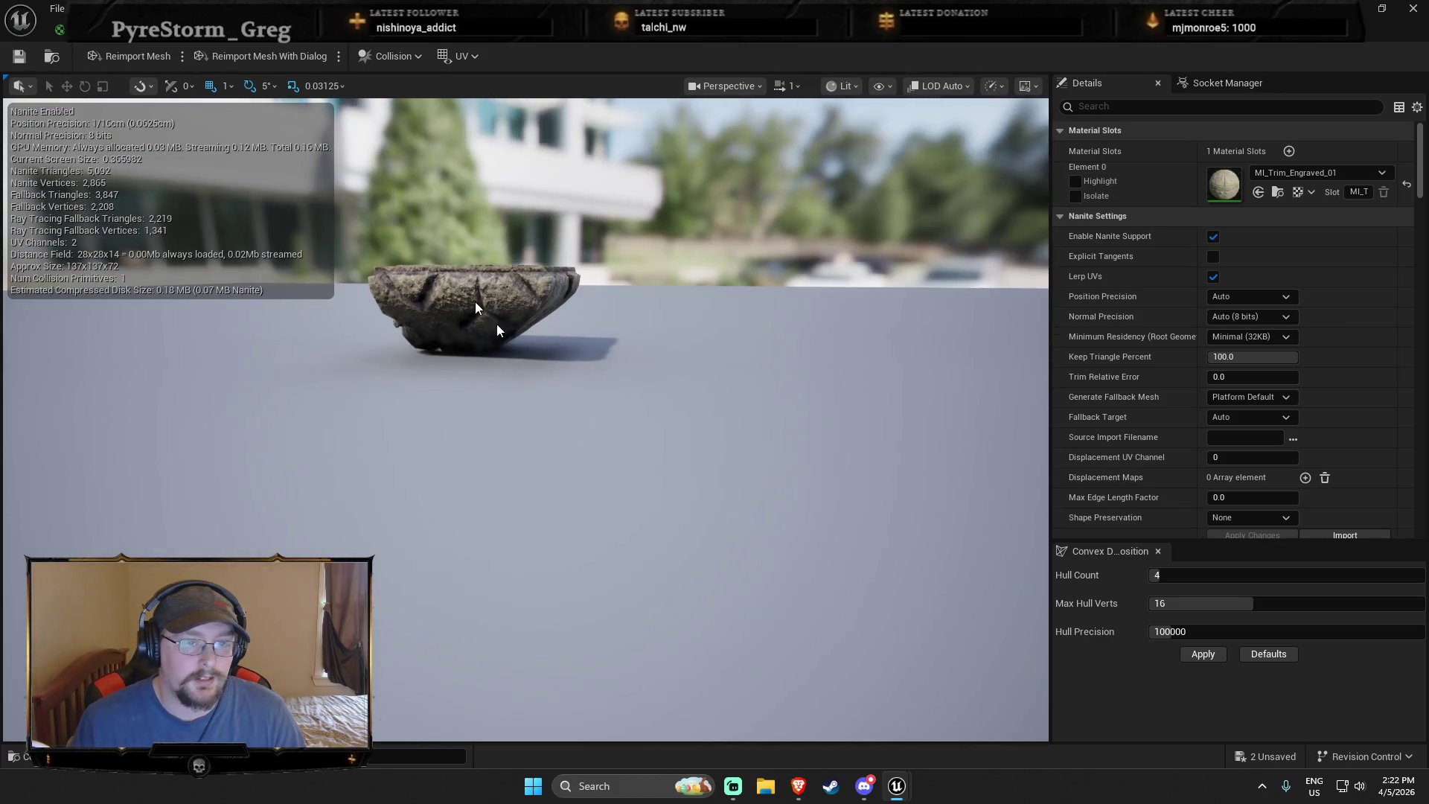
click(335, 29)
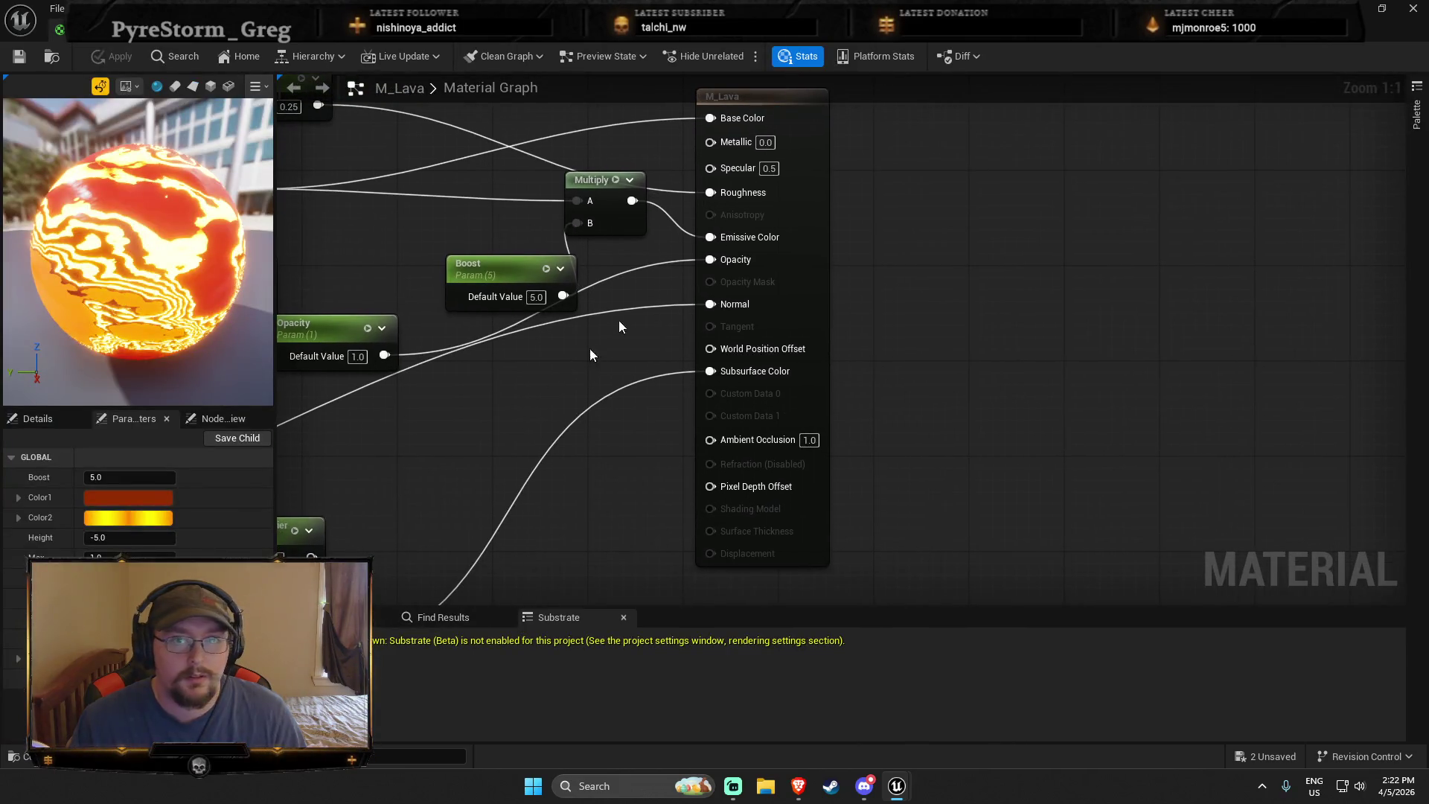
click(195, 42)
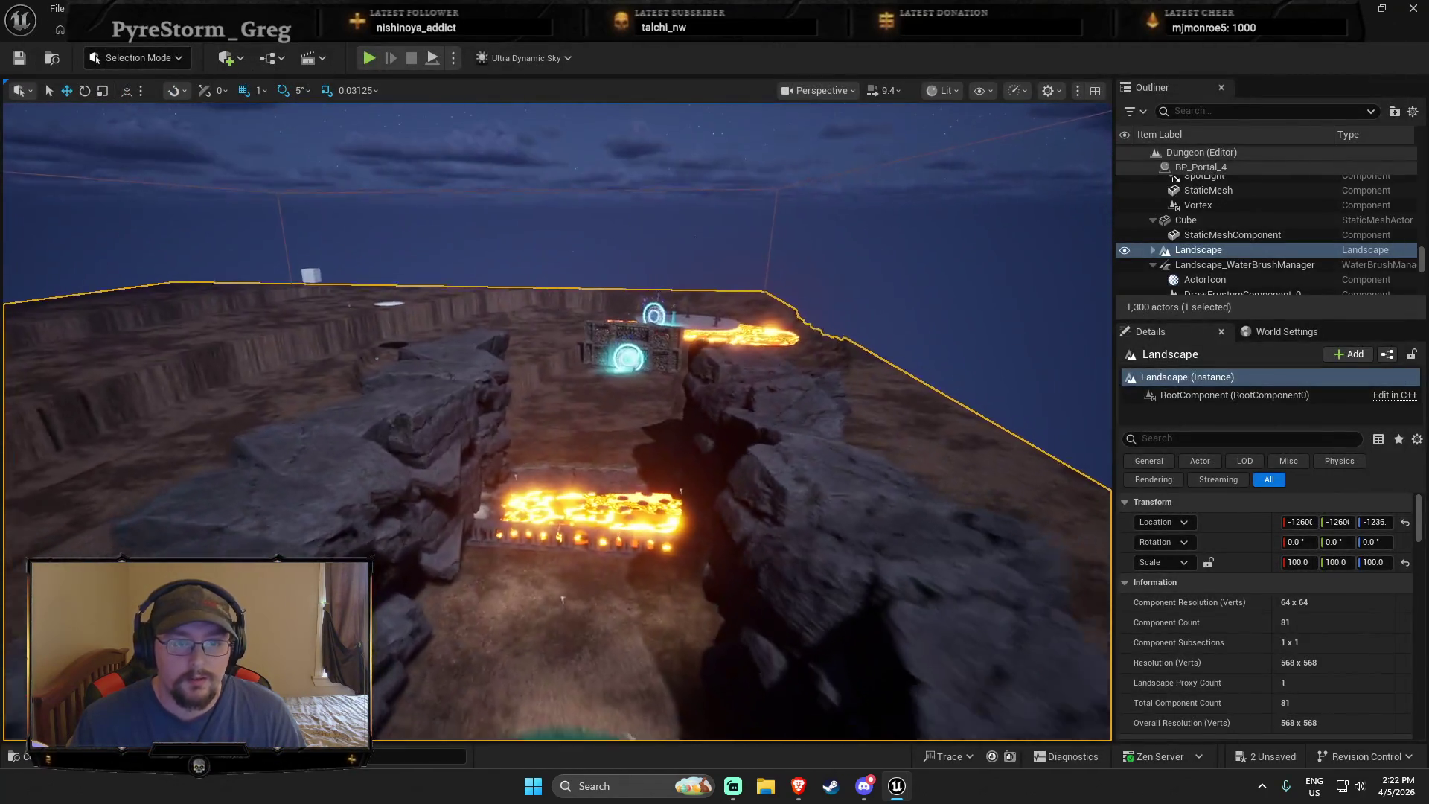
Fly down into the chasm toward the lava pool, then bring back the Content Drawer on the Ceil folder
drag(623, 476, 624, 457)
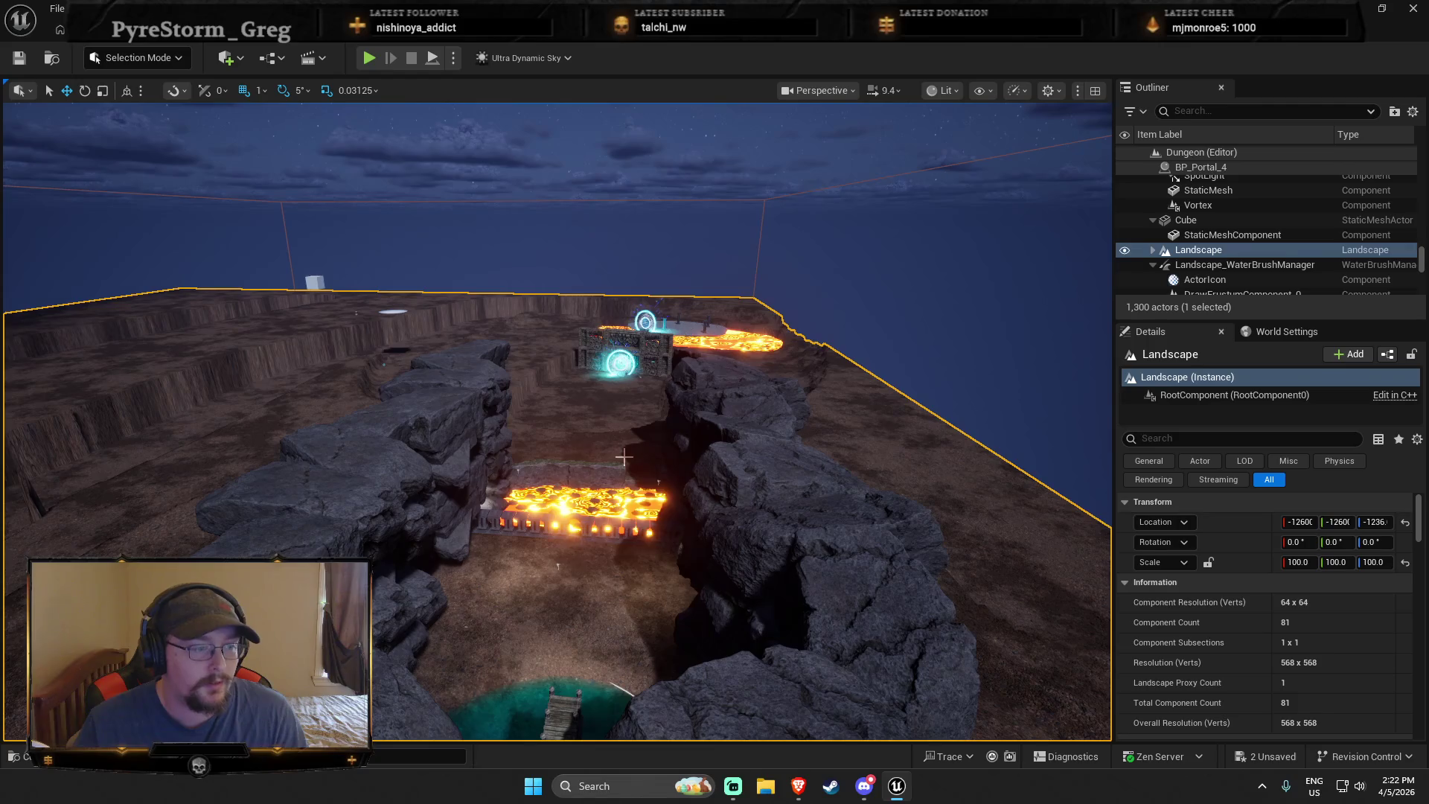
mouse_move(636, 446)
mouse_down()
mouse_move(635, 505)
mouse_move(399, 389)
mouse_up()
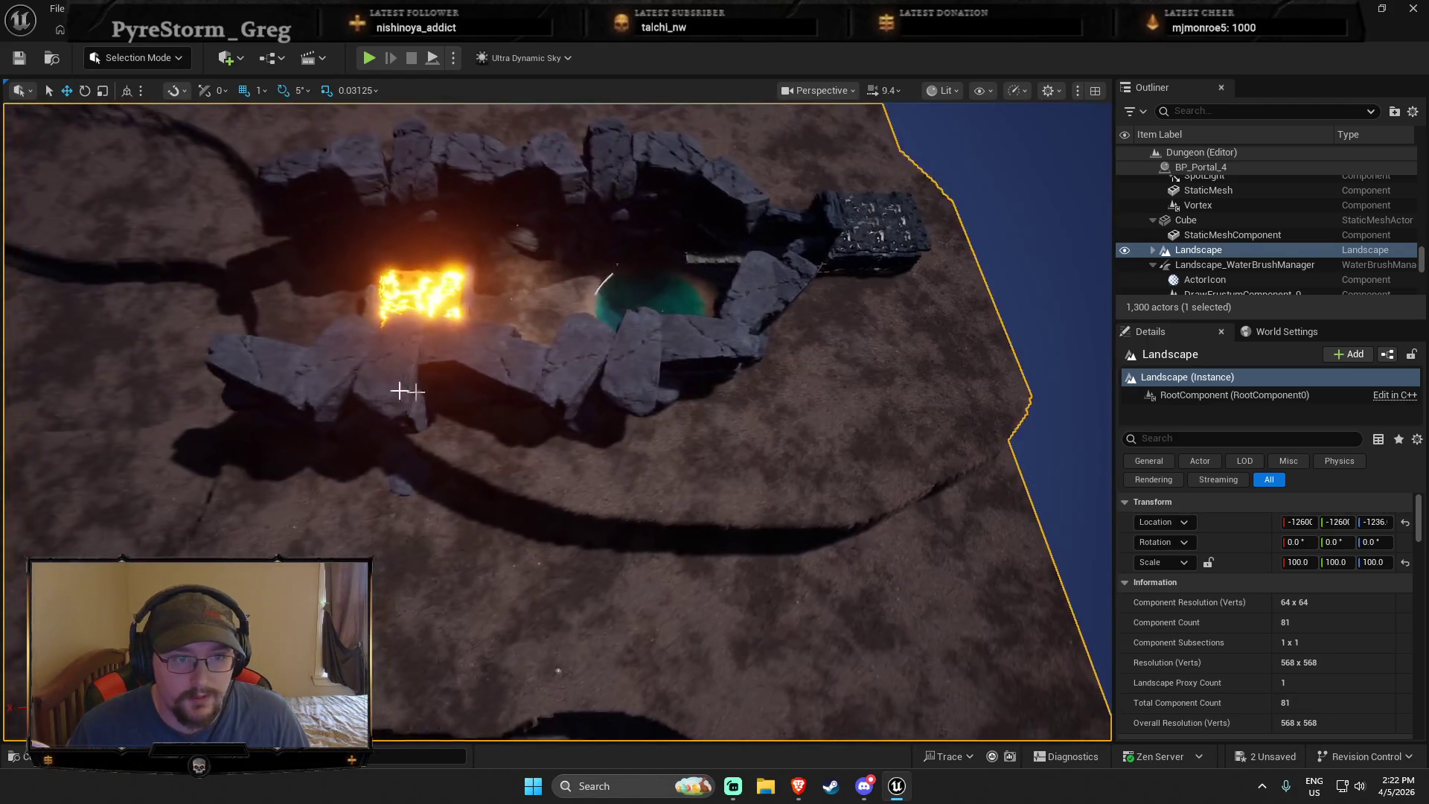
drag(332, 357, 332, 357)
key(ctrl+space)
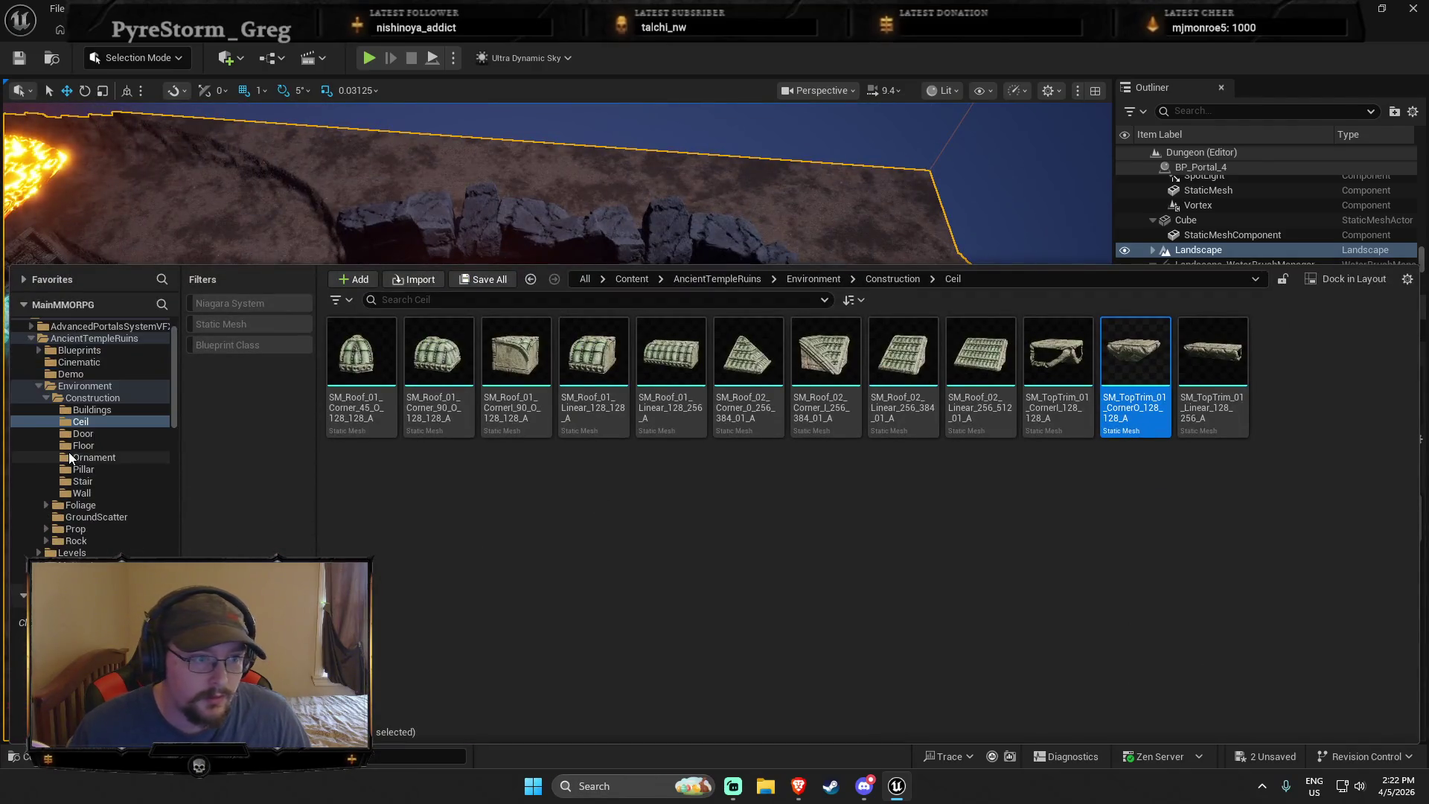
Browse to DeepElderCaves > Meshes > Architecture and drag SM_Ceiling_Main into the level
ctrl+click(39, 362)
click(29, 363)
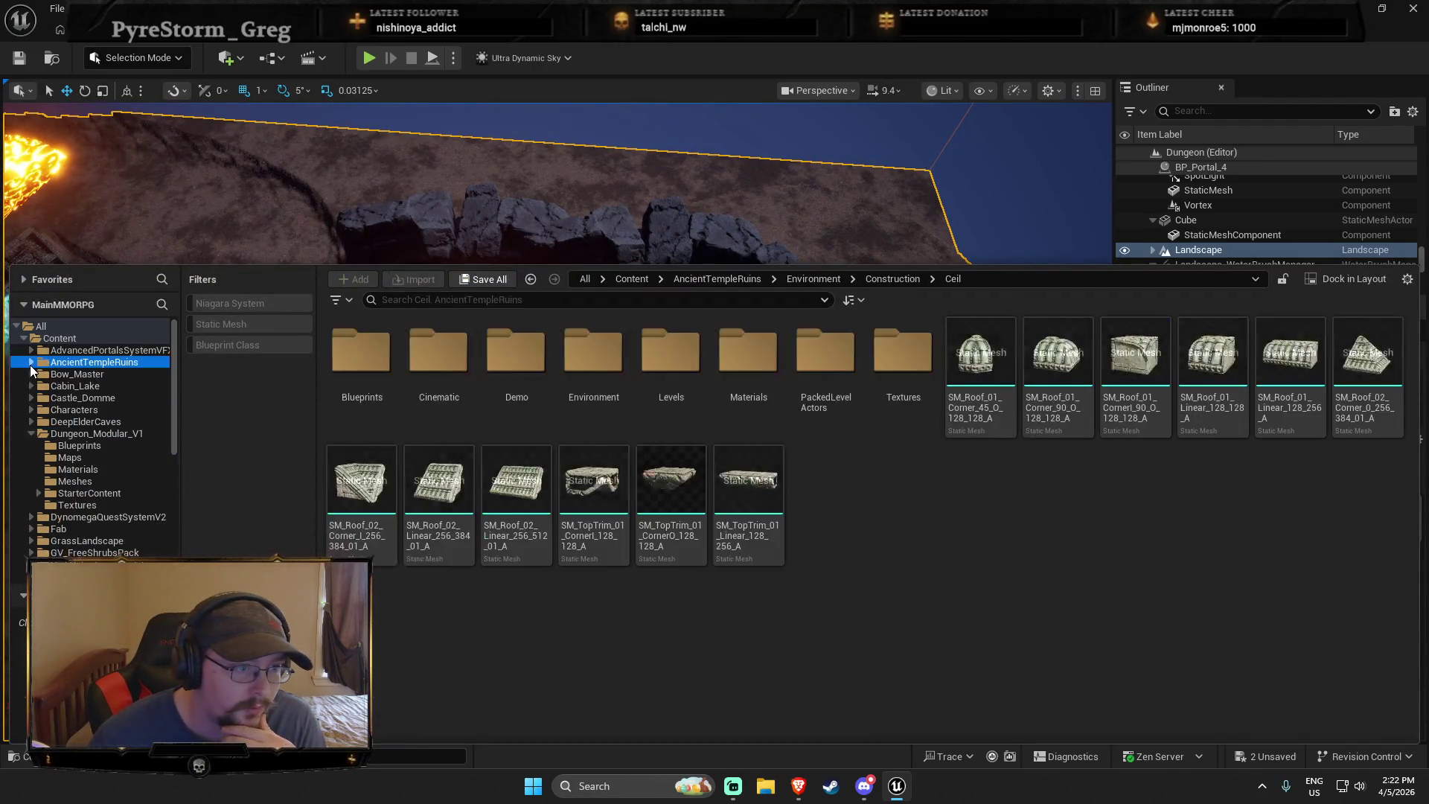
click(72, 421)
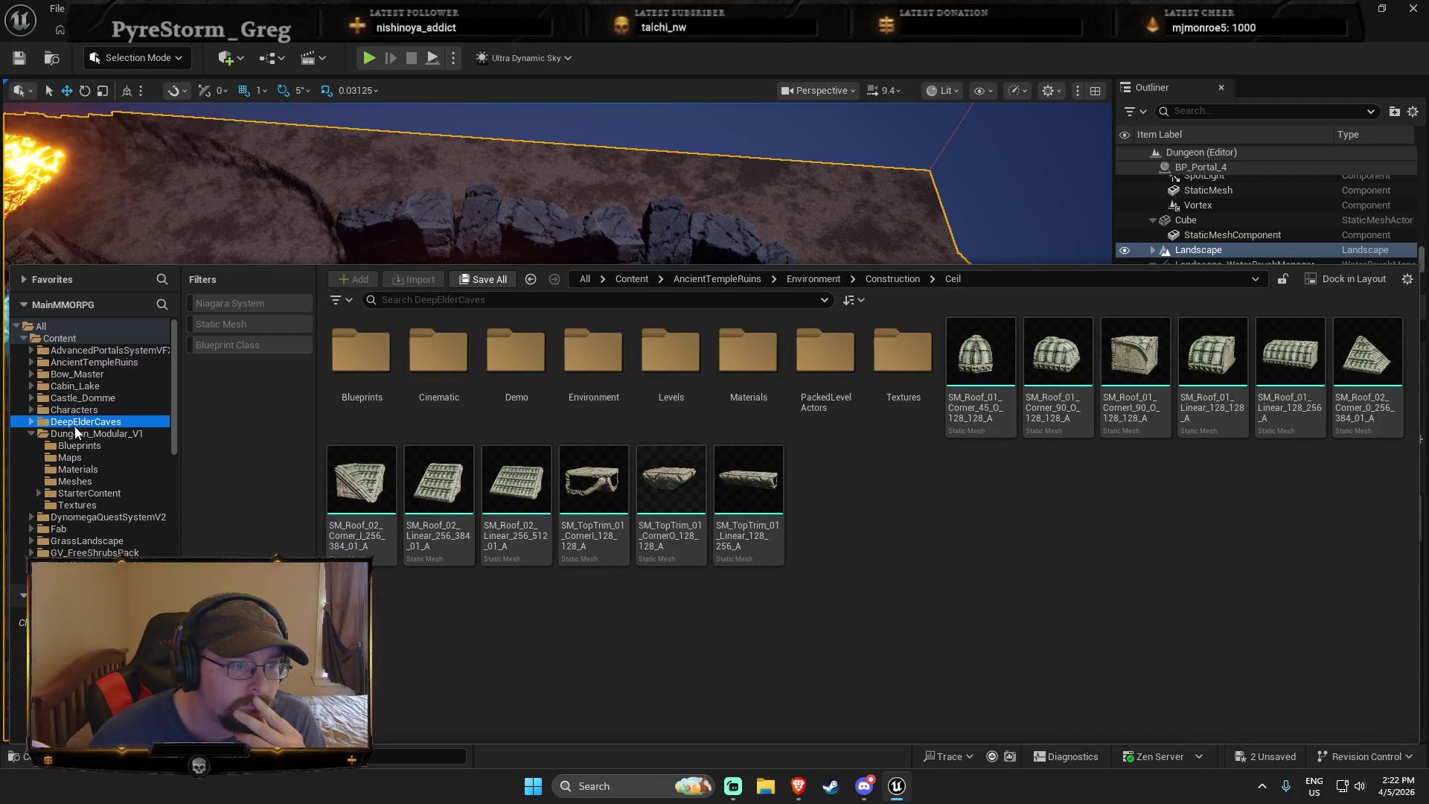
double_click(515, 376)
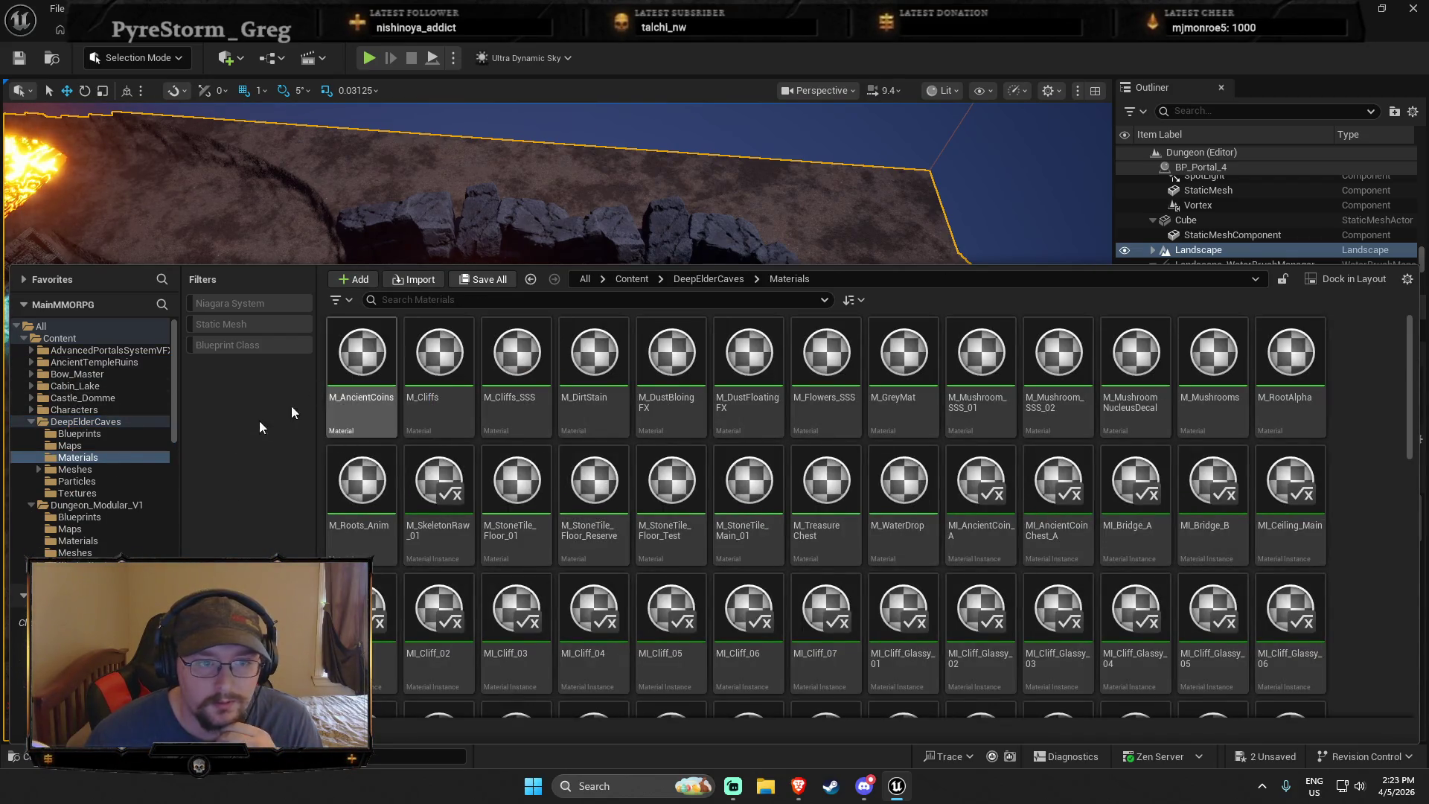
click(74, 469)
double_click(361, 351)
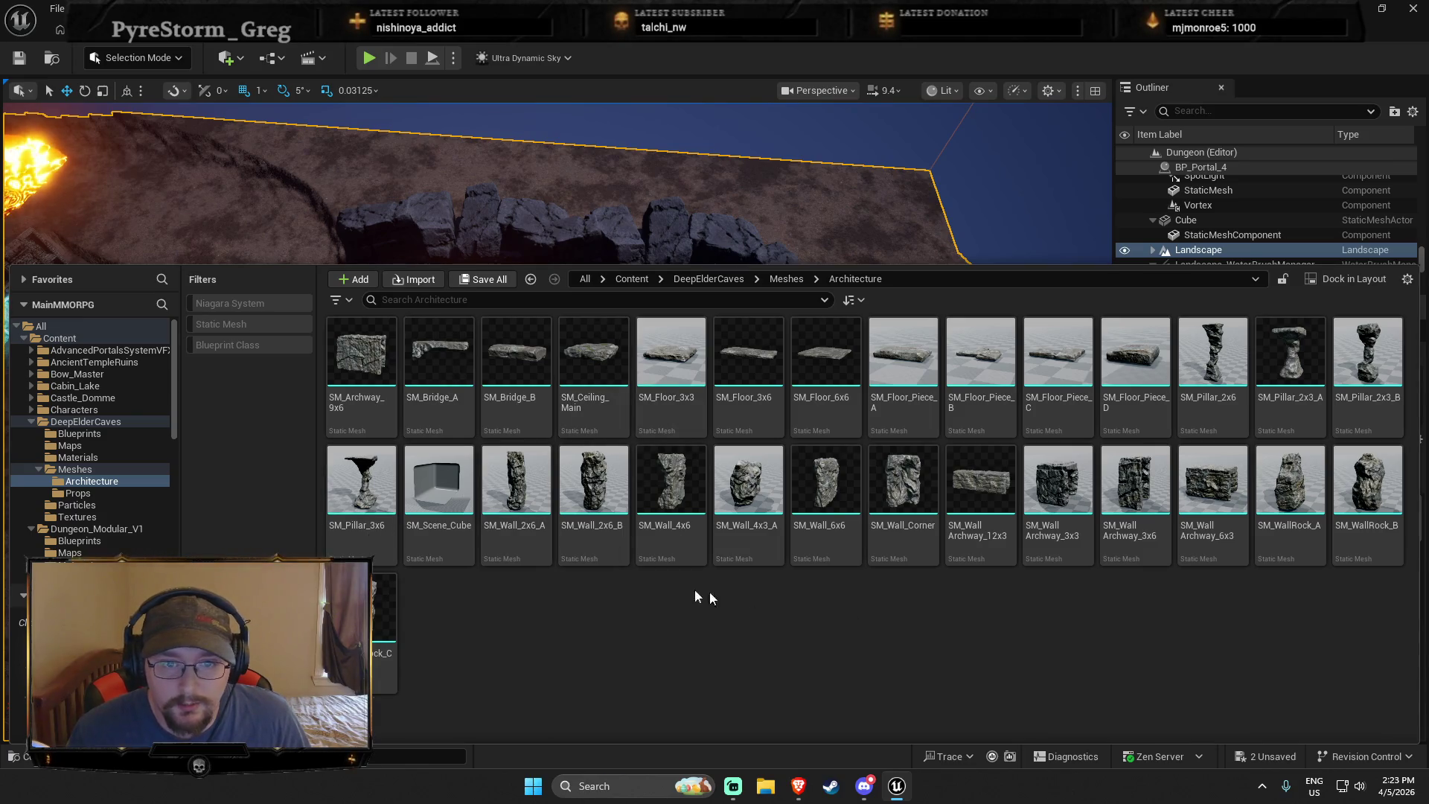
mouse_move(603, 358)
mouse_down()
mouse_move(674, 96)
mouse_move(661, 325)
mouse_up()
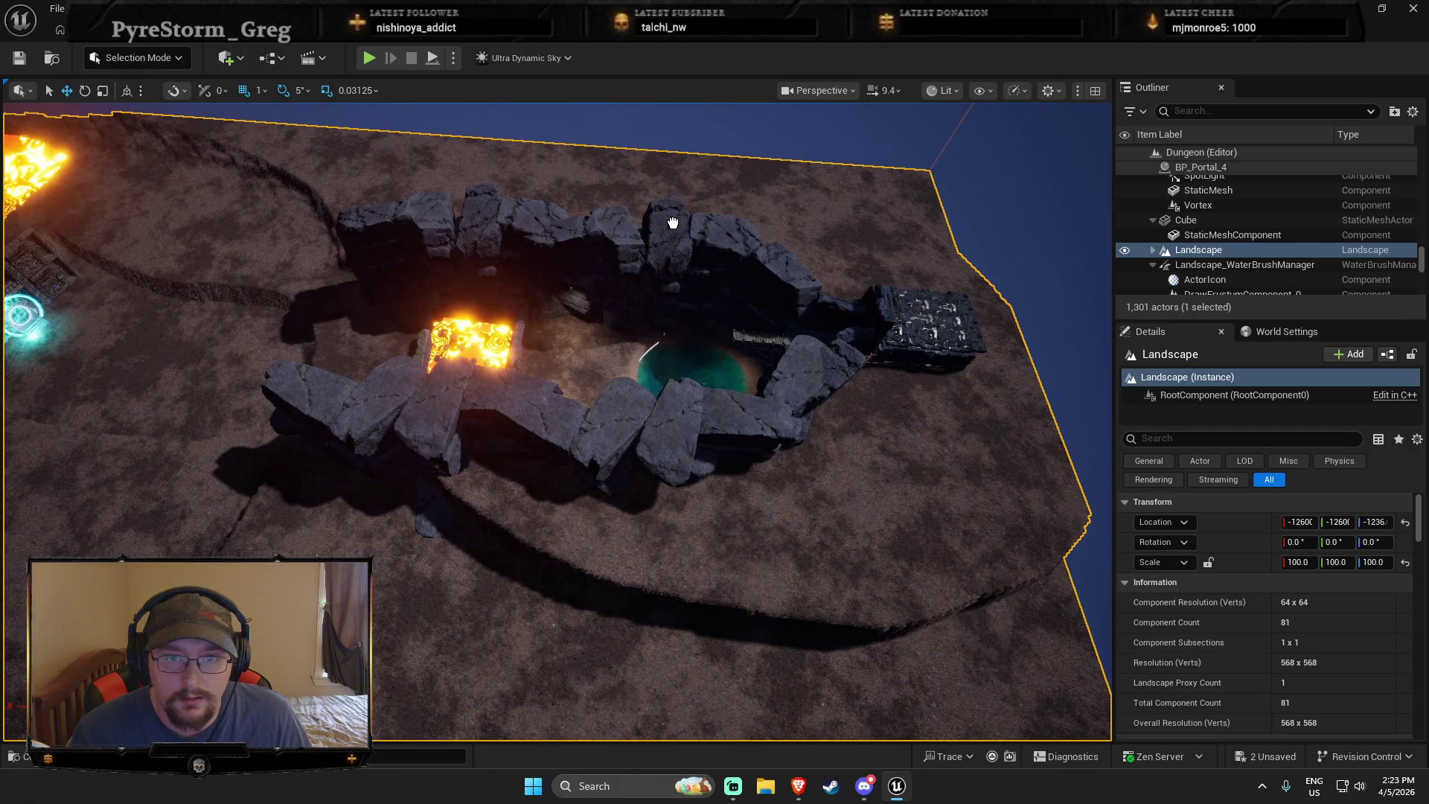
Drop SM_Ceiling_Main on the rock wall, raise it, scale it to 3.3437, and slide it along Y
drag(673, 222, 671, 237)
key(f)
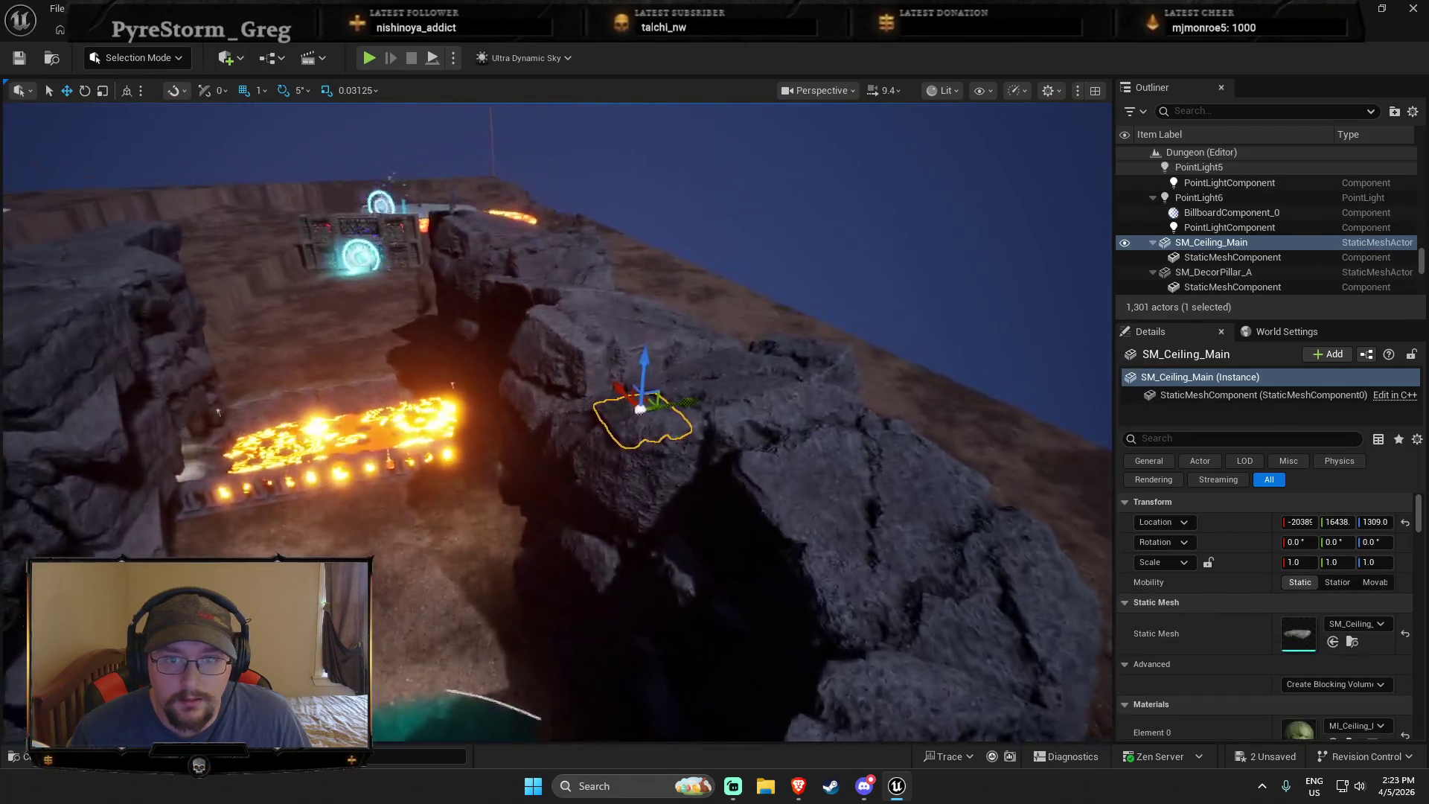
mouse_move(688, 369)
mouse_down()
mouse_move(688, 316)
mouse_move(789, 297)
mouse_move(744, 318)
mouse_up()
key(e)
mouse_move(447, 381)
mouse_down()
mouse_move(297, 532)
mouse_move(153, 499)
mouse_move(521, 632)
mouse_move(938, 710)
mouse_move(670, 521)
mouse_move(552, 468)
mouse_up()
key(ctrl+space)
key(ctrl+space)
drag(446, 446, 558, 408)
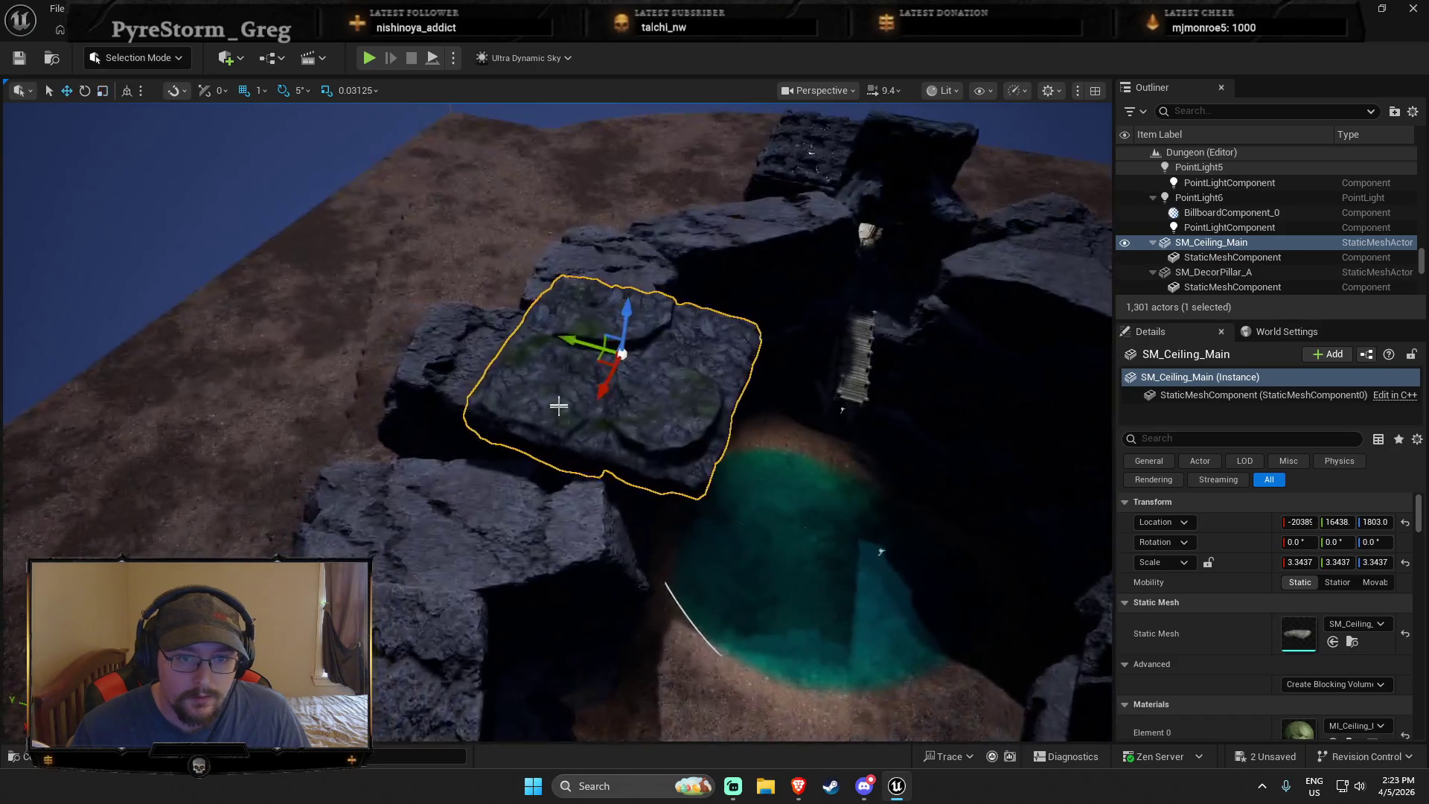
click(588, 417)
mouse_move(608, 351)
mouse_down()
mouse_move(514, 350)
mouse_move(127, 223)
mouse_move(357, 298)
mouse_move(289, 371)
mouse_move(288, 283)
mouse_move(300, 476)
mouse_up()
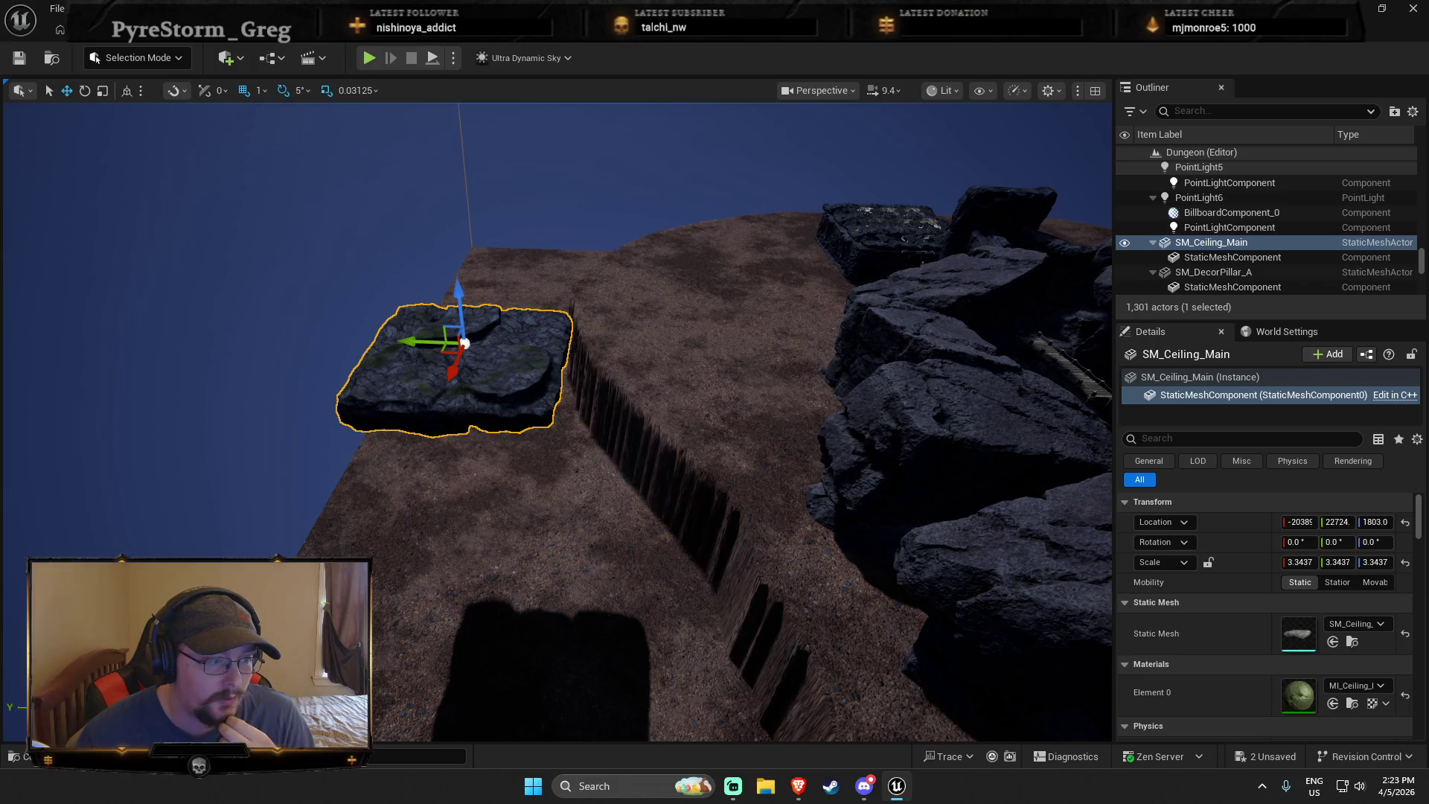
Fly across the level back to the slab and duplicate its mesh component
key(w)
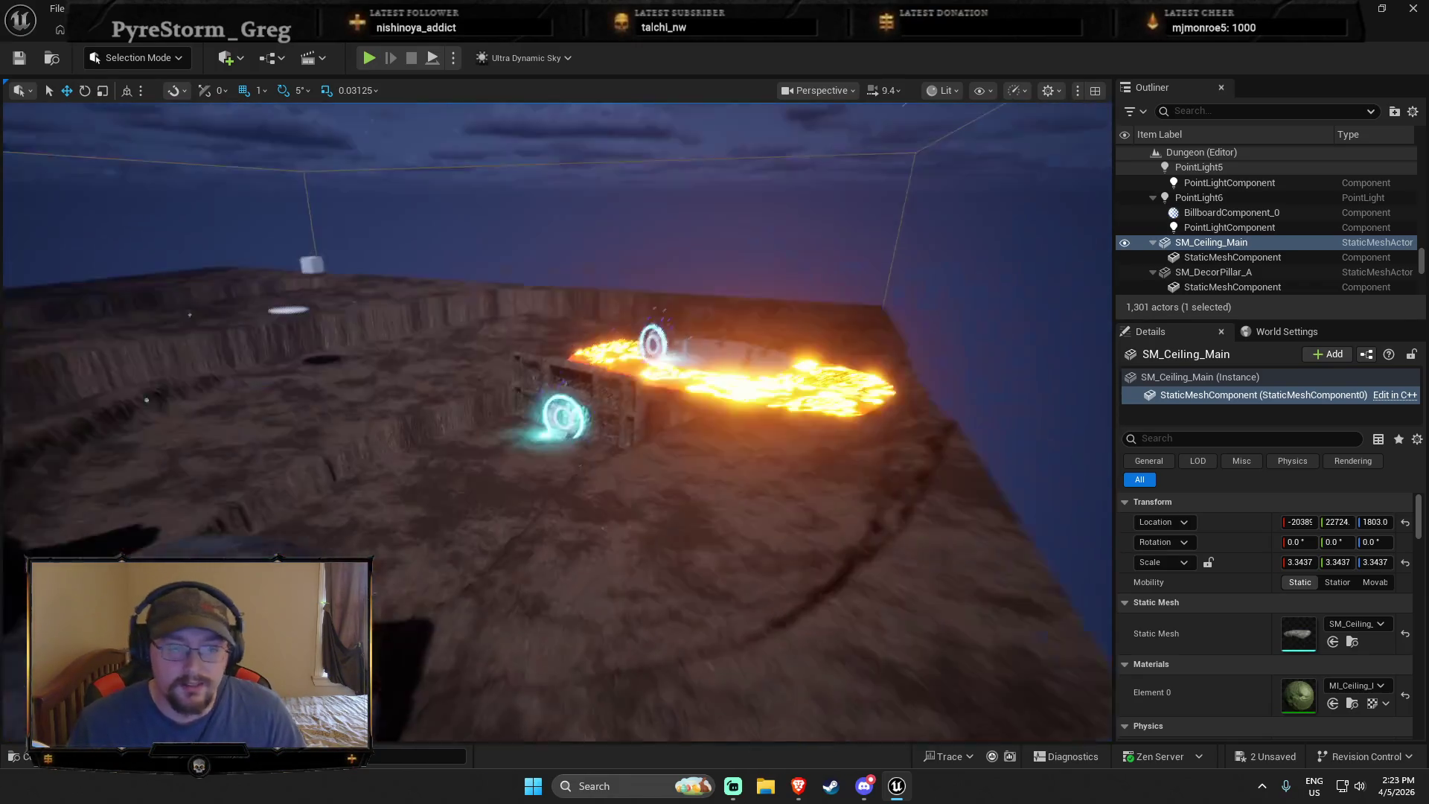
key(w)
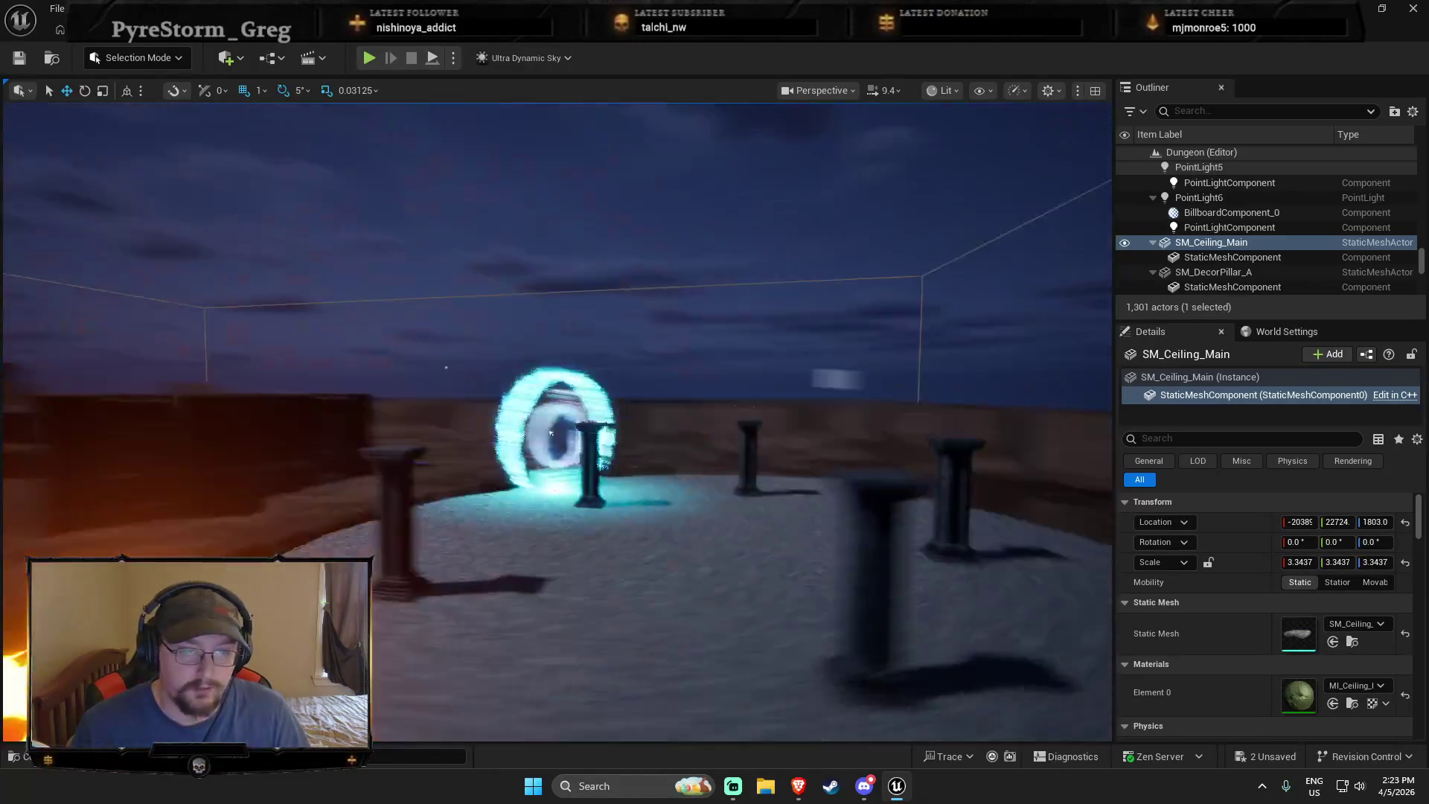
key(e)
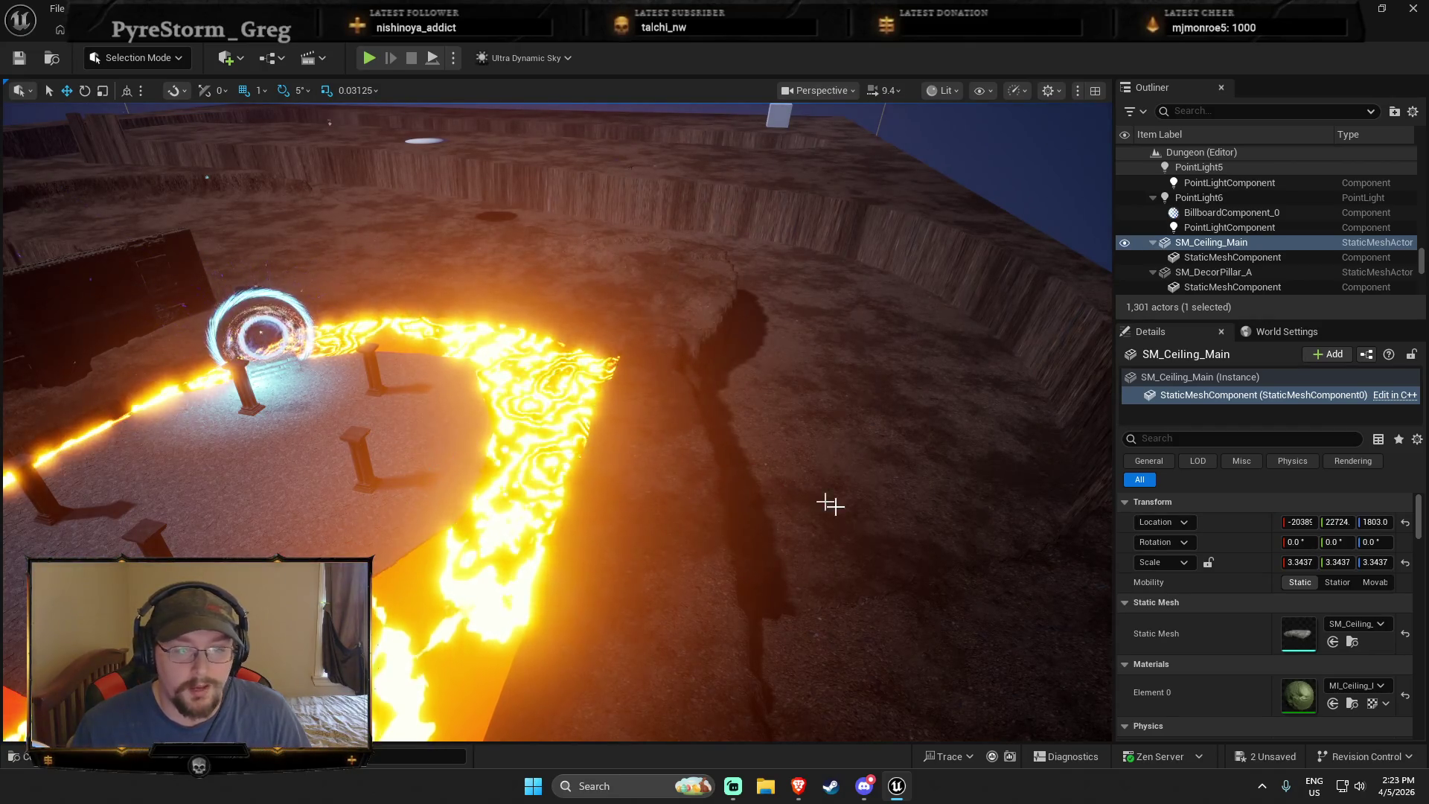
key(f)
key(s)
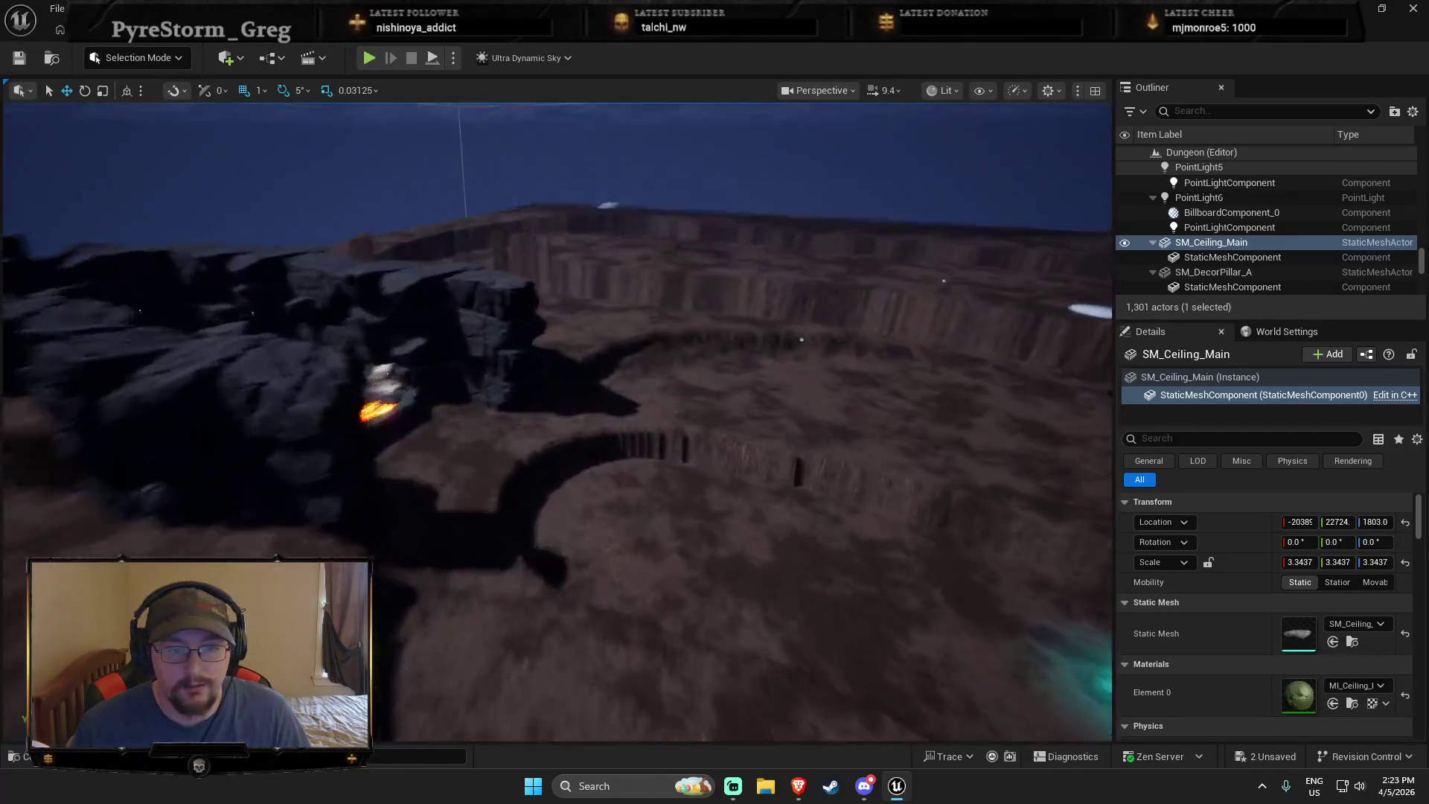
key(w)
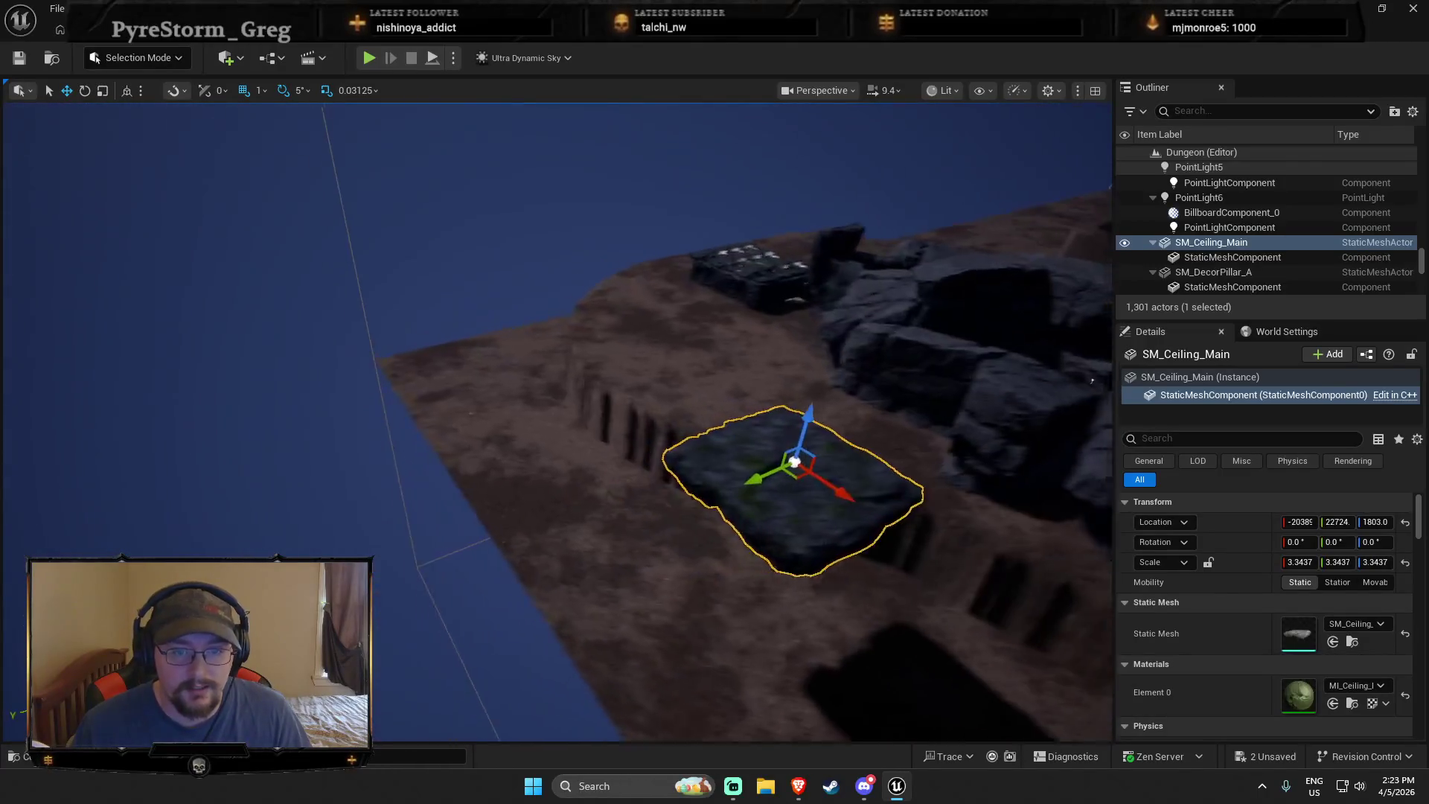
key(ctrl+d)
key(e)
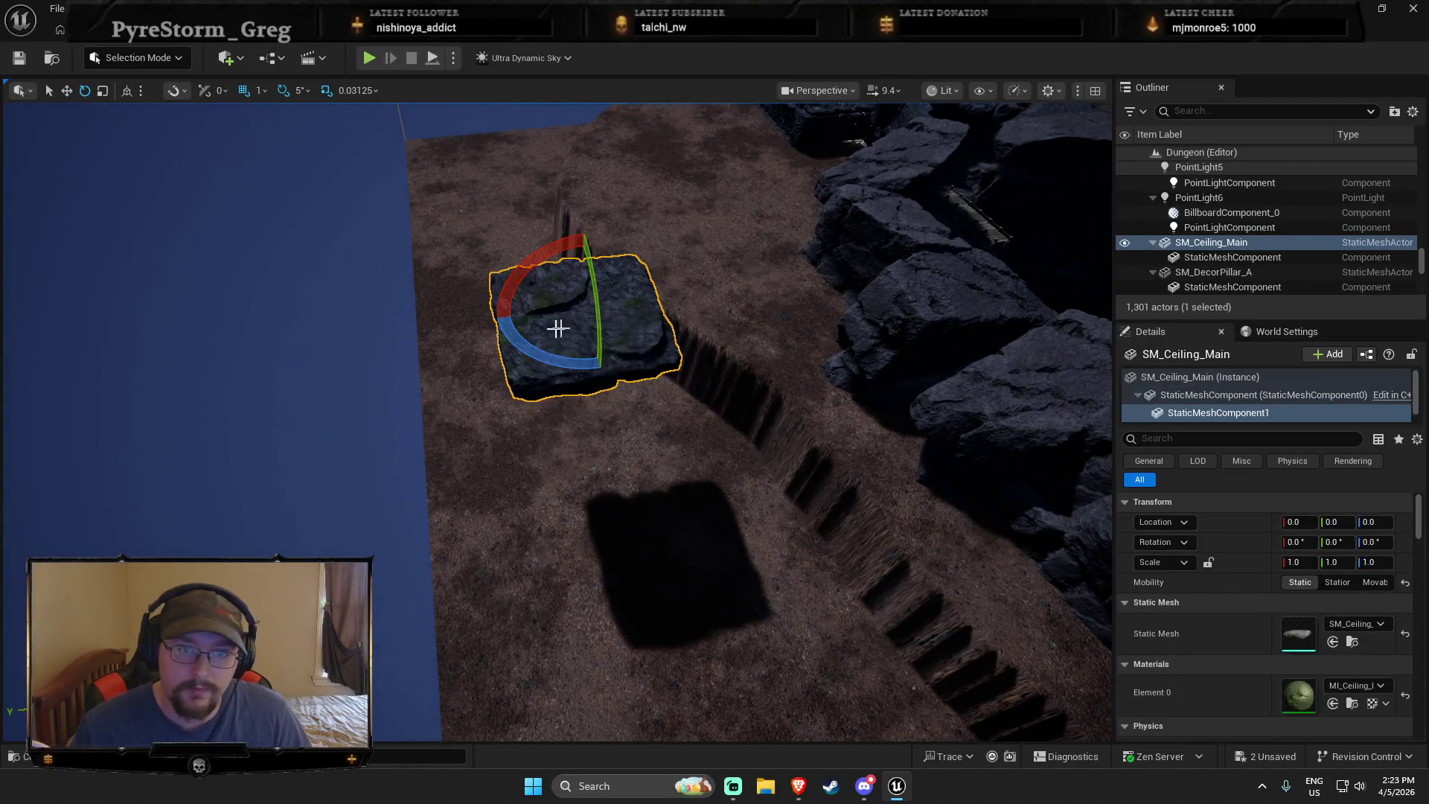
Move the copied slab piece beside the original, turn it 90°, and extend another piece leftward
drag(536, 312, 362, 329)
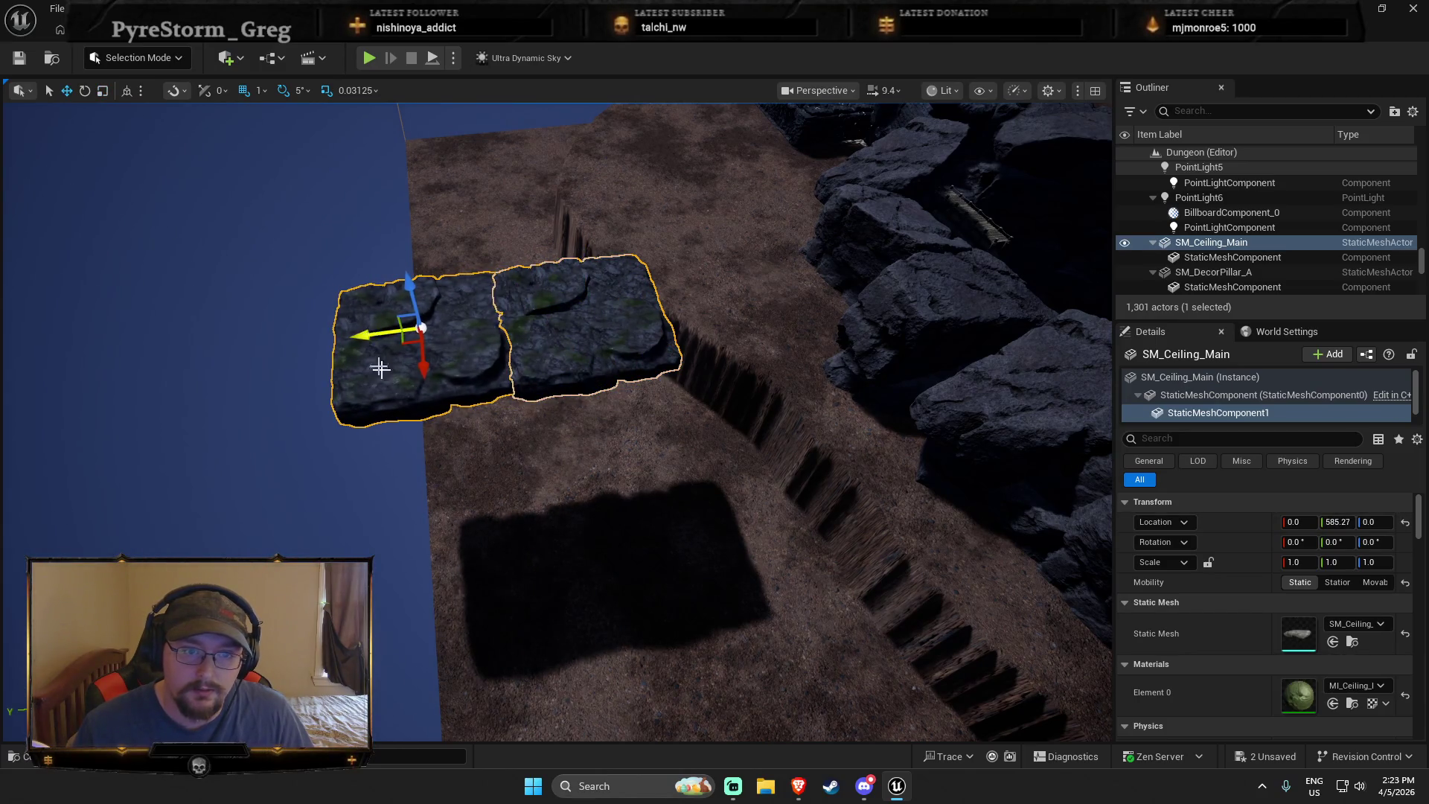
drag(461, 374, 668, 400)
key(r)
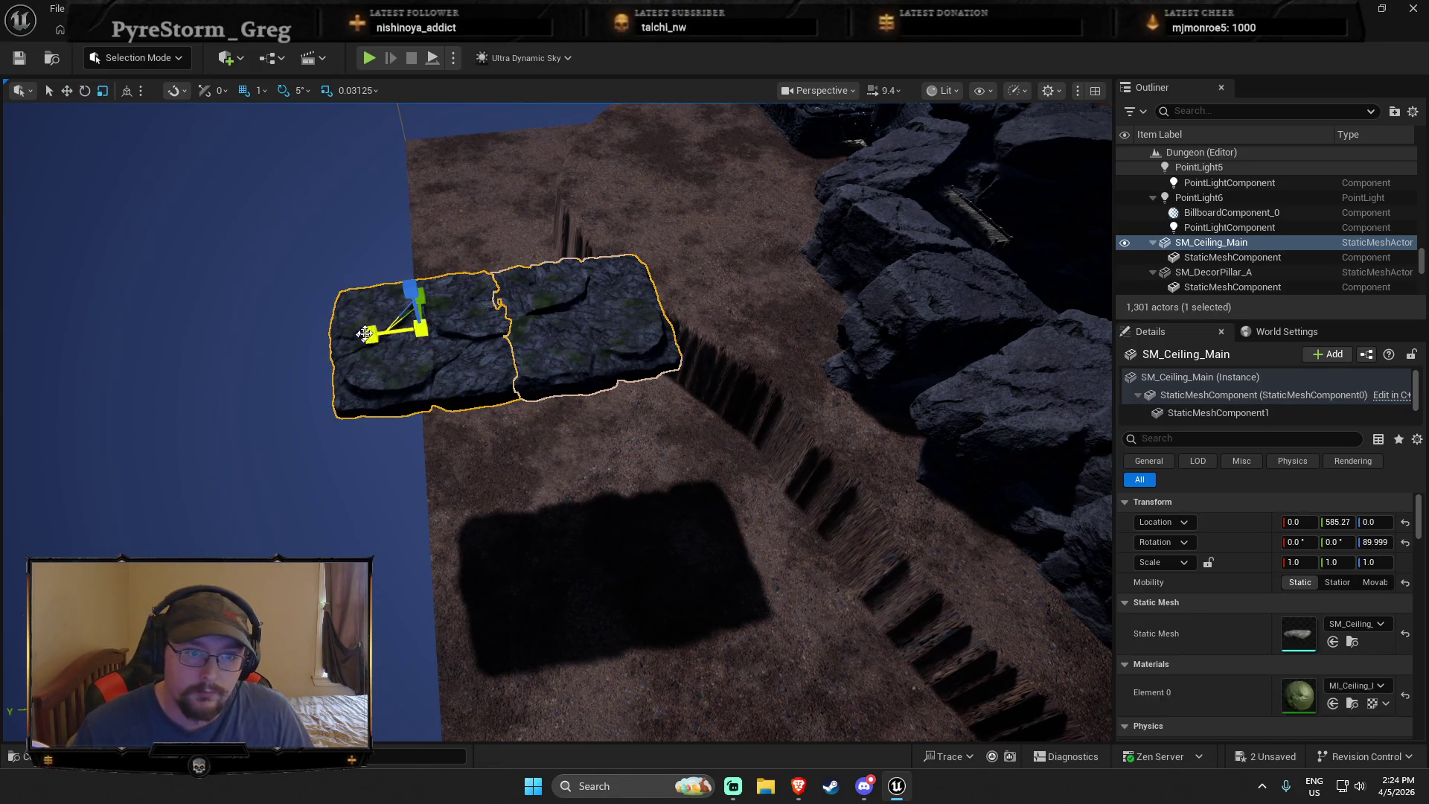
mouse_move(400, 331)
mouse_down()
mouse_move(198, 347)
mouse_move(213, 345)
mouse_up()
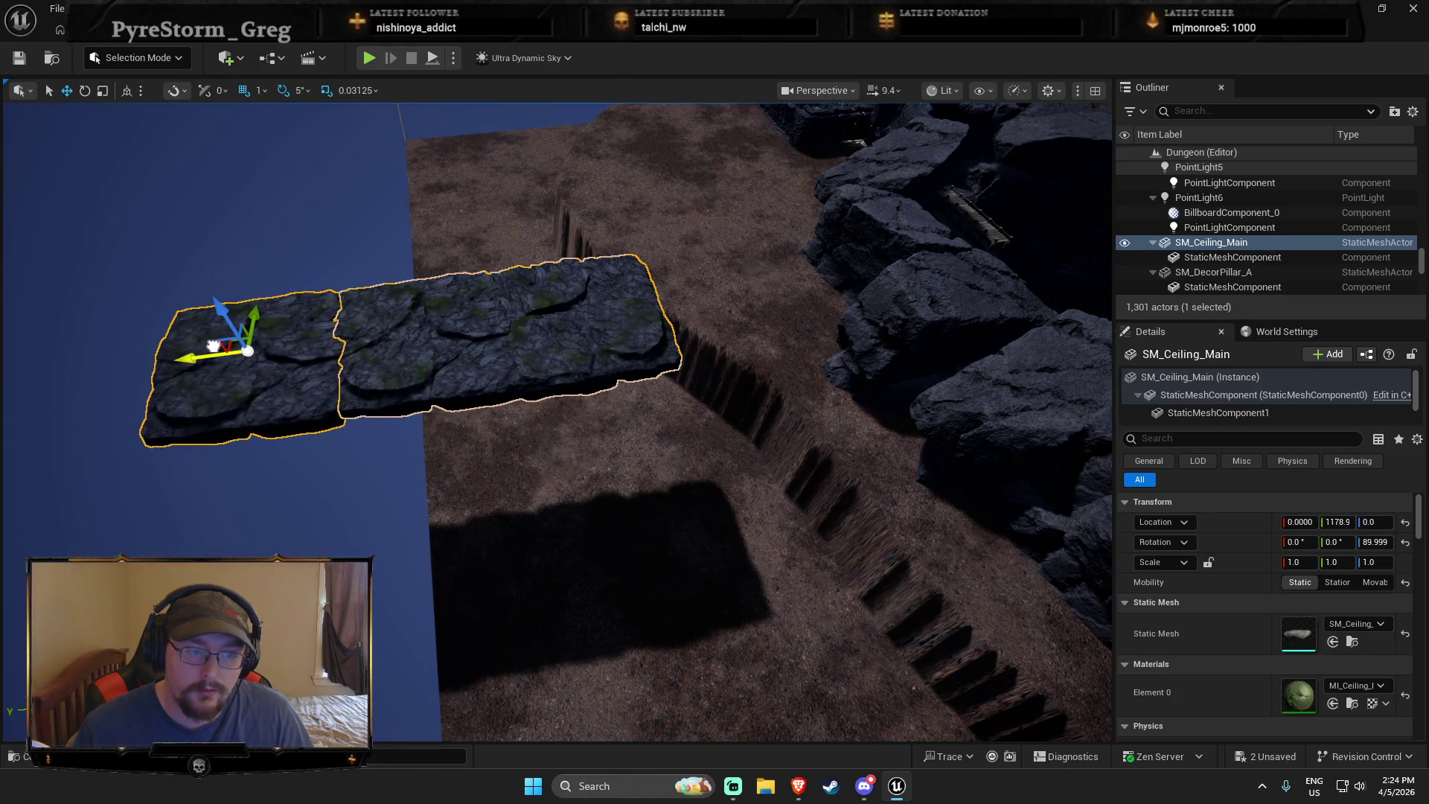
key(e)
mouse_move(280, 386)
mouse_down()
mouse_move(127, 361)
mouse_move(319, 350)
mouse_move(386, 449)
mouse_up()
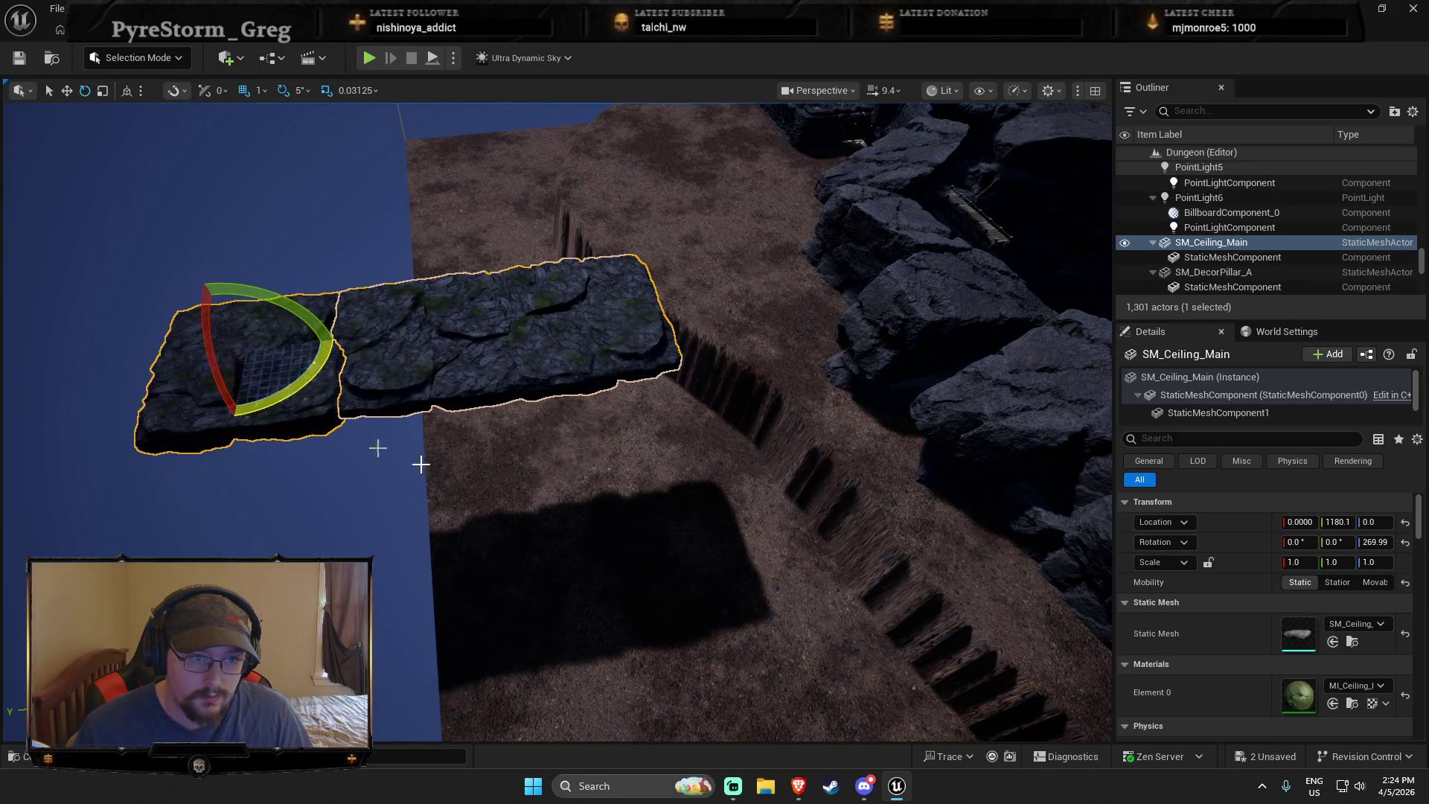
key(f)
Rotate another ceiling piece to vary the pattern and move it lower-left to form a rectangle
click(593, 345)
ctrl+click(696, 414)
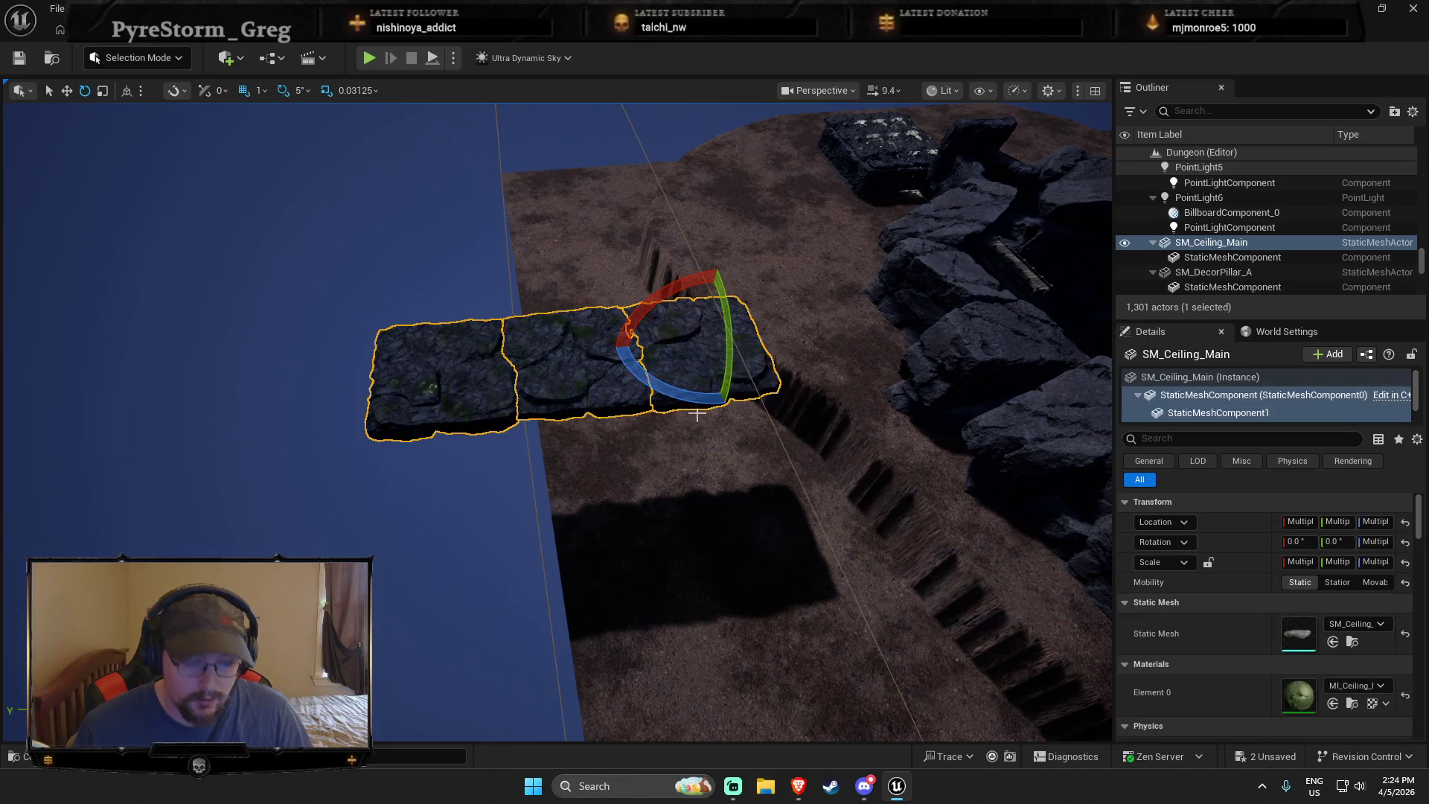
click(665, 374)
key(r)
key(e)
mouse_move(739, 414)
mouse_down()
mouse_move(811, 361)
mouse_move(777, 312)
mouse_move(744, 297)
mouse_move(714, 320)
mouse_up()
key(r)
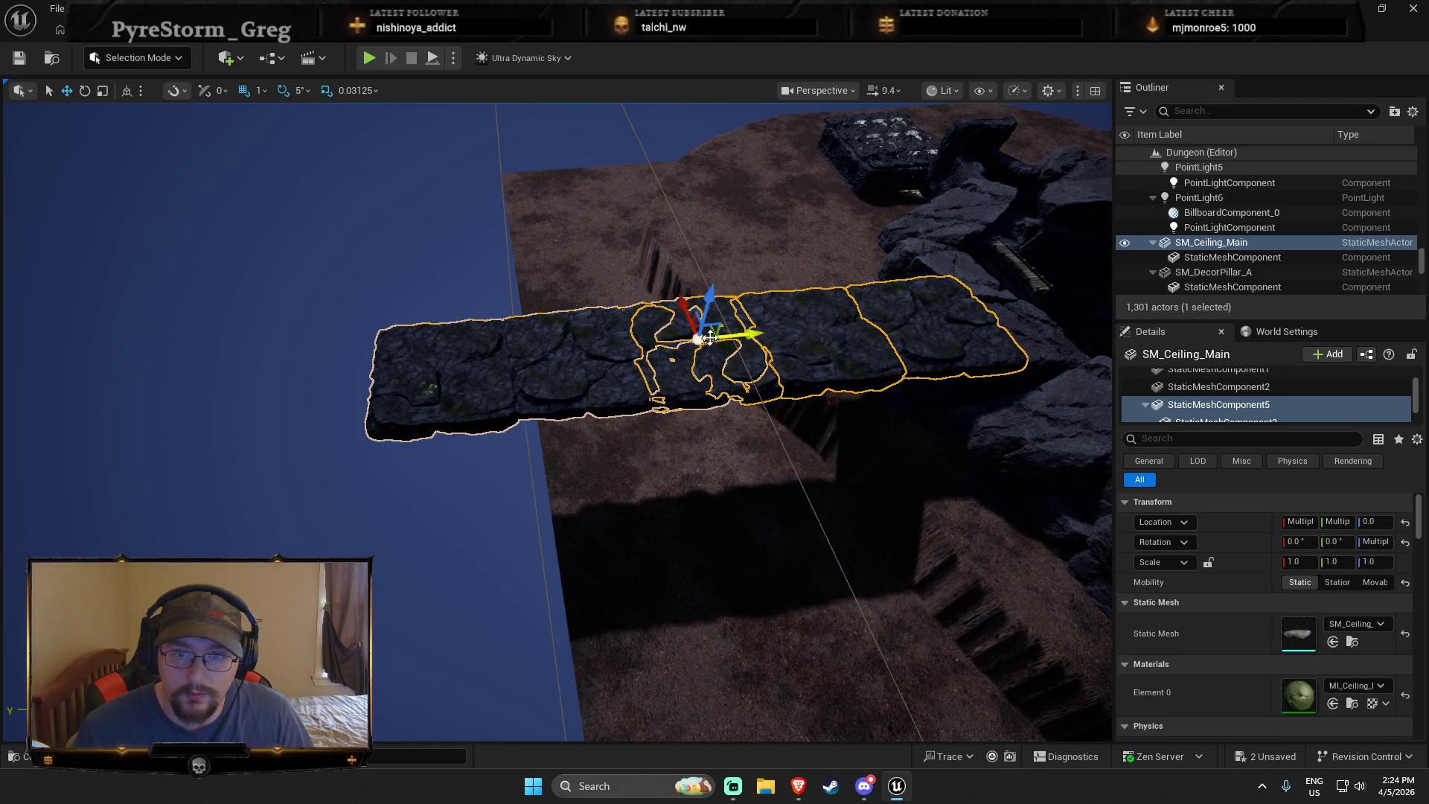
mouse_move(710, 335)
mouse_down()
mouse_move(406, 432)
mouse_move(455, 456)
mouse_up()
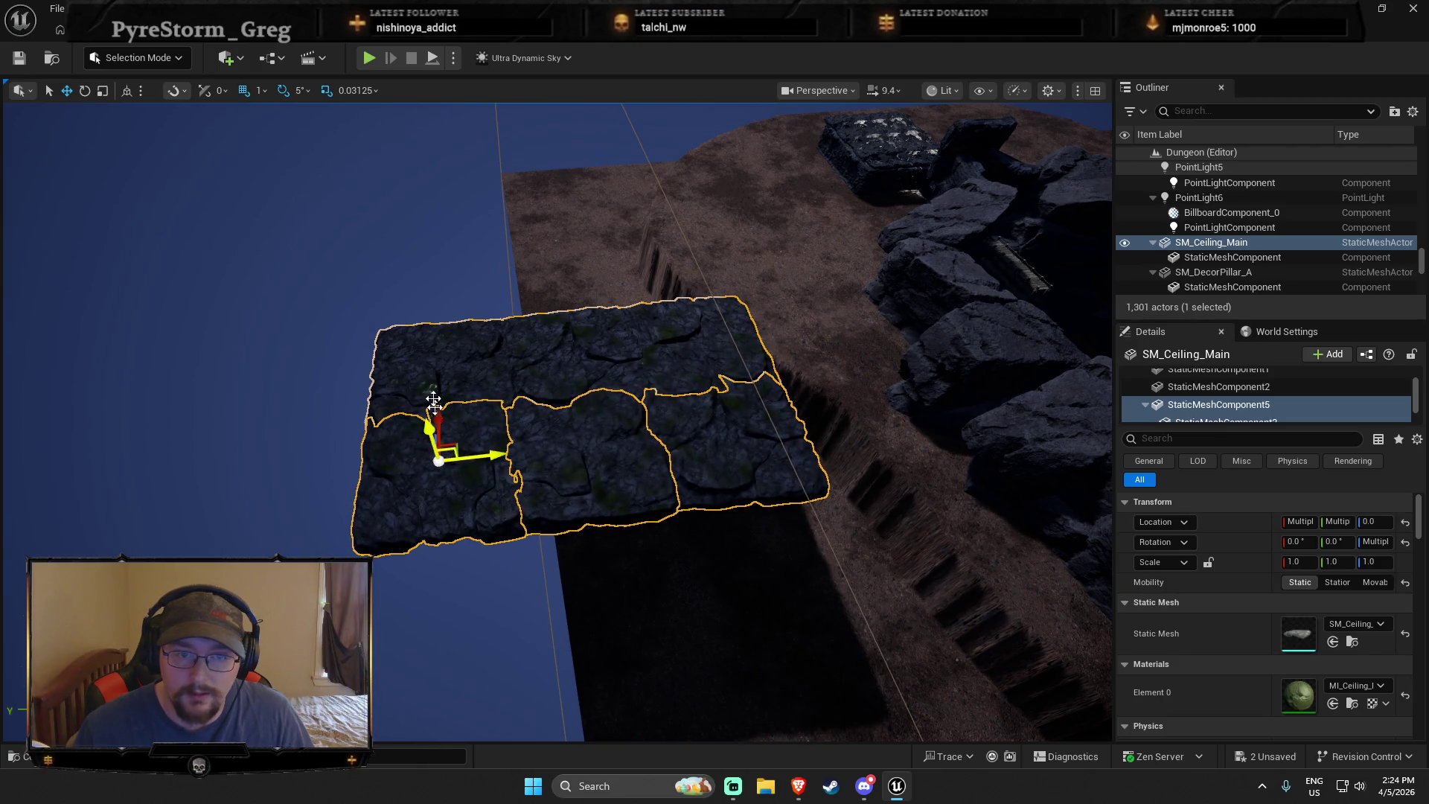
Move a further ceiling piece to extend the tile grid, then select the top-left pieces
ctrl+click(558, 349)
ctrl+click(659, 344)
ctrl+click(605, 468)
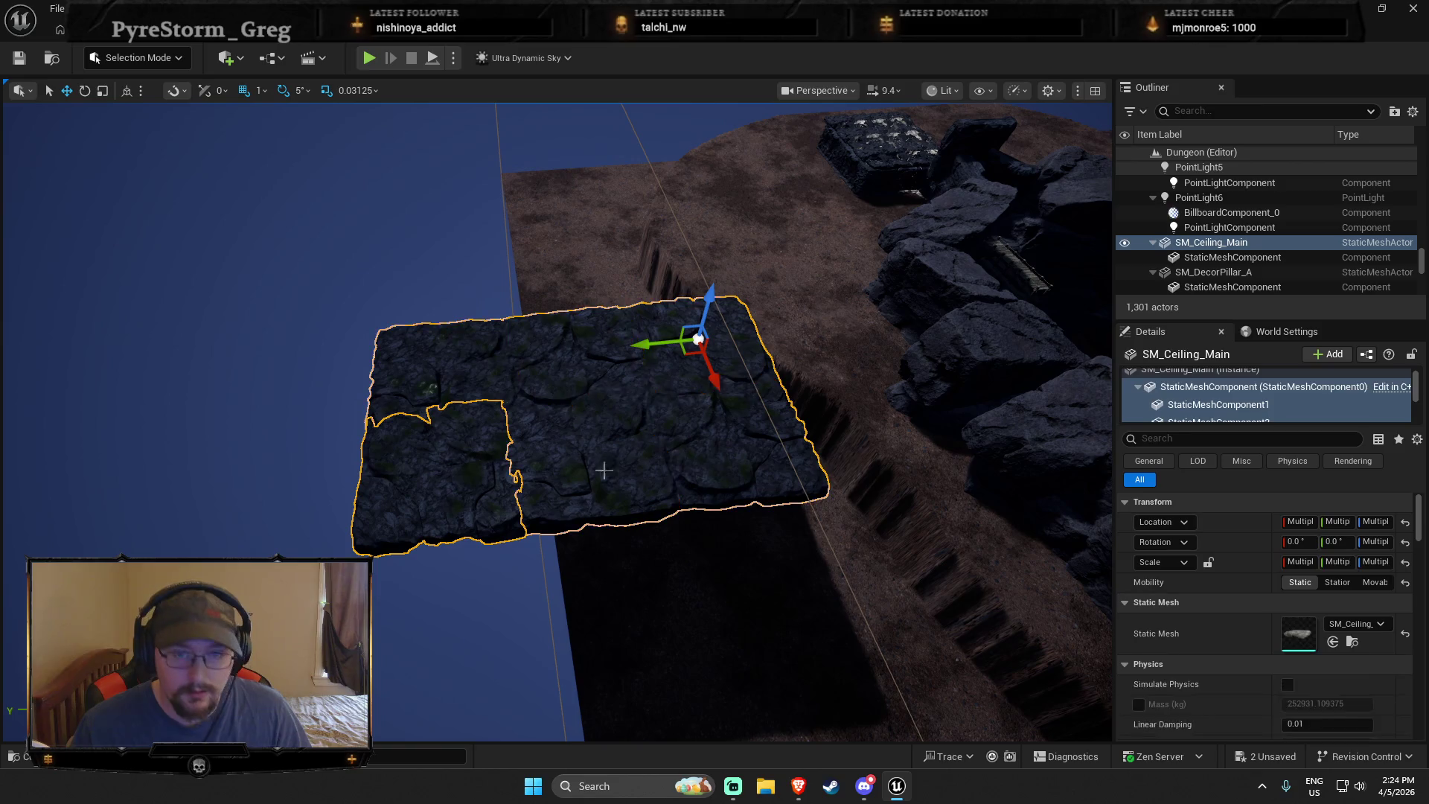
click(605, 468)
mouse_move(686, 356)
mouse_down()
mouse_move(737, 585)
mouse_move(775, 587)
mouse_move(516, 351)
mouse_up()
click(527, 304)
ctrl+click(689, 243)
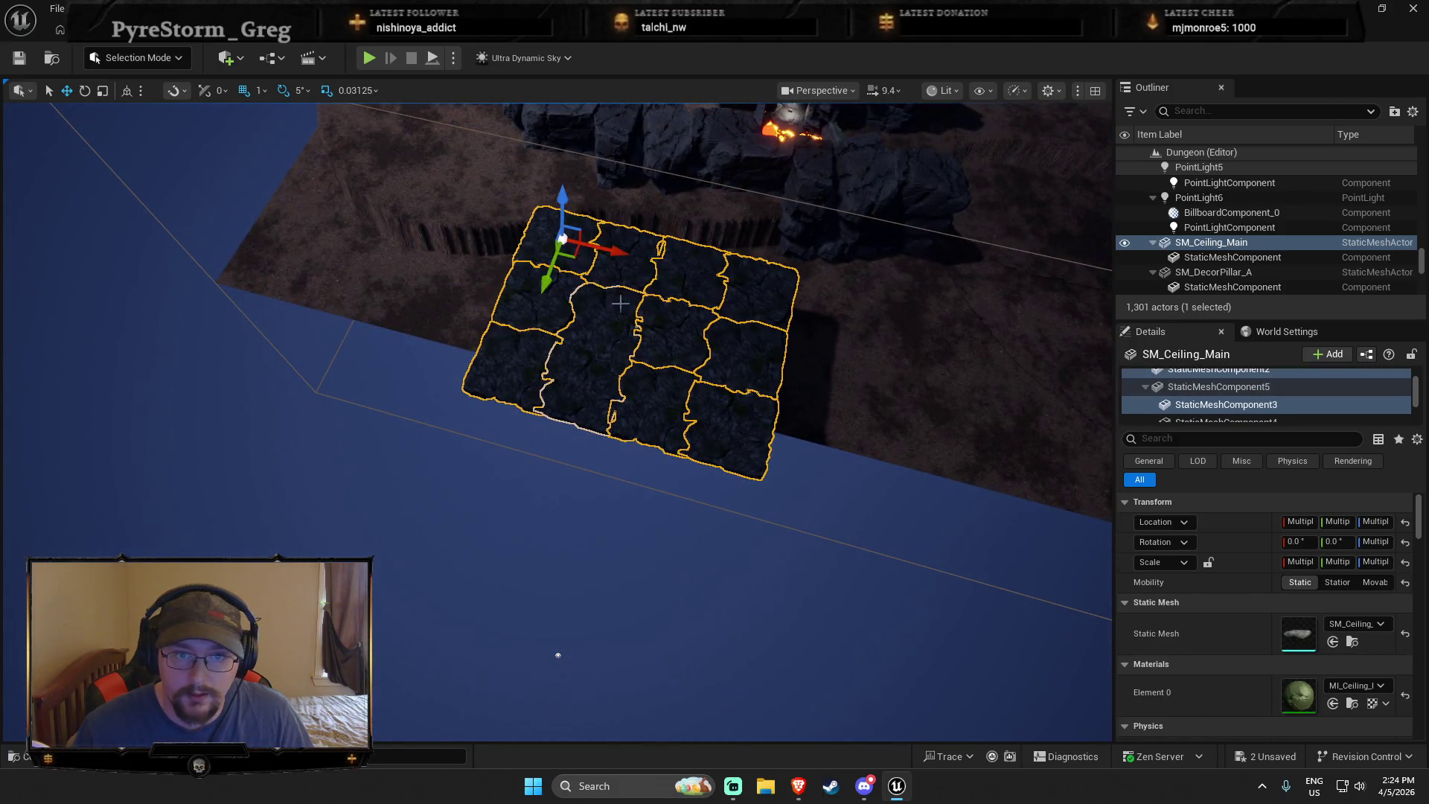
Move the selected tile group onto the open area, rotate it, and slide it alongside the slab
ctrl+click(596, 332)
ctrl+click(660, 414)
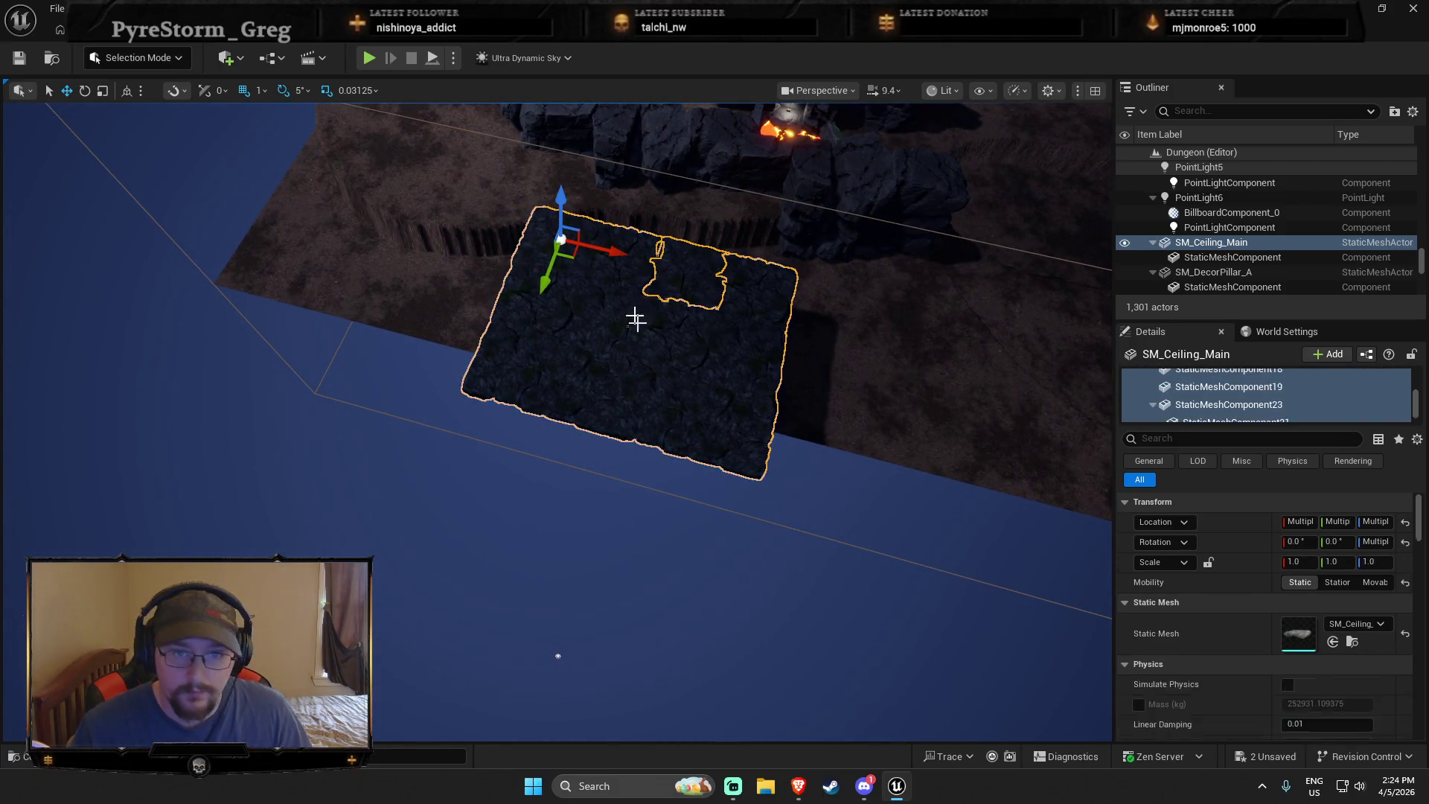
drag(595, 246, 1105, 359)
key(e)
drag(617, 394, 647, 483)
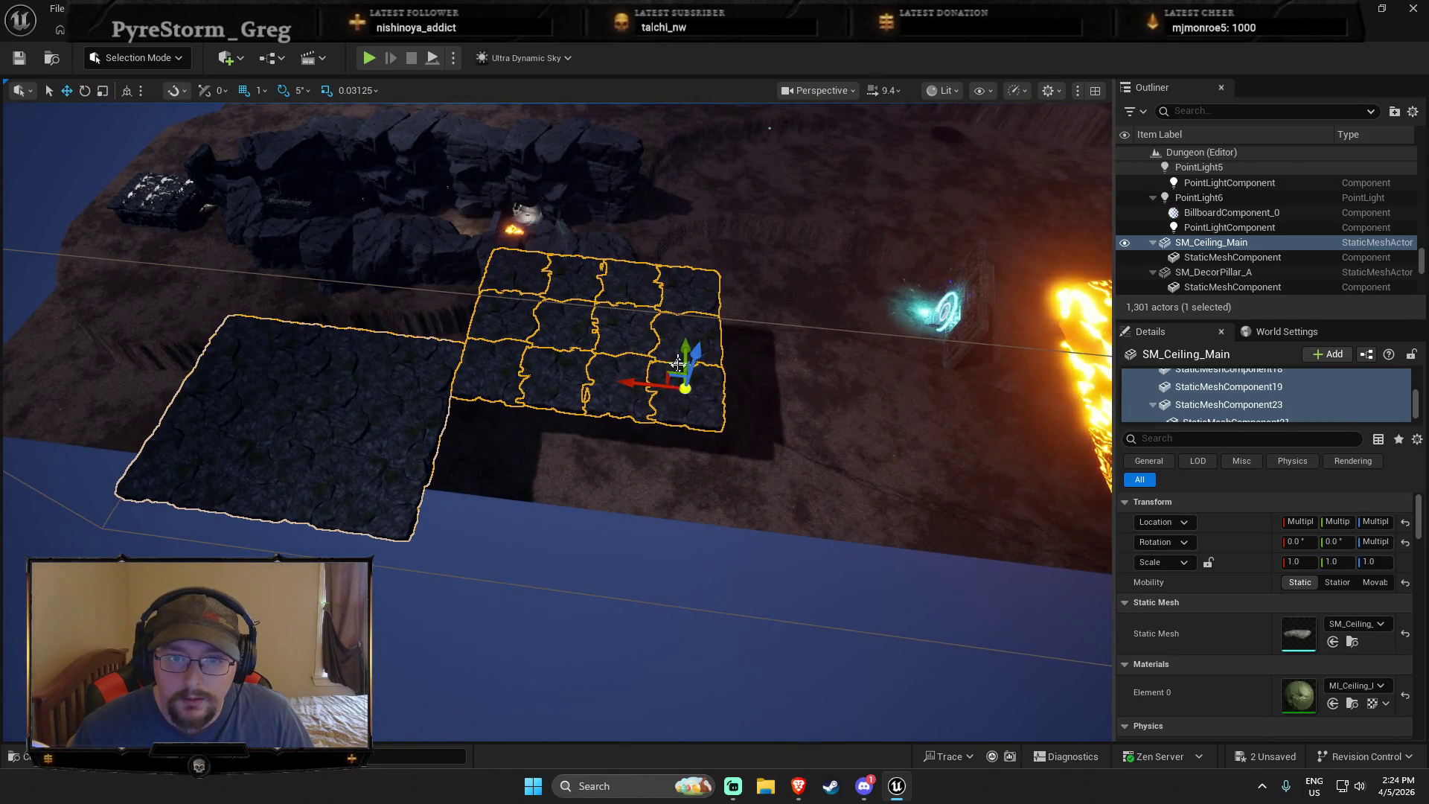
drag(681, 350, 658, 478)
key(Left)
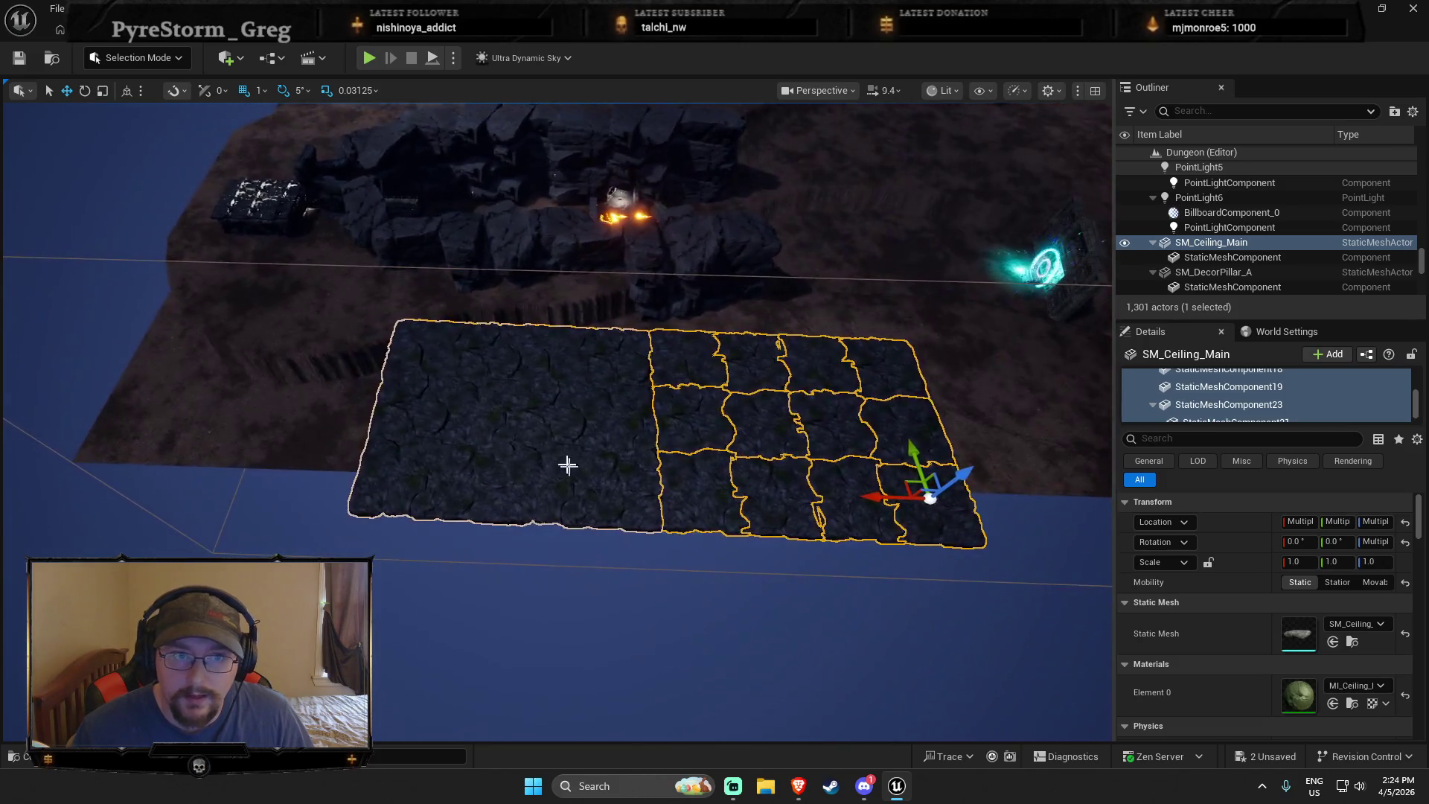
Delete the top-left tile and move the whole ceiling over the rock passage
click(410, 340)
key(Delete)
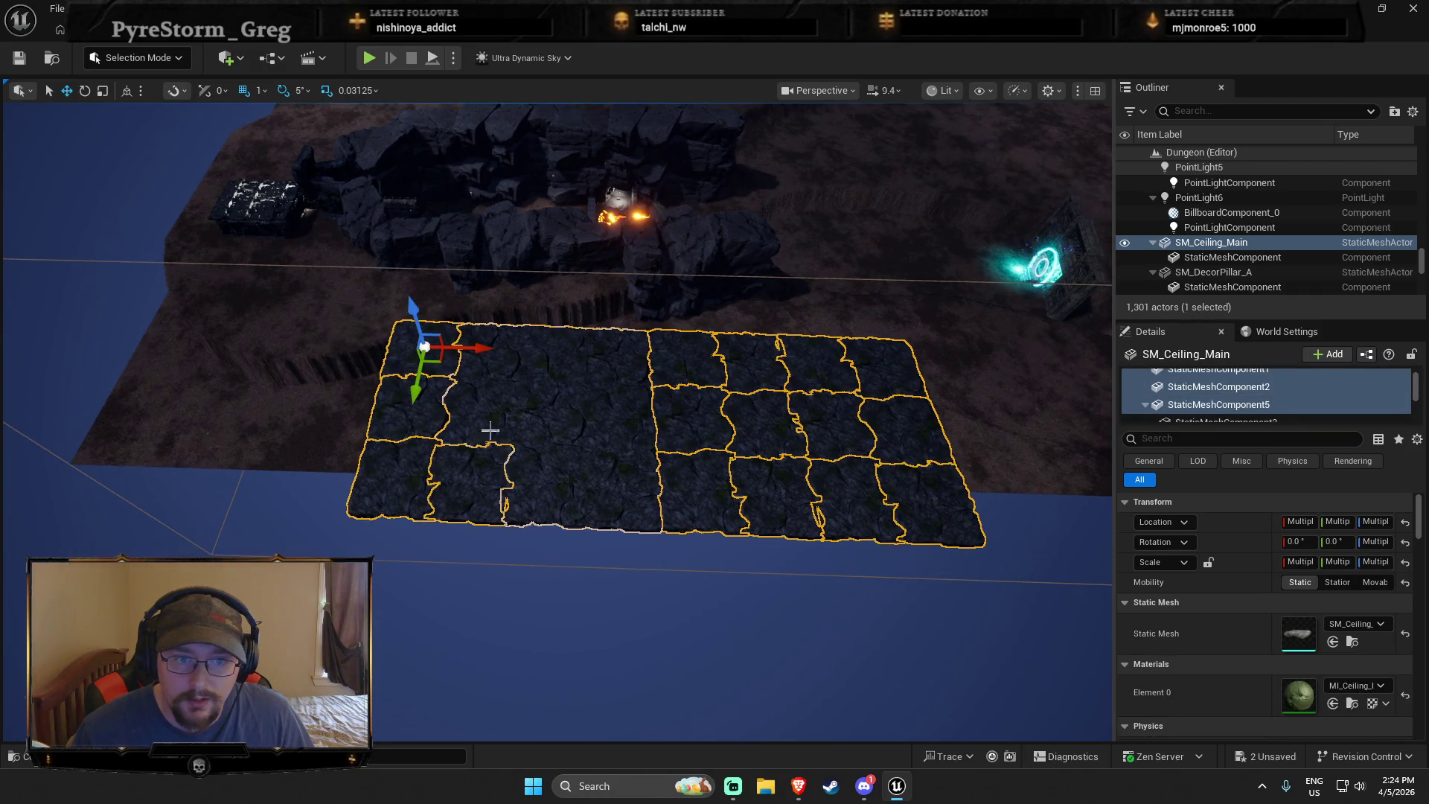
click(551, 493)
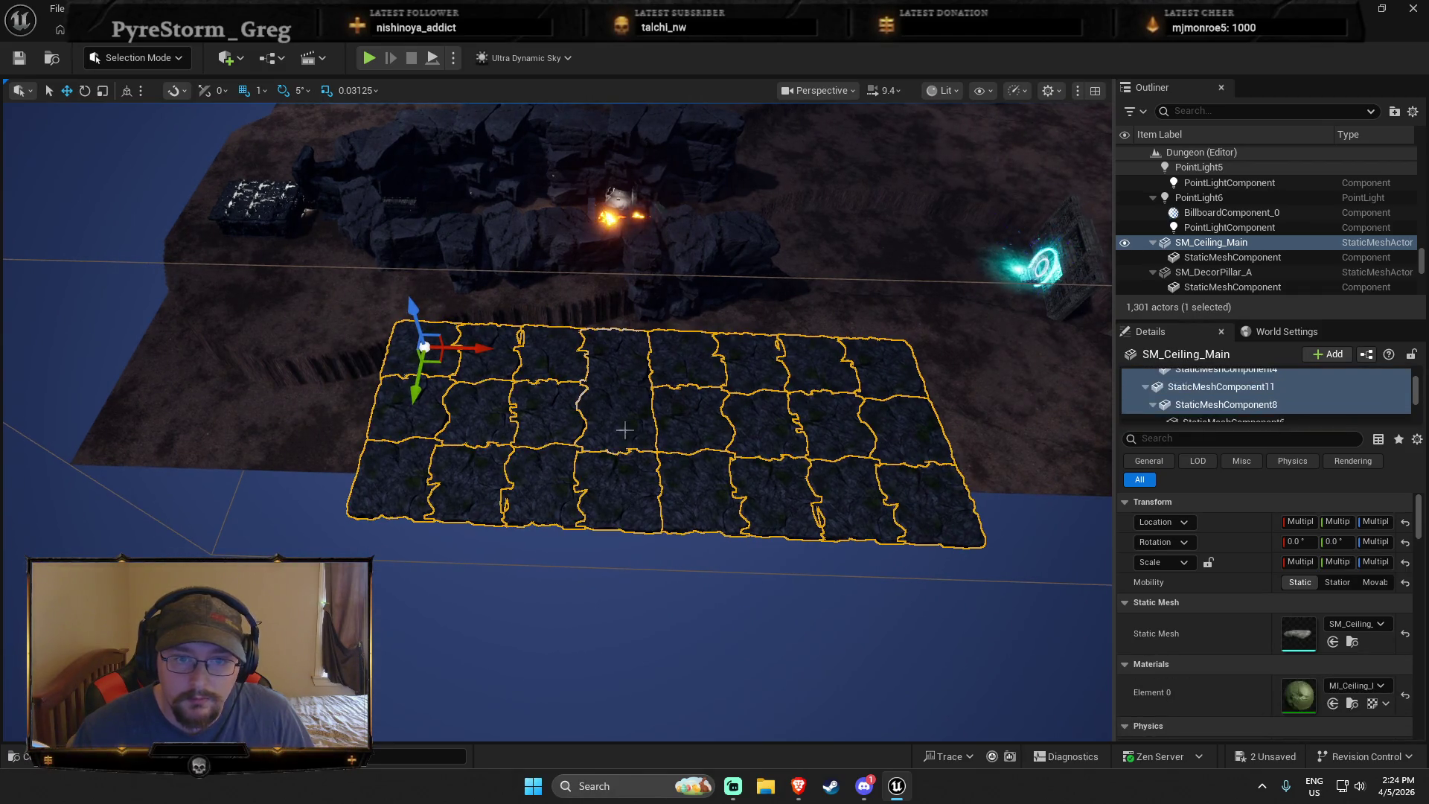
mouse_move(417, 348)
mouse_down()
mouse_move(361, 159)
mouse_move(536, 201)
mouse_move(569, 234)
mouse_move(554, 328)
mouse_up()
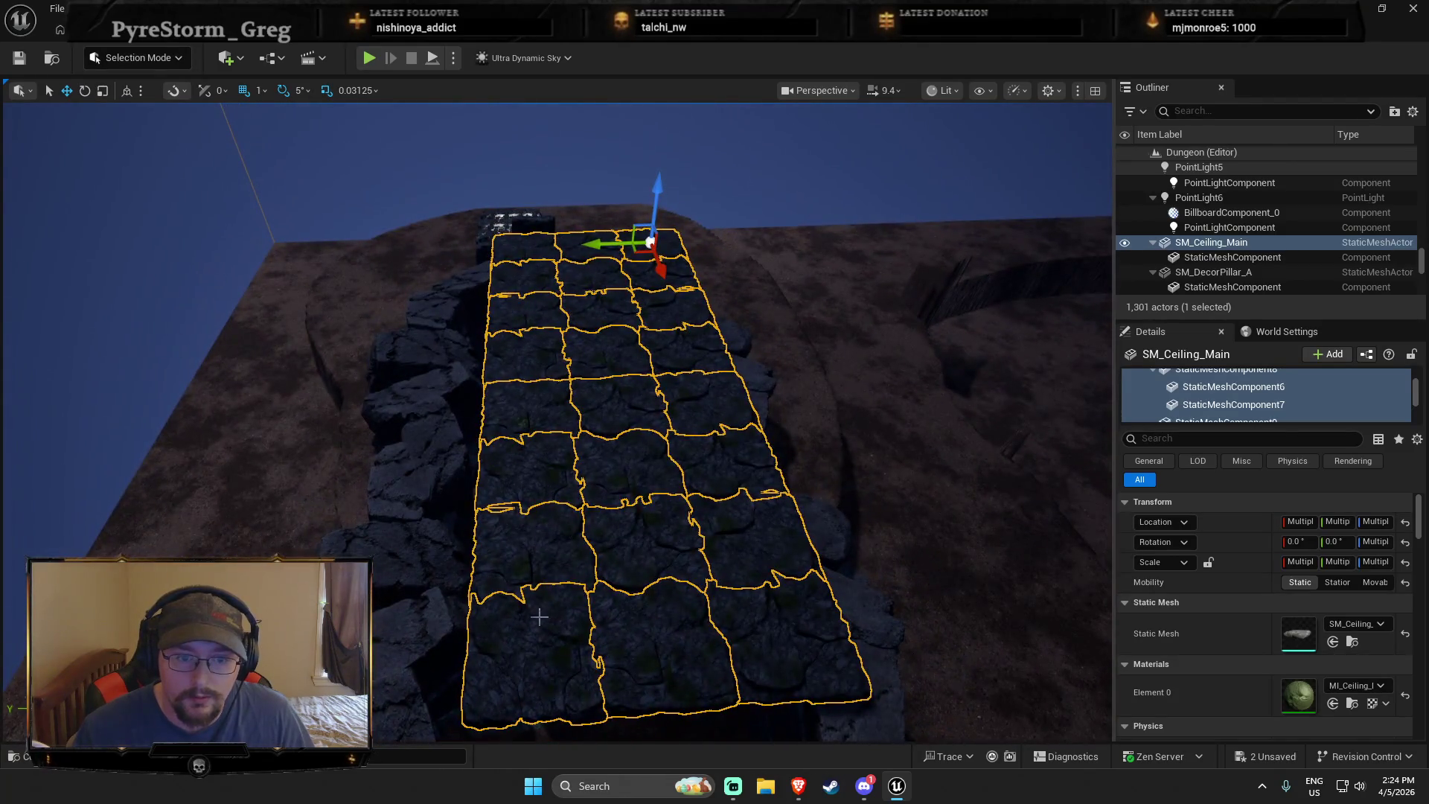
Select the right-column tiles and pull one off the side, then undo the move and paste
click(789, 640)
ctrl+click(744, 536)
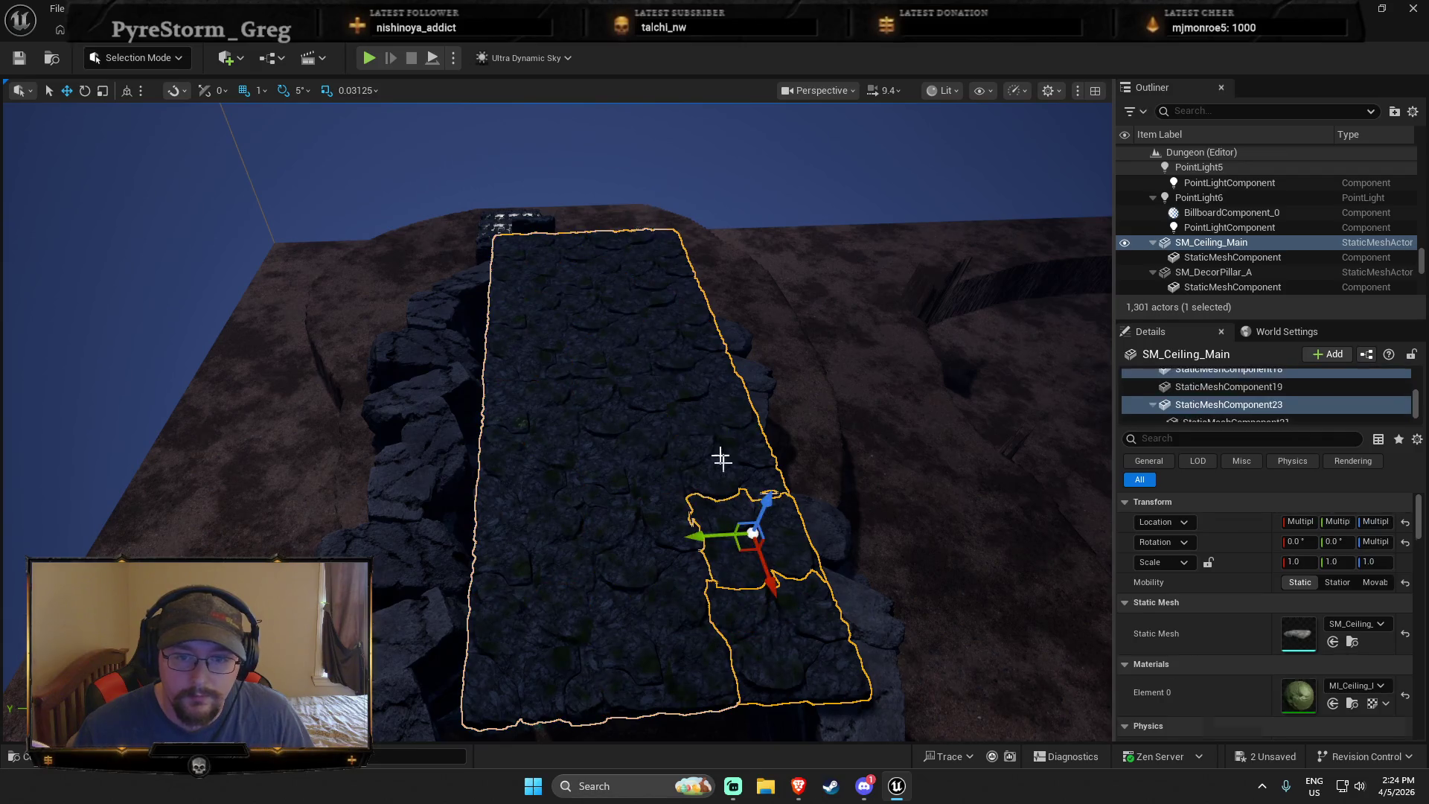
ctrl+click(715, 461)
ctrl+click(682, 375)
ctrl+click(669, 312)
ctrl+click(655, 277)
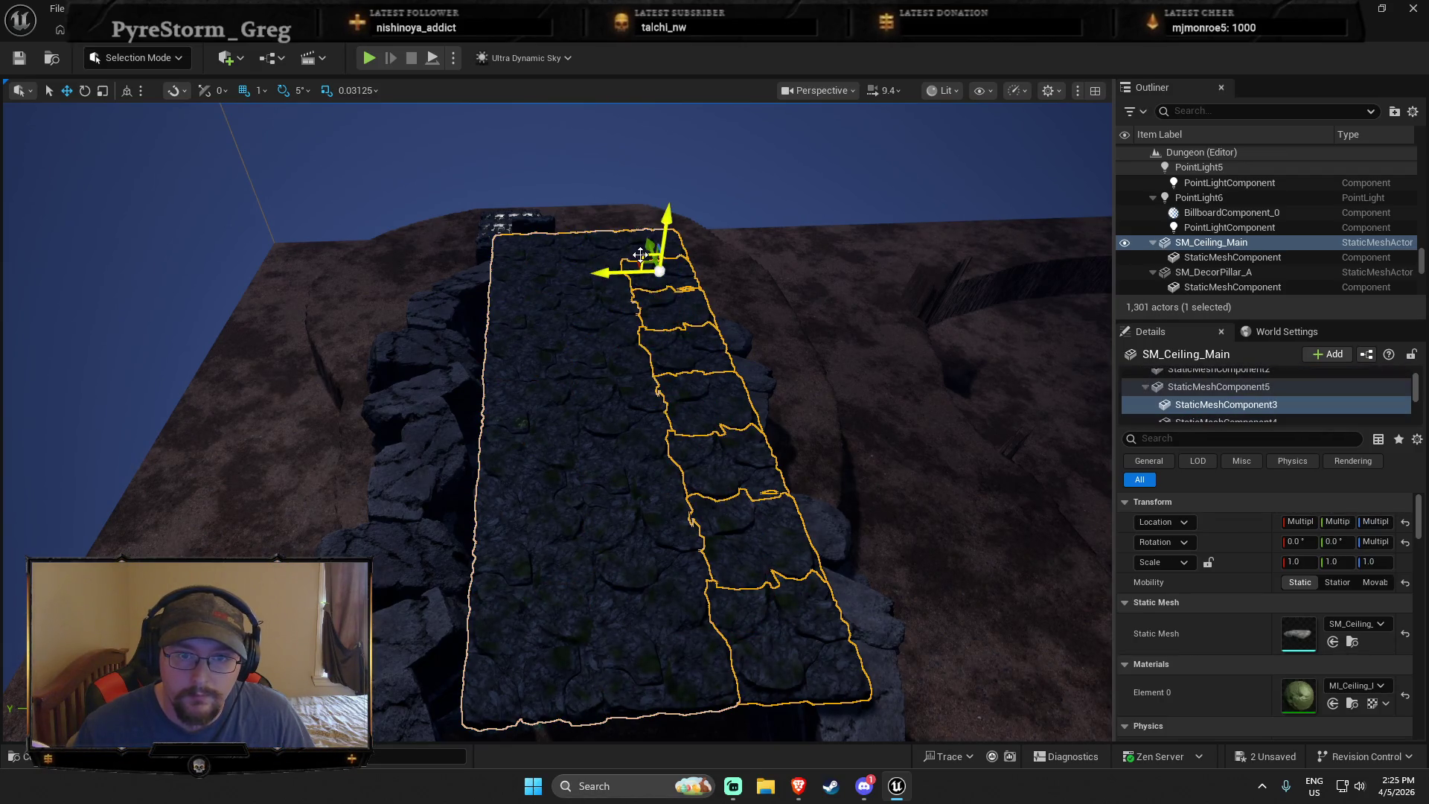
ctrl+click(636, 246)
click(666, 294)
drag(607, 244, 459, 254)
key(ctrl+z)
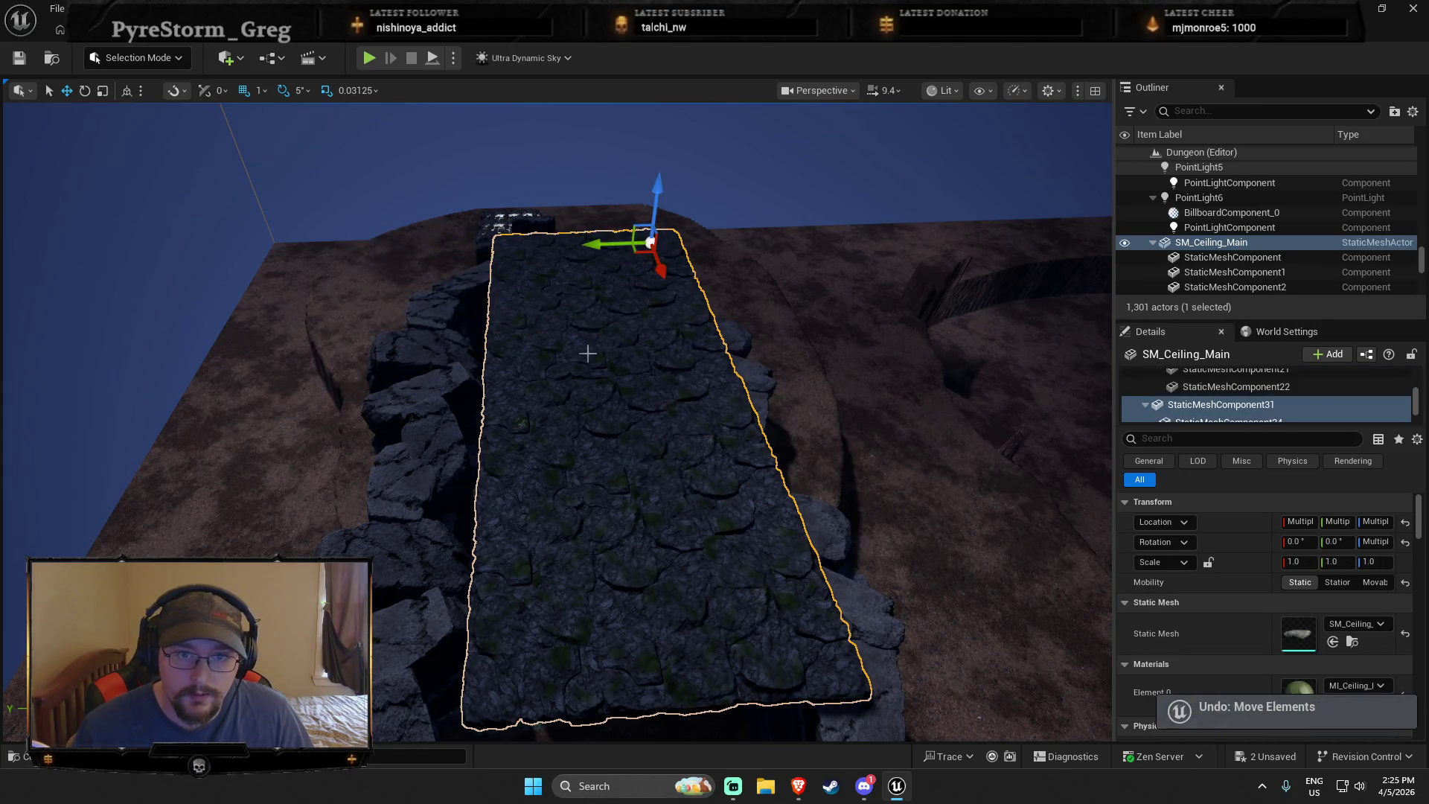
key(ctrl+z)
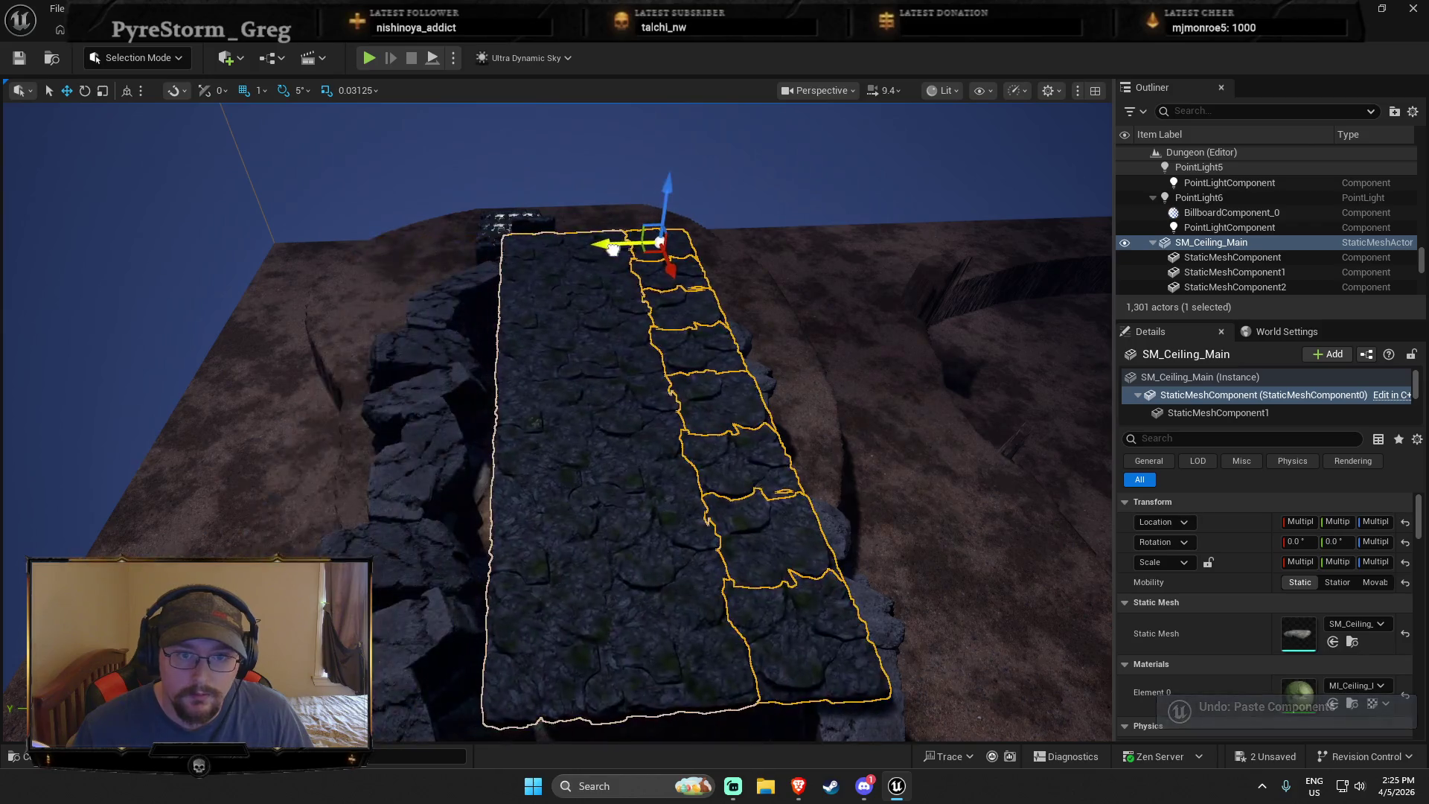
Select tiles across the ceiling, frame it, and pull several tiles out of the slab
click(750, 576)
click(737, 519)
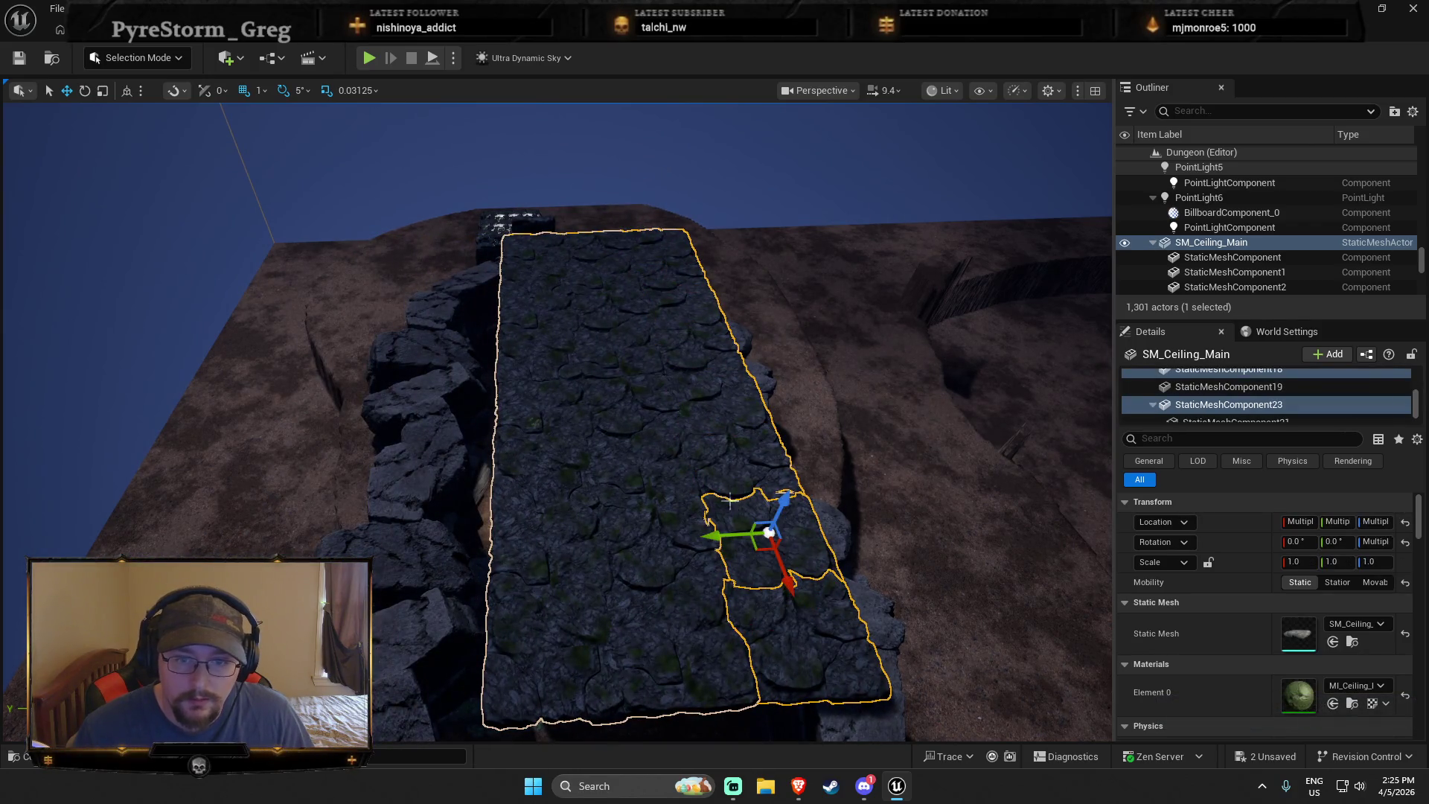
click(729, 499)
key(f)
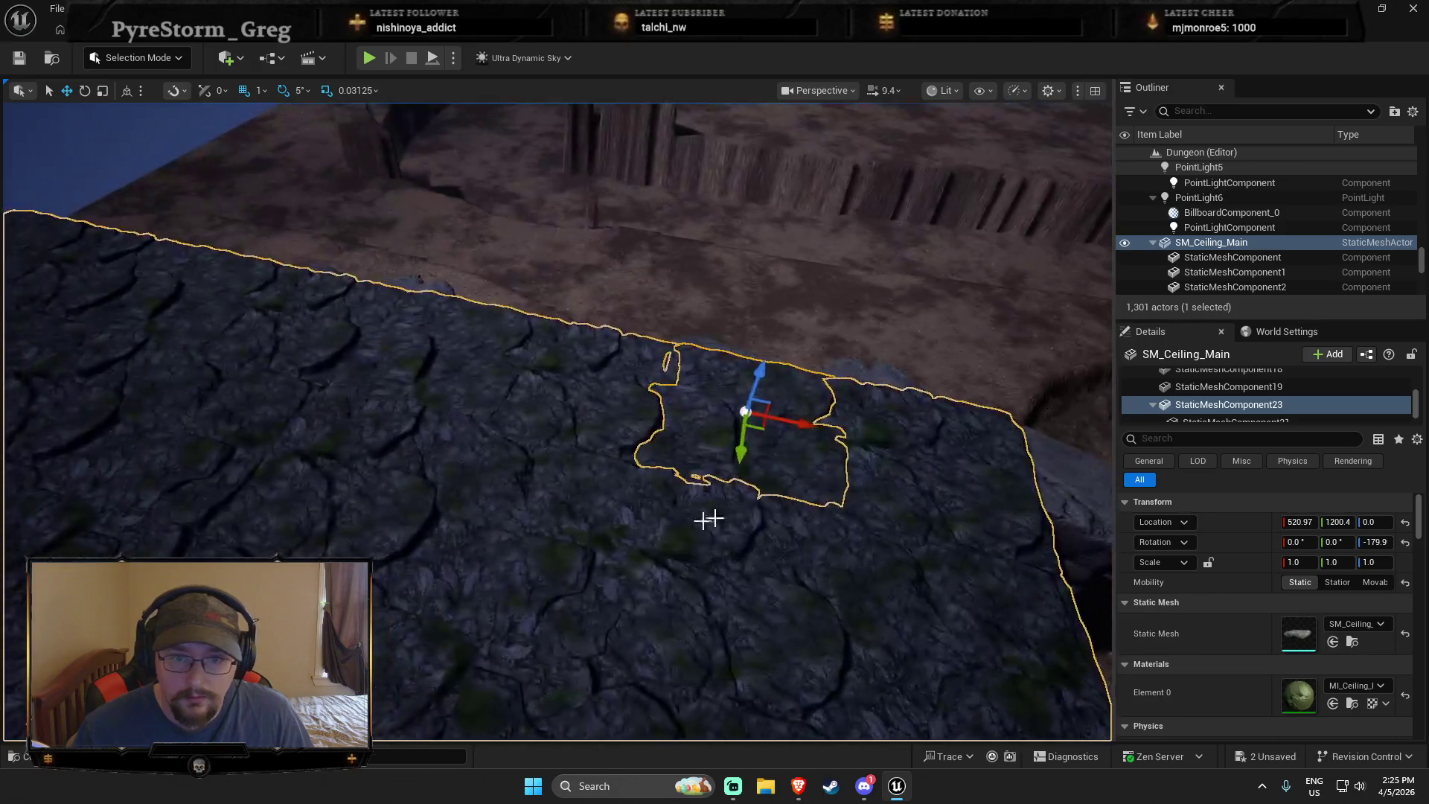
ctrl+click(930, 477)
ctrl+click(224, 320)
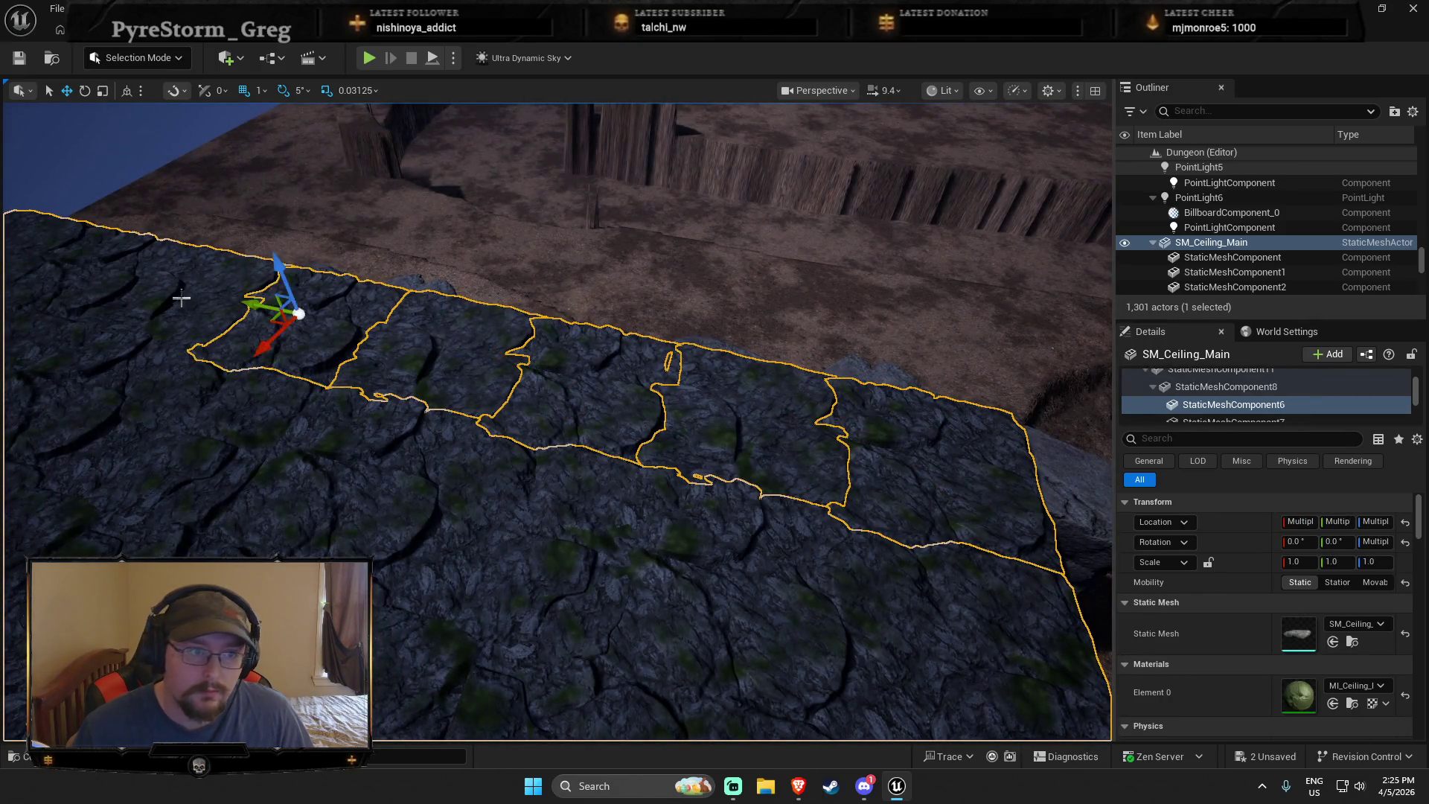
ctrl+click(112, 290)
ctrl+click(45, 260)
key(f)
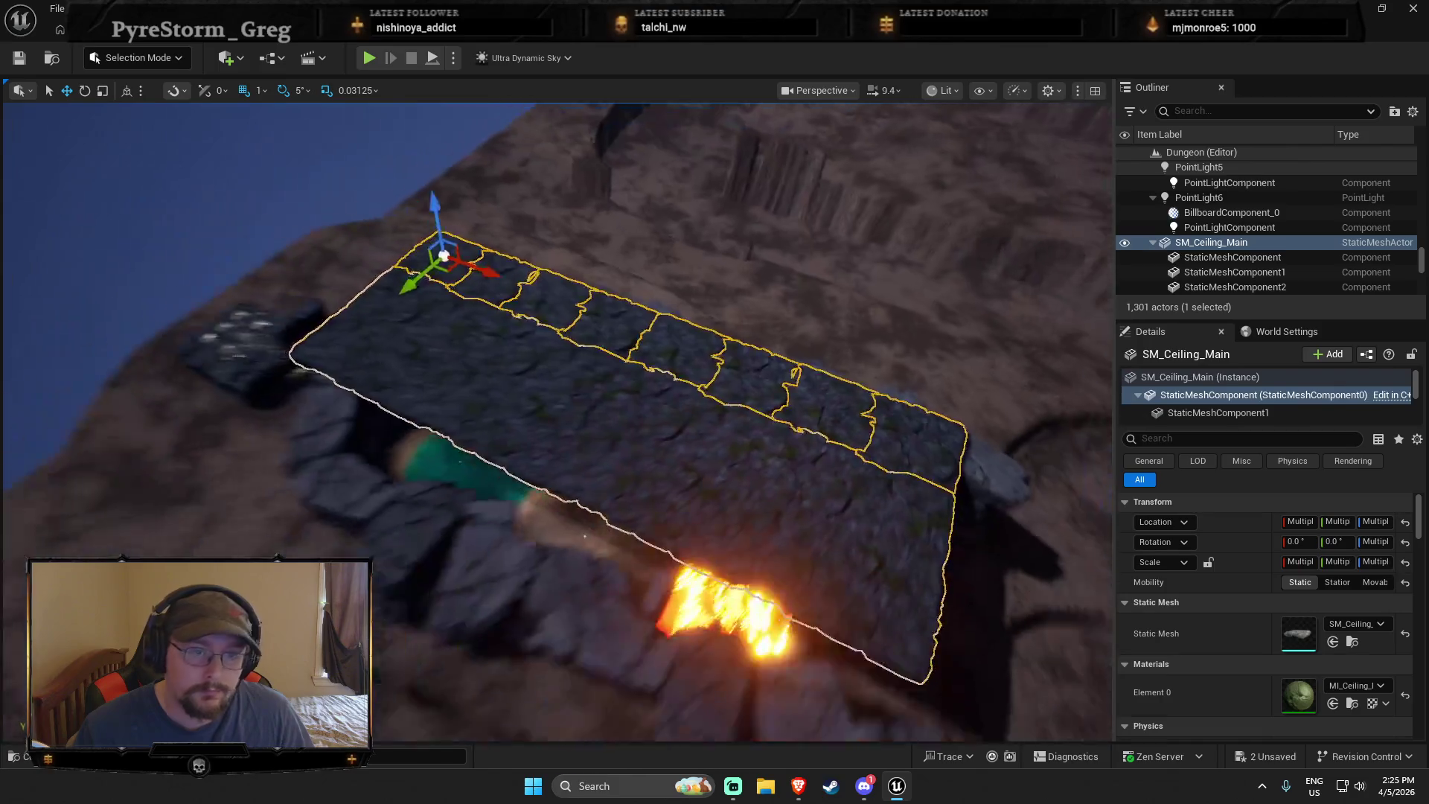
click(494, 407)
drag(416, 325, 279, 506)
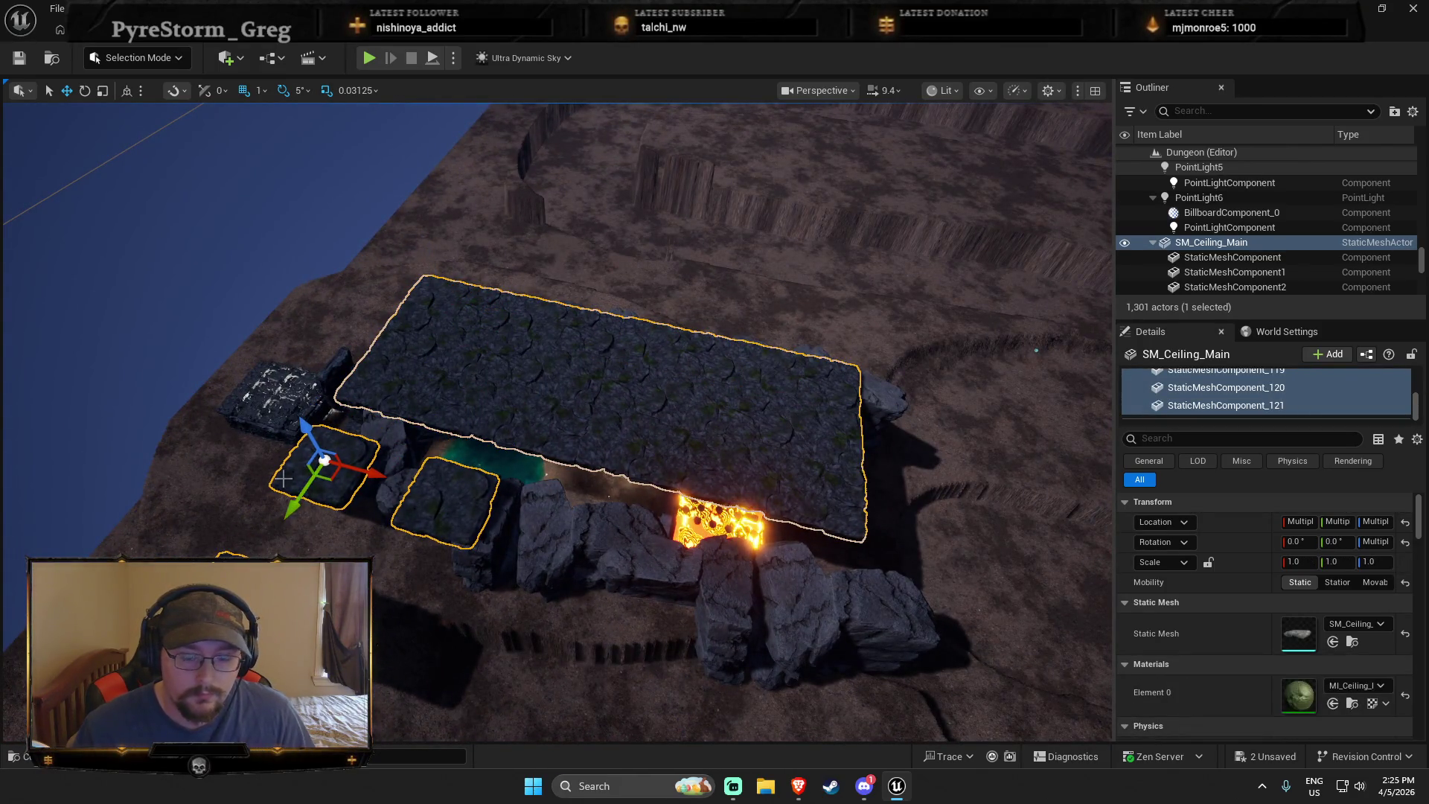
Undo the tile pull-out and reselect the SM_Ceiling_Main actor
key(ctrl+z)
scroll(488, 452, up, 3)
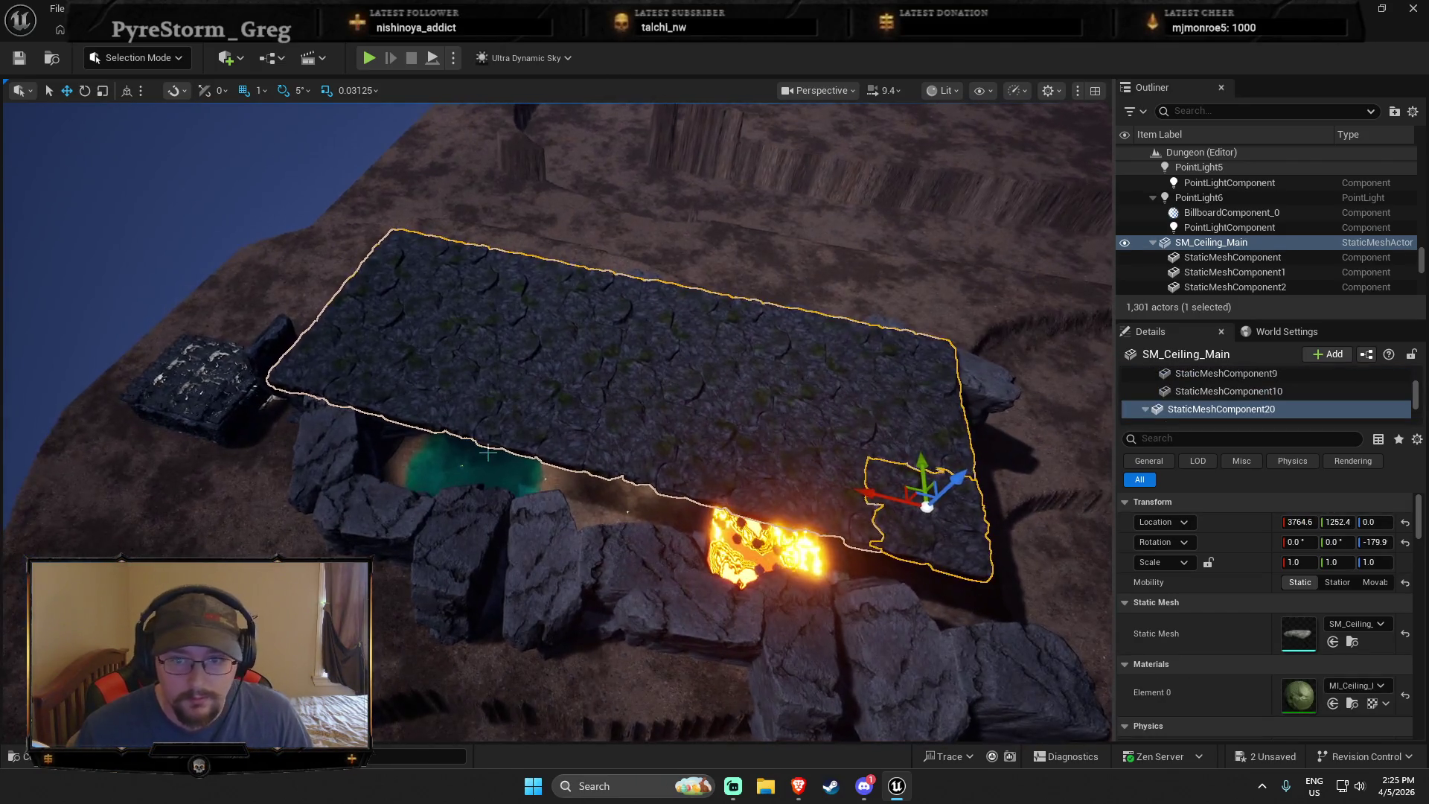
click(861, 495)
click(939, 528)
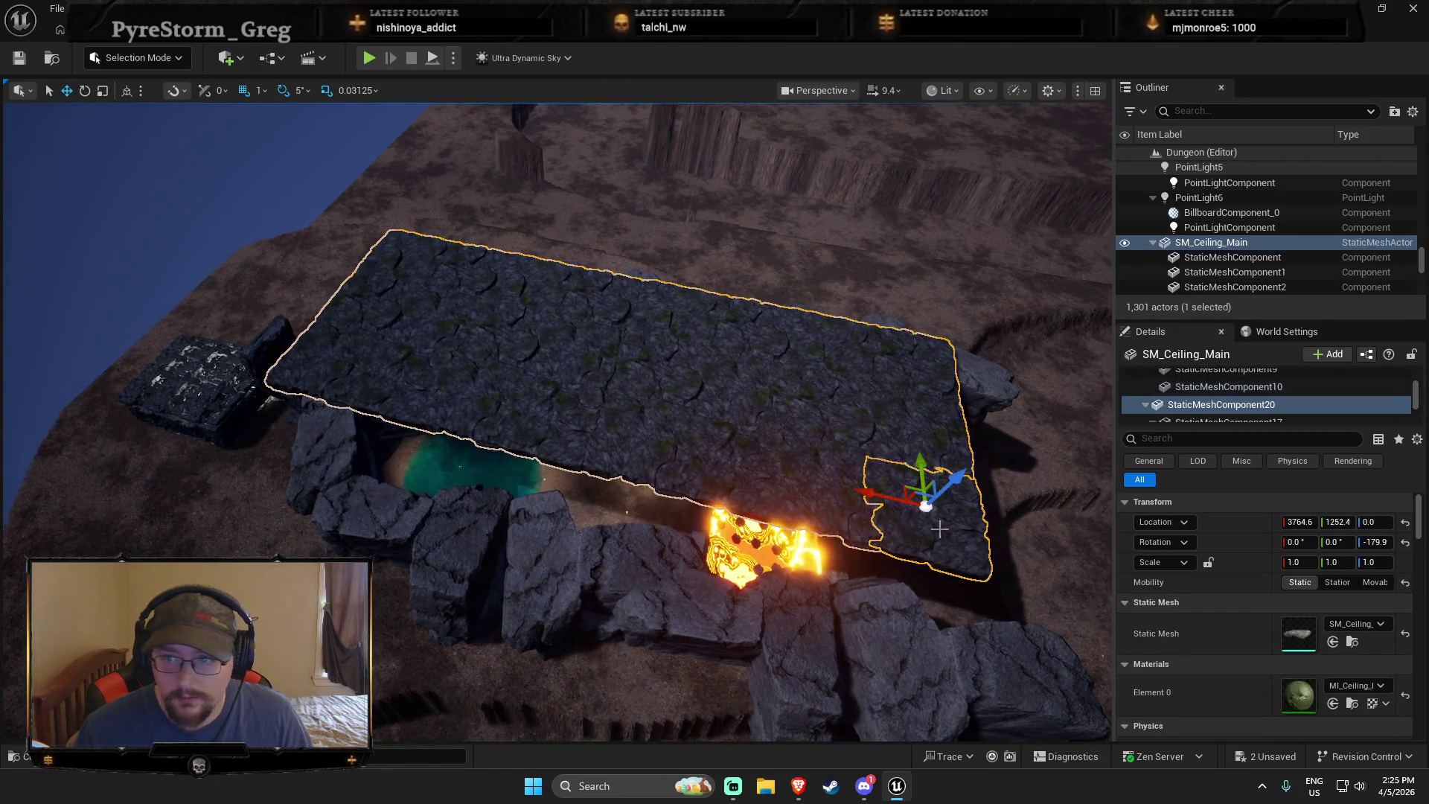
click(1213, 229)
click(1205, 246)
drag(735, 396, 748, 390)
Undo the remaining tile edits until every ceiling tile is back in place
key(ctrl+z)
key(ctrl+z)
key(ctrl+z)
key(ctrl+z)
key(ctrl+z)
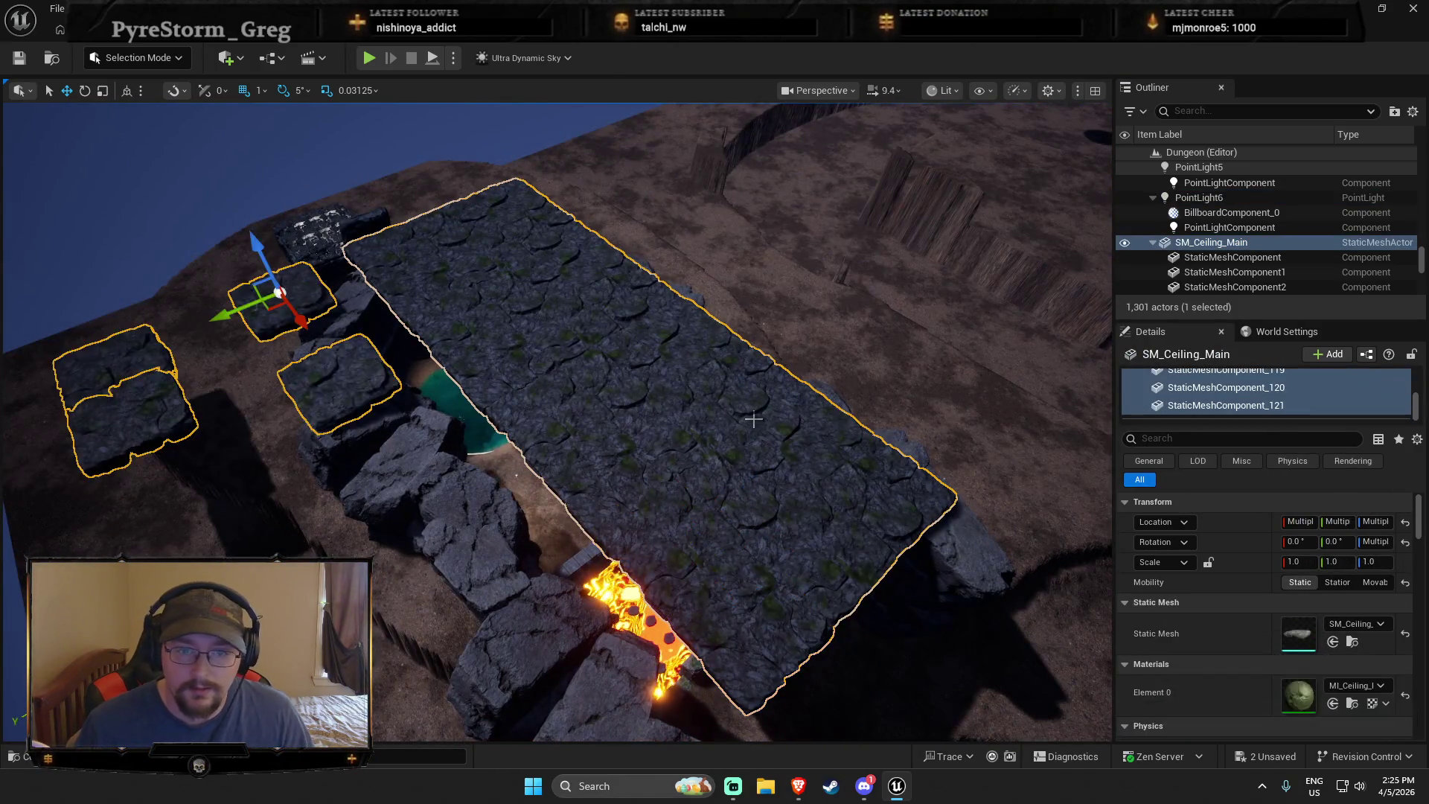
key(ctrl+z)
key(ctrl+z)
key(ctrl+z)
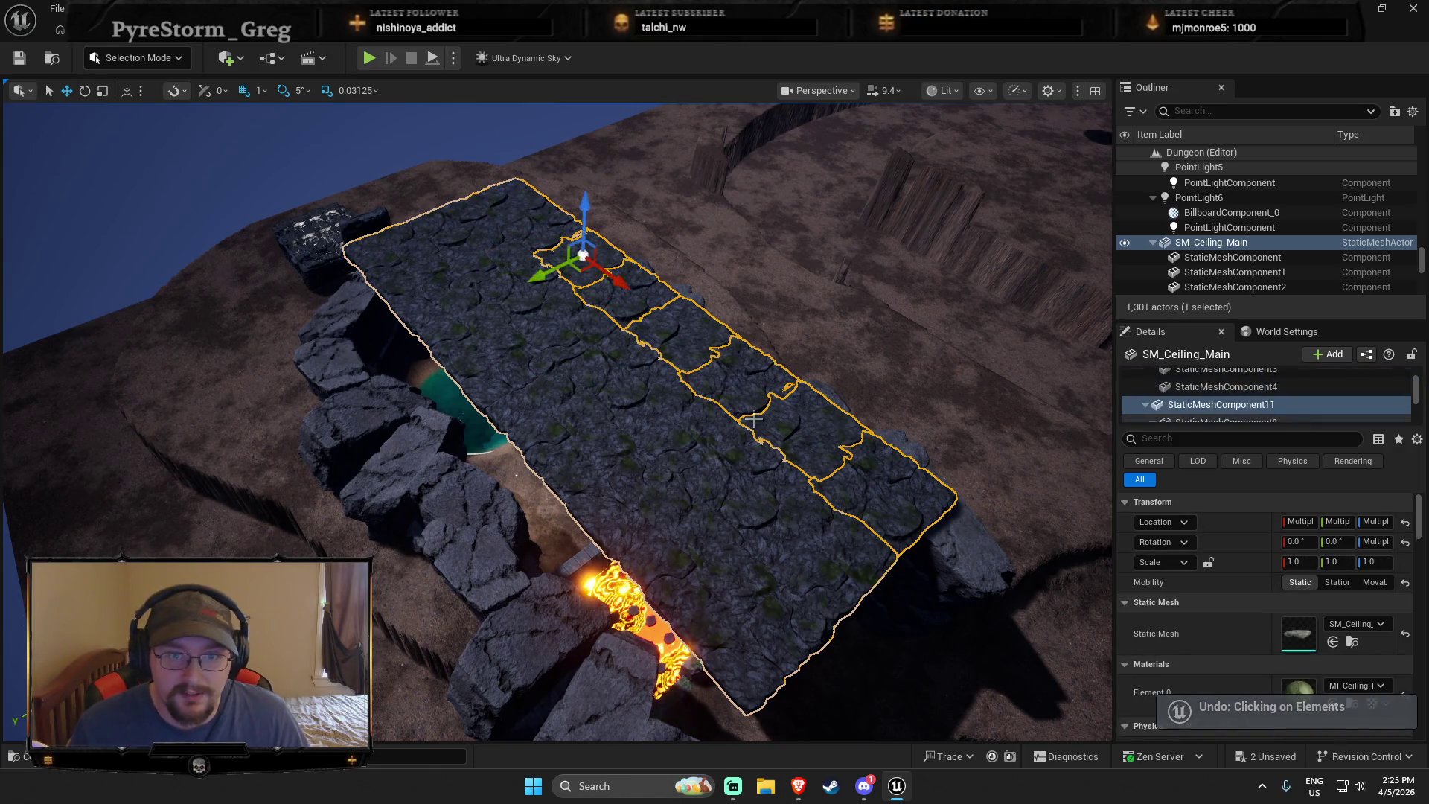
key(ctrl+z)
key(ctrl+z)
key(ctrl+z)
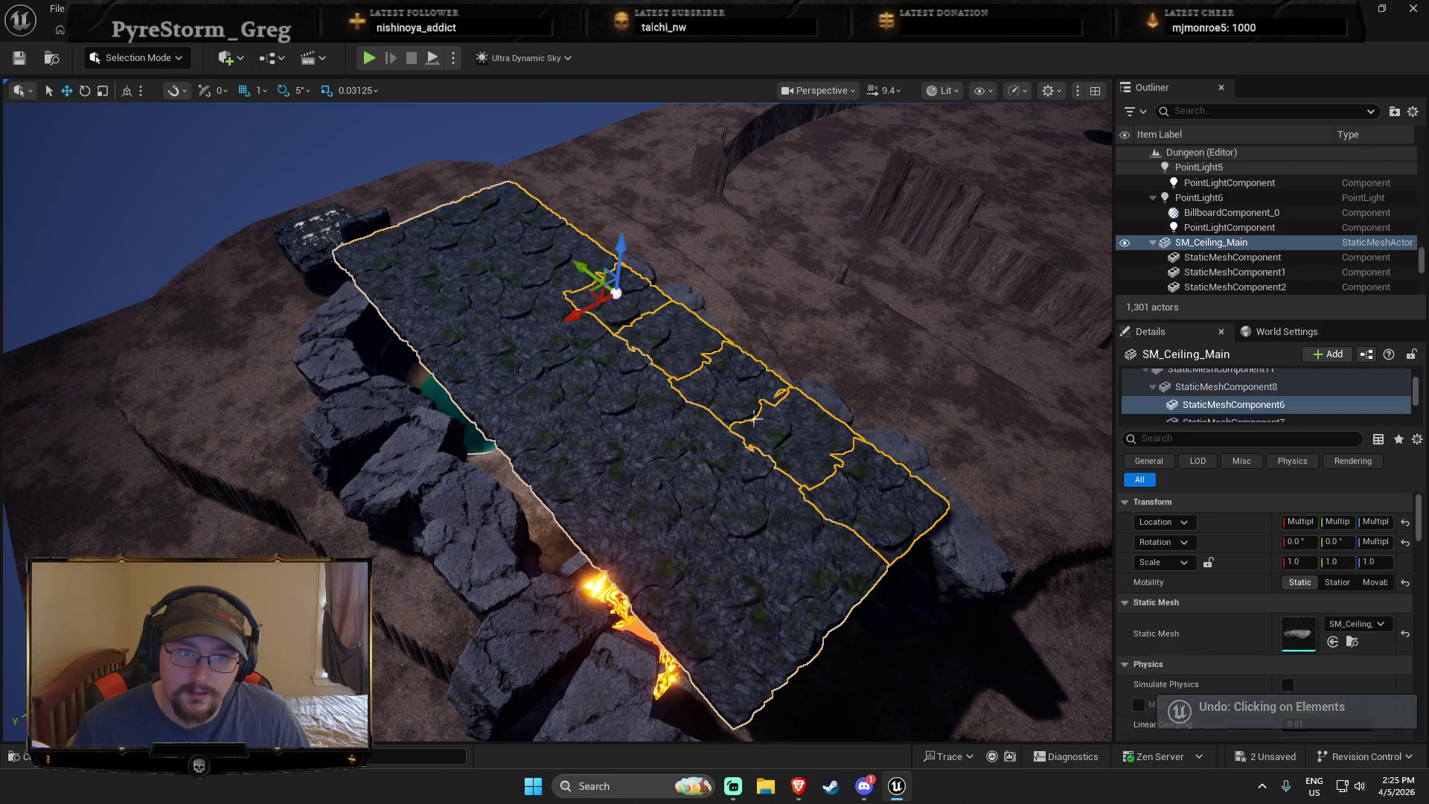
key(ctrl+z)
key(ctrl+z)
key(ctrl+z)
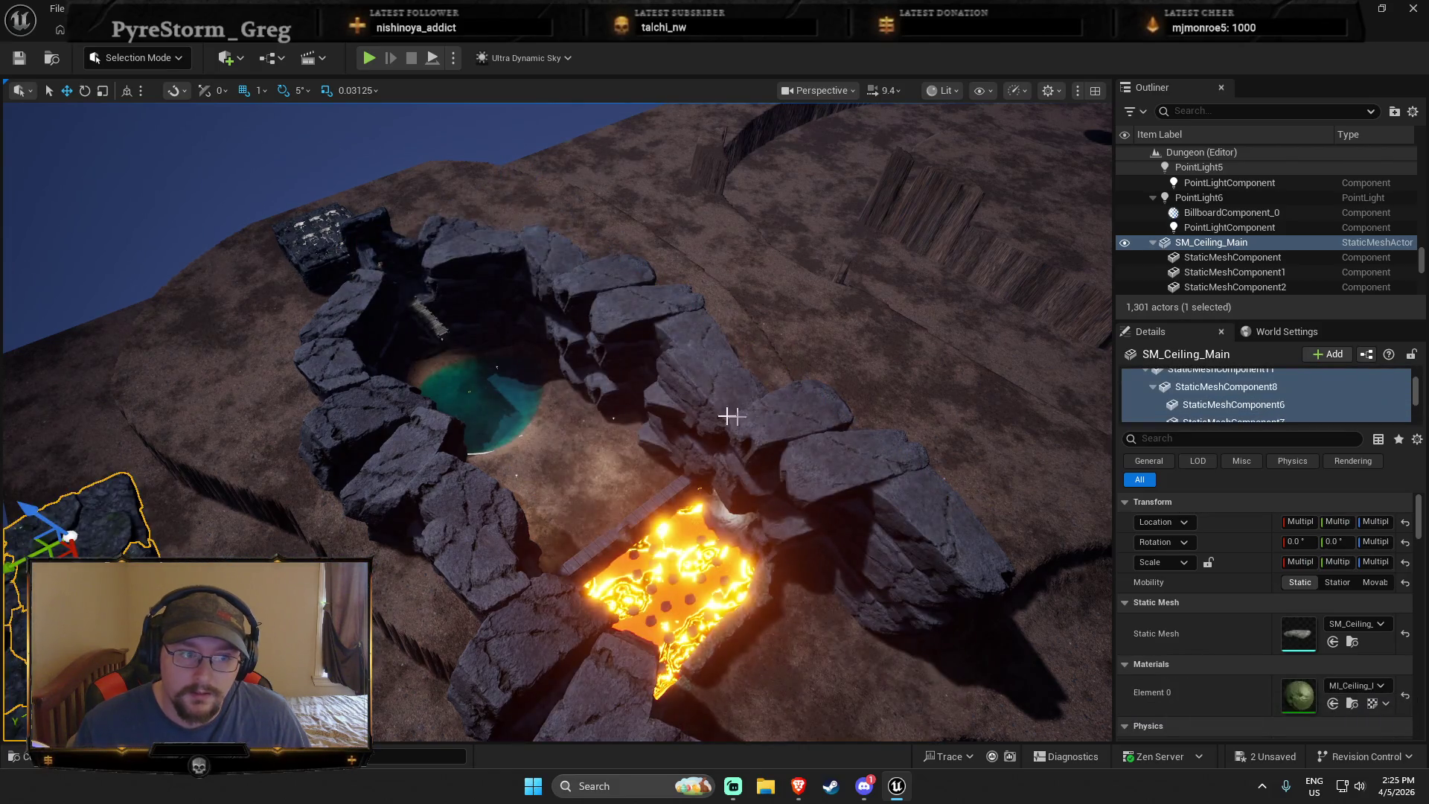
key(f)
key(ctrl+z)
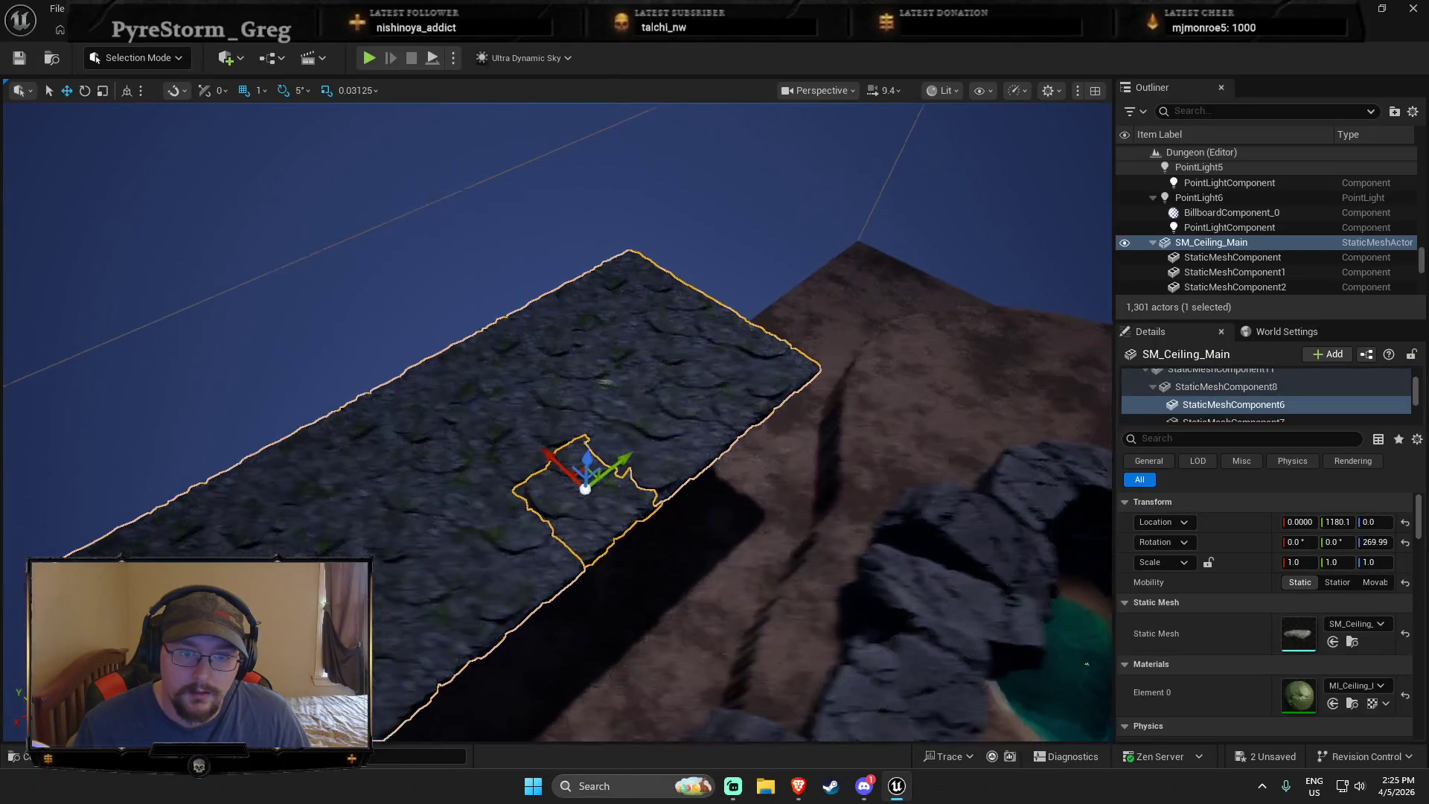
key(ctrl+z)
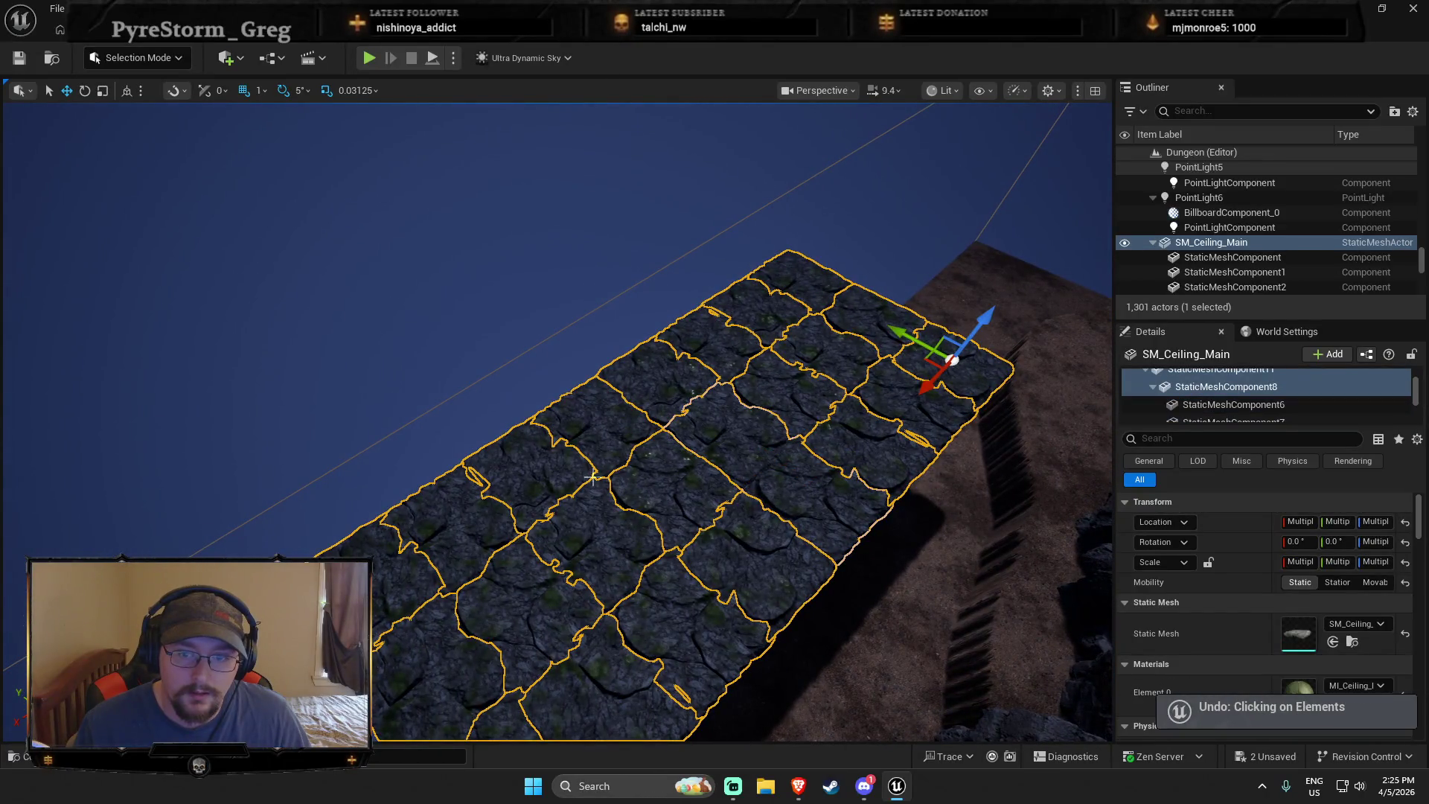
Select the middle-column ceiling tiles and move a tile piece off the slab's edge
click(632, 499)
mouse_move(637, 456)
mouse_down()
mouse_move(573, 381)
mouse_move(632, 447)
mouse_move(596, 447)
mouse_up()
key(ctrl+z)
drag(463, 285, 467, 304)
ctrl+click(513, 236)
ctrl+click(484, 177)
ctrl+click(540, 268)
ctrl+click(577, 324)
ctrl+click(647, 439)
ctrl+click(692, 492)
ctrl+click(718, 551)
ctrl+click(785, 659)
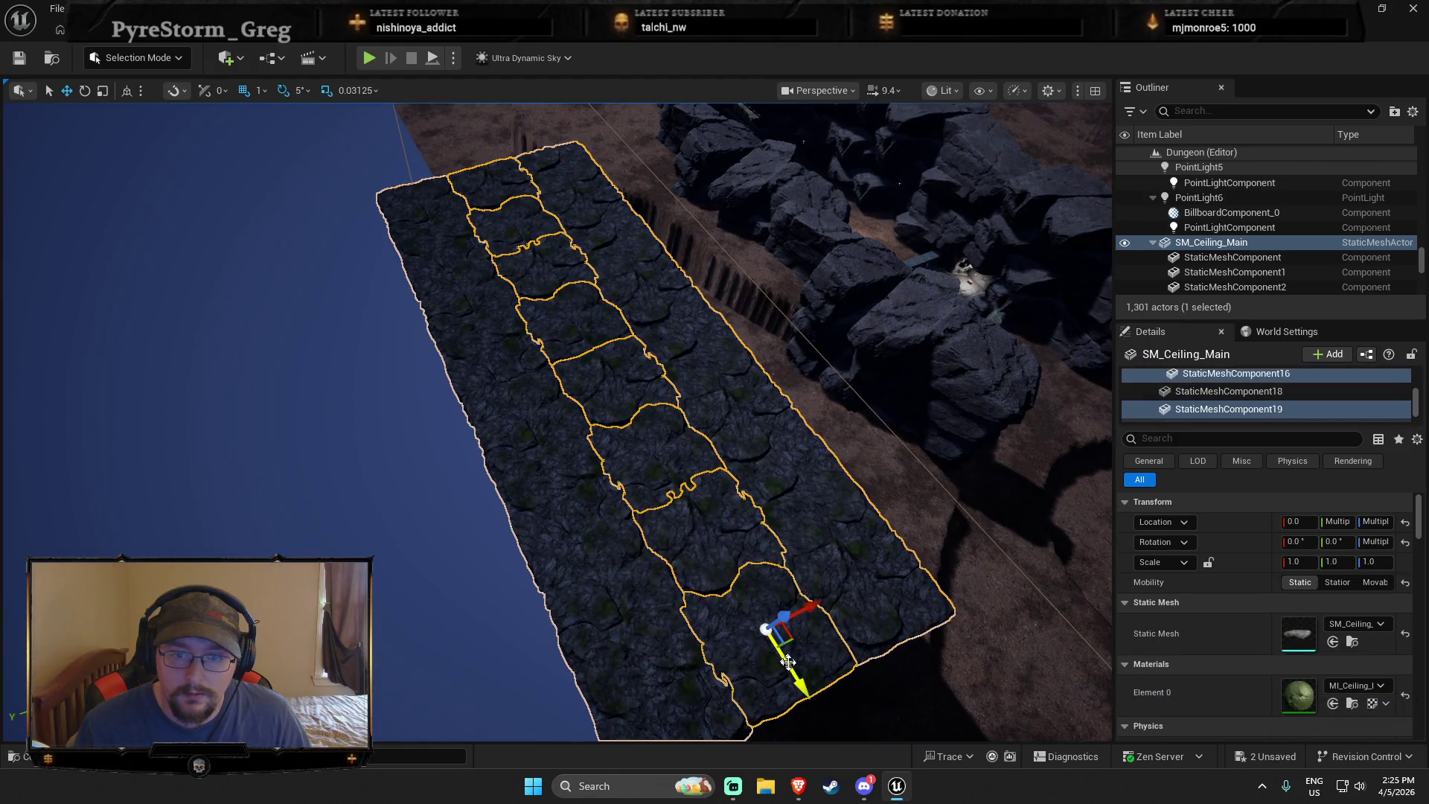
key(ctrl+a)
mouse_move(458, 192)
mouse_down()
mouse_move(268, 220)
mouse_move(288, 216)
mouse_move(276, 249)
mouse_move(231, 253)
mouse_up()
Slide the piece along the slab edge, turn it a quarter turn, and place copies further along
drag(327, 316, 332, 314)
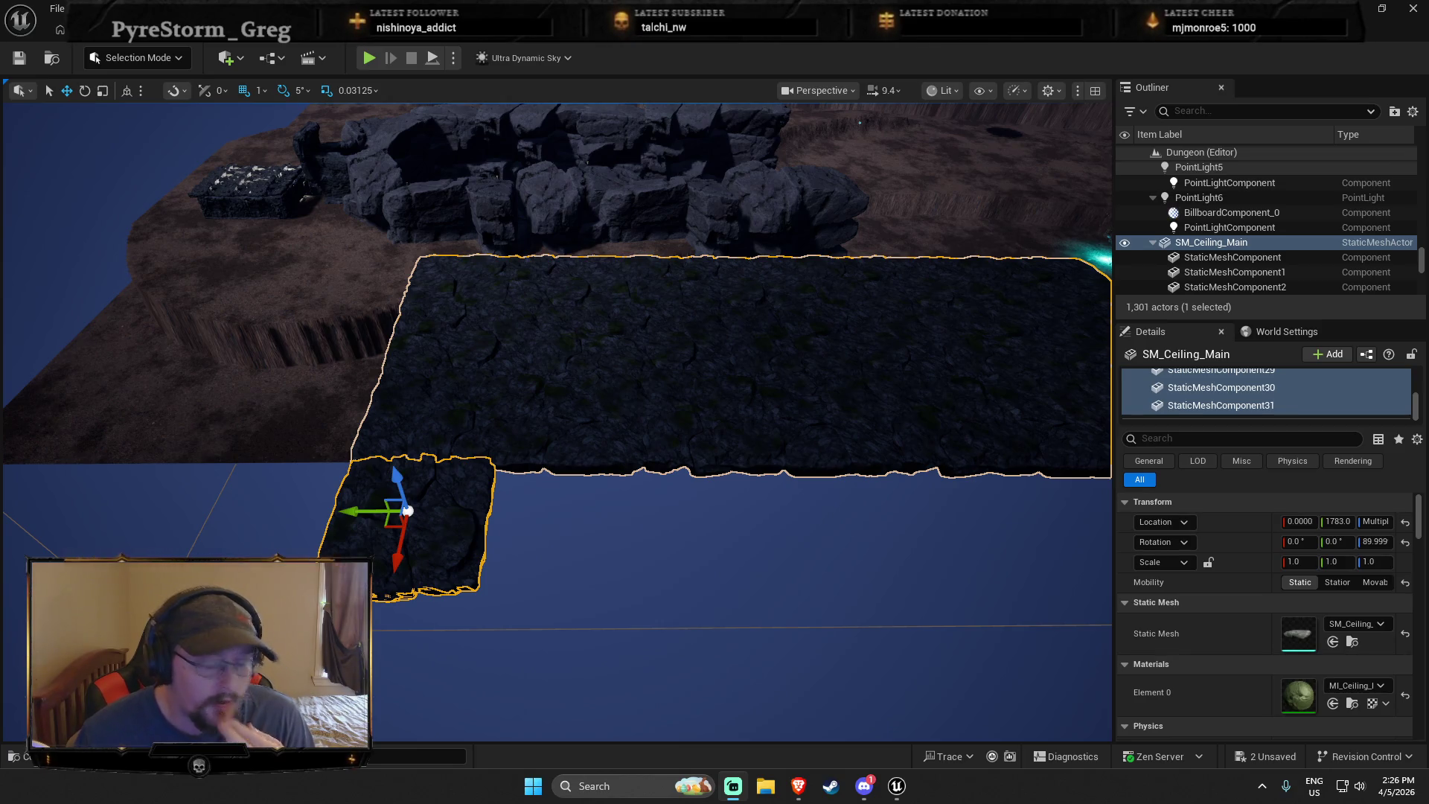
mouse_move(348, 511)
mouse_down()
mouse_move(583, 511)
mouse_move(341, 511)
mouse_up()
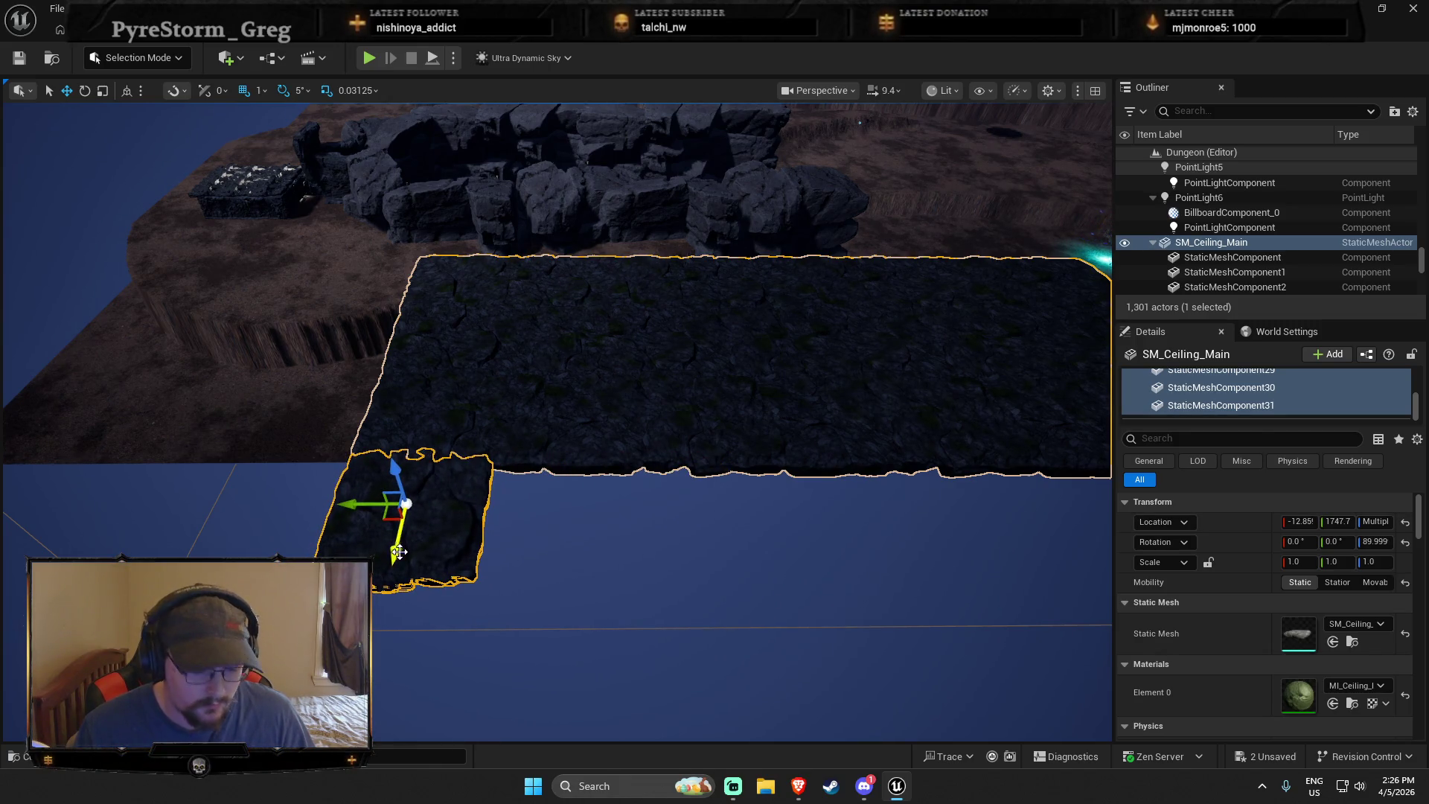
mouse_move(363, 511)
mouse_down()
mouse_move(504, 519)
mouse_move(787, 499)
mouse_up()
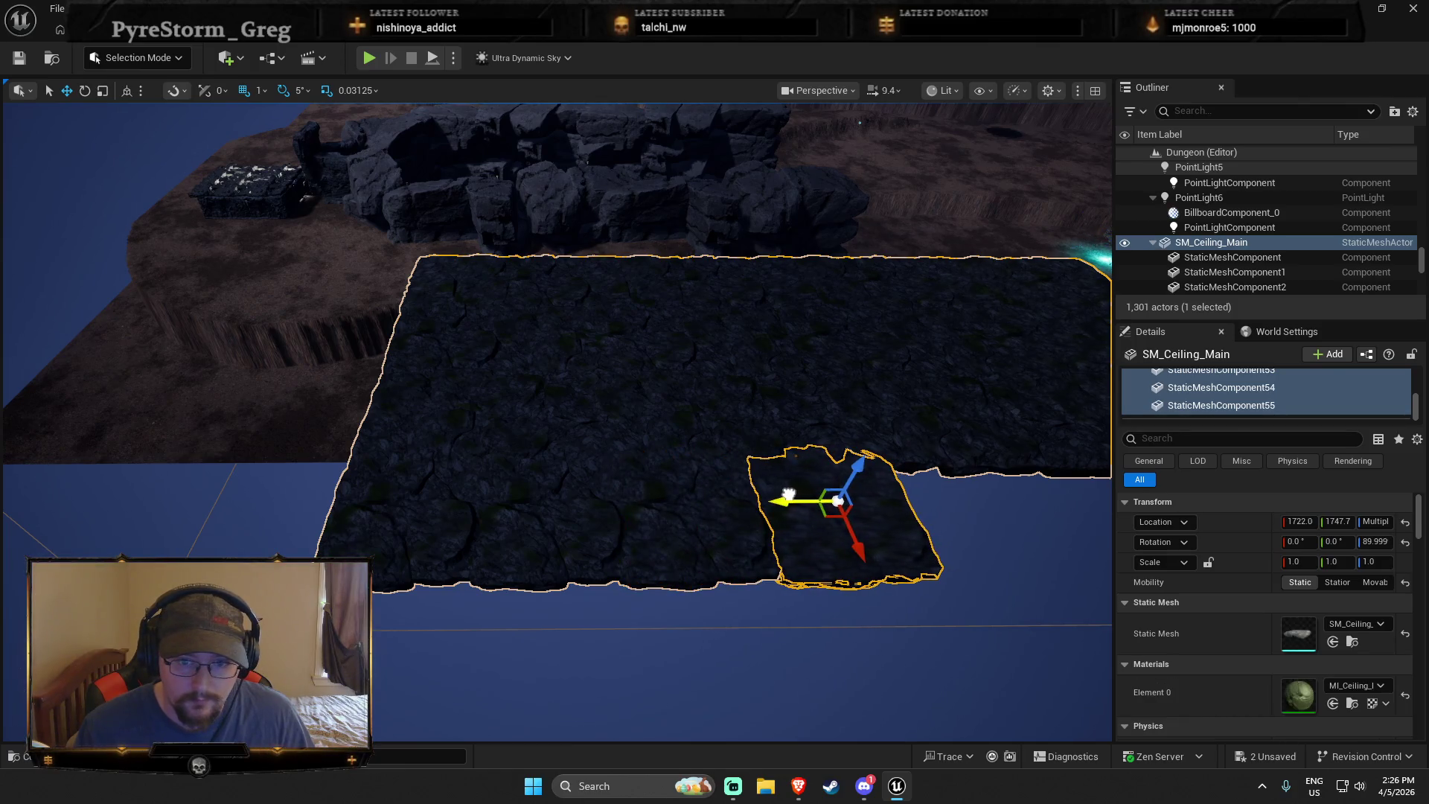
key(e)
mouse_move(665, 604)
mouse_down()
mouse_move(595, 588)
mouse_move(564, 528)
mouse_up()
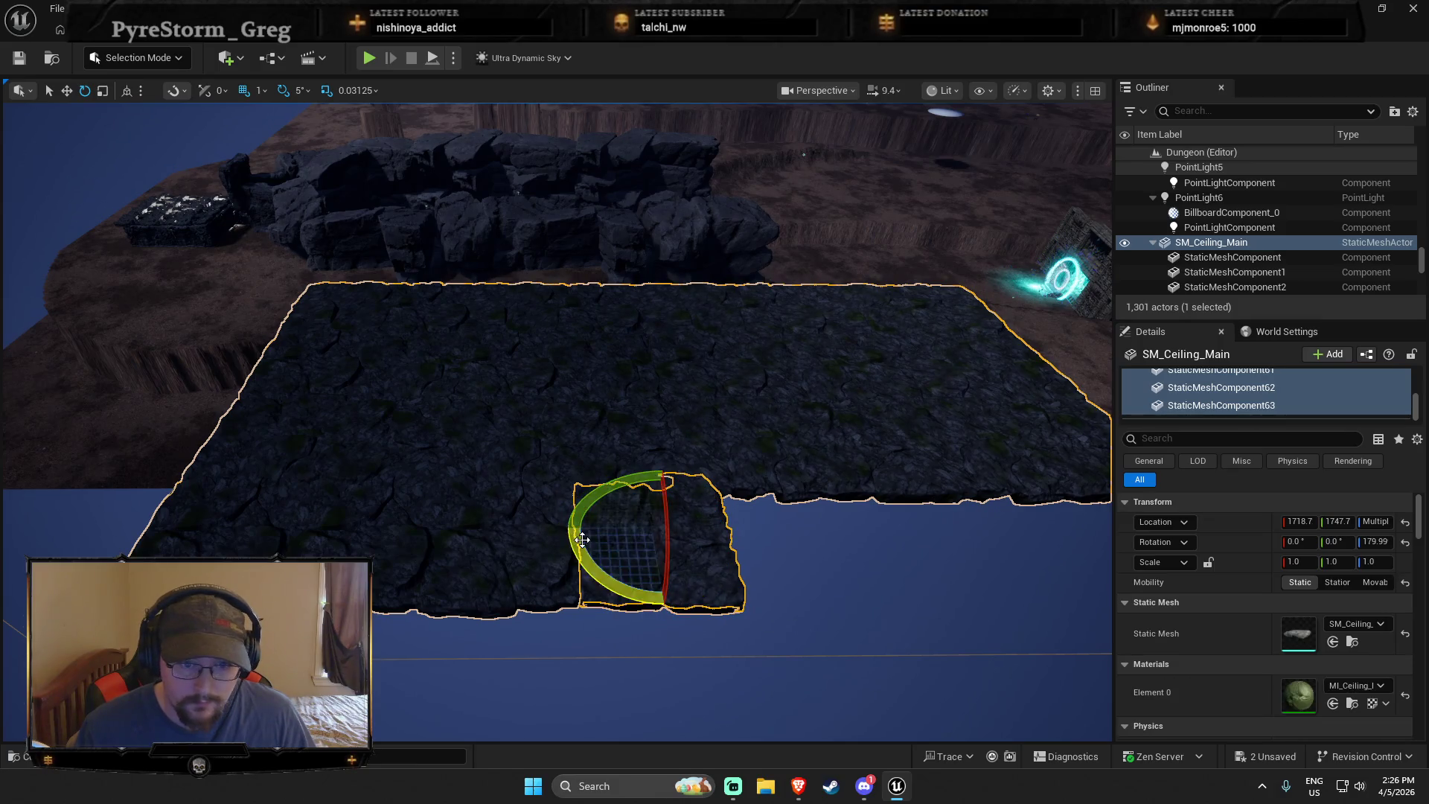
drag(593, 534, 755, 538)
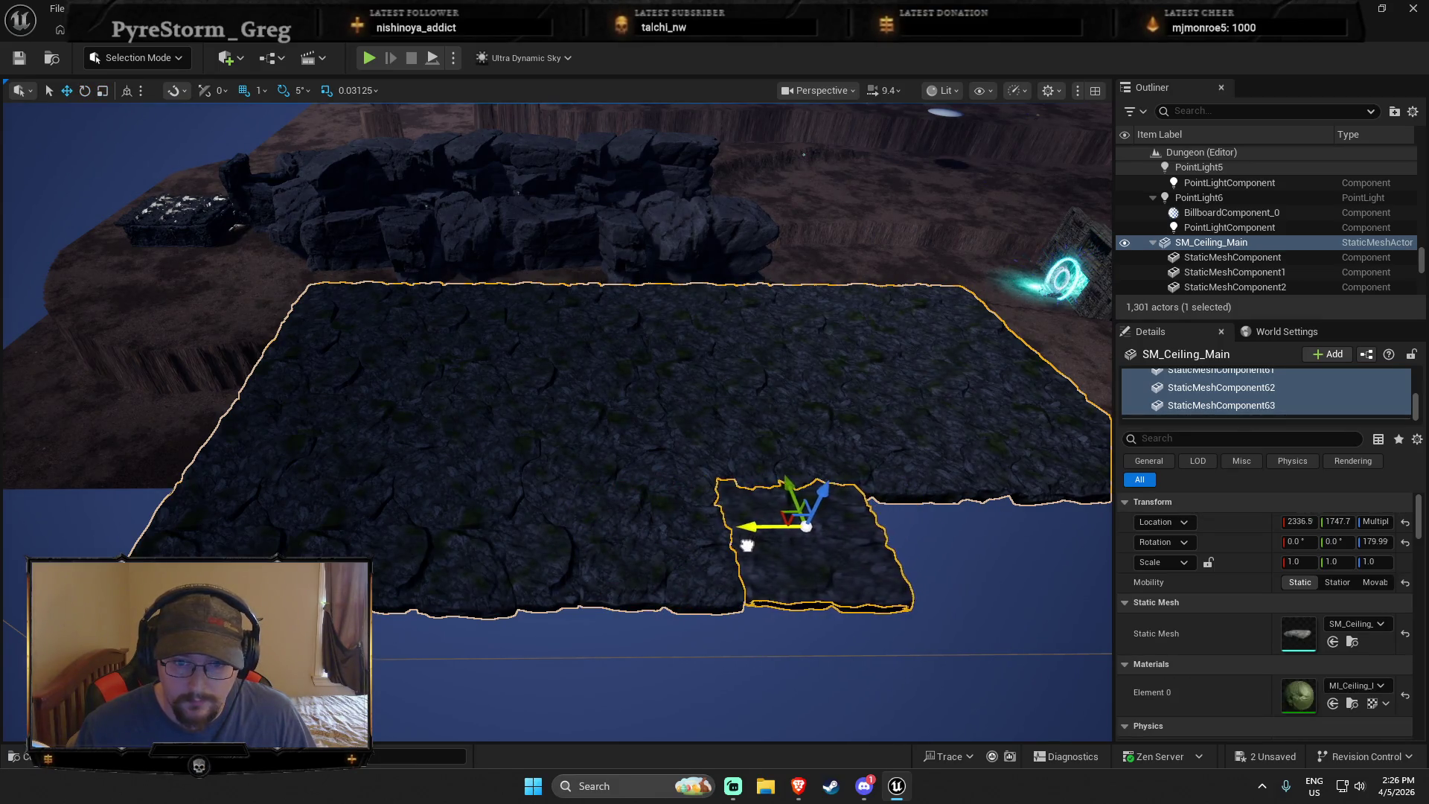
drag(761, 530, 1026, 527)
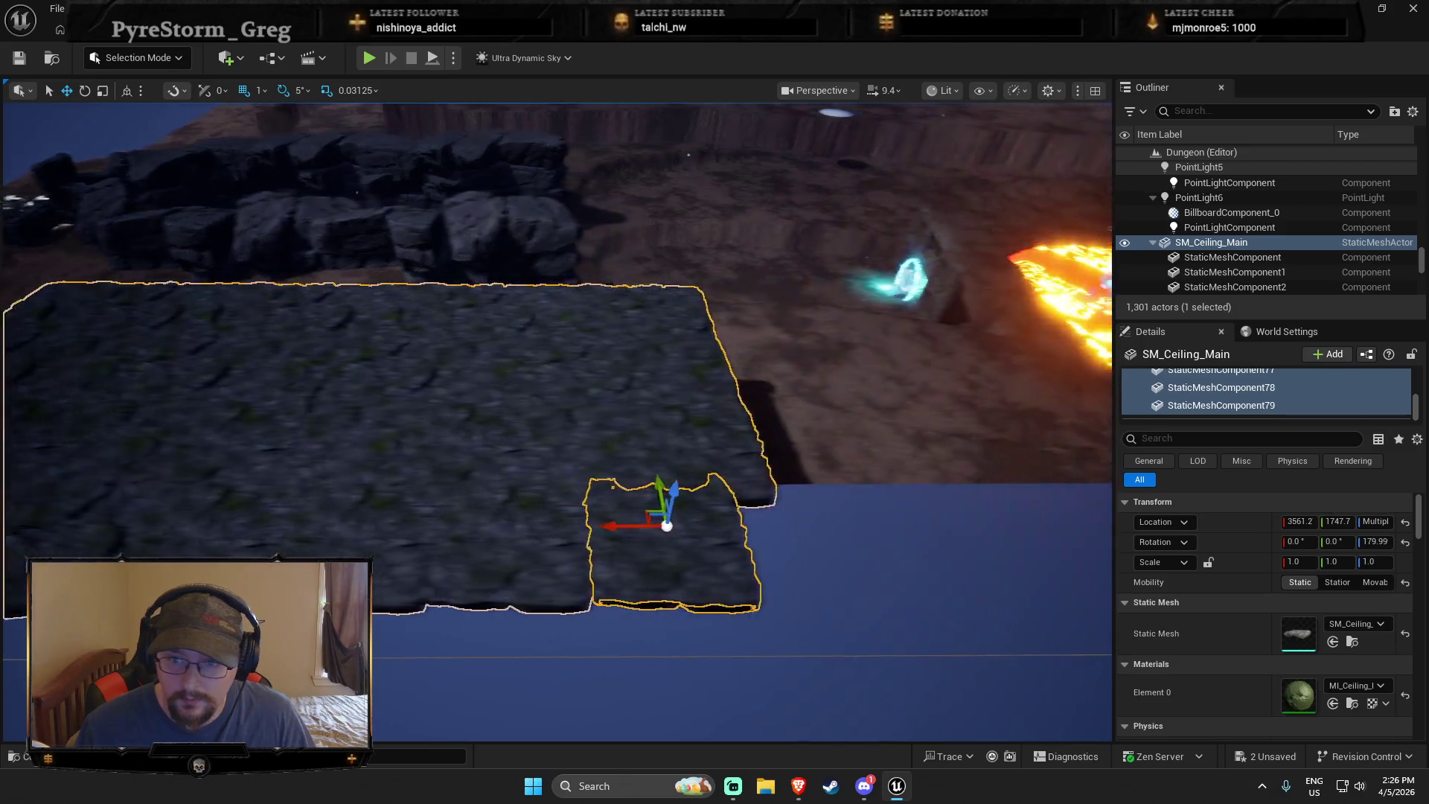
mouse_move(587, 519)
mouse_down()
mouse_move(715, 518)
mouse_move(612, 544)
mouse_move(531, 526)
mouse_up()
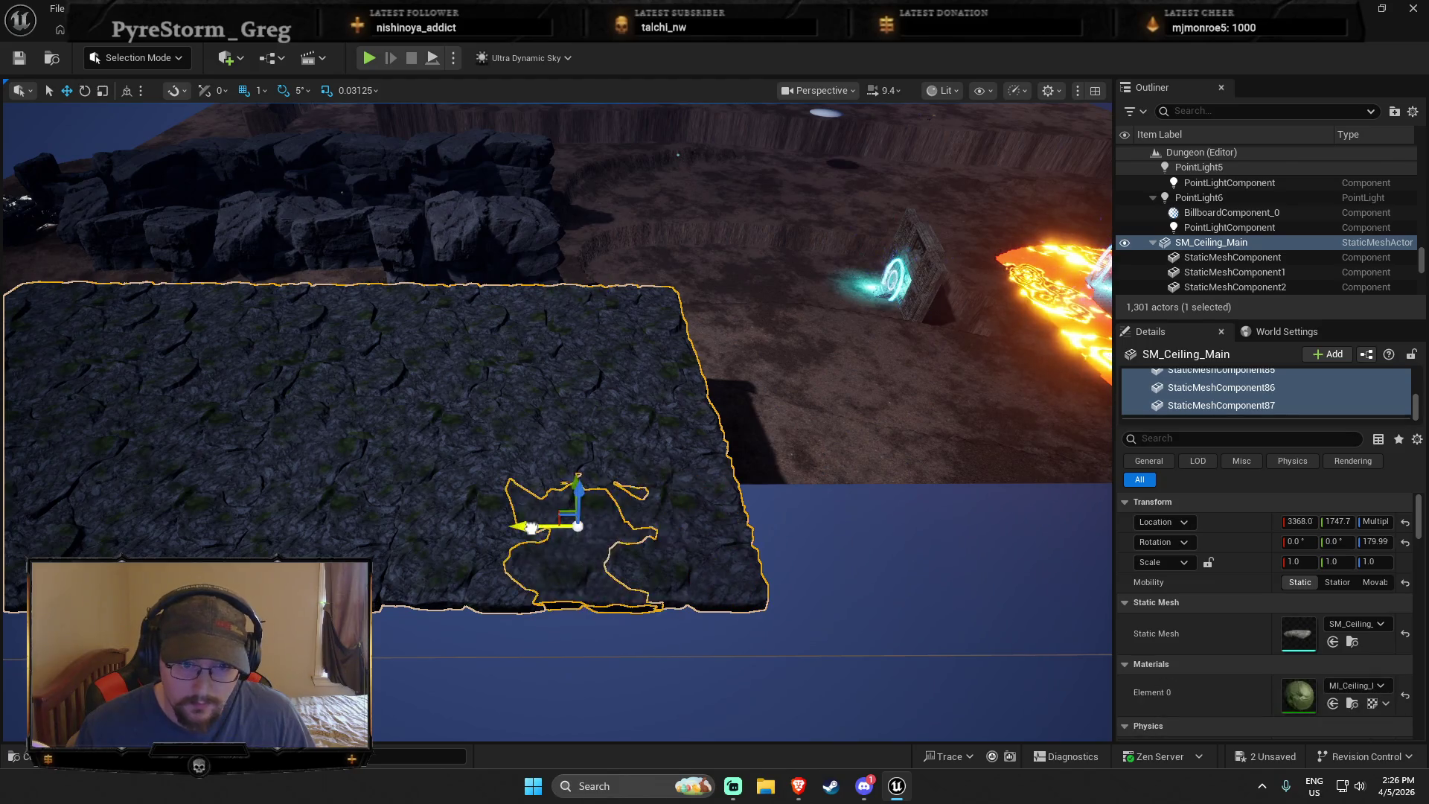
drag(622, 610, 691, 613)
click(943, 90)
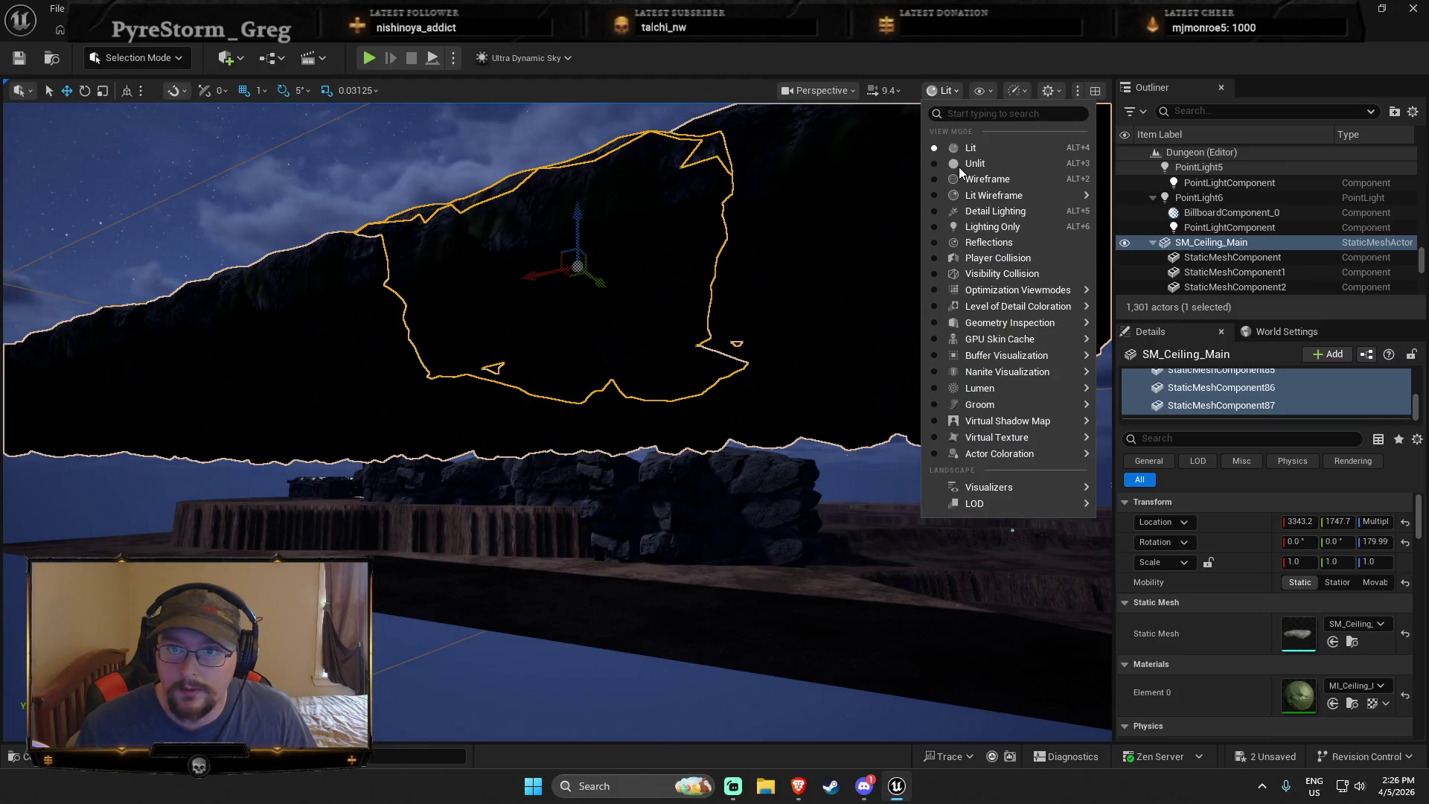
click(965, 164)
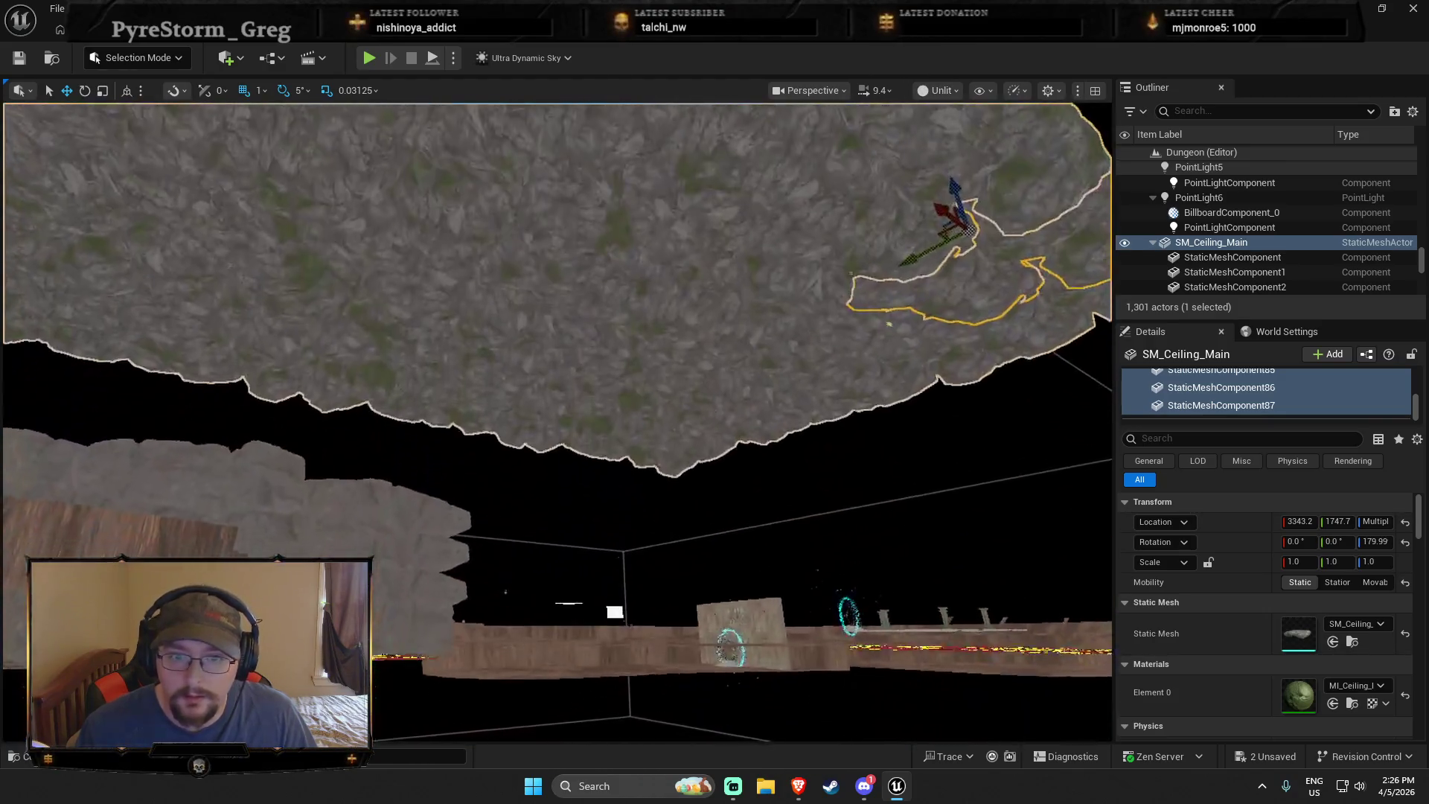
drag(570, 420, 570, 421)
drag(598, 473, 598, 473)
drag(573, 533, 573, 533)
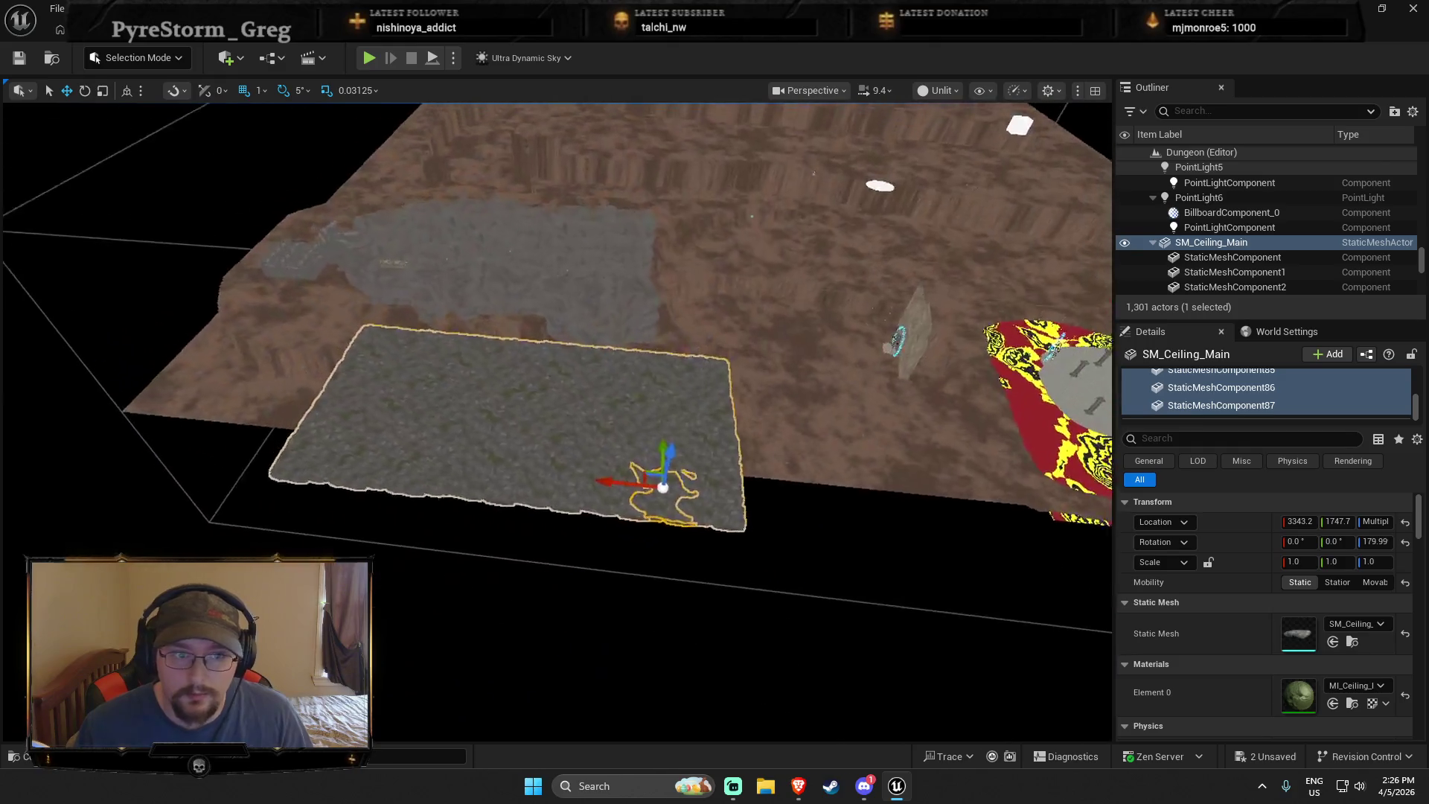
click(573, 533)
drag(415, 525, 414, 525)
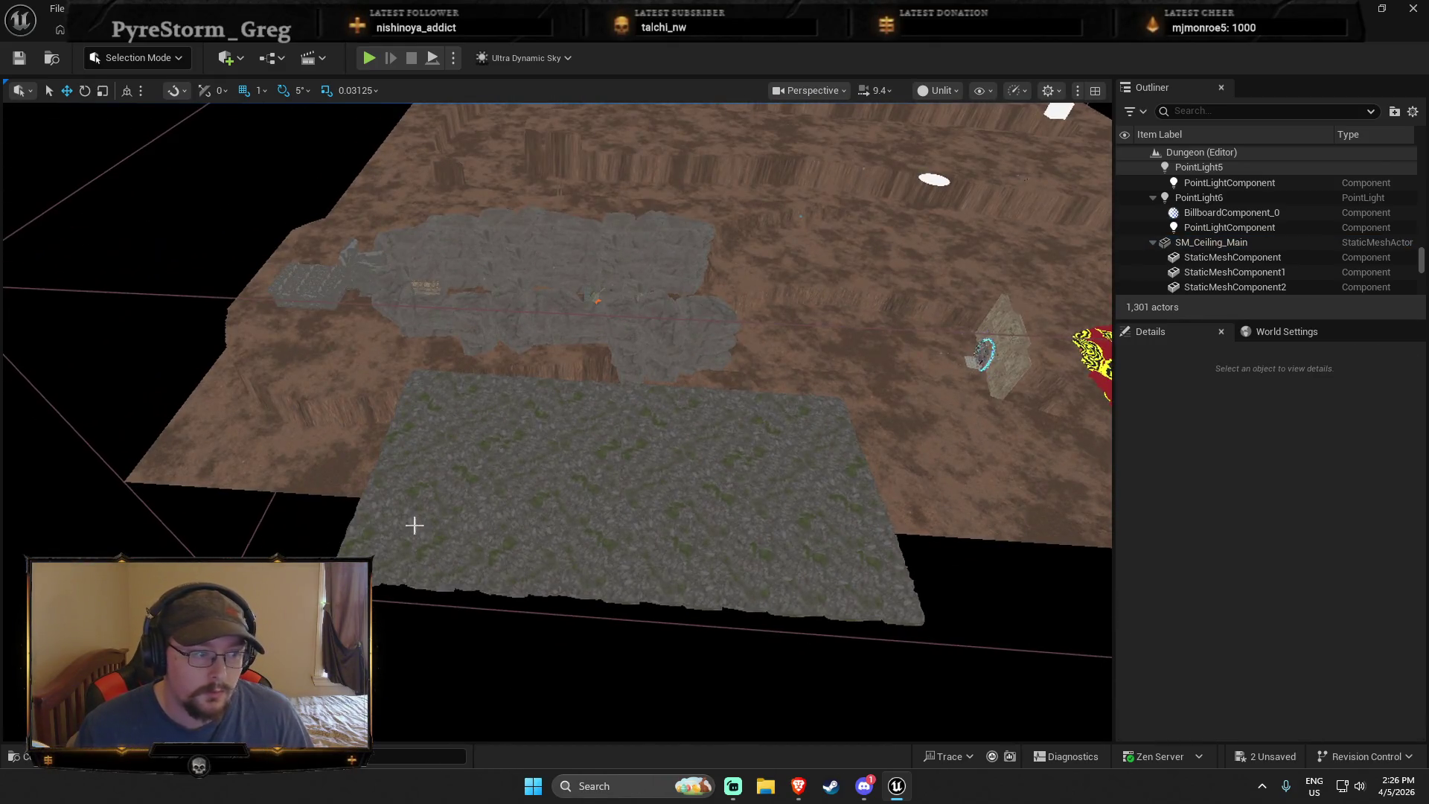
click(391, 496)
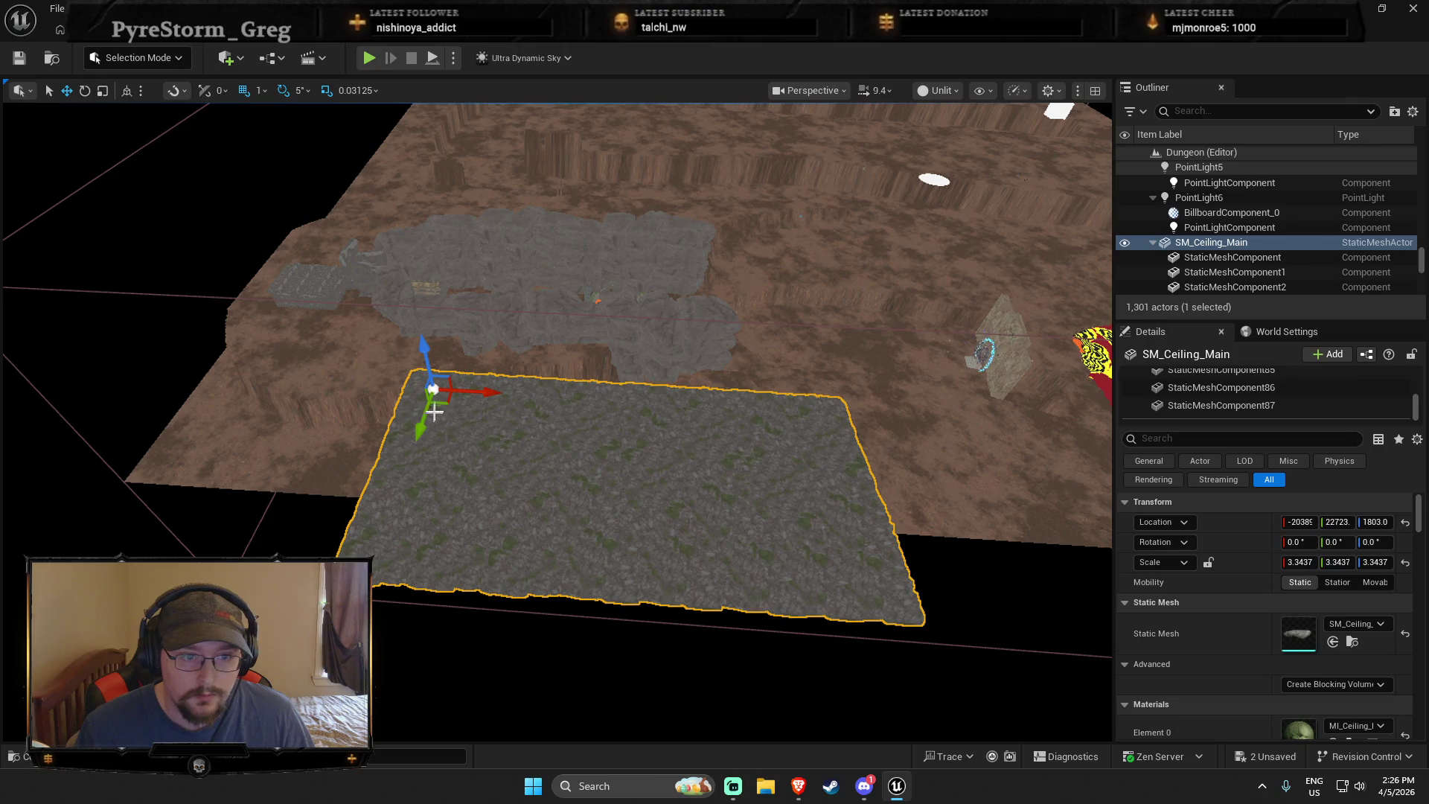
drag(433, 411, 417, 237)
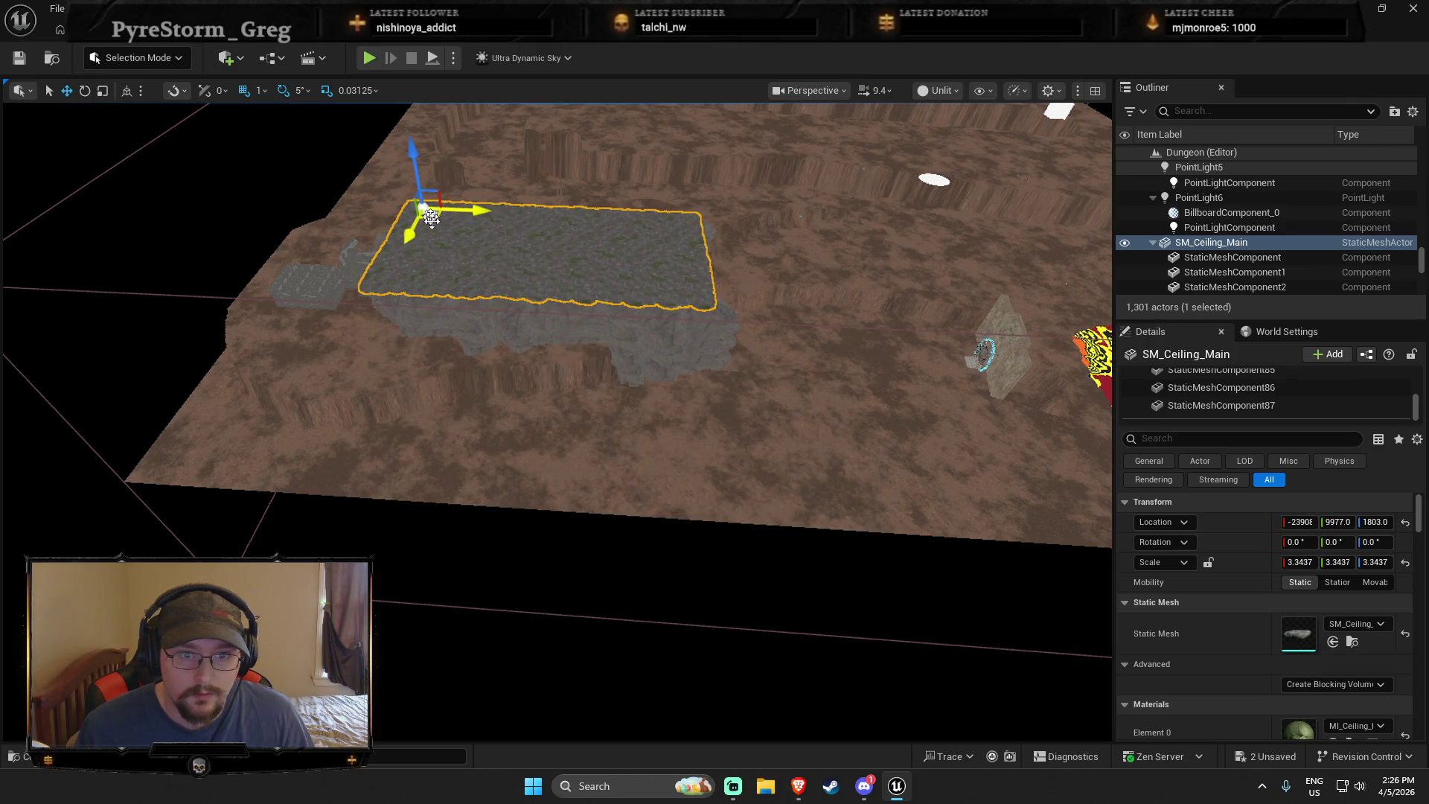
key(f)
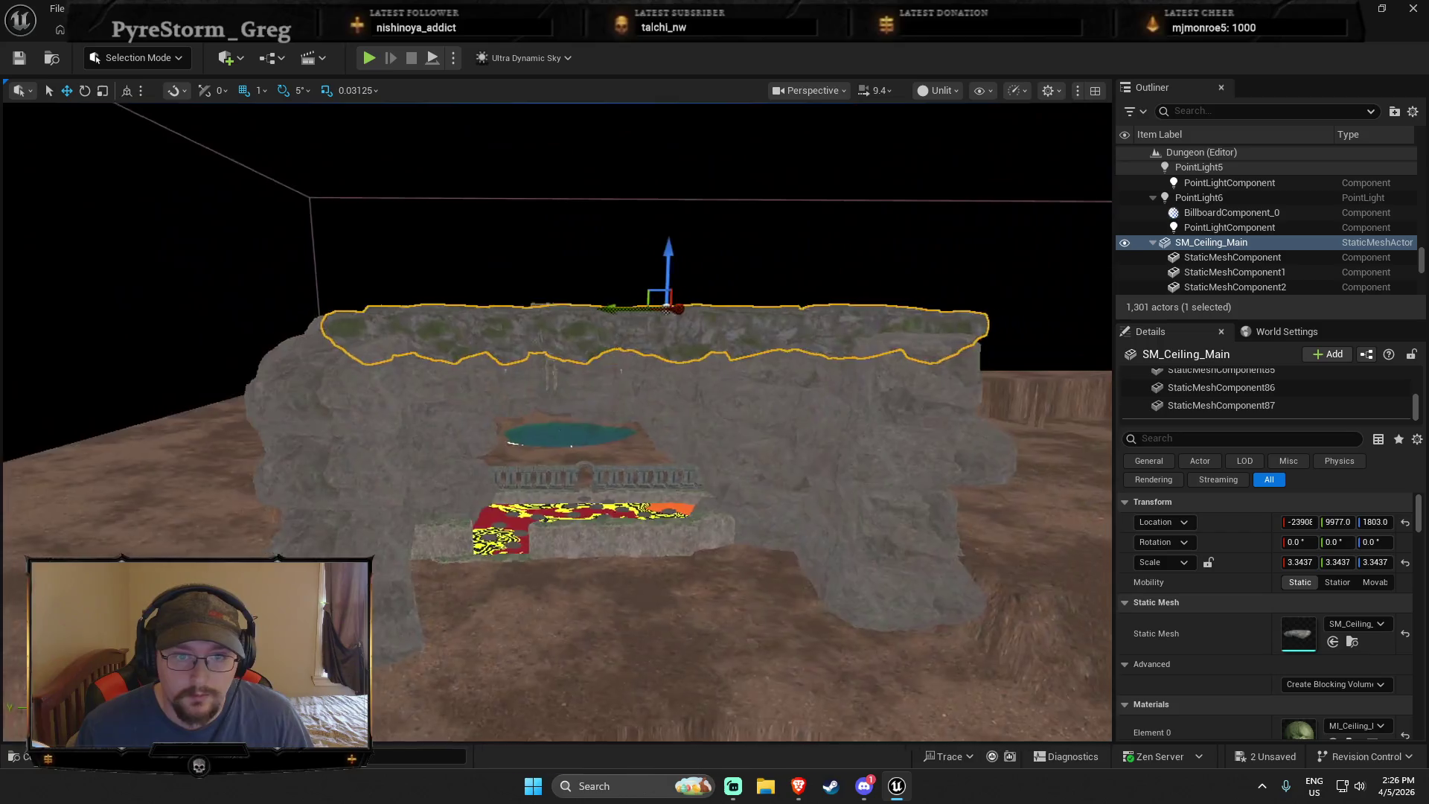
scroll(558, 417, up, 6)
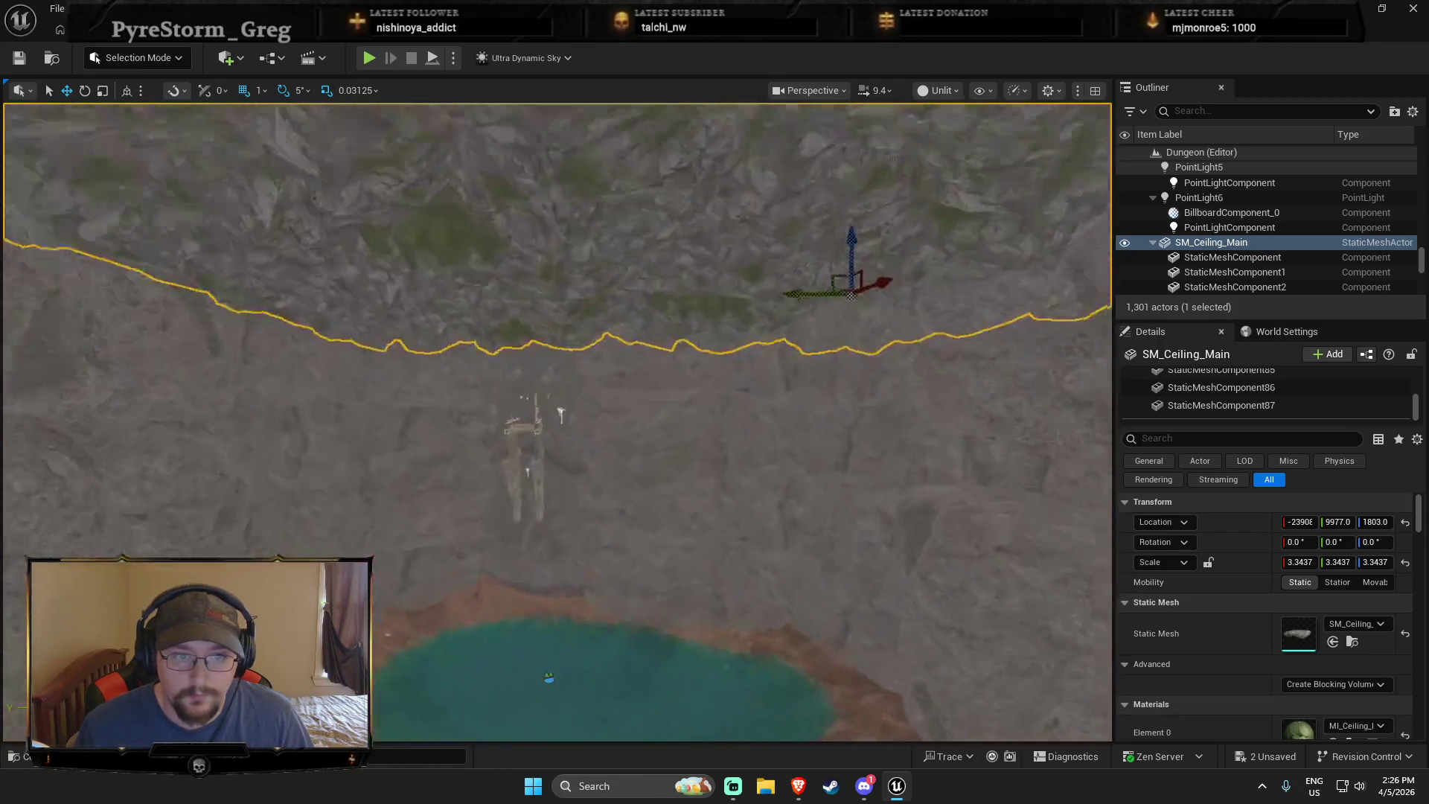
scroll(558, 417, up, 5)
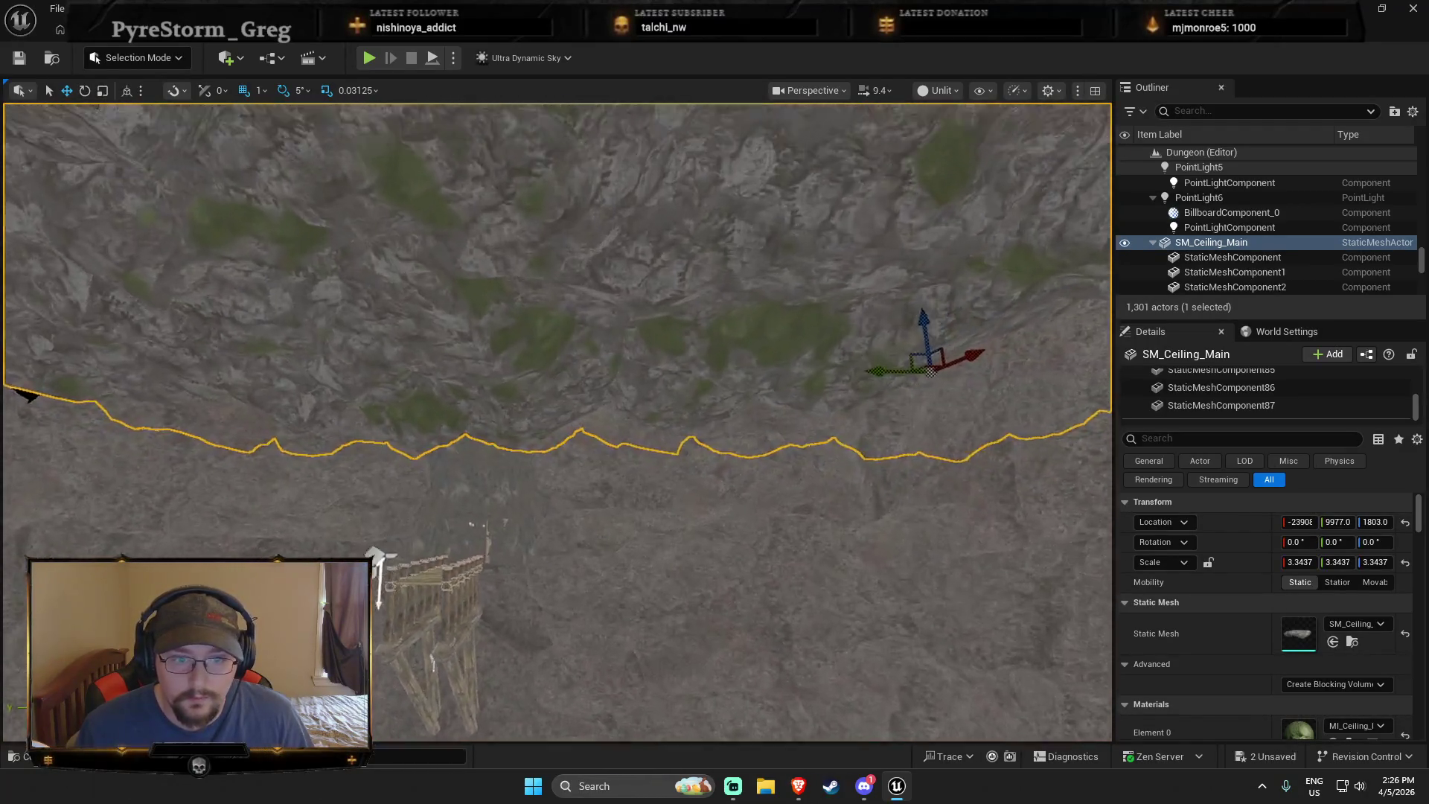
scroll(558, 417, up, 6)
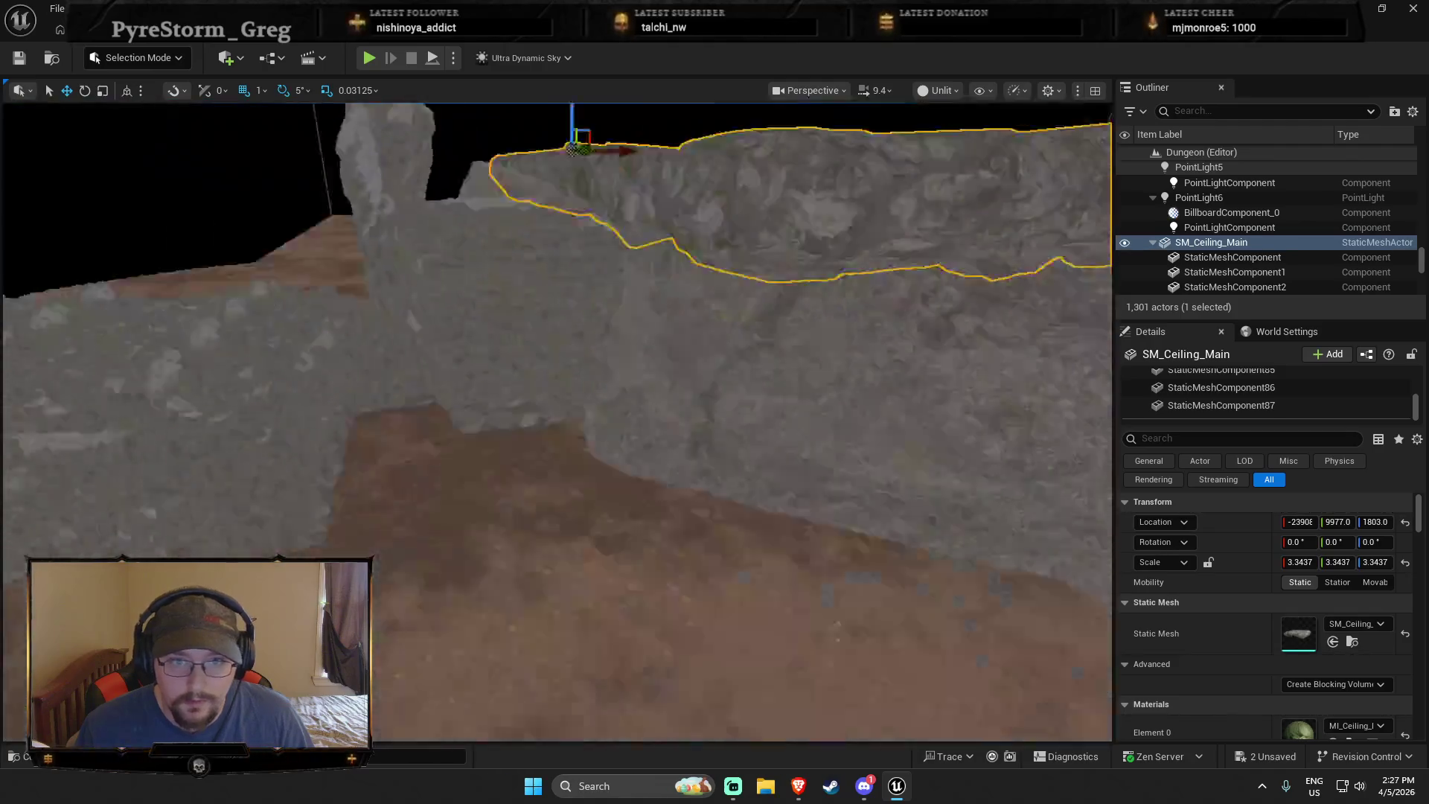
key(f)
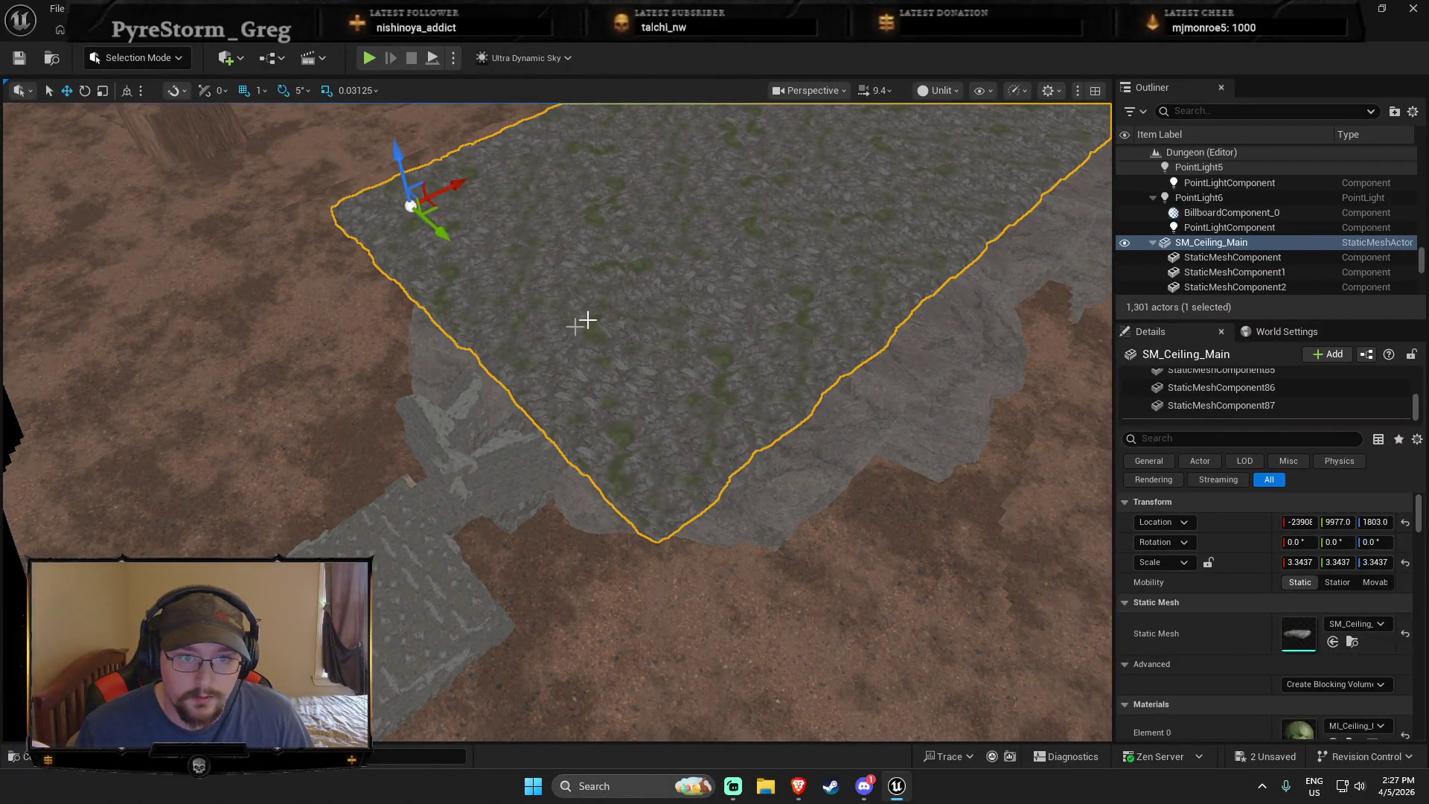
key(Escape)
click(606, 323)
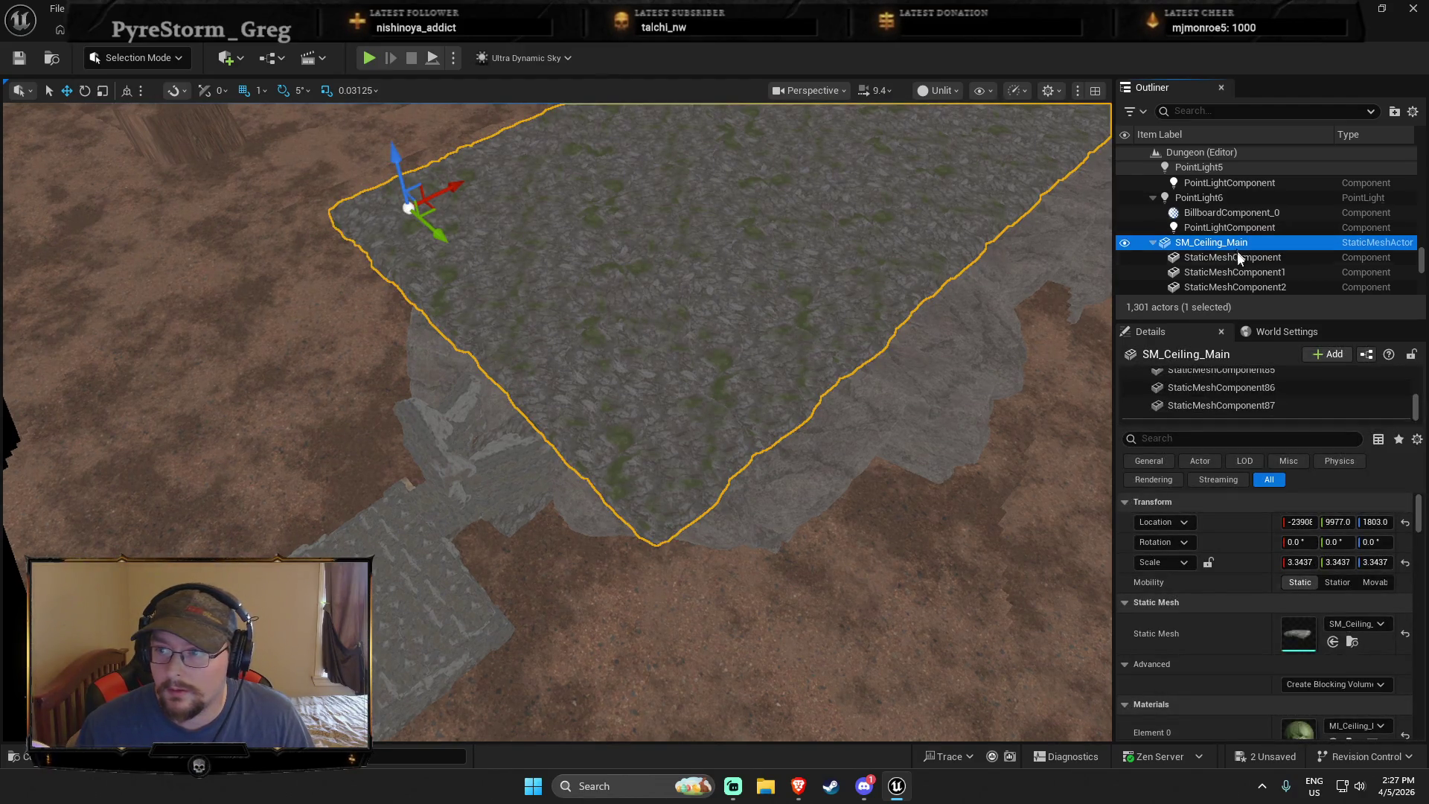
click(1227, 256)
key(f)
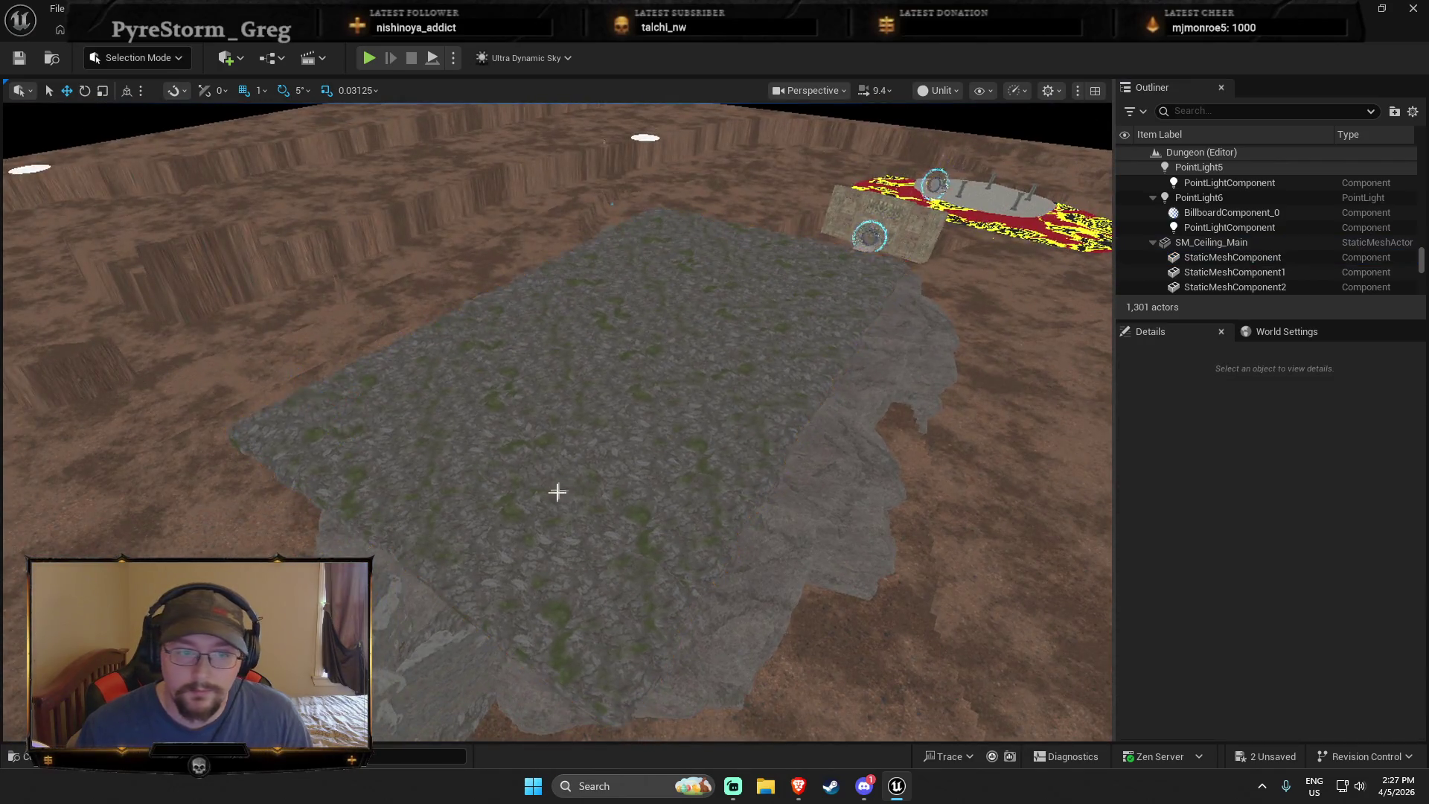
Drag another SM_Ceiling_Main into the level, enlarge it to about 2.3 scale, and slide it toward the roof gap
key(ctrl+b)
drag(644, 366, 436, 619)
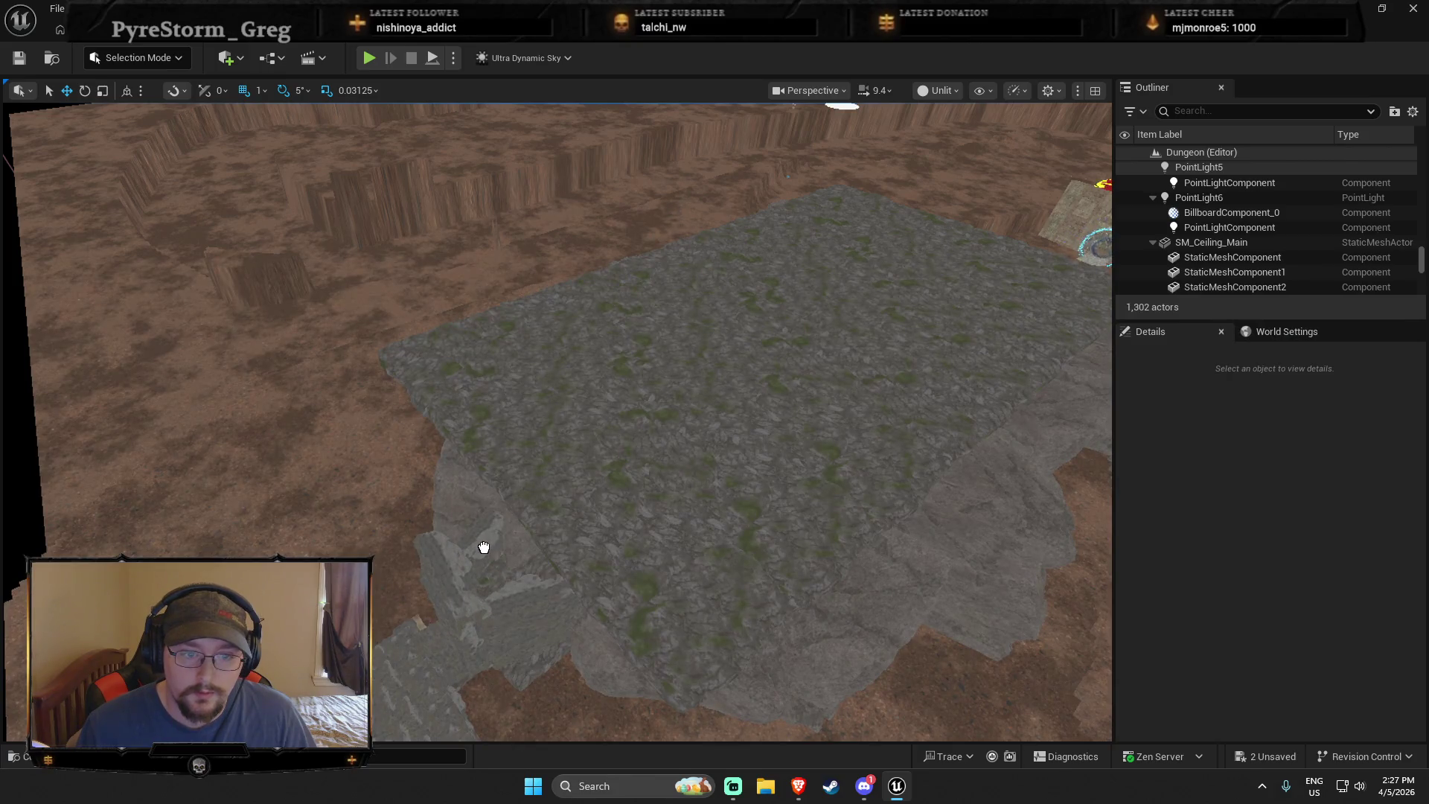
click(452, 552)
key(e)
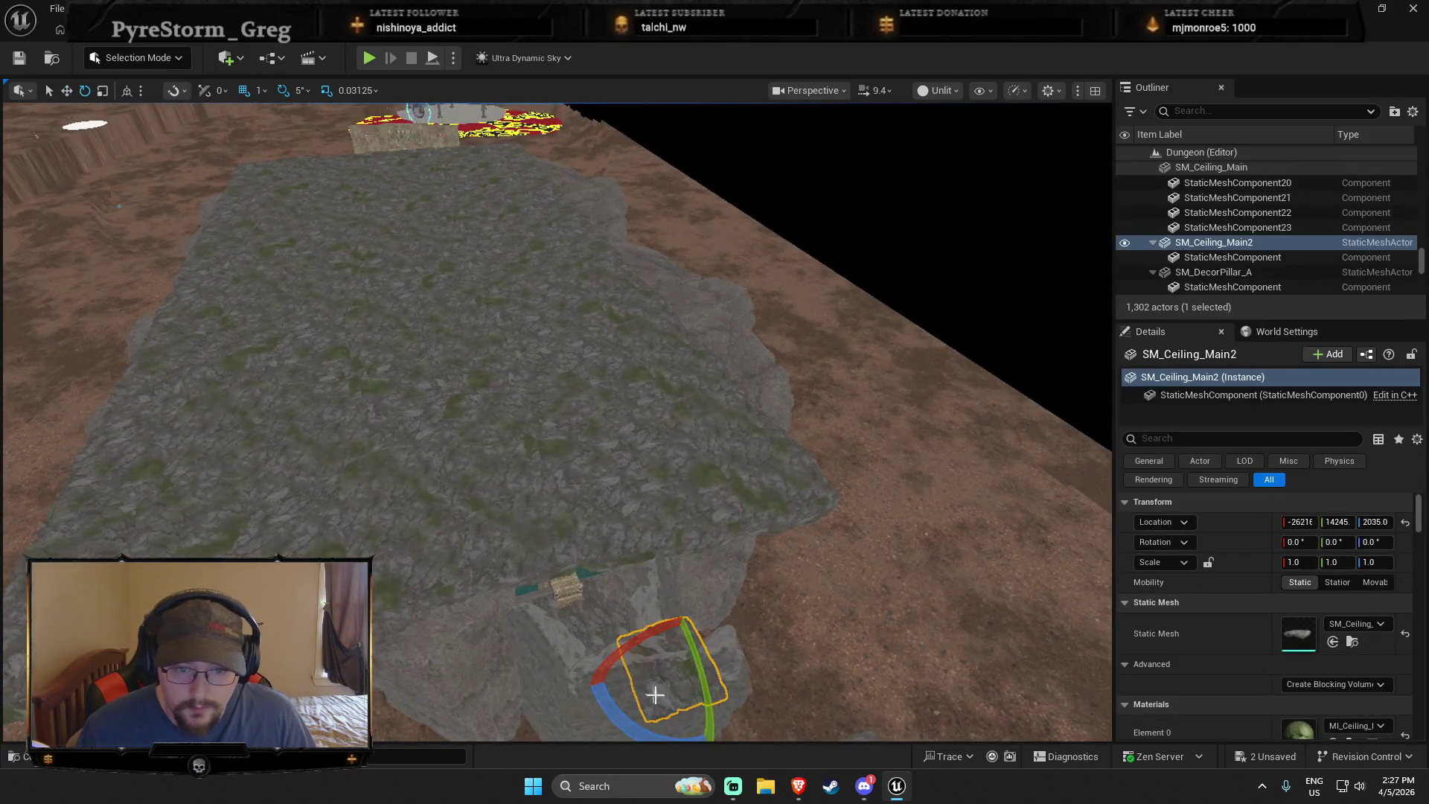
drag(671, 675, 688, 644)
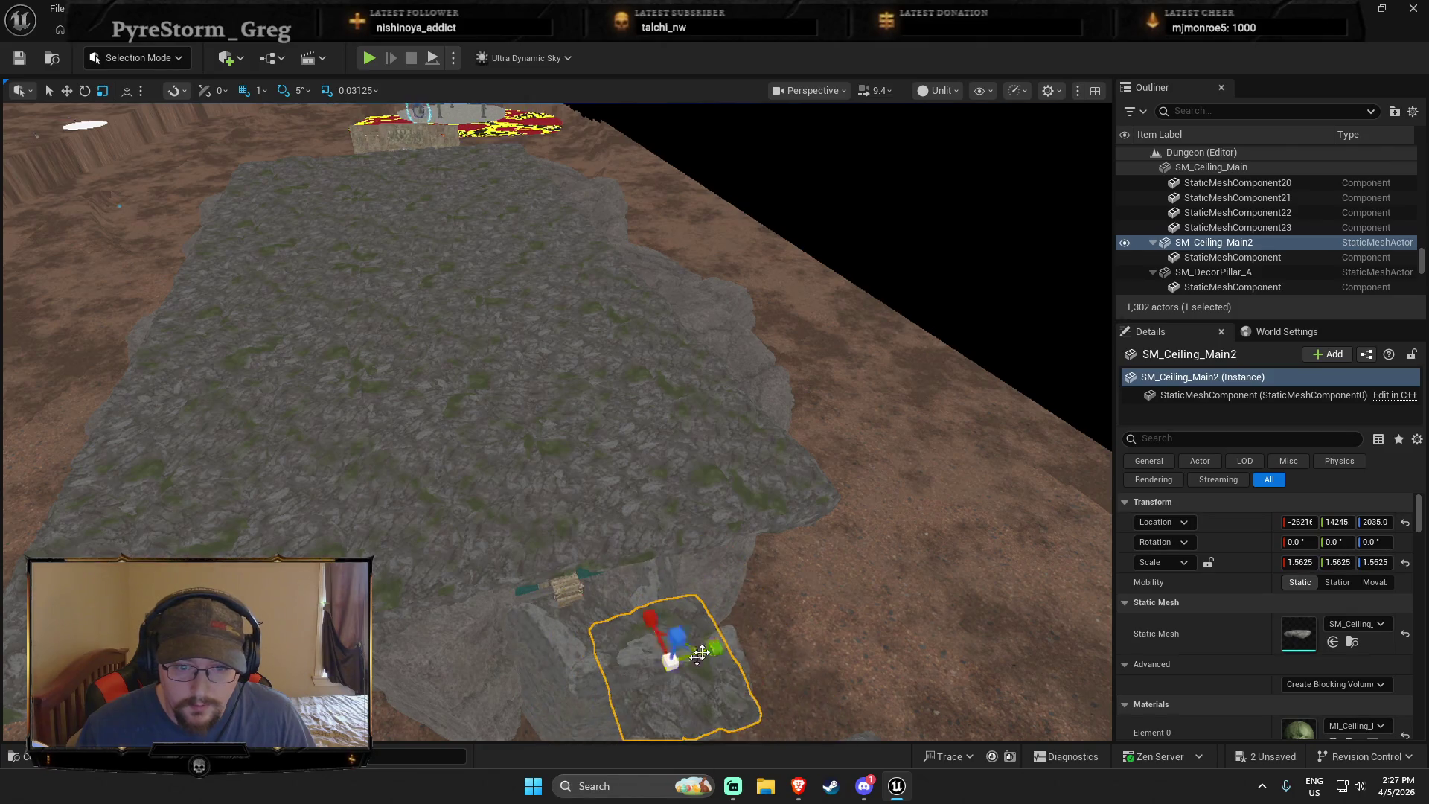
scroll(690, 554, up, 2)
key(w)
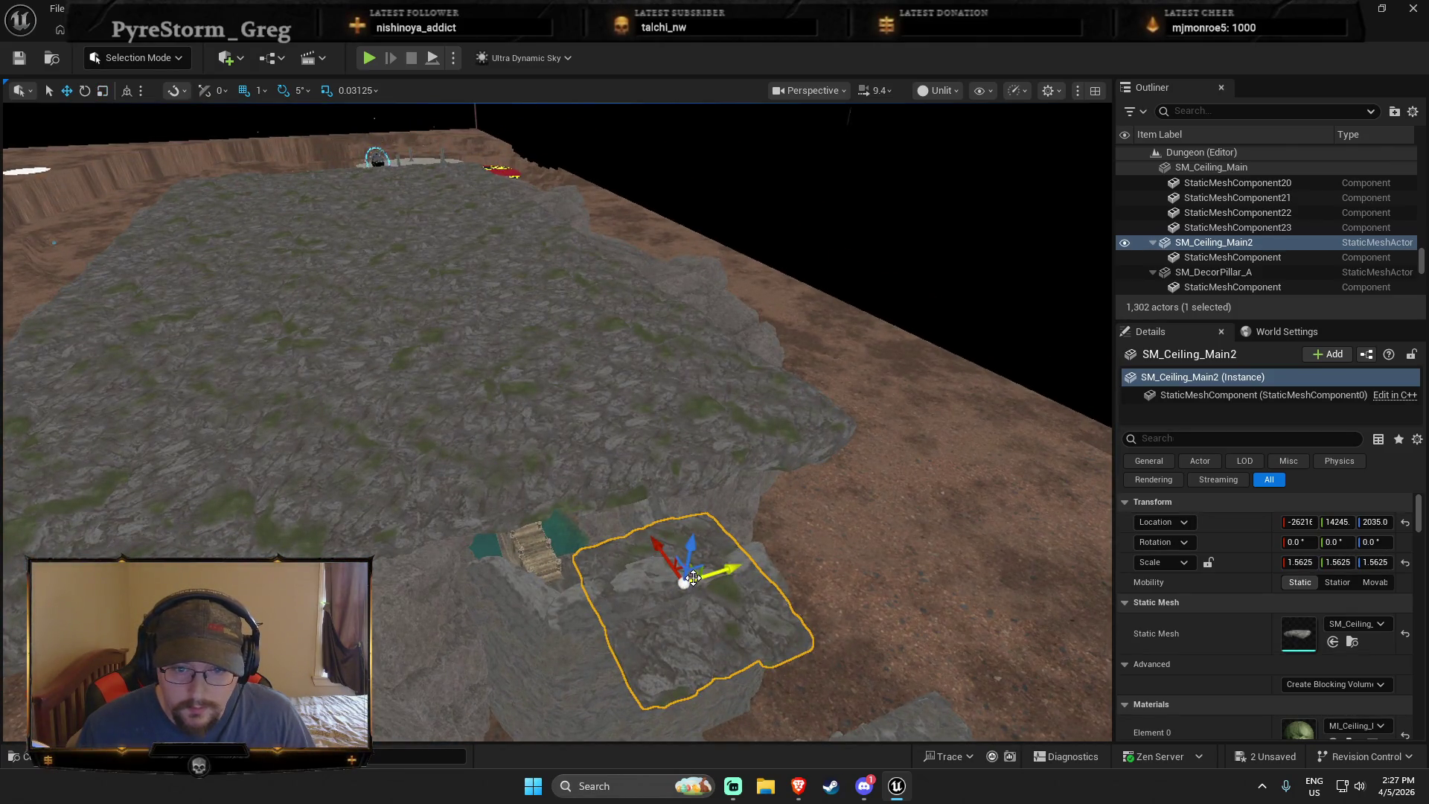
drag(692, 575, 557, 537)
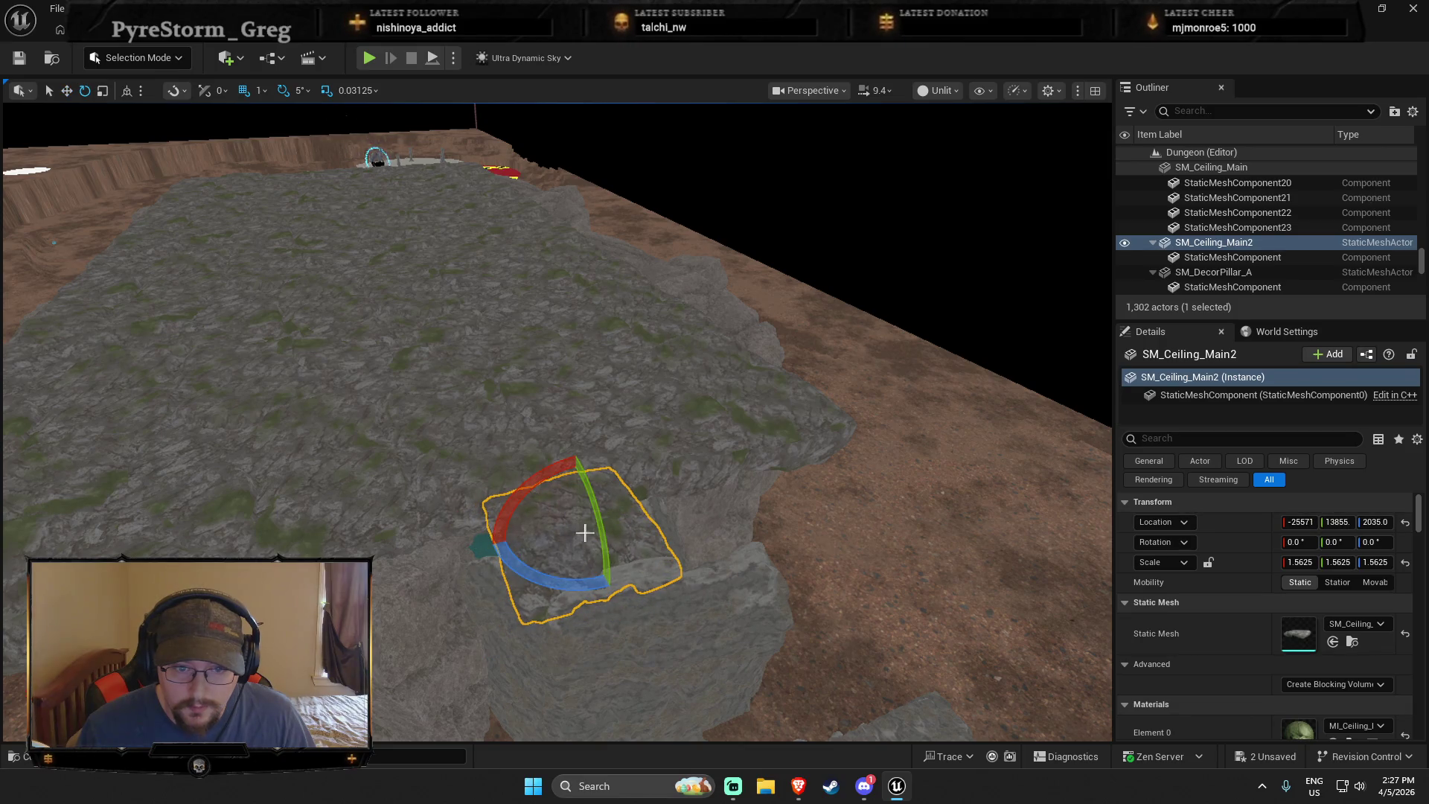
Move the view in around the new slab down to ground level and select a wall piece beside the chamber
scroll(577, 543, up, 3)
mouse_move(577, 543)
mouse_down()
mouse_move(617, 546)
mouse_move(593, 556)
mouse_up()
mouse_move(456, 440)
mouse_down()
mouse_move(506, 526)
mouse_move(526, 456)
mouse_up()
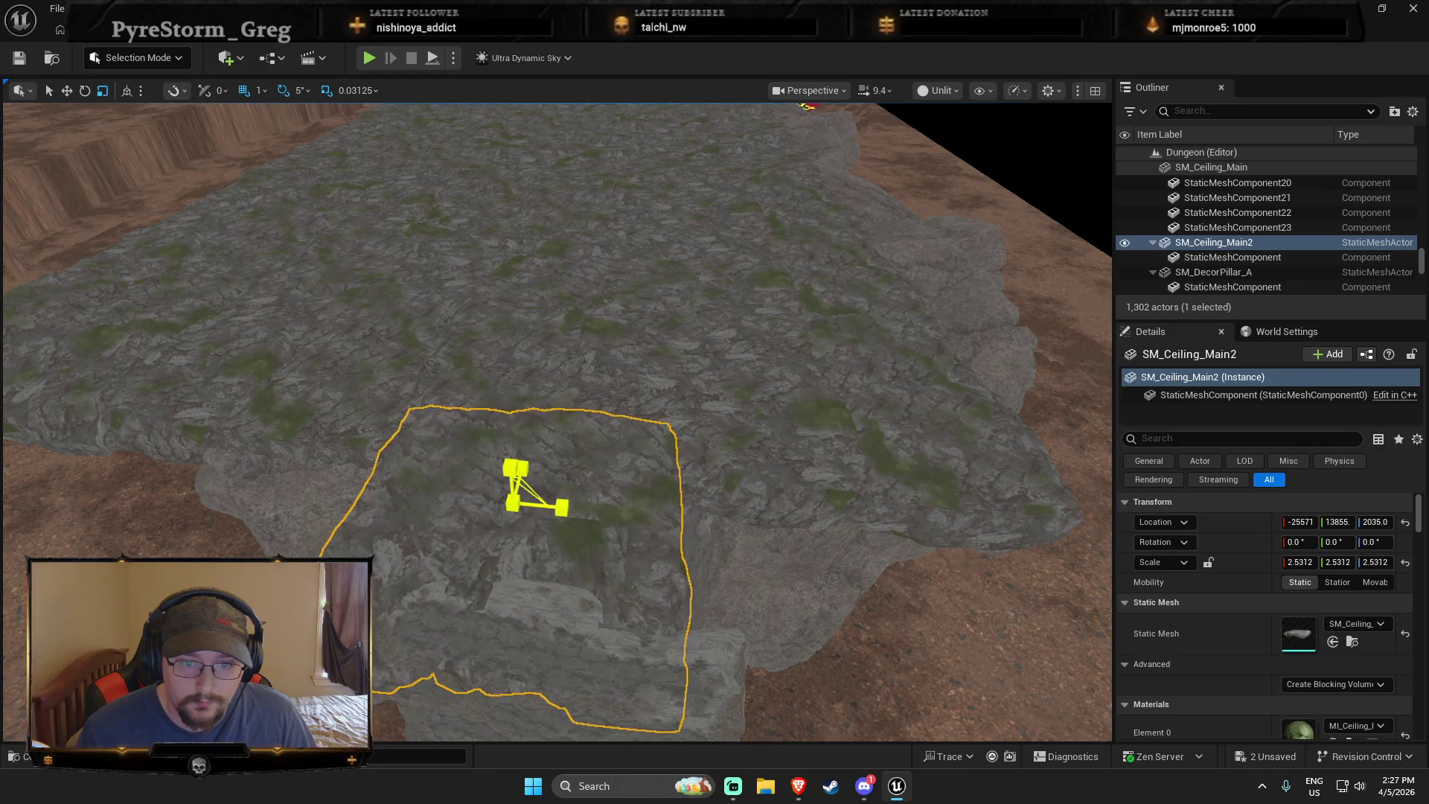
mouse_move(526, 456)
mouse_down()
mouse_move(595, 447)
mouse_move(749, 543)
mouse_up()
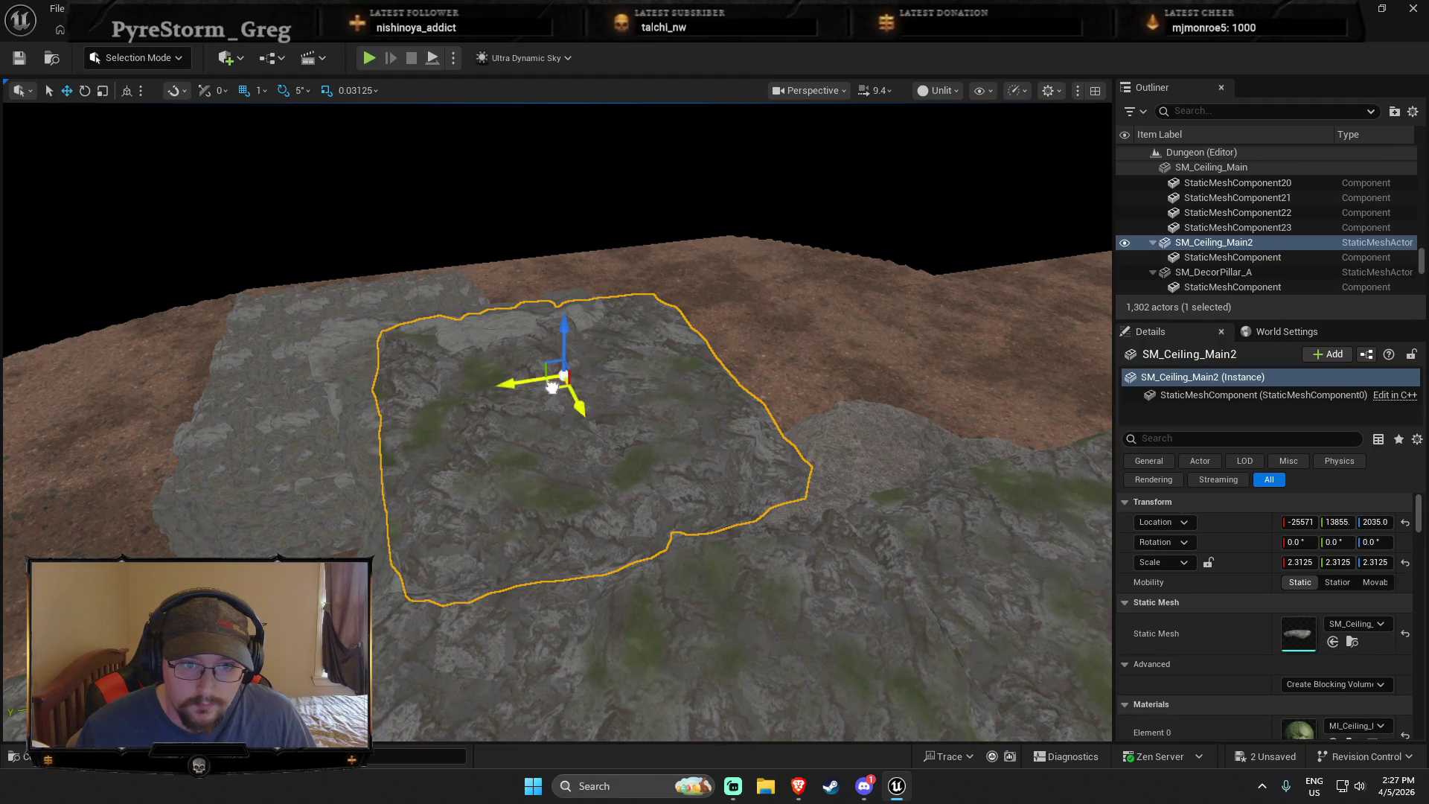
drag(512, 405, 454, 492)
click(452, 491)
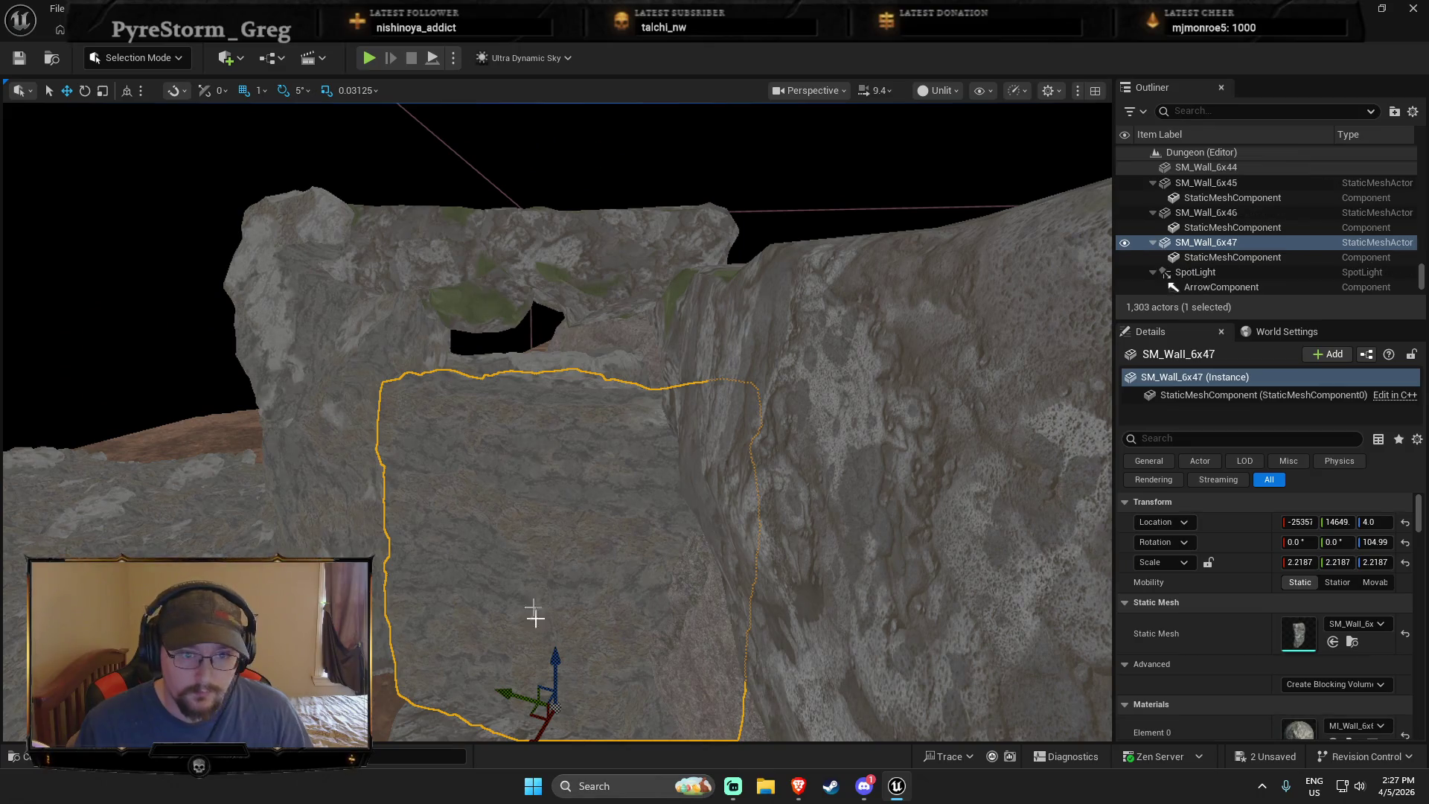
Duplicate the wall piece beside the gap and raise the copy slightly
drag(544, 530, 465, 518)
click(465, 517)
key(ctrl+v)
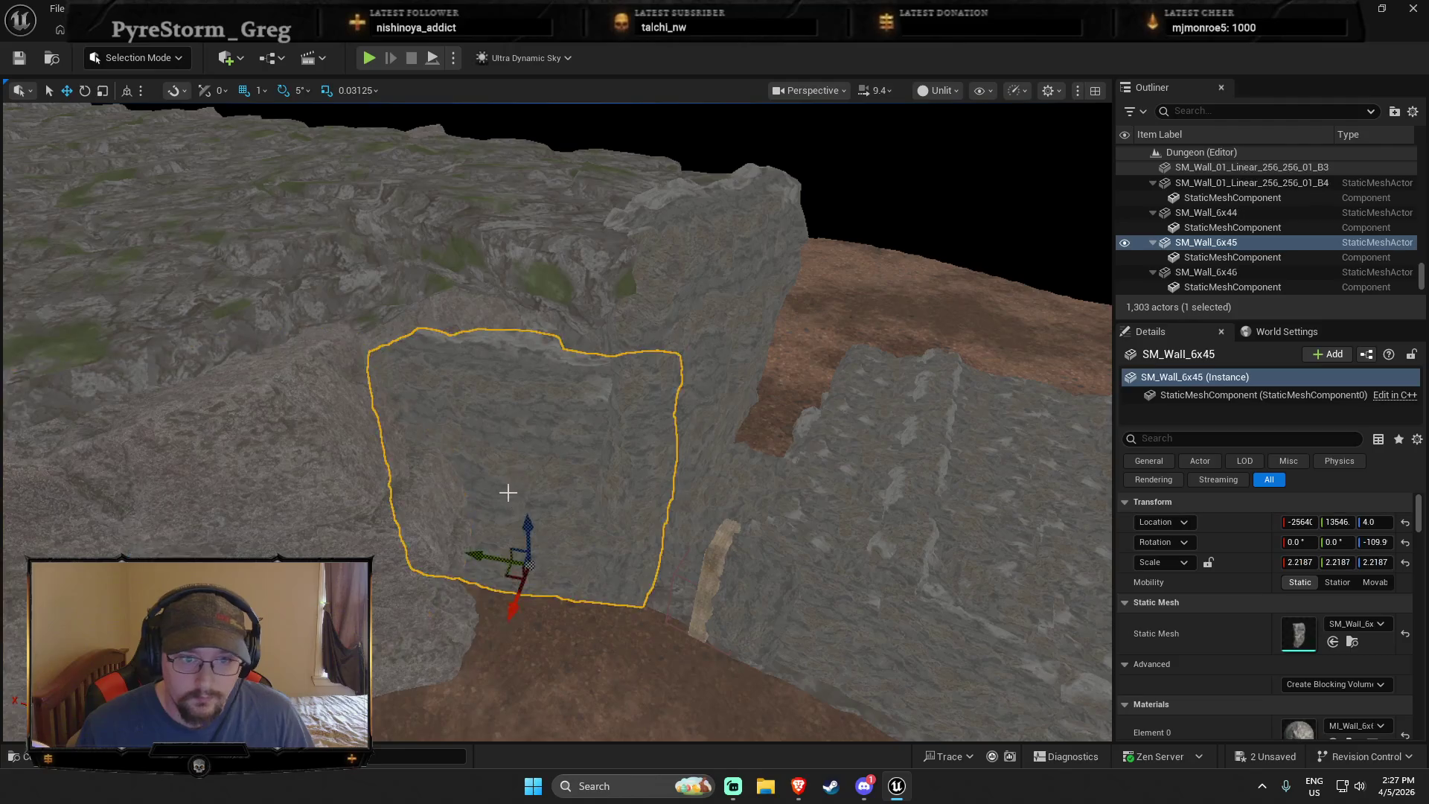
mouse_move(530, 446)
mouse_down()
mouse_move(565, 417)
mouse_move(782, 385)
mouse_move(609, 315)
mouse_up()
Lift the large passage rock to Z 1050 and view the scene in Lit Wireframe
click(627, 447)
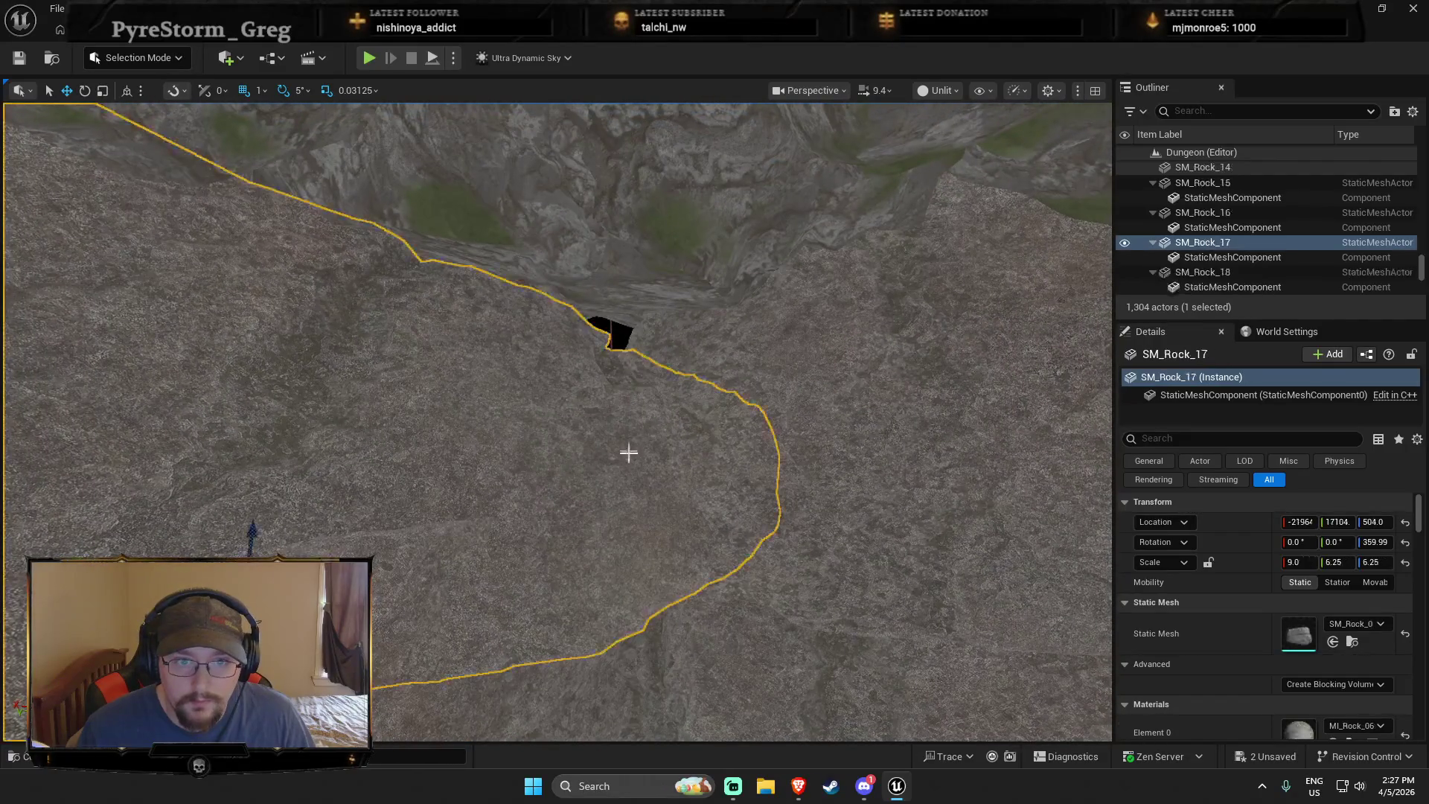
mouse_move(258, 531)
mouse_down()
mouse_move(287, 373)
mouse_move(335, 383)
mouse_up()
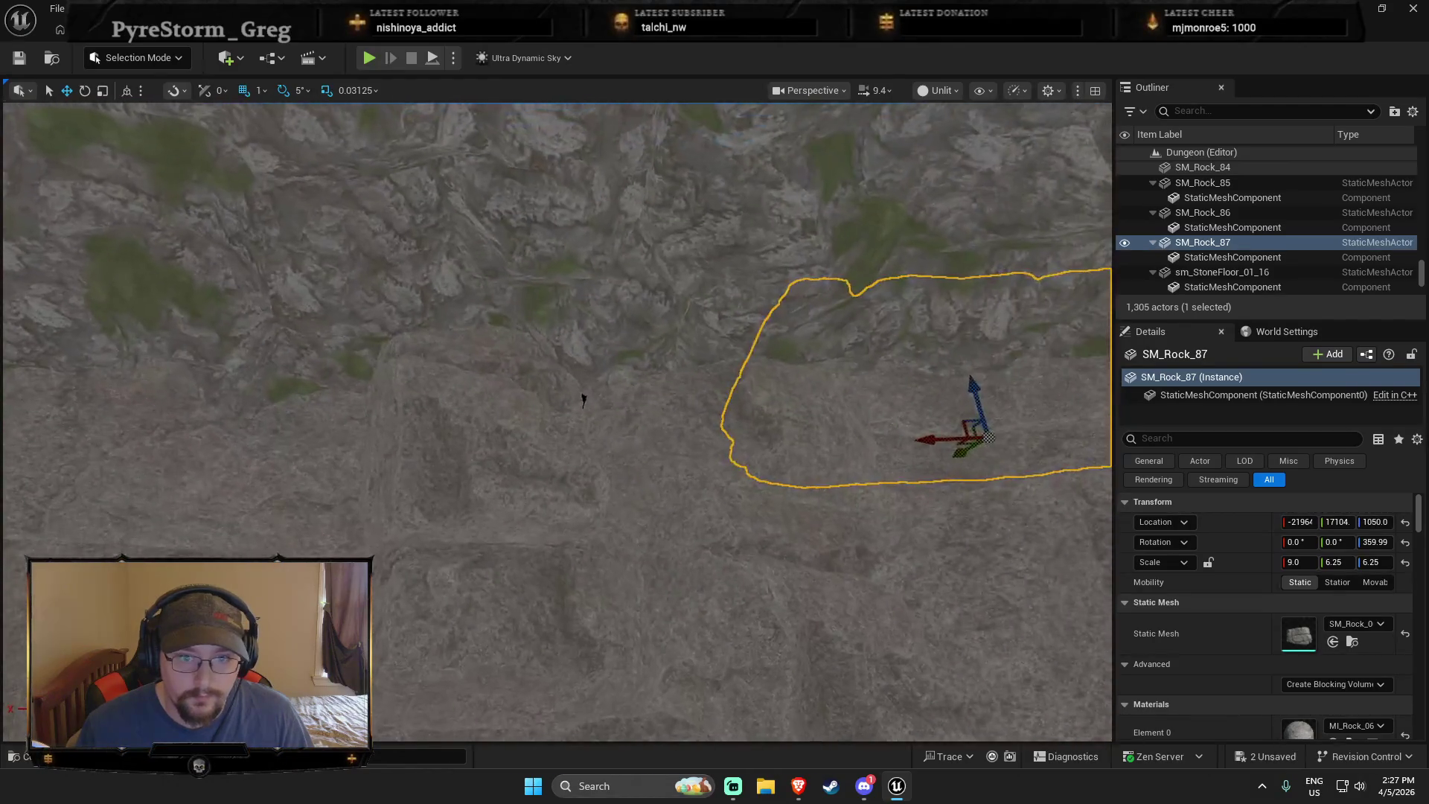
click(939, 90)
click(981, 196)
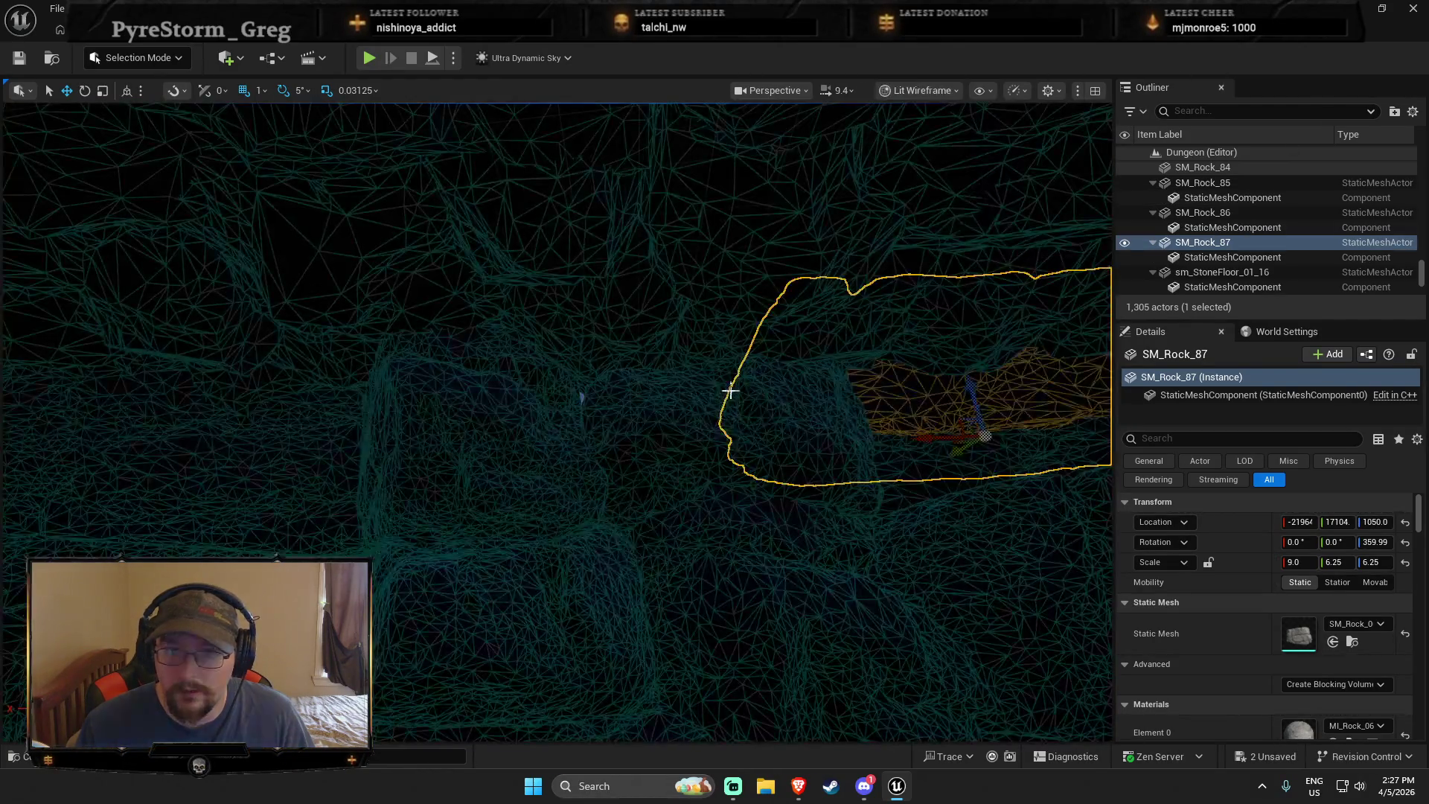
Copy the rock into another gap at Z 650, then return to the Lit view
key(ctrl+z)
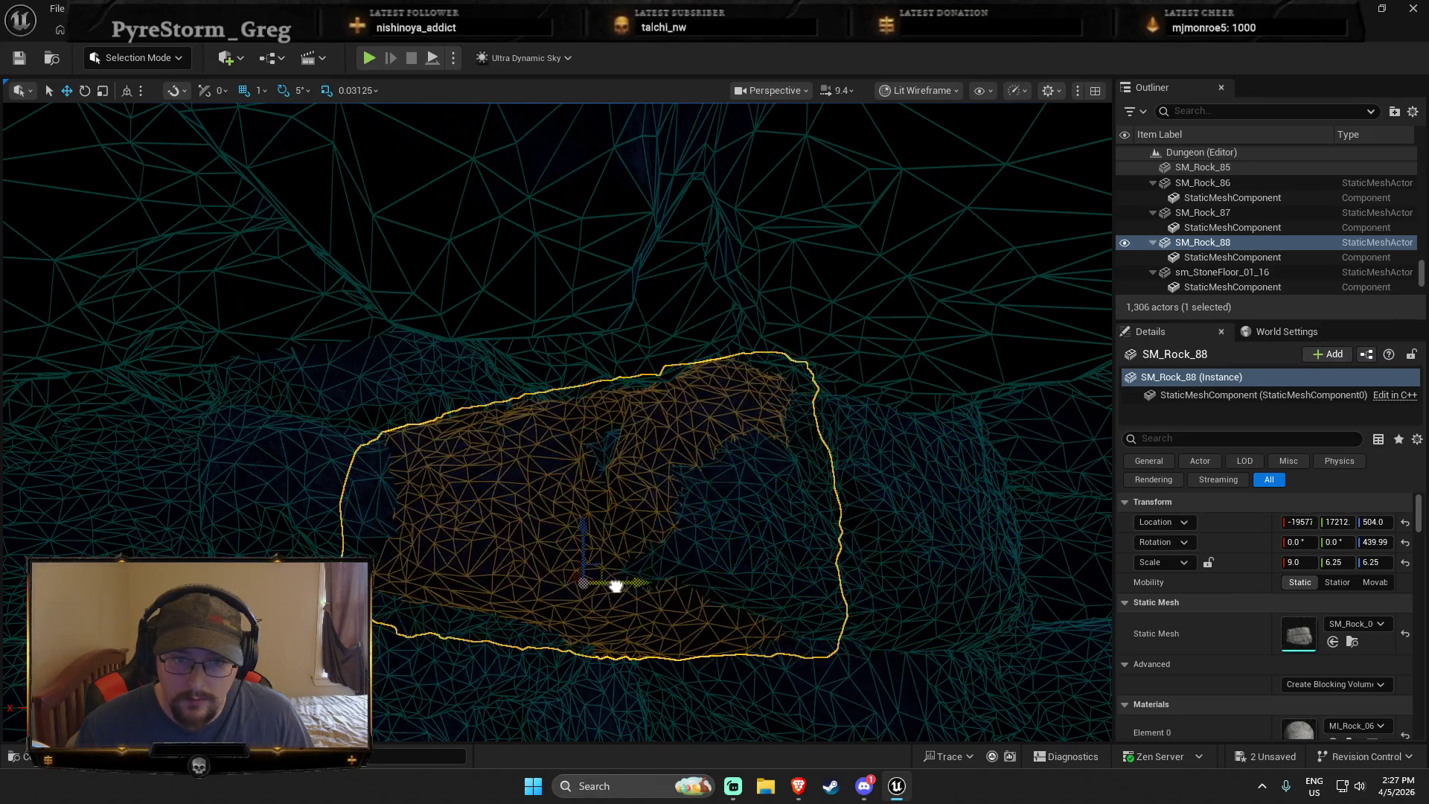
scroll(557, 422, up, 3)
mouse_move(568, 555)
mouse_down()
mouse_move(574, 511)
mouse_move(642, 481)
mouse_up()
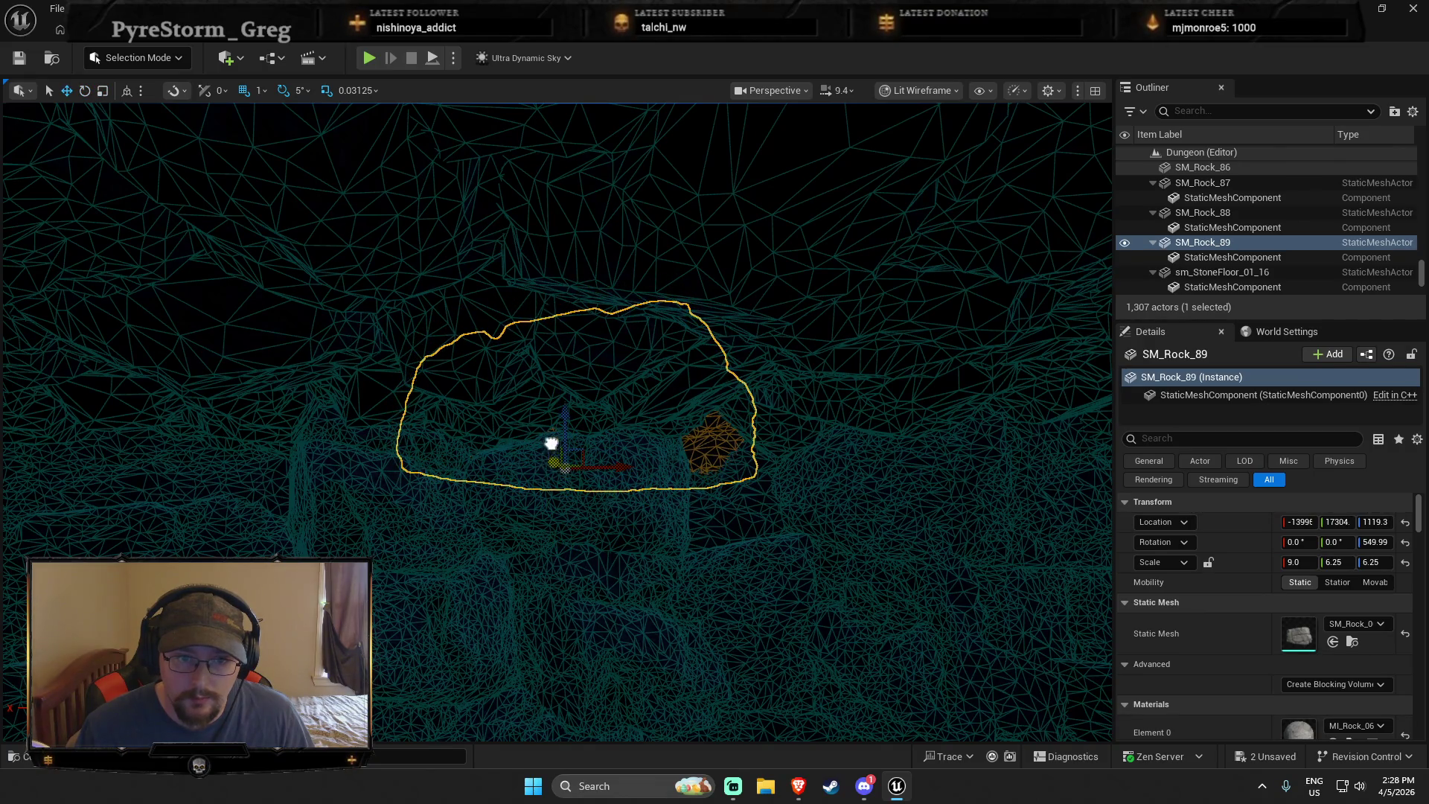
mouse_move(557, 524)
mouse_down()
mouse_move(552, 446)
mouse_move(595, 417)
mouse_move(772, 342)
mouse_move(765, 446)
mouse_move(964, 352)
mouse_up()
key(Escape)
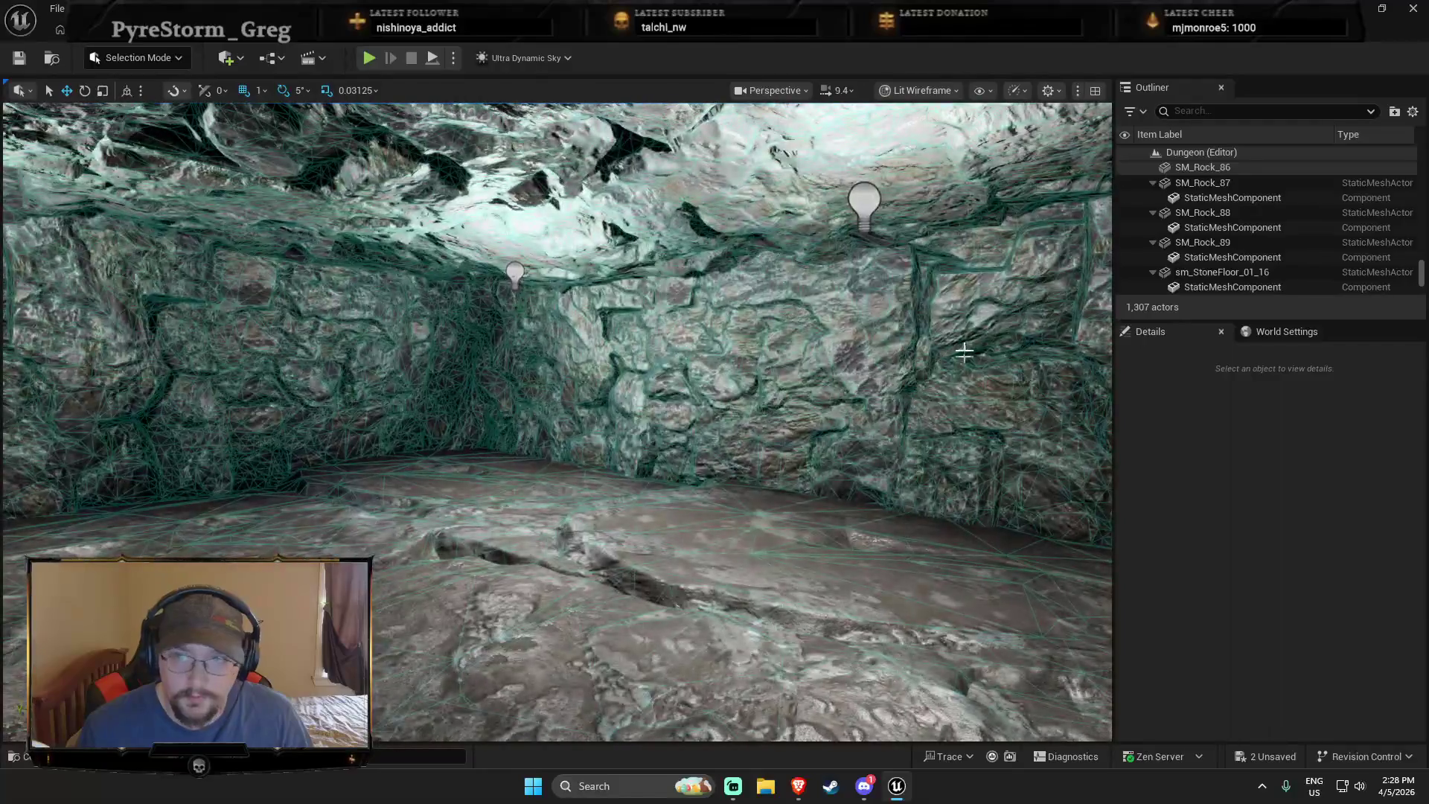
click(920, 90)
Play from the chamber floor and walk the character toward the doorway, bridge and barrel archway
click(897, 141)
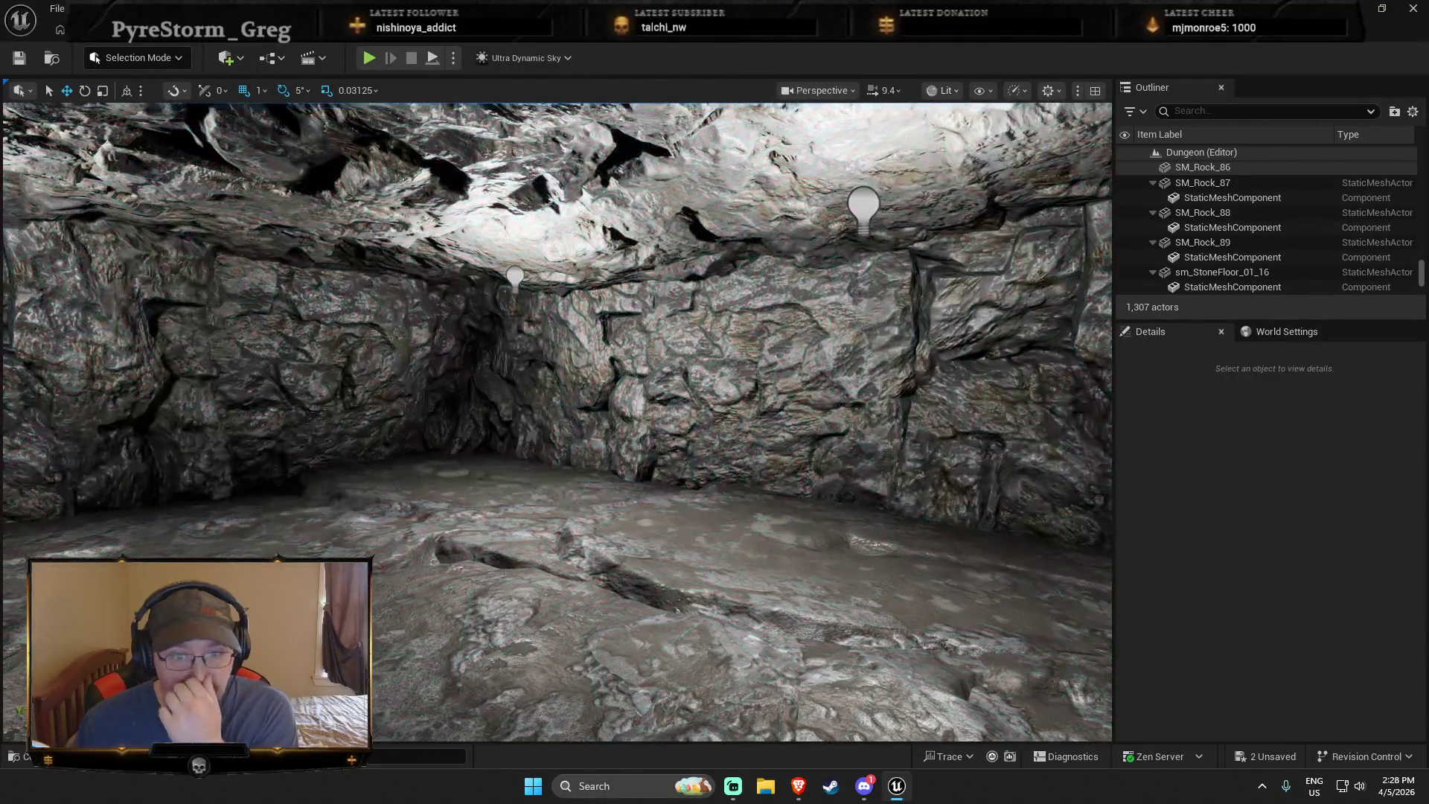
right_click(660, 579)
click(692, 554)
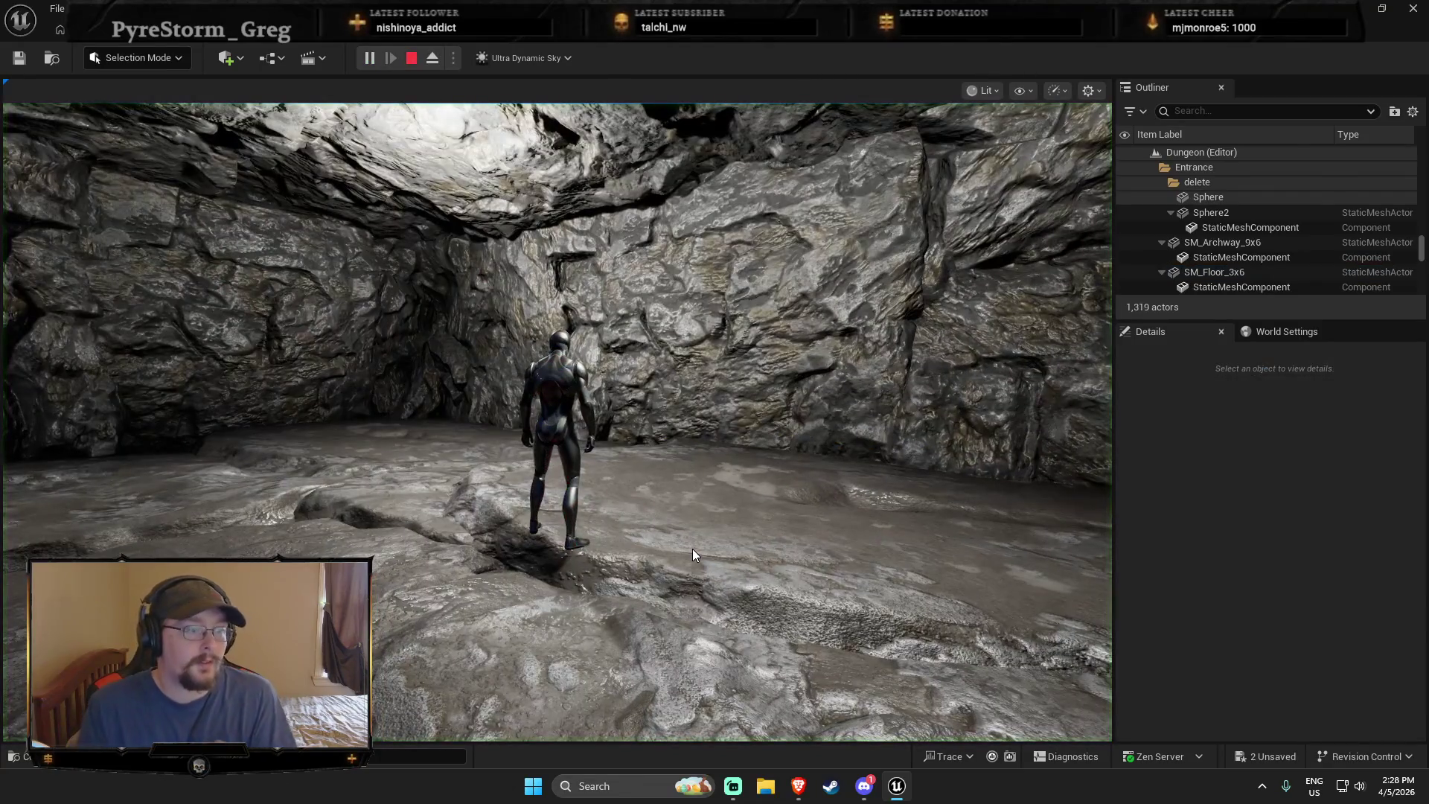
click(693, 553)
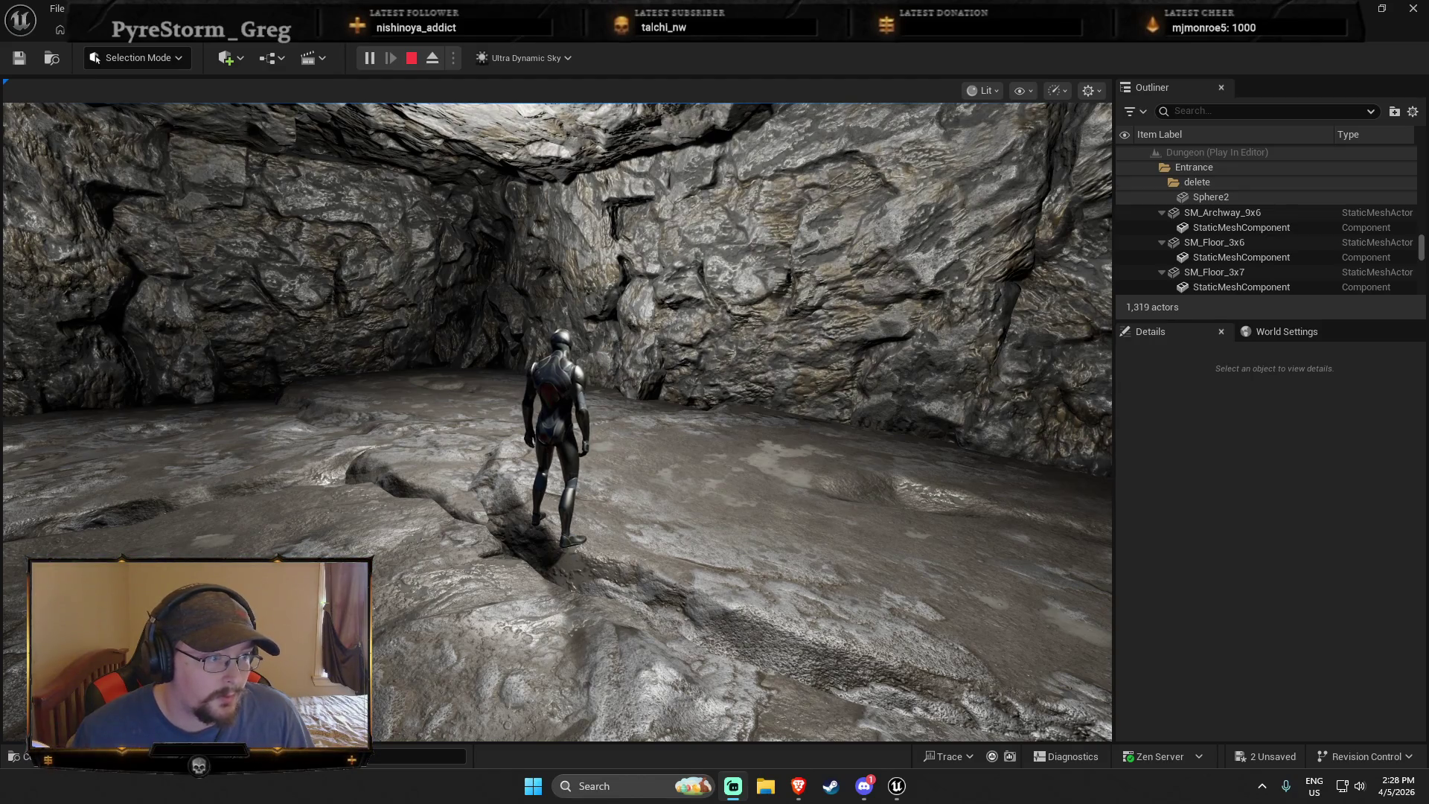
click(612, 462)
key(w)
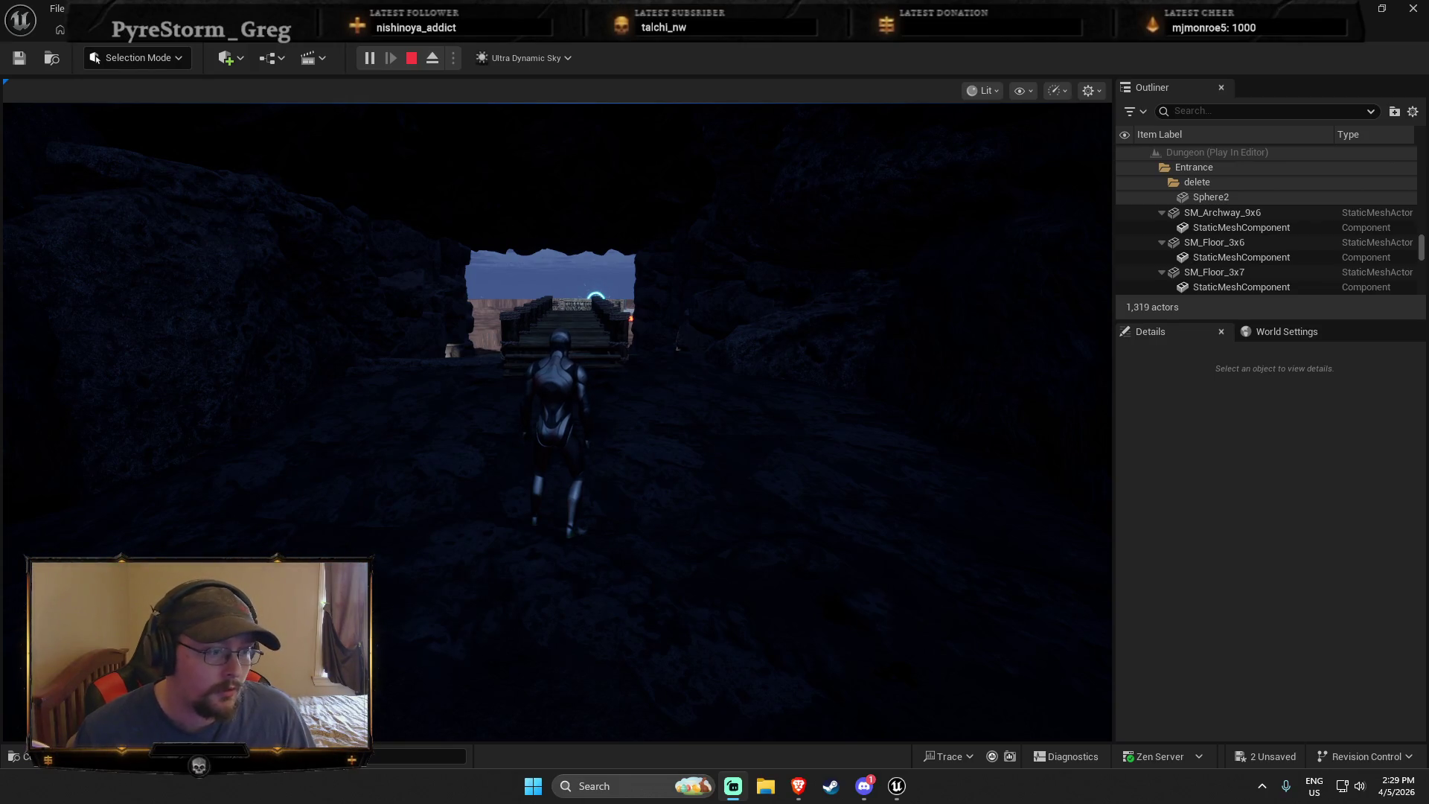
click(528, 484)
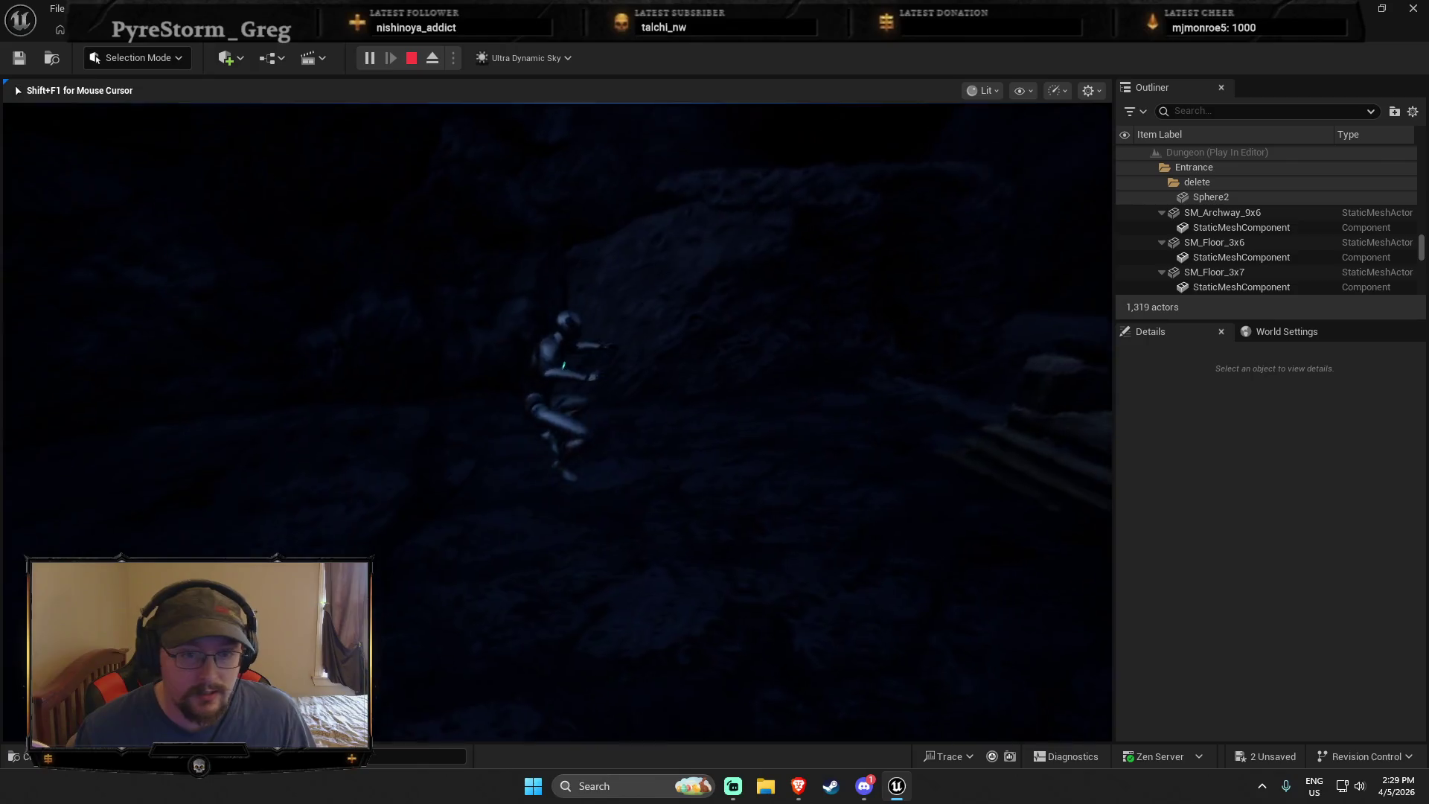
key(w)
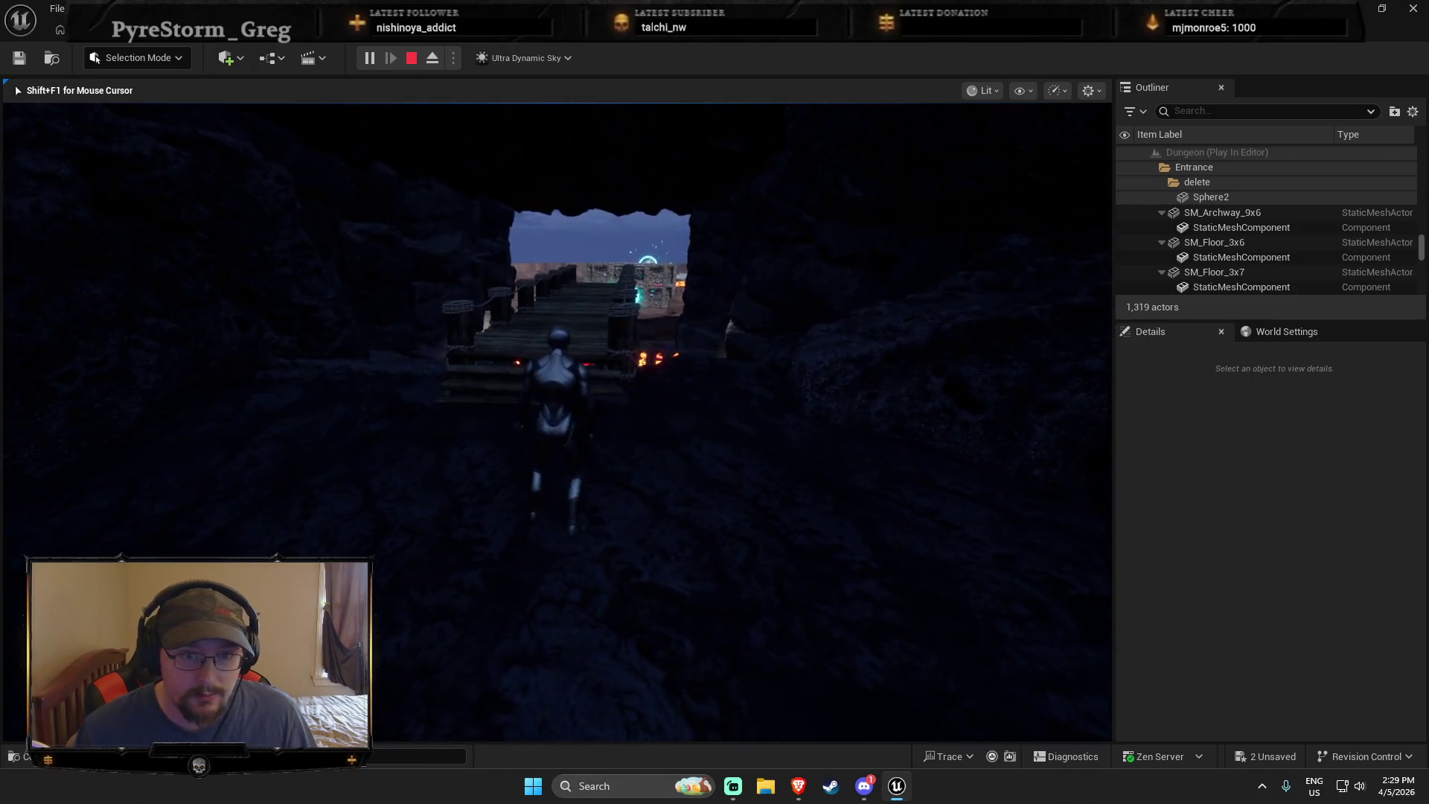
key(w)
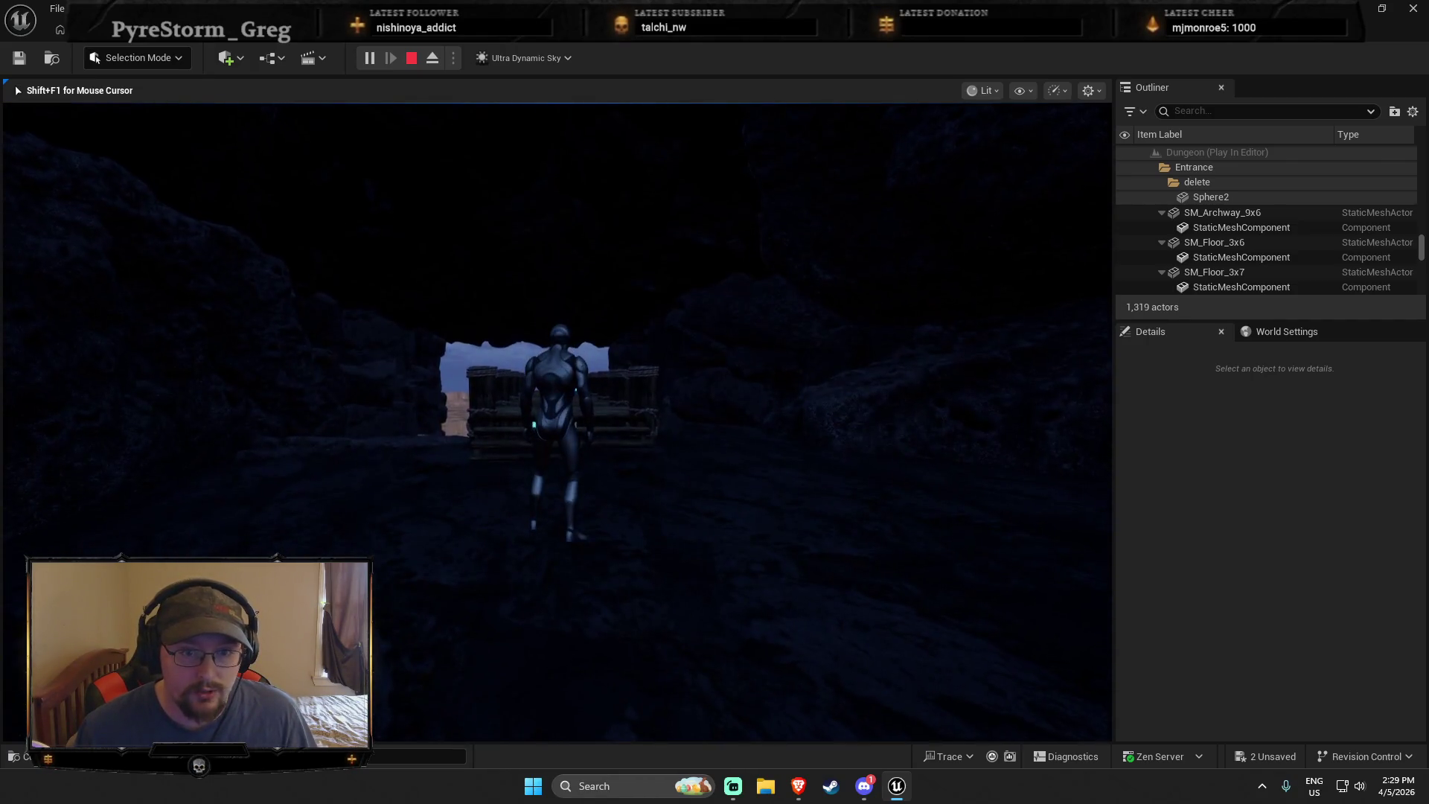
key(w)
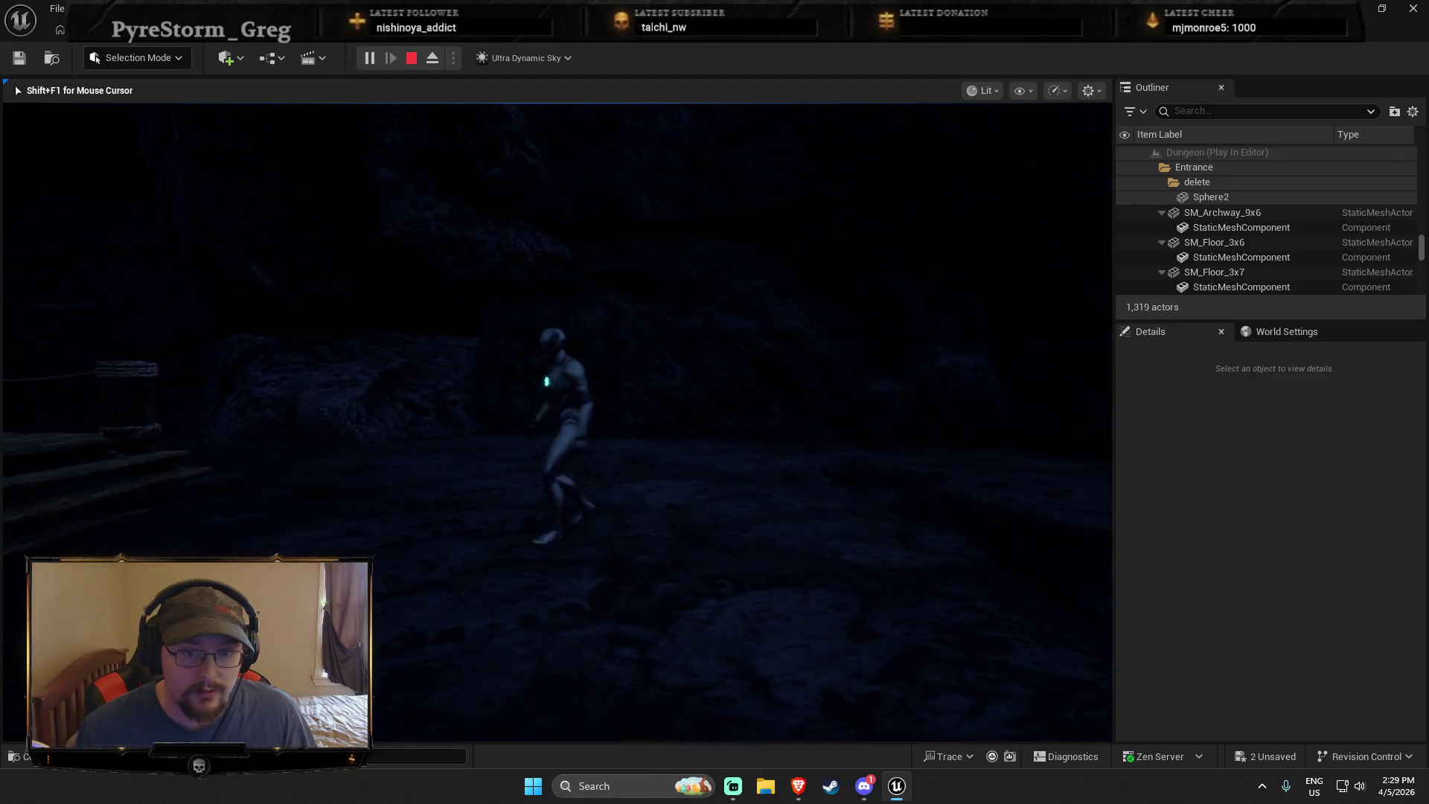
key(w)
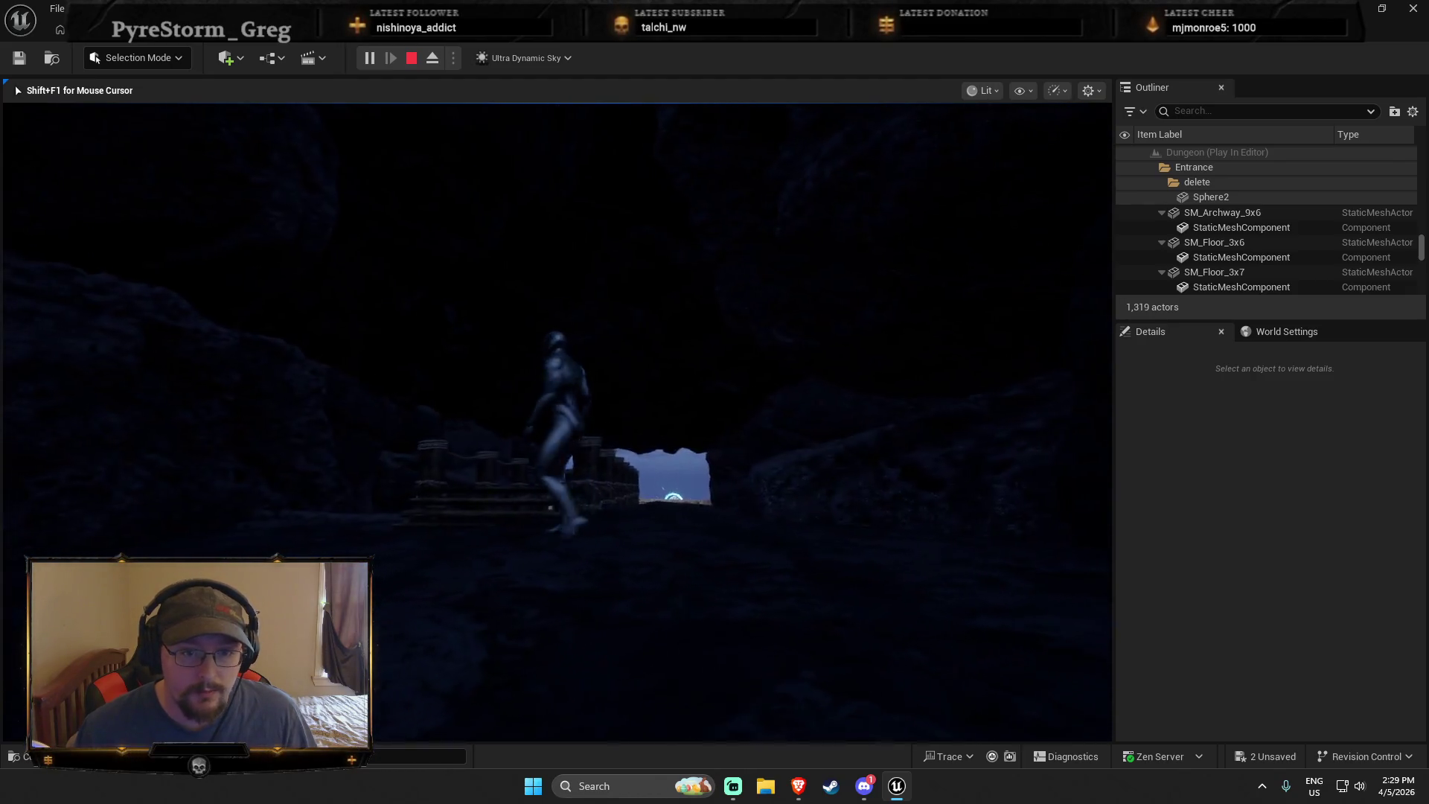
End the playtest and open SM_Ceiling_Main in the mesh editor
key(Escape)
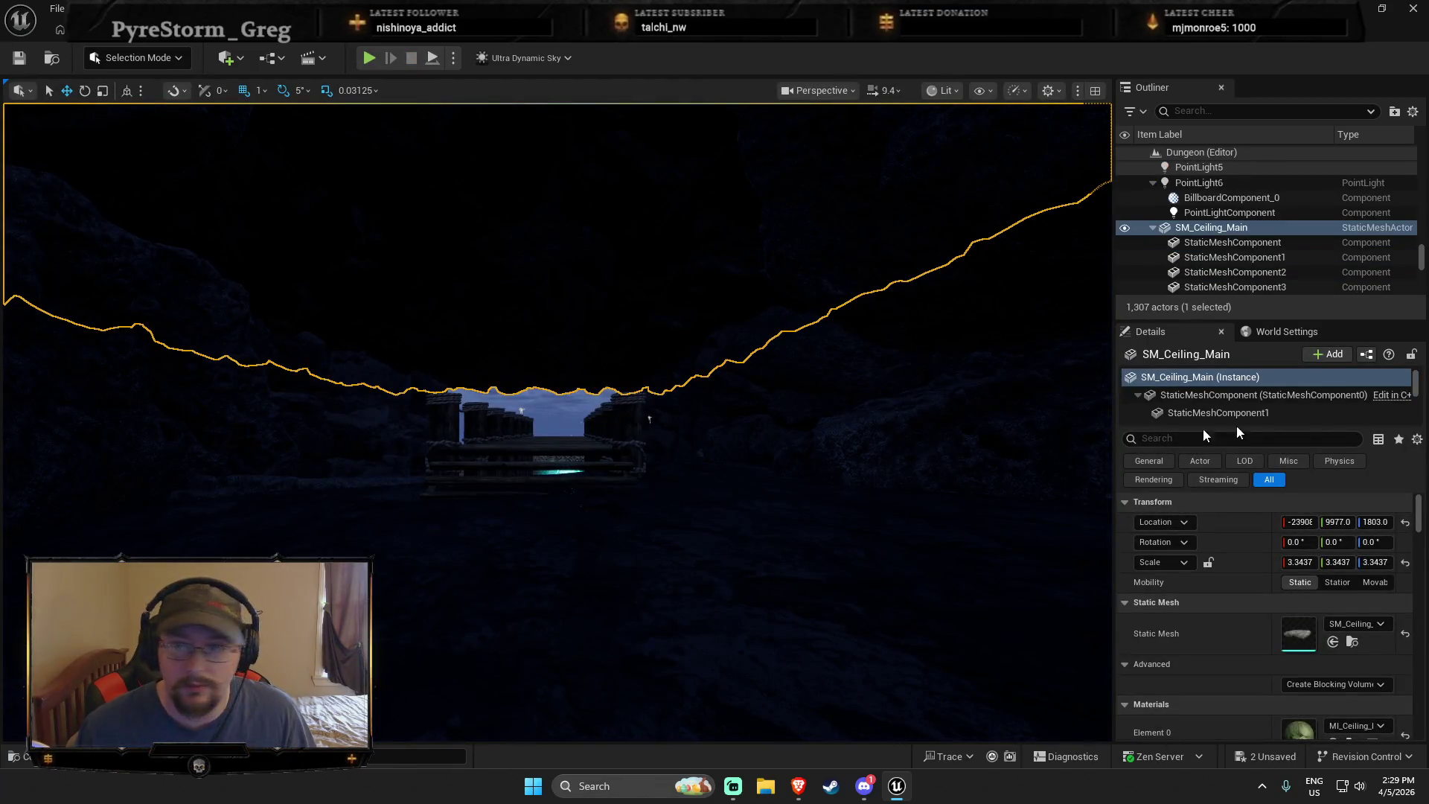
right_click(1241, 227)
click(1072, 269)
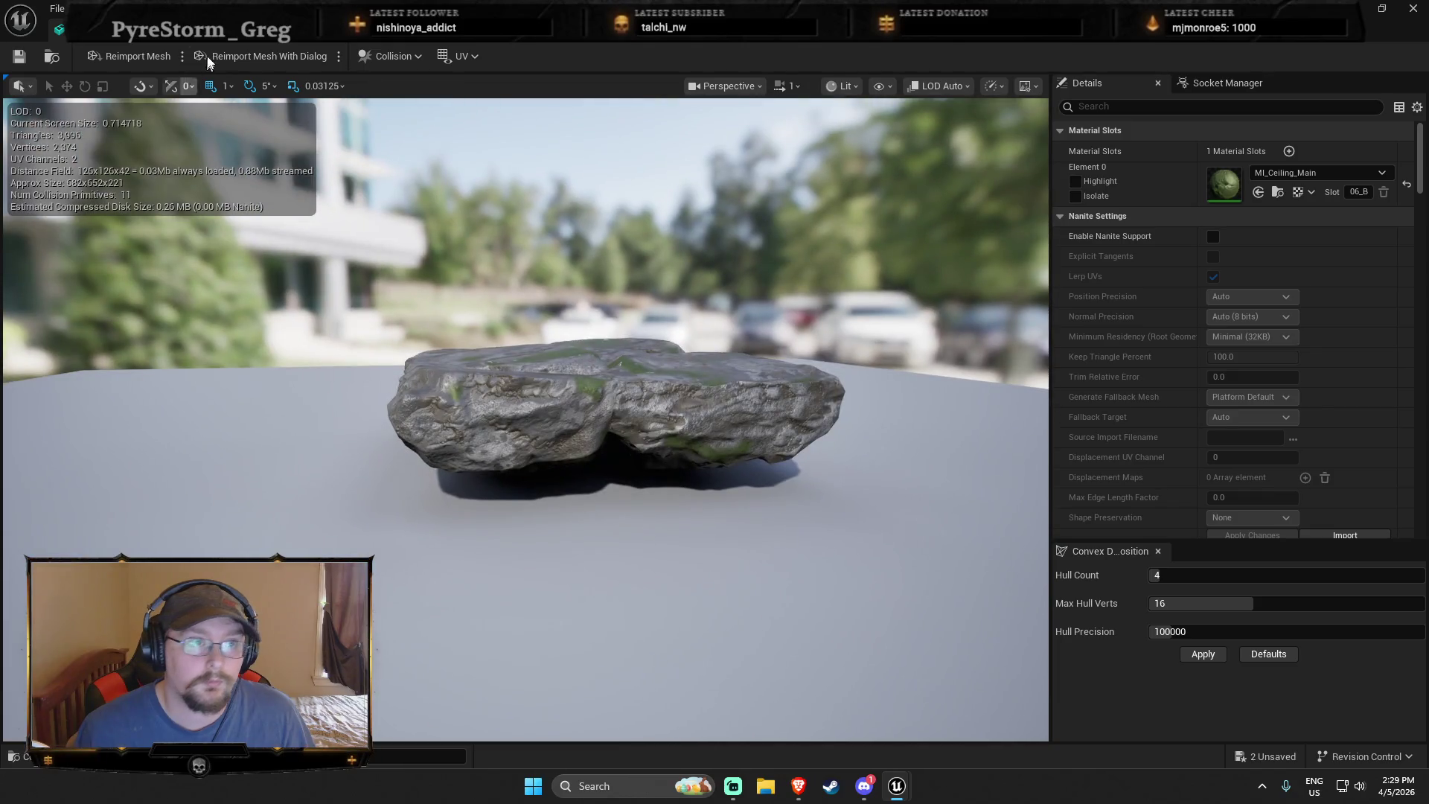
Remove the ceiling mesh's existing collision
click(169, 8)
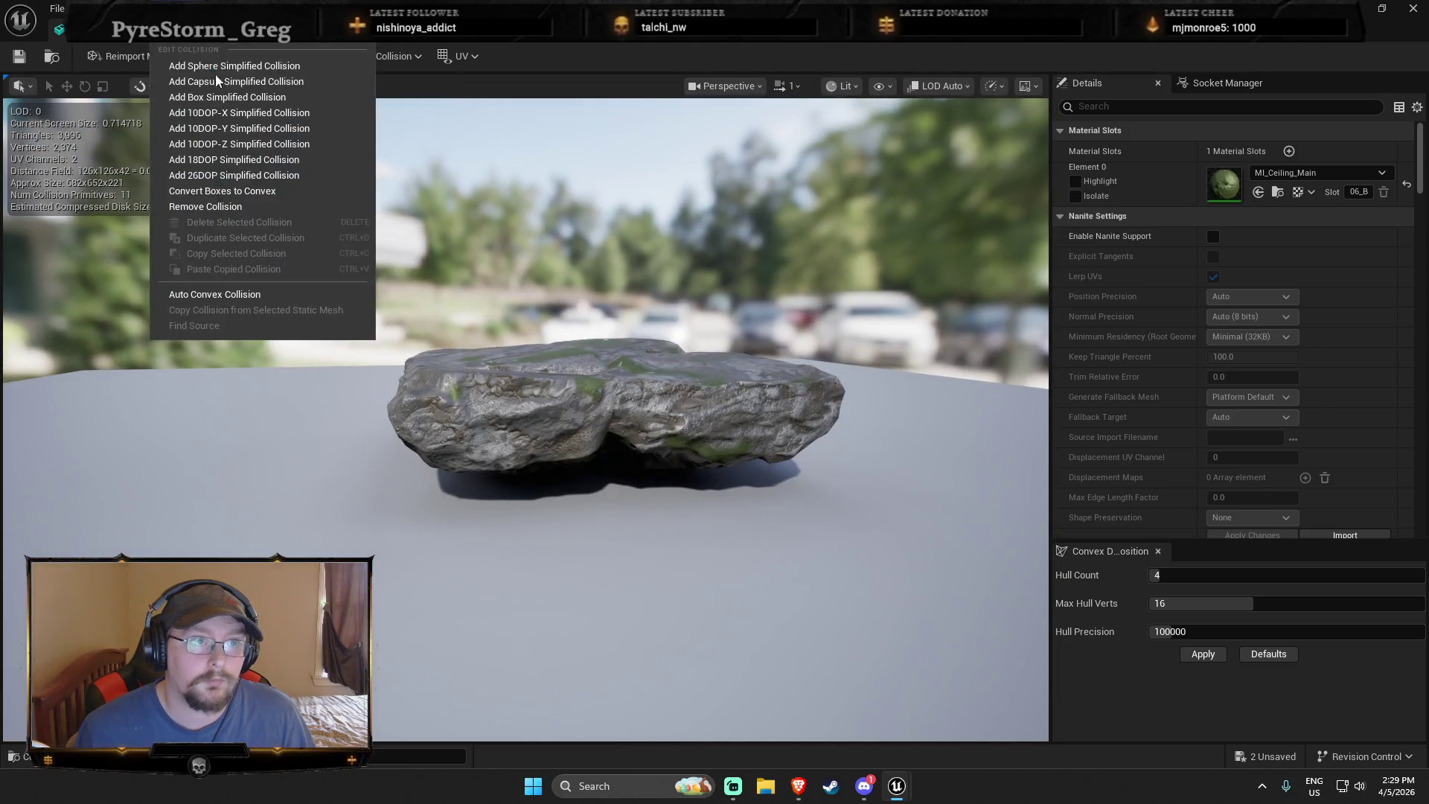
click(231, 190)
drag(481, 365, 521, 365)
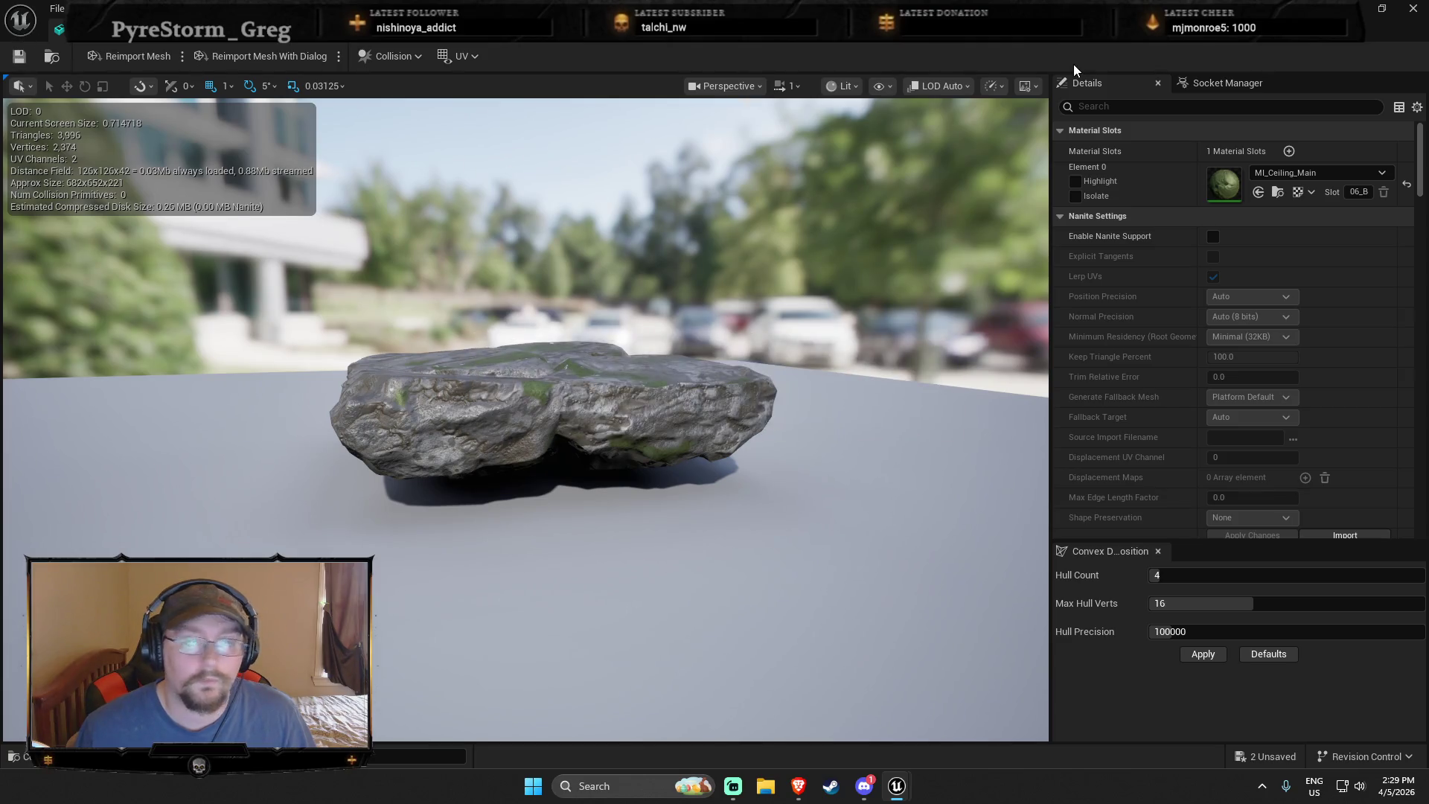
Generate auto convex collision (hull count 64, 32 verts, precision 1000000), save, and playtest the level
click(364, 57)
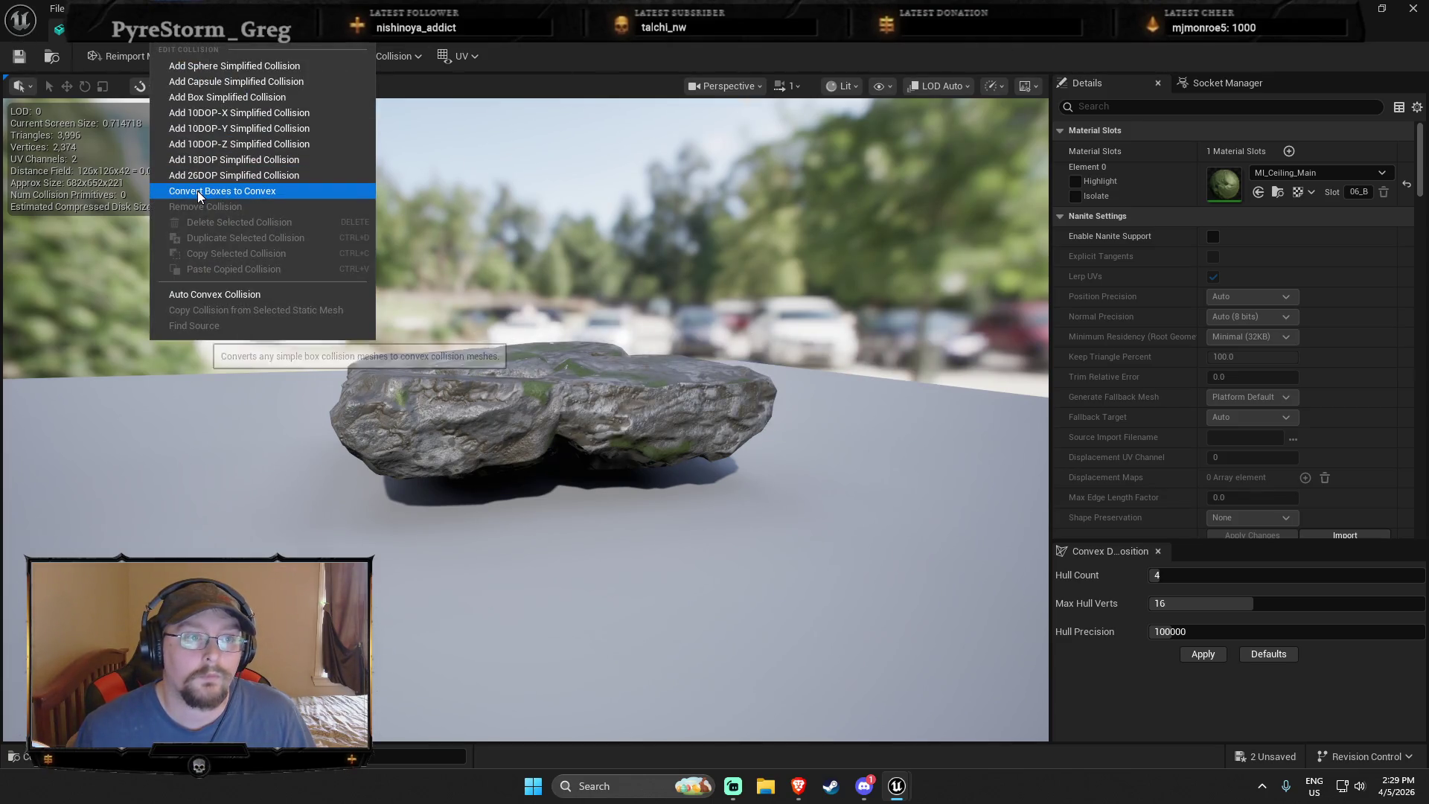
click(215, 294)
drag(1160, 575, 1417, 575)
drag(1253, 604, 1423, 603)
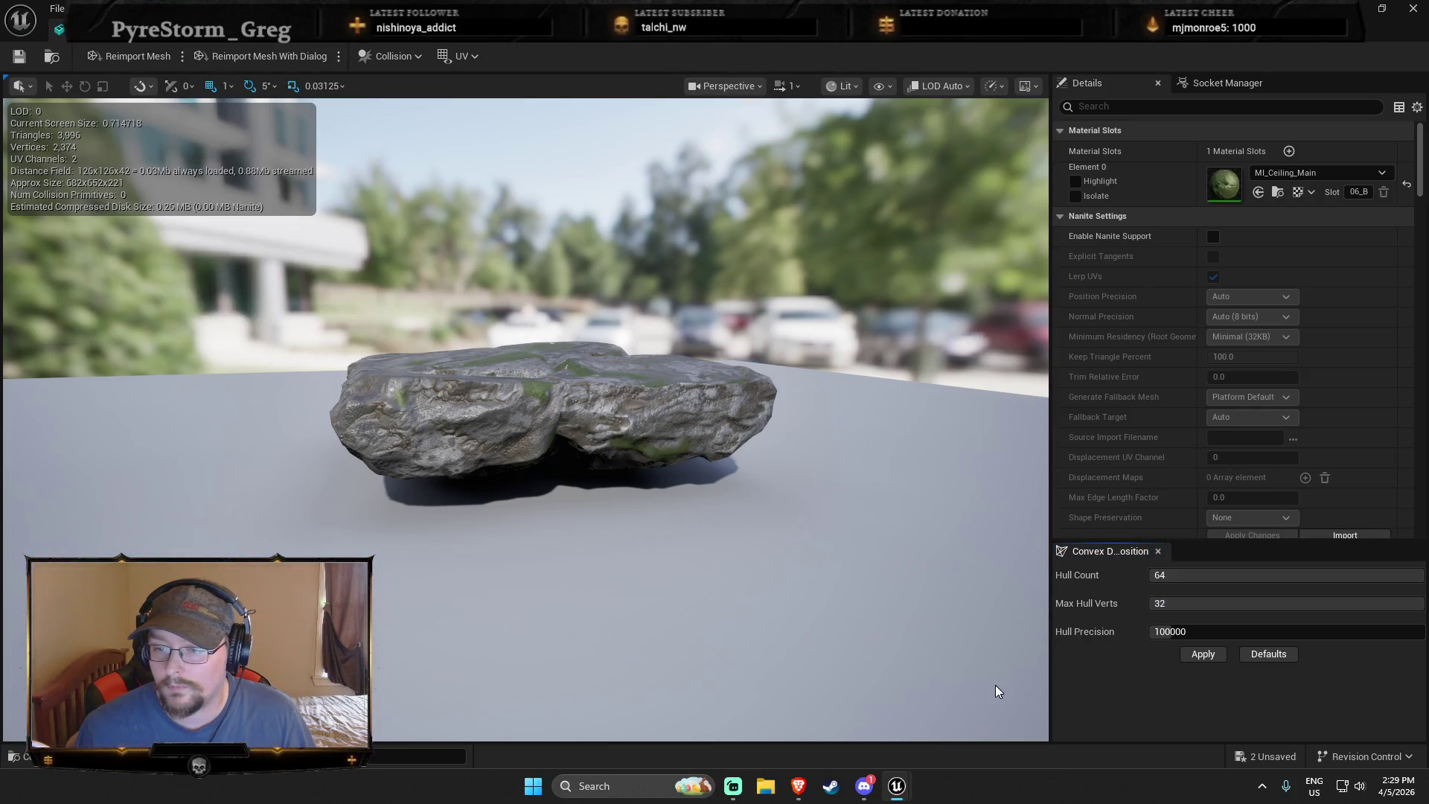
drag(1191, 633, 1423, 632)
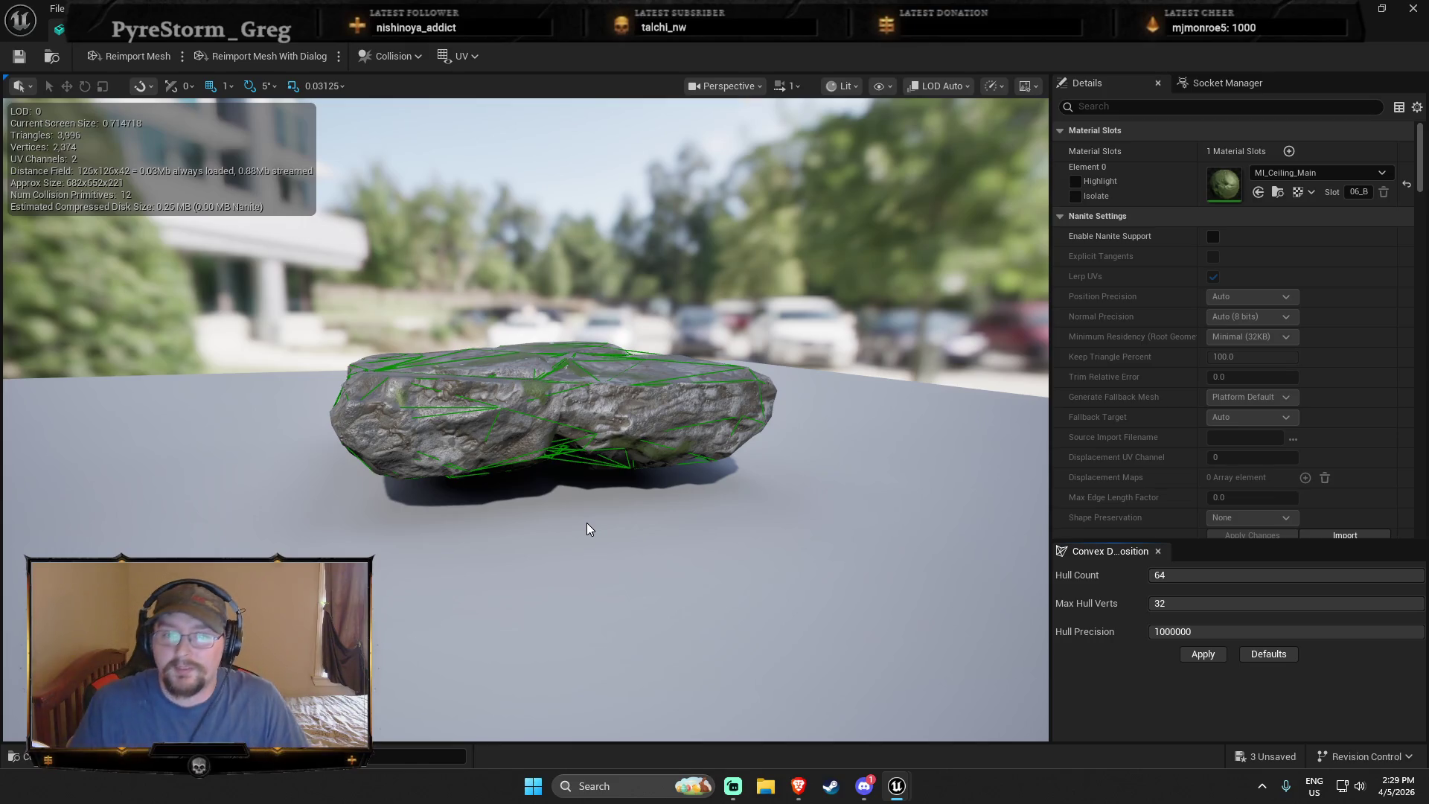
click(20, 55)
right_click(588, 576)
click(631, 550)
key(w)
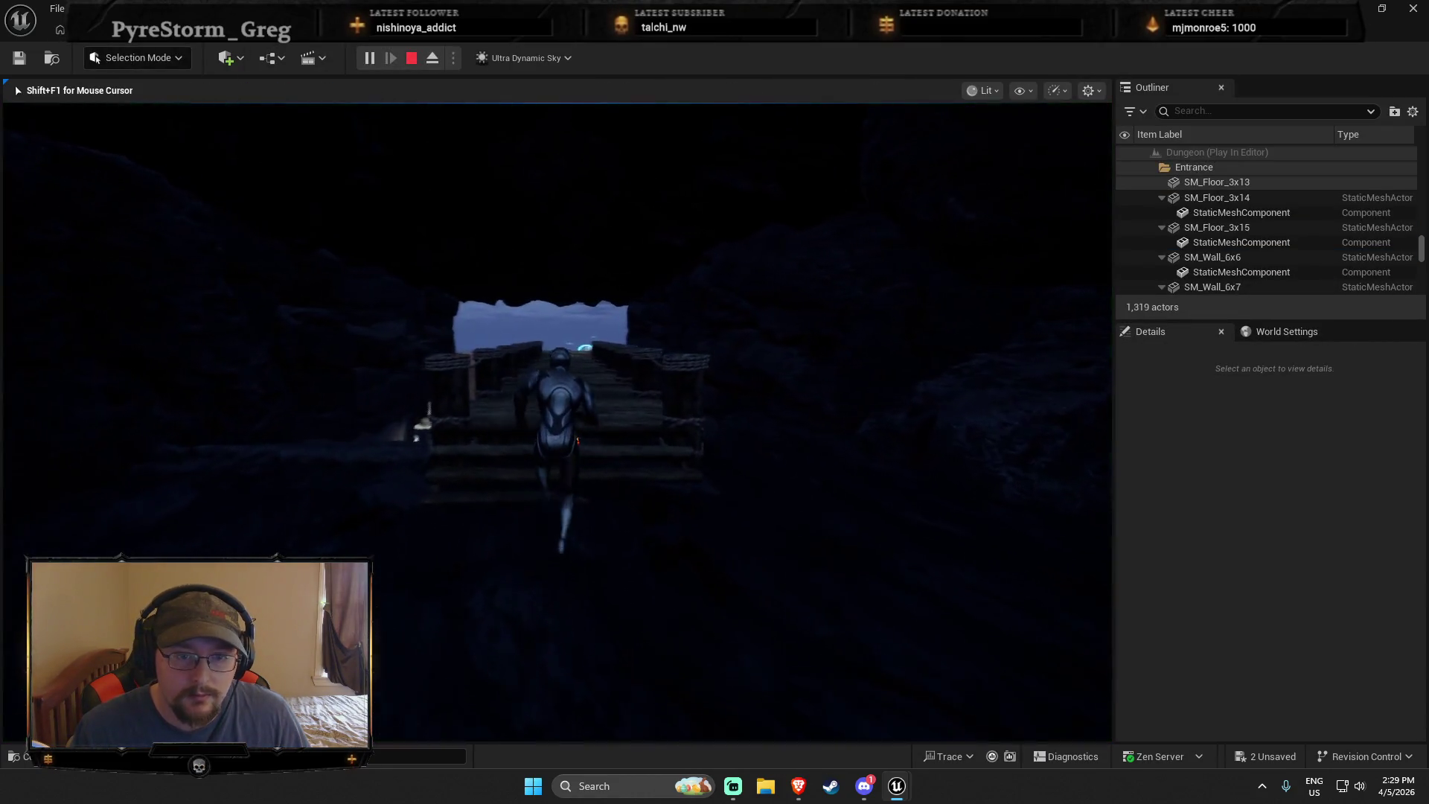
key(w)
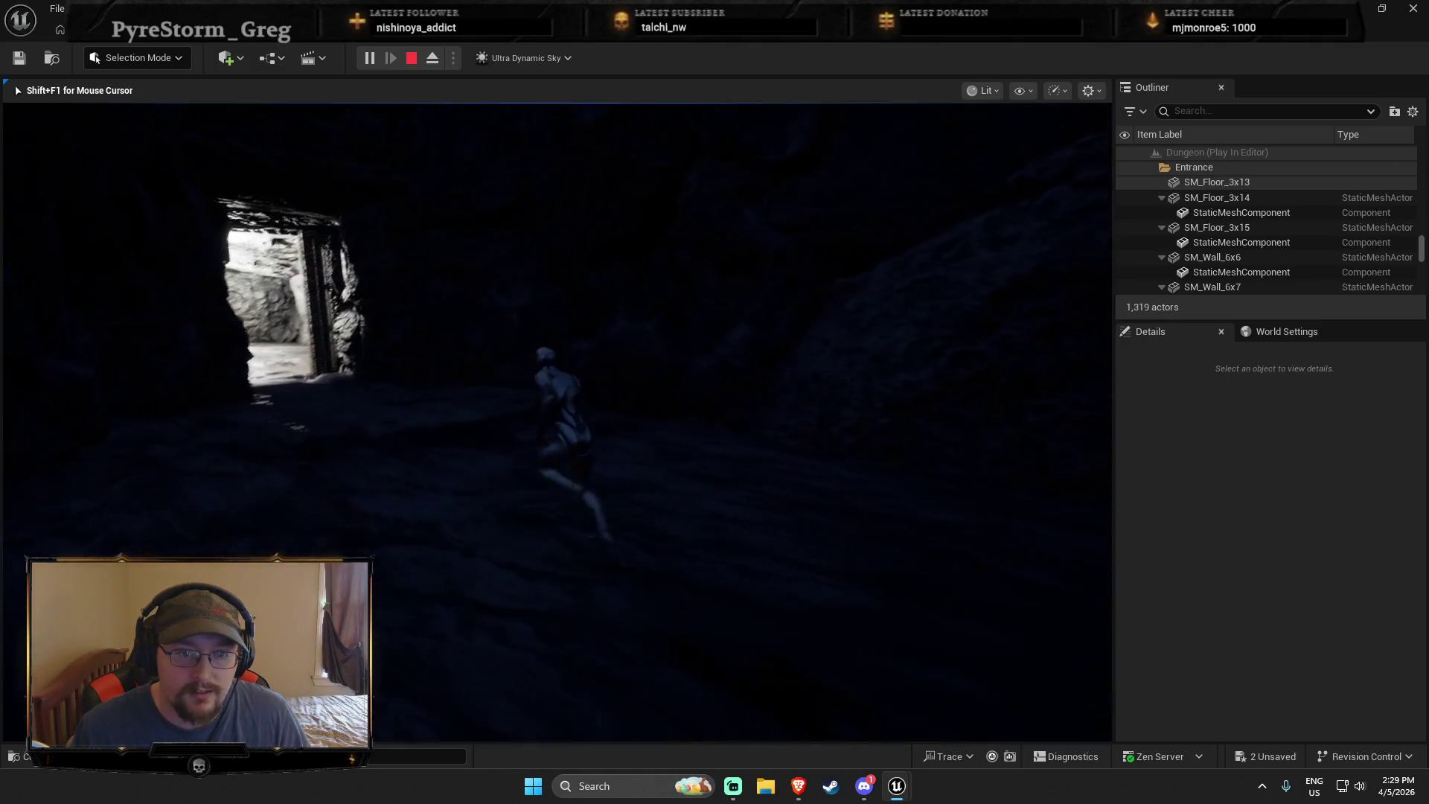
key(w)
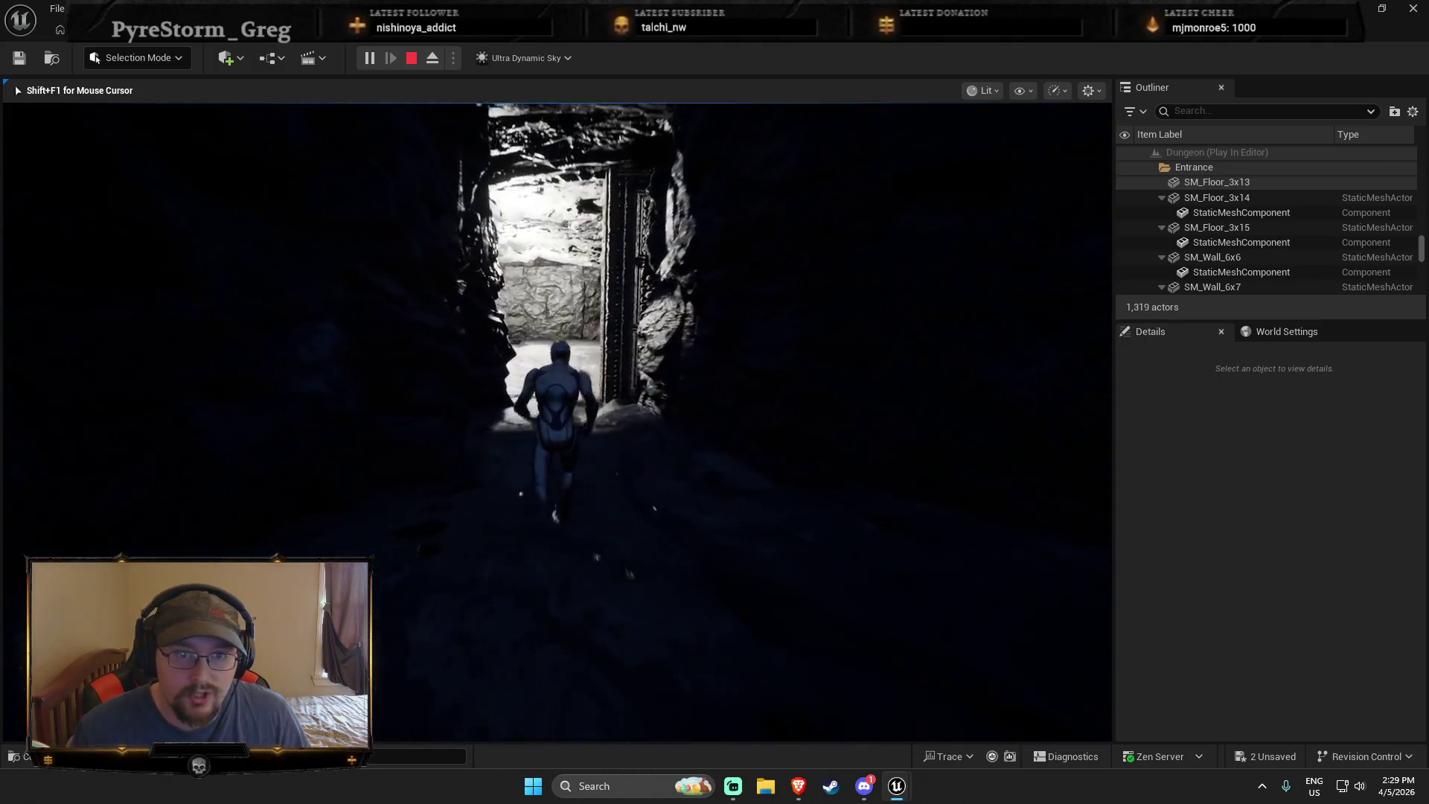
key(w)
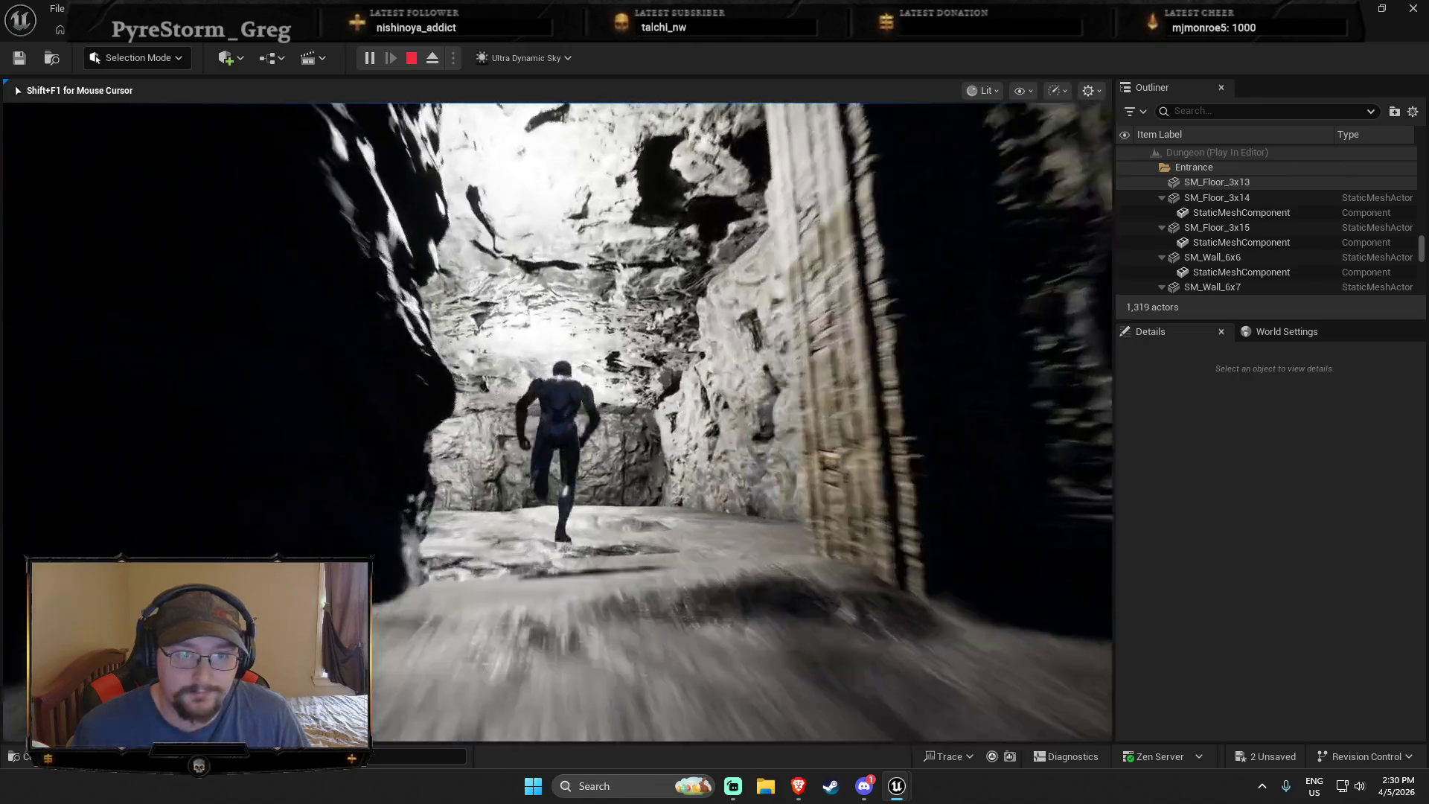
key(w)
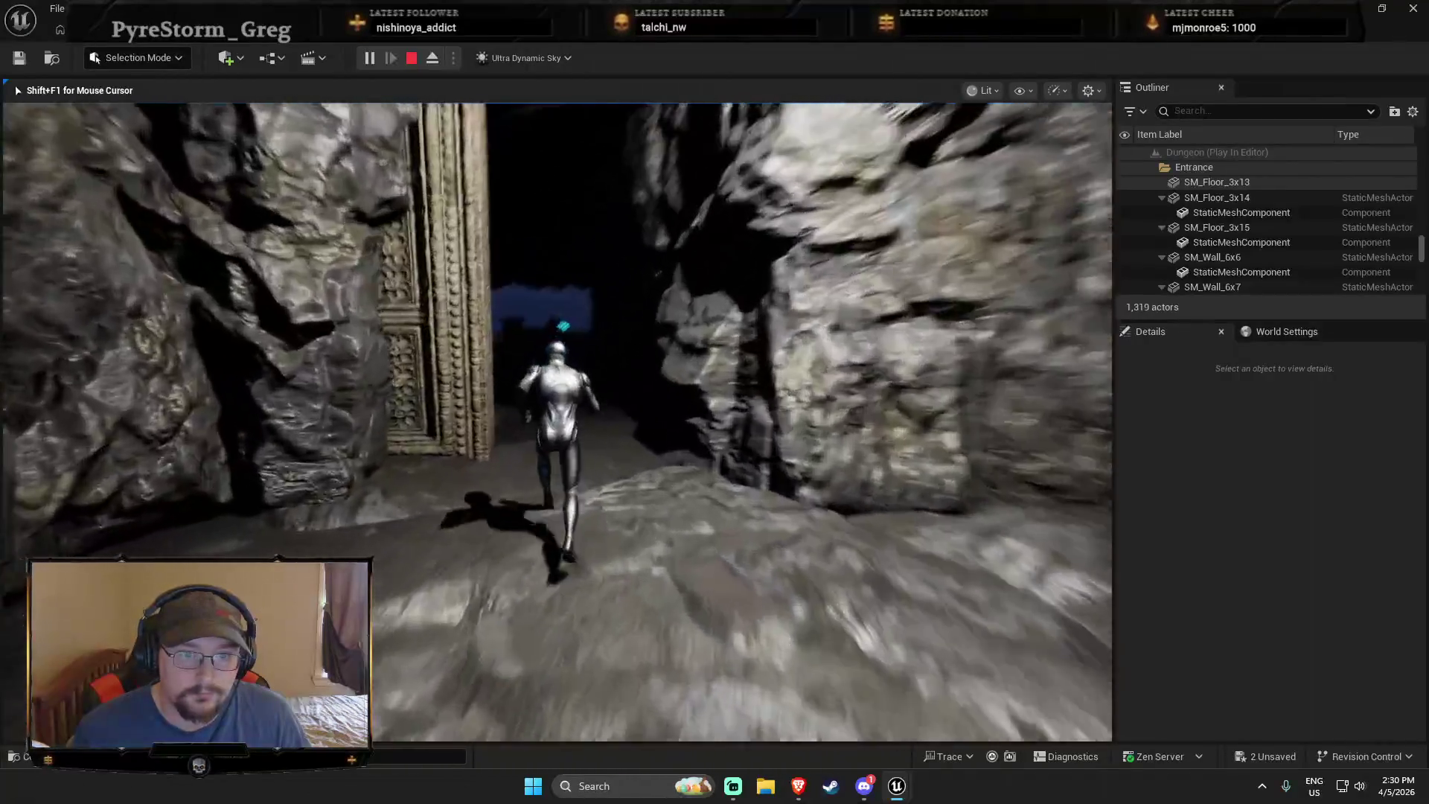
key(w)
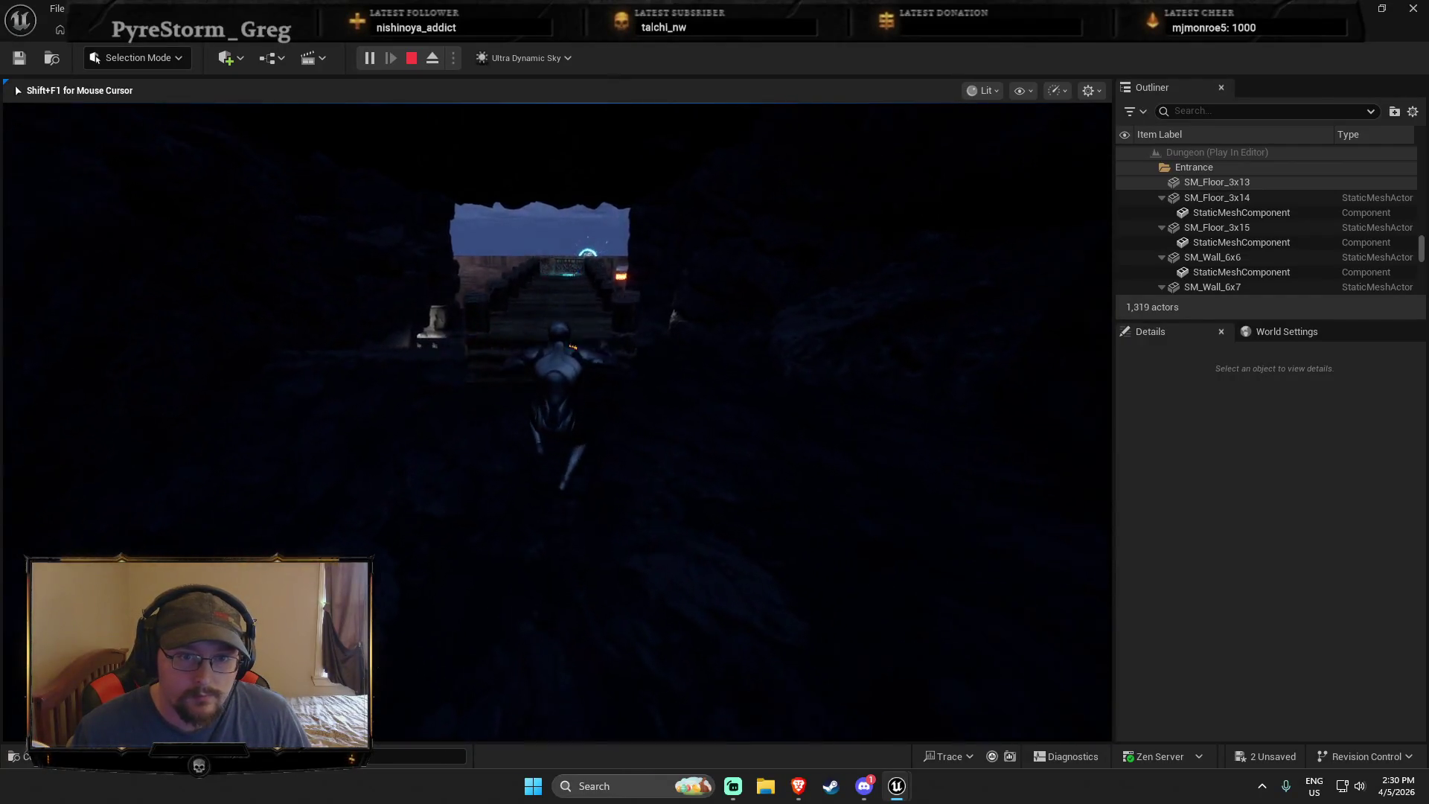
key(w)
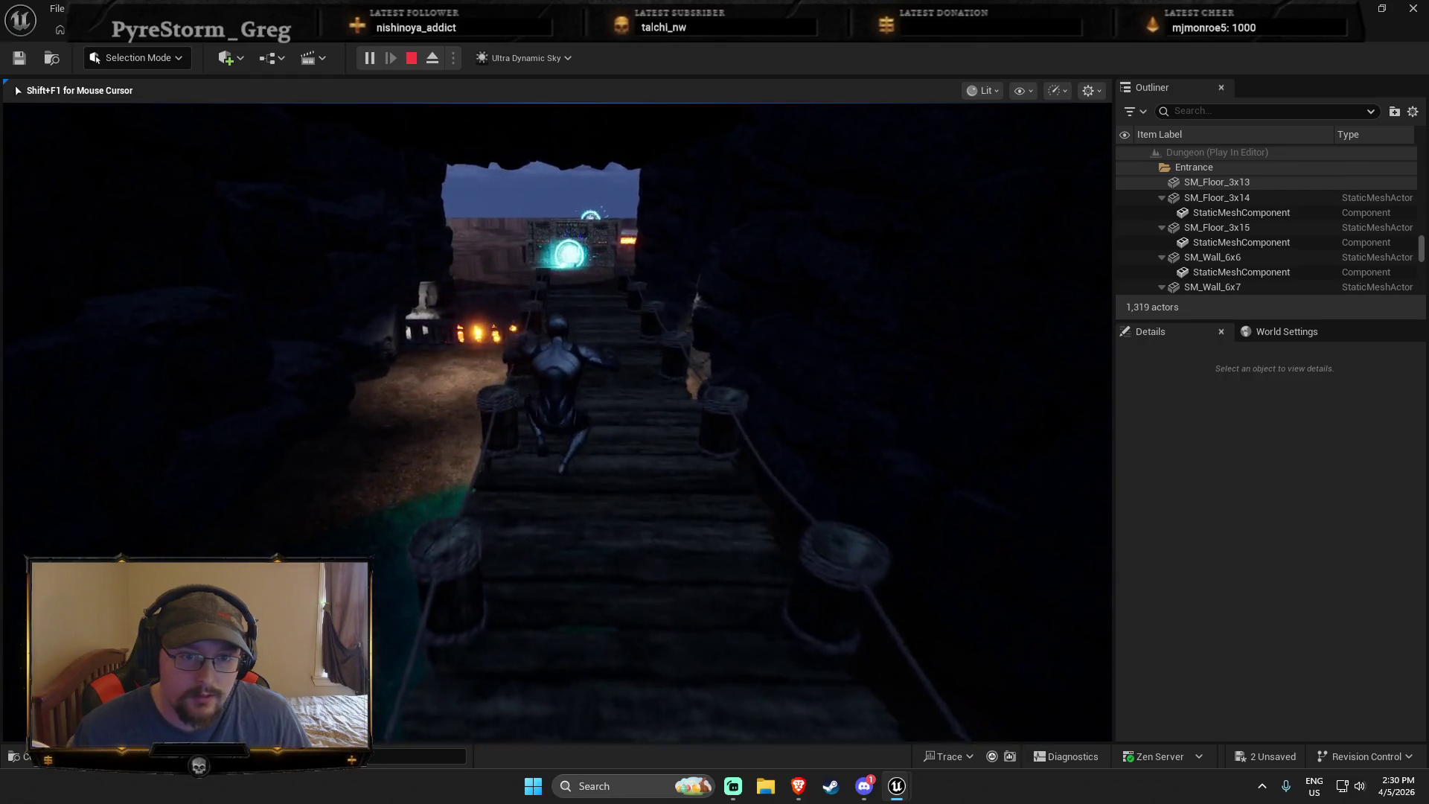
key(s)
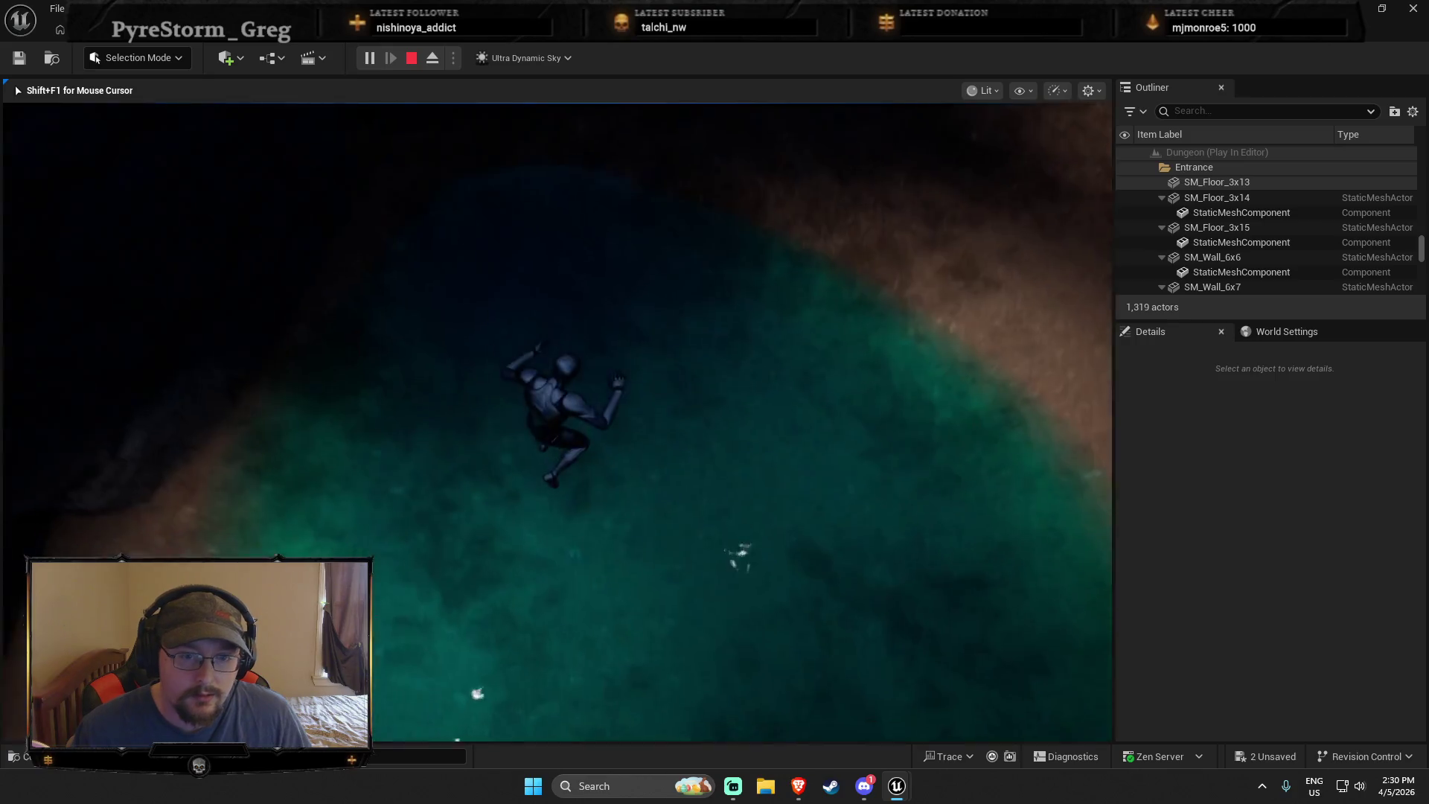
key(w)
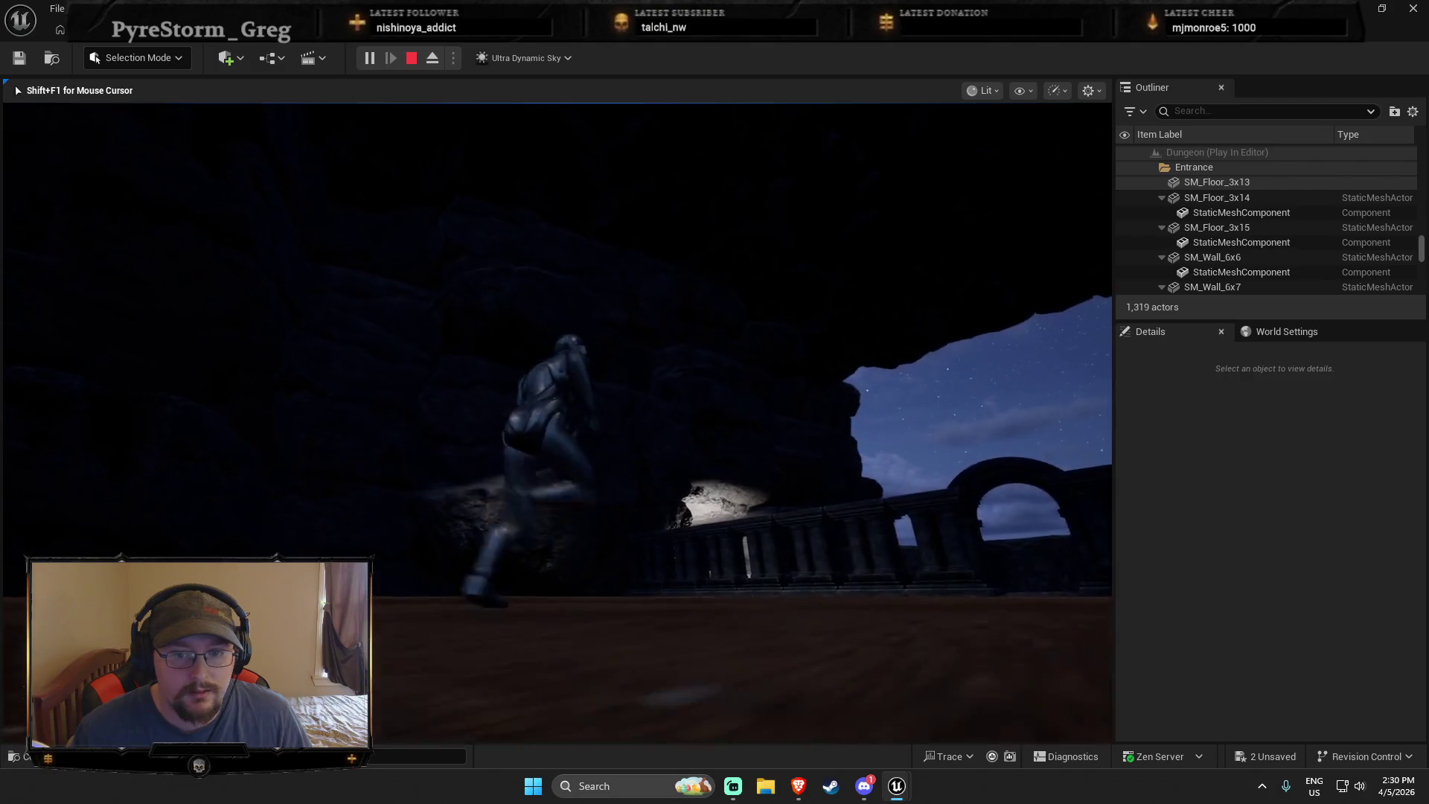
key(Escape)
key(f)
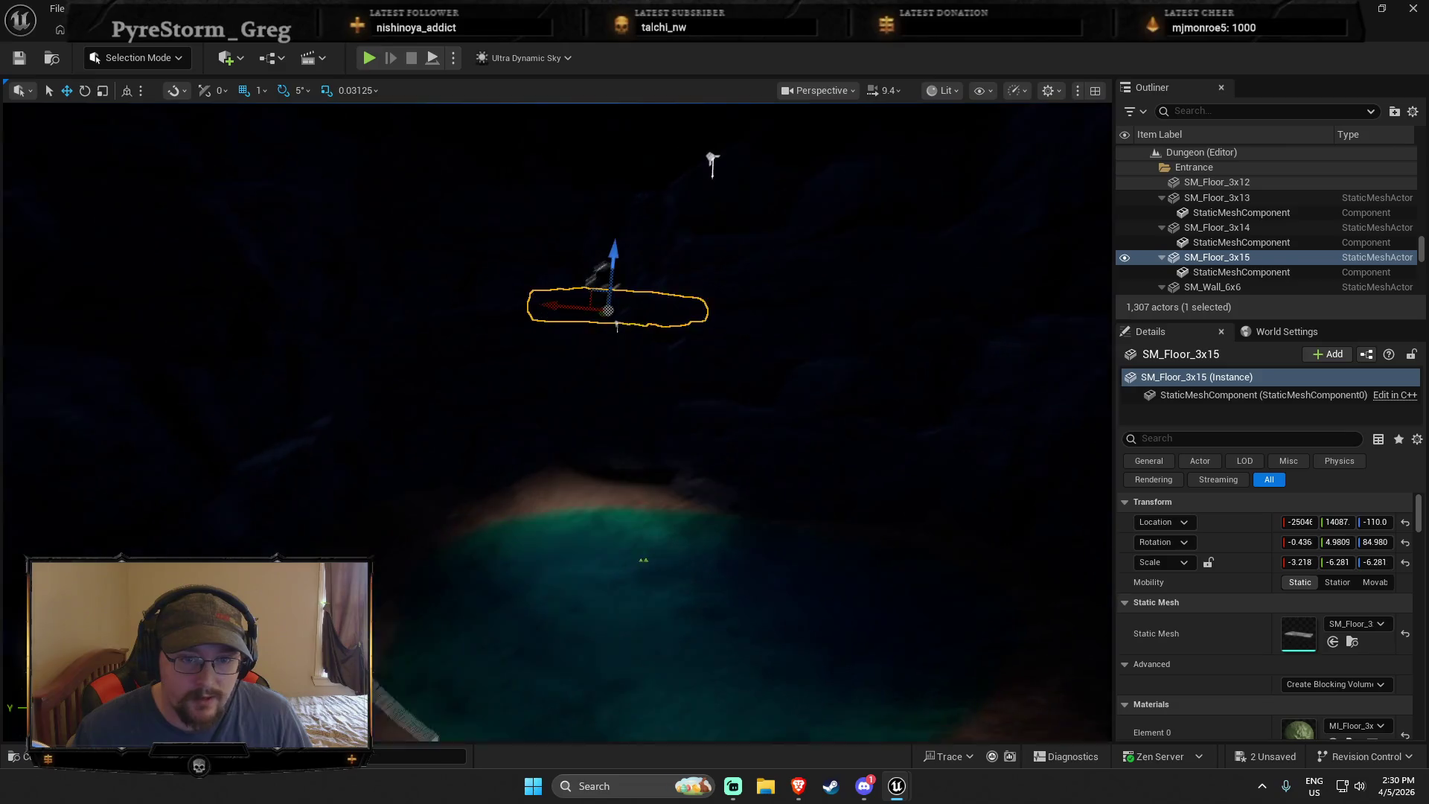
key(ctrl+space)
Search the Content folder for 'torch' and place bp_Torch_01_01 in the cave near the bridge
click(435, 305)
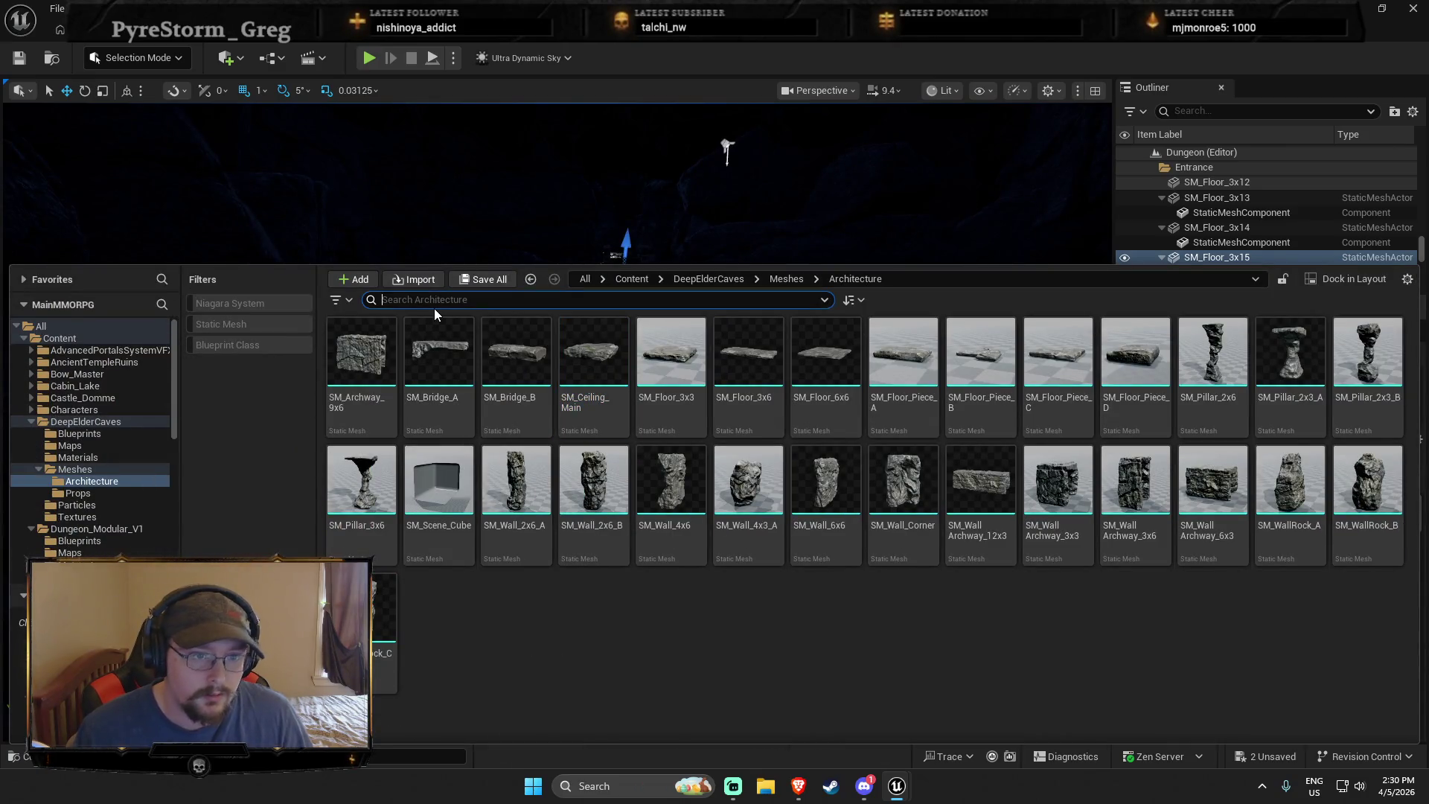
text(torch)
click(60, 338)
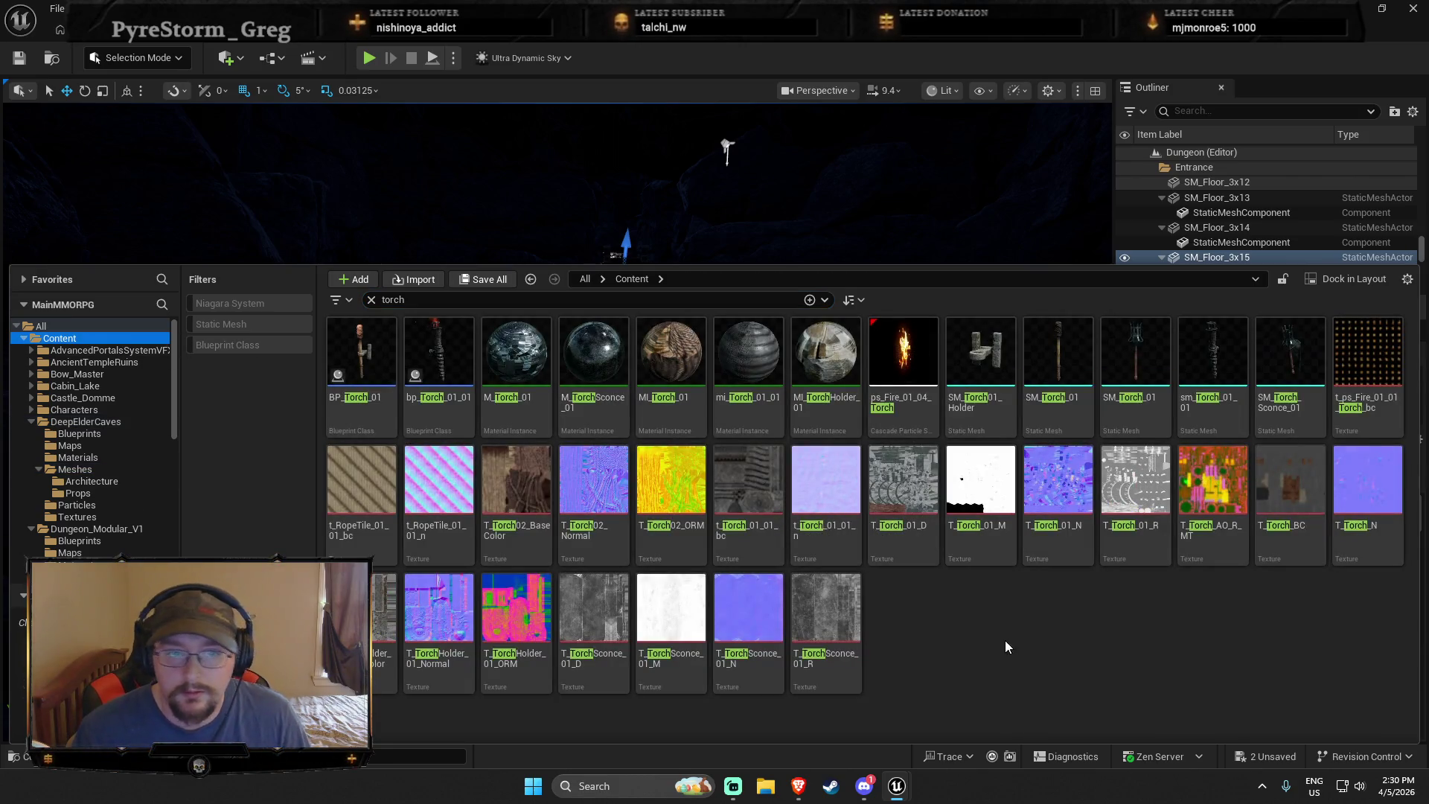
mouse_move(434, 343)
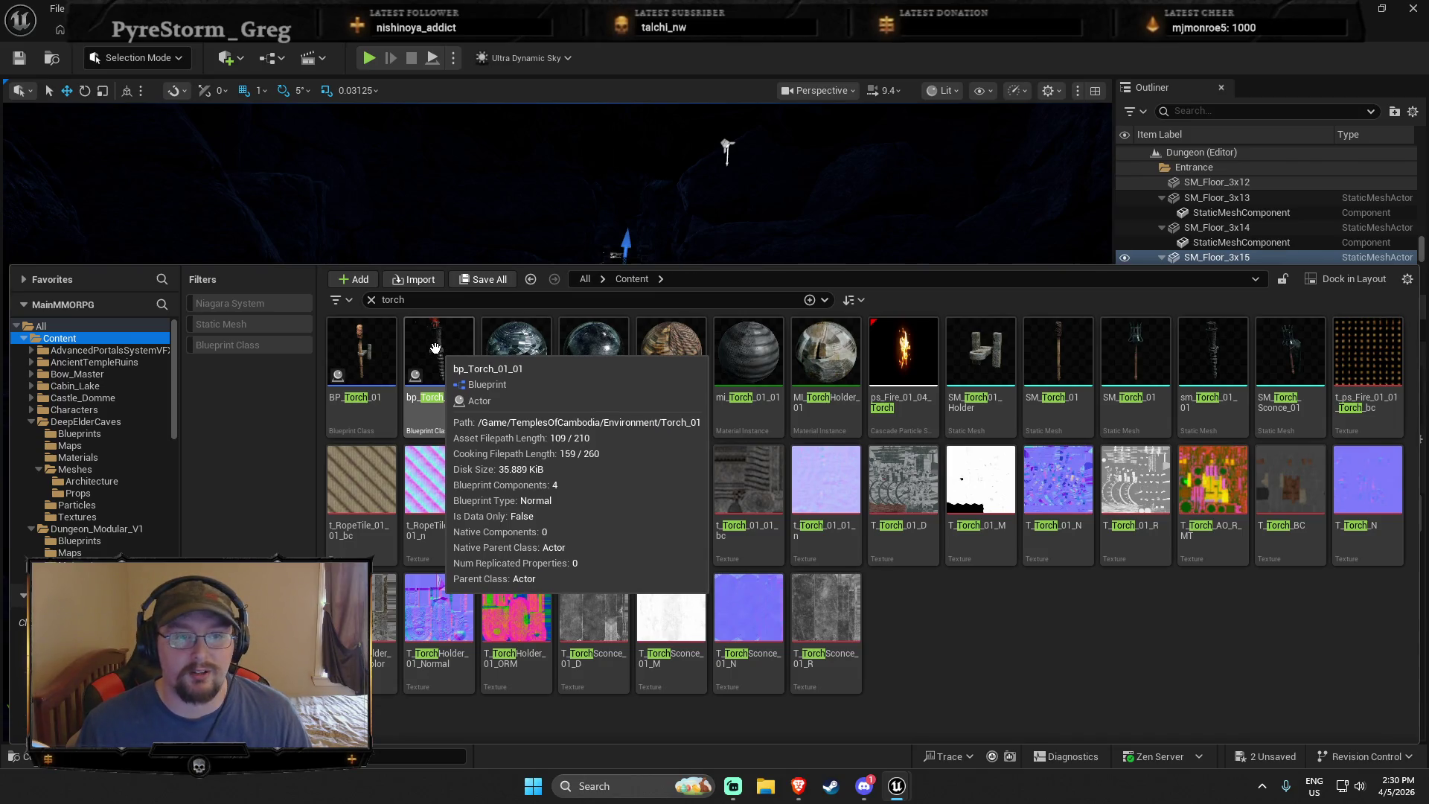
mouse_move(435, 347)
mouse_down()
mouse_move(543, 414)
mouse_move(561, 409)
mouse_move(583, 437)
mouse_move(455, 465)
mouse_move(446, 361)
mouse_move(543, 262)
mouse_move(504, 342)
mouse_up()
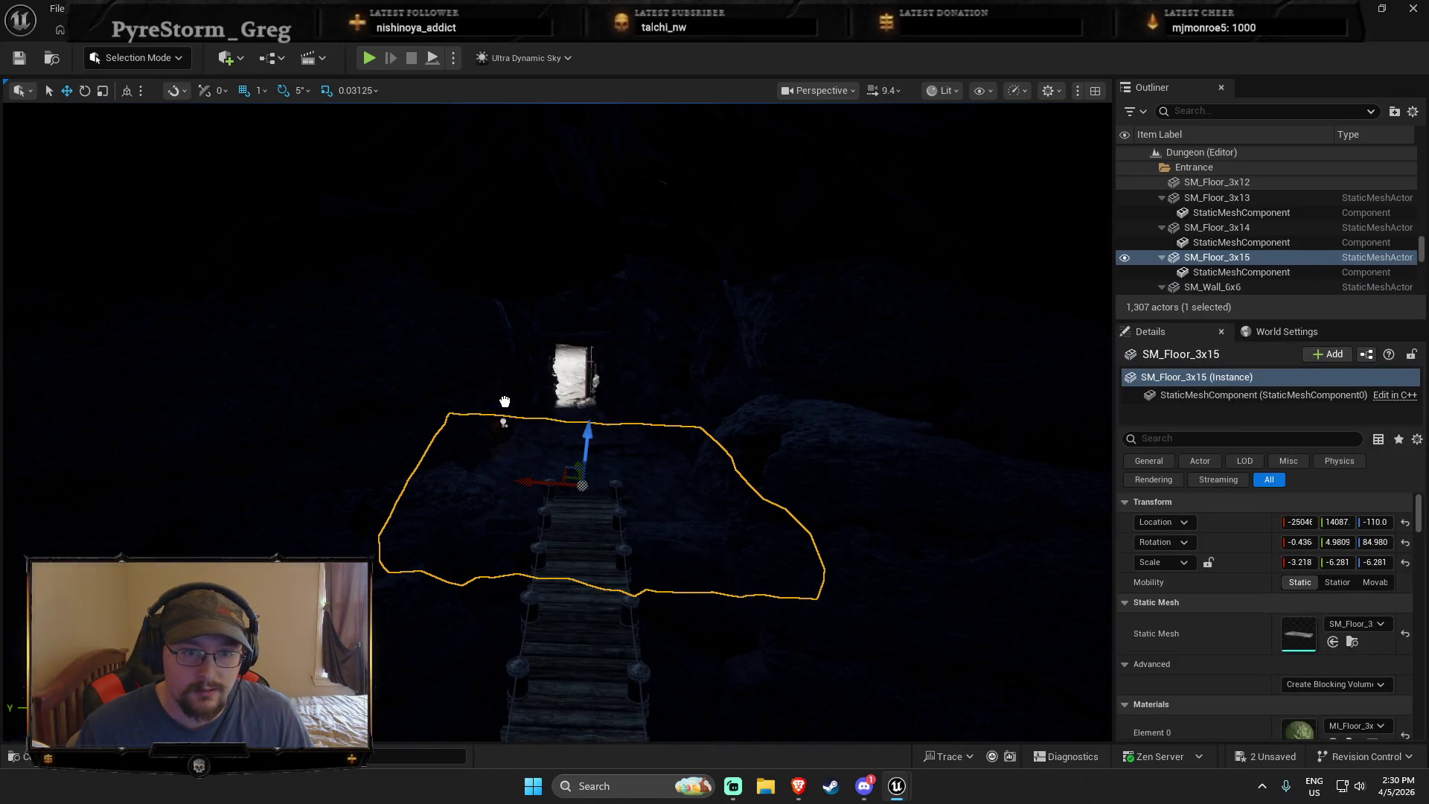
drag(503, 422, 503, 422)
key(f)
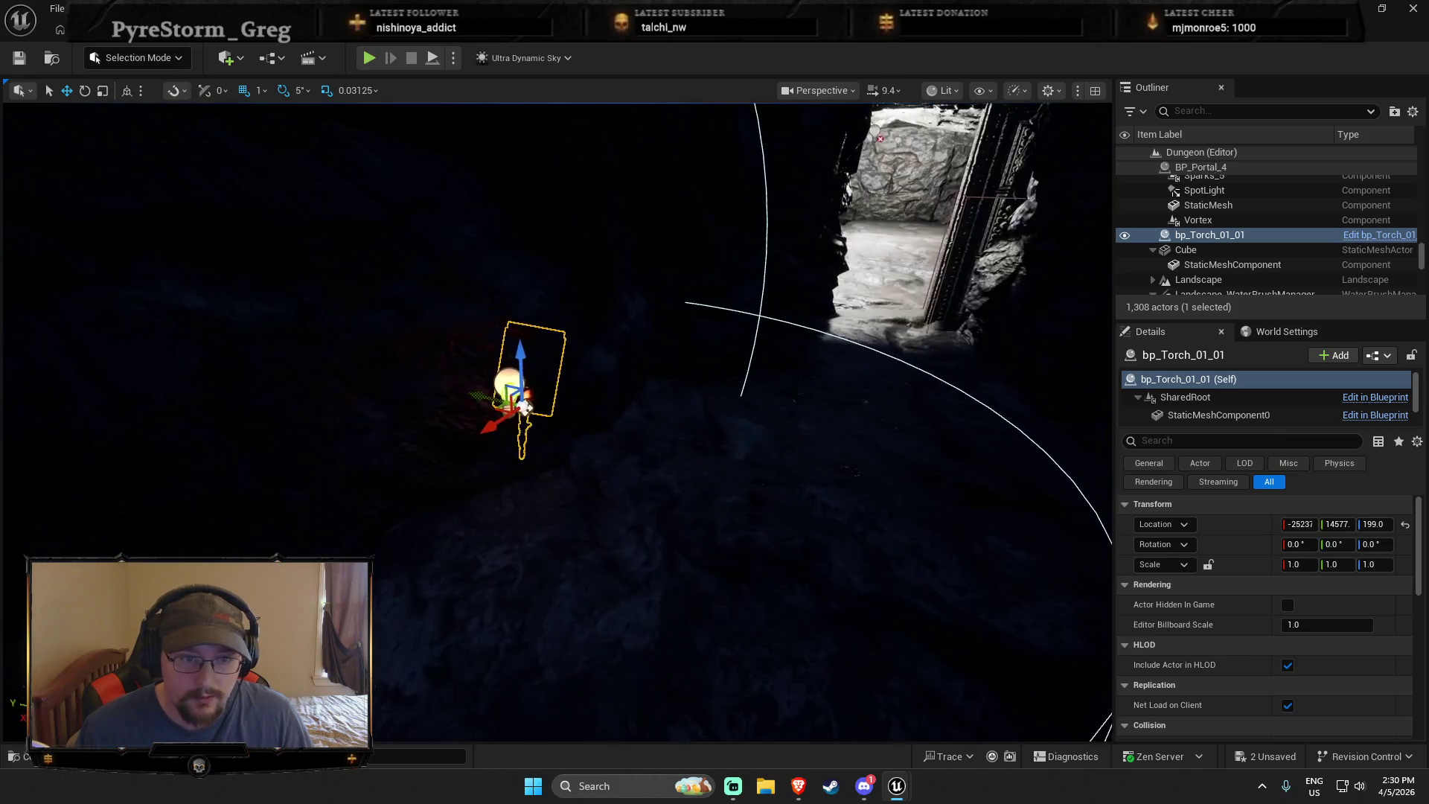
Move the torch toward the rock wall and rotate it to face the passage
scroll(558, 417, down, 3)
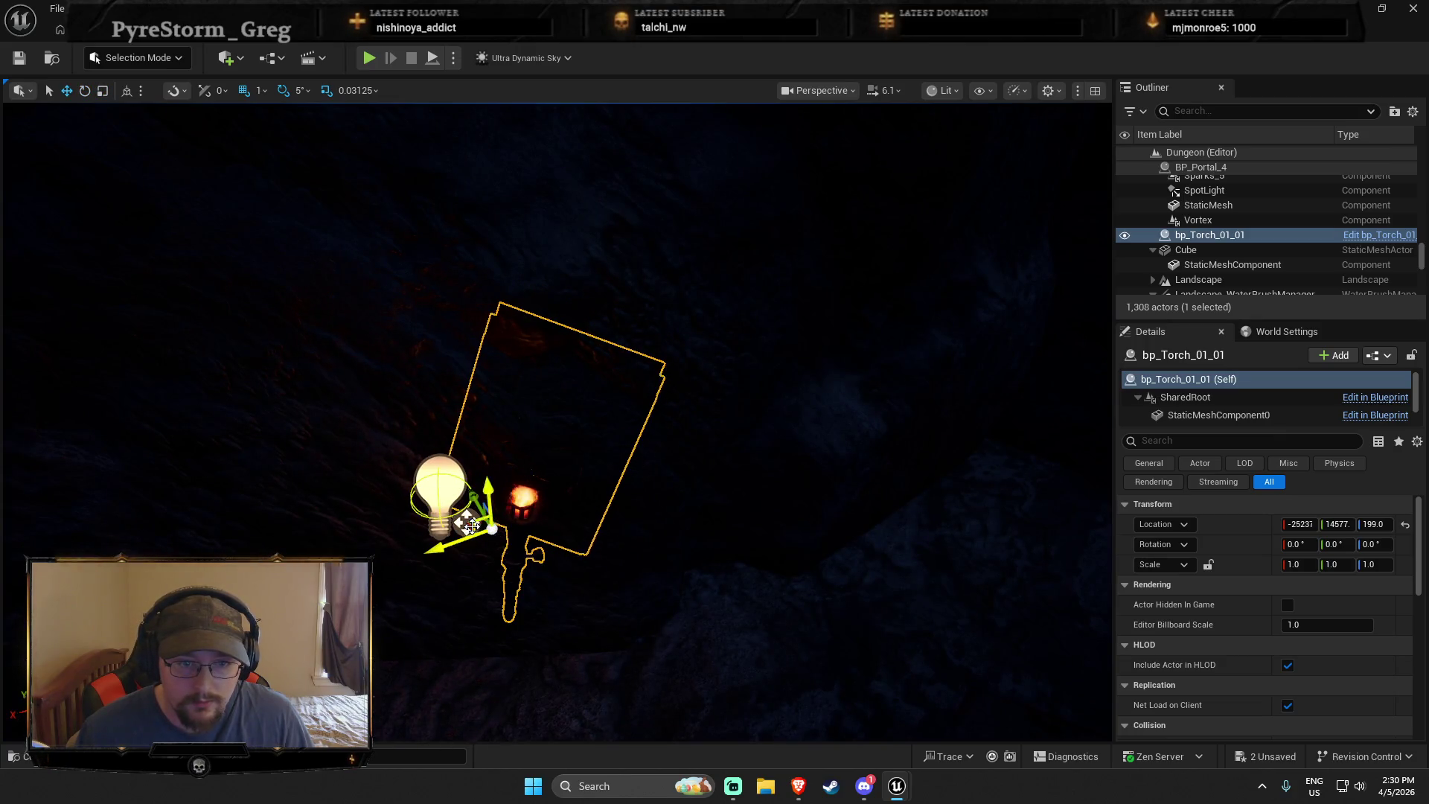
mouse_move(529, 543)
mouse_down()
mouse_move(704, 556)
mouse_move(880, 534)
mouse_up()
key(e)
mouse_move(535, 459)
mouse_down()
mouse_move(584, 446)
mouse_move(575, 421)
mouse_up()
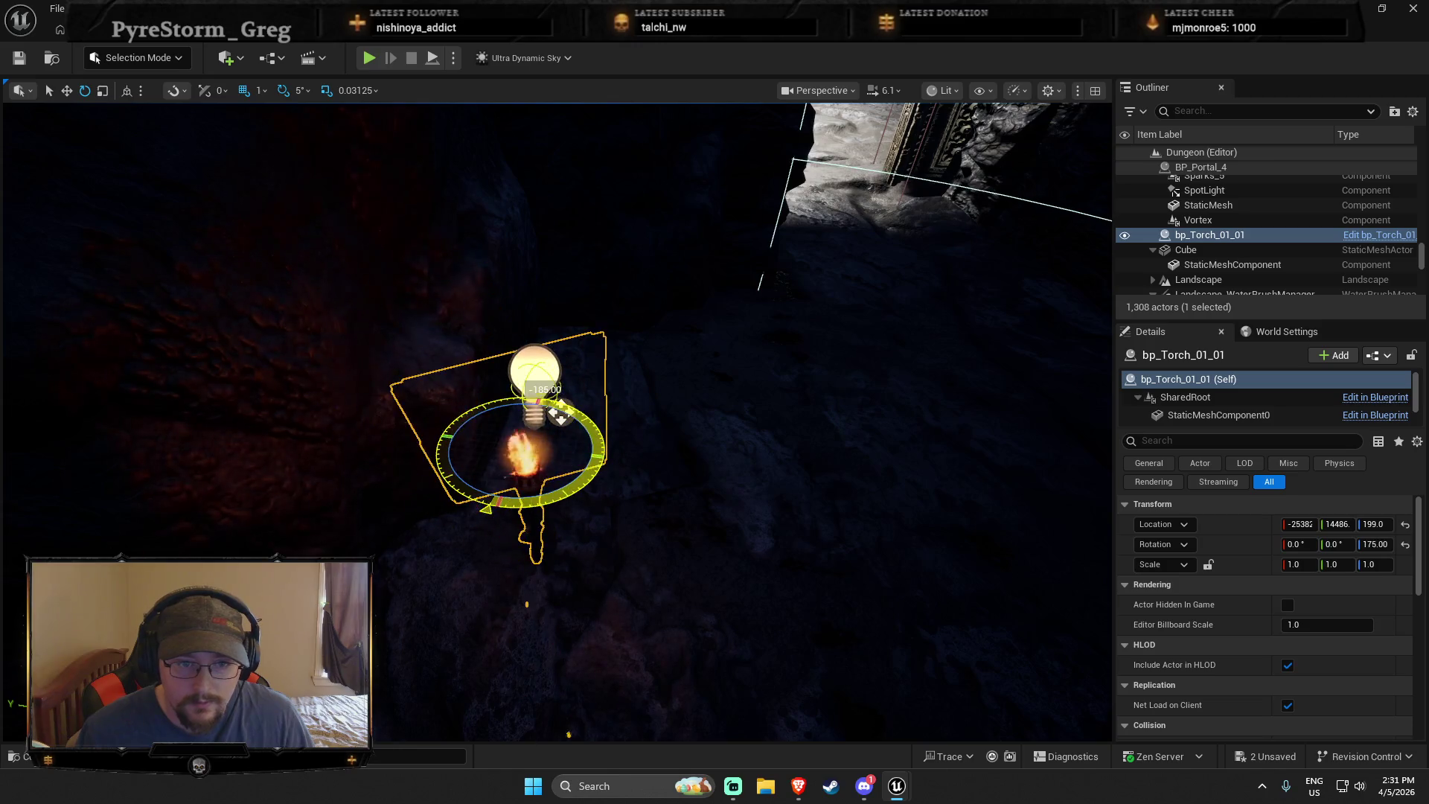
drag(581, 437, 571, 451)
drag(566, 519, 569, 517)
Scale the torch uniformly to about 1.9
drag(520, 417, 507, 389)
key(ctrl+z)
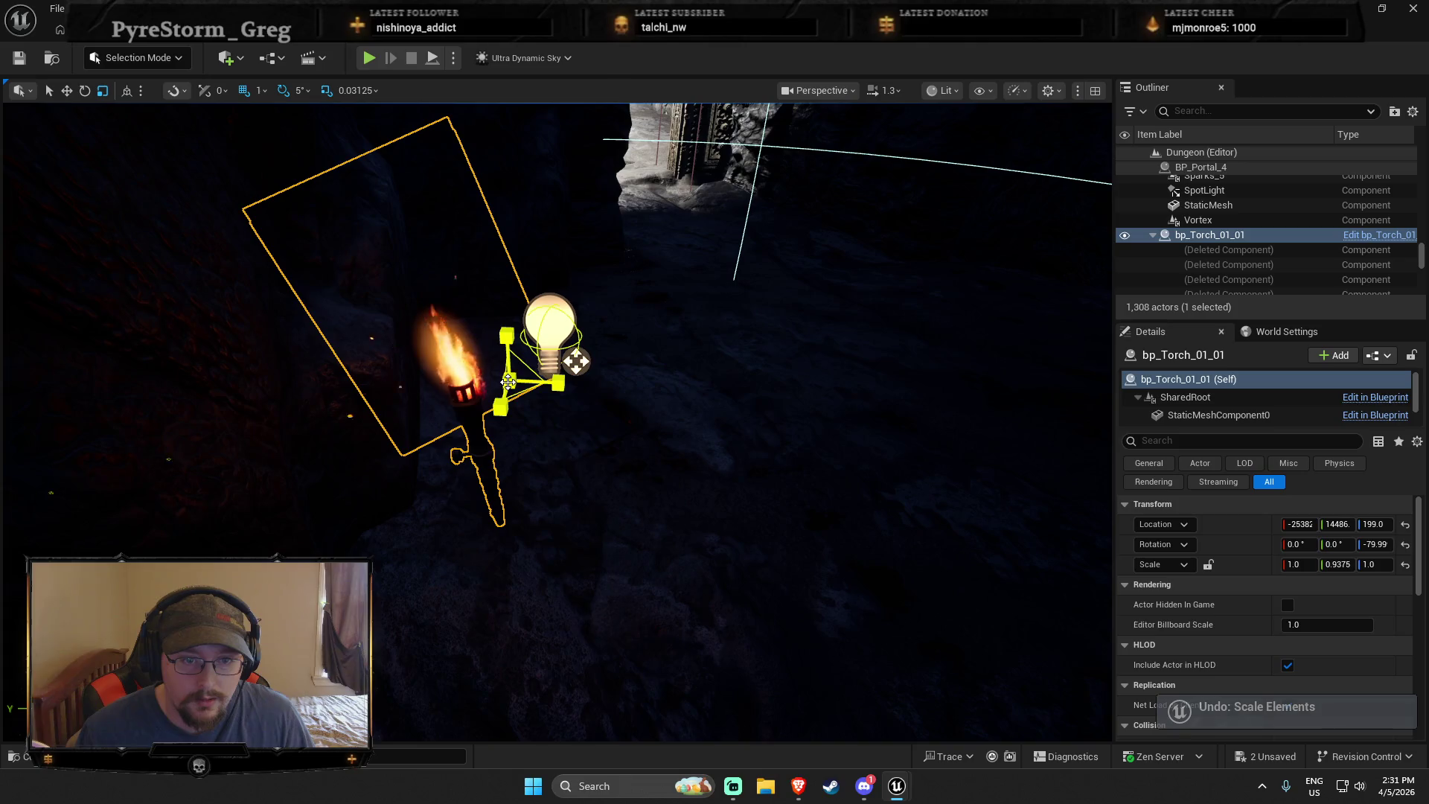
key(ctrl+space)
key(ctrl+space)
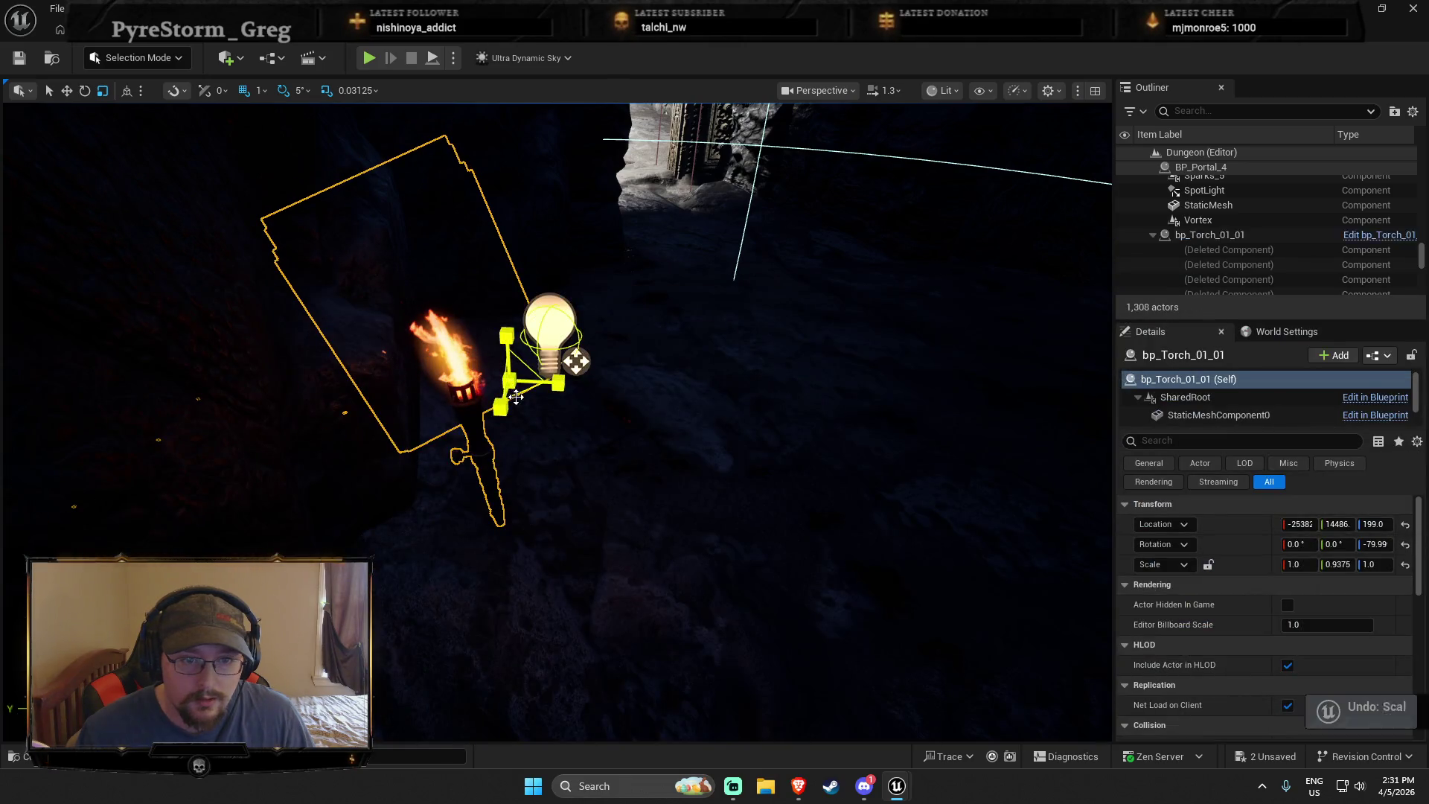
drag(516, 397, 521, 349)
scroll(556, 372, up, 5)
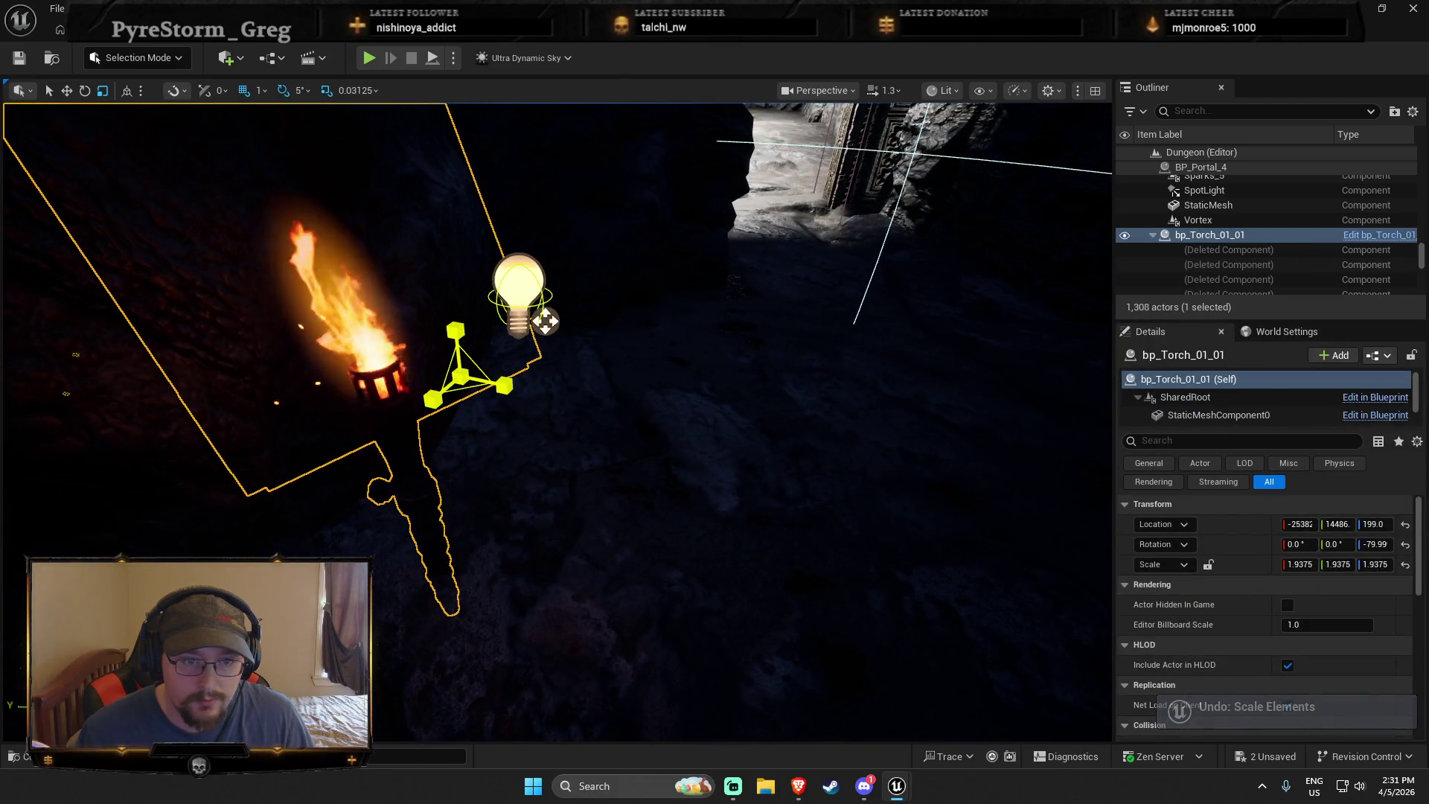
Push the torch up against the wall, tilt it -15°, and playtest from the floor
key(w)
key(e)
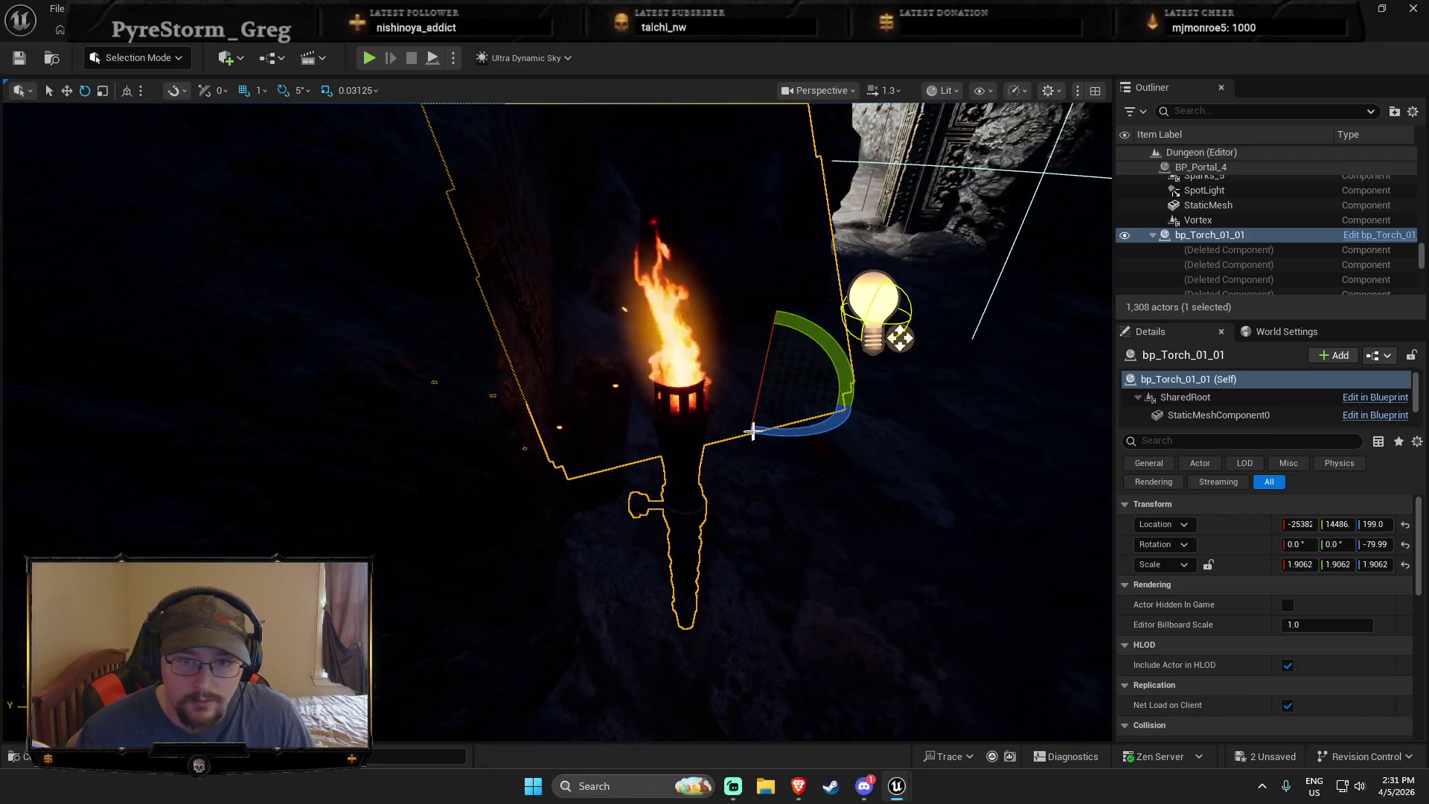
drag(778, 402, 716, 277)
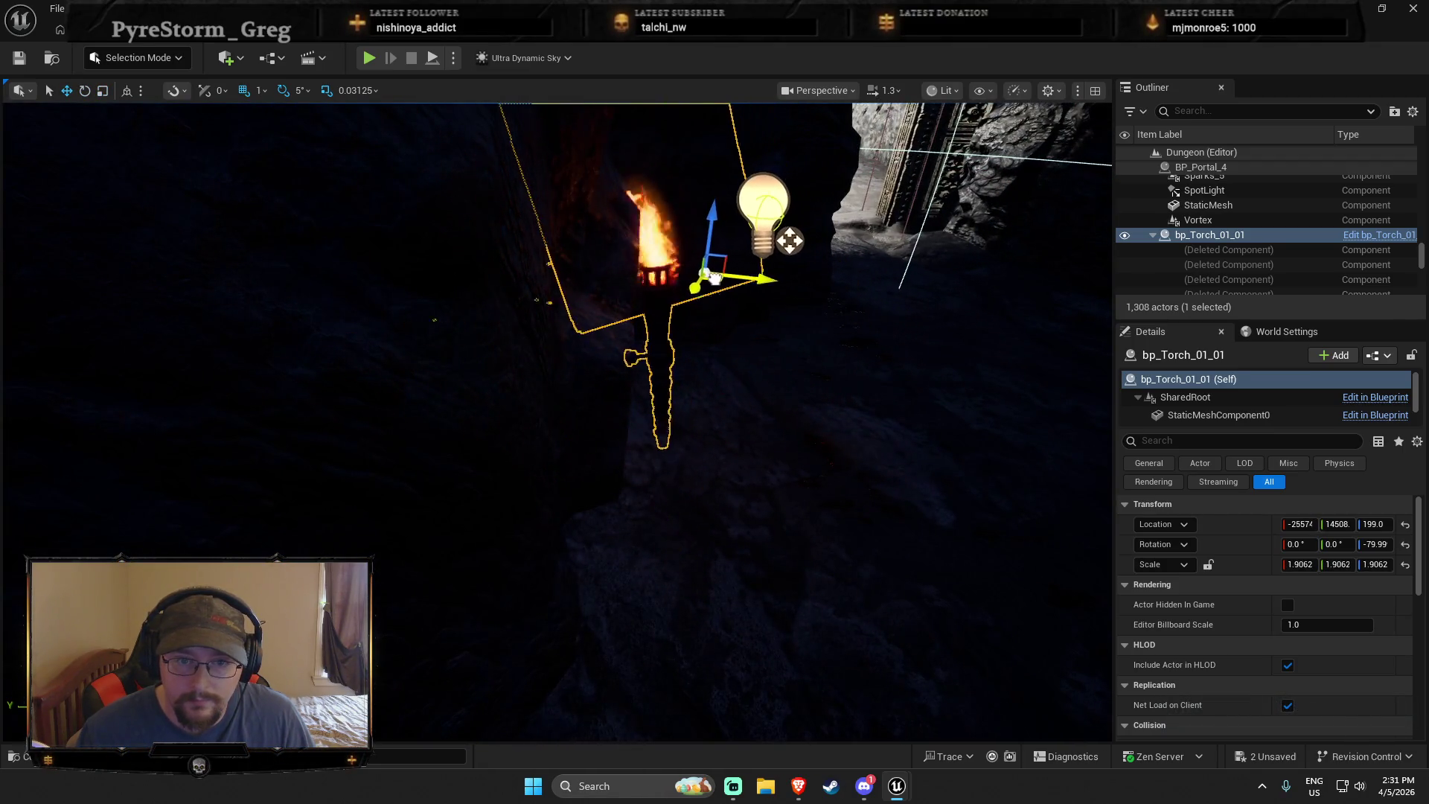
drag(769, 223, 798, 260)
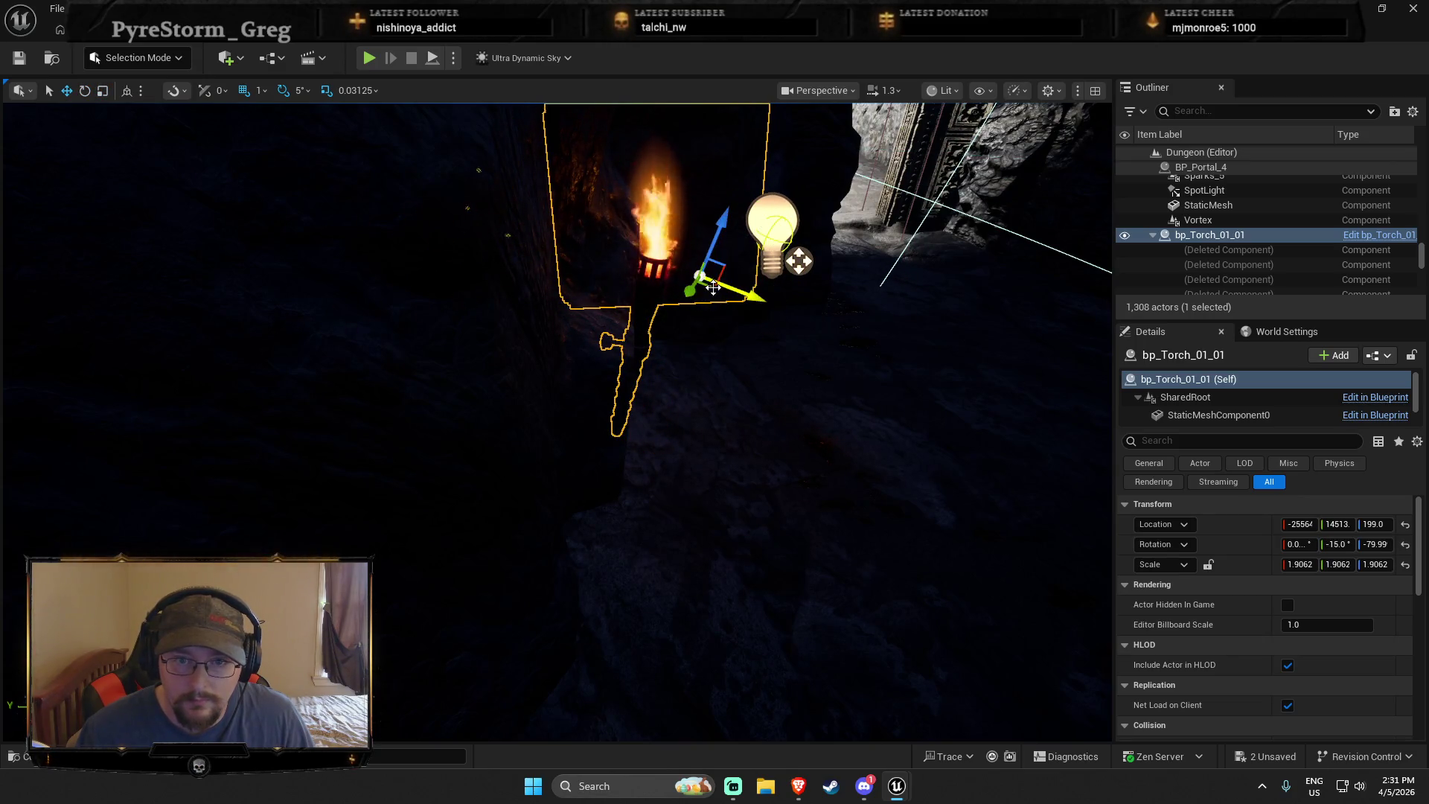
drag(732, 287, 750, 291)
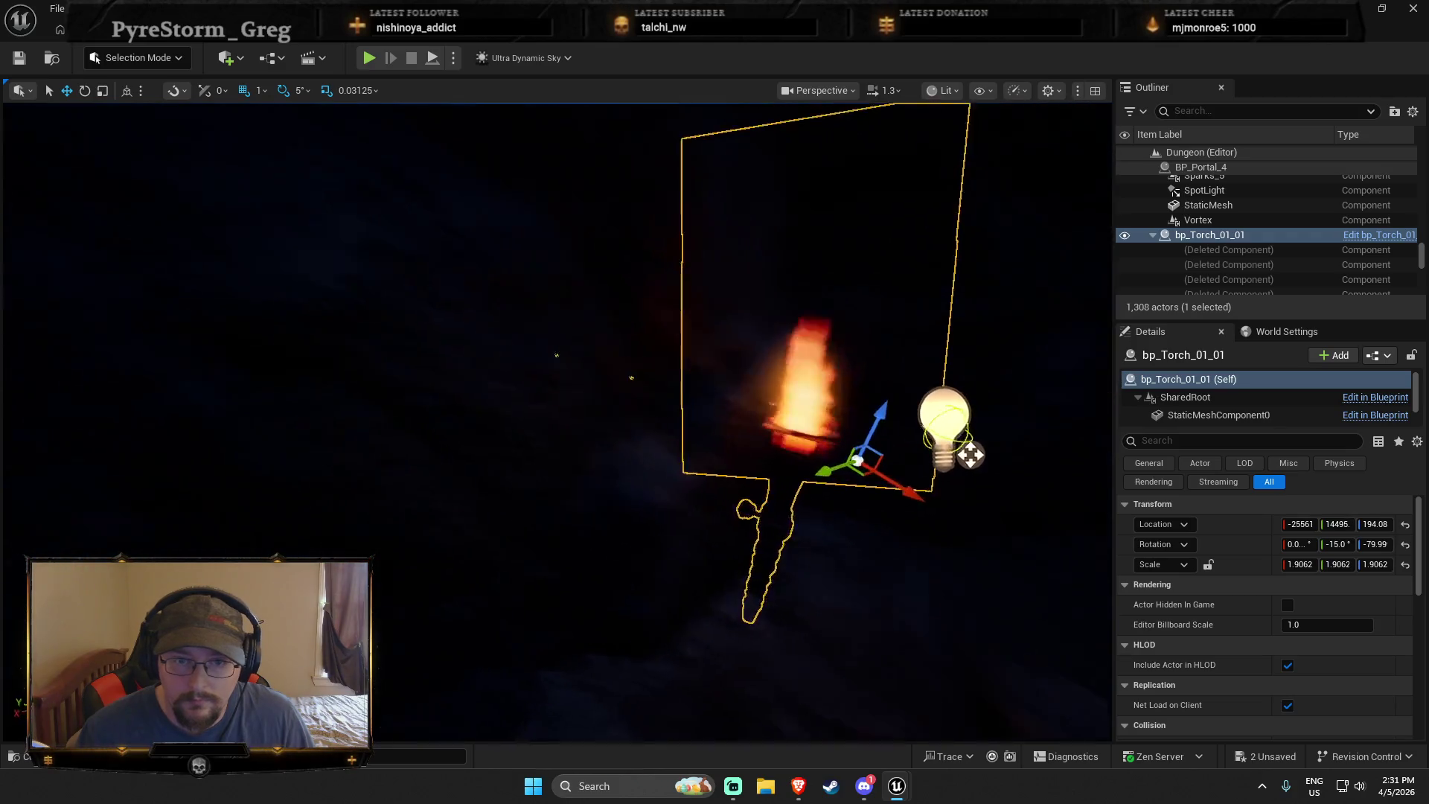
right_click(726, 624)
click(727, 612)
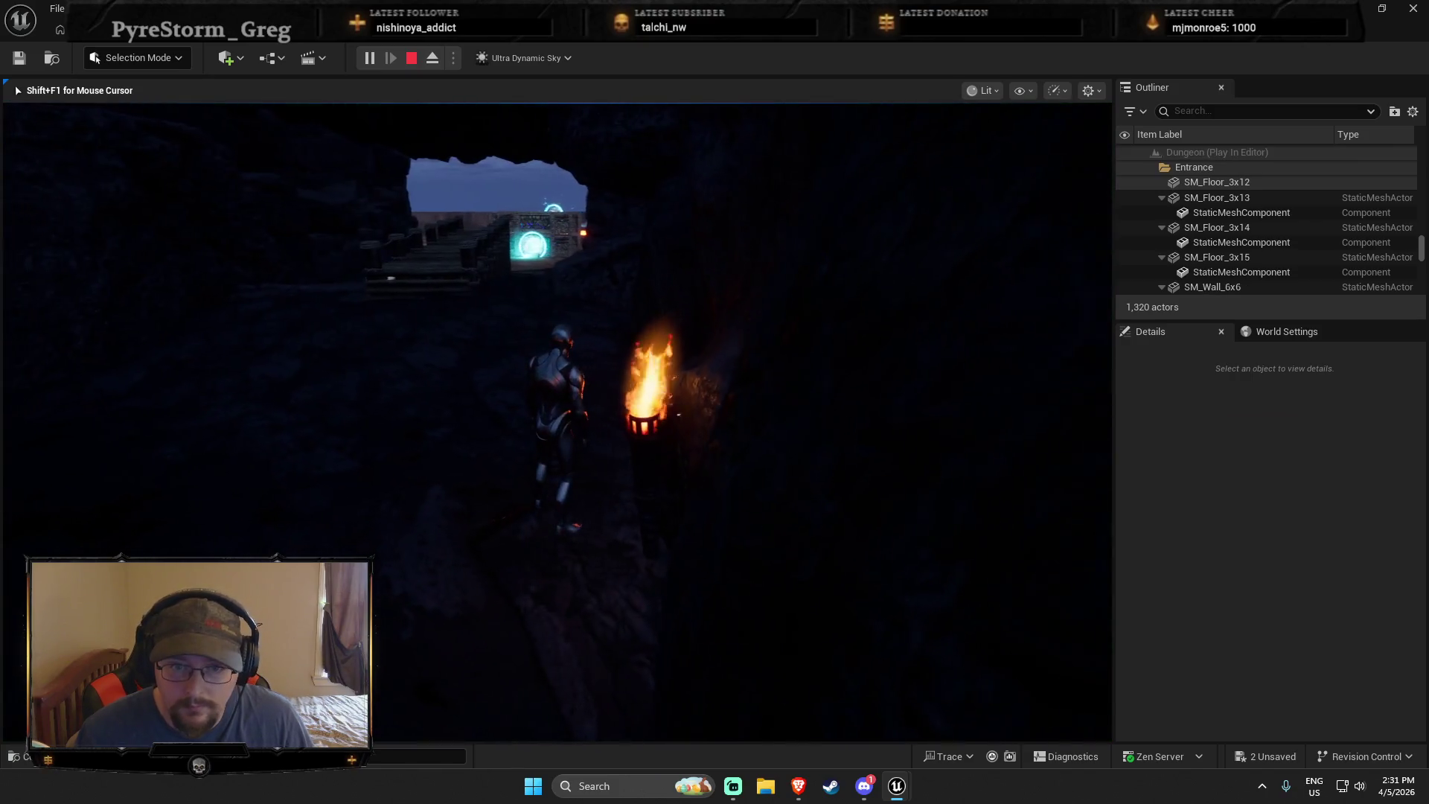
Stop the playtest, delete the old torch, and place a BP_Torch_01 in the cave
key(Escape)
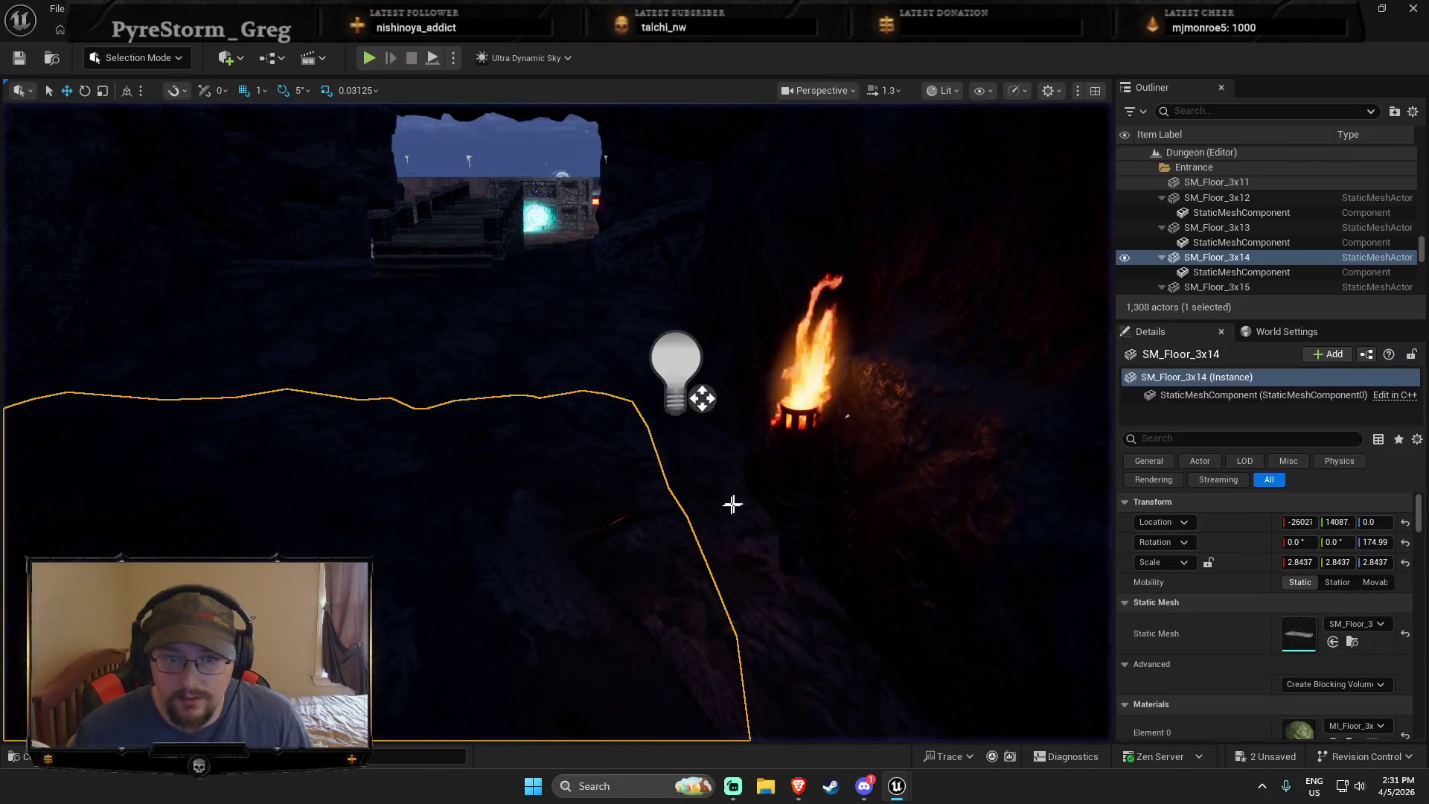
click(701, 398)
key(Delete)
key(ctrl+space)
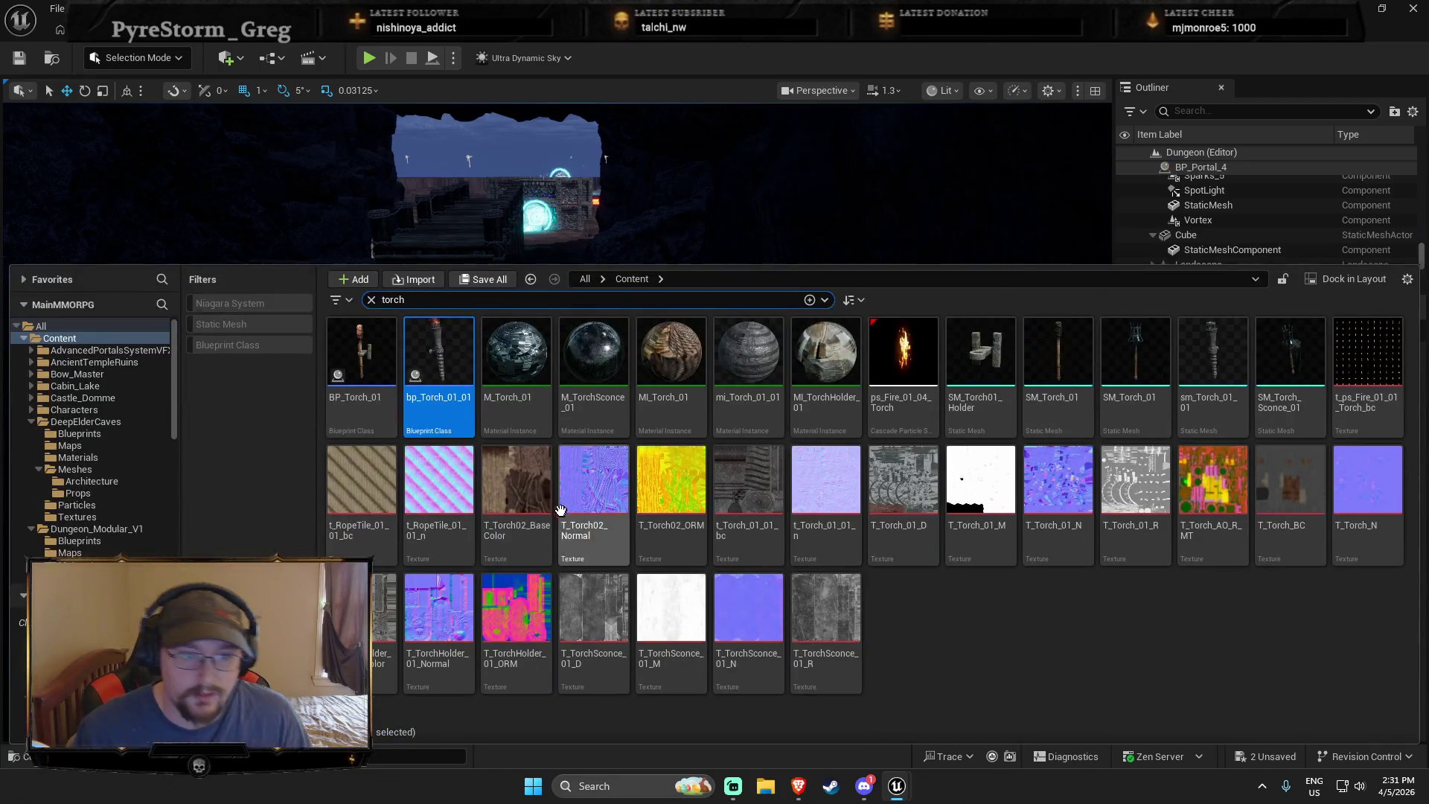
click(415, 261)
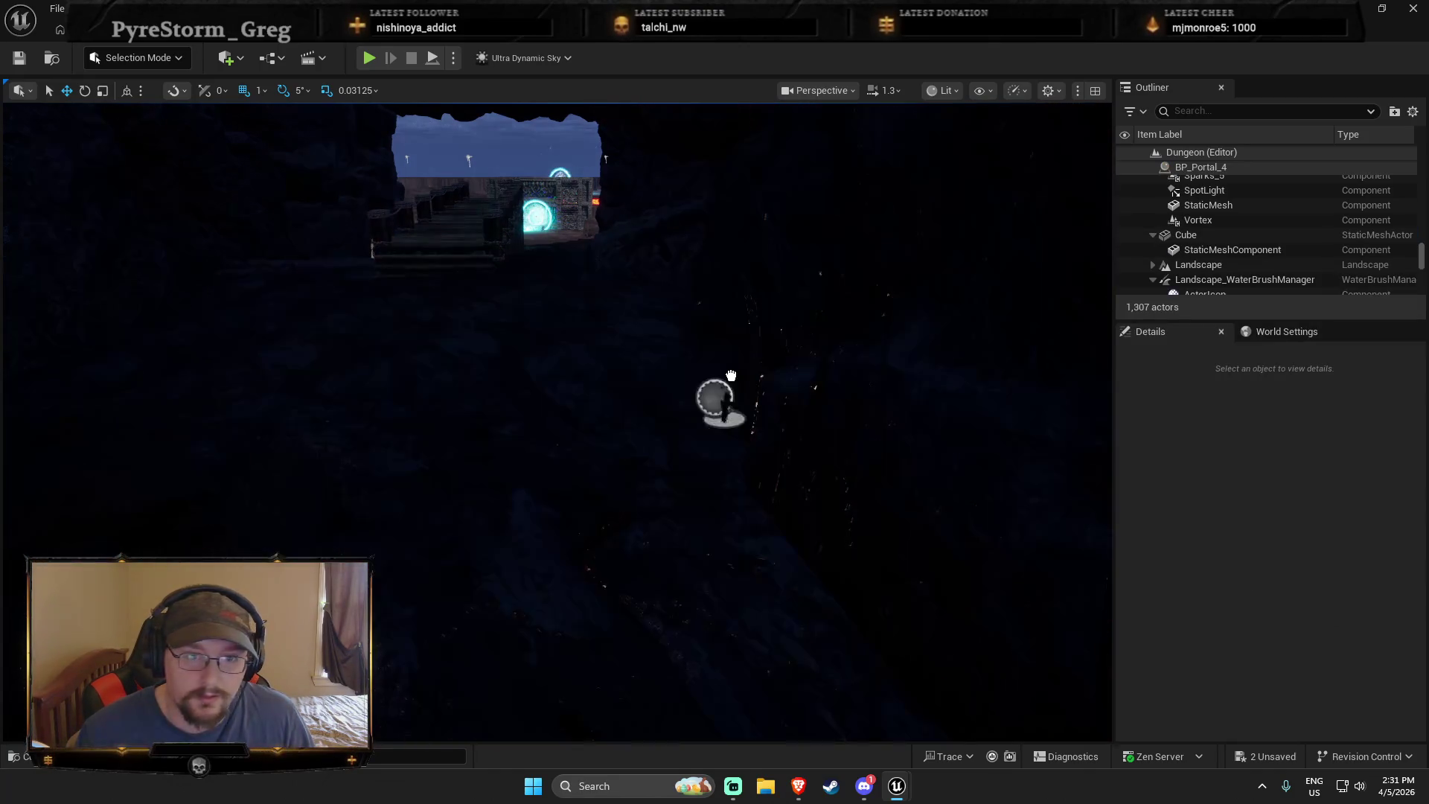
mouse_move(751, 348)
mouse_down()
mouse_move(335, 367)
mouse_move(255, 387)
mouse_move(145, 372)
mouse_up()
key(f)
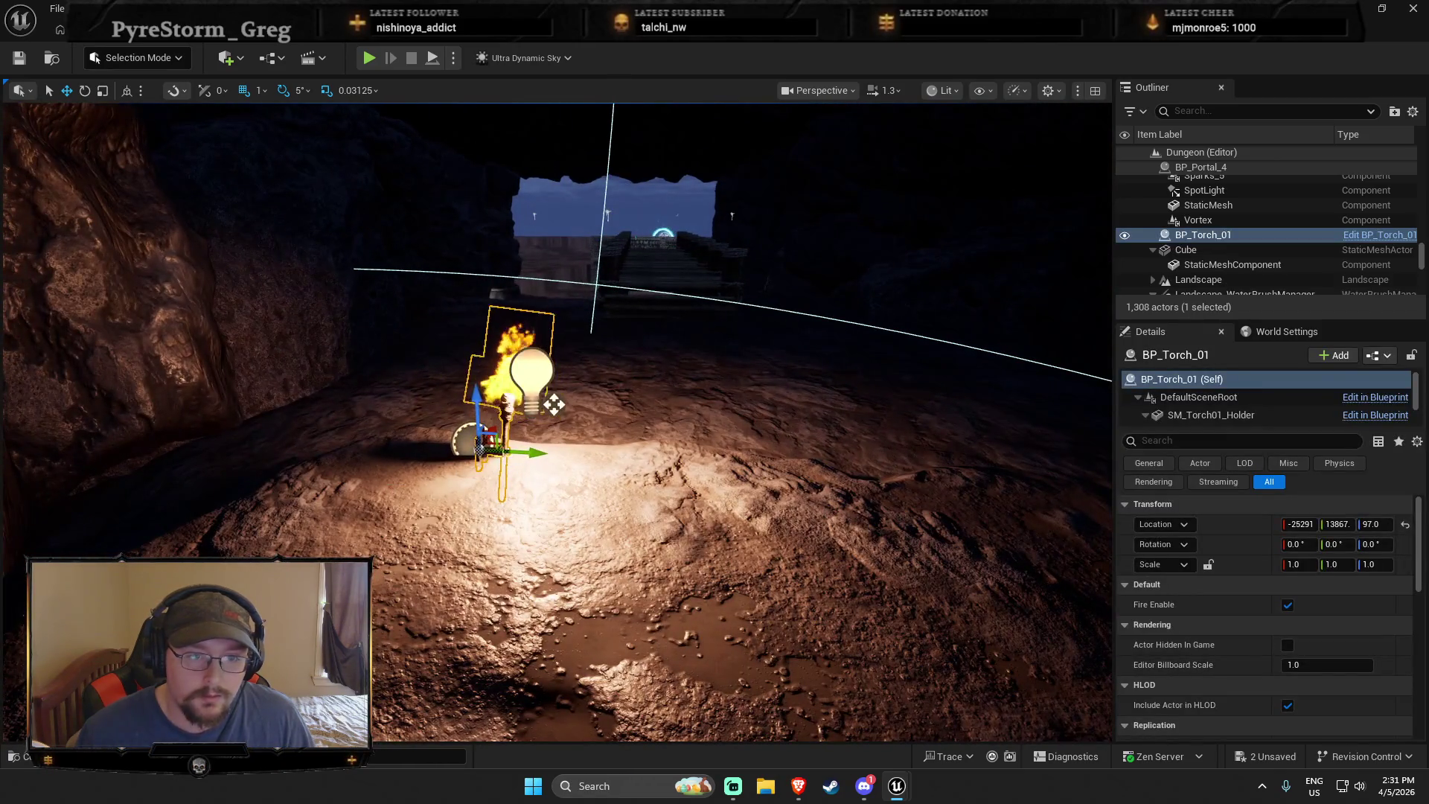
Slide the new torch left toward the cave wall
drag(552, 405, 304, 393)
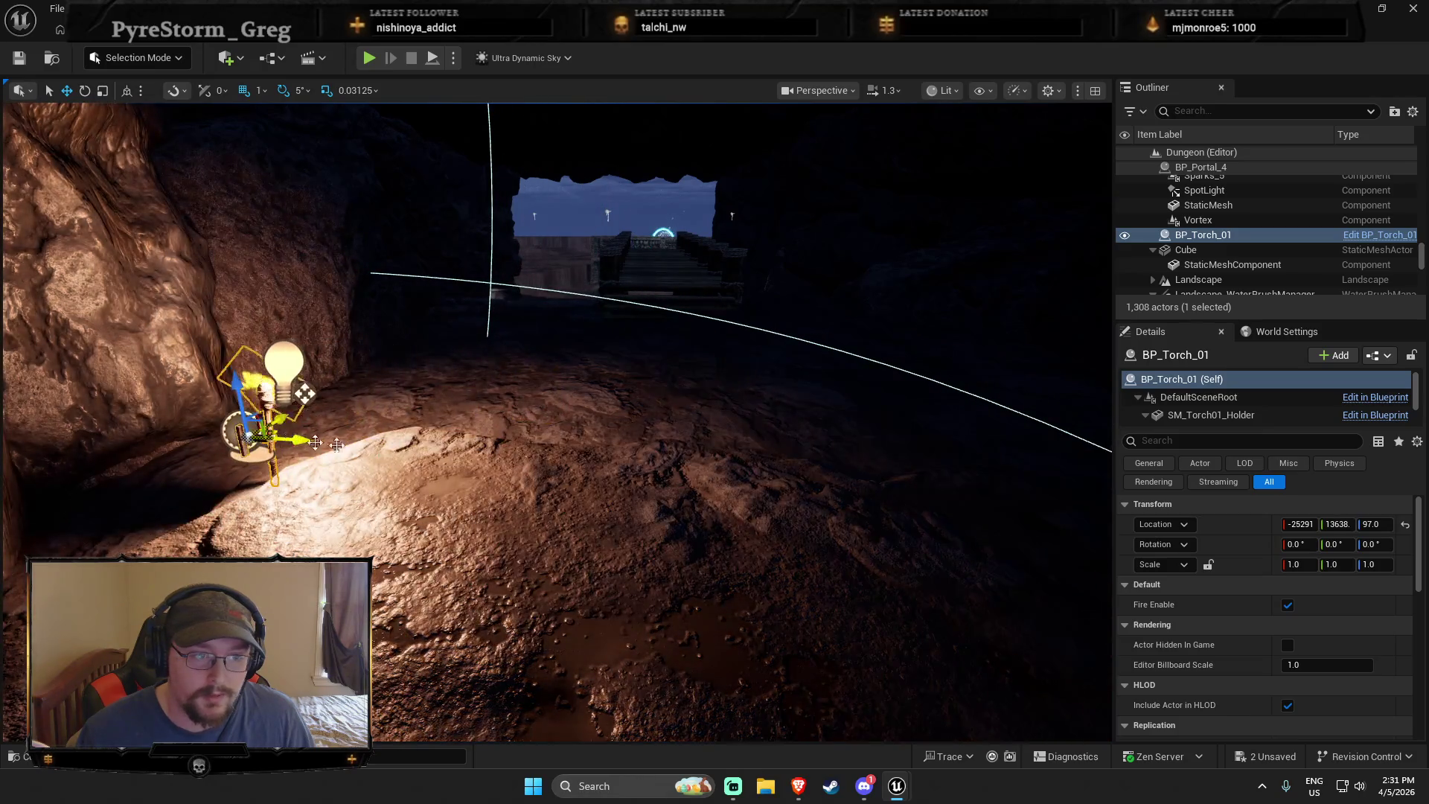
scroll(314, 442, down, 2)
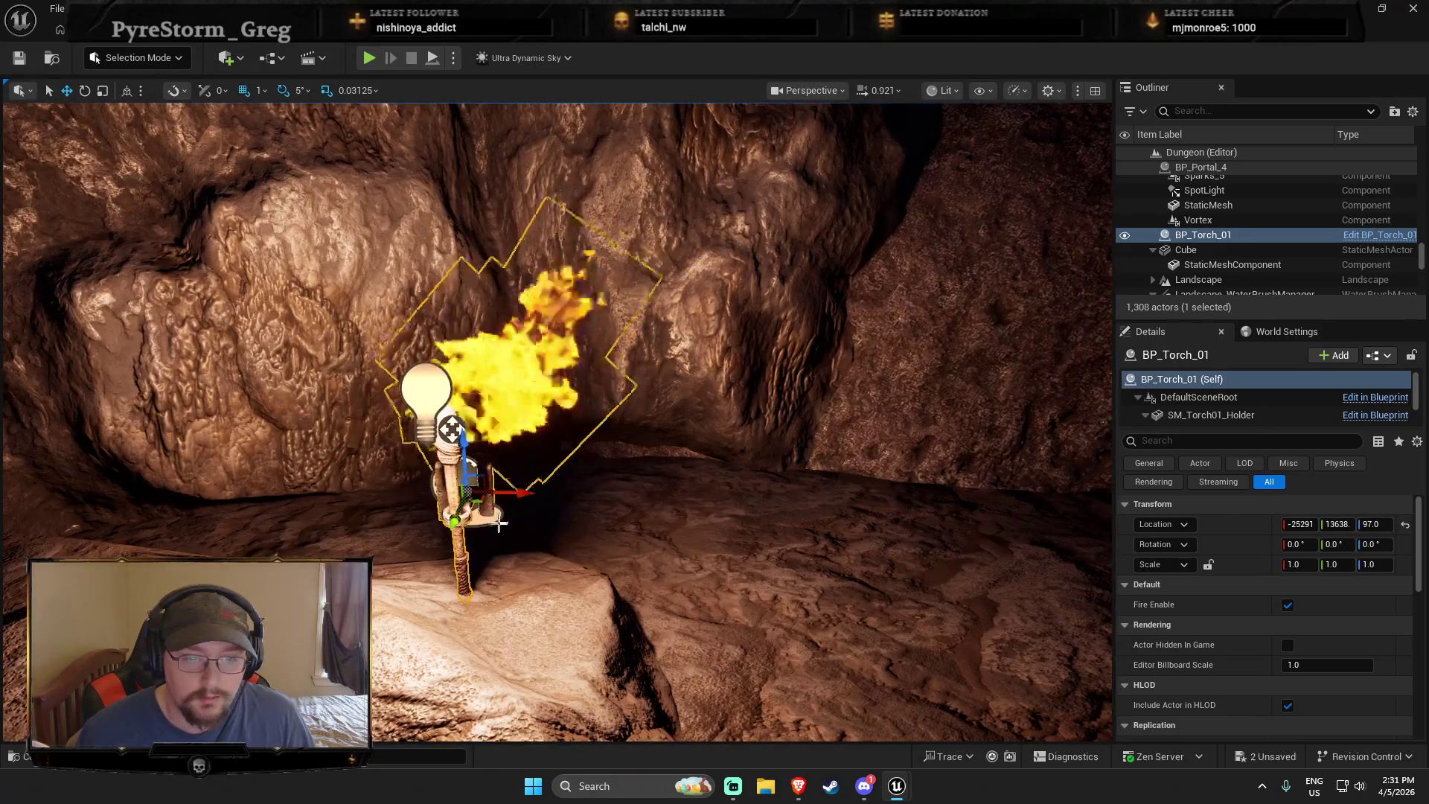
mouse_move(482, 499)
mouse_down()
mouse_move(776, 485)
mouse_move(729, 480)
mouse_move(744, 469)
mouse_up()
mouse_move(460, 422)
mouse_down()
mouse_move(447, 417)
mouse_move(476, 428)
mouse_up()
Tilt and turn the SM_Wall_6x45 rock piece in 5-degree steps to fit the torch
click(447, 417)
key(e)
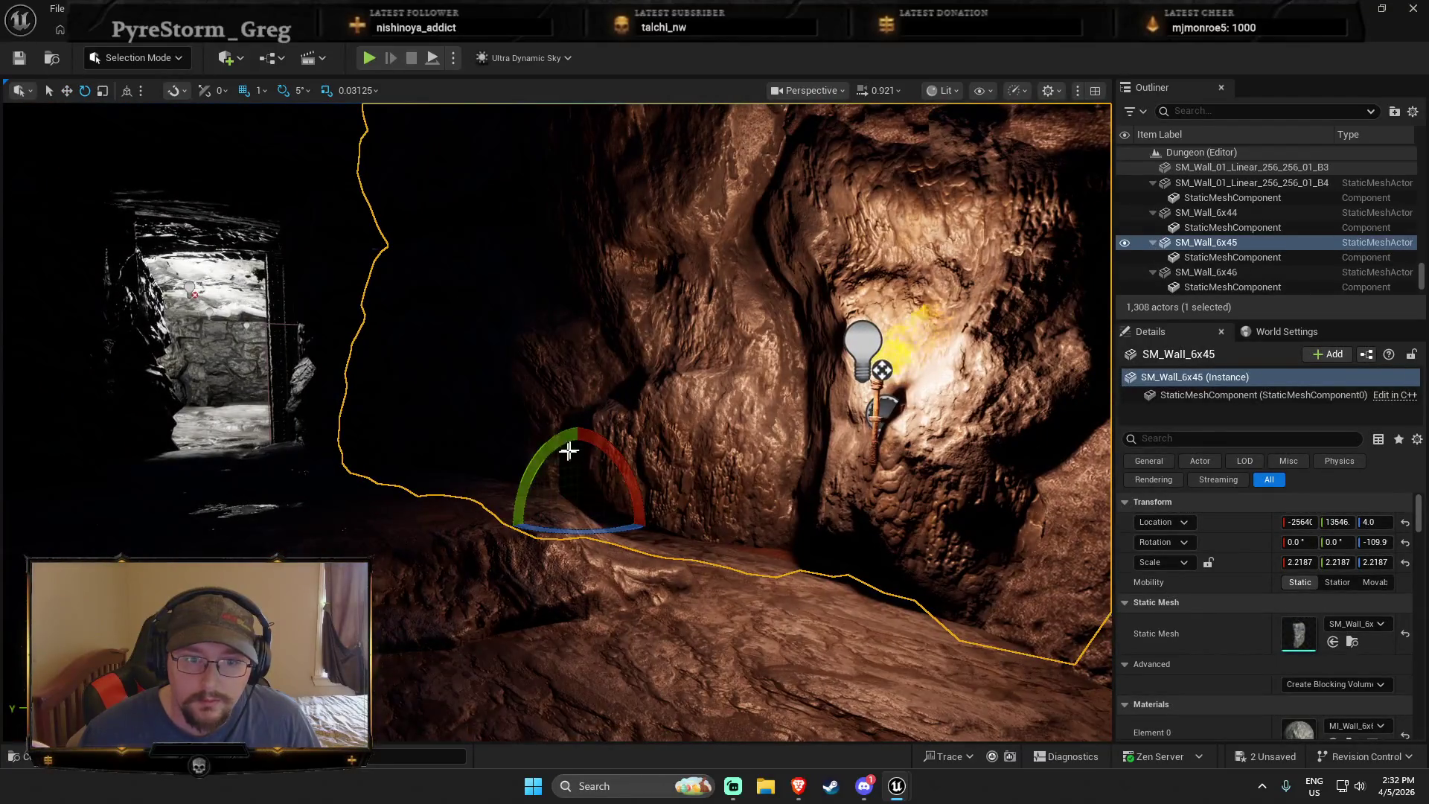
drag(577, 439, 574, 447)
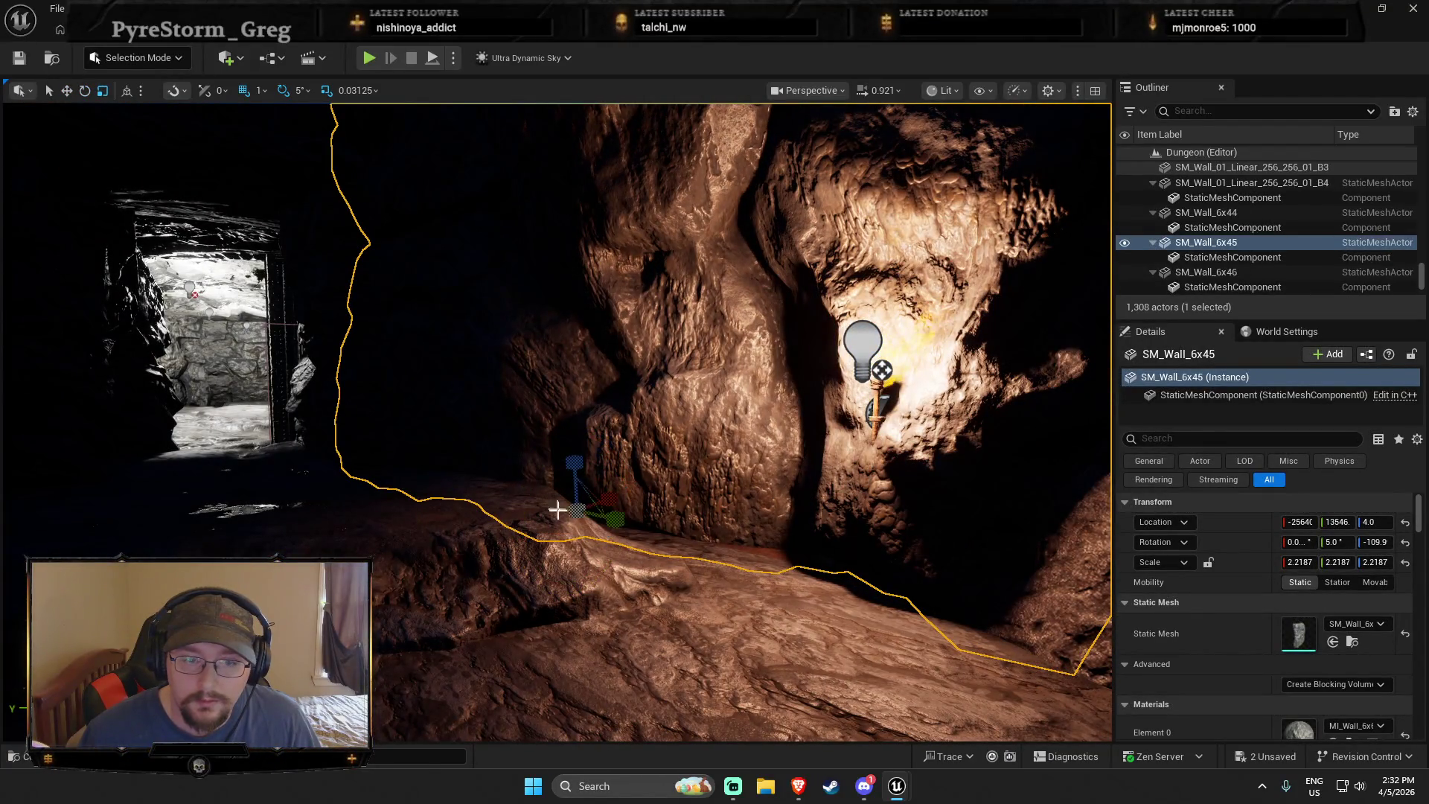
drag(613, 505, 620, 495)
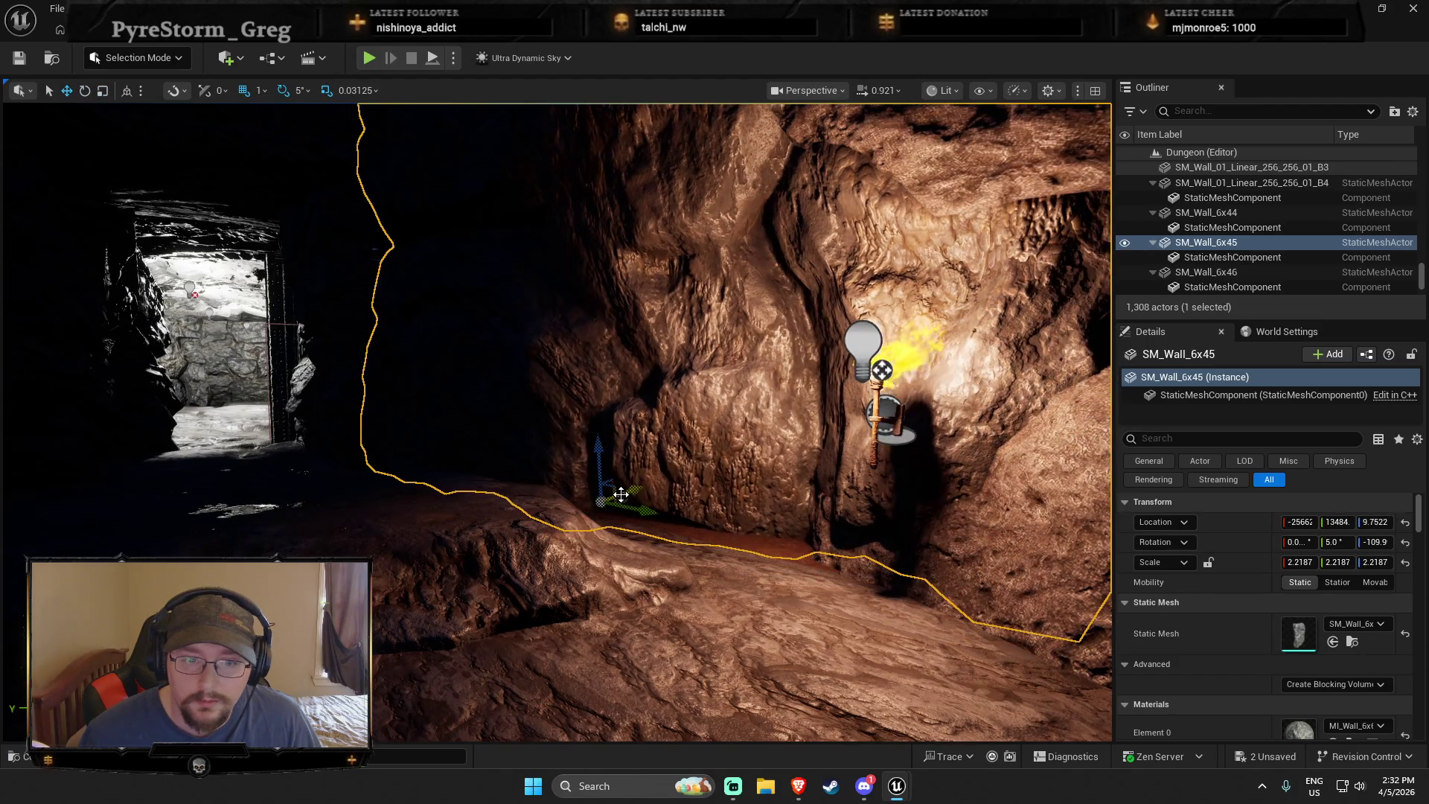
drag(573, 441, 571, 448)
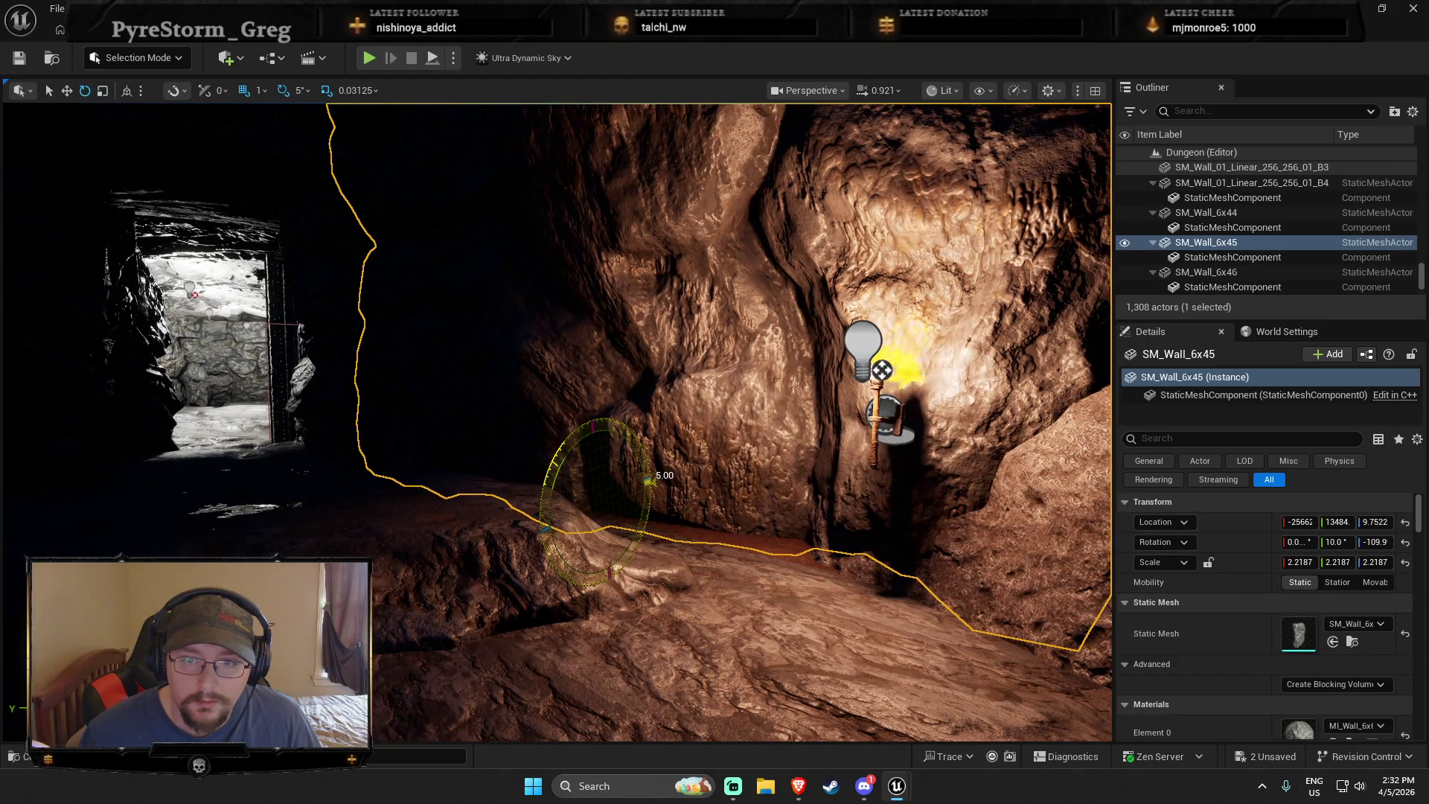
drag(632, 526, 653, 477)
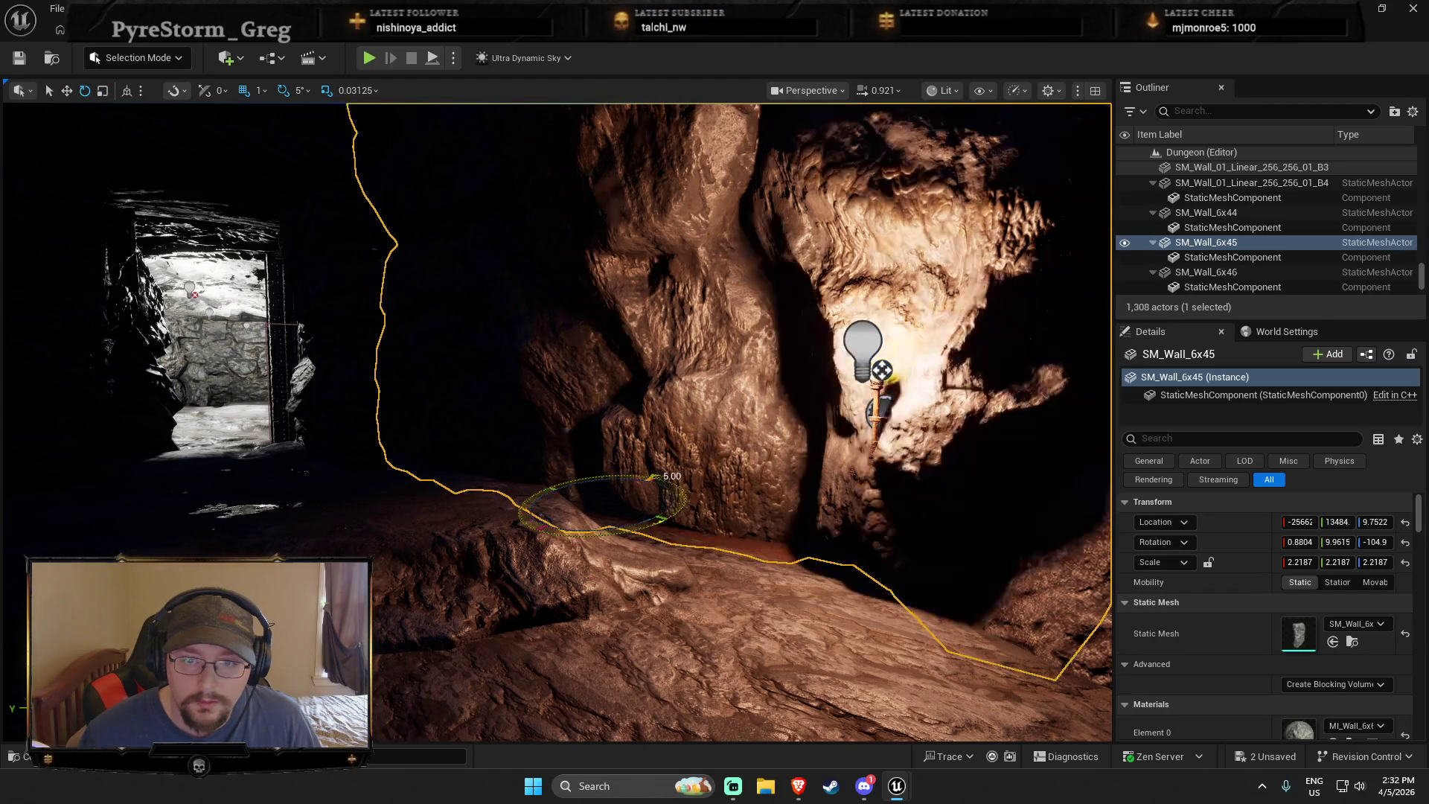
Raise the torch slightly, reset its tilt, and nudge it flush against the wall
click(877, 417)
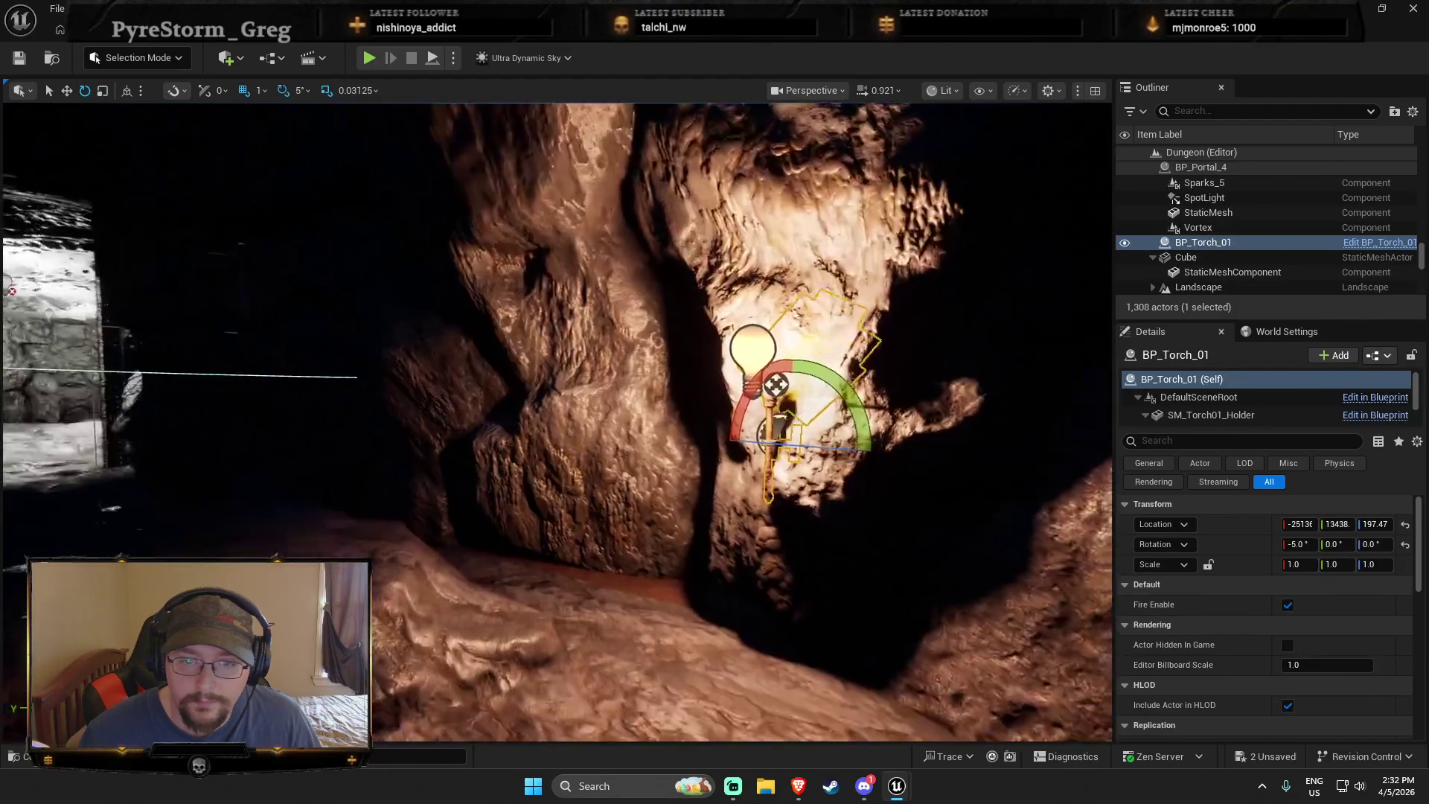
drag(716, 437, 700, 443)
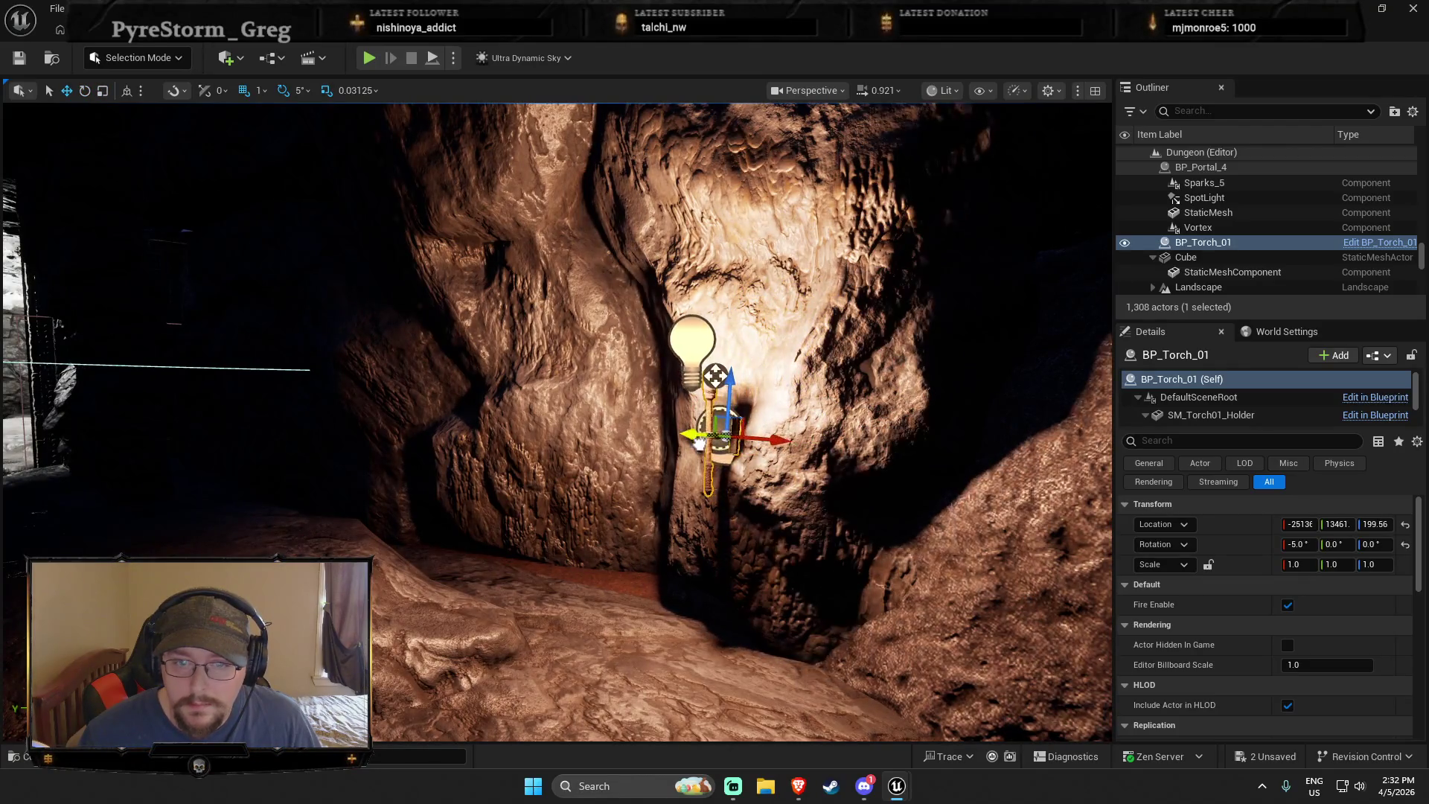
drag(701, 380, 703, 372)
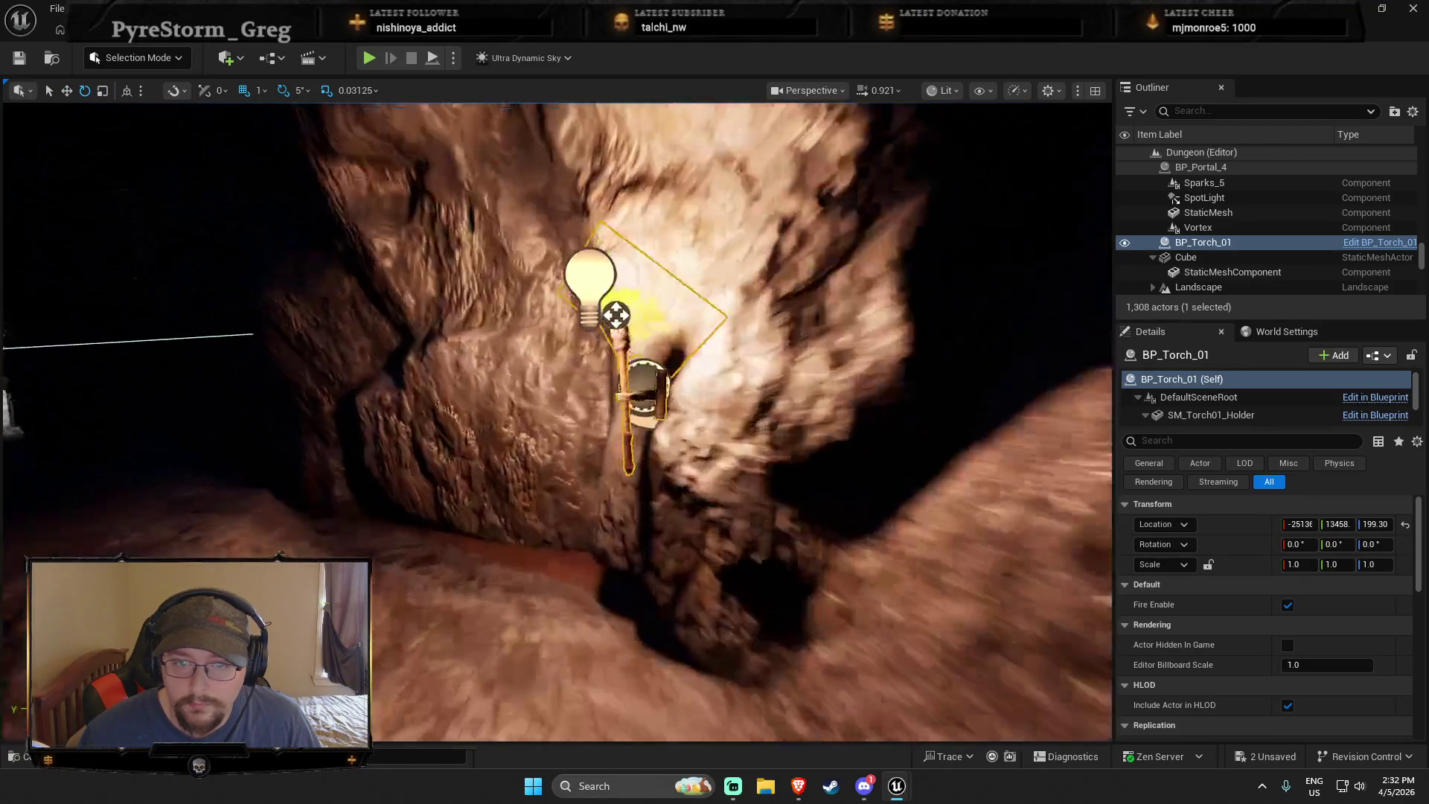
scroll(392, 172, down, 2)
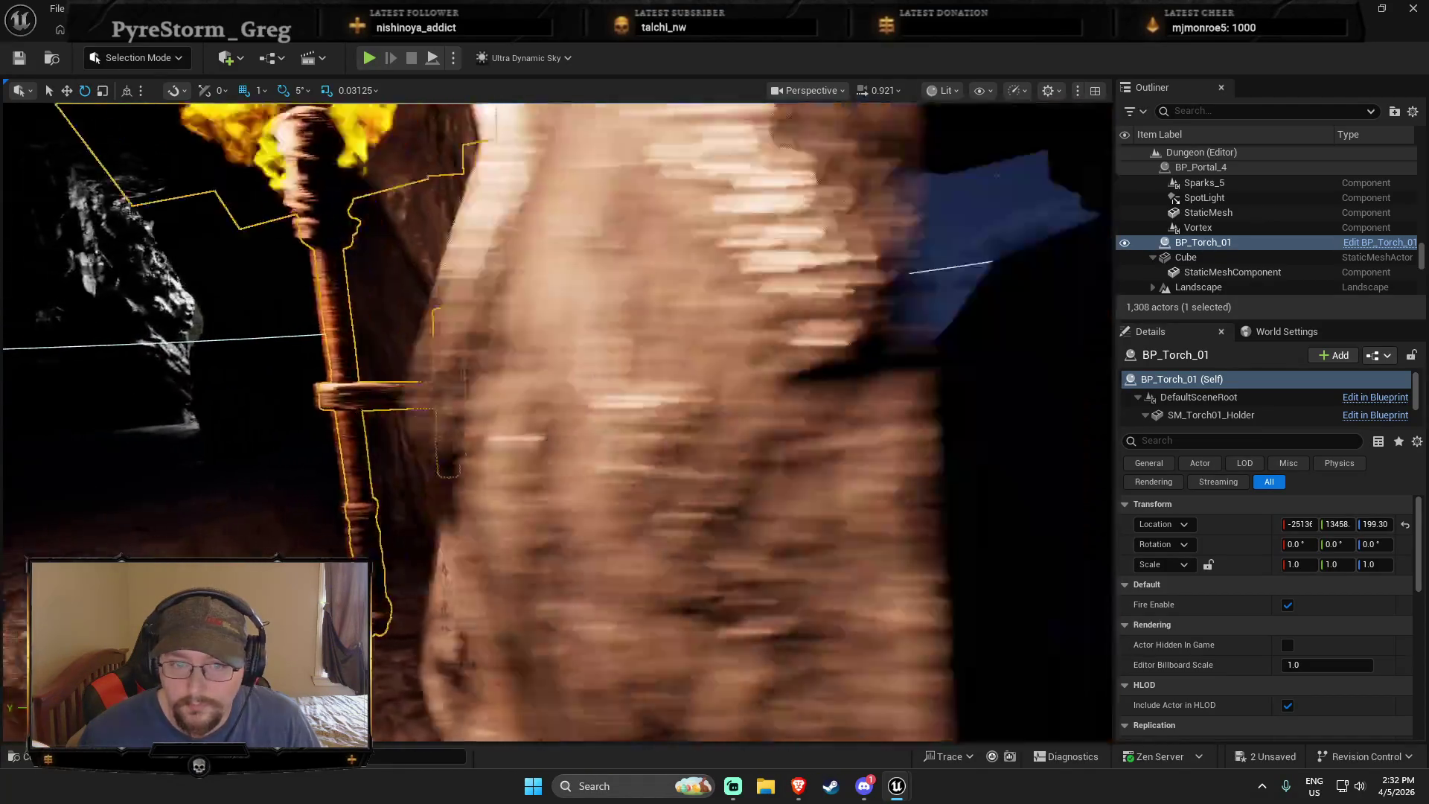
scroll(392, 172, down, 3)
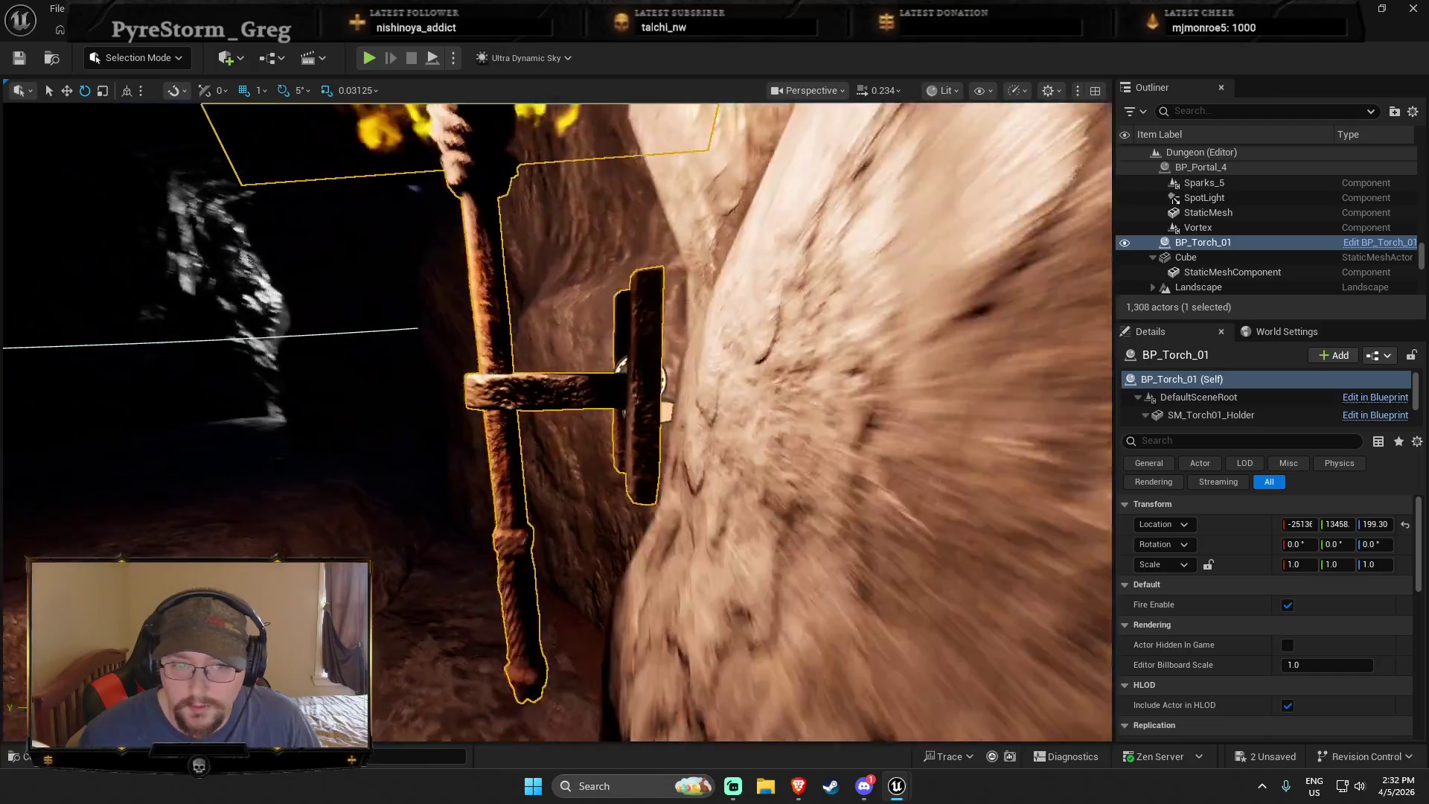
drag(565, 402, 514, 469)
drag(727, 475, 727, 475)
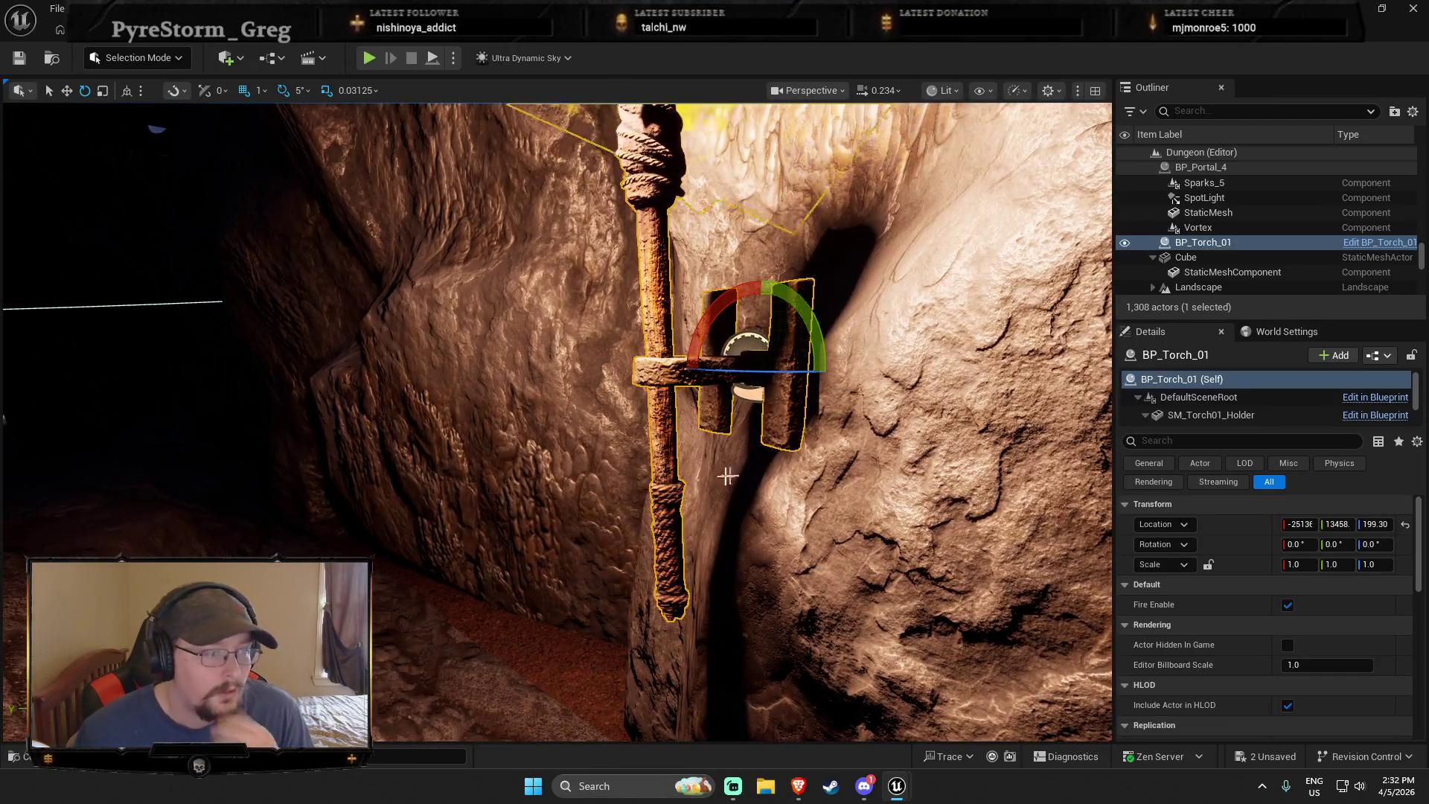
drag(489, 613, 501, 495)
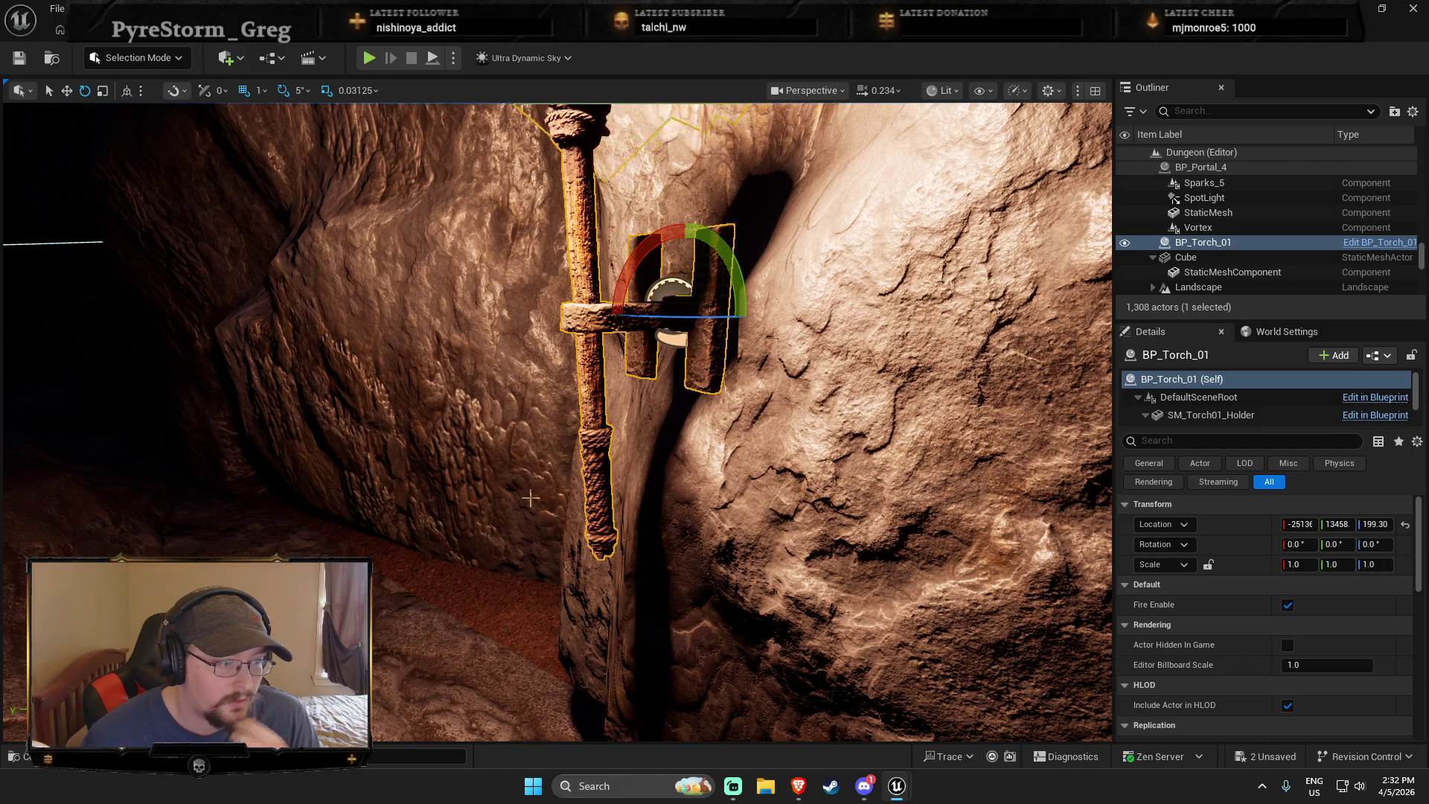
drag(527, 499, 524, 499)
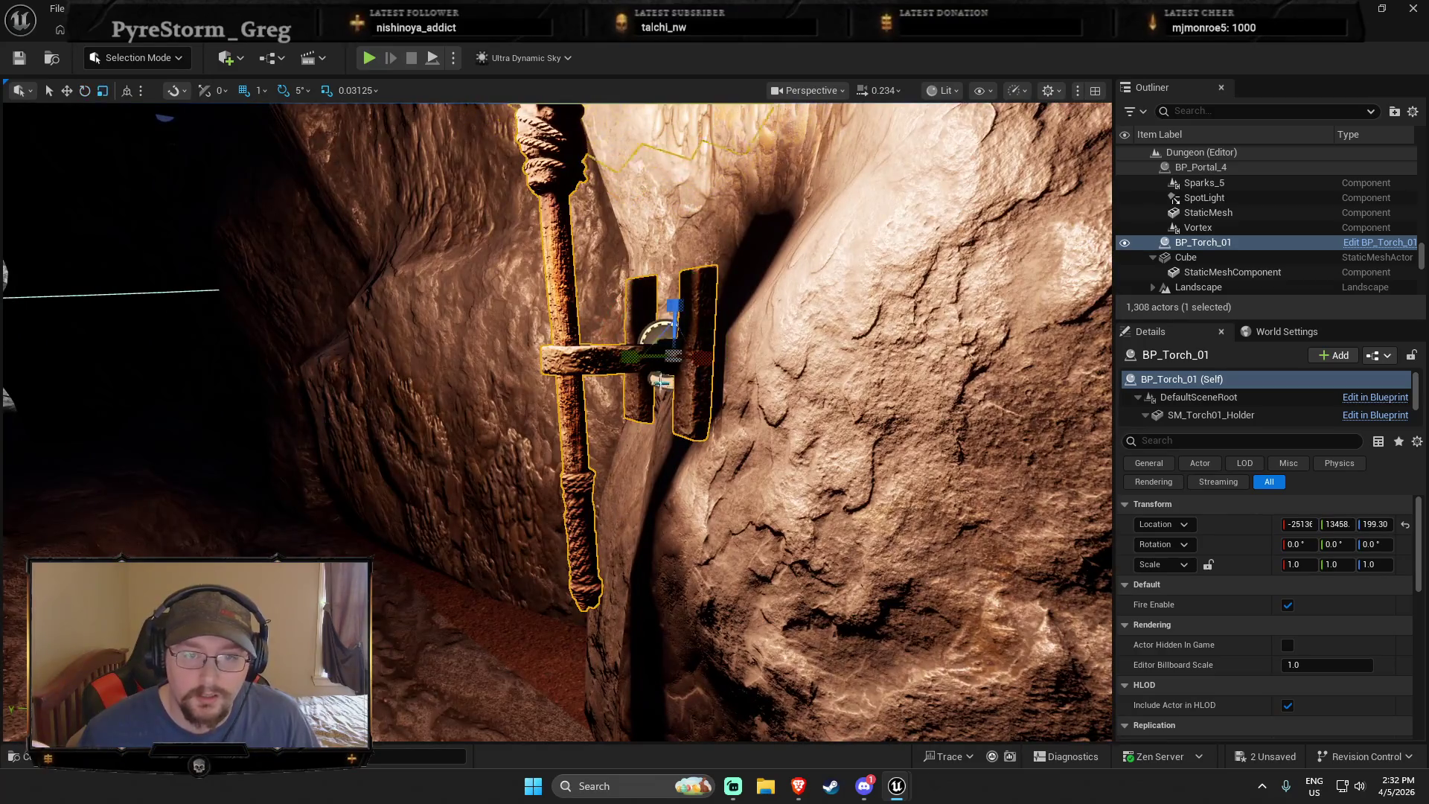
mouse_move(653, 342)
mouse_down()
mouse_move(666, 348)
mouse_move(670, 491)
mouse_move(721, 552)
mouse_move(693, 539)
mouse_move(674, 552)
mouse_move(705, 536)
mouse_up()
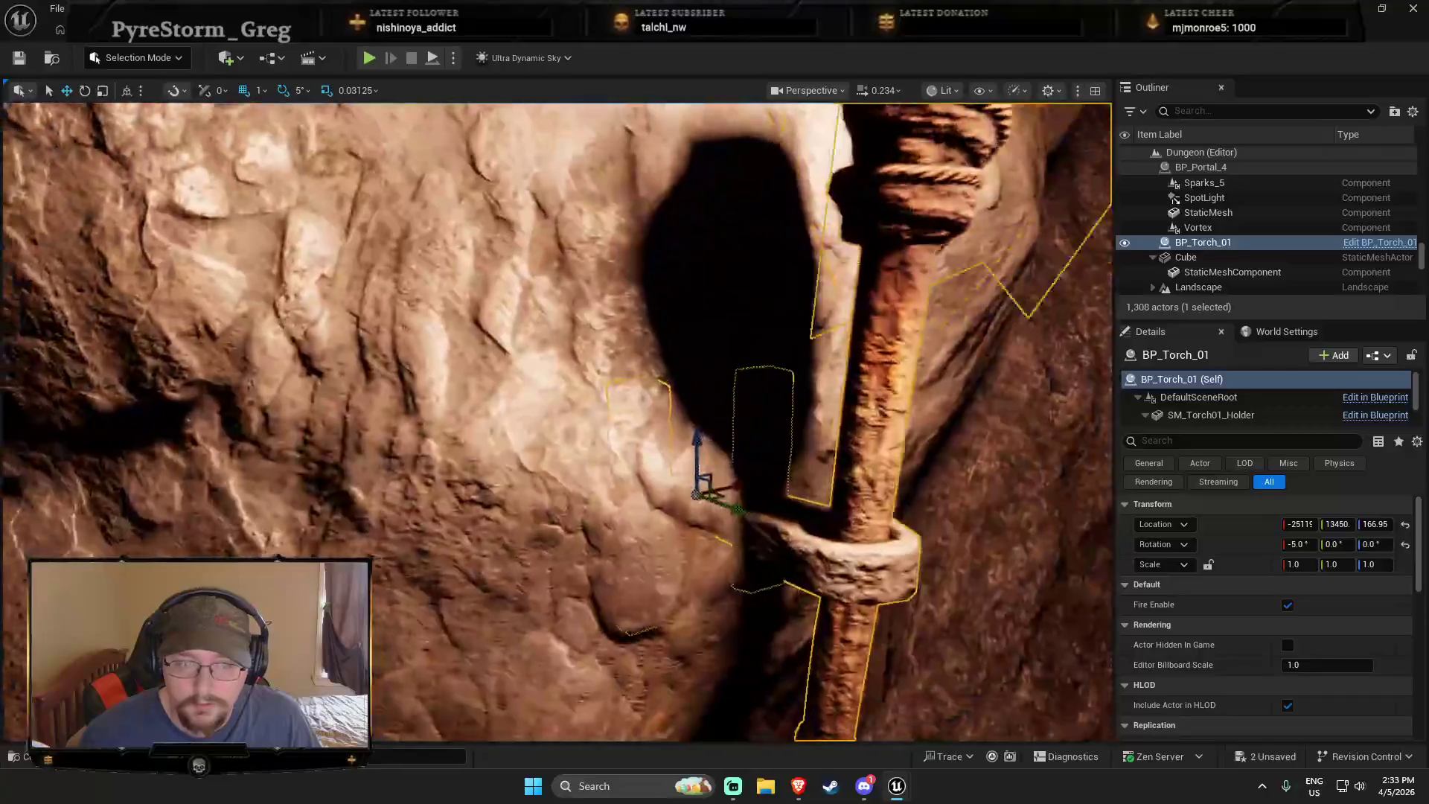
right_click(623, 616)
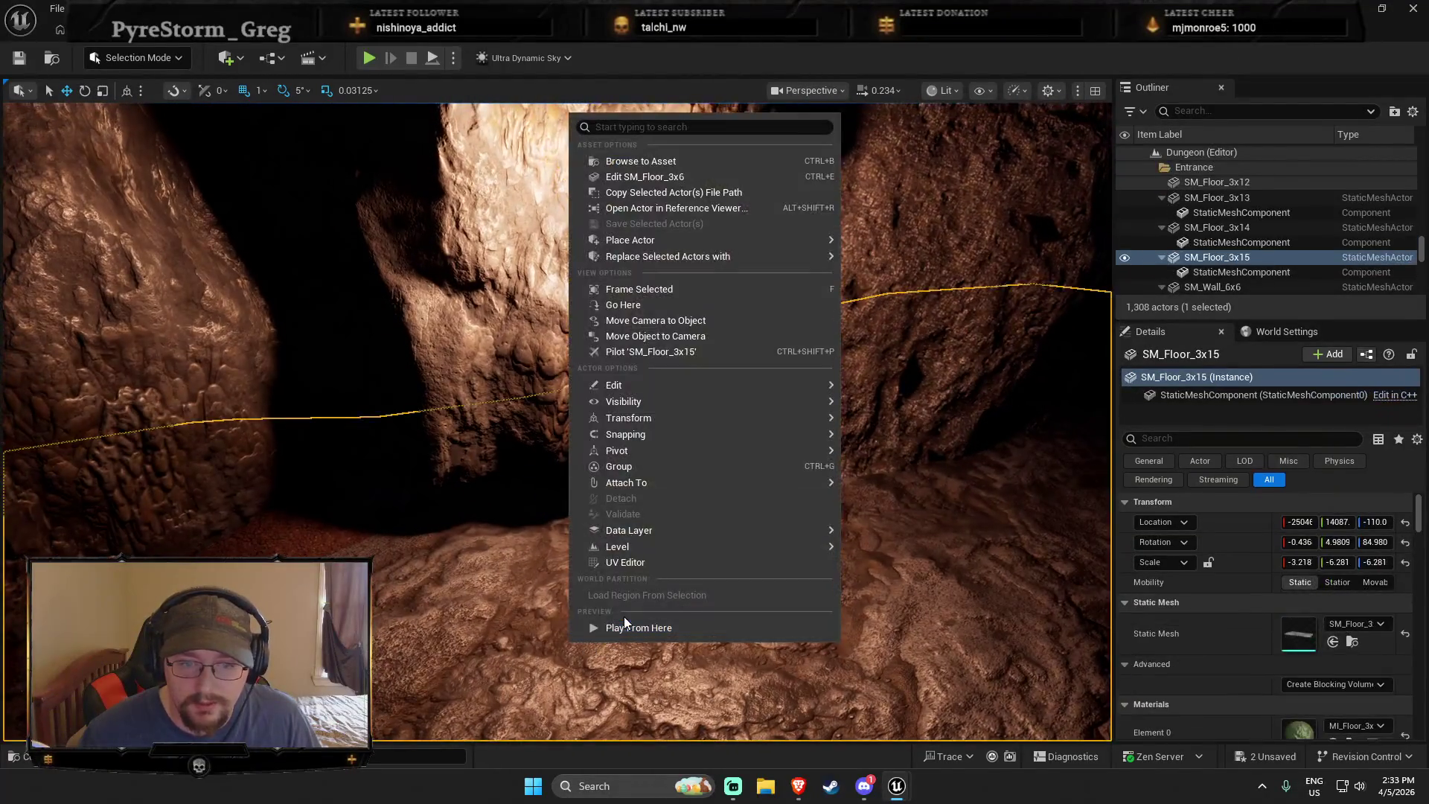
click(624, 626)
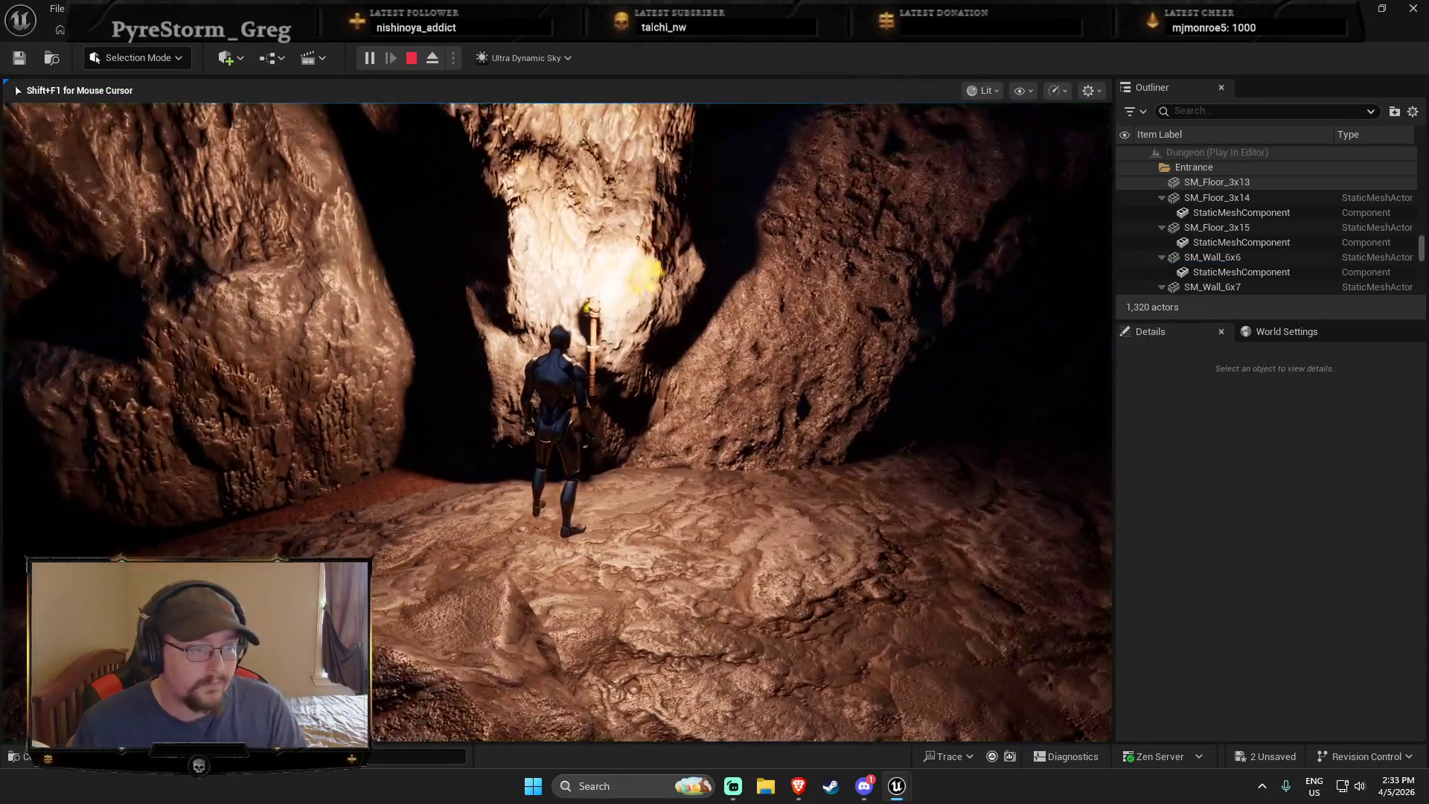
key(w)
key(w)
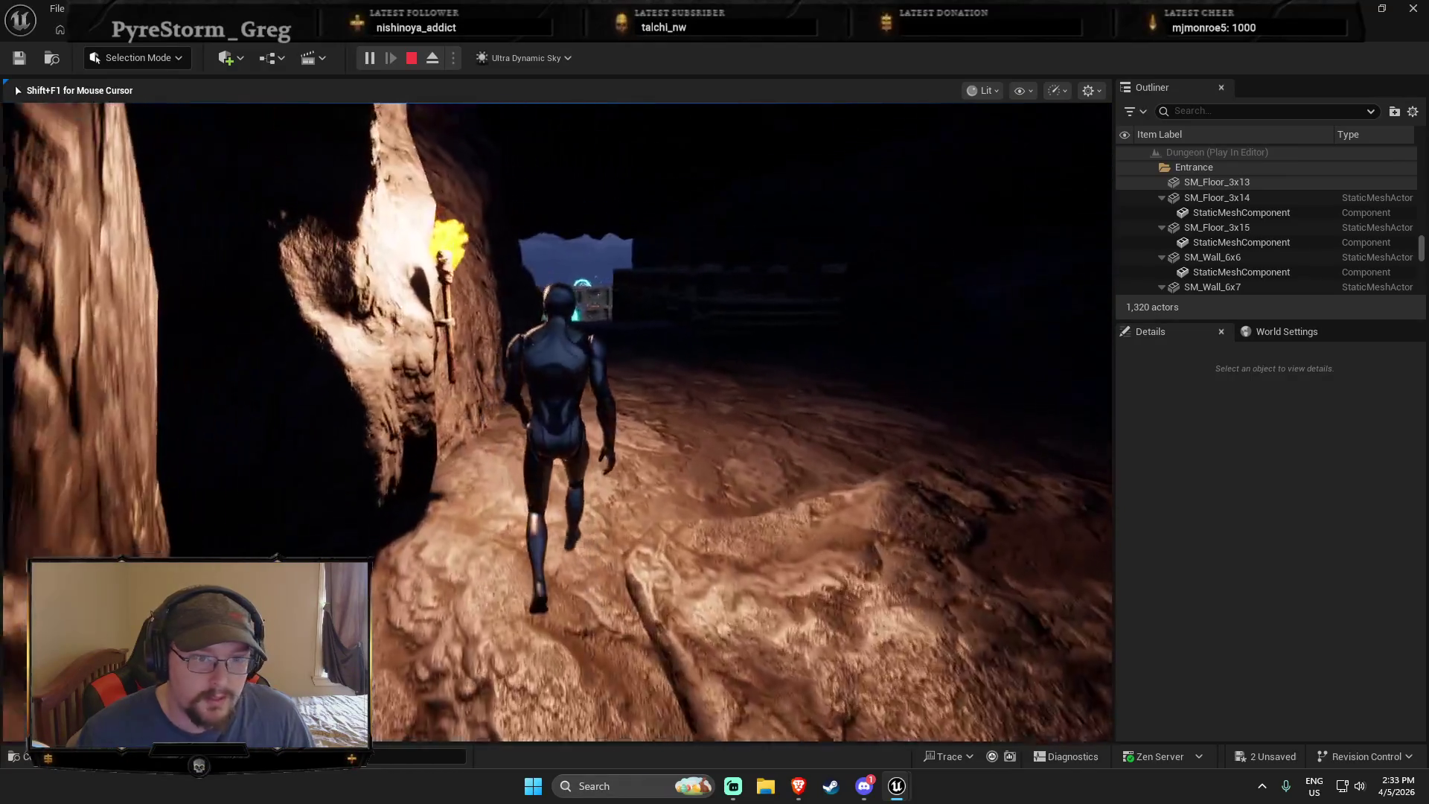
key(w)
key(w)
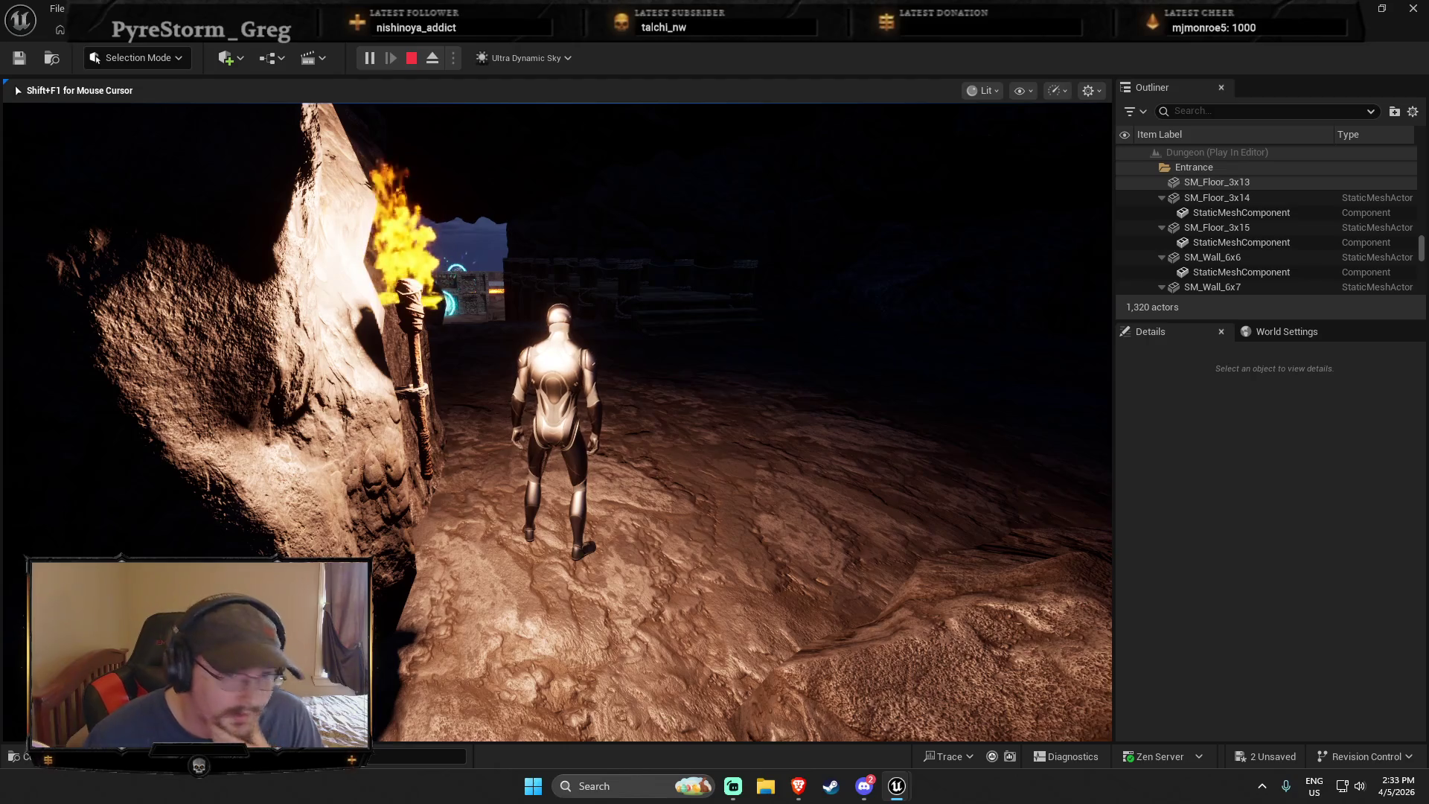
key(w)
key(w)
key(w)
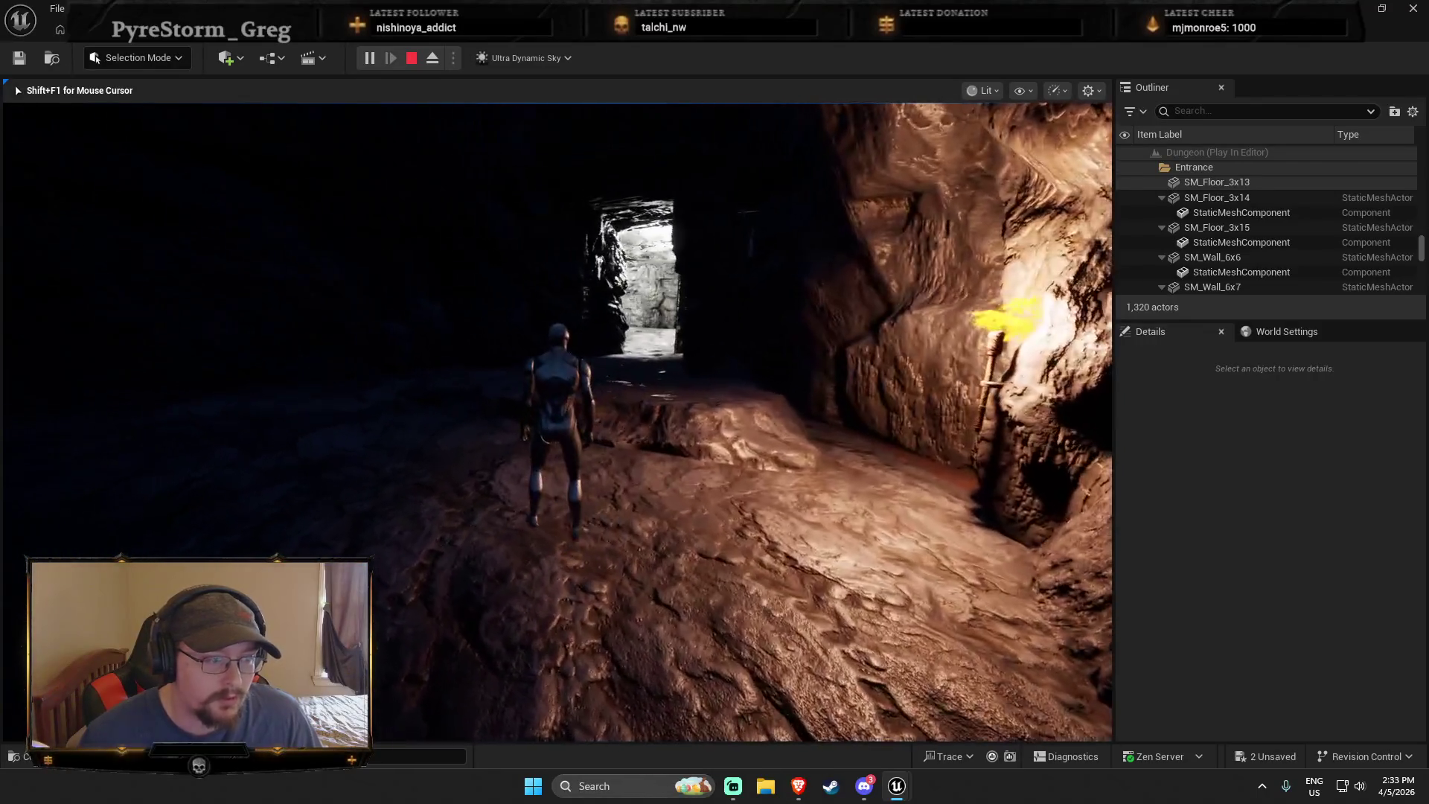
key(Escape)
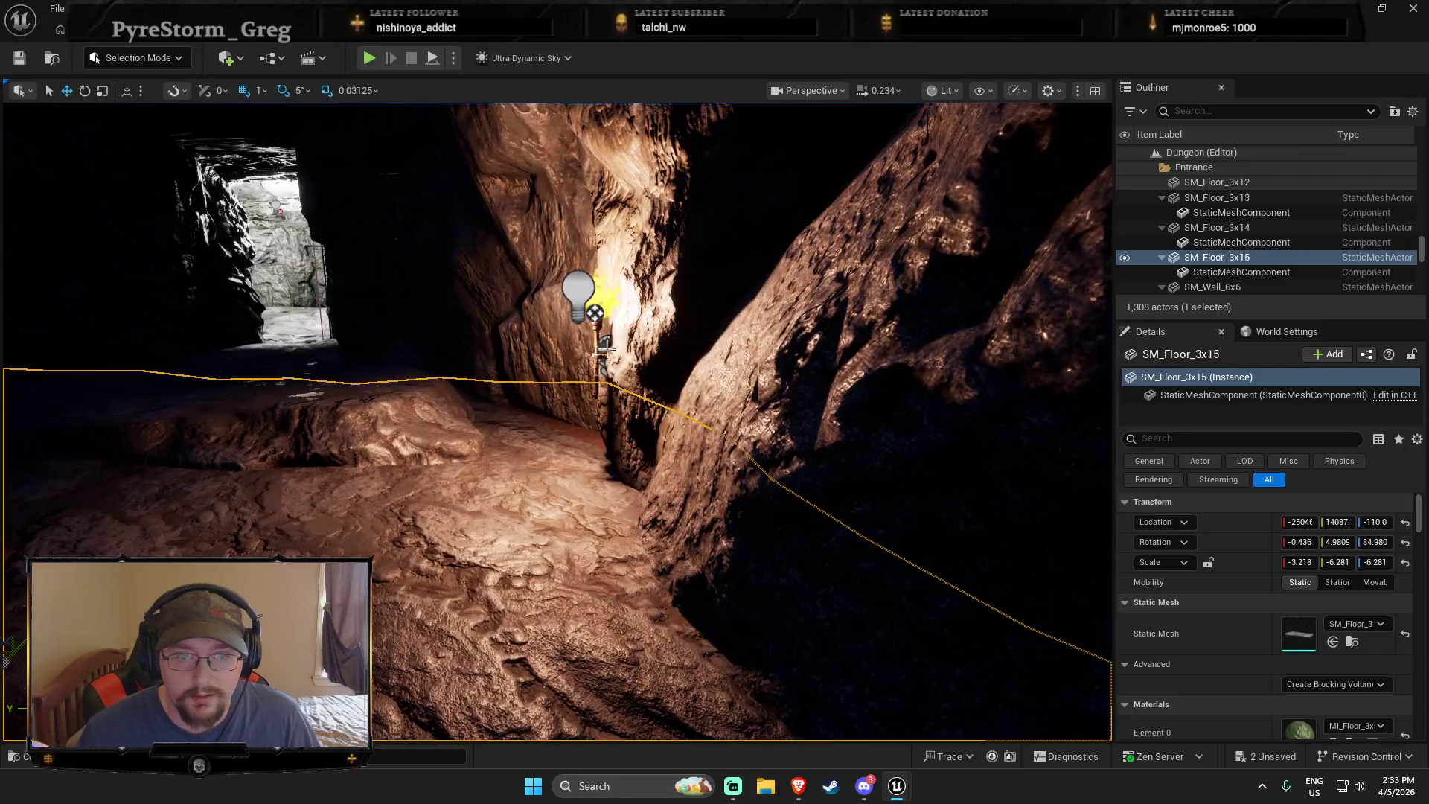
Copy the wall torch toward the doorway and set BP_Torch_01's height to 166.95
click(603, 346)
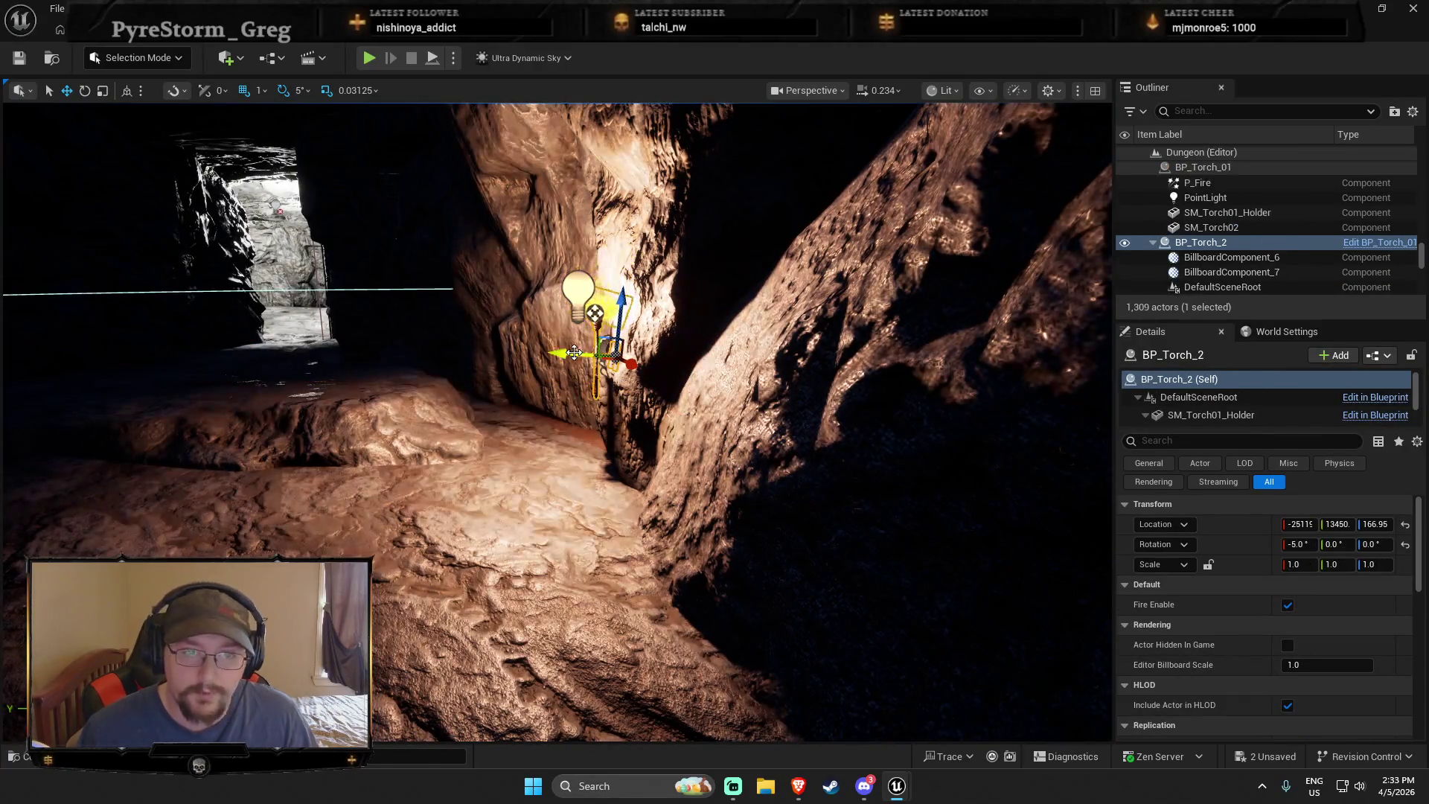
alt+drag(573, 352, 112, 302)
scroll(596, 373, up, 3)
drag(210, 392, 186, 392)
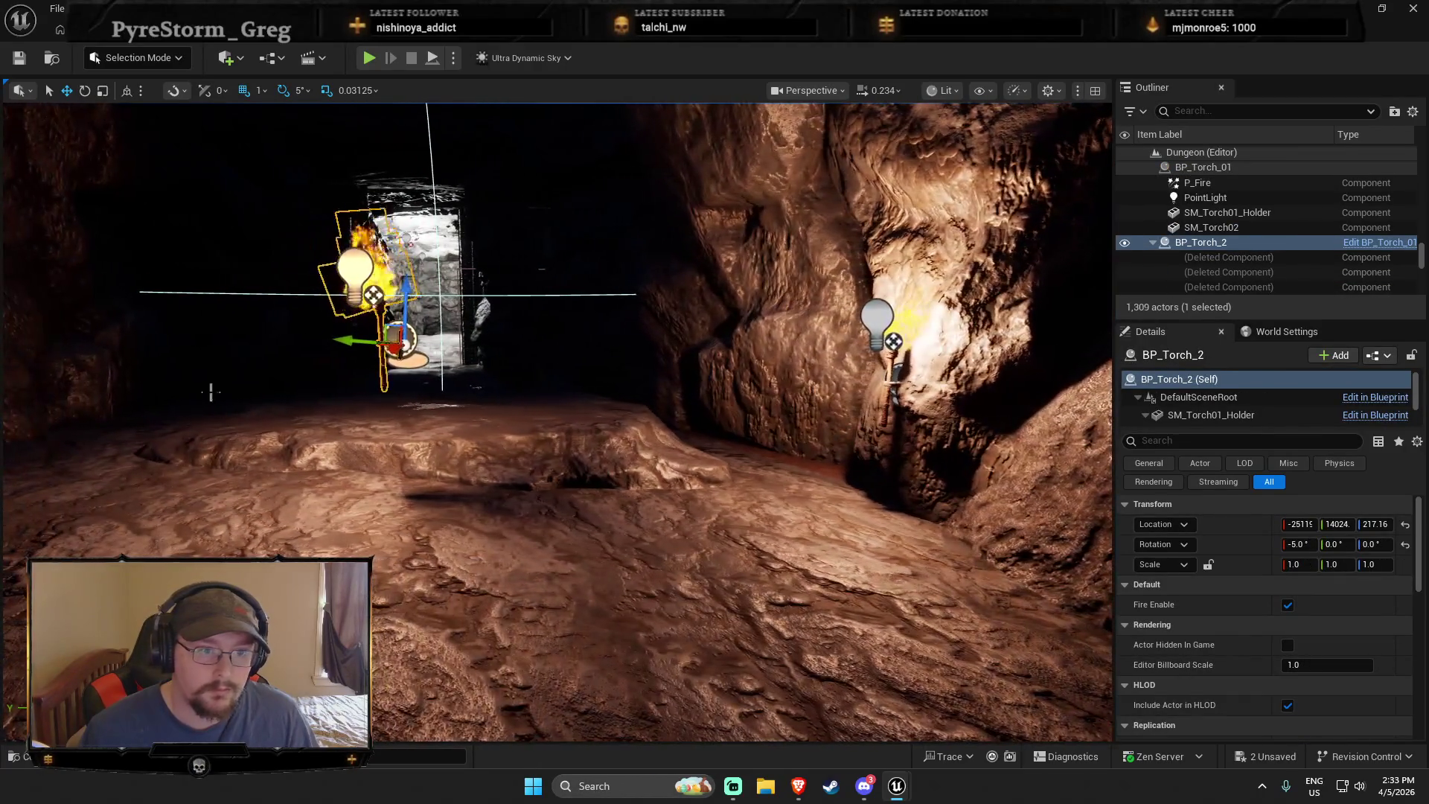
click(887, 385)
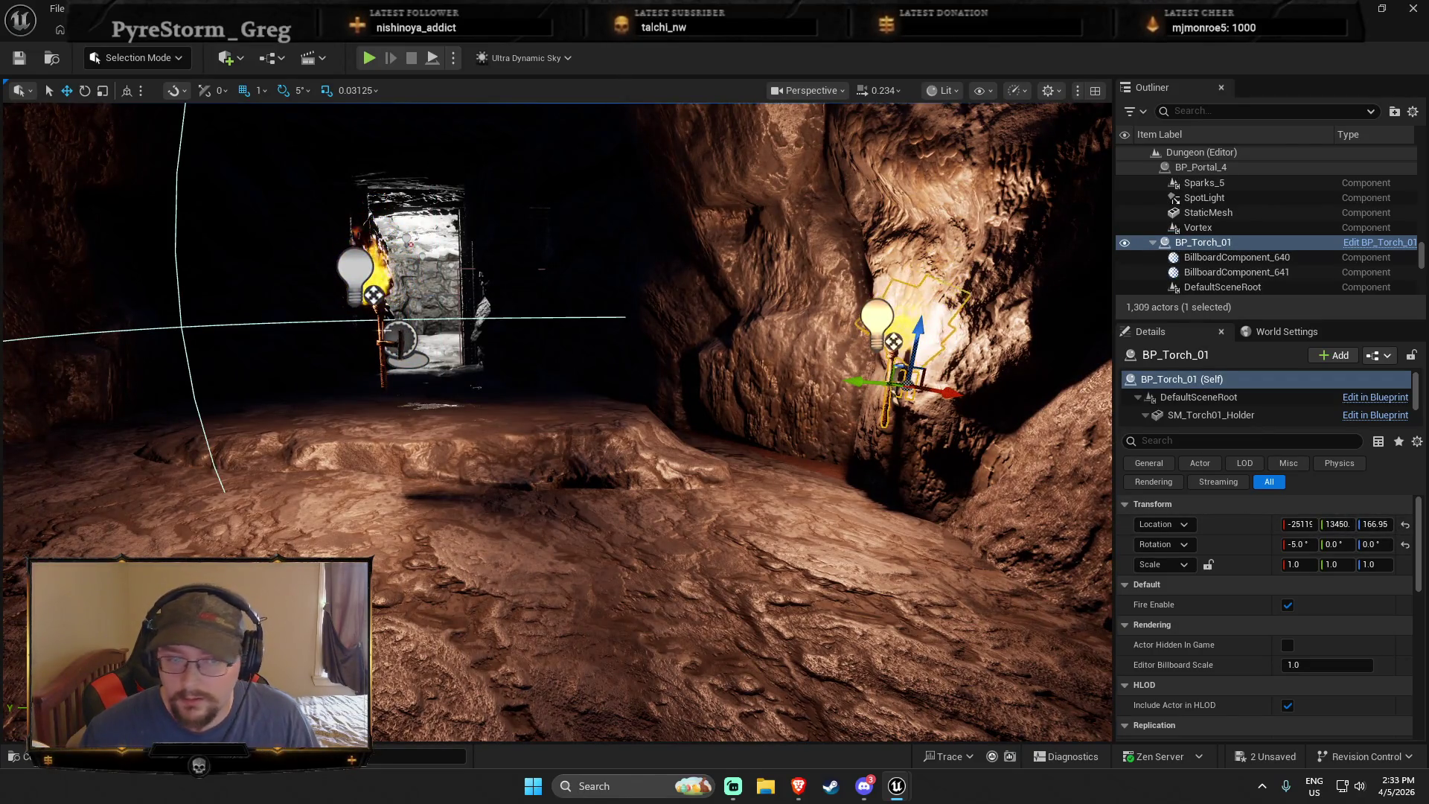
click(383, 330)
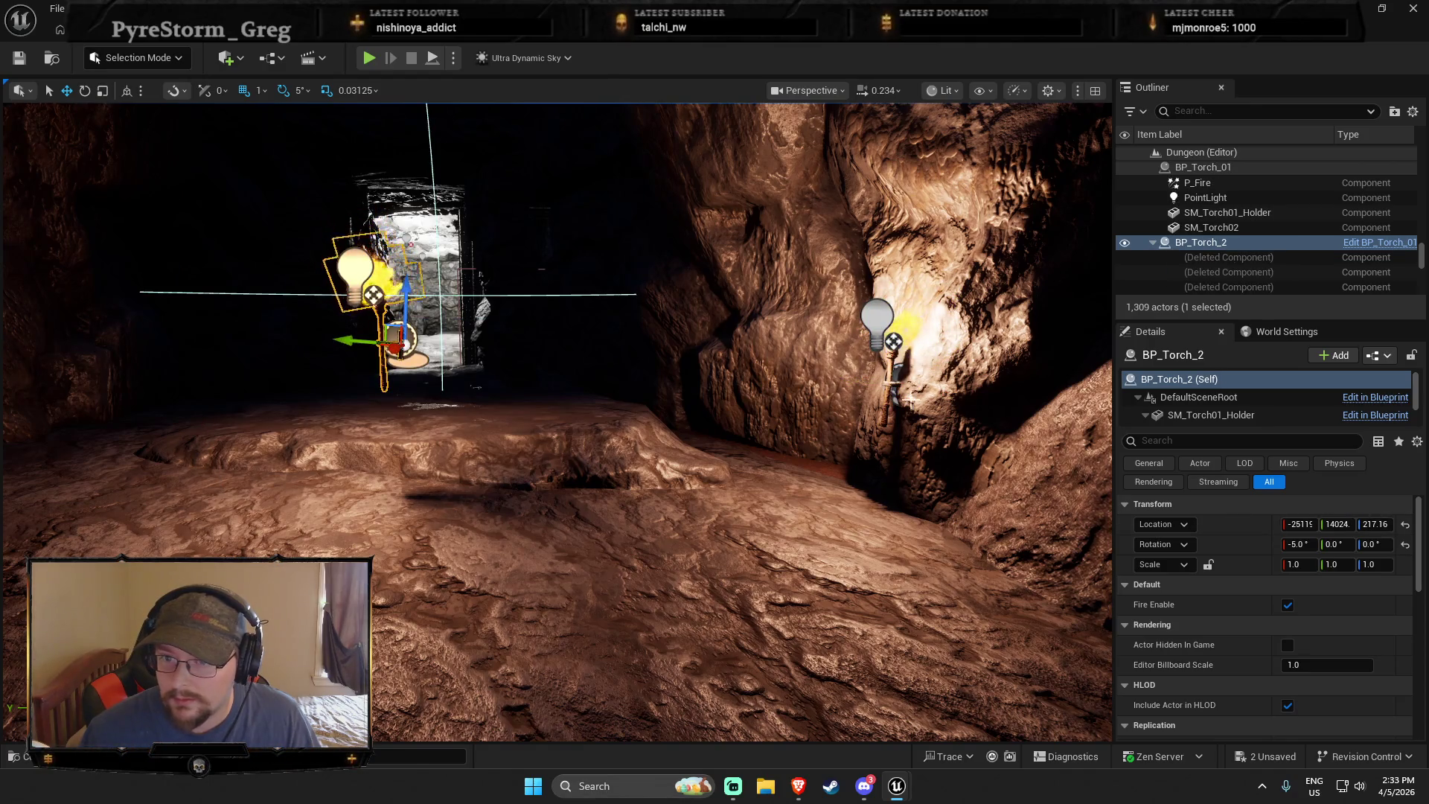
key(ctrl+z)
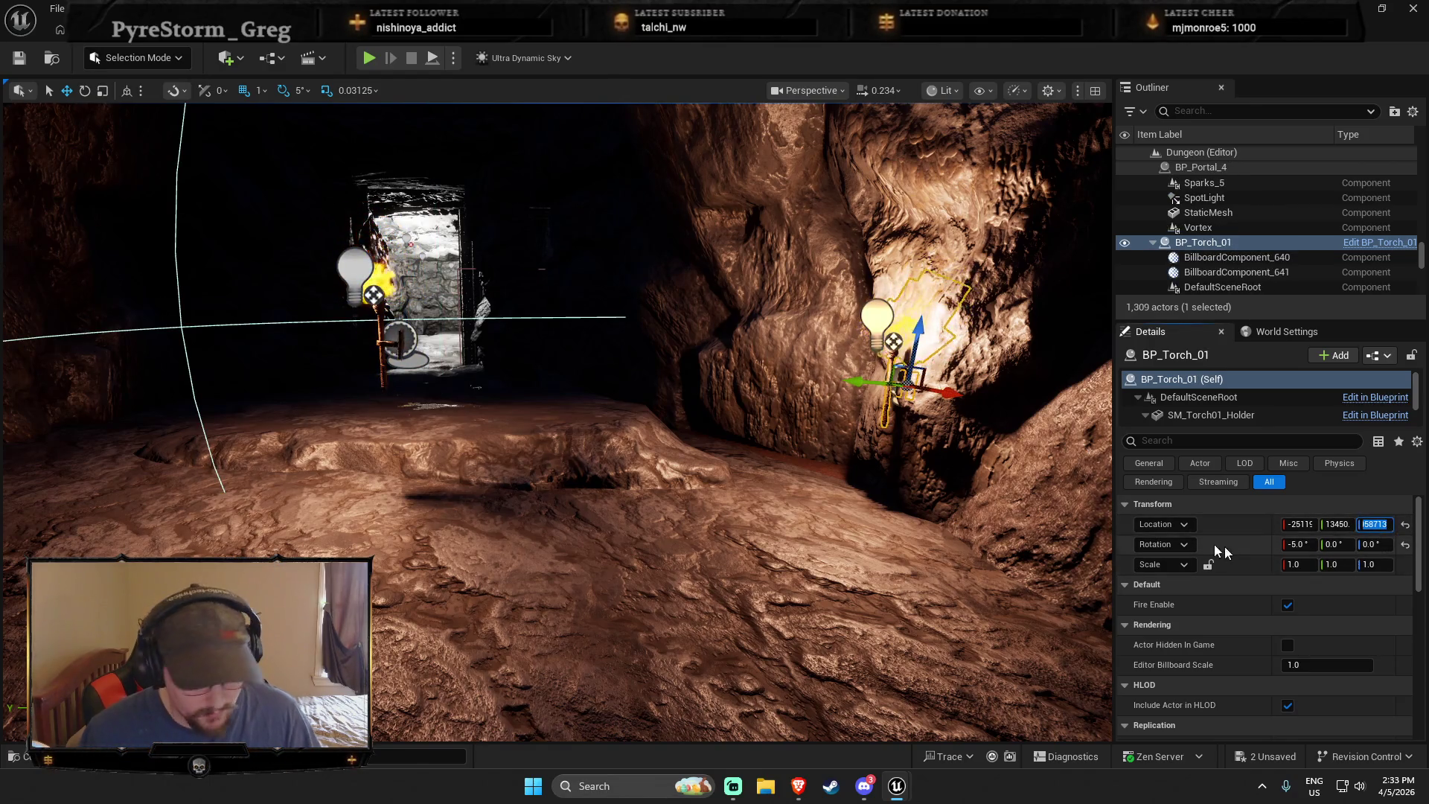
text(166.95)
key(Return)
Move BP_Torch_2 to the left cave wall and turn it around to face the passage
click(684, 343)
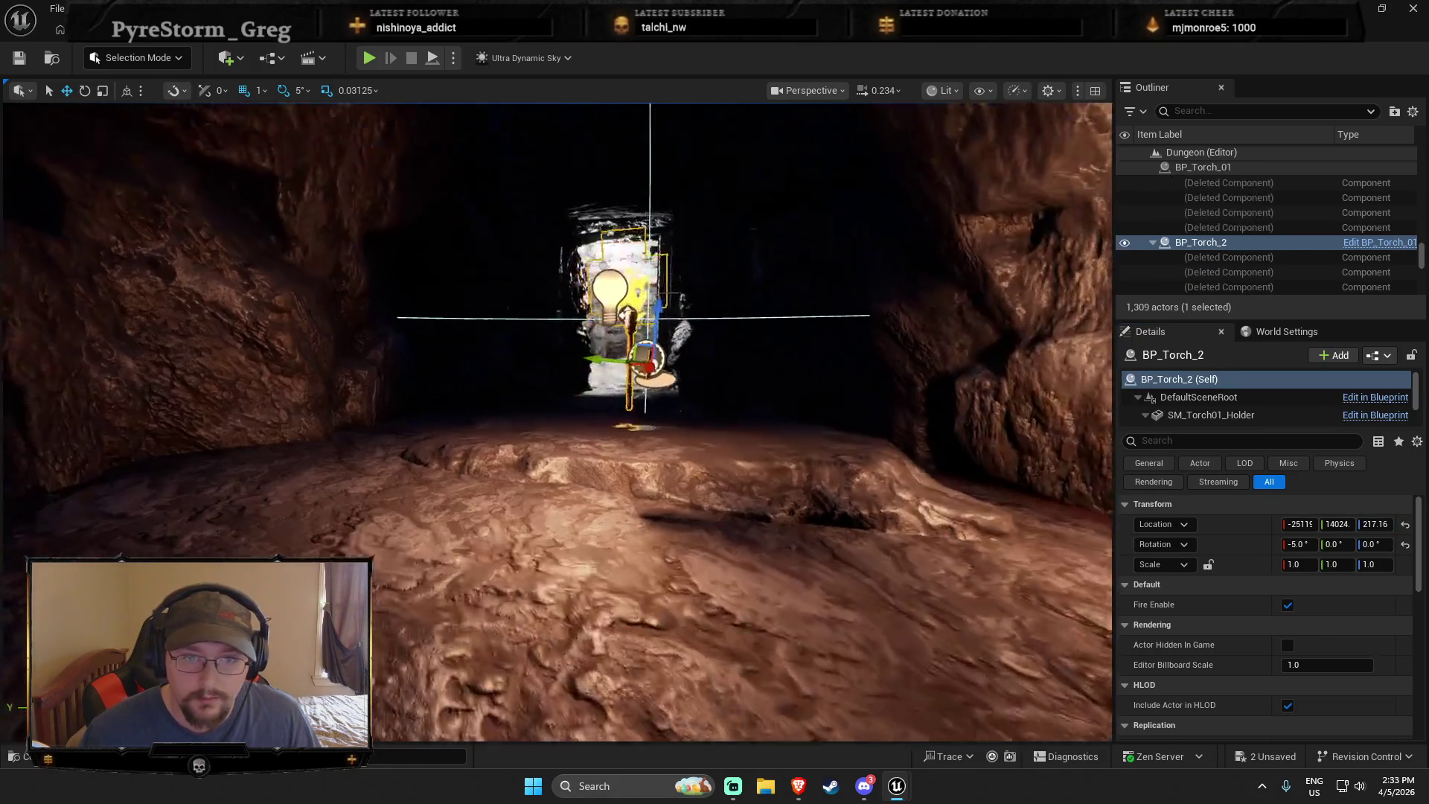
scroll(686, 410, up, 2)
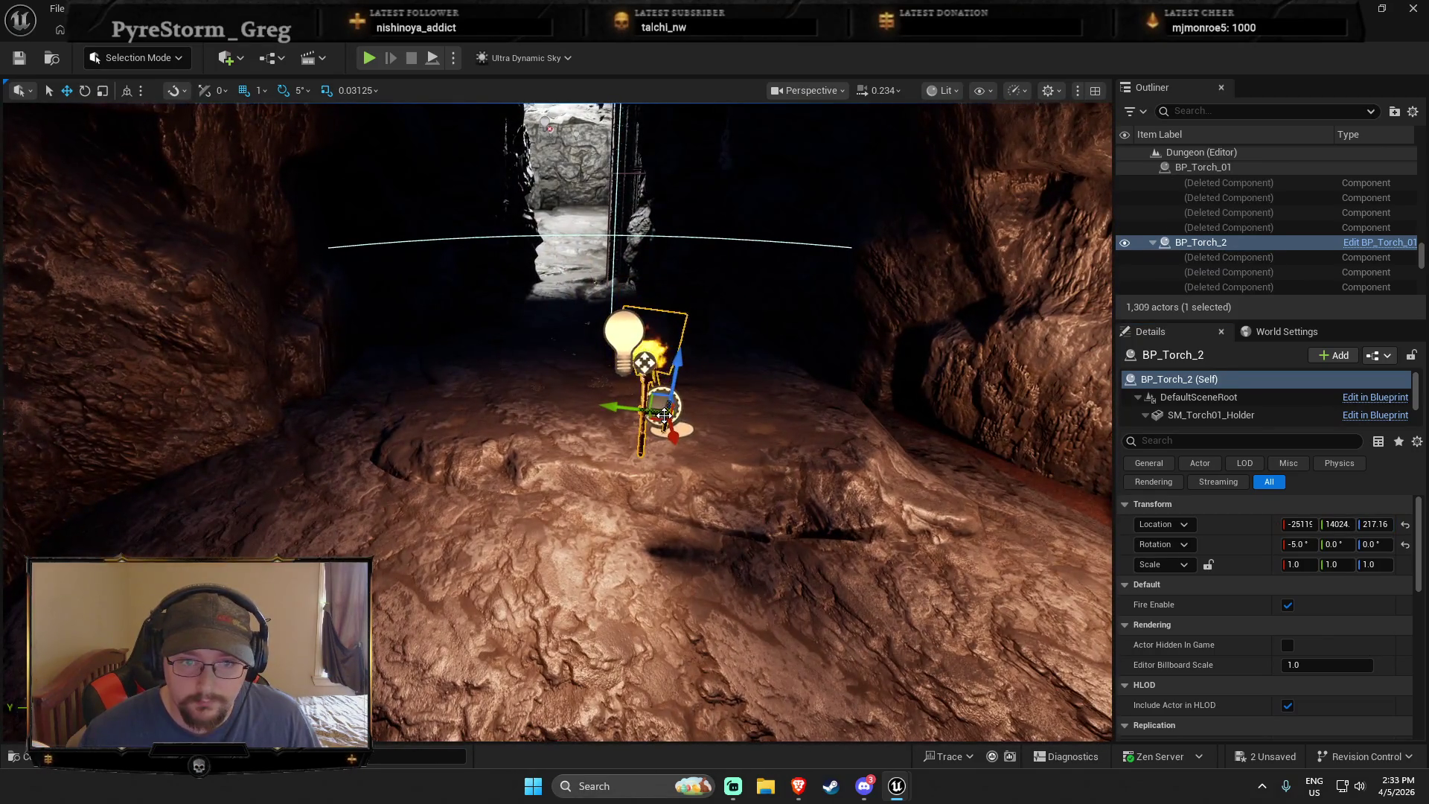
mouse_move(663, 413)
mouse_down()
mouse_move(128, 409)
mouse_move(141, 408)
mouse_up()
key(e)
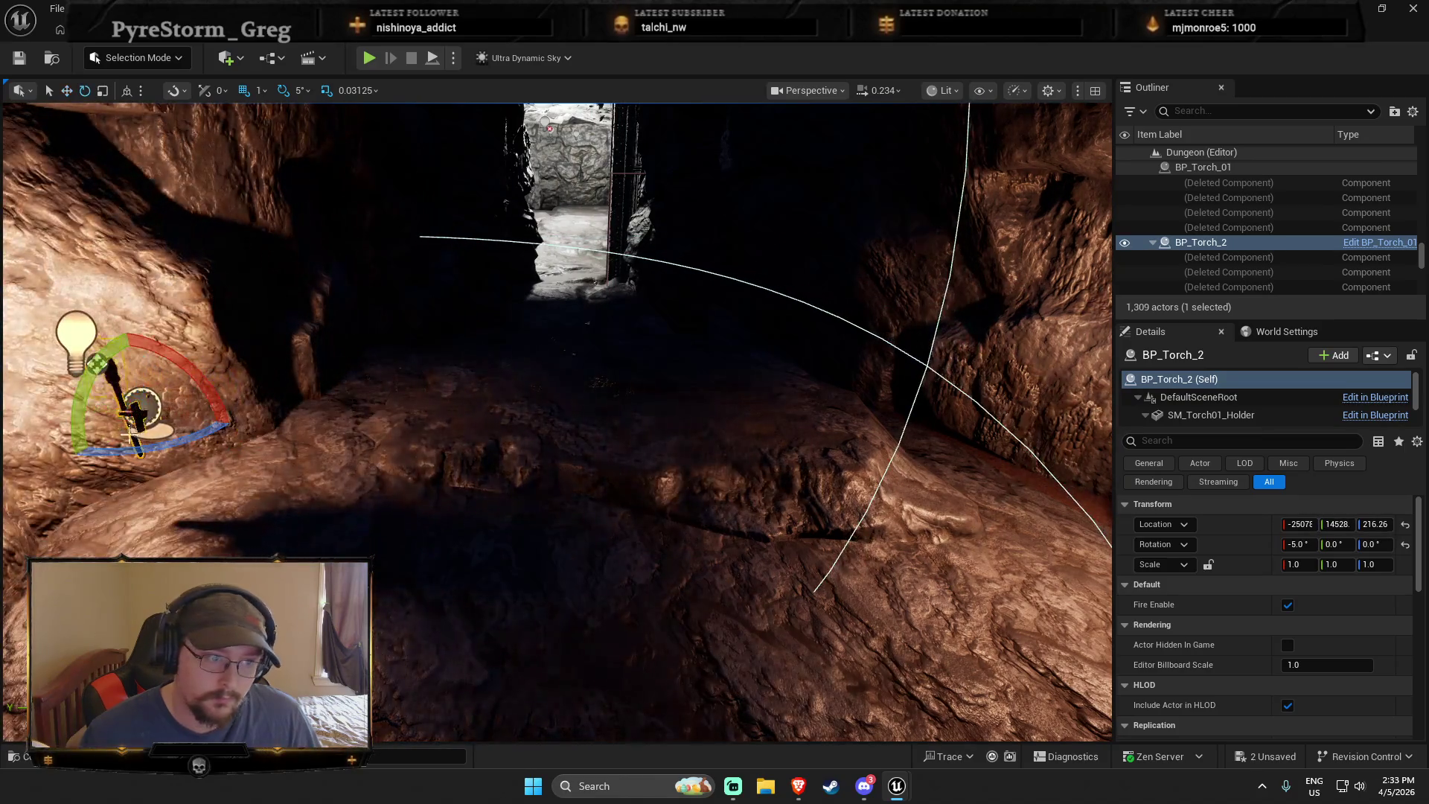
mouse_move(116, 456)
mouse_down()
mouse_move(246, 394)
mouse_move(363, 388)
mouse_up()
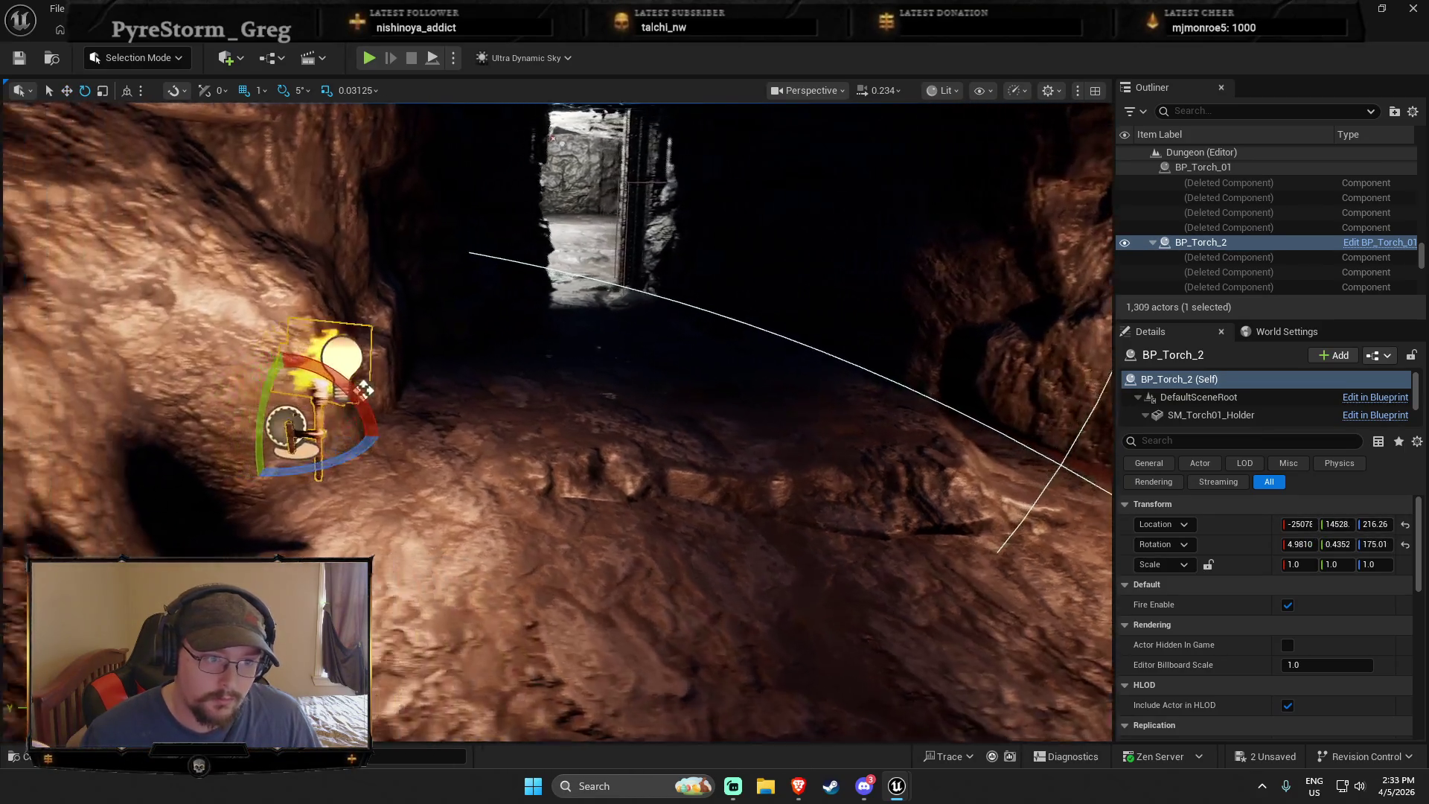
key(ctrl+z)
drag(335, 471, 171, 439)
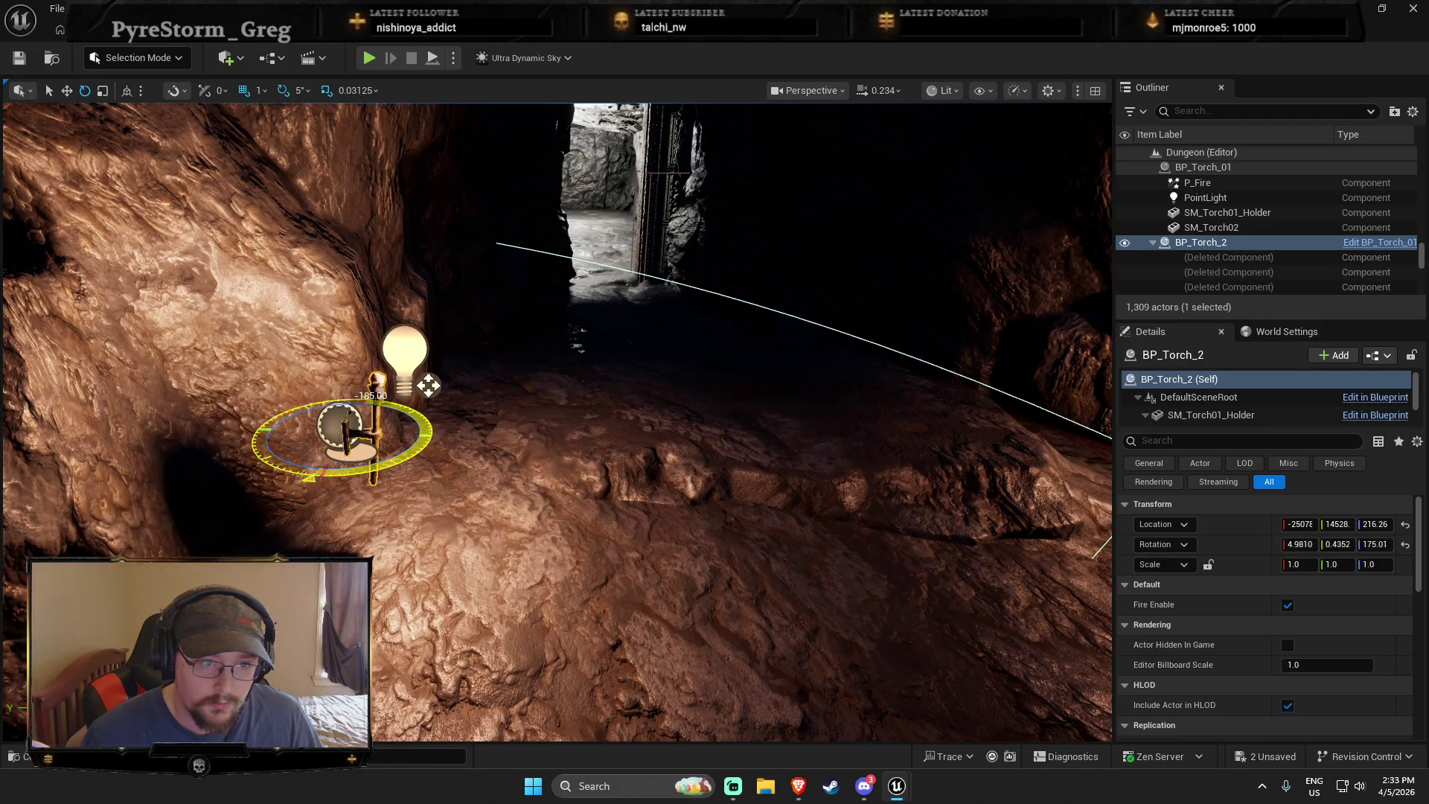
key(f)
Lower BP_Torch_2 to 166.95 and press its bracket flush against the left rock wall
key(r)
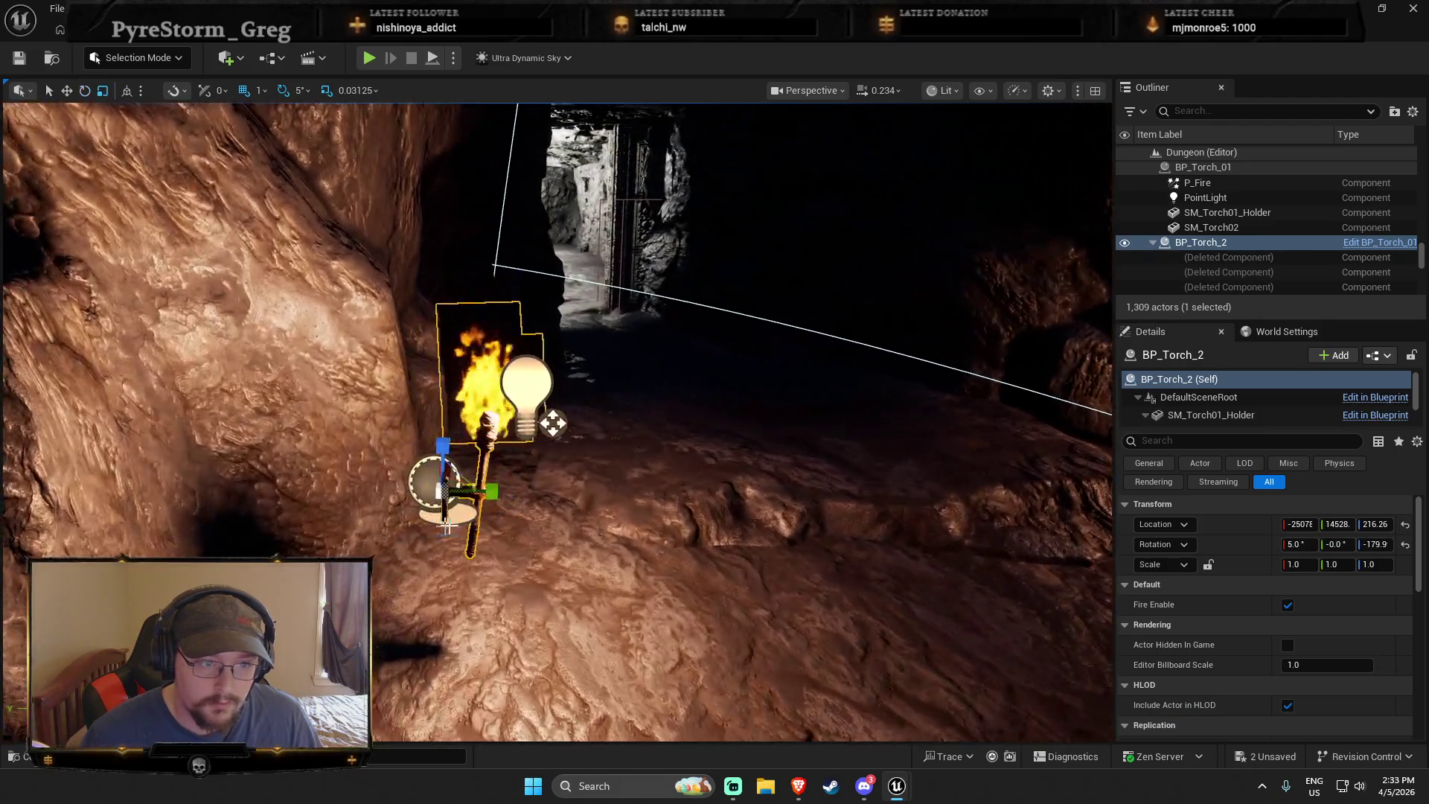
mouse_move(499, 491)
mouse_down()
mouse_move(253, 487)
mouse_move(264, 506)
mouse_up()
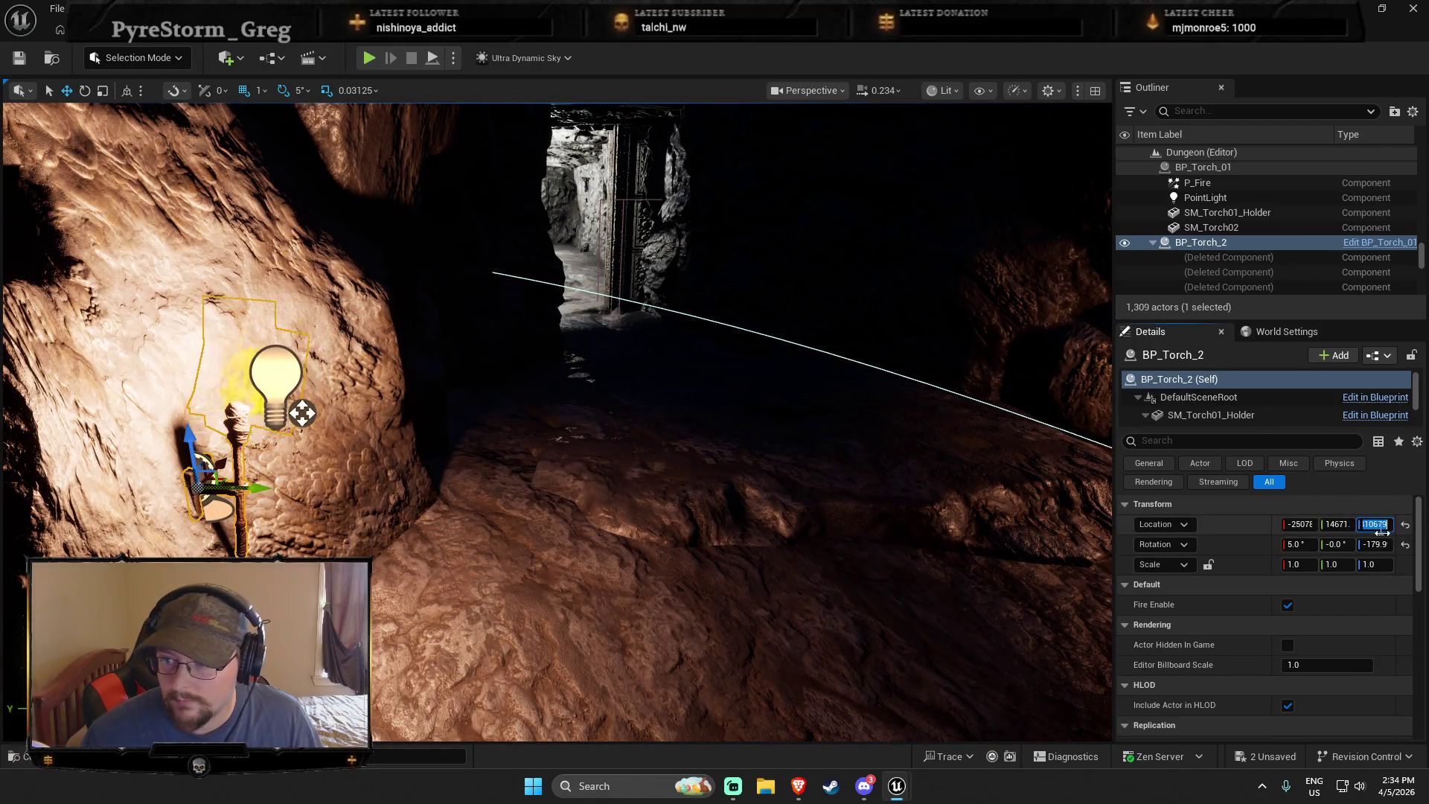
drag(1380, 564, 1322, 582)
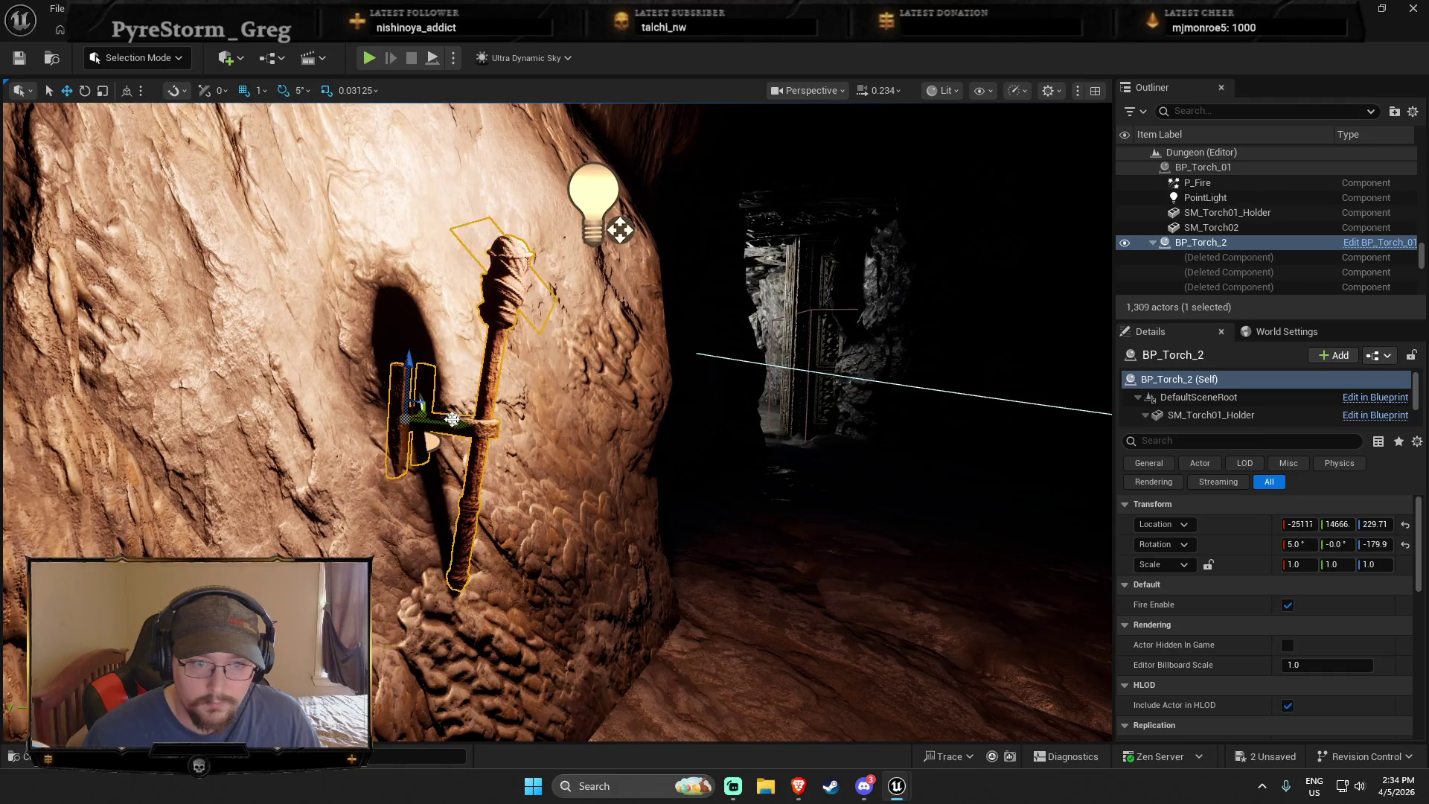
drag(623, 451, 677, 437)
drag(579, 431, 210, 468)
key(f)
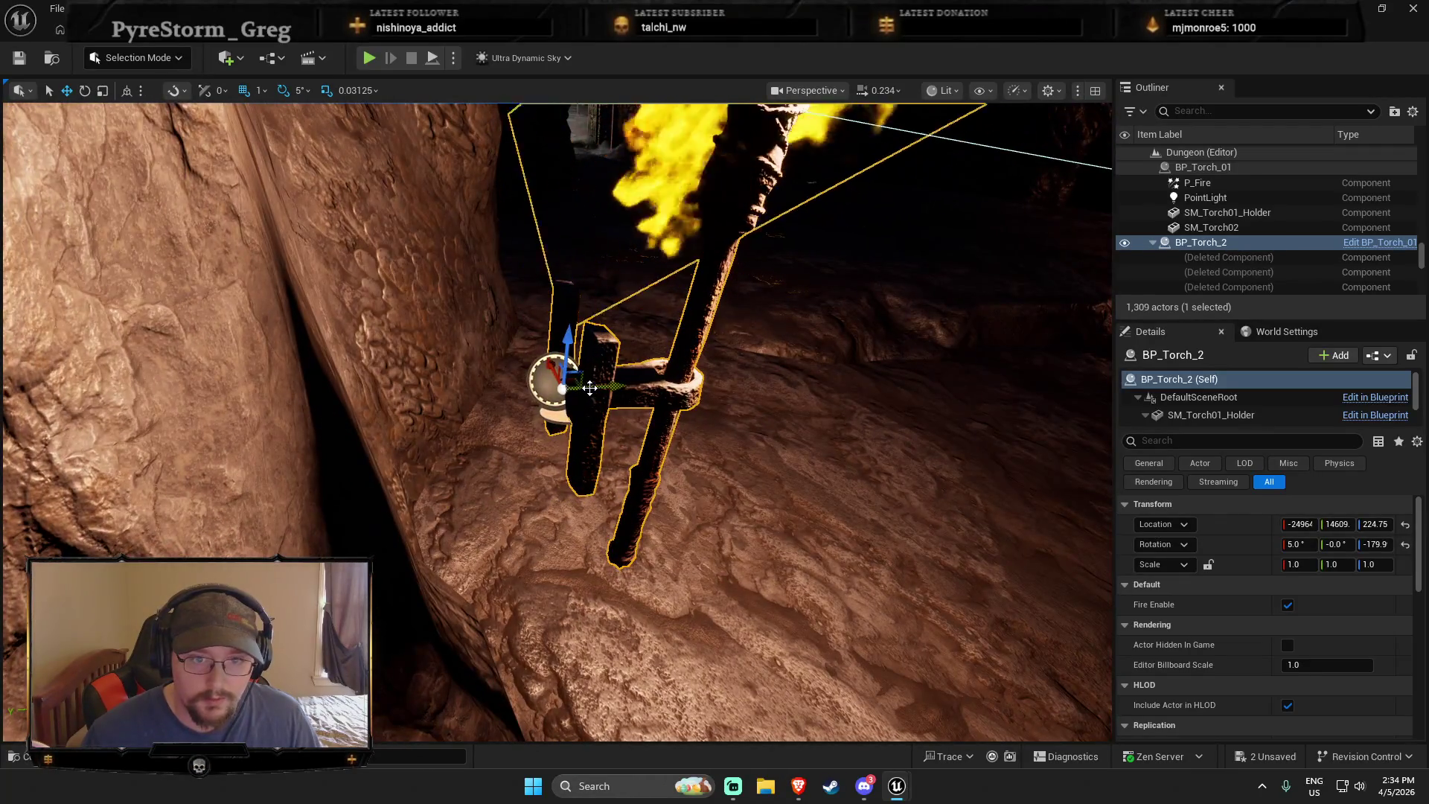
drag(590, 388, 410, 432)
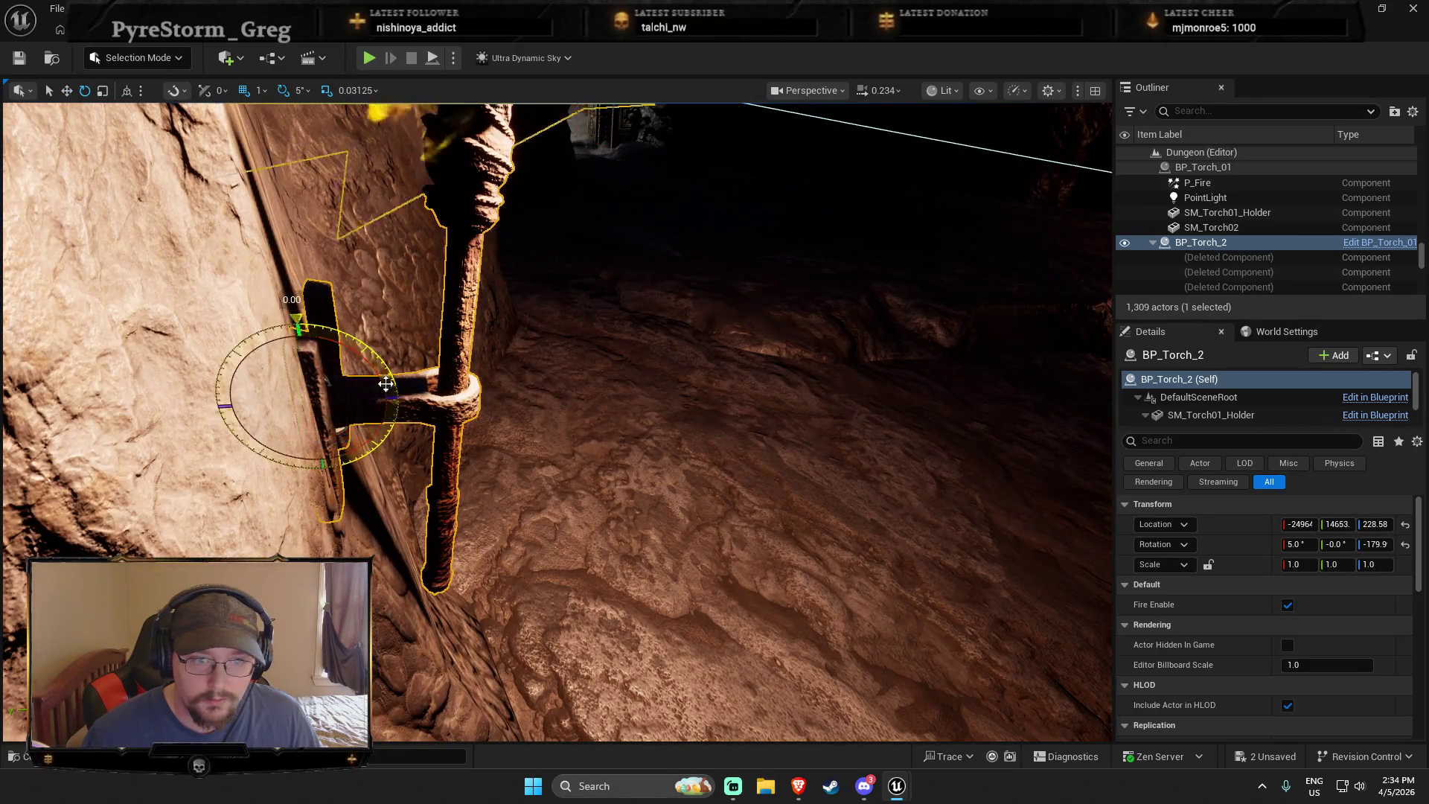
key(f)
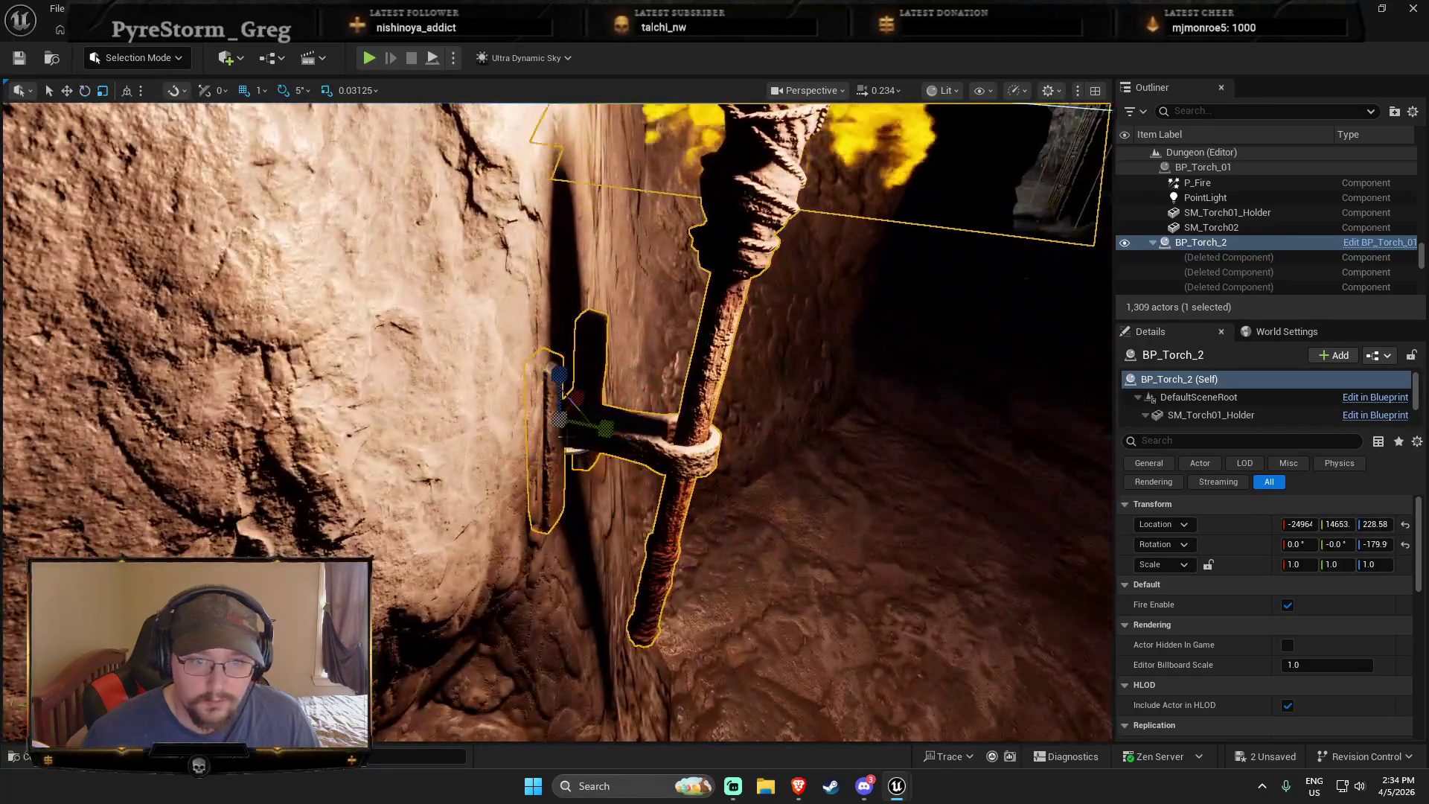
mouse_move(584, 401)
mouse_down()
mouse_move(566, 465)
mouse_move(491, 454)
mouse_up()
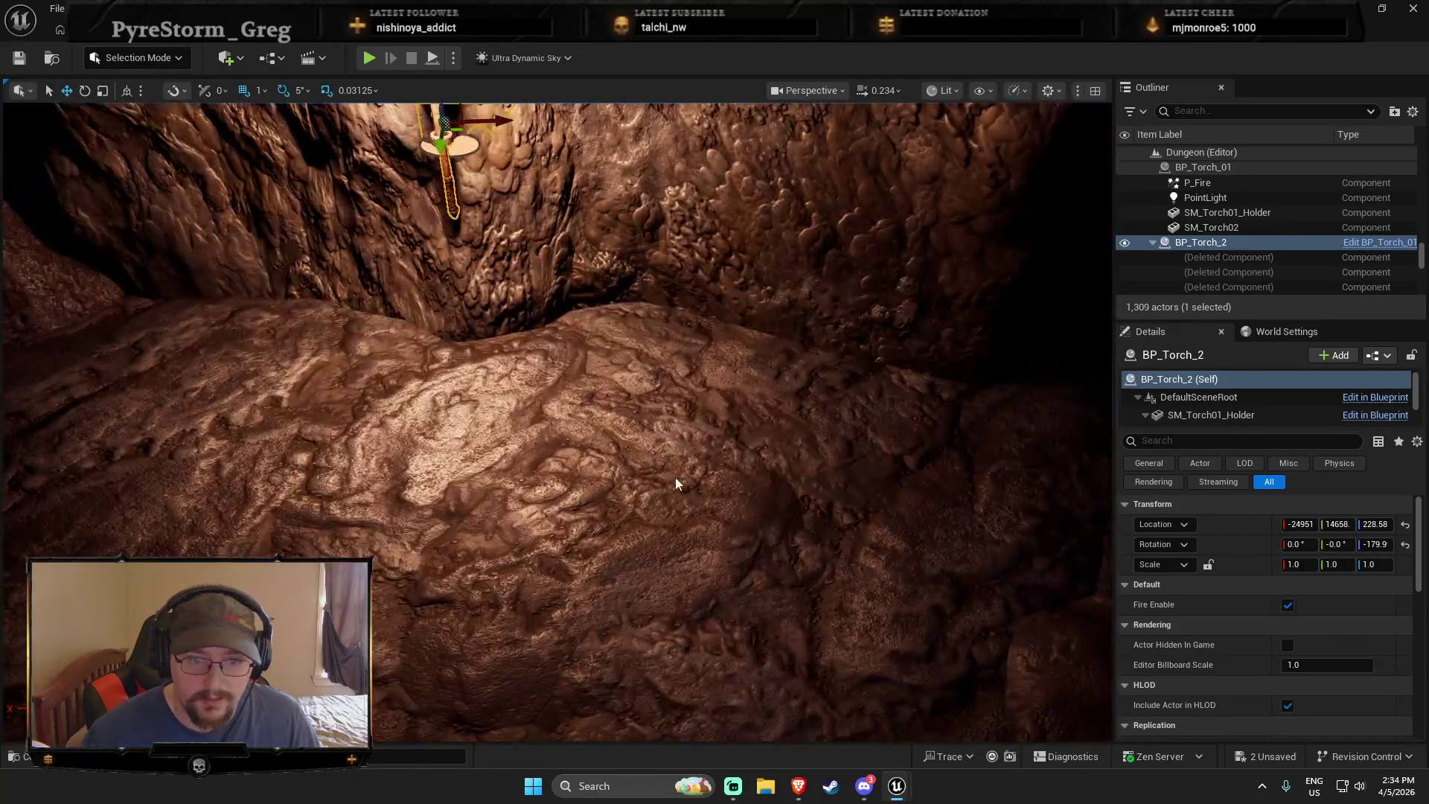
right_click(675, 476)
click(747, 754)
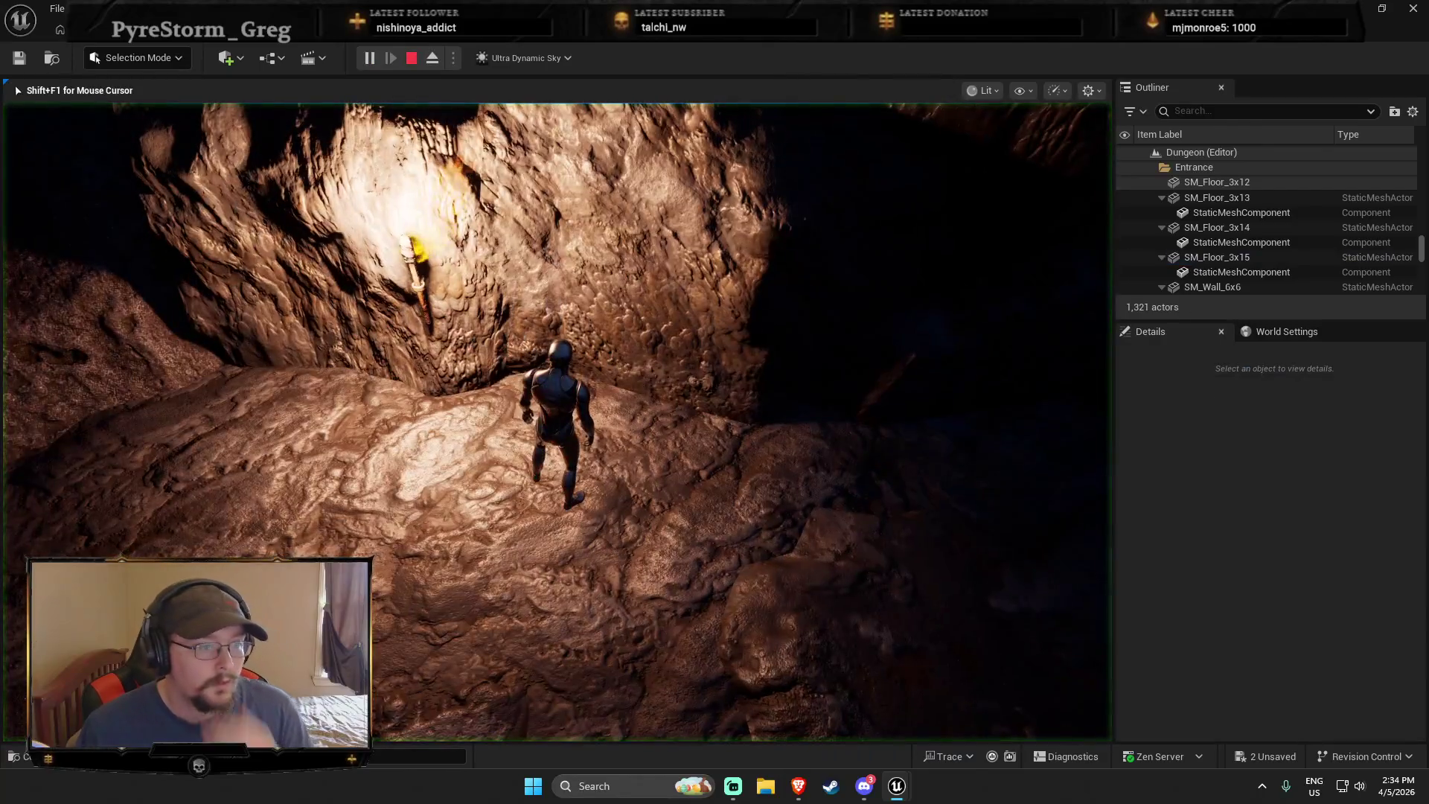
key(w)
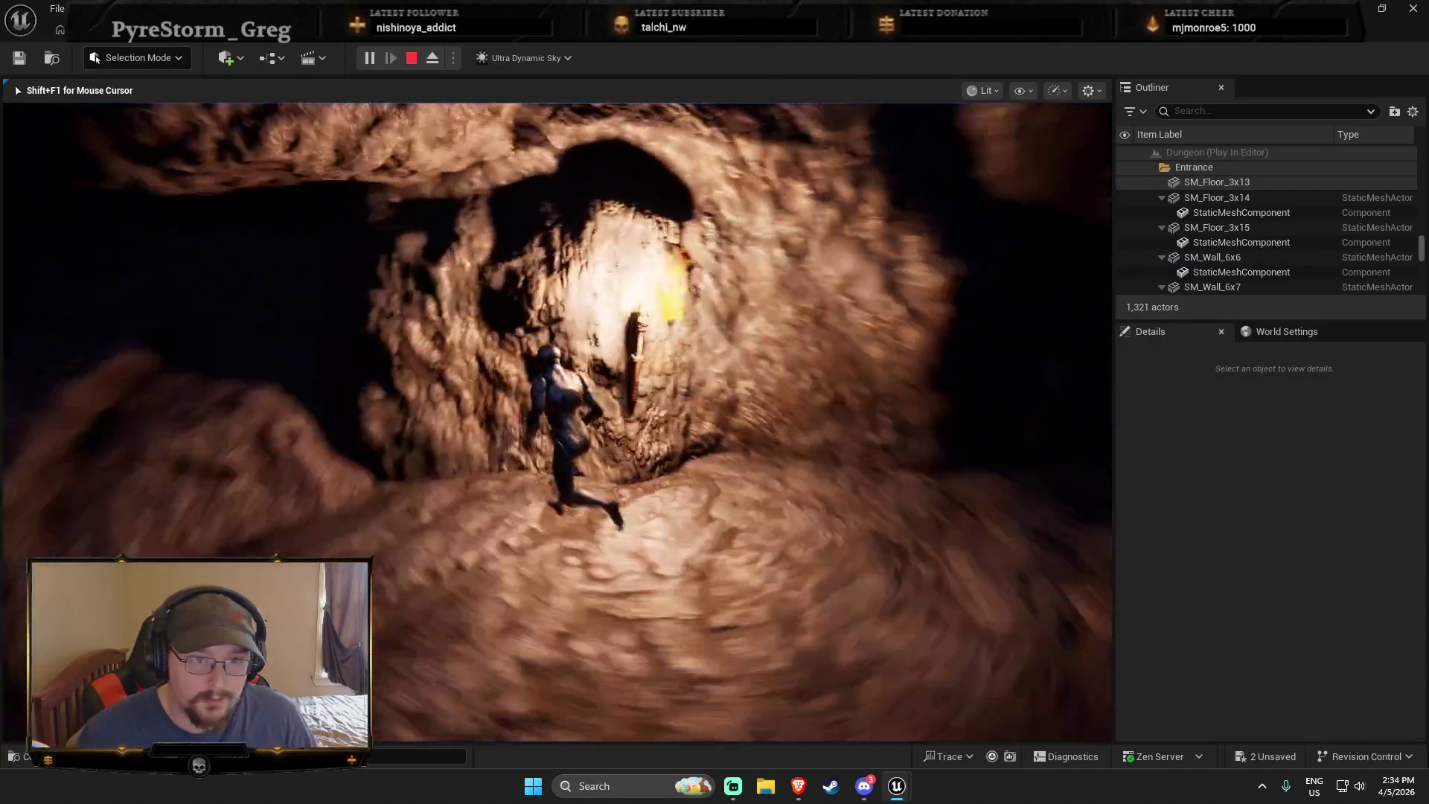
key(w)
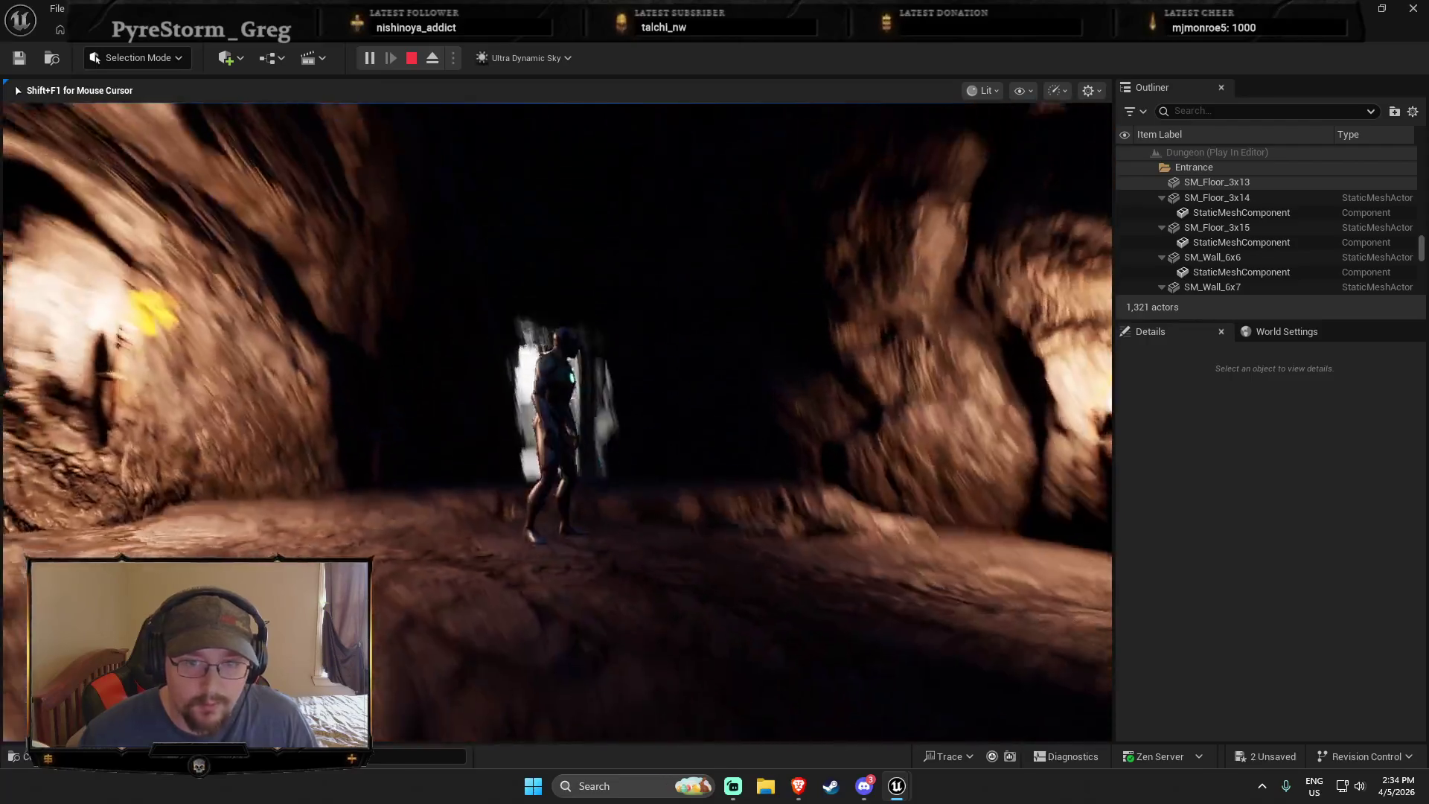
key(w)
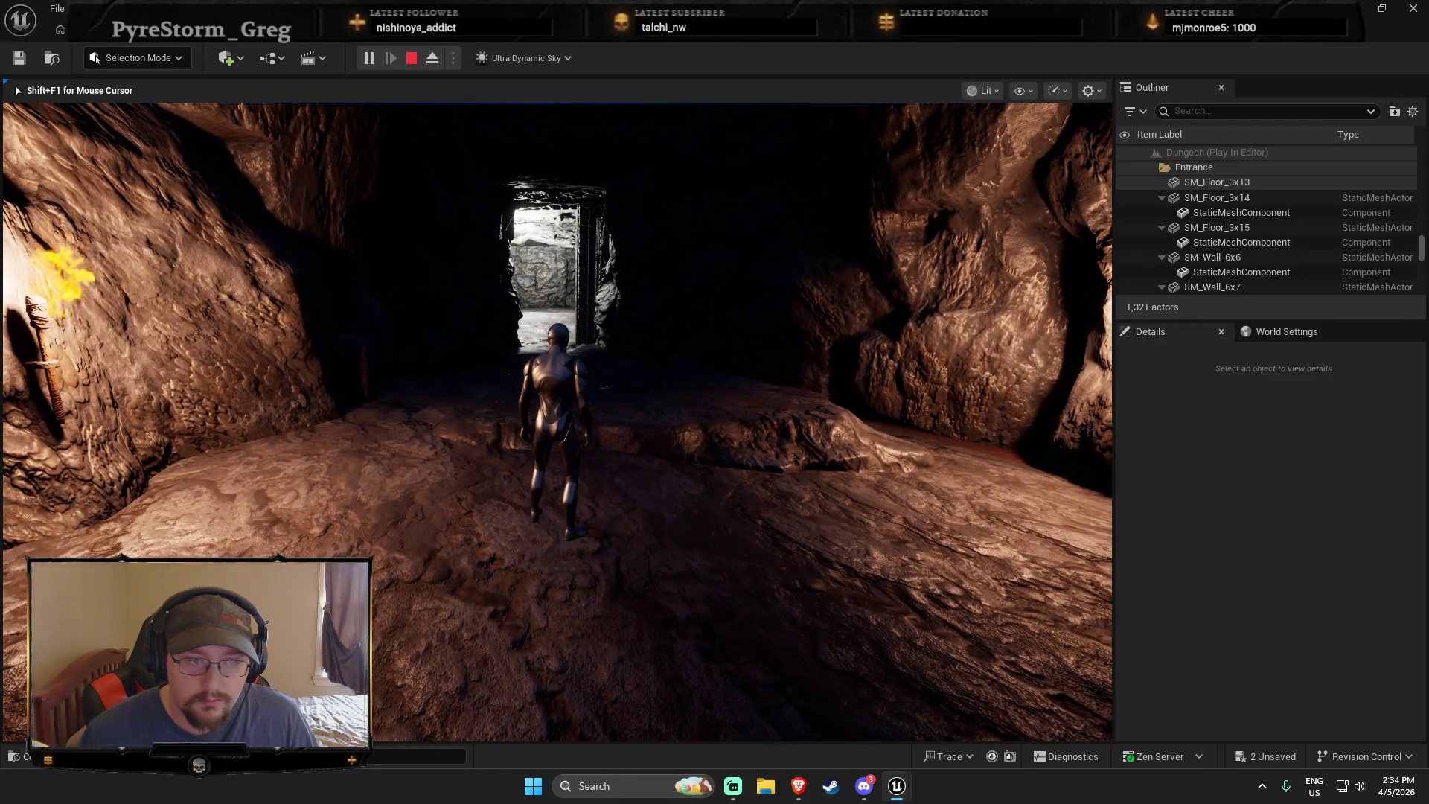
key(w)
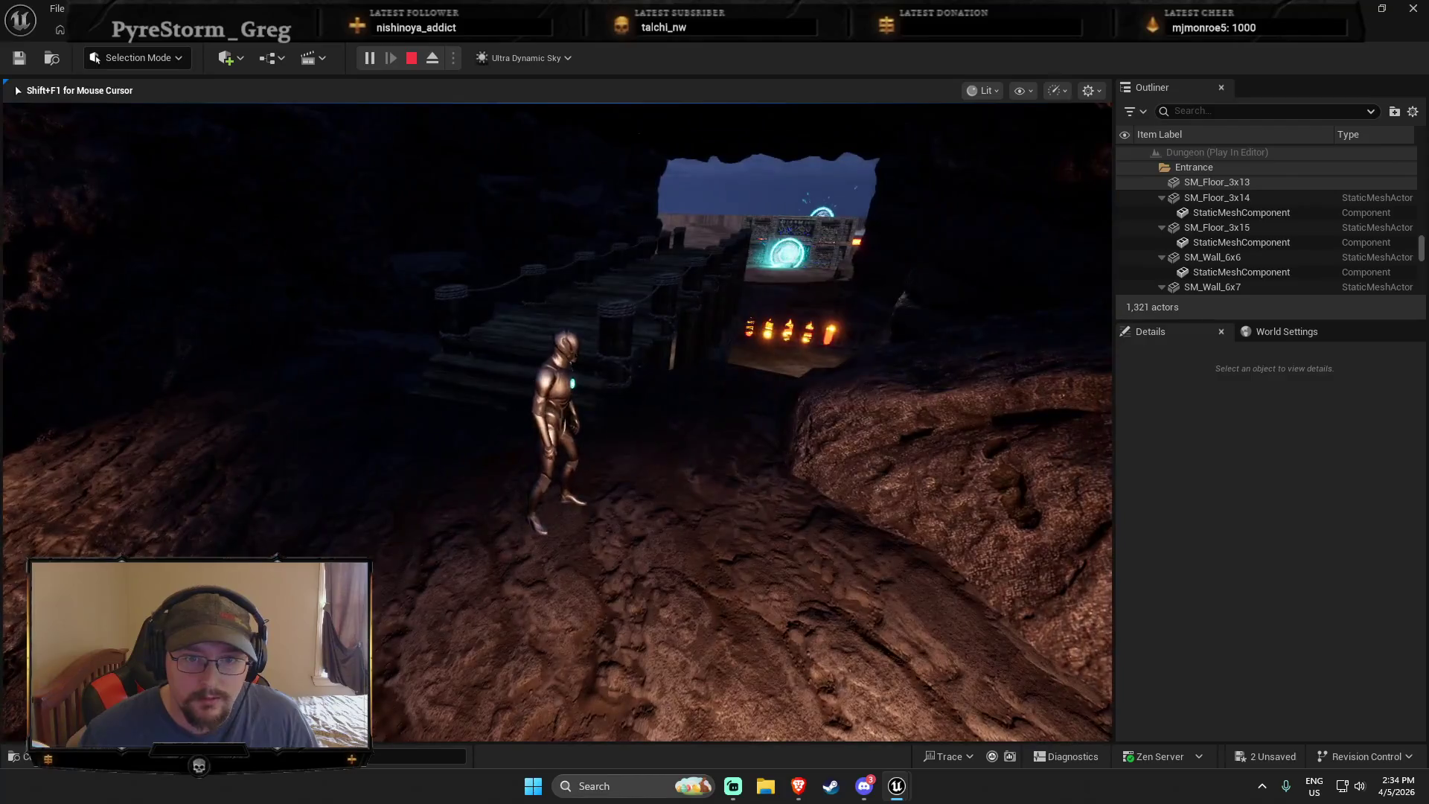
key(w)
key(Escape)
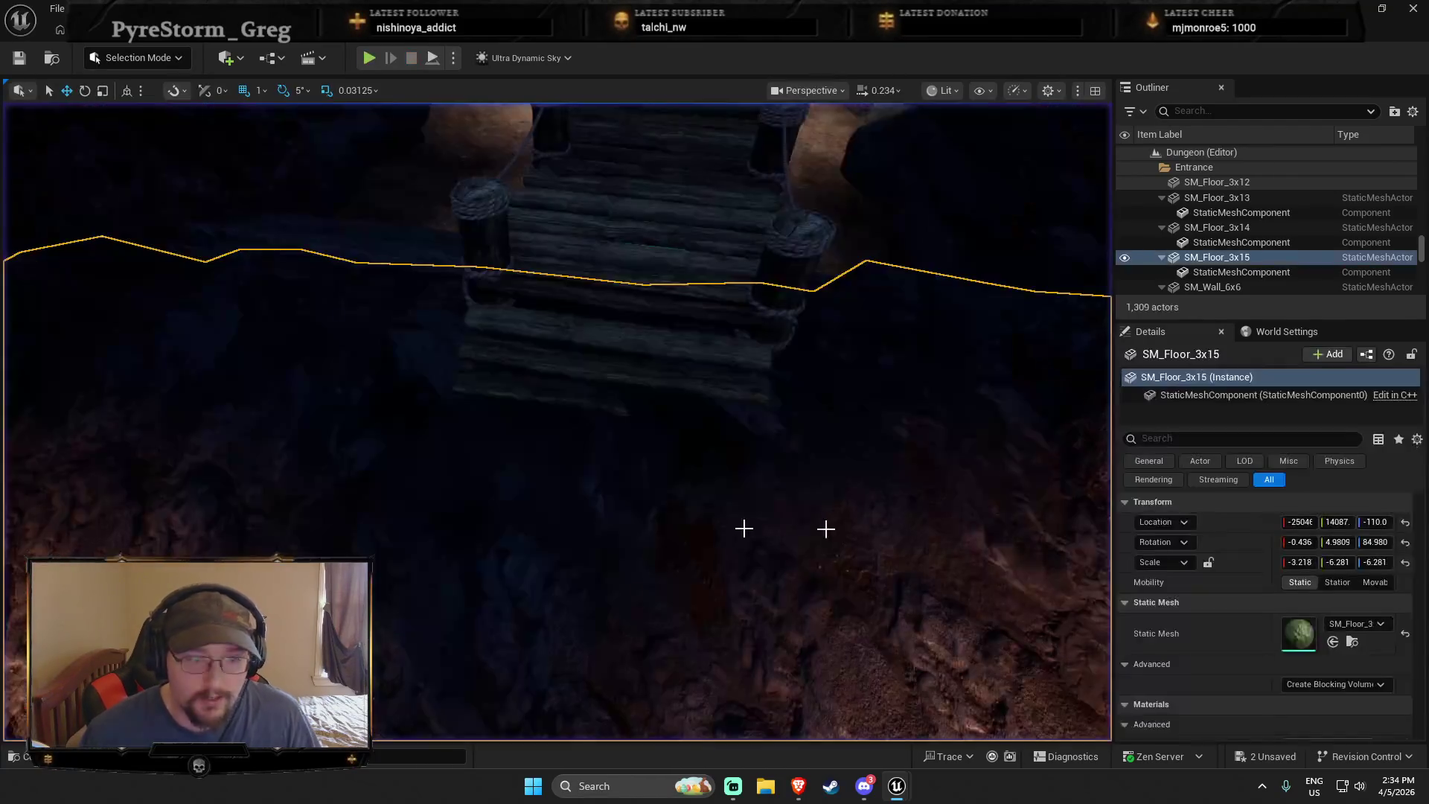
key(ctrl+space)
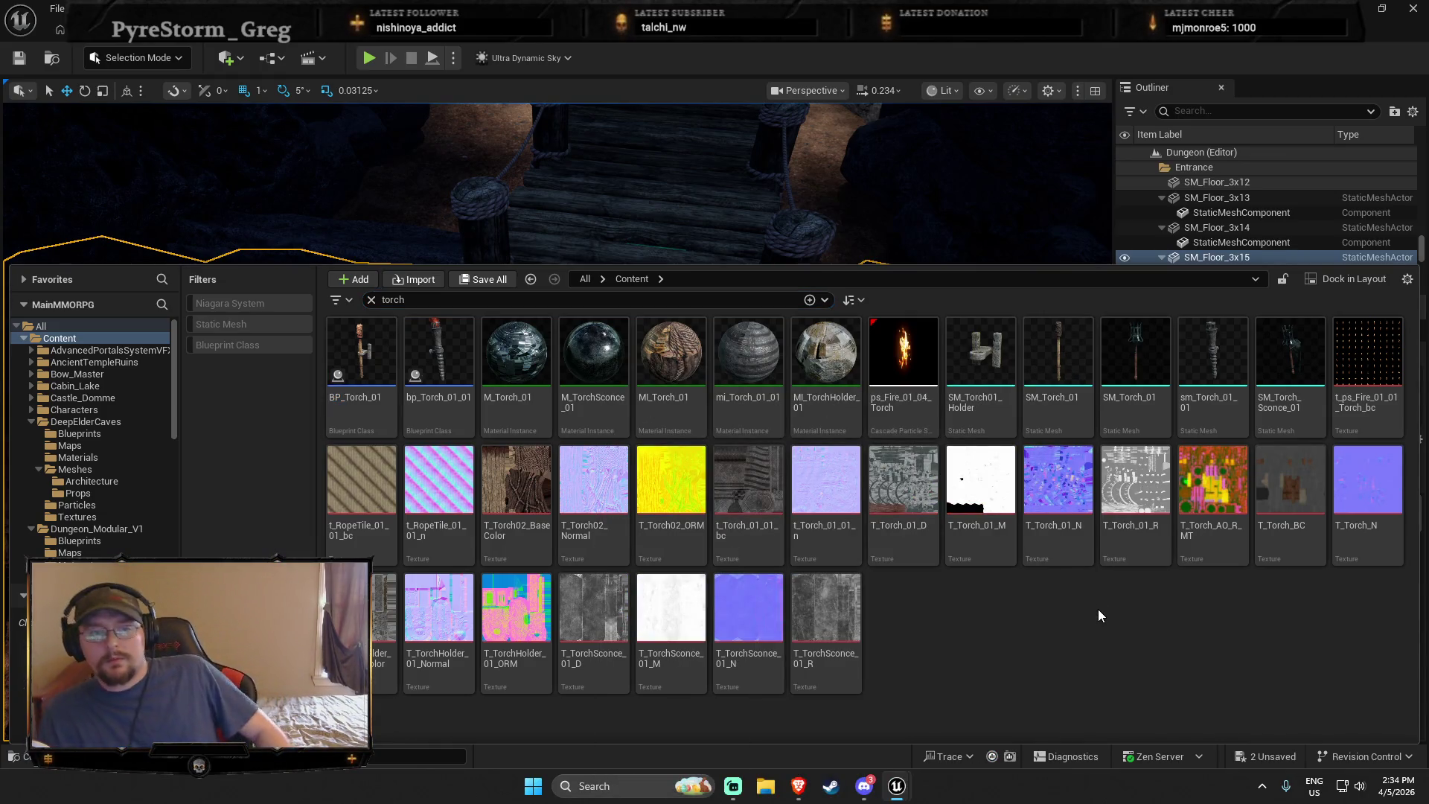
click(371, 300)
text(light)
key(ctrl+space)
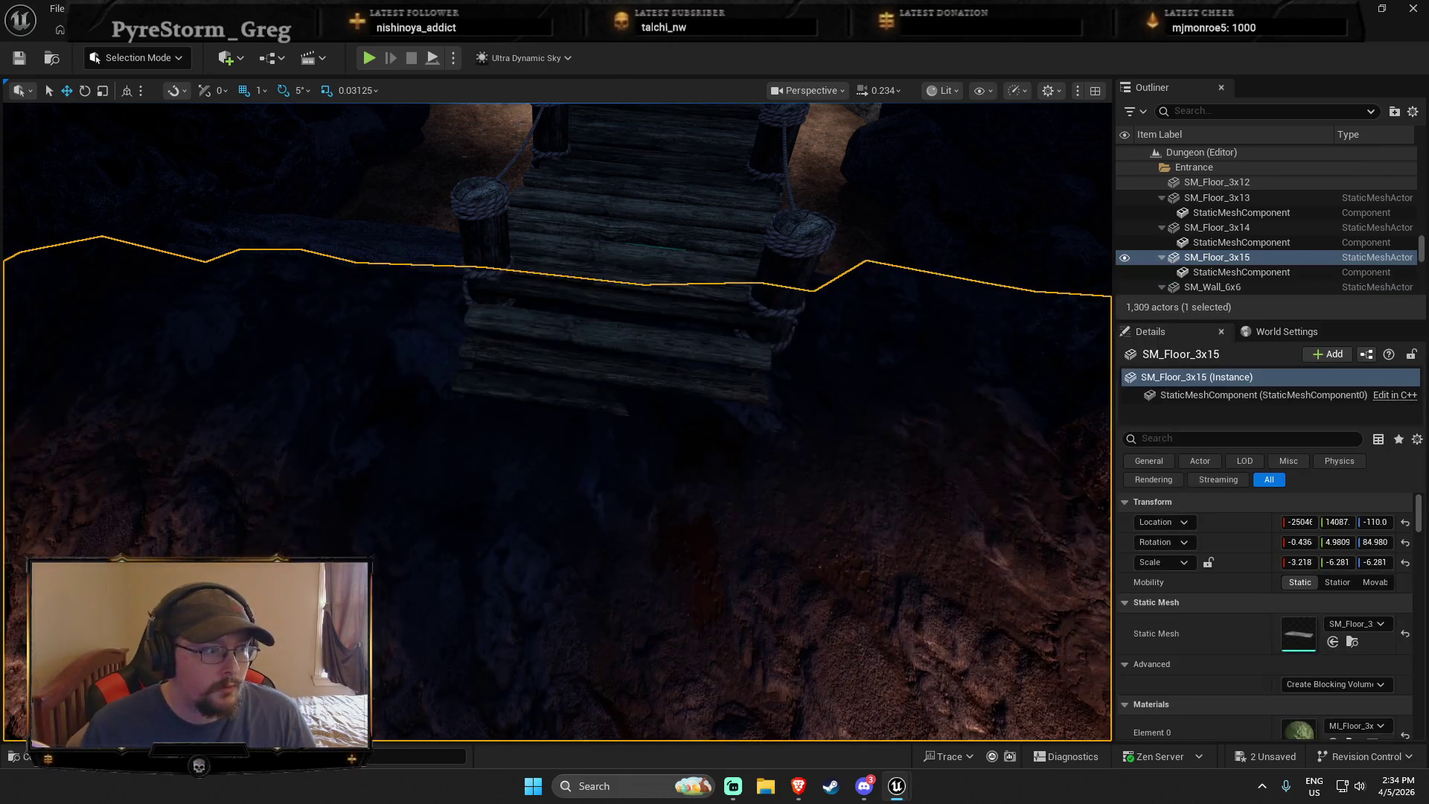
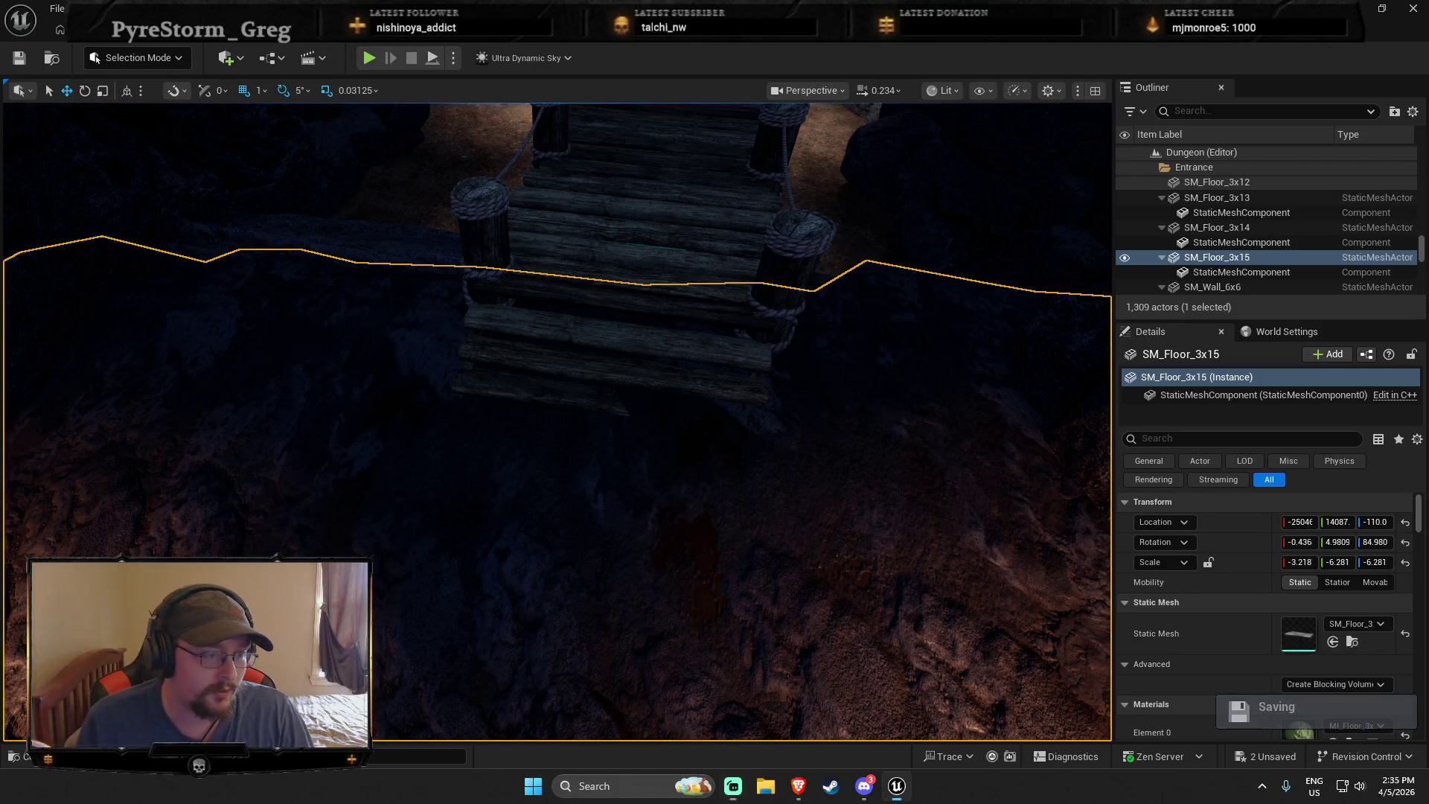
Fly the camera through the cave toward the bridge at a higher speed, then open the Content Drawer
key(w)
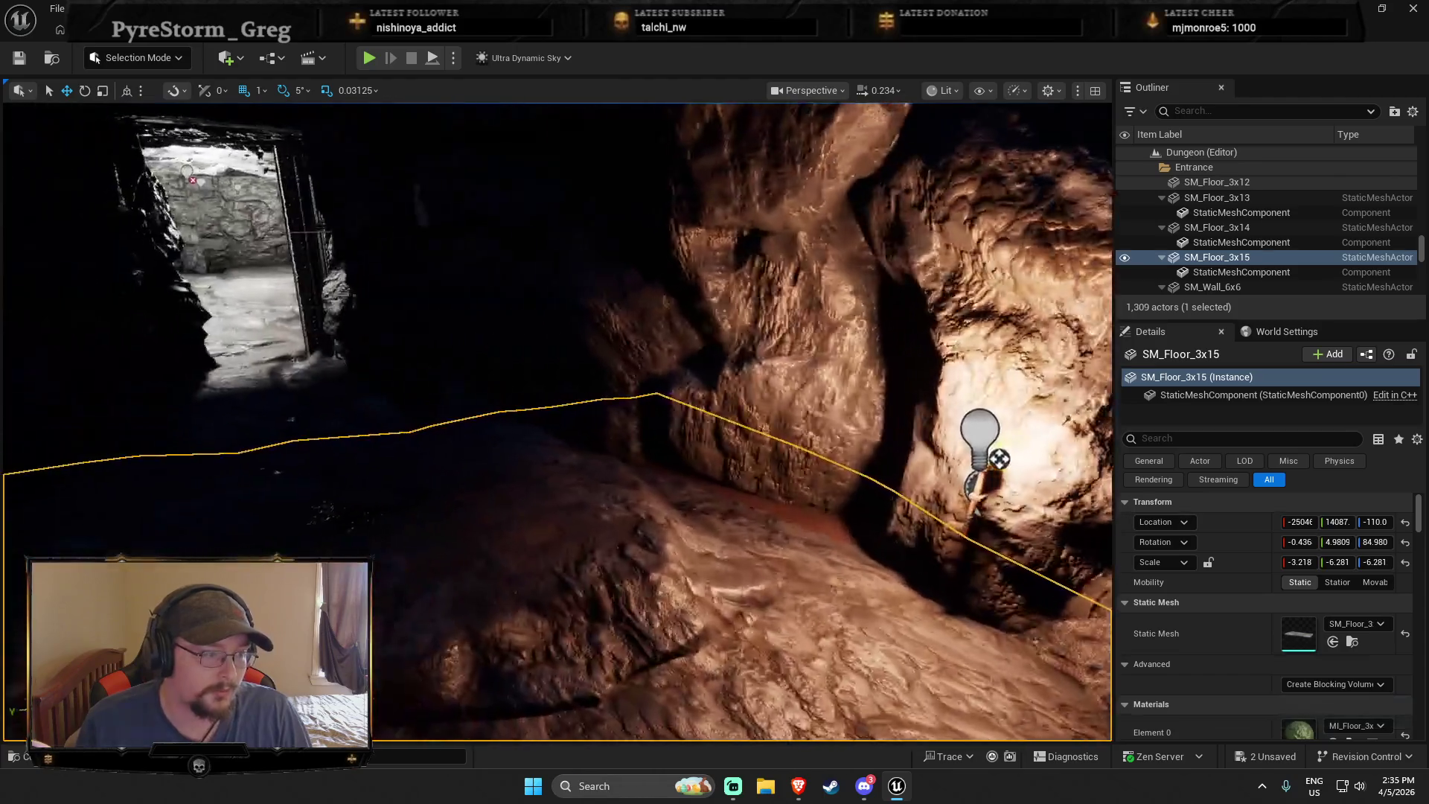
key(w)
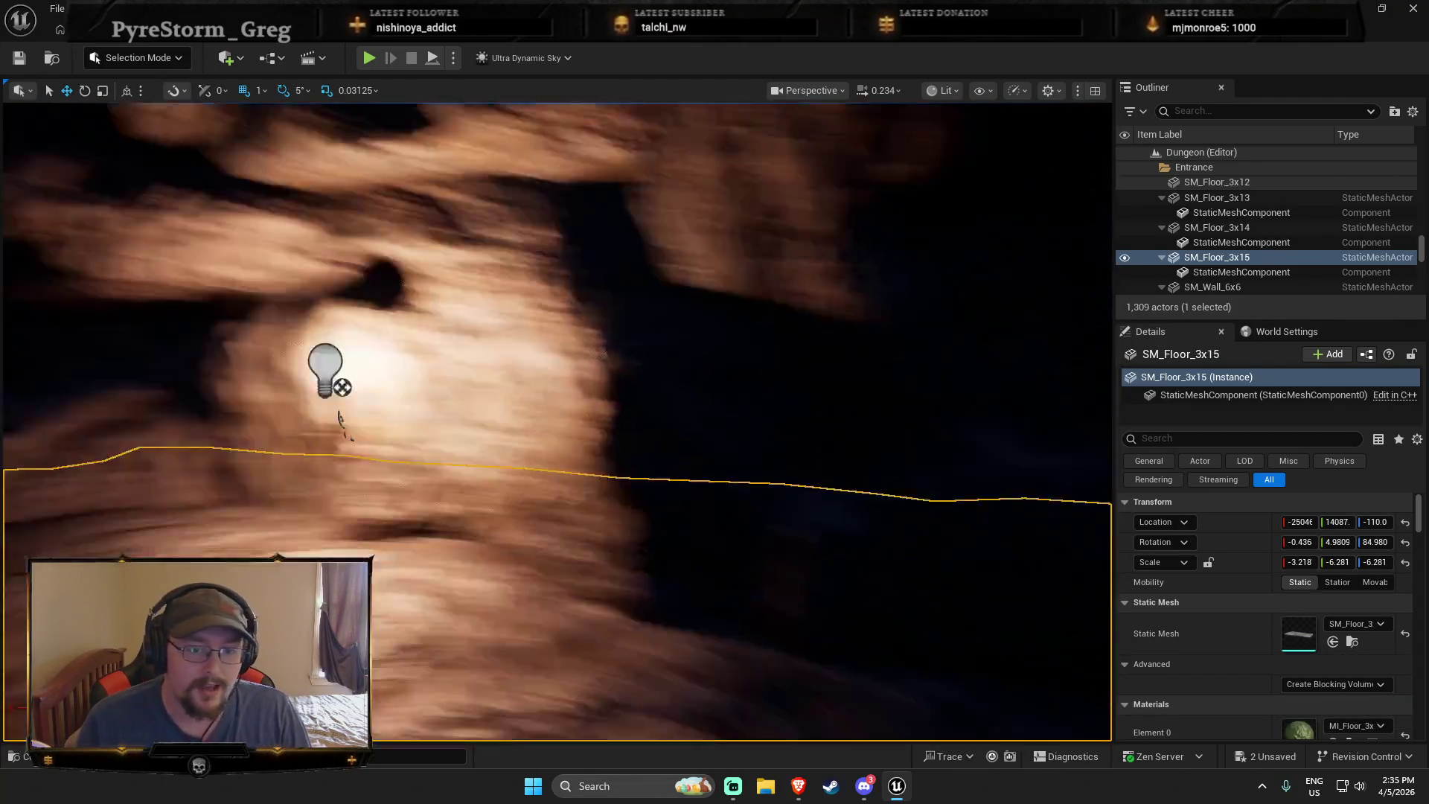
key(w)
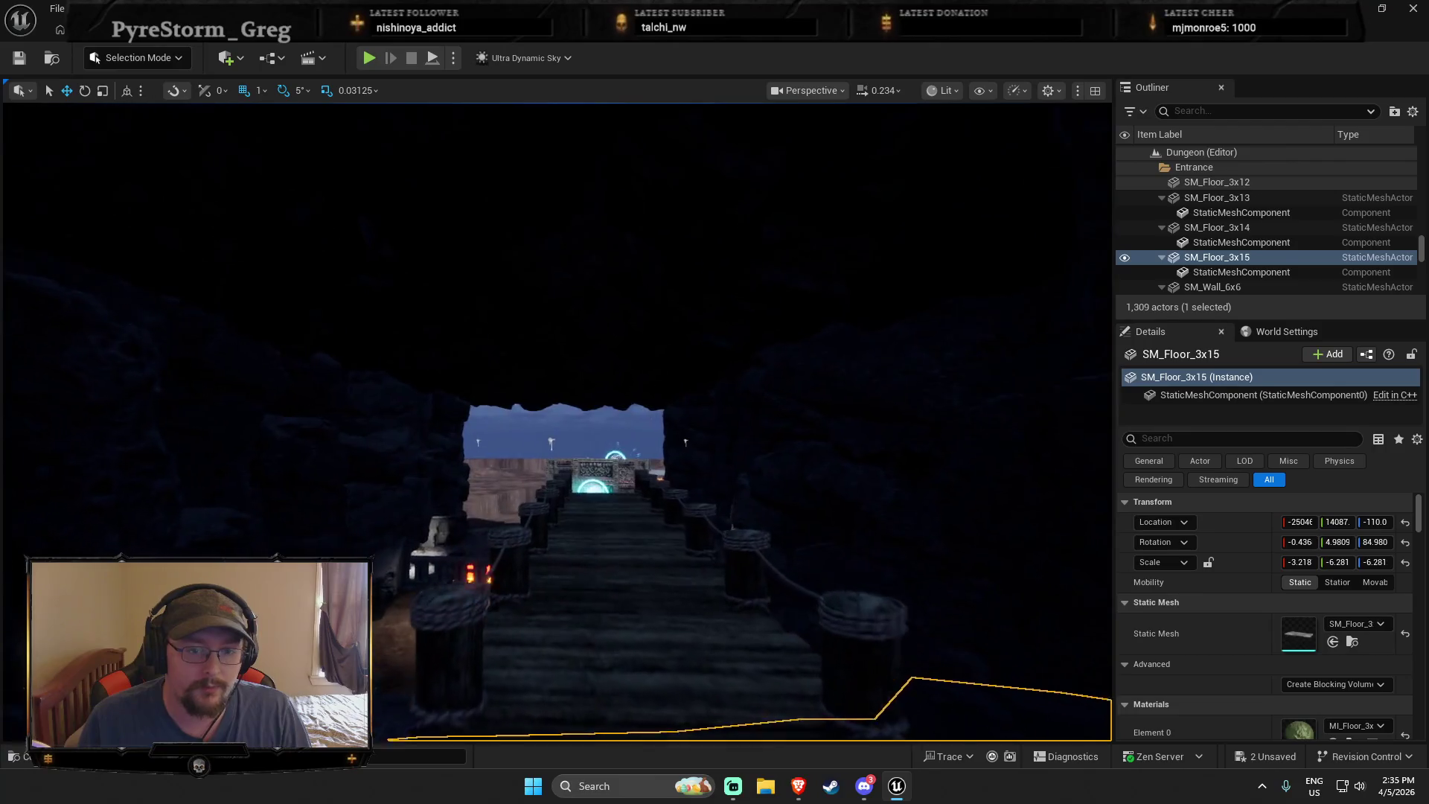
key(w)
scroll(1024, 404, up, 1)
key(w)
scroll(558, 417, up, 2)
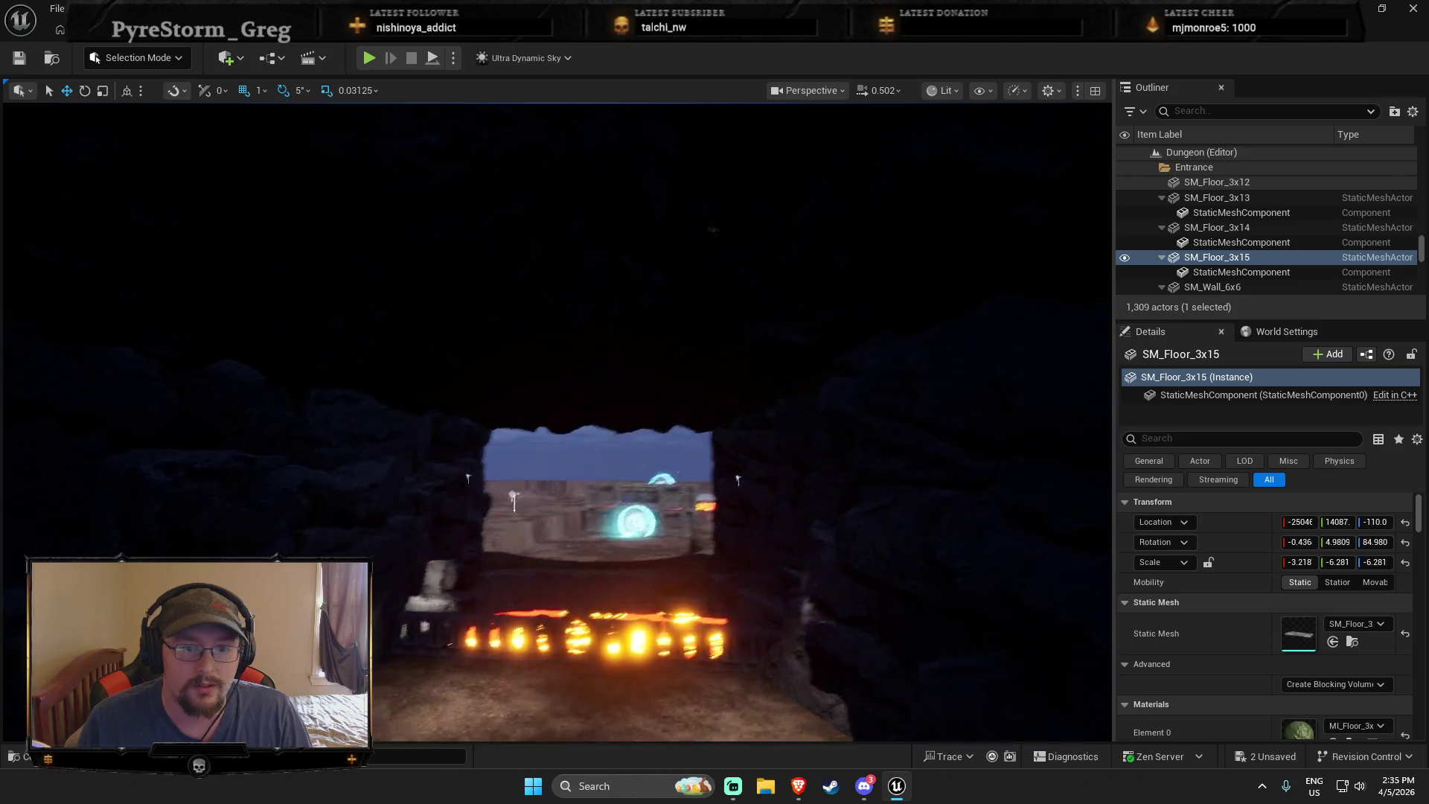
key(w)
key(ctrl+space)
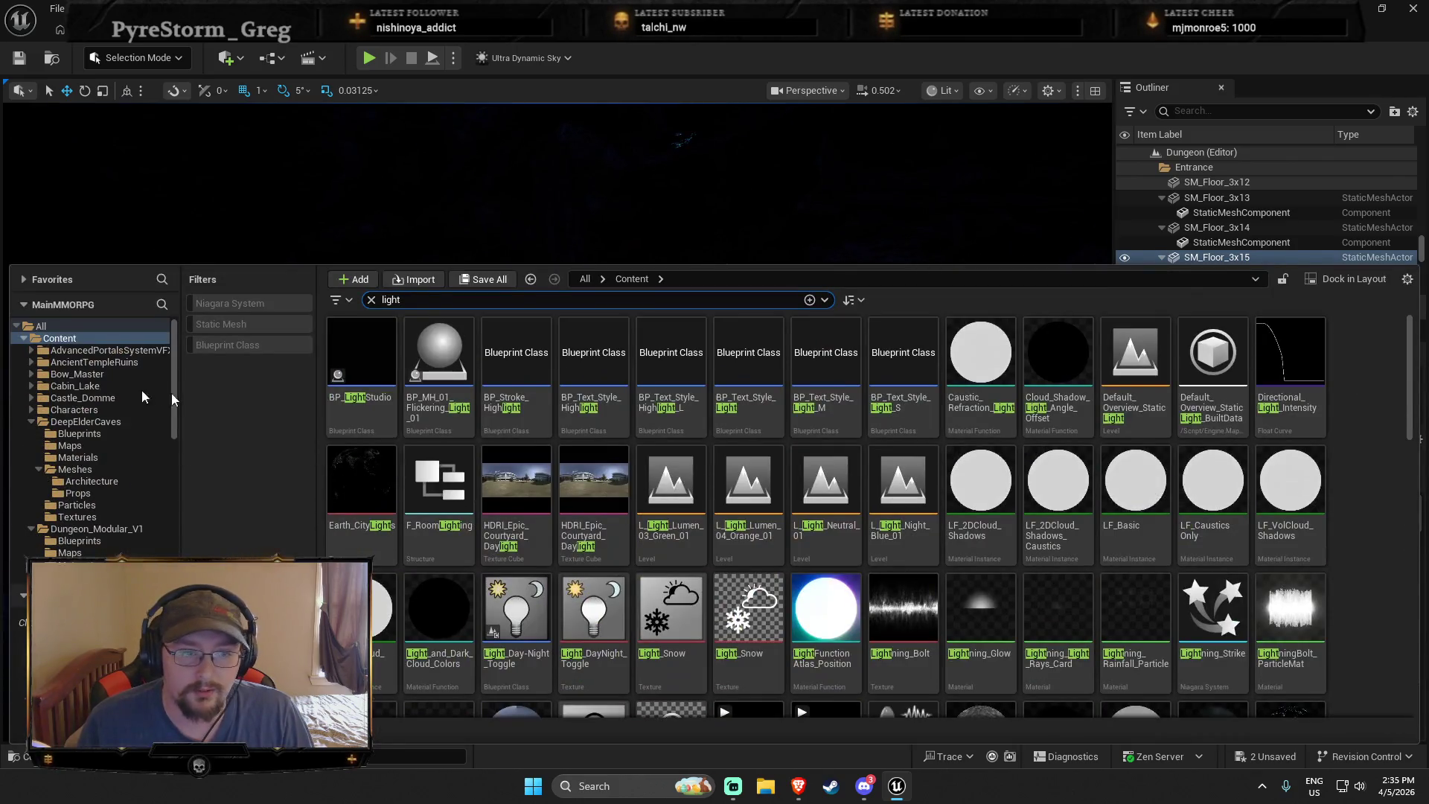
Search the Content Drawer for 'light' and scroll through the matching light assets
click(370, 300)
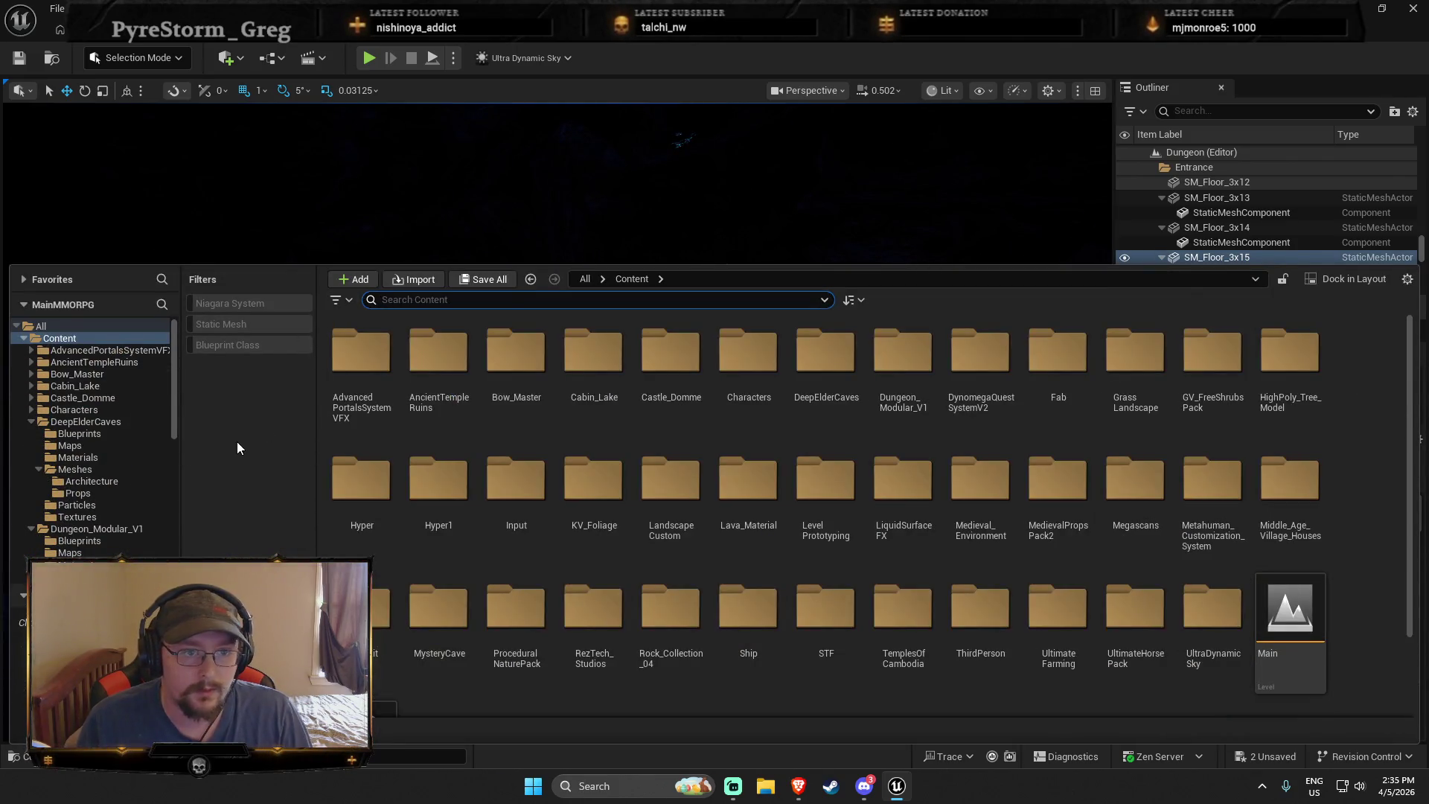
click(417, 300)
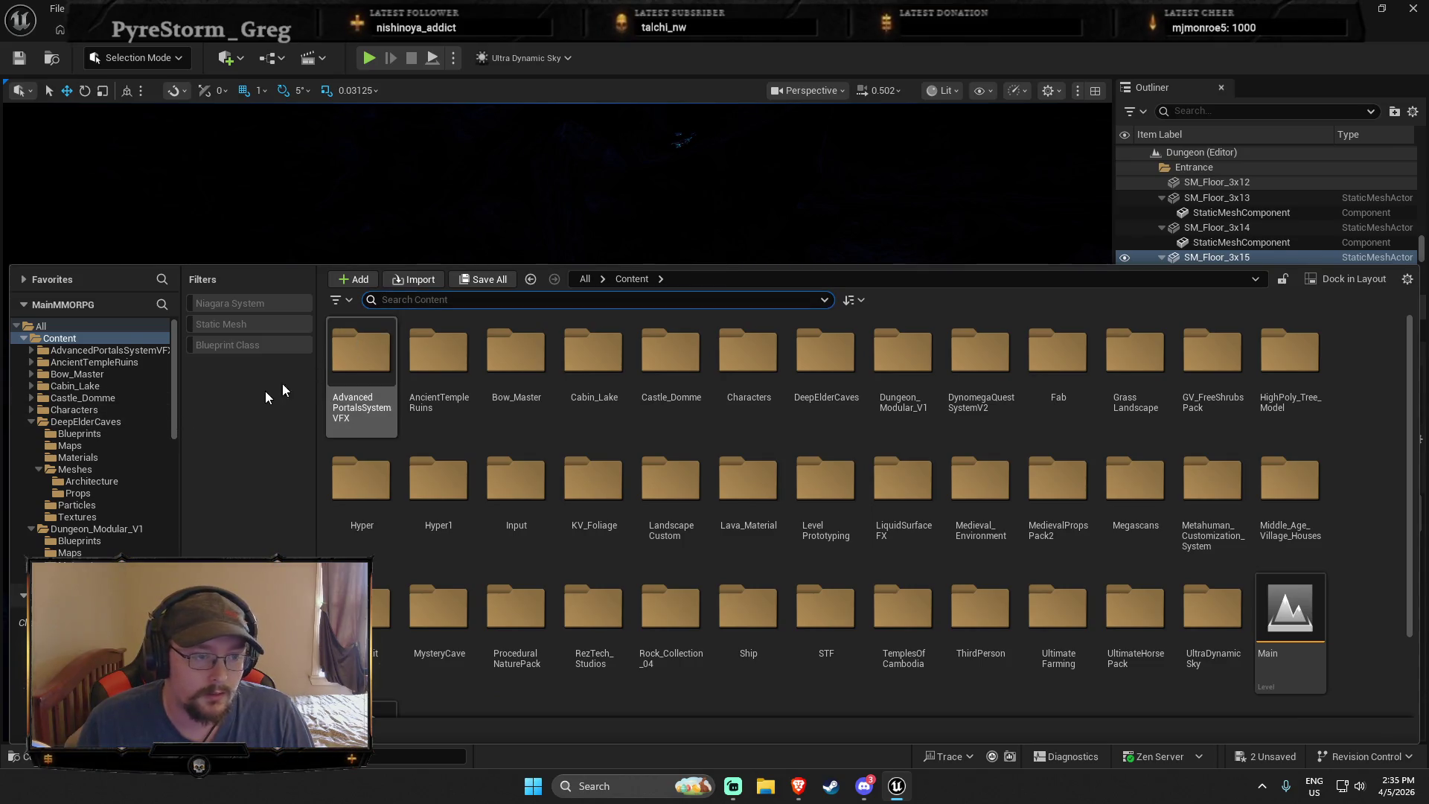
text(light)
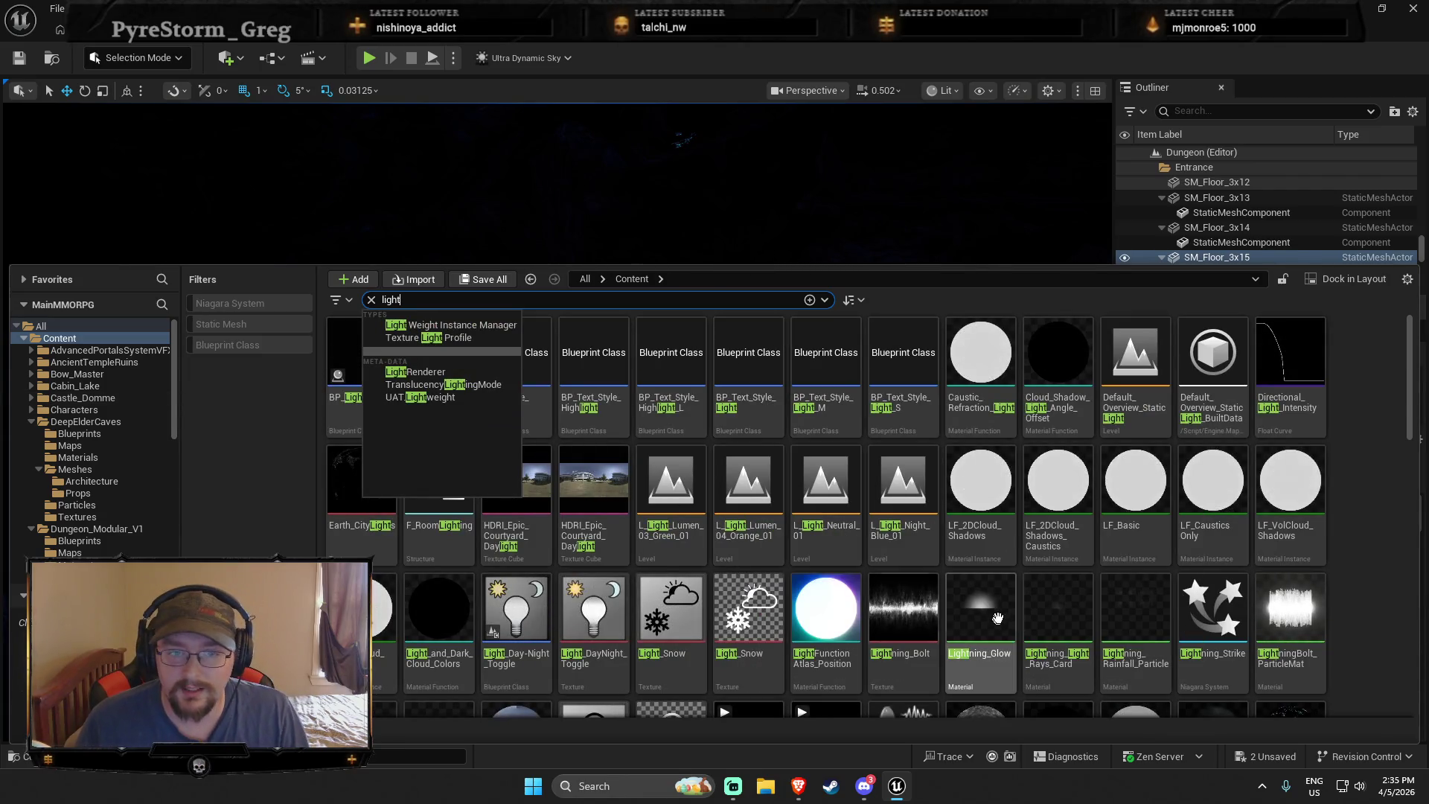
scroll(957, 575, down, 10)
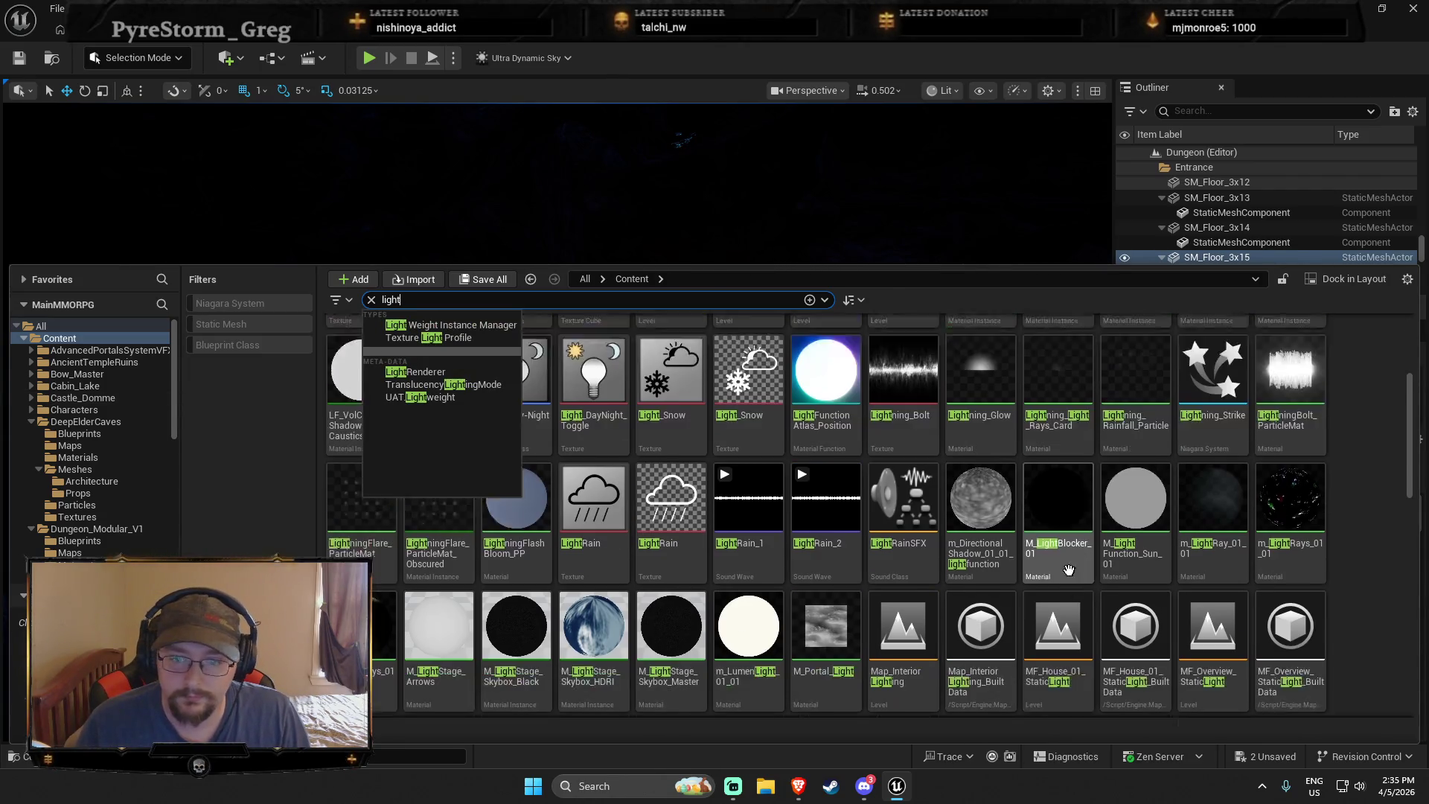
scroll(1074, 539, down, 10)
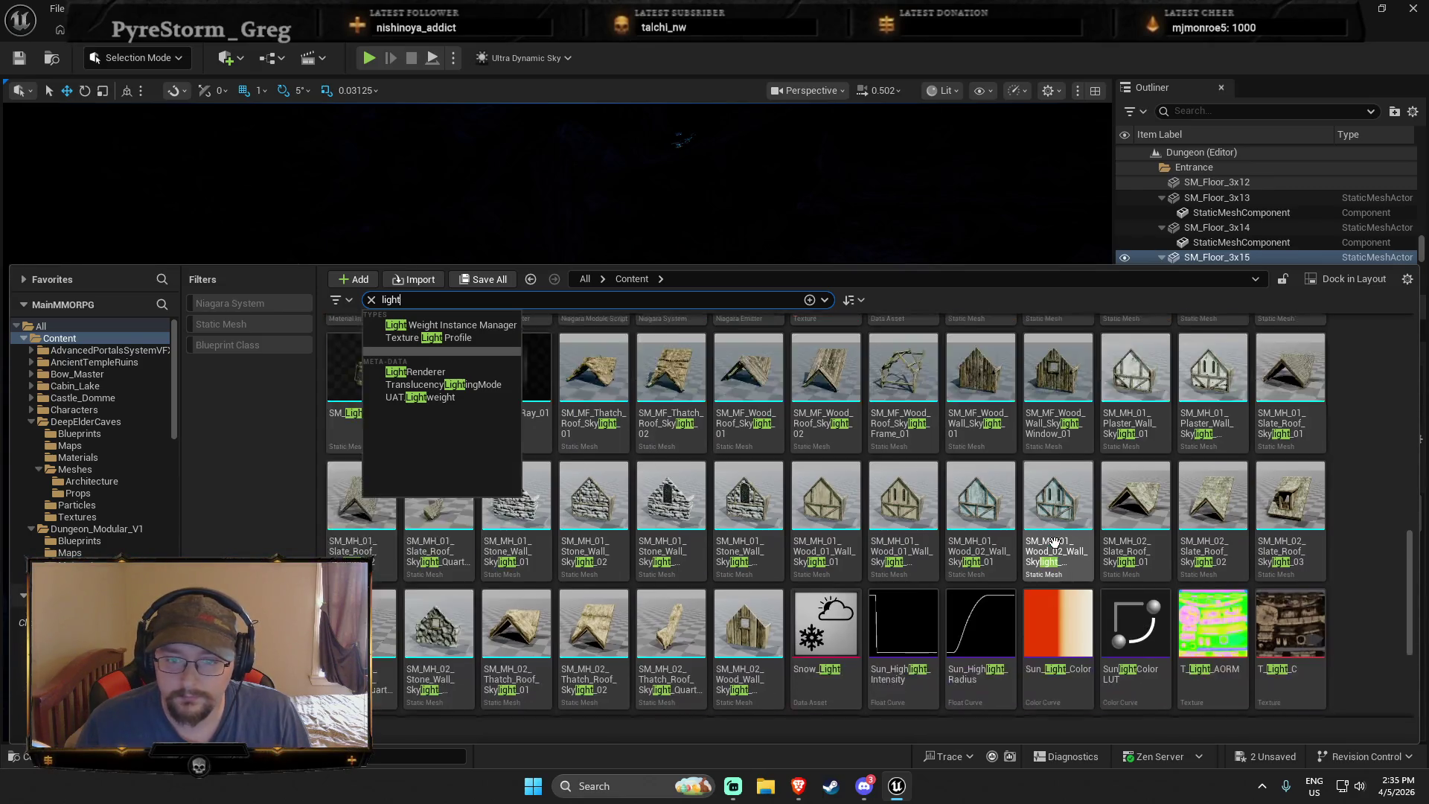
click(857, 795)
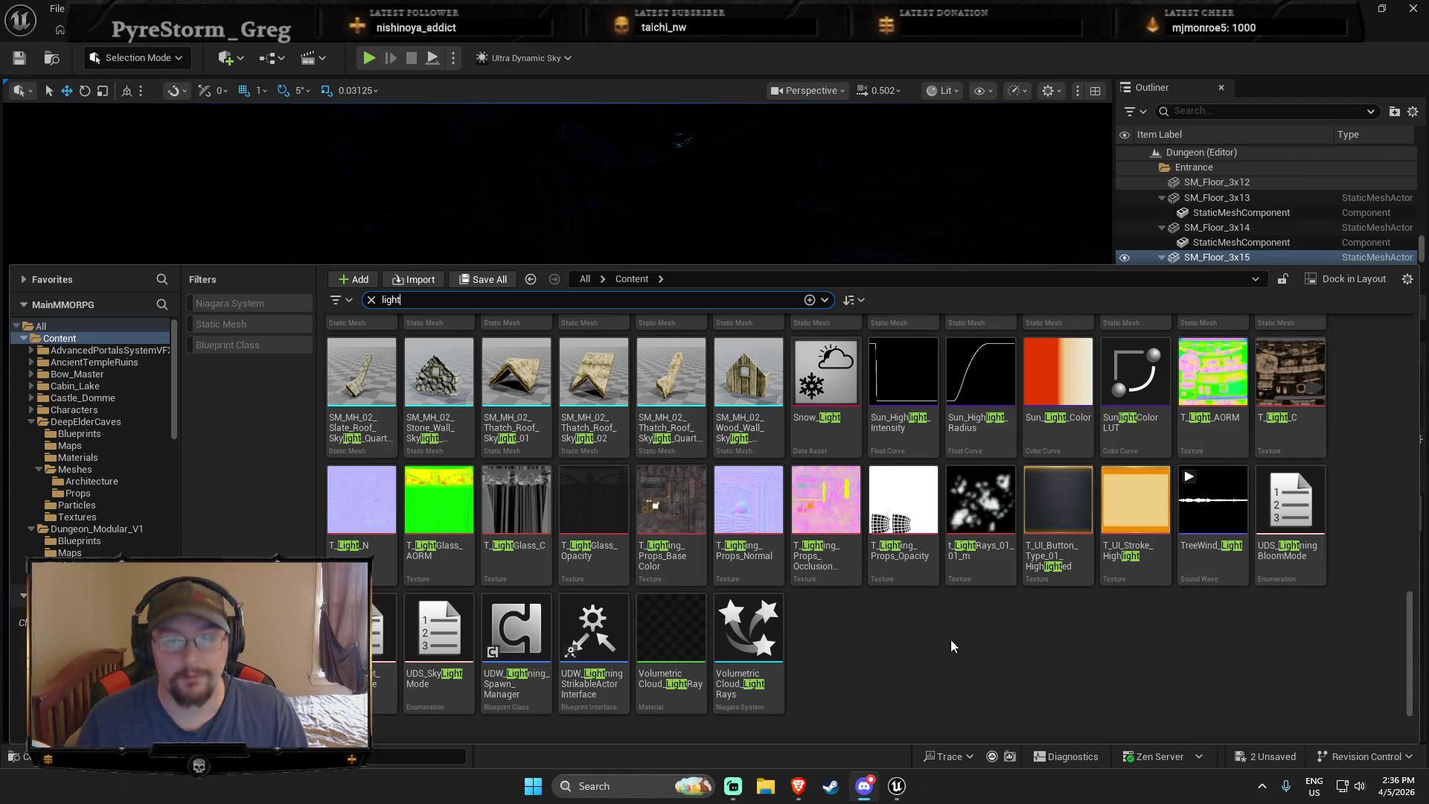
Change the search to 'floor' and limit the results to the DeepElderCaves folder
mouse_move(766, 575)
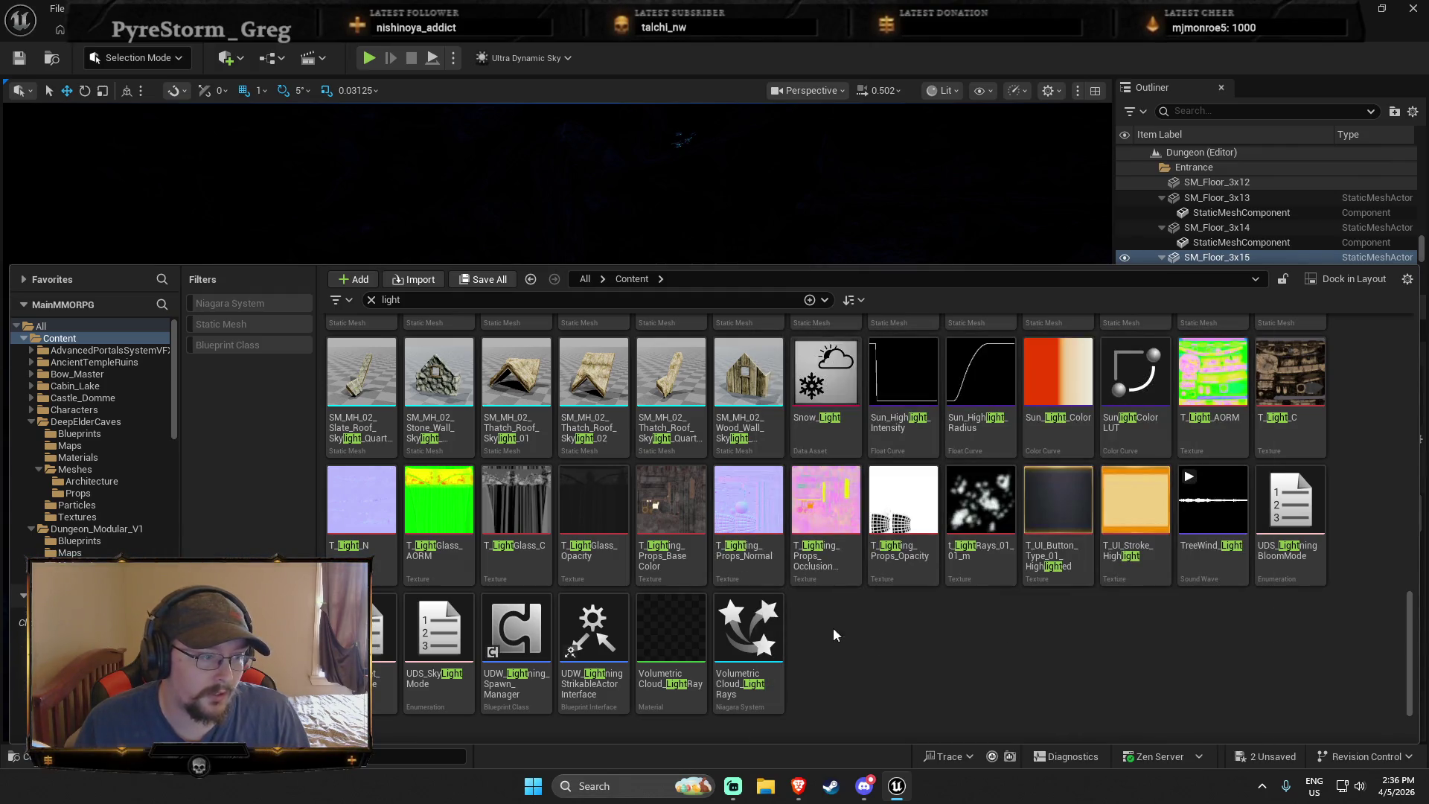
scroll(836, 622, up, 2)
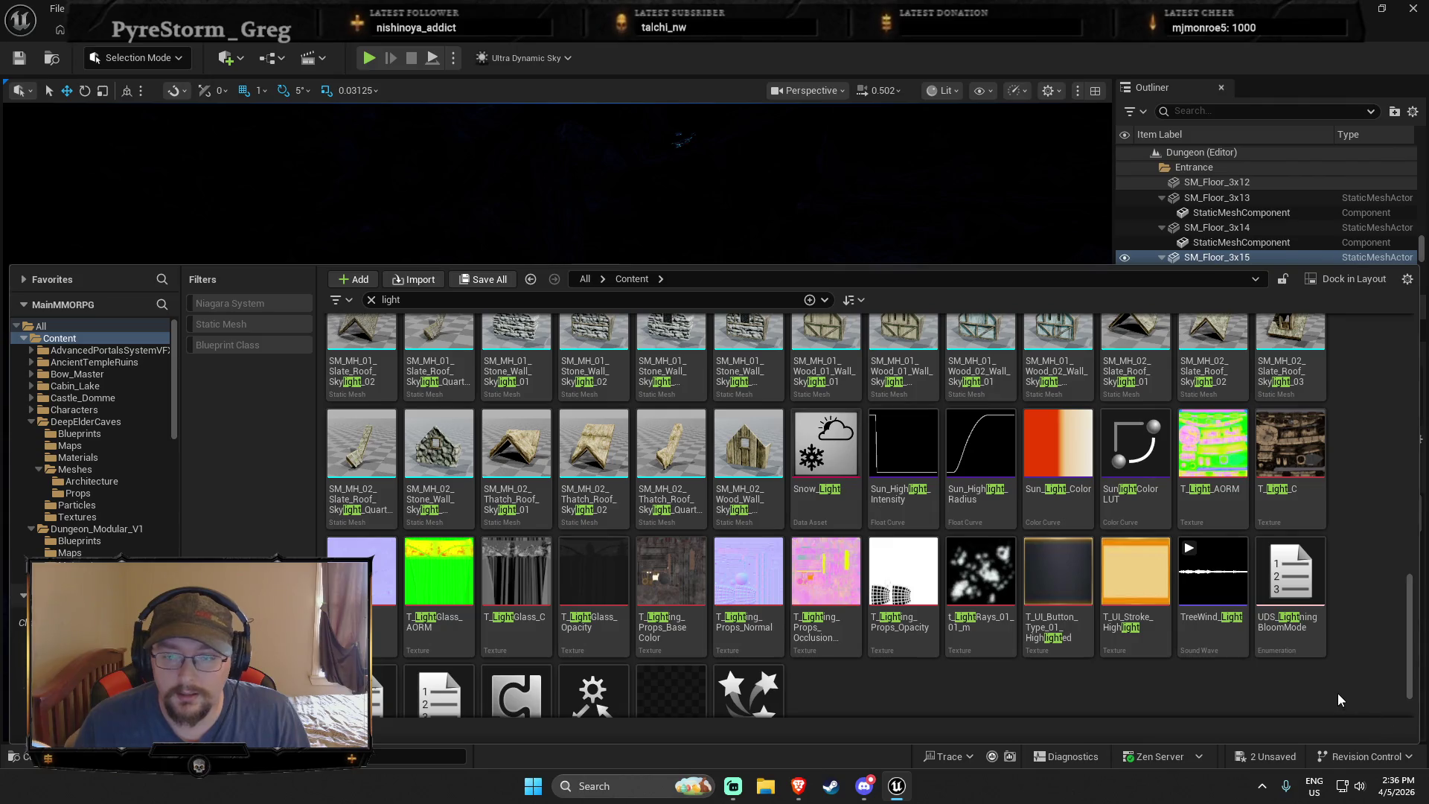
scroll(1338, 700, up, 10)
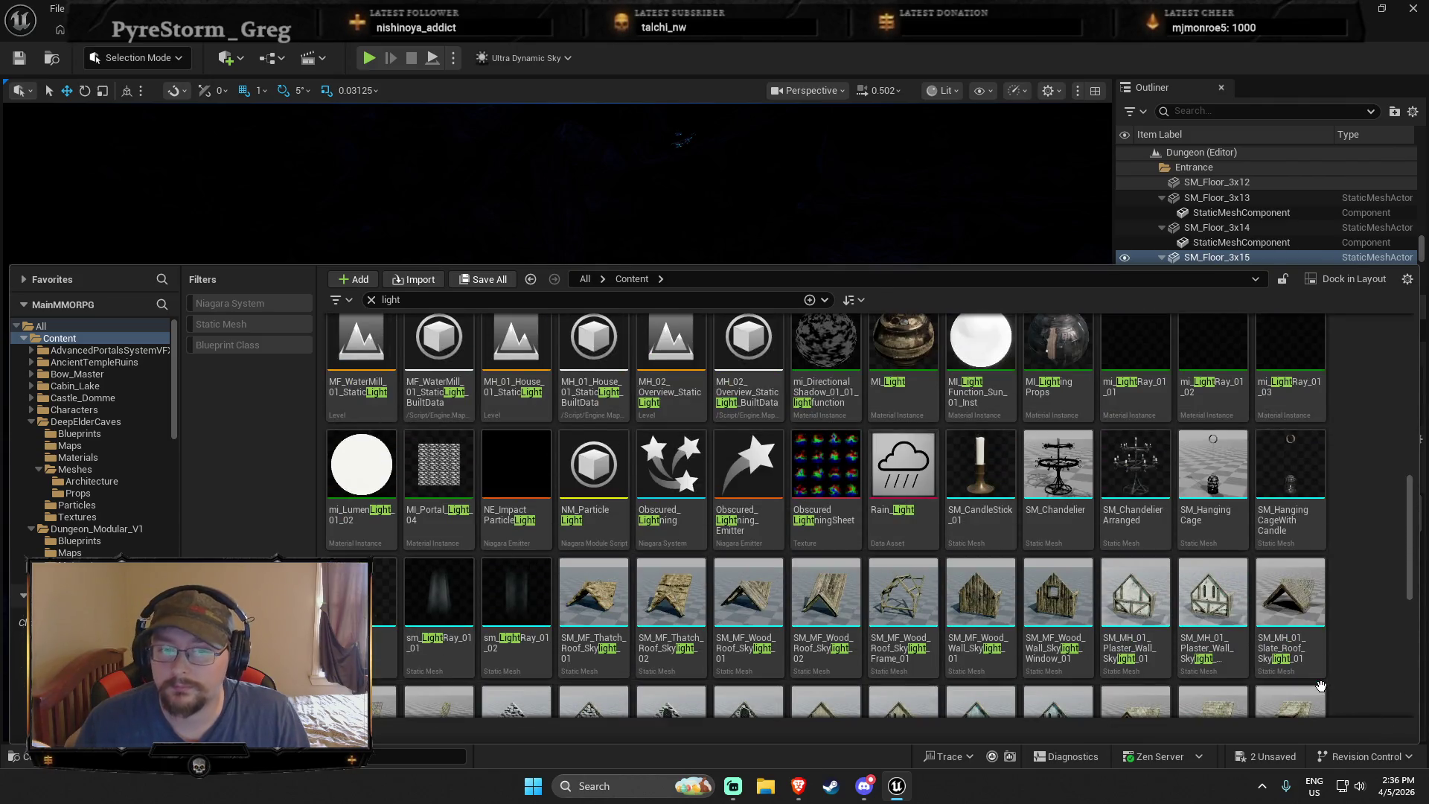
scroll(1309, 686, up, 3)
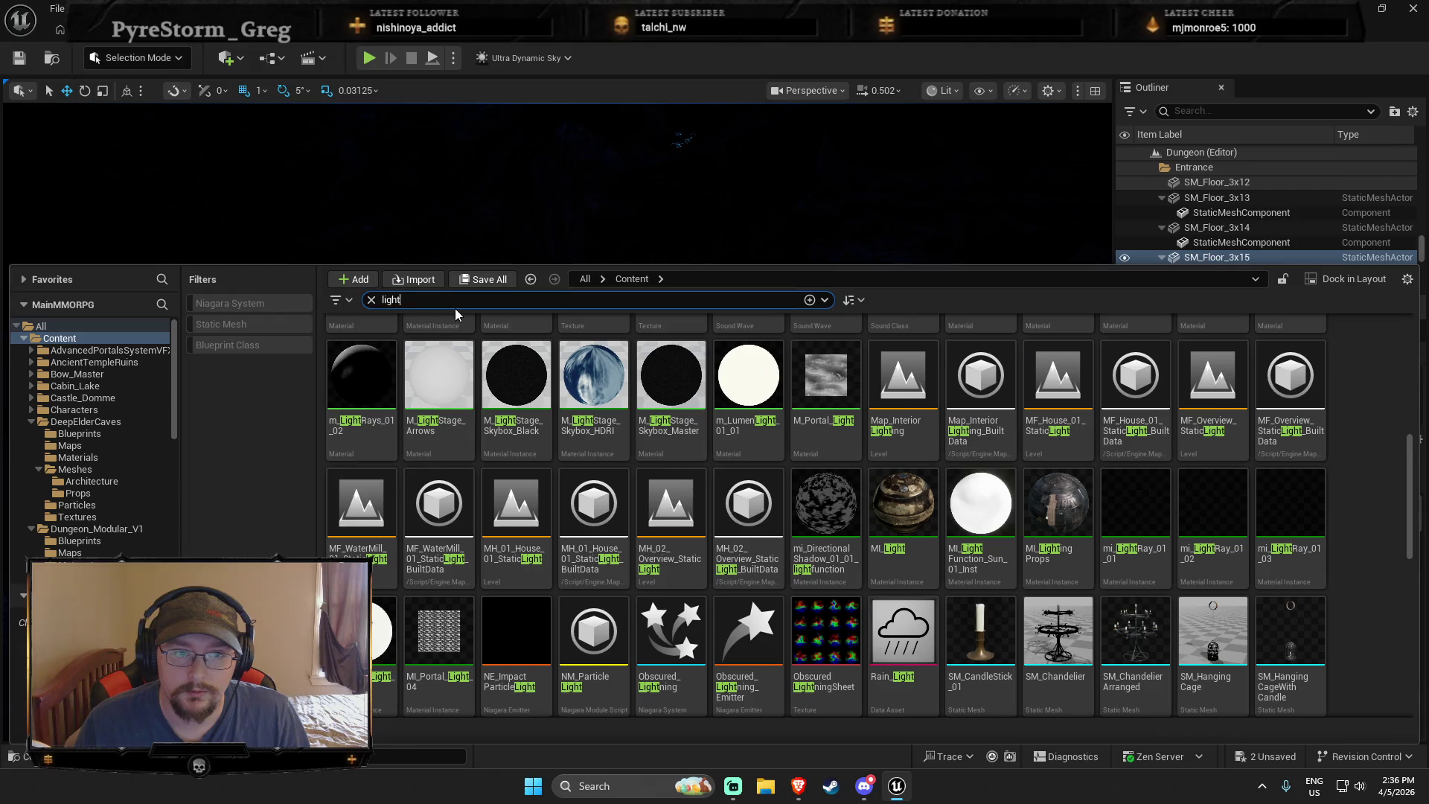
text(flor)
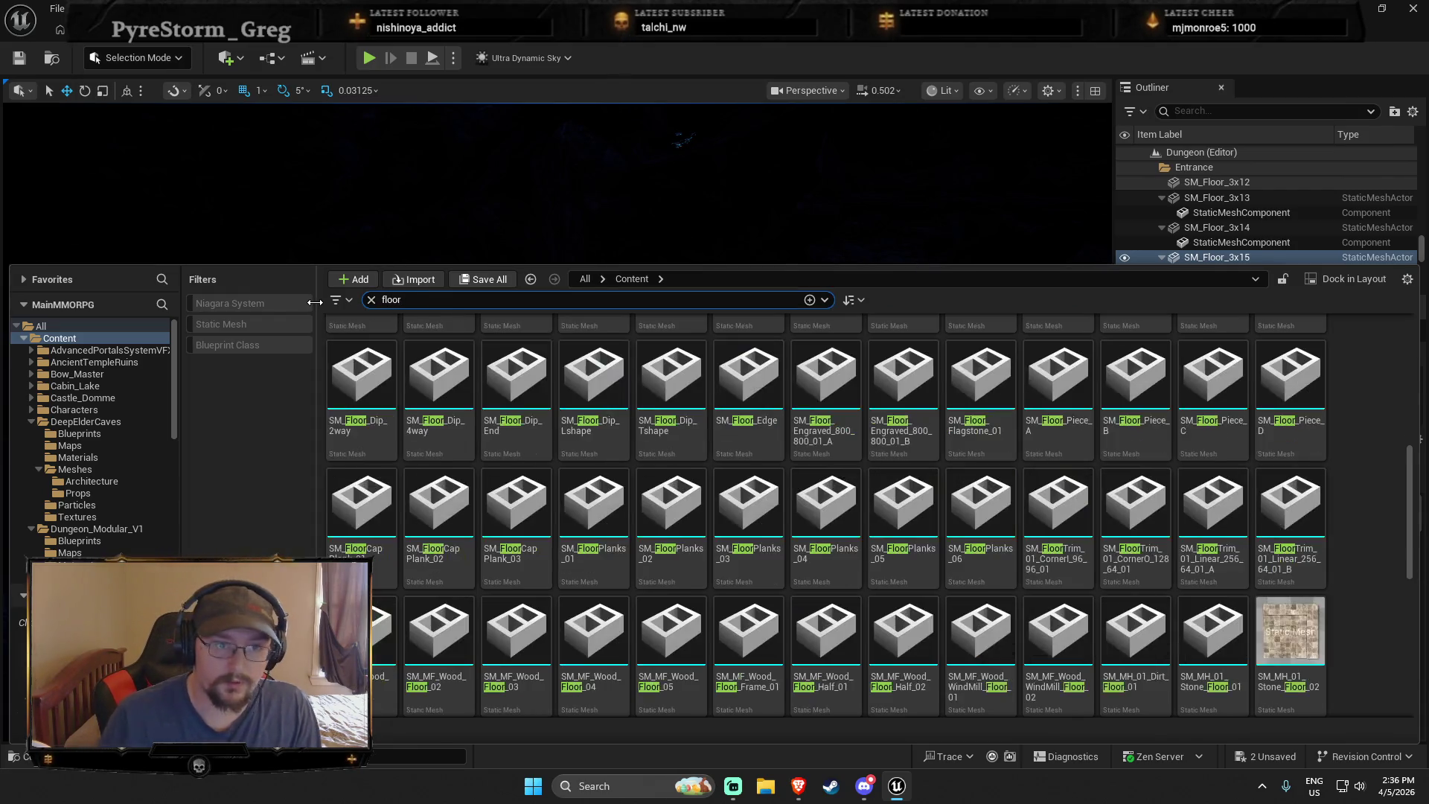
scroll(1087, 518, up, 5)
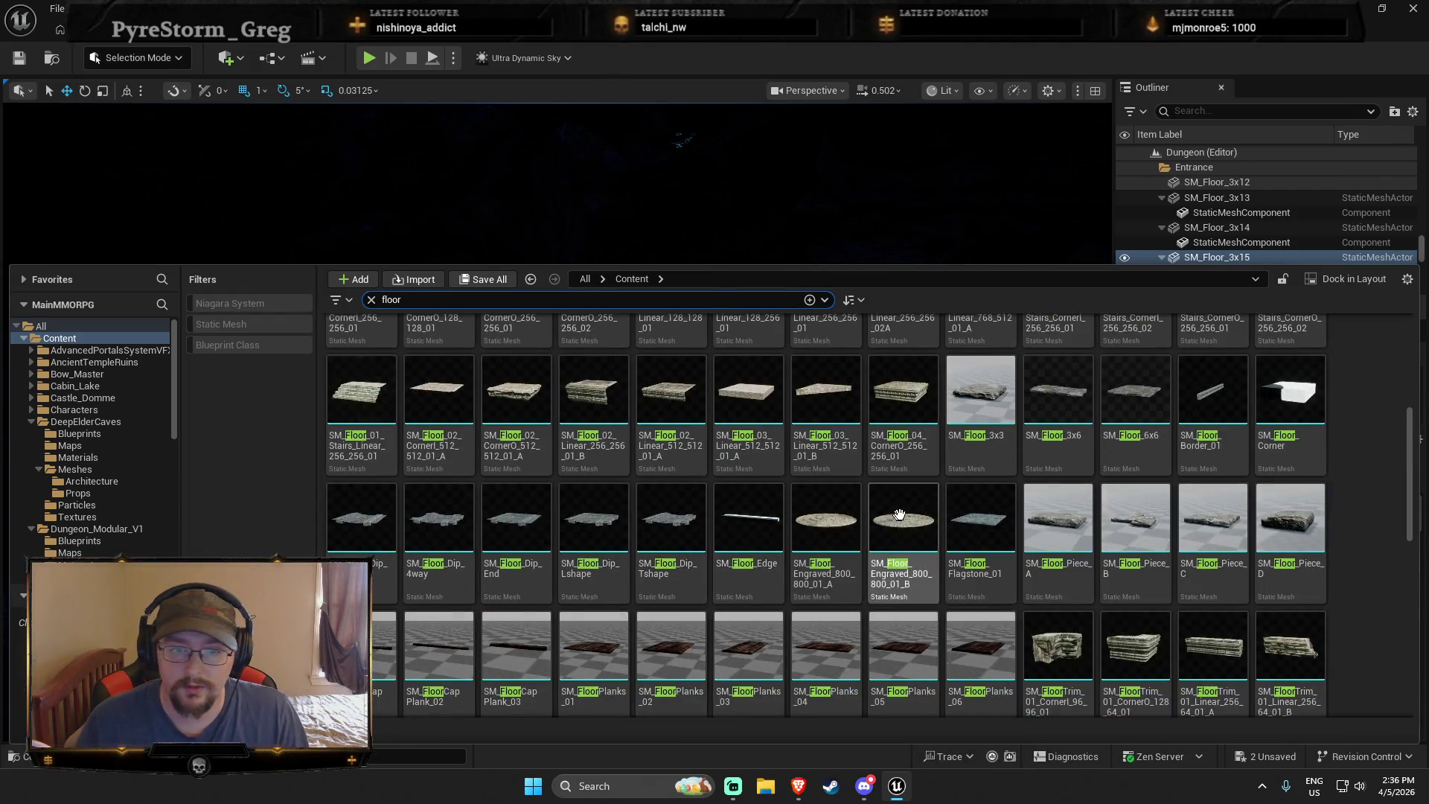
scroll(1087, 517, up, 2)
scroll(773, 500, down, 8)
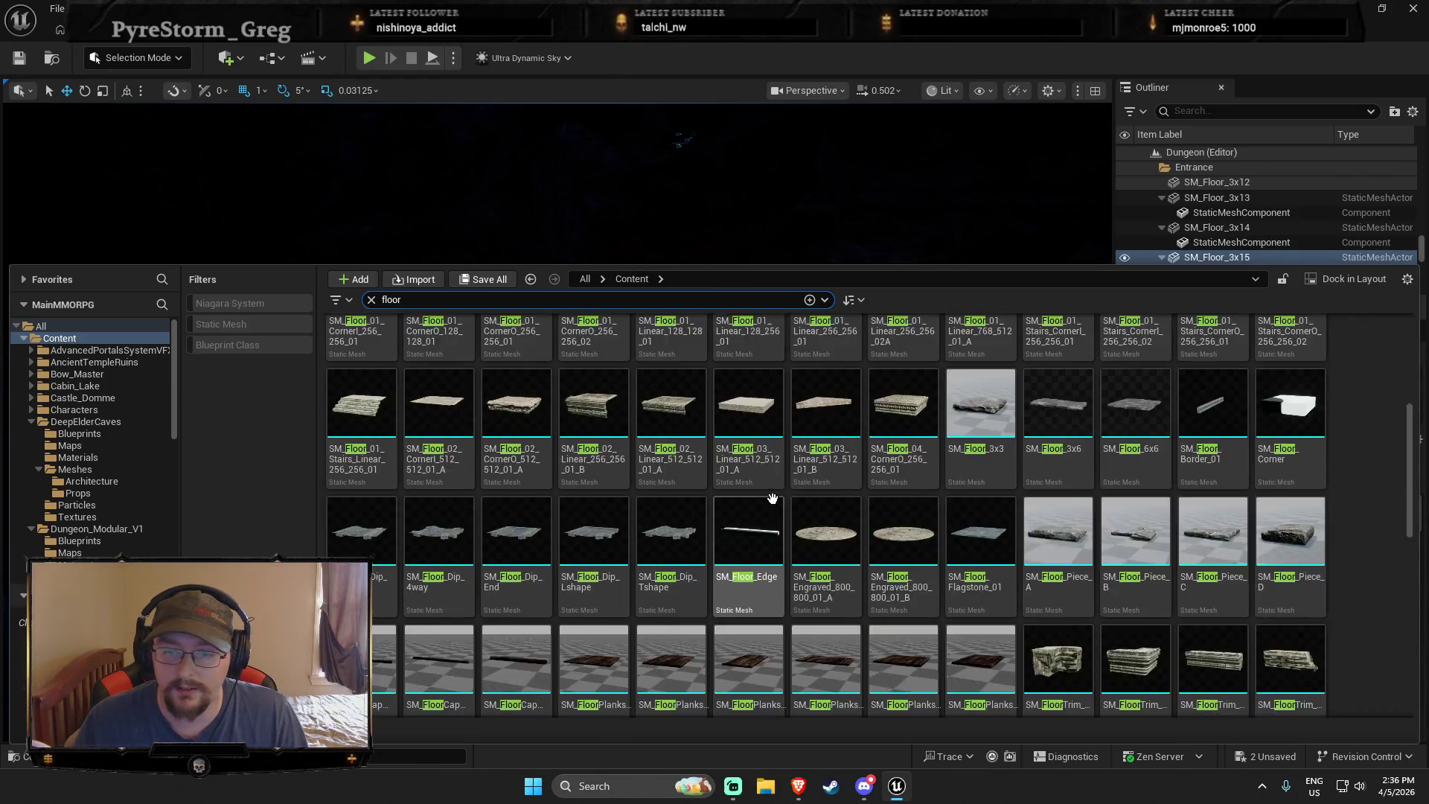
scroll(774, 500, down, 4)
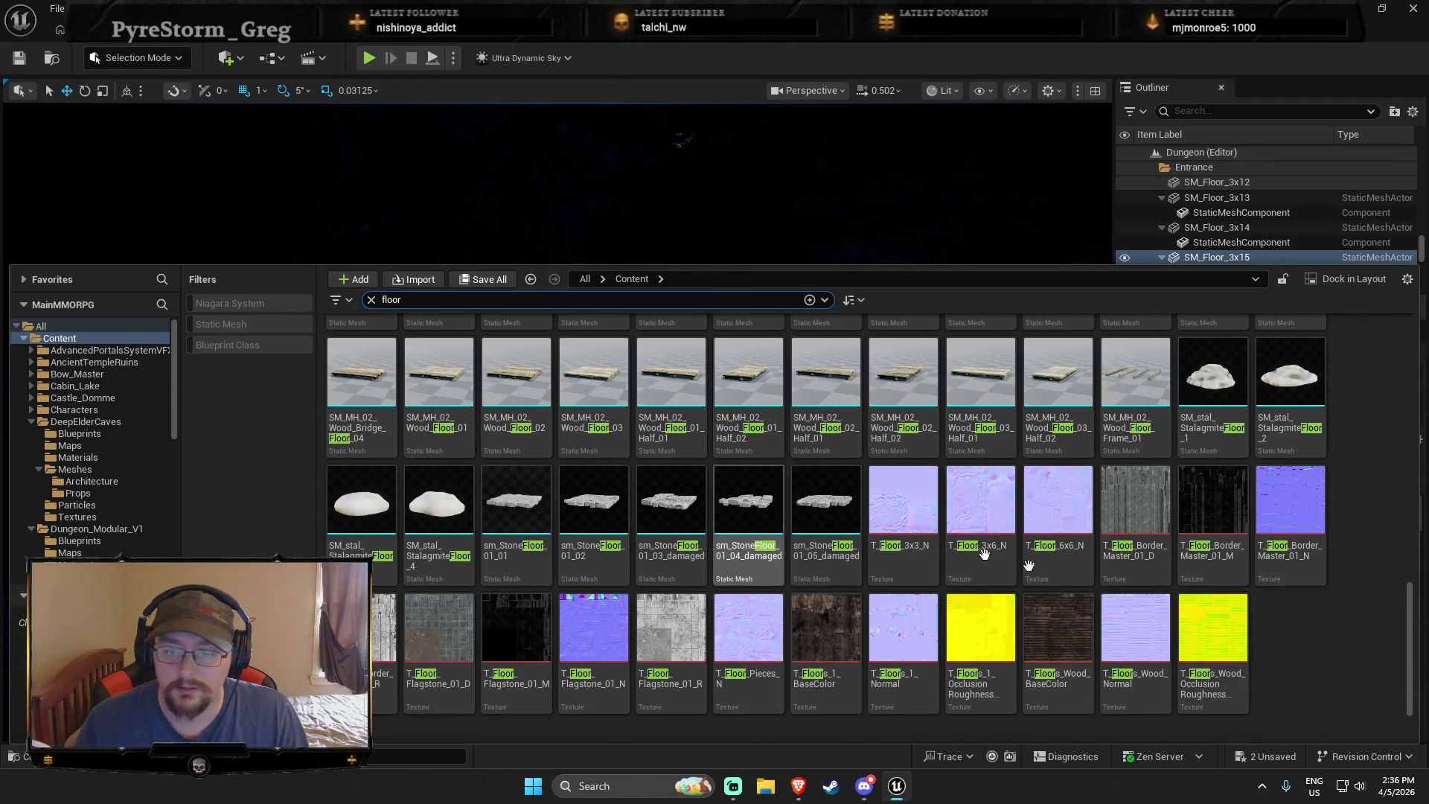
click(29, 423)
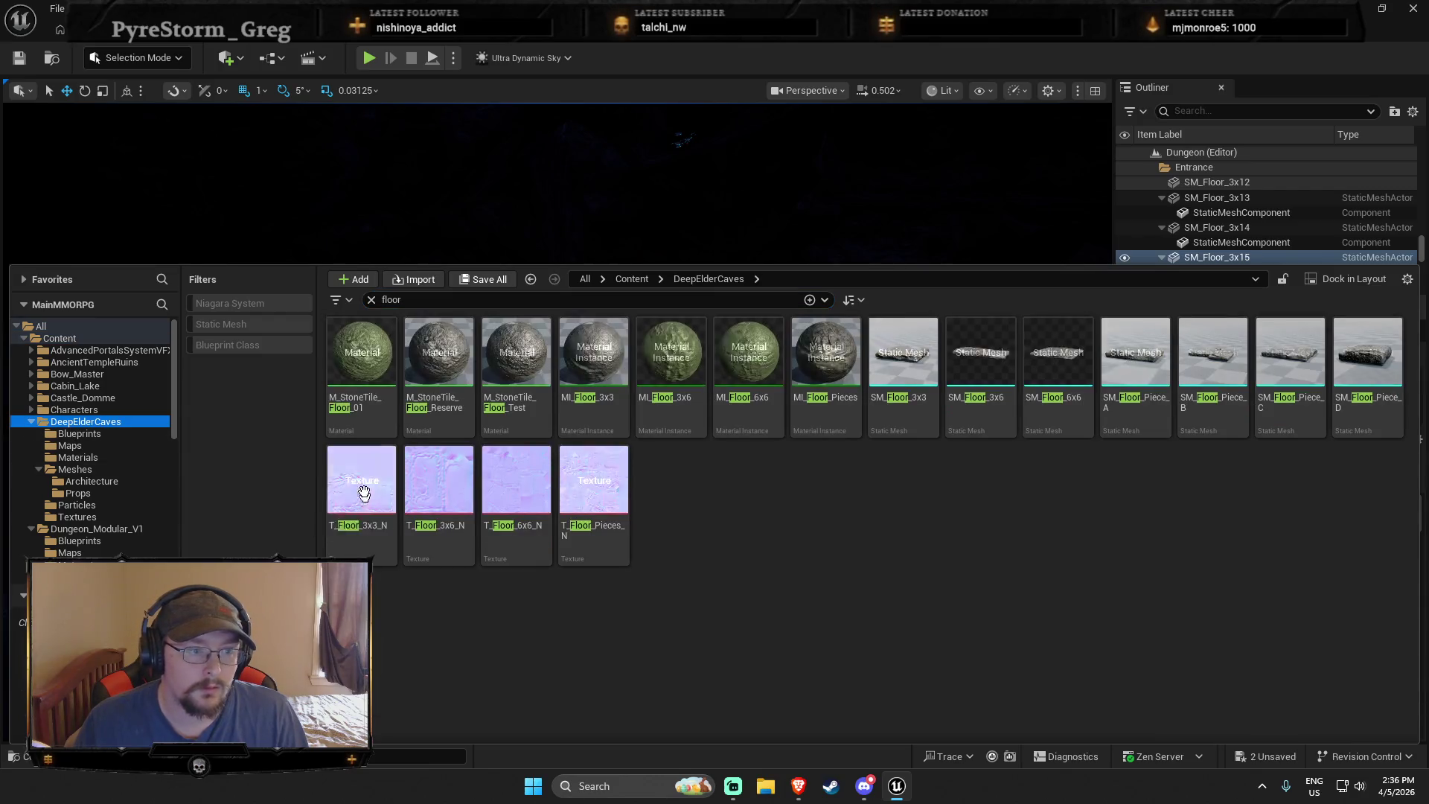
Clear the floor filter, browse DeepElderCaves Meshes > Props, then open DeepElderCaves > Blueprints
click(371, 299)
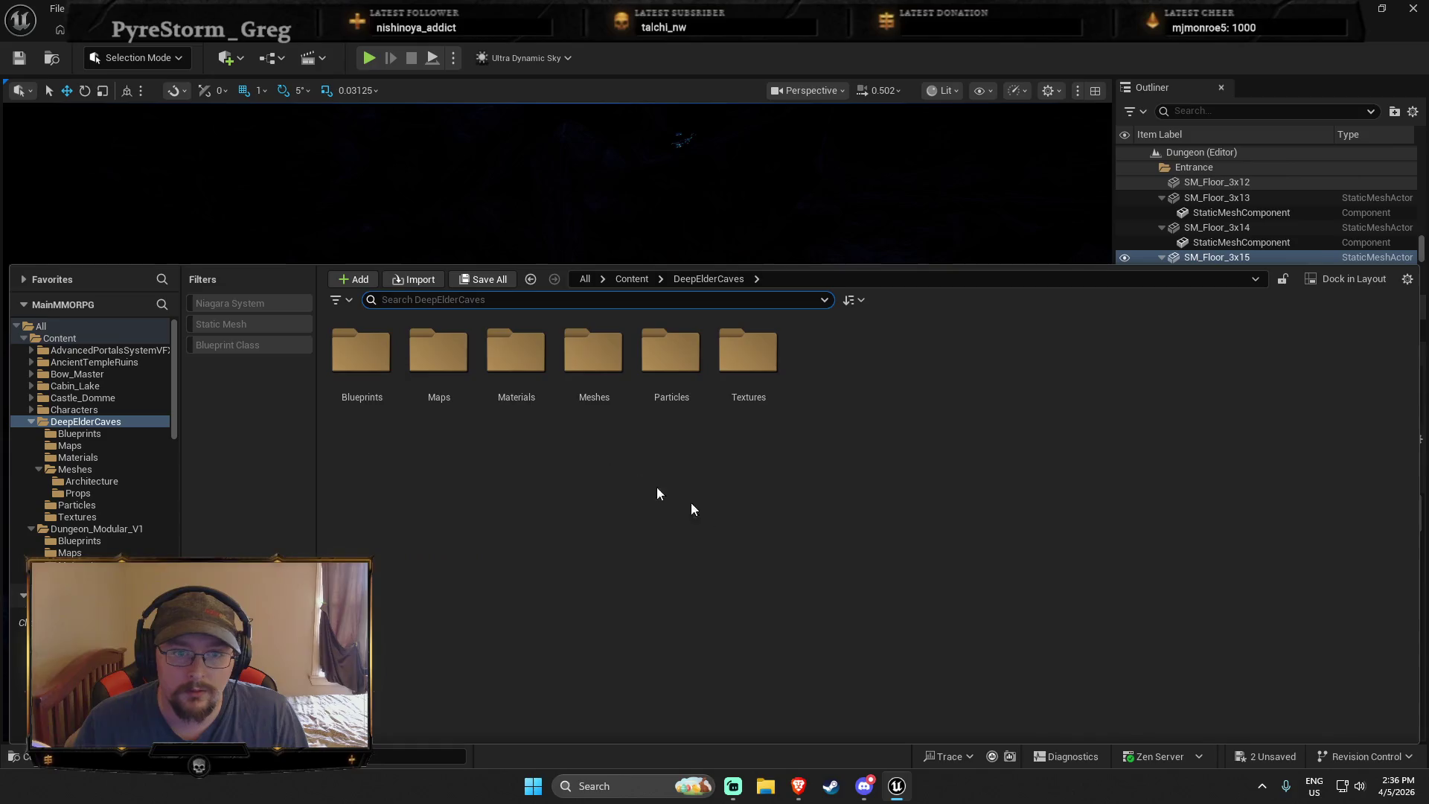
double_click(605, 376)
double_click(439, 349)
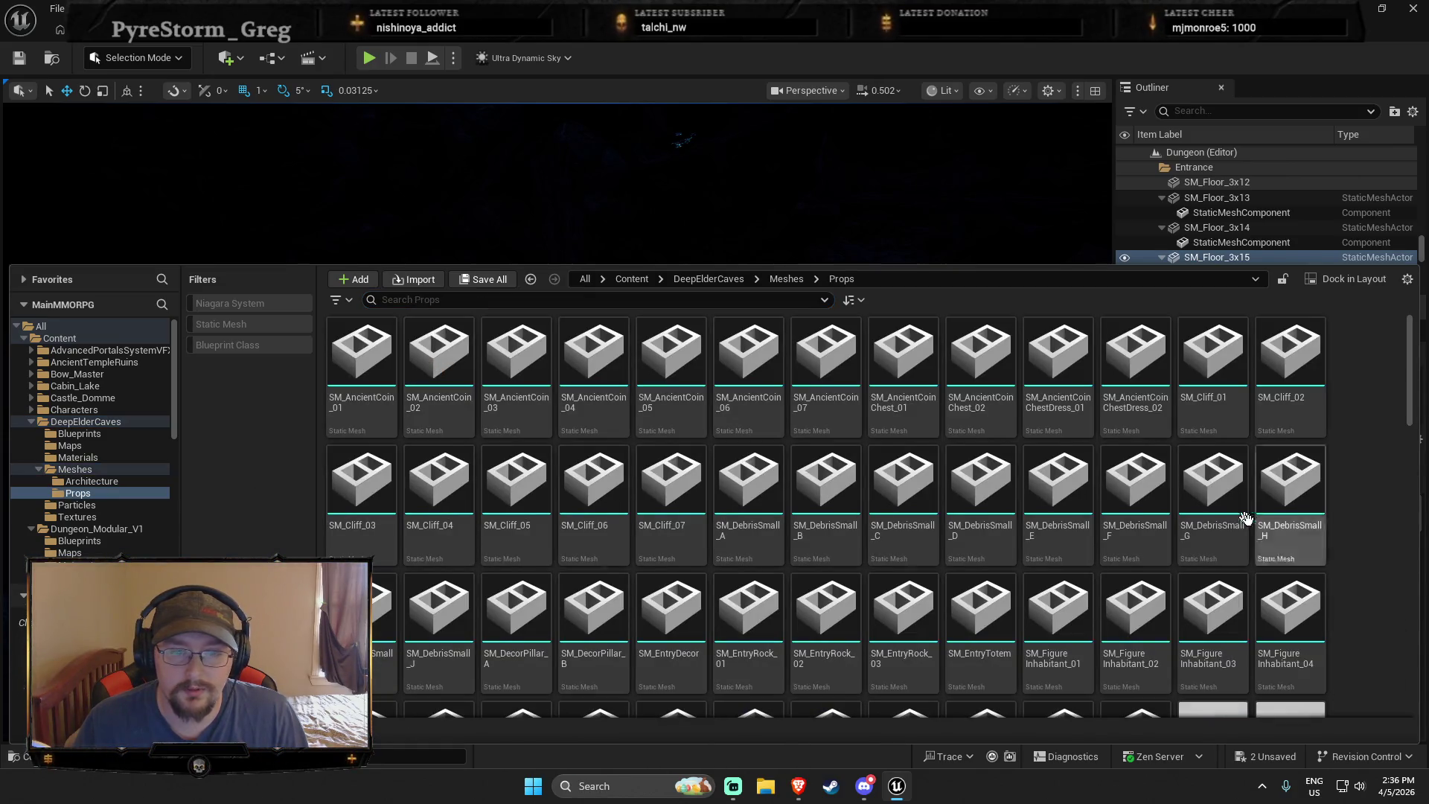
scroll(1360, 495, down, 1)
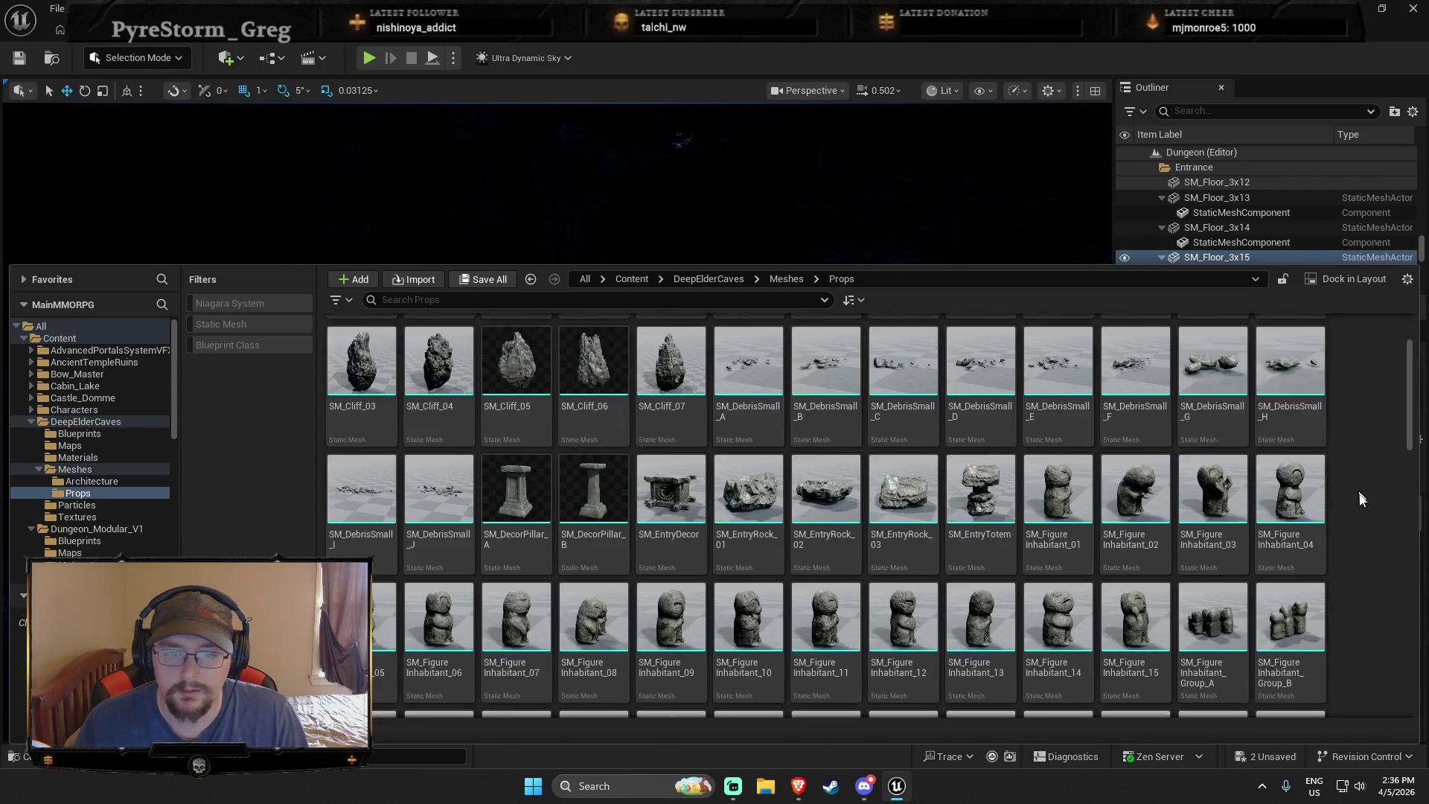
scroll(1357, 495, down, 4)
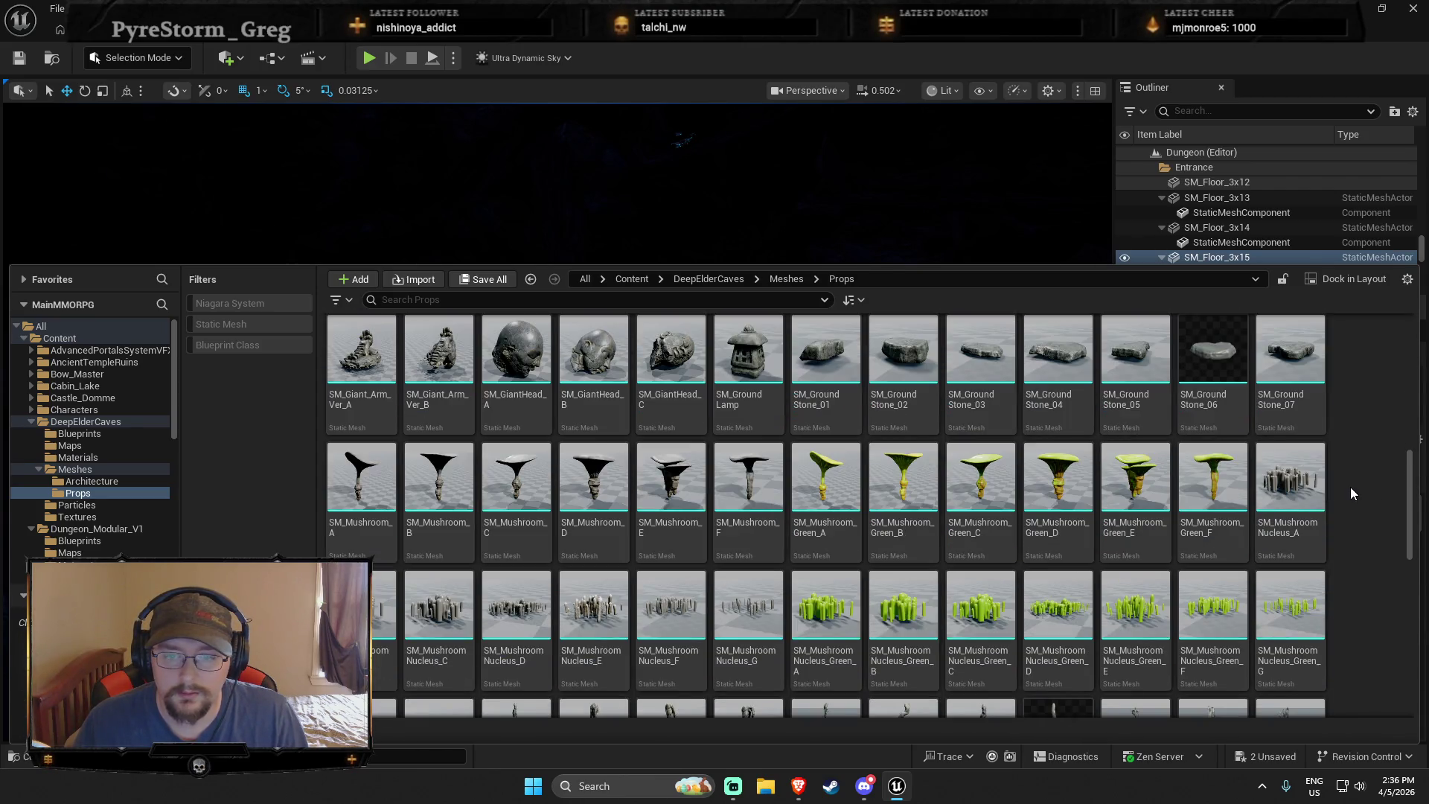
click(112, 421)
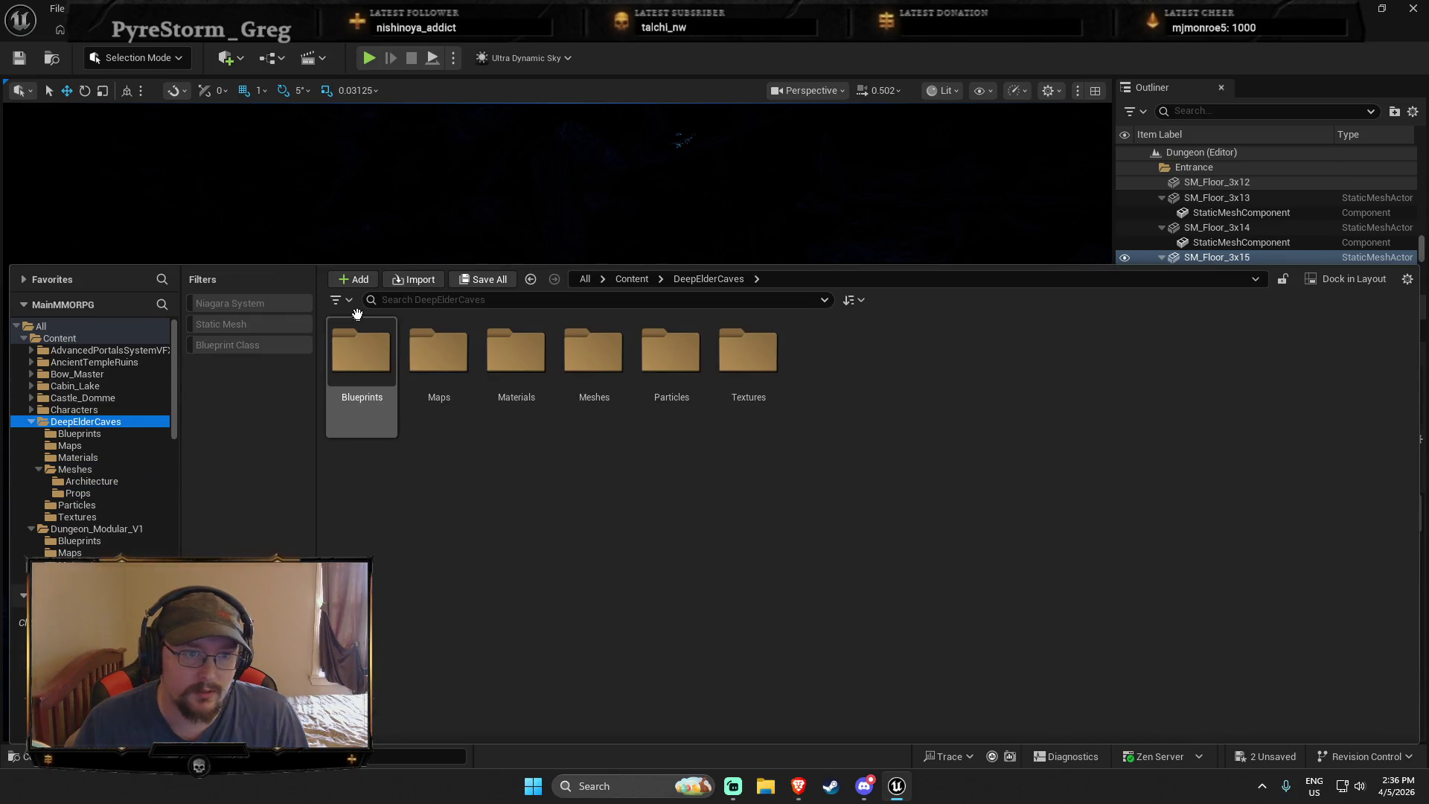
double_click(357, 372)
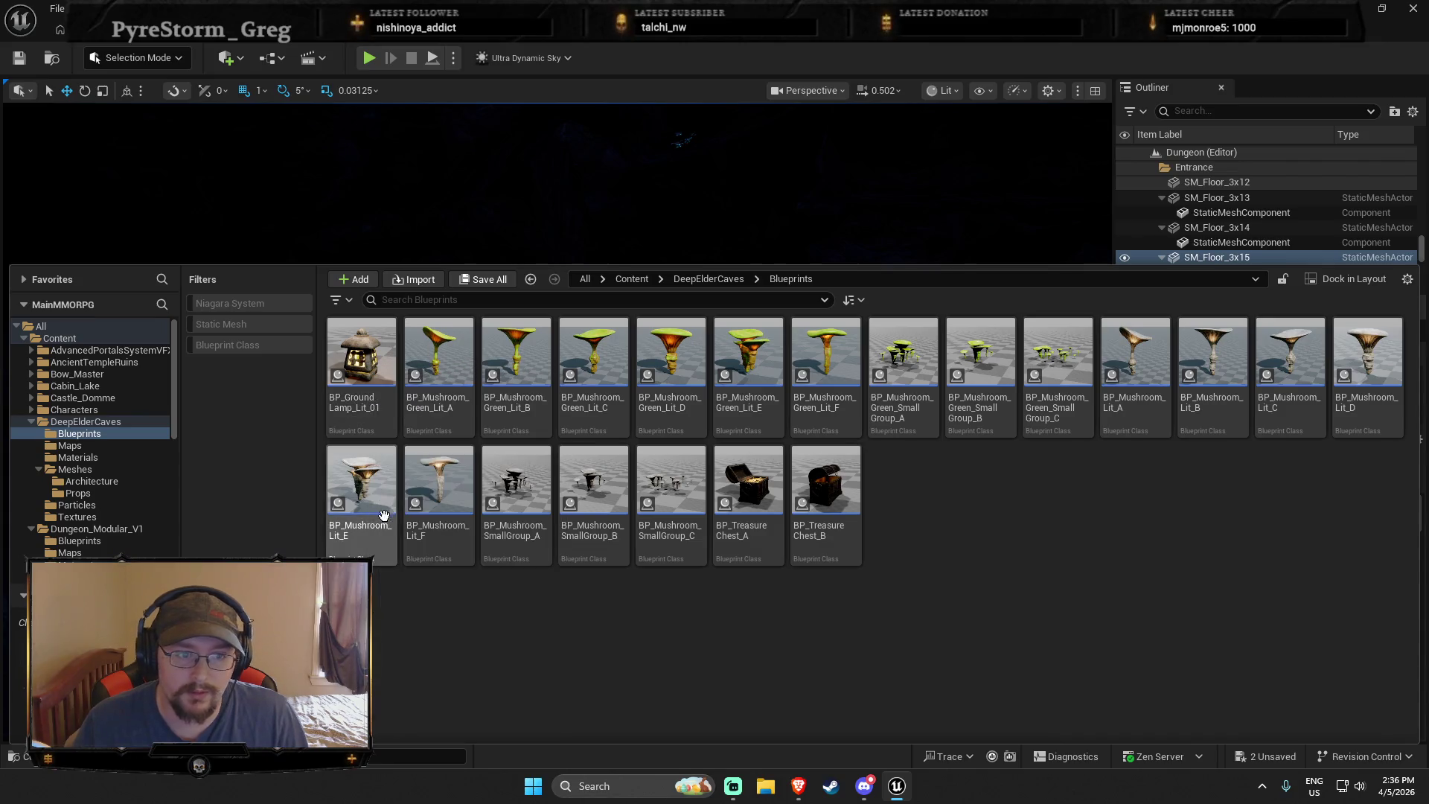
Place BP_Mushroom_Green_Lit_B in the cave and frame and orbit it to check placement
drag(670, 186, 662, 108)
drag(664, 316, 663, 316)
key(ctrl+space)
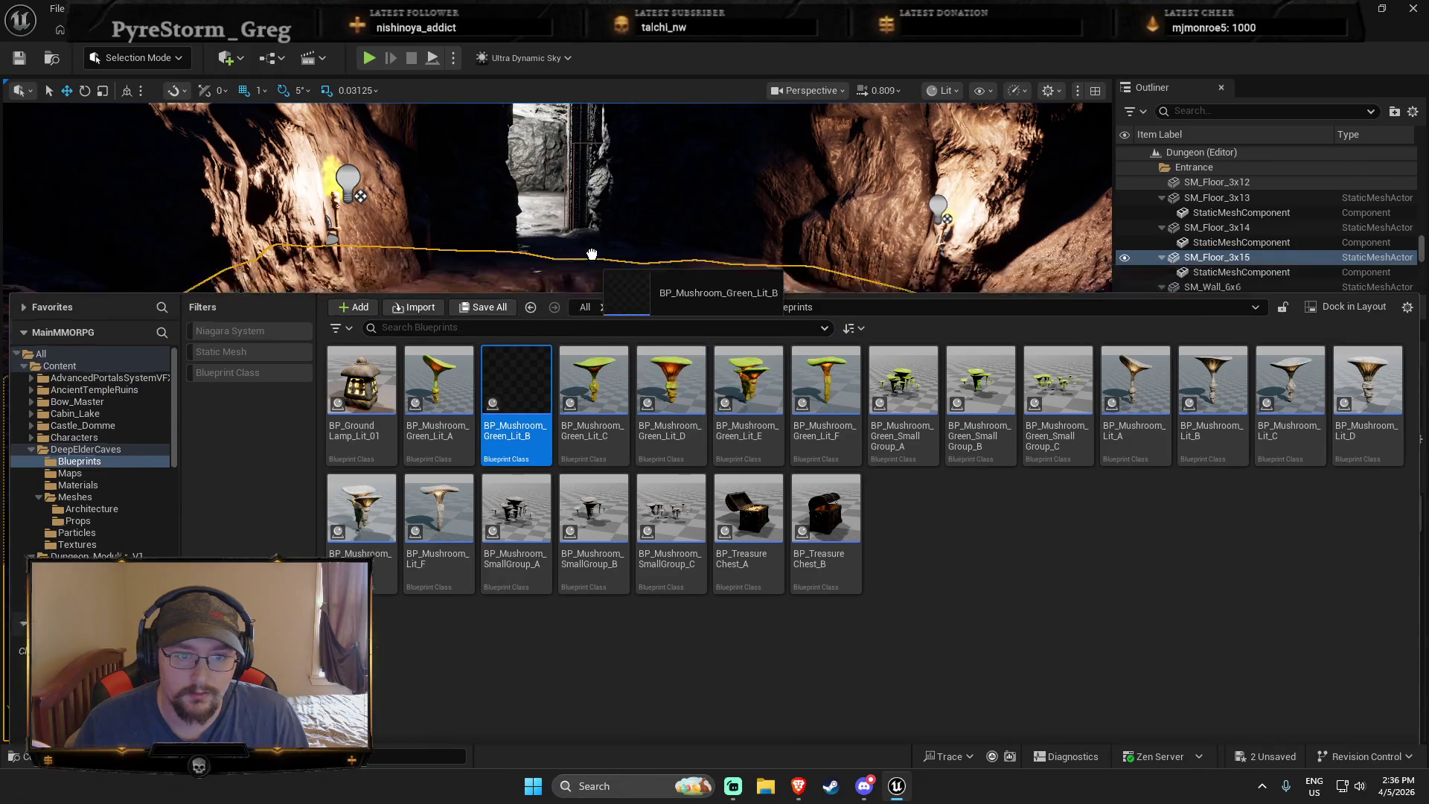
key(ctrl+space)
drag(487, 474, 482, 478)
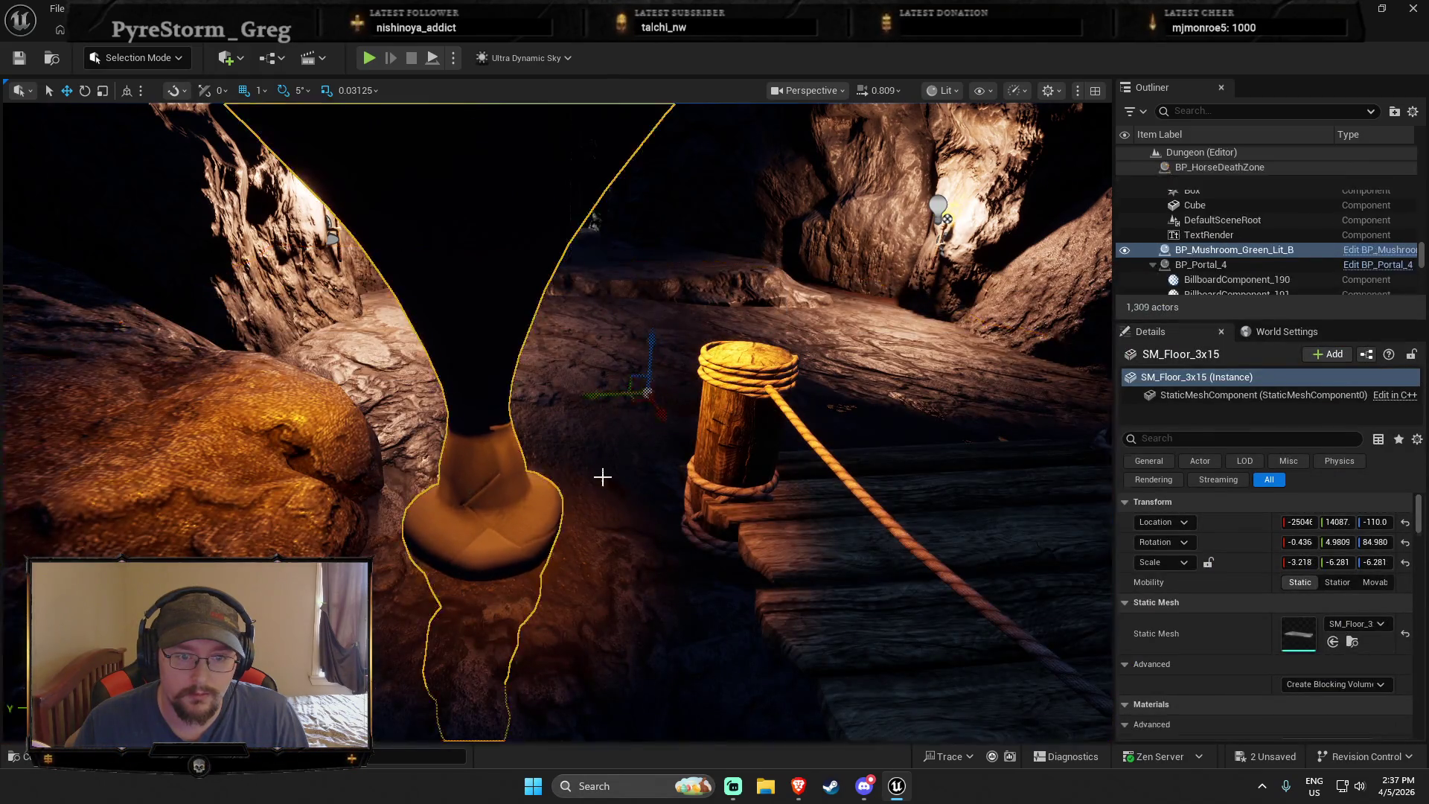
key(f)
drag(558, 417, 409, 416)
mouse_move(524, 457)
mouse_down()
mouse_move(491, 458)
mouse_move(524, 458)
mouse_move(521, 387)
mouse_move(467, 500)
mouse_move(506, 447)
mouse_up()
Use Play From Here on the cave floor to start a playtest
key(ctrl+space)
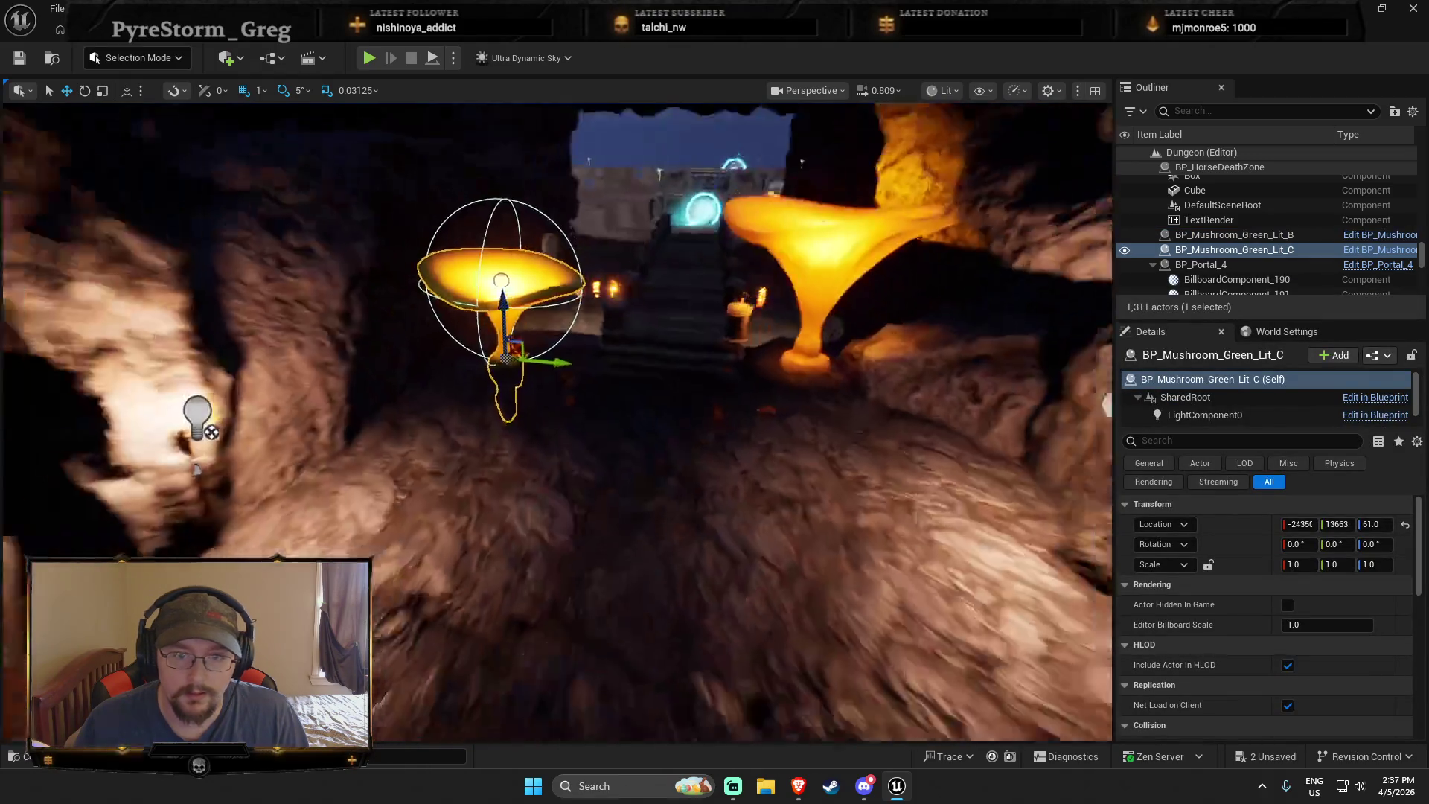
right_click(692, 559)
click(763, 552)
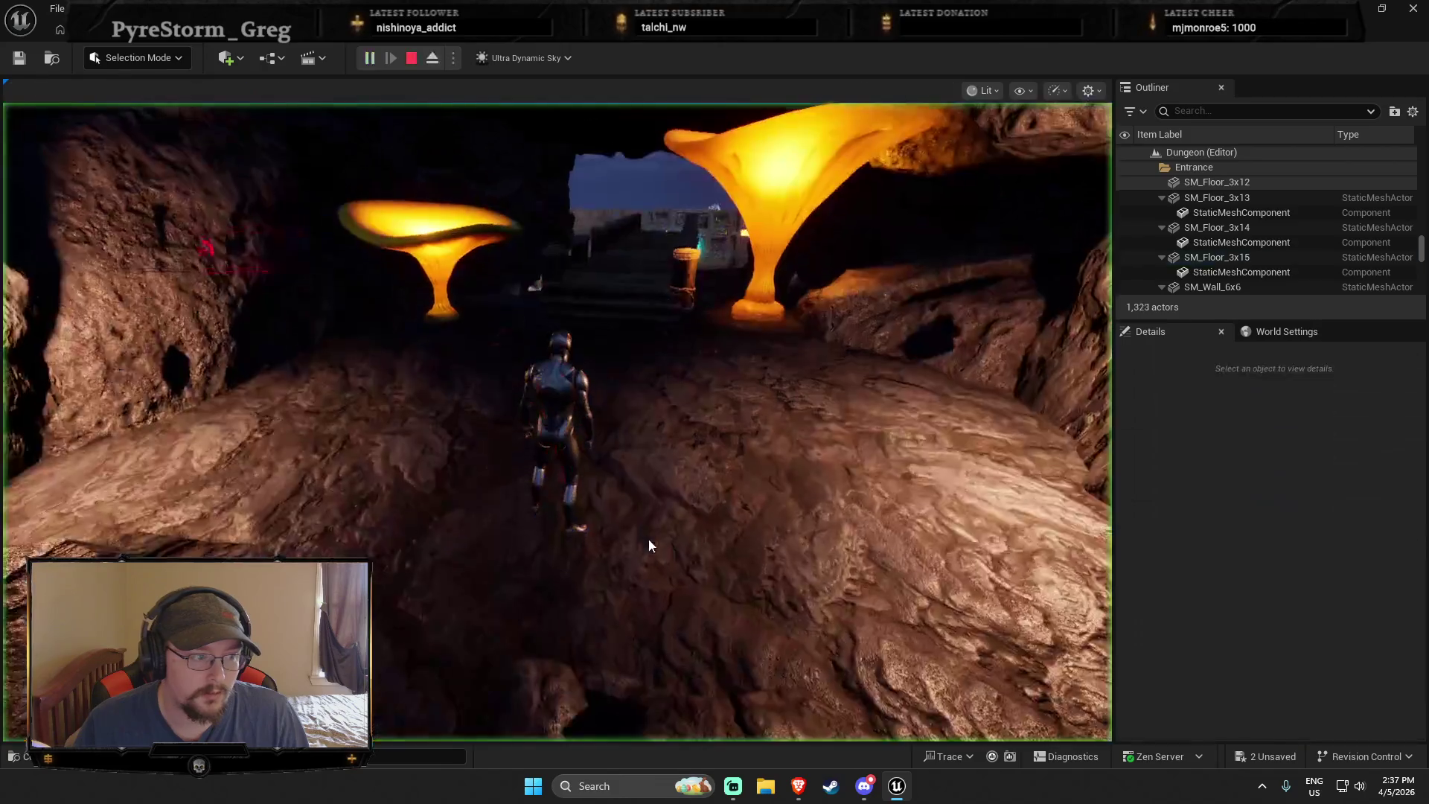
Walk the character around the glowing mushrooms, stop the playtest, and reopen DeepElderCaves > Blueprints
key(w)
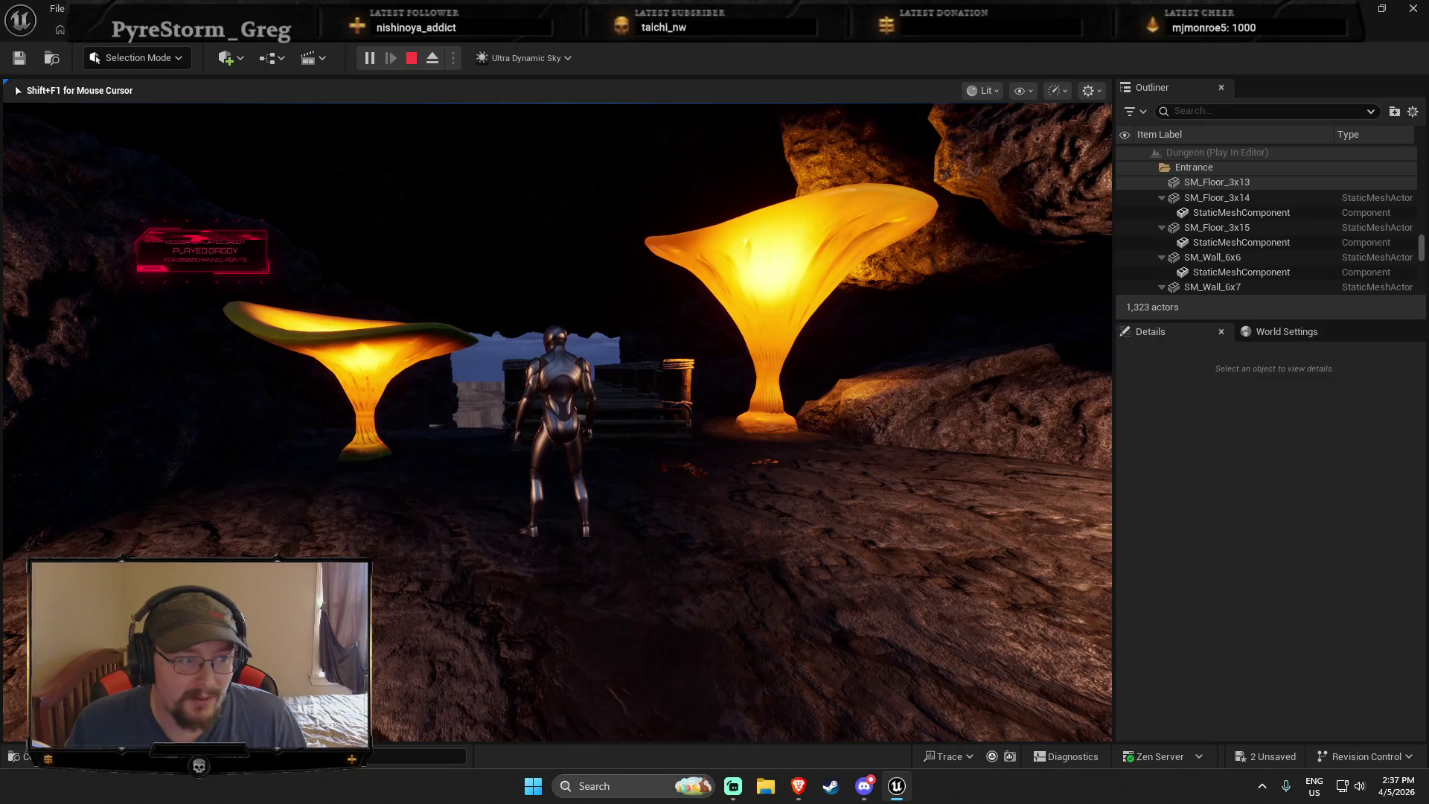
key(w)
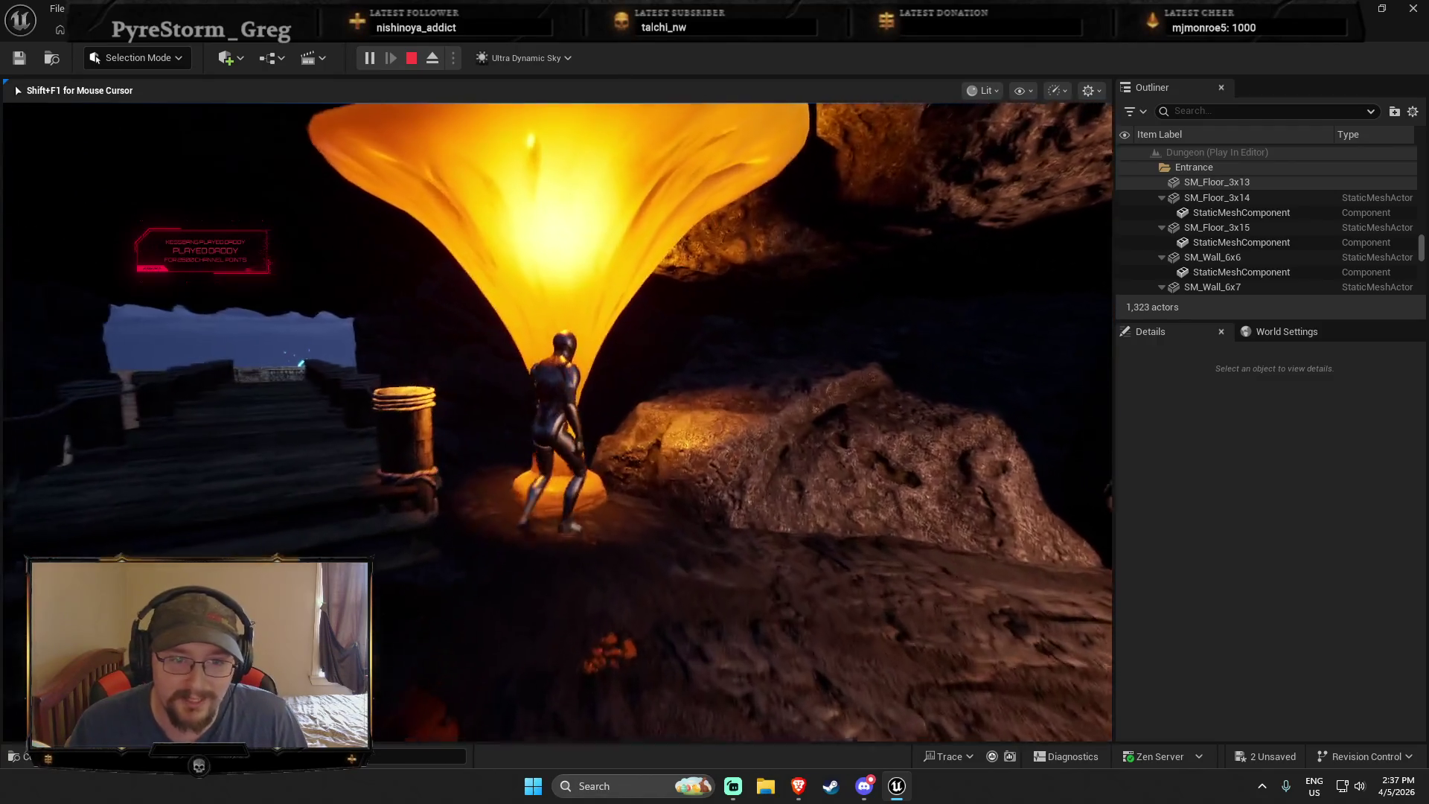
key(w)
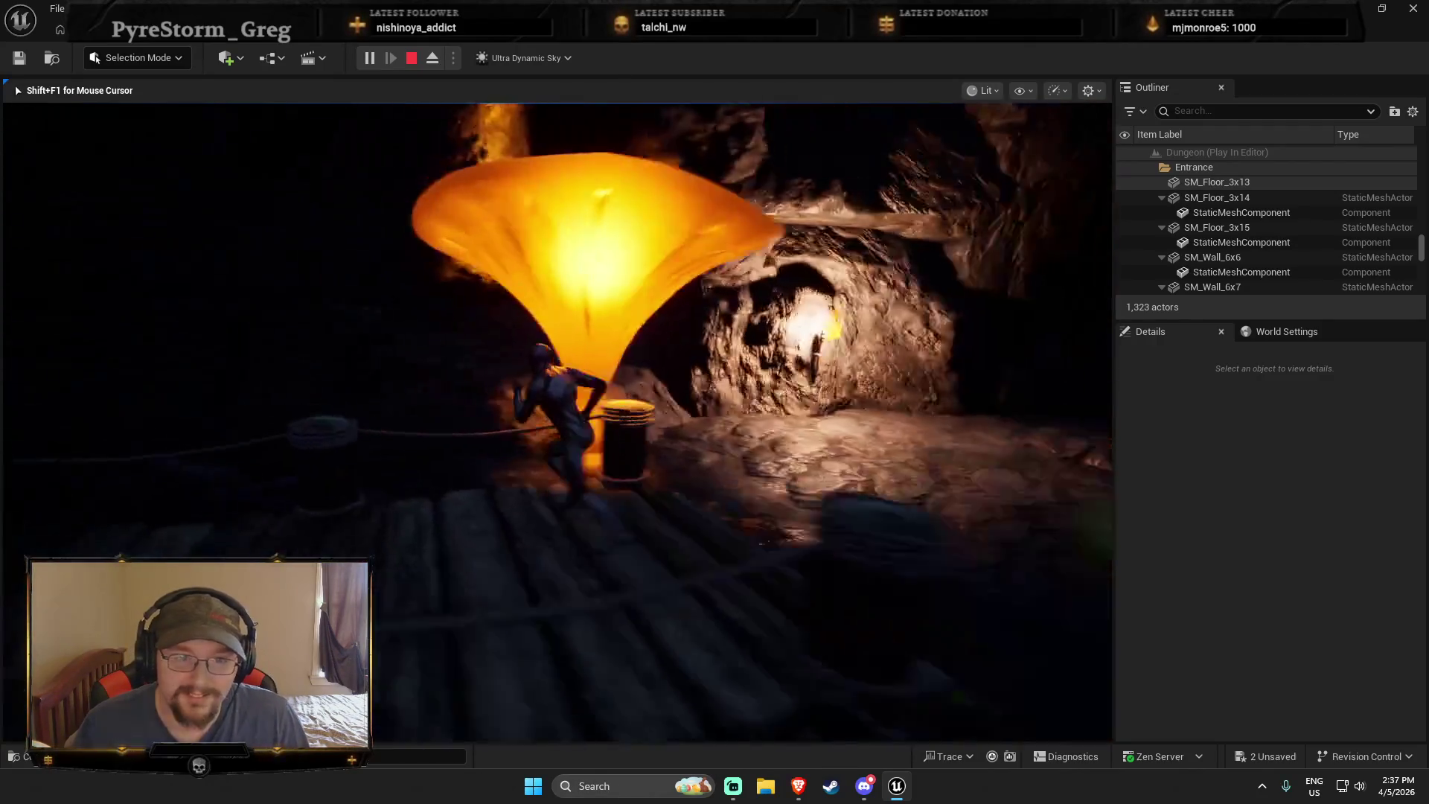
key(w)
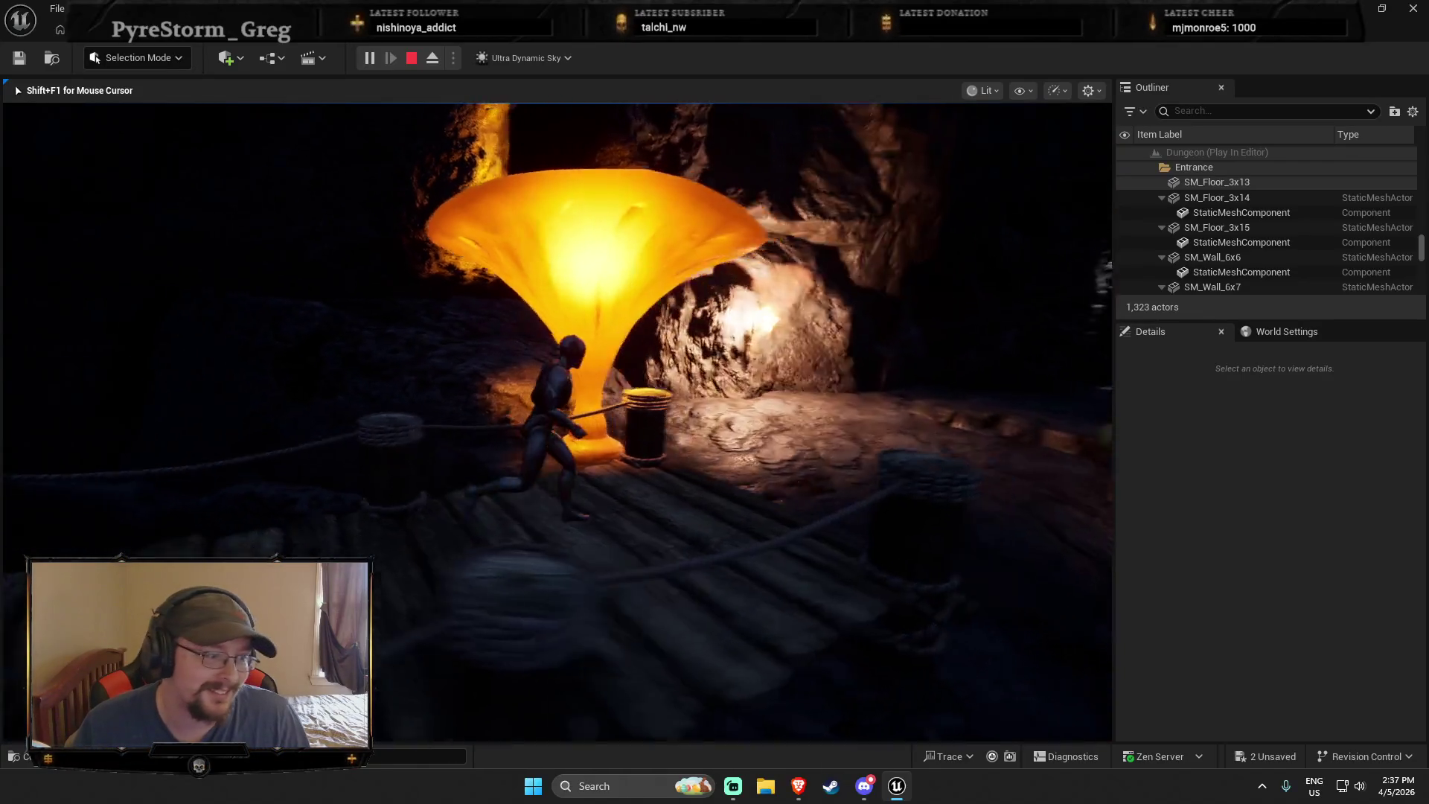
key(w)
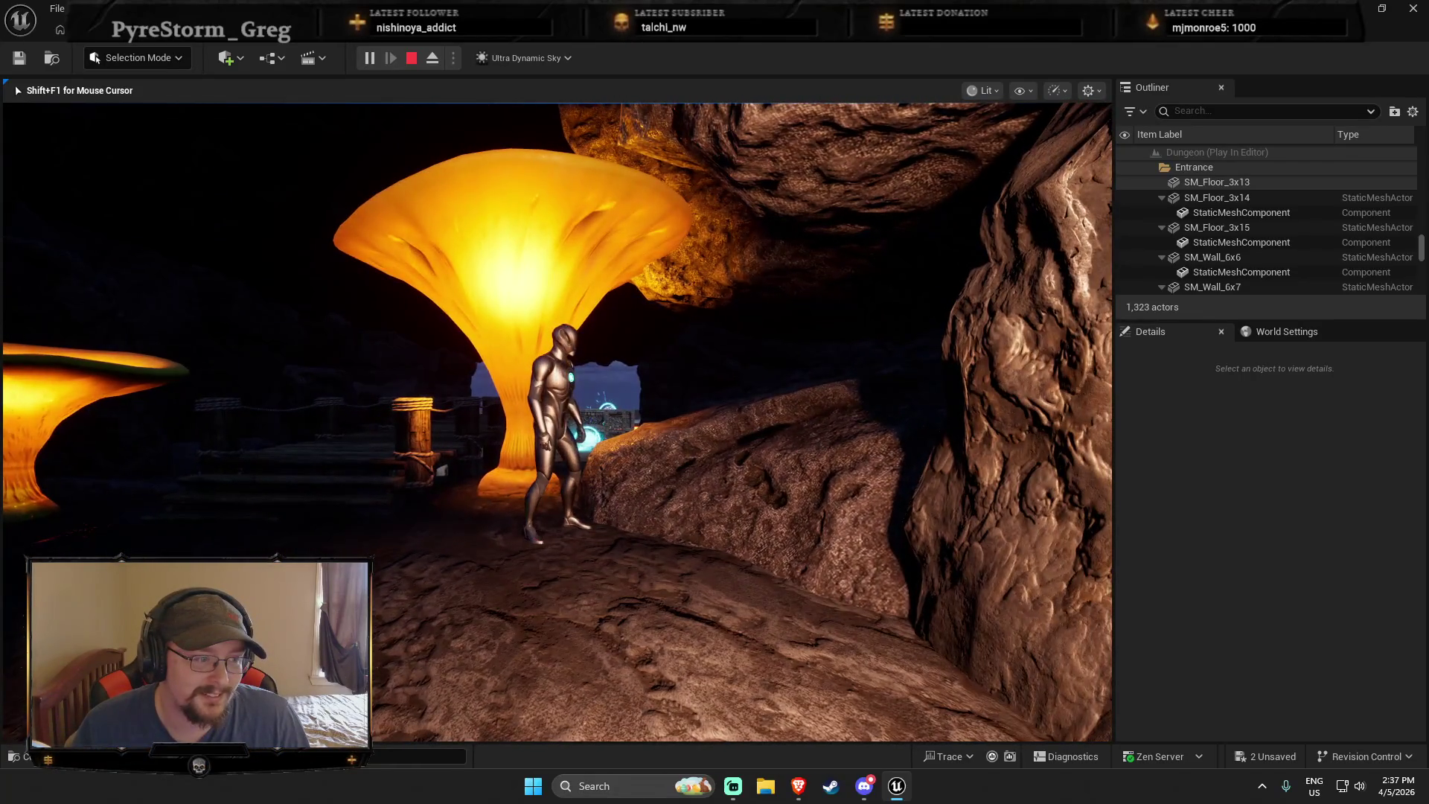
key(w)
key(shift+F1)
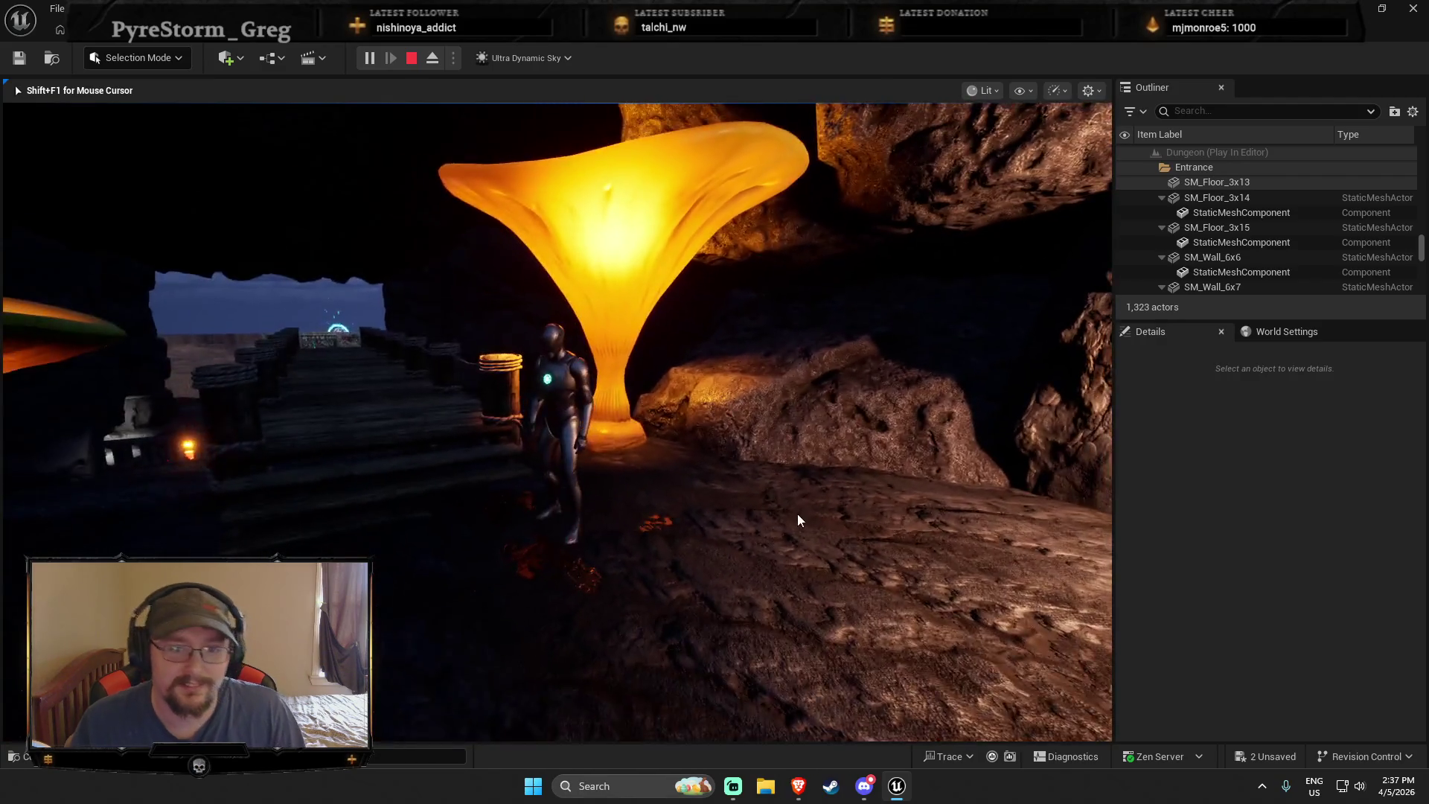
key(Escape)
key(ctrl+space)
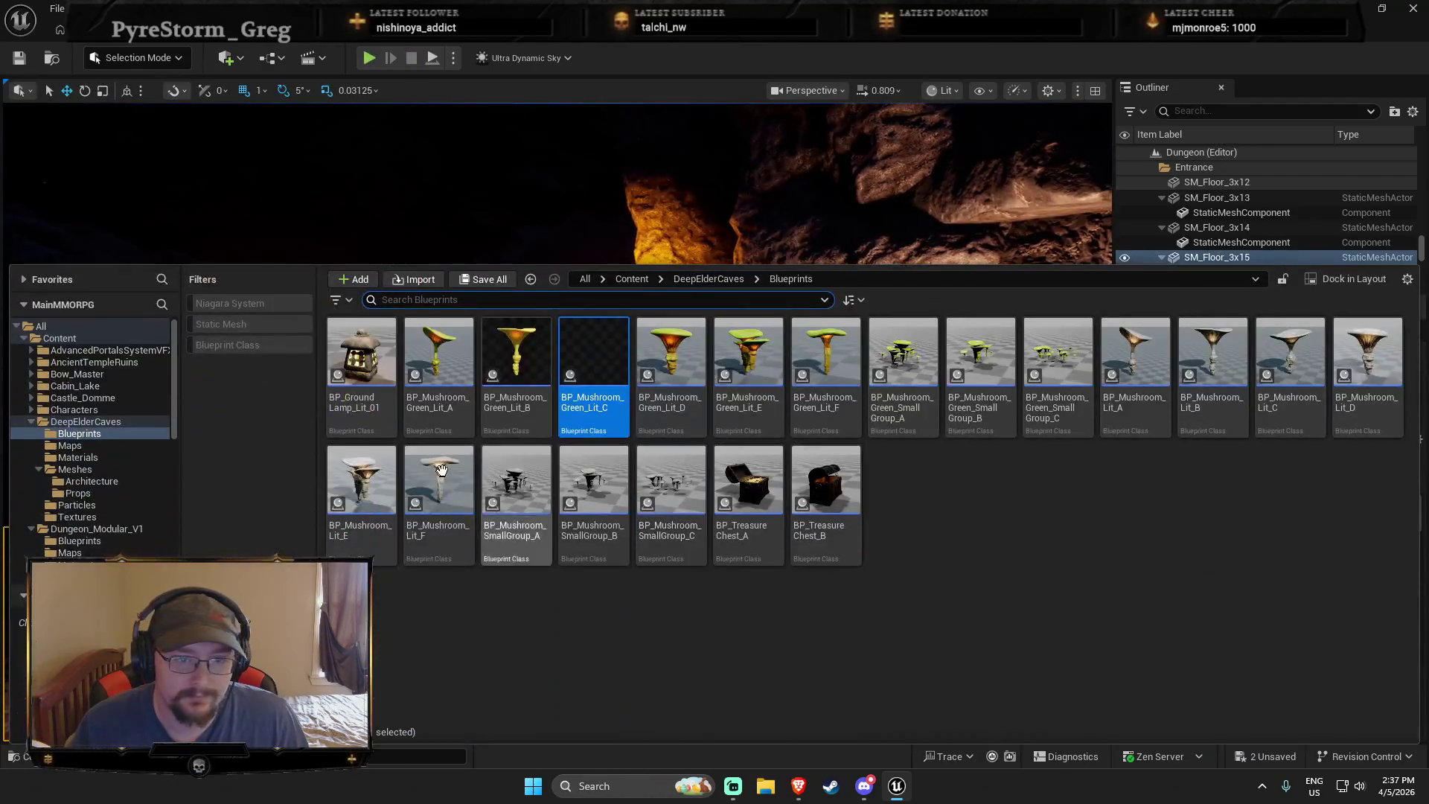
Place BP_Mushroom_Green_Lit_E and move a duplicate to the walkway's left side
key(ctrl+space)
mouse_move(686, 401)
mouse_down()
mouse_move(680, 461)
mouse_move(657, 439)
mouse_up()
key(e)
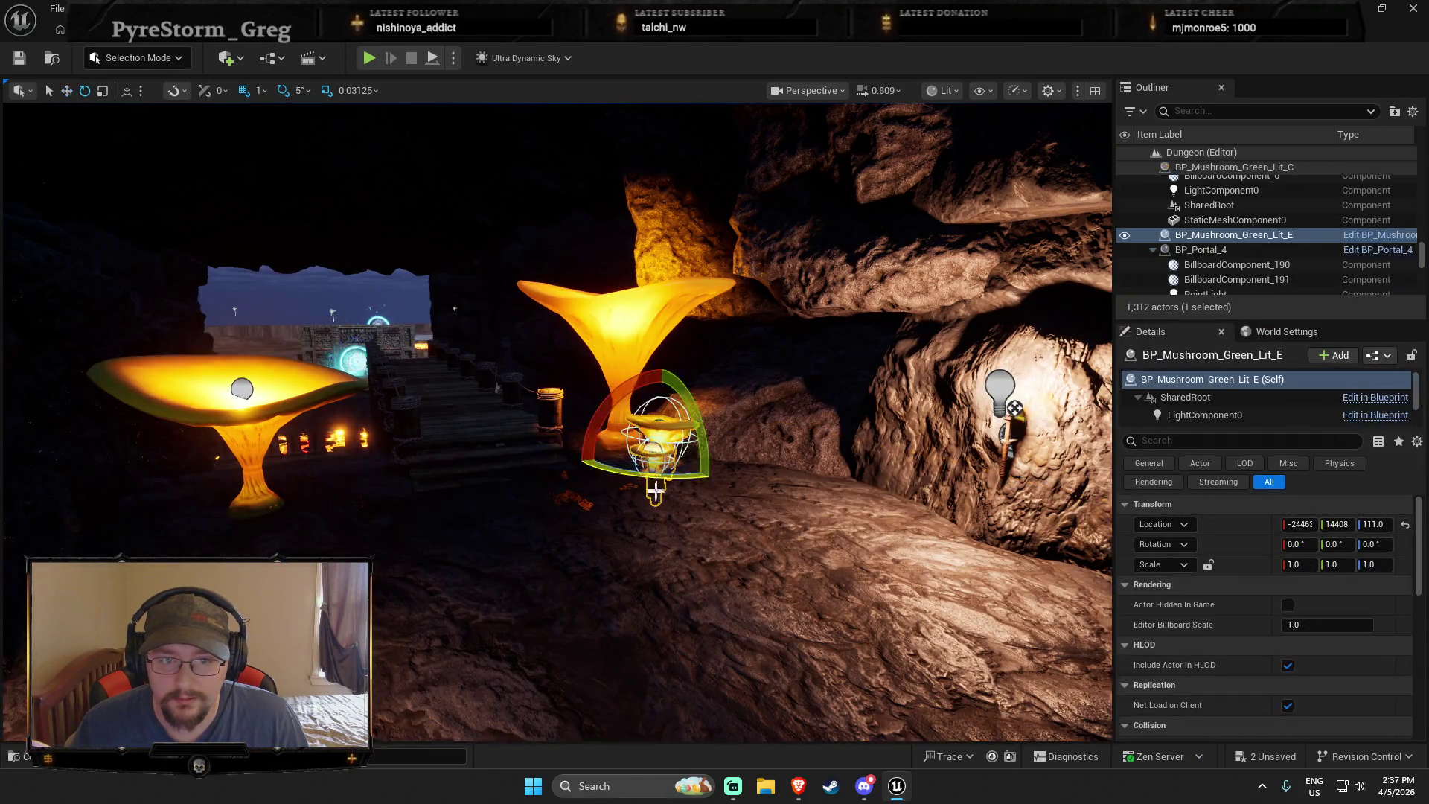
drag(648, 496, 727, 479)
key(ctrl+d)
drag(1070, 500, 456, 492)
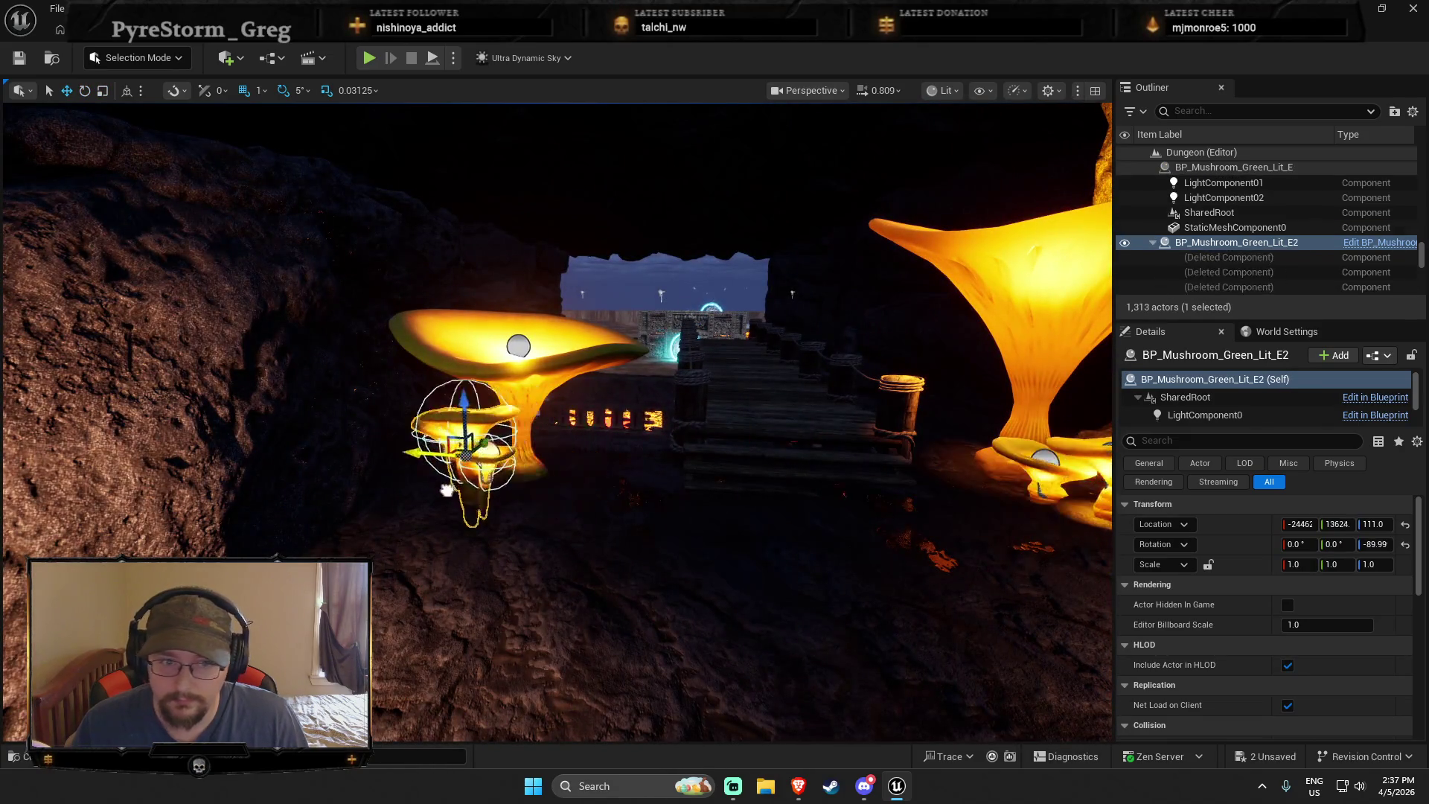
Rotate the mushroom copy to face the walkway and add BP_Mushroom_Green_Lit_F
drag(639, 529, 699, 521)
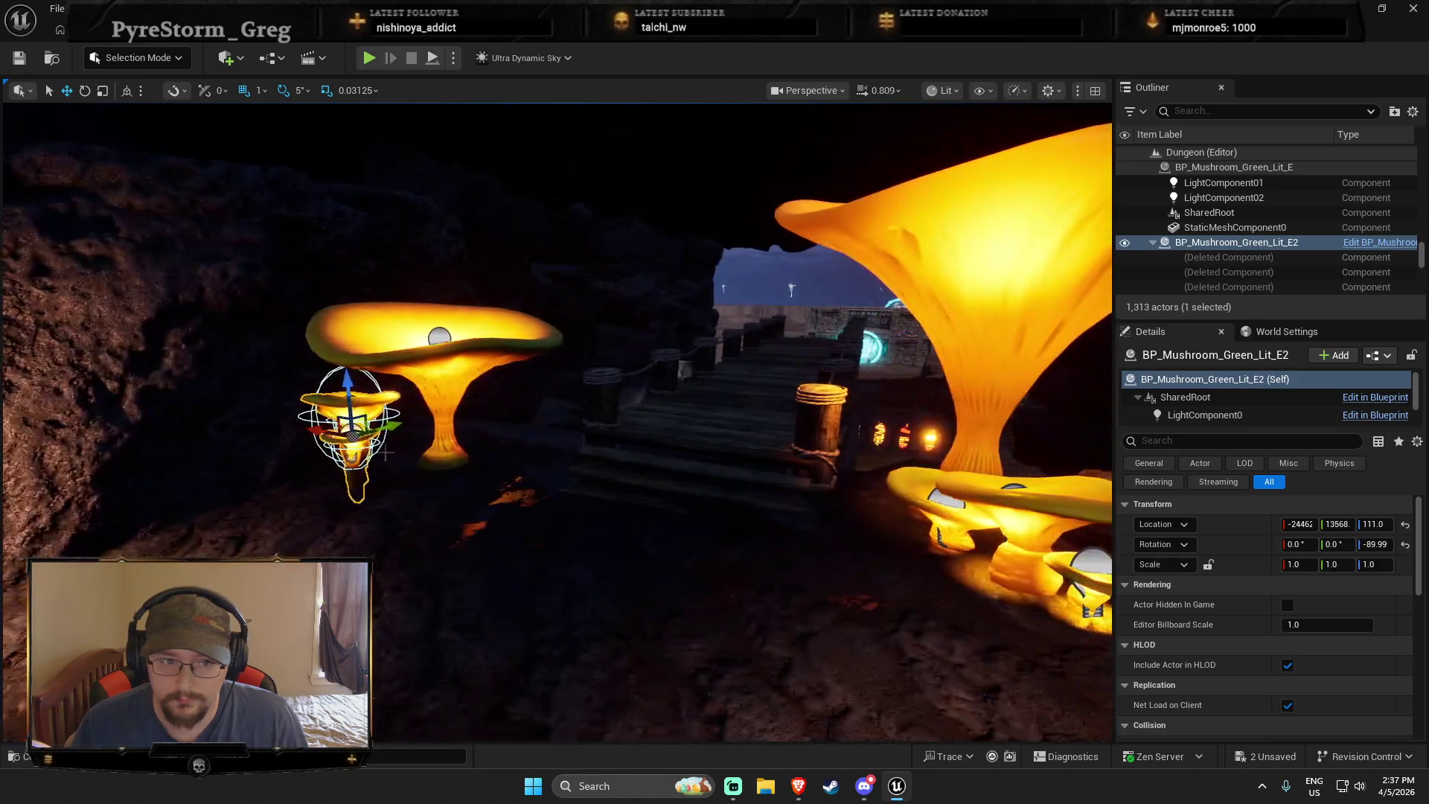
click(349, 401)
click(349, 417)
key(e)
mouse_move(445, 447)
mouse_down()
mouse_move(402, 491)
mouse_move(449, 515)
mouse_up()
key(ctrl+space)
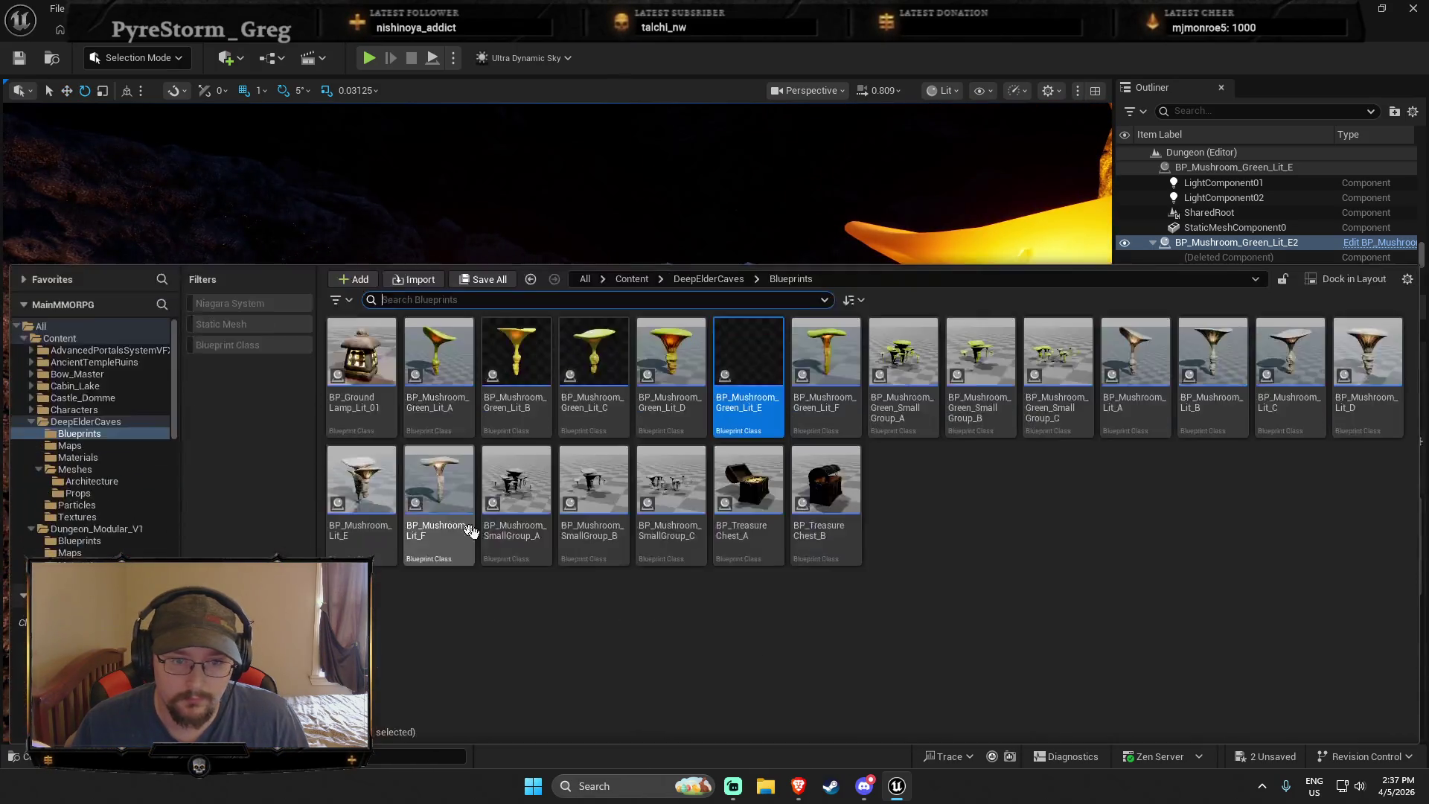
mouse_move(823, 372)
mouse_down()
mouse_move(797, 304)
mouse_move(565, 513)
mouse_move(521, 506)
mouse_up()
Show the MedievalPropsPack2 Meshes folder in the Content Drawer
key(ctrl+space)
right_click(735, 430)
click(439, 357)
key(ctrl+space)
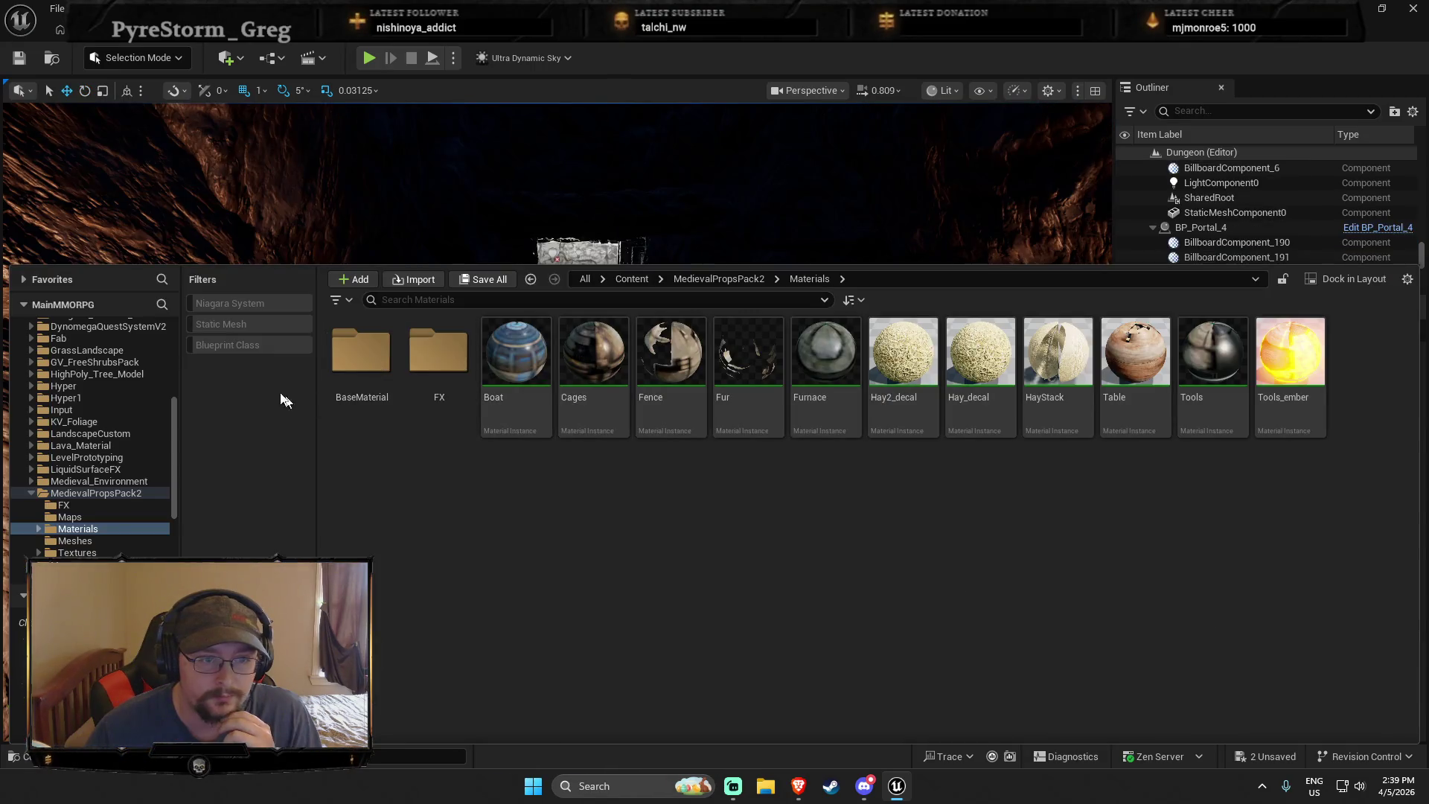
click(82, 540)
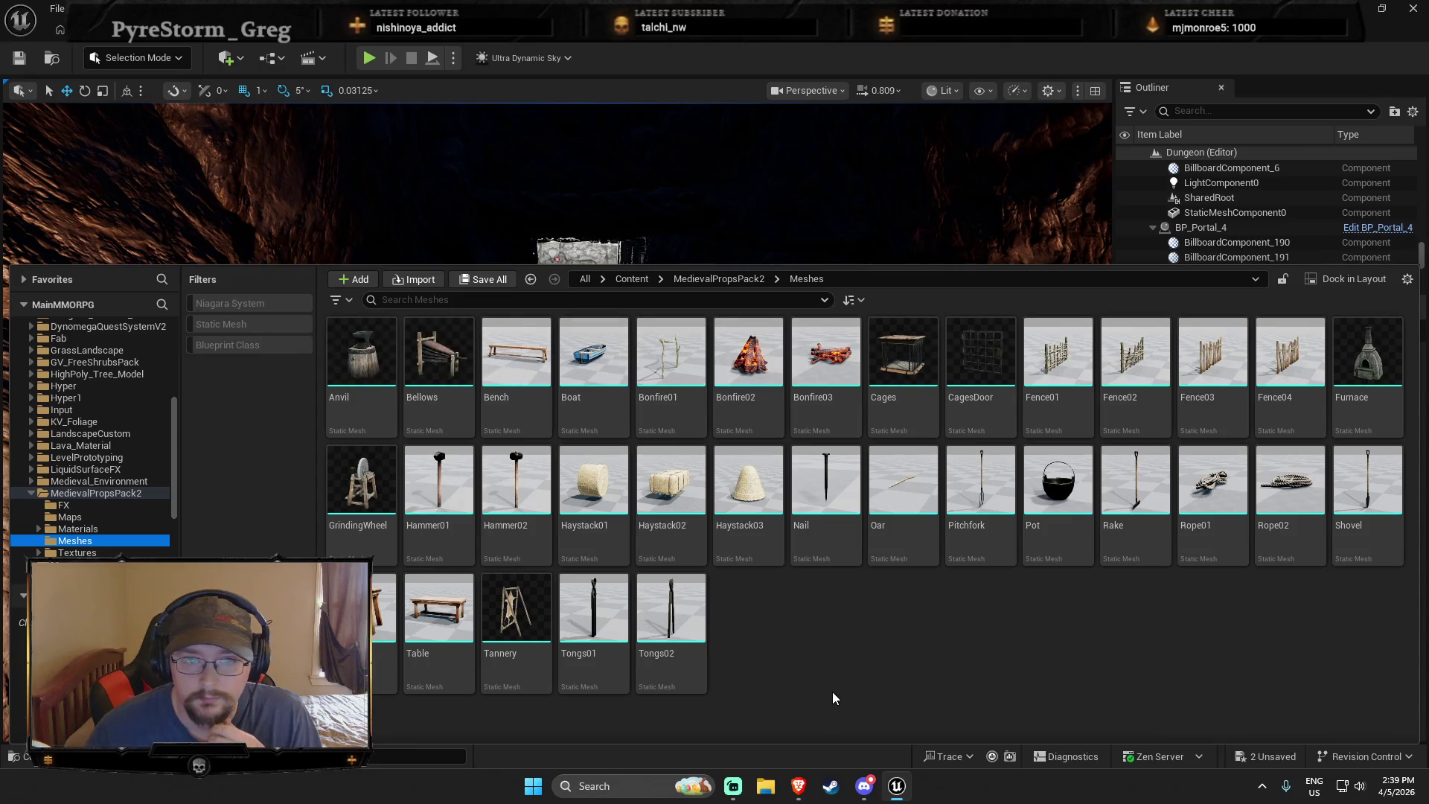
Browse the MMOKit, MysteryCave meshes and materials, Rock_Collection_04 and ThirdPerson folders
scroll(112, 513, down, 3)
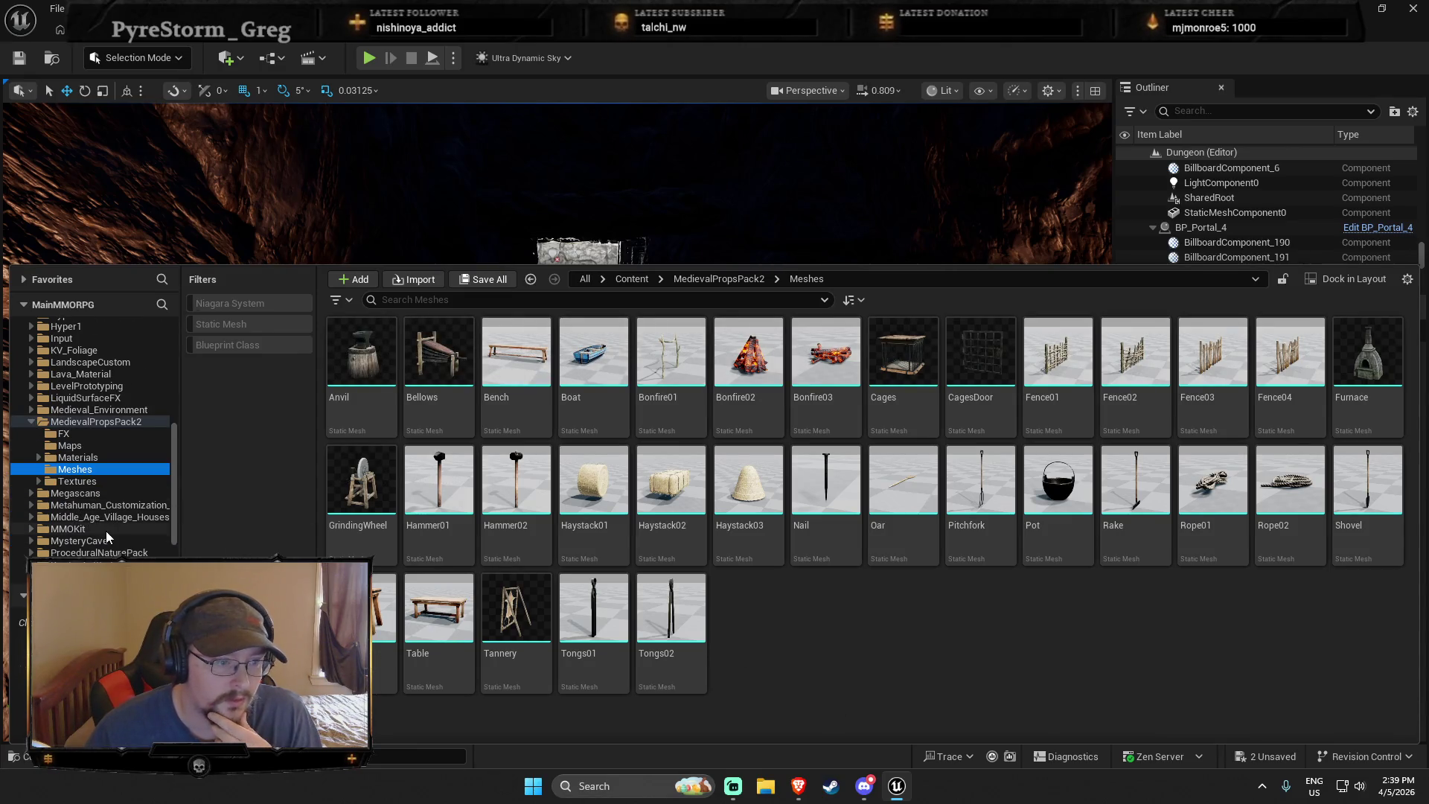
click(103, 529)
key(Down)
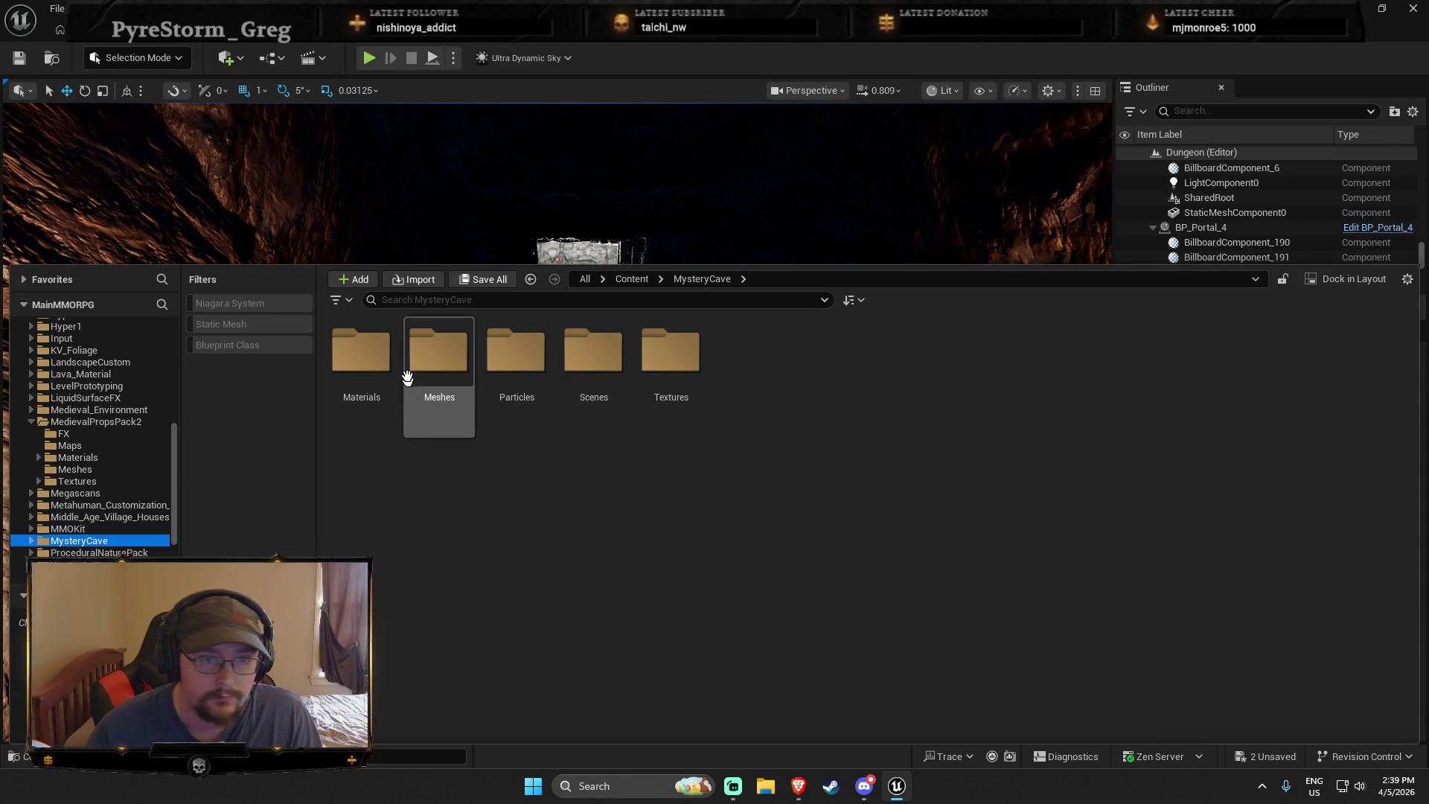
double_click(411, 372)
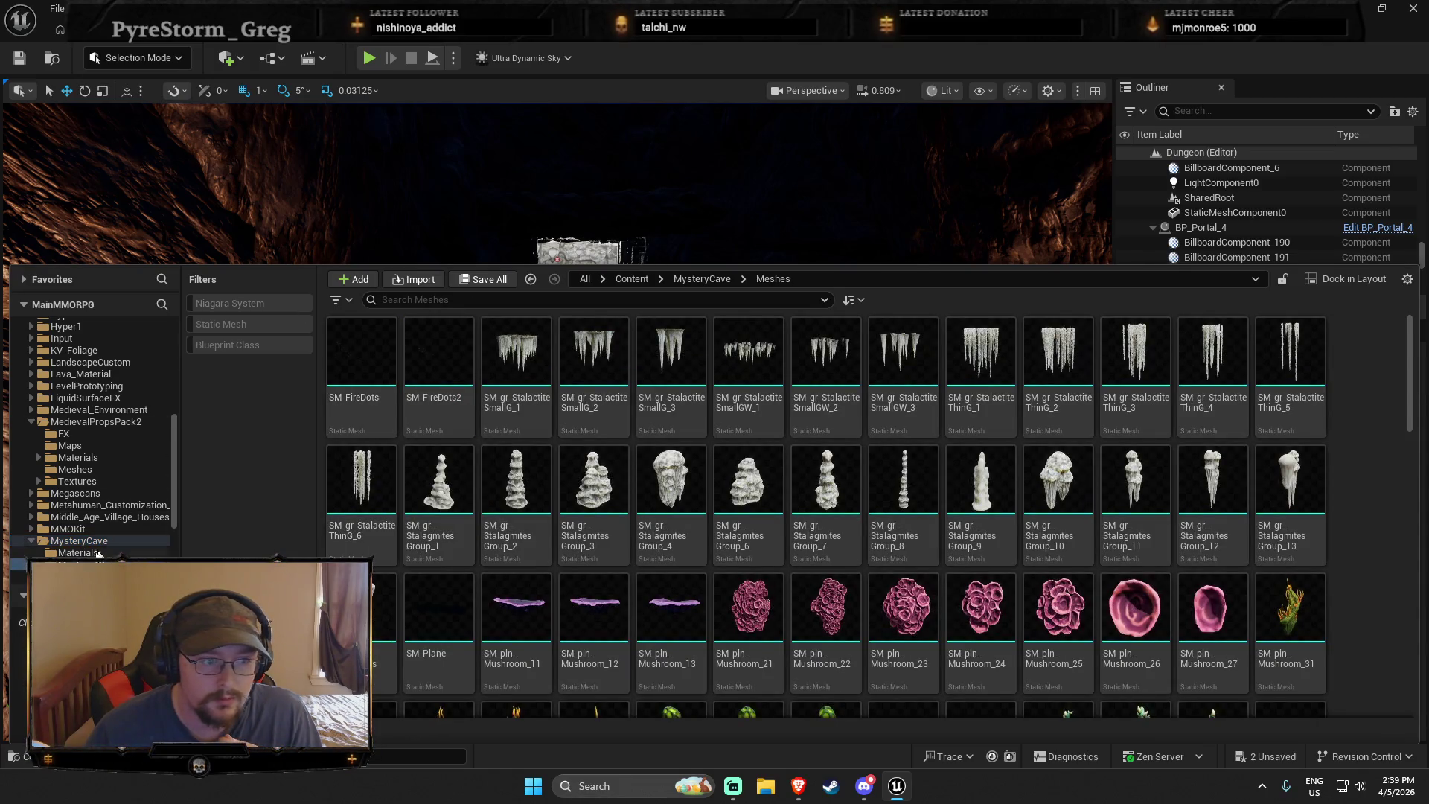
click(99, 554)
scroll(104, 543, down, 2)
scroll(104, 541, down, 1)
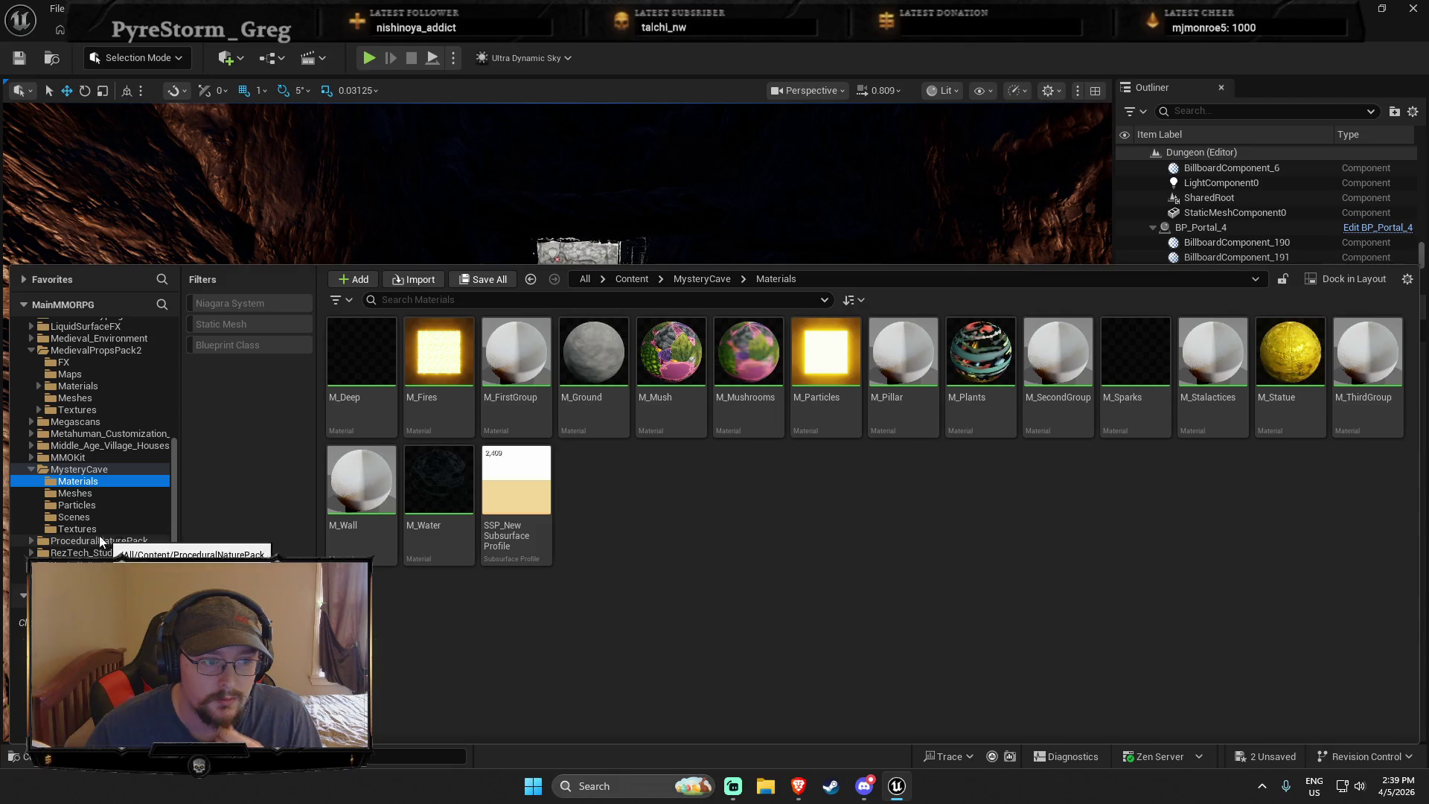
key(Down)
key(Down)
key(Down)
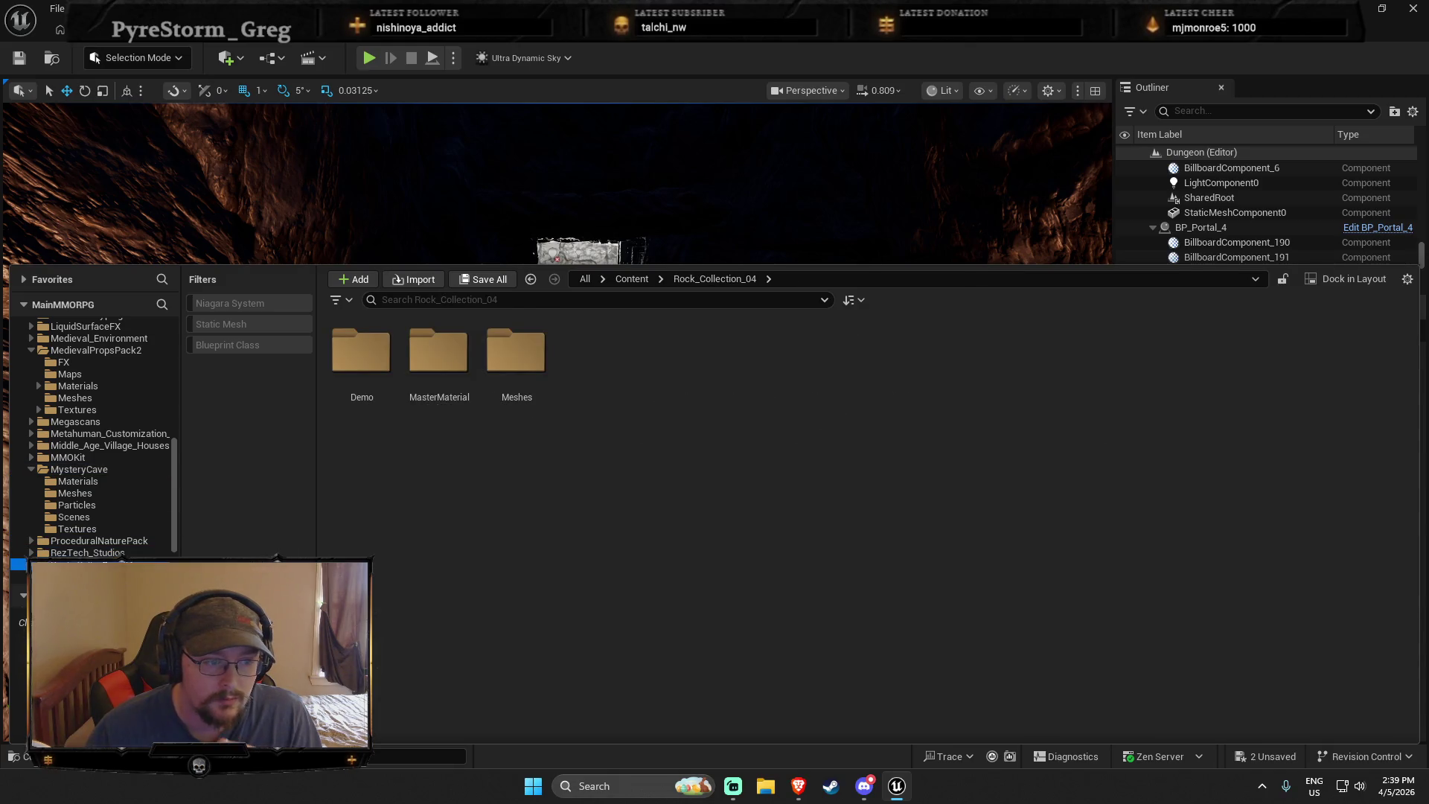
scroll(92, 499, down, 2)
key(Down)
key(Down)
key(Down)
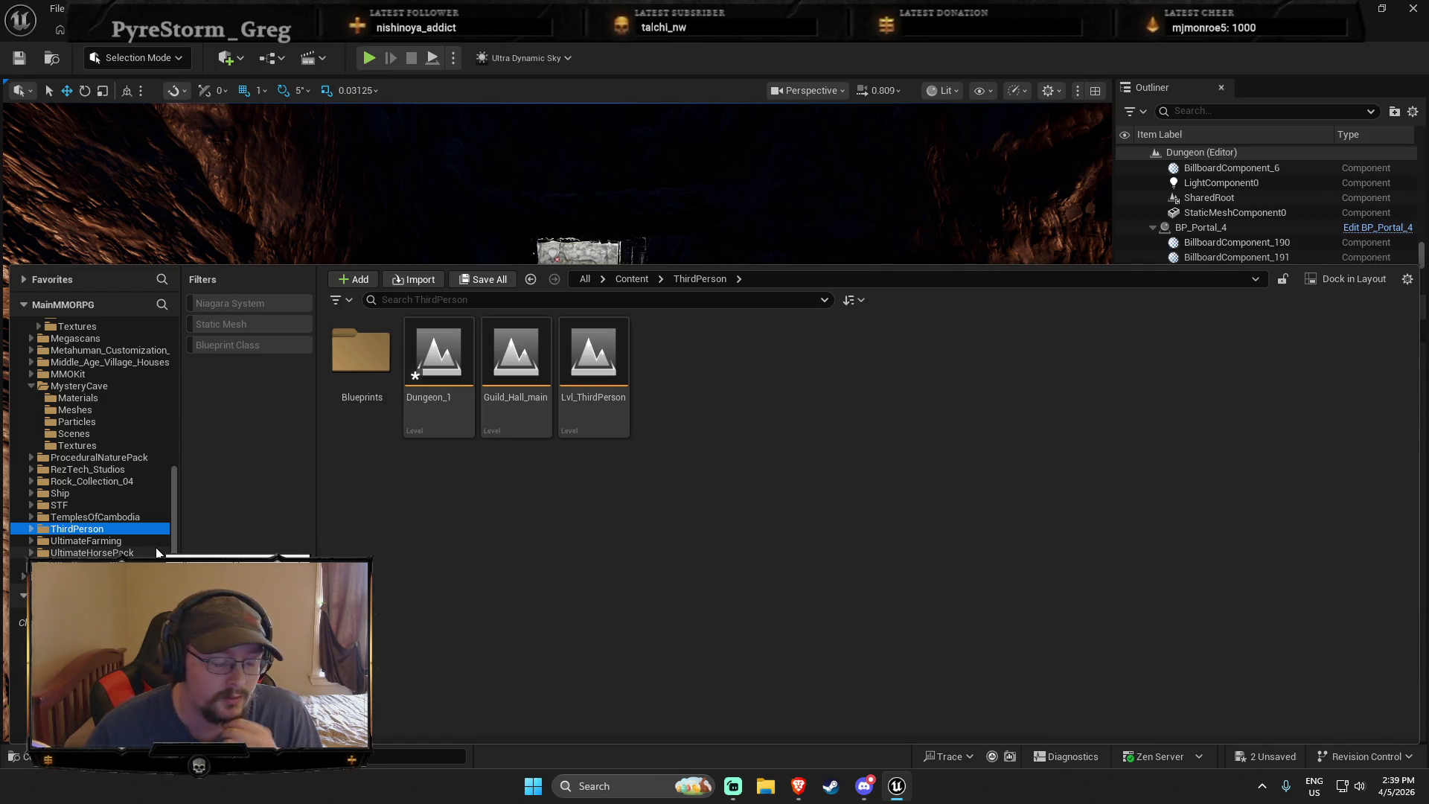
Go back up the folder tree to GV_FreeShrubsPack and the GrassLandscape folder
scroll(72, 546, up, 1)
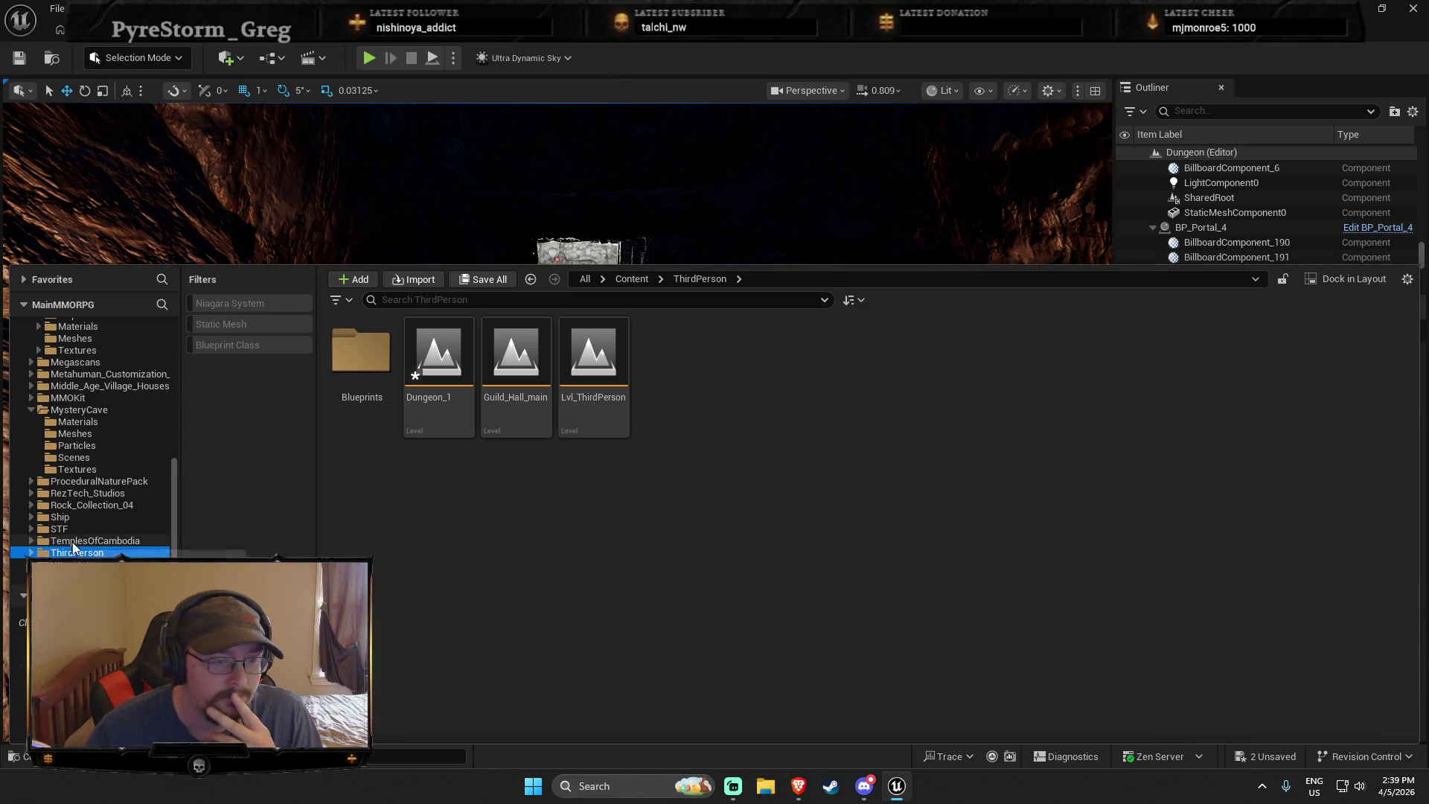
scroll(74, 549, up, 1)
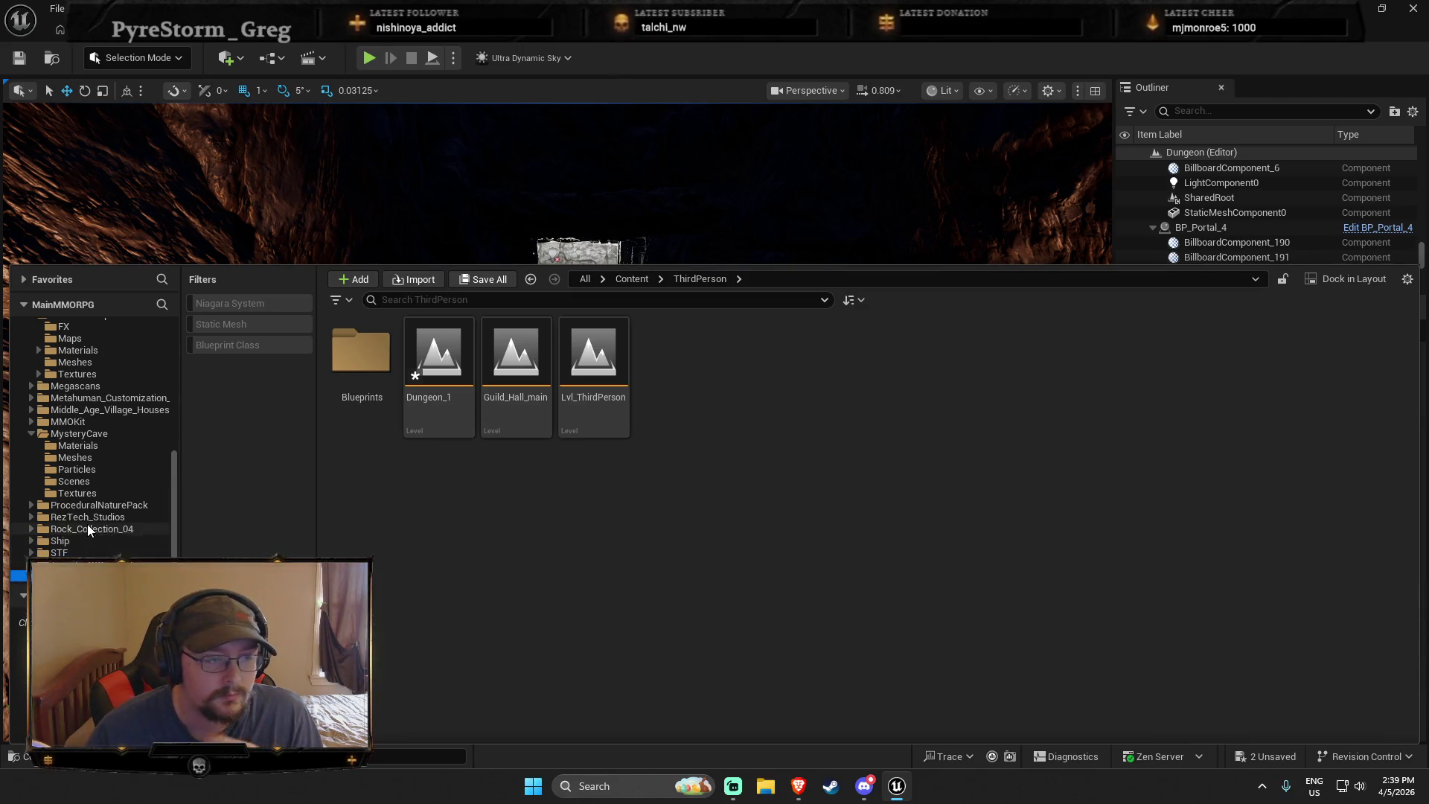
scroll(87, 524, up, 5)
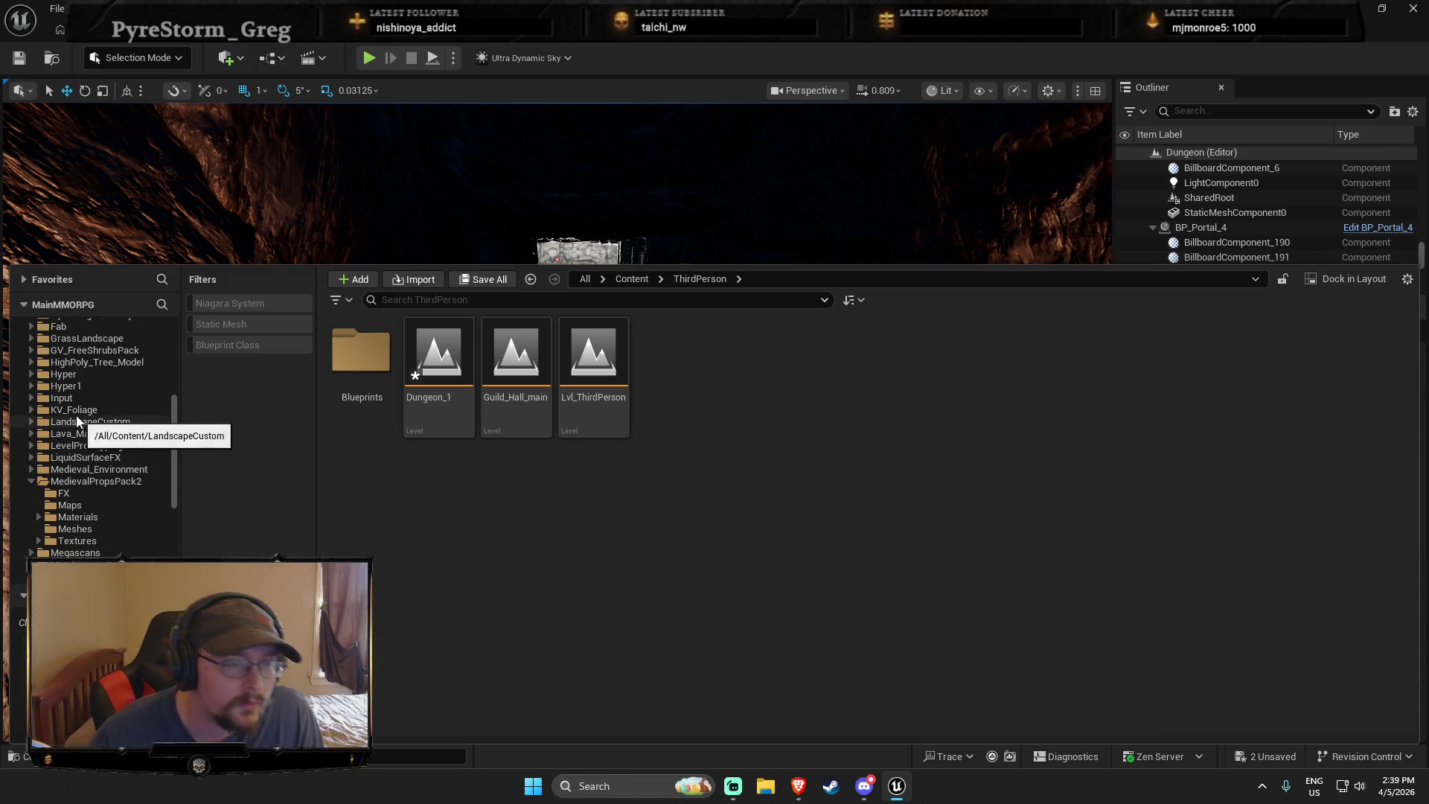
scroll(78, 401, up, 2)
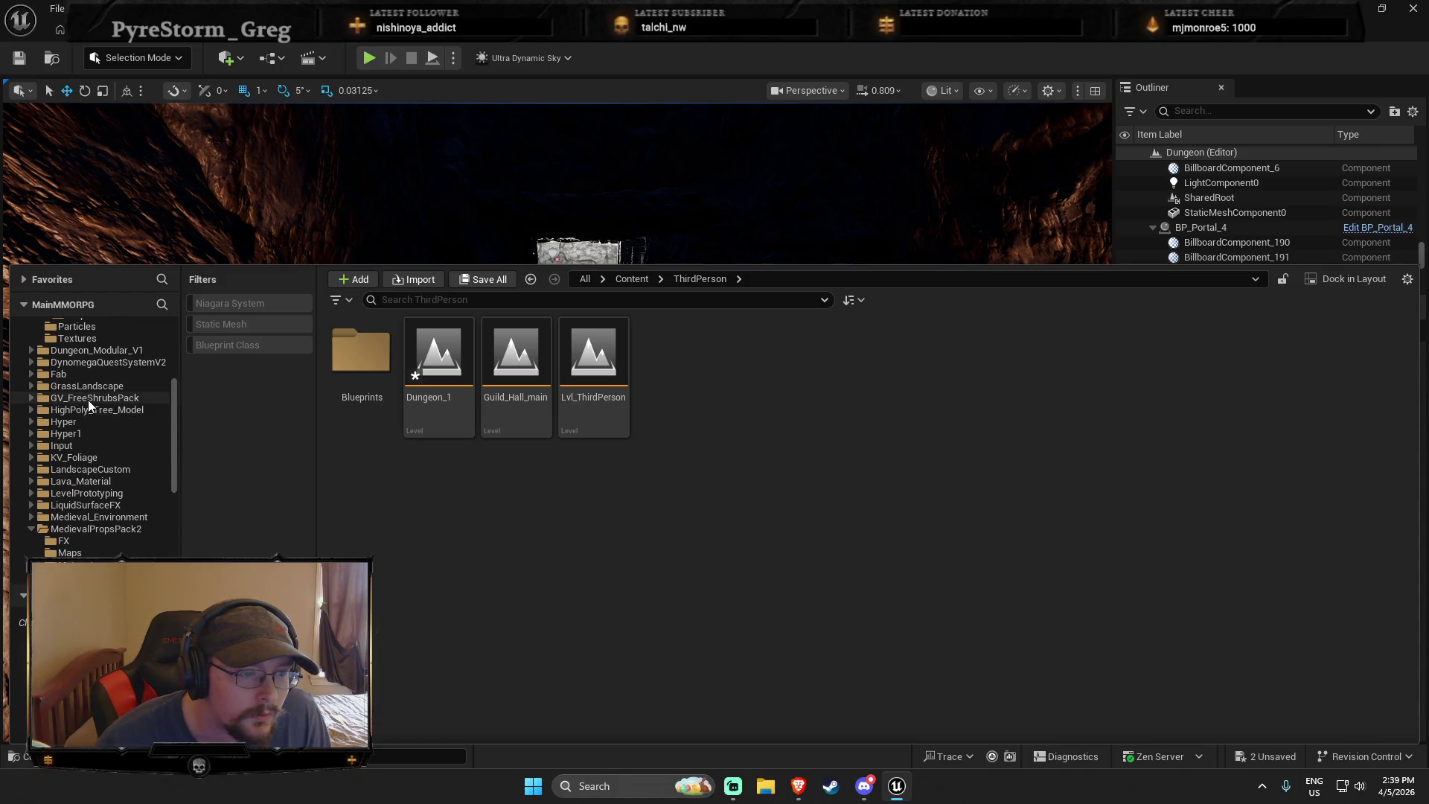
click(89, 399)
scroll(110, 417, up, 5)
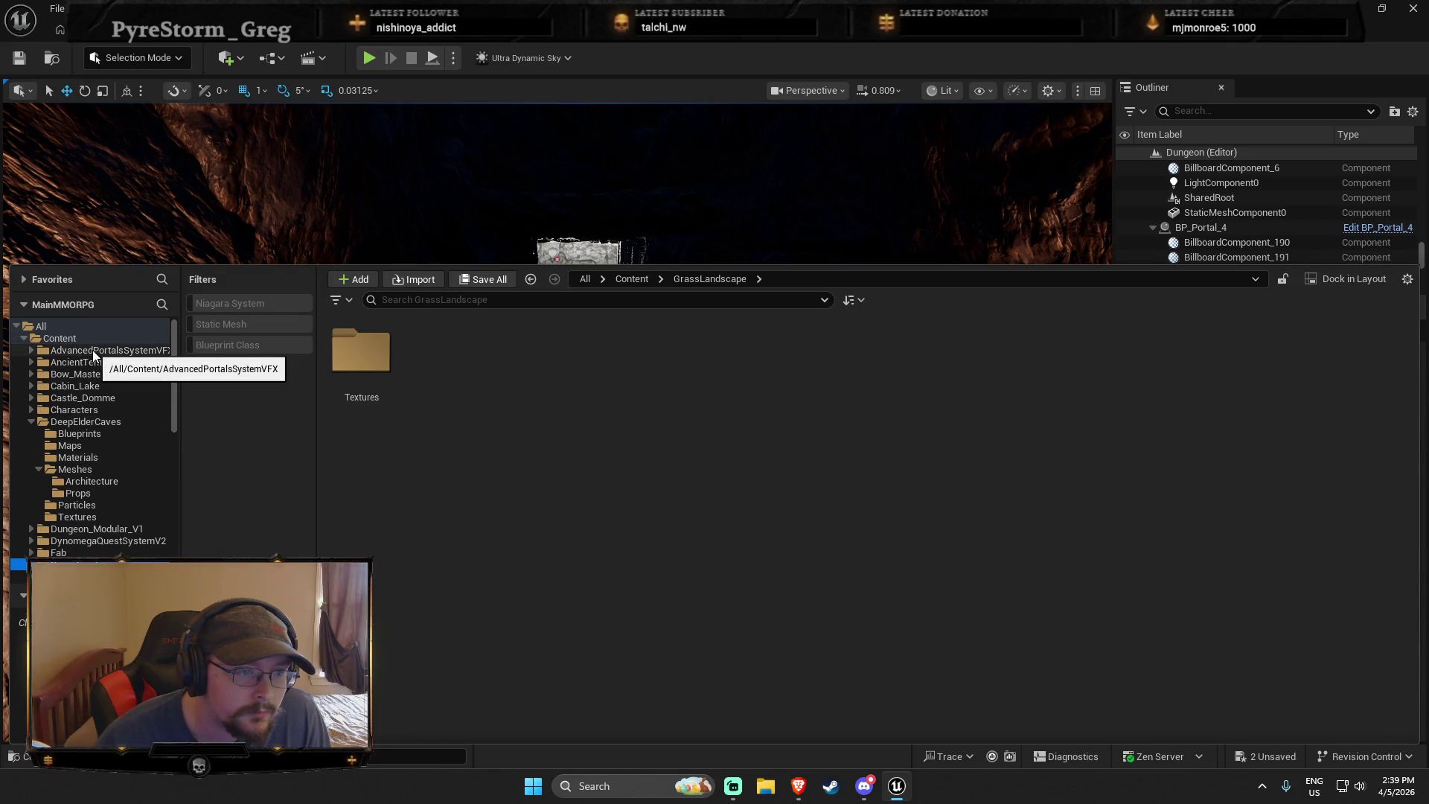
Browse AncientTempleRuins Blueprints: GenerativeAssets, CustomPlaced, Props, Gameplay and Demo folders
click(125, 362)
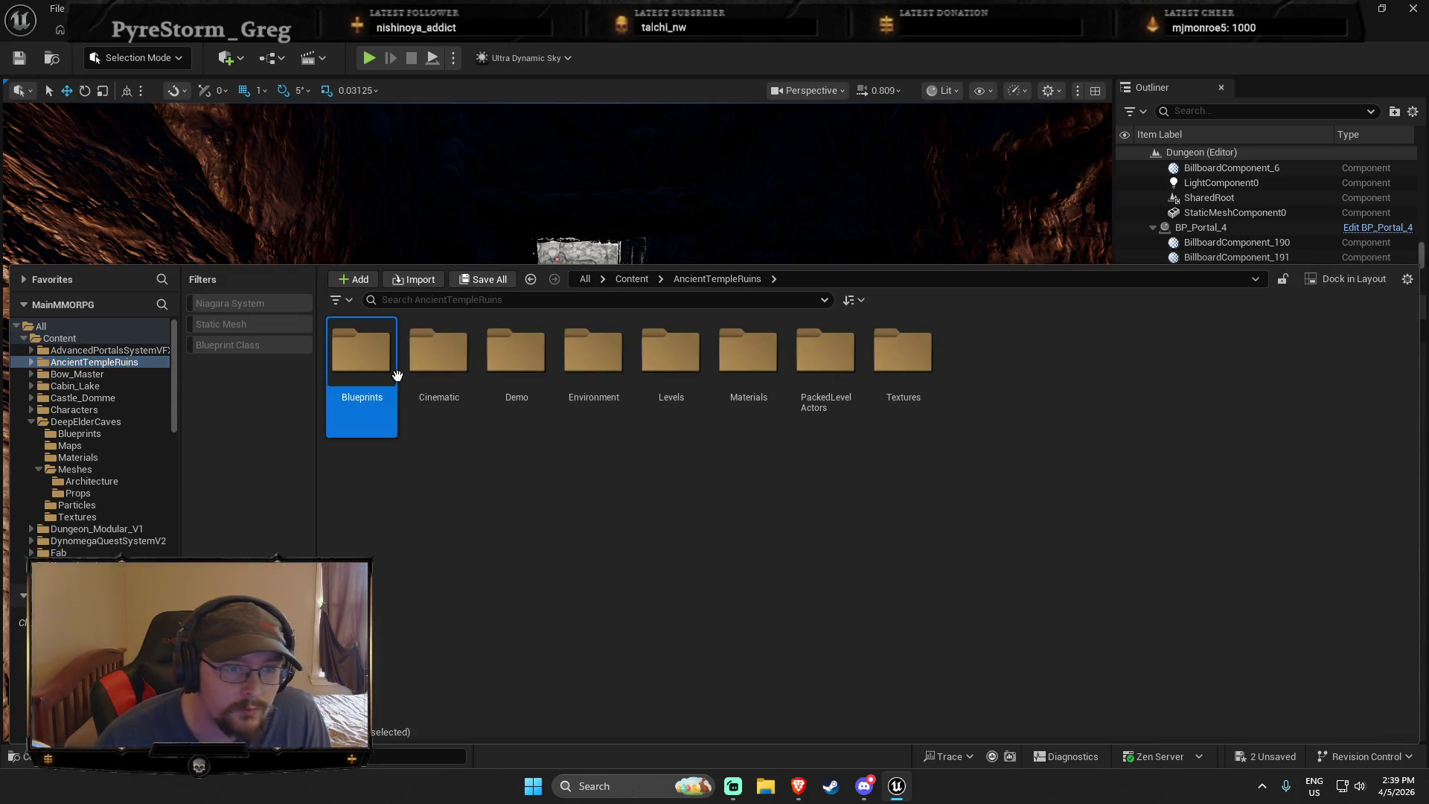
double_click(360, 354)
double_click(446, 364)
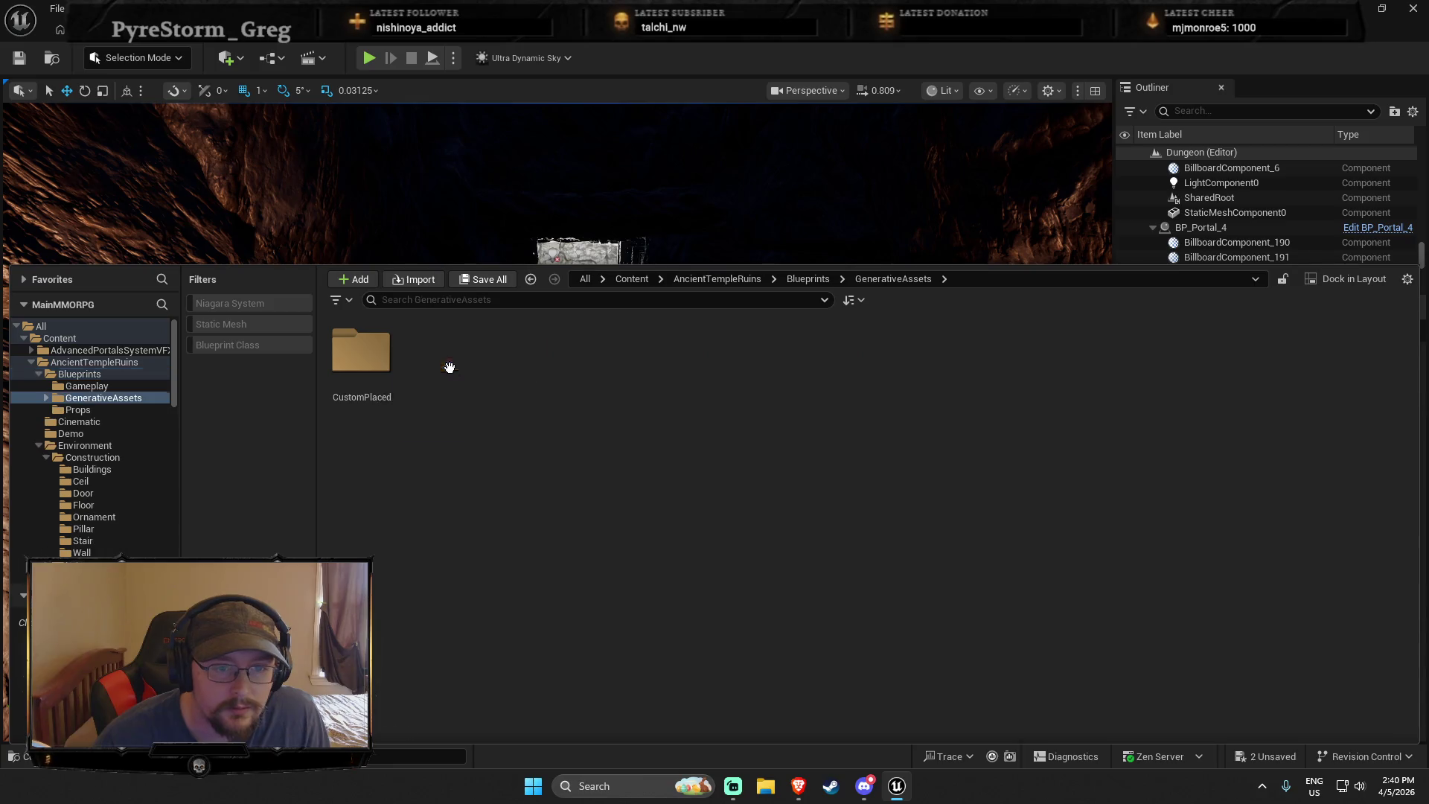
double_click(380, 388)
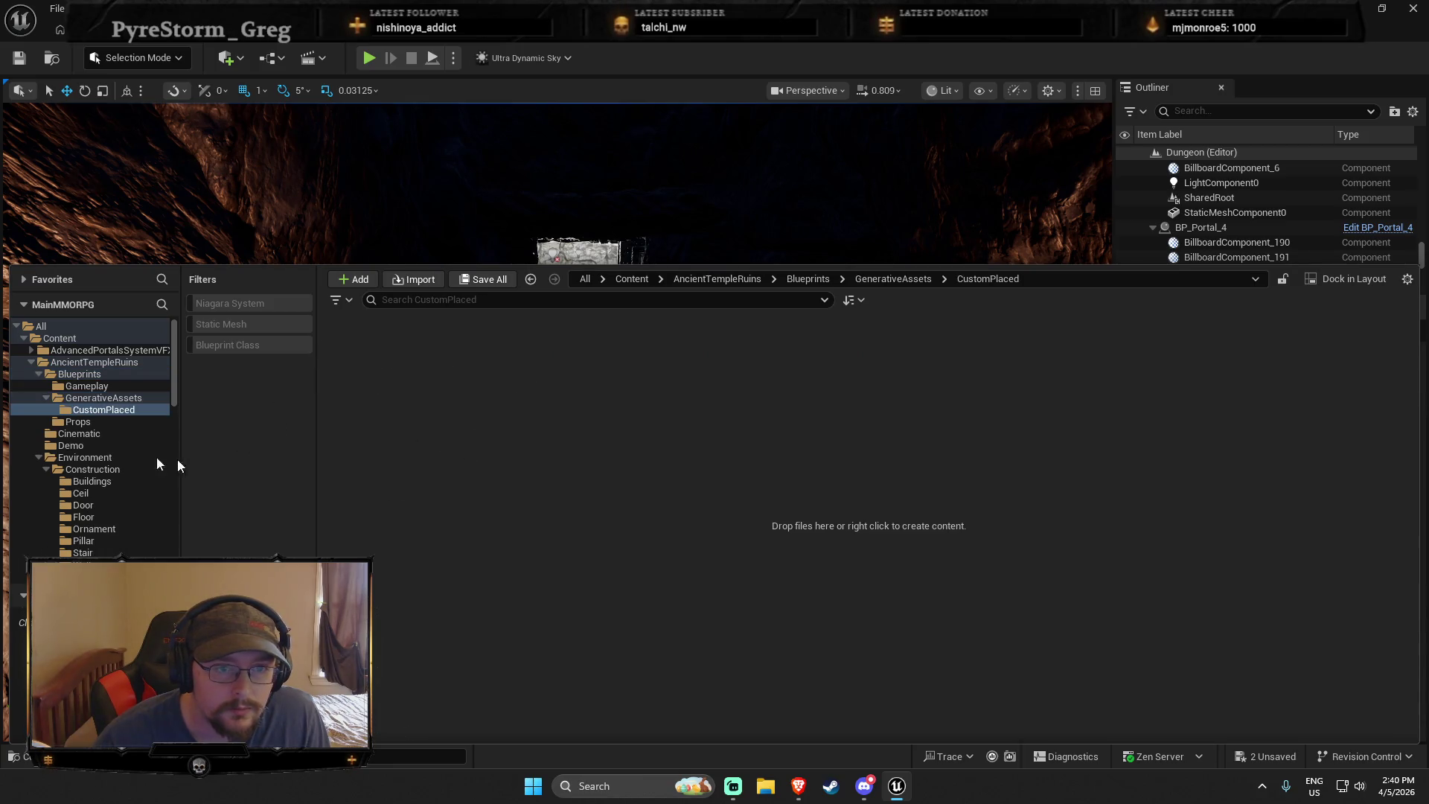
click(90, 422)
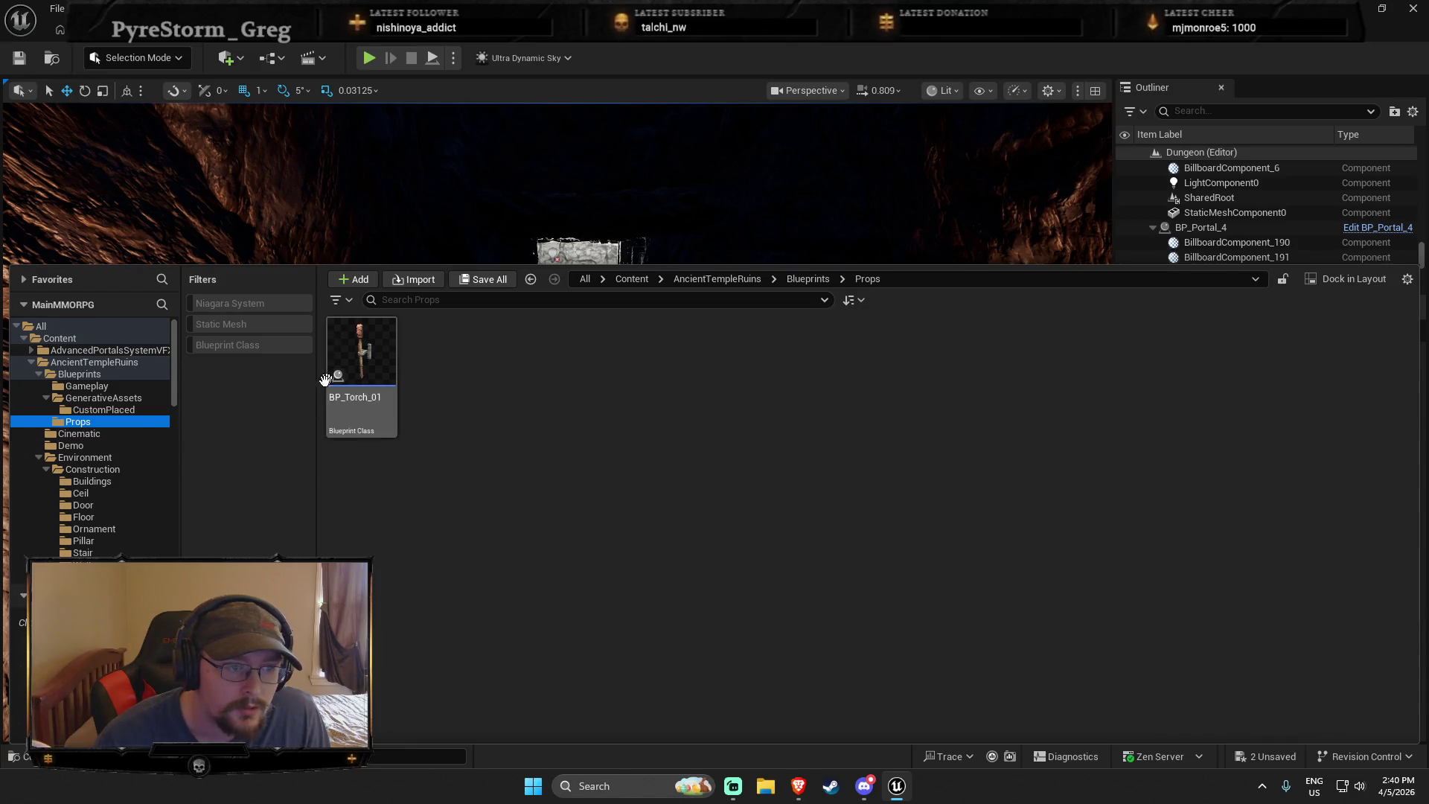
click(91, 386)
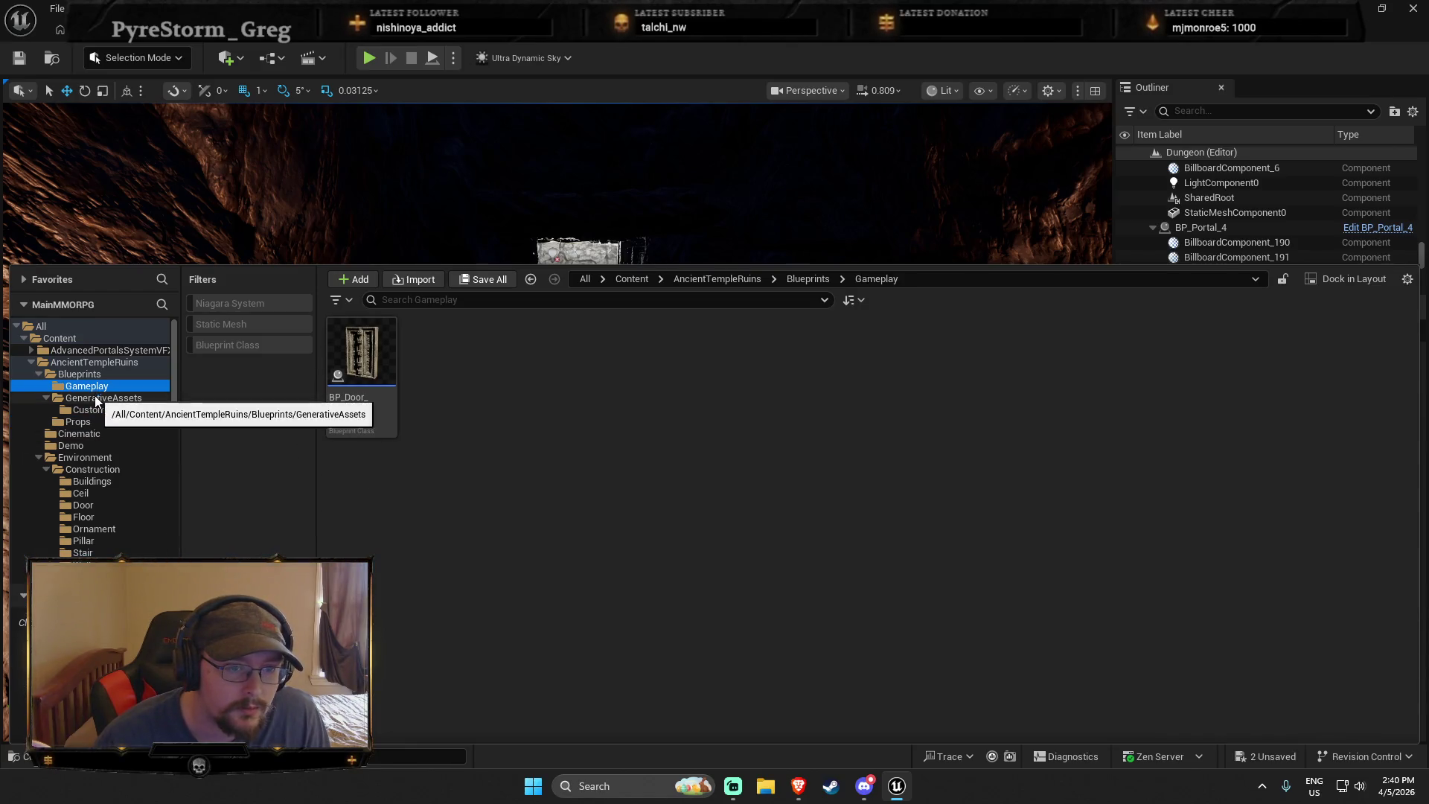
click(116, 447)
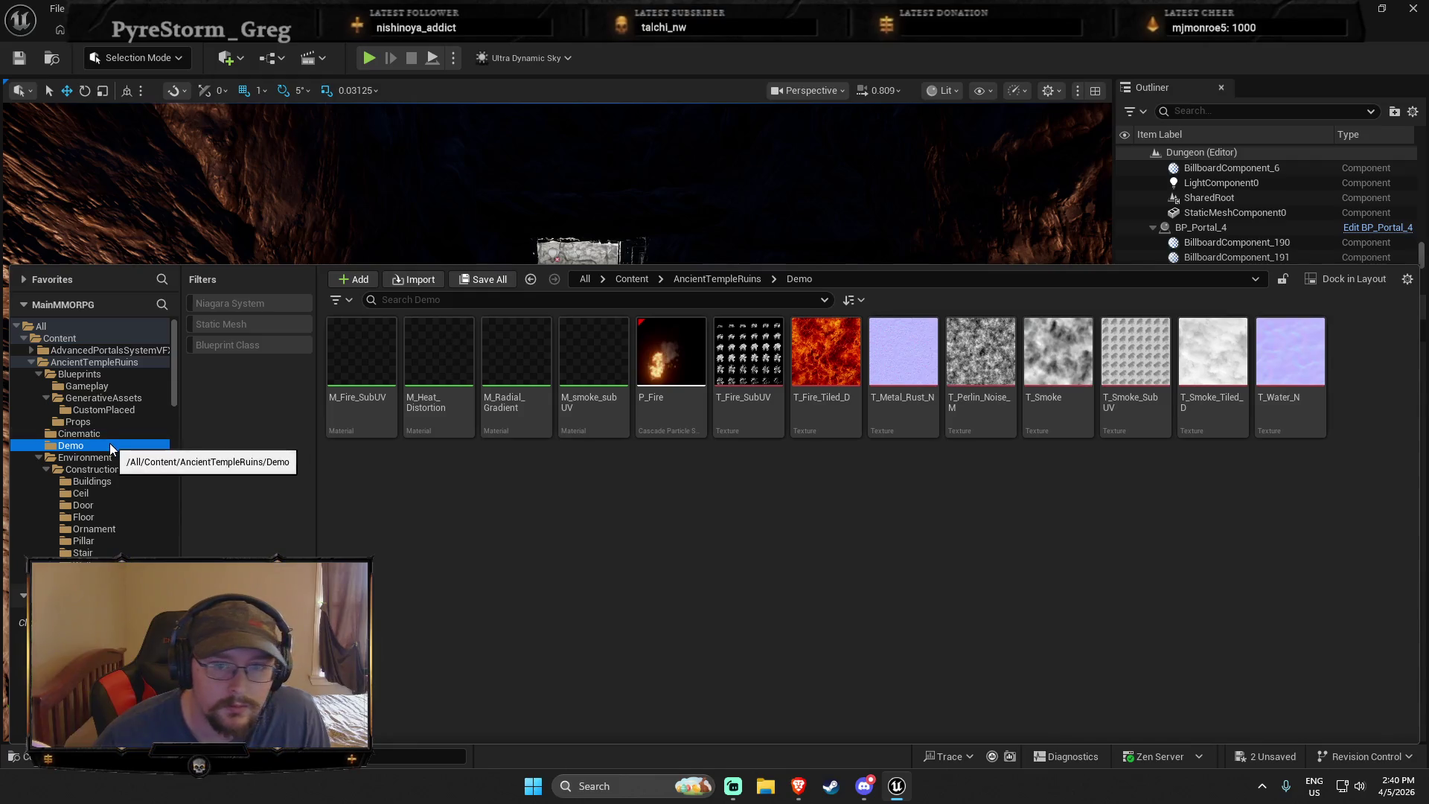
Return to AncientTempleRuins Blueprints and locate BP_Torch_01 in the Props folder
click(79, 363)
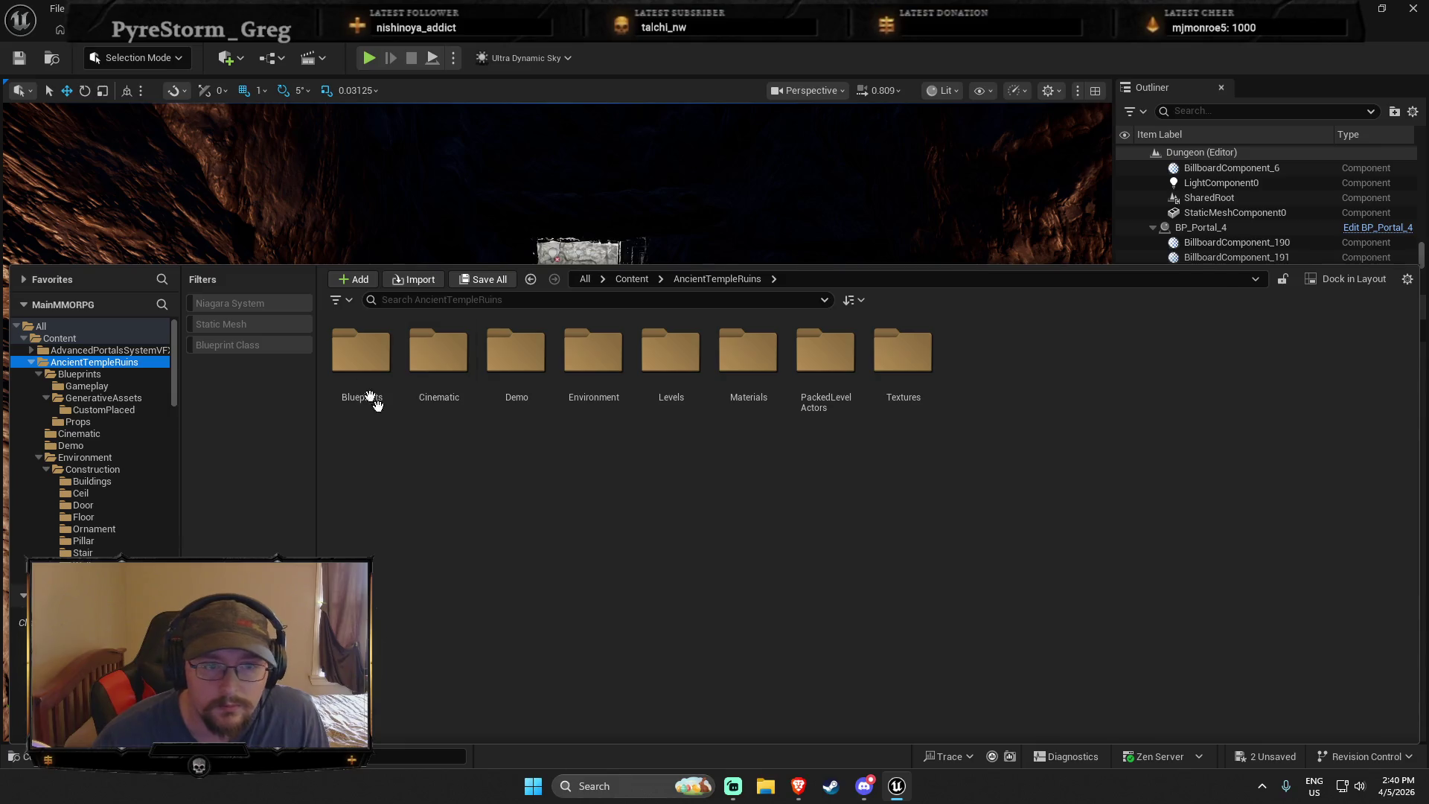
double_click(382, 409)
double_click(364, 349)
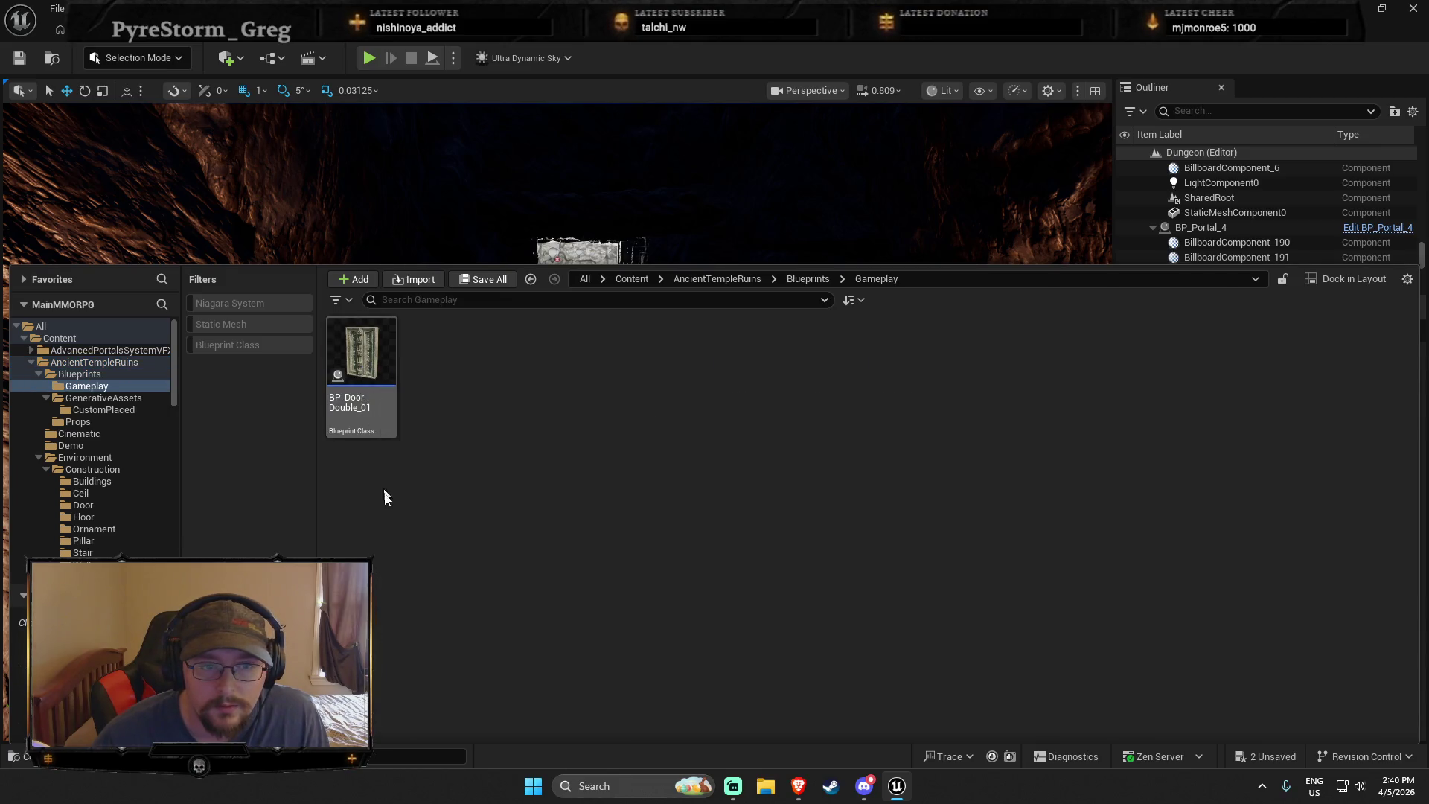
click(119, 410)
click(105, 421)
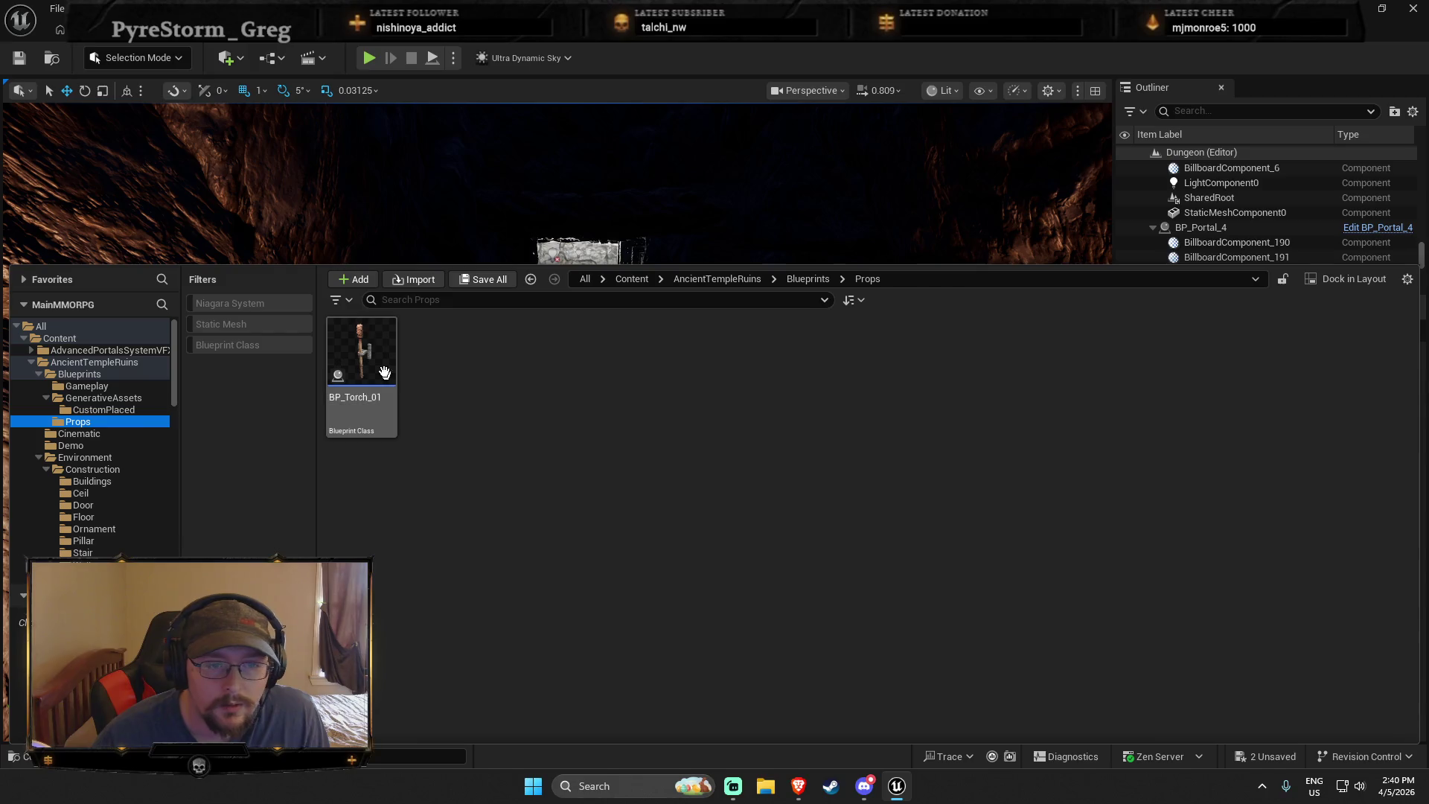
scroll(550, 227, up, 5)
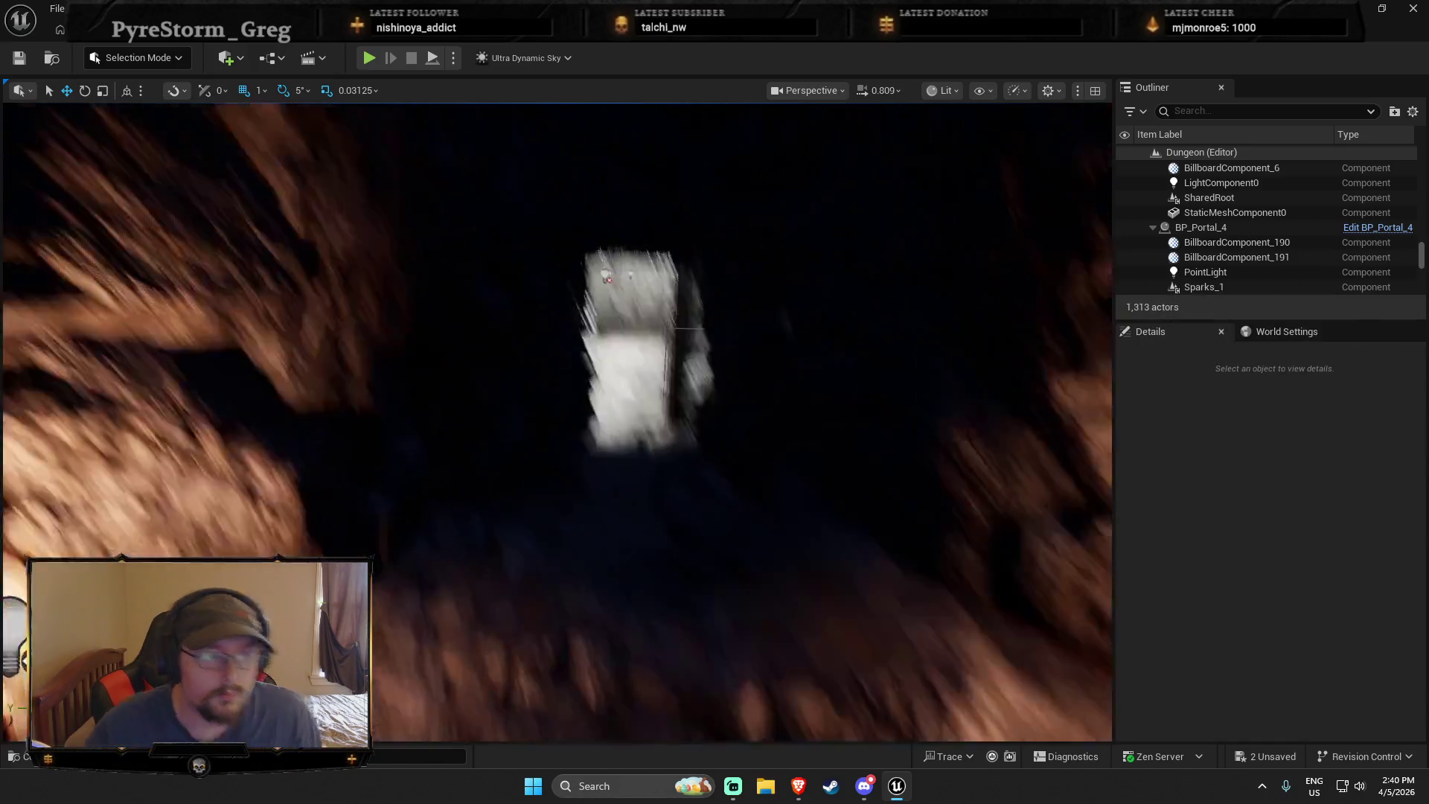
scroll(276, 131, down, 1)
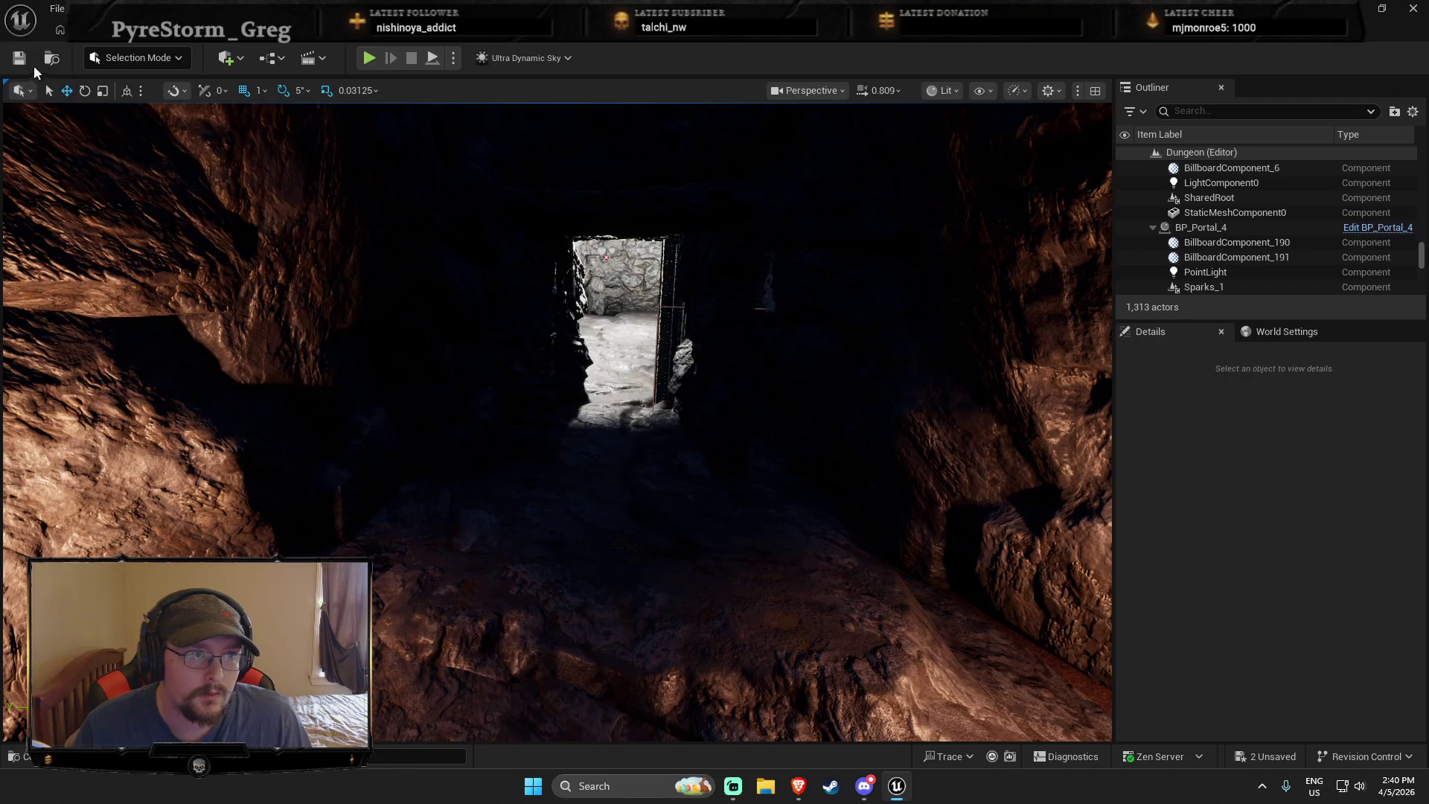
Save the dungeon map and reopen the Content Drawer with AncientTempleRuins collapsed
click(29, 62)
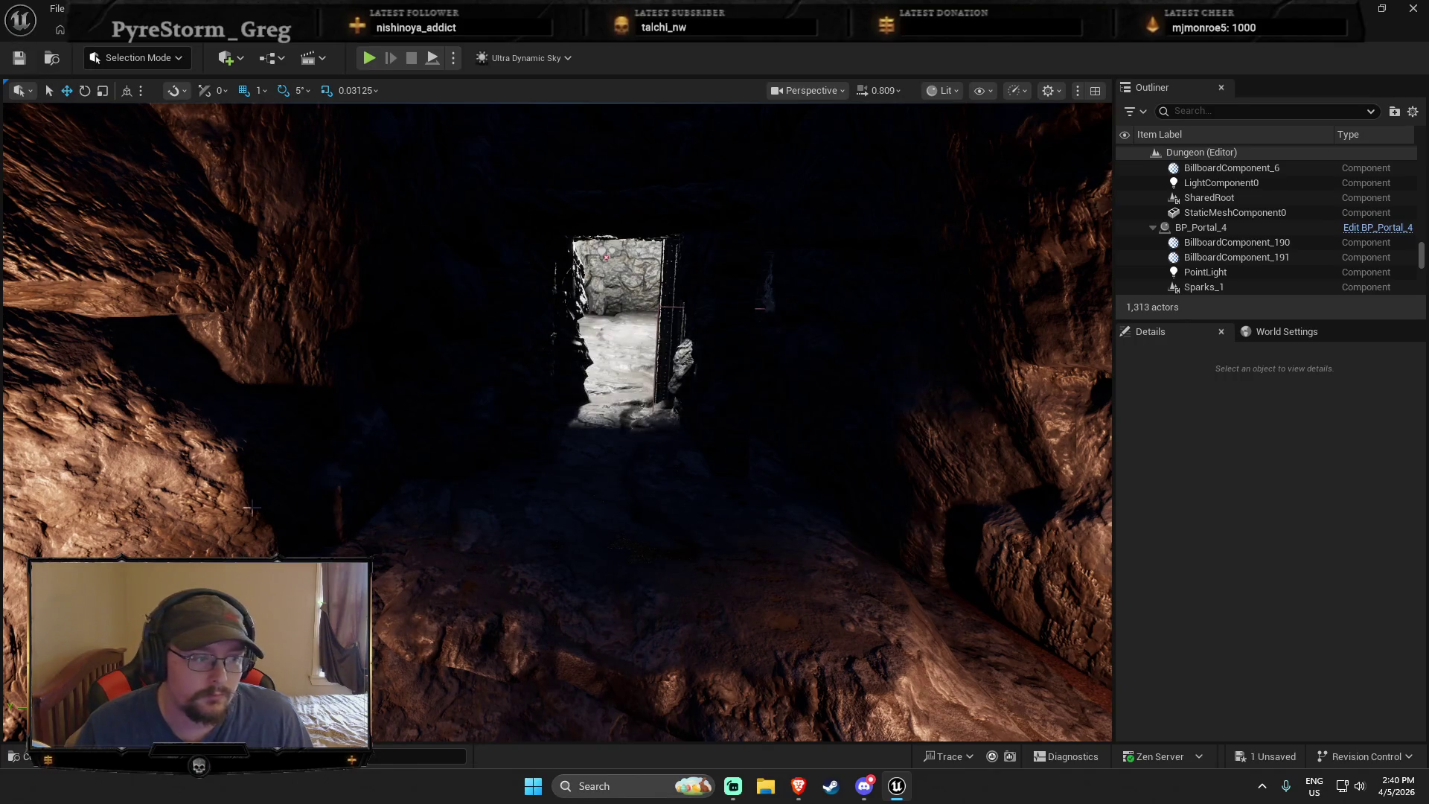
key(ctrl+space)
click(41, 374)
Browse Castle_Domme's Blueprints, including the Props01 and Structure01 subfolders
click(32, 362)
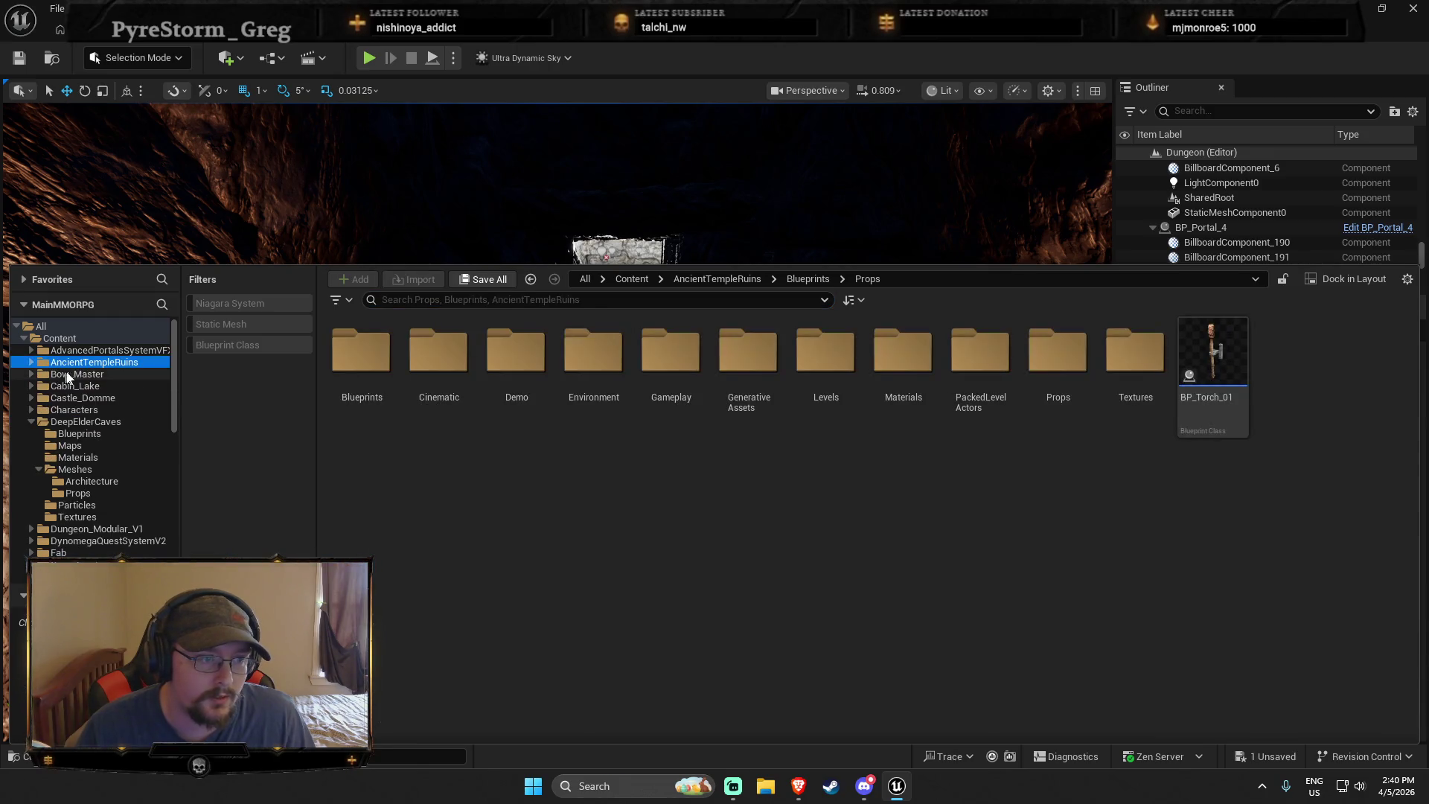
click(77, 397)
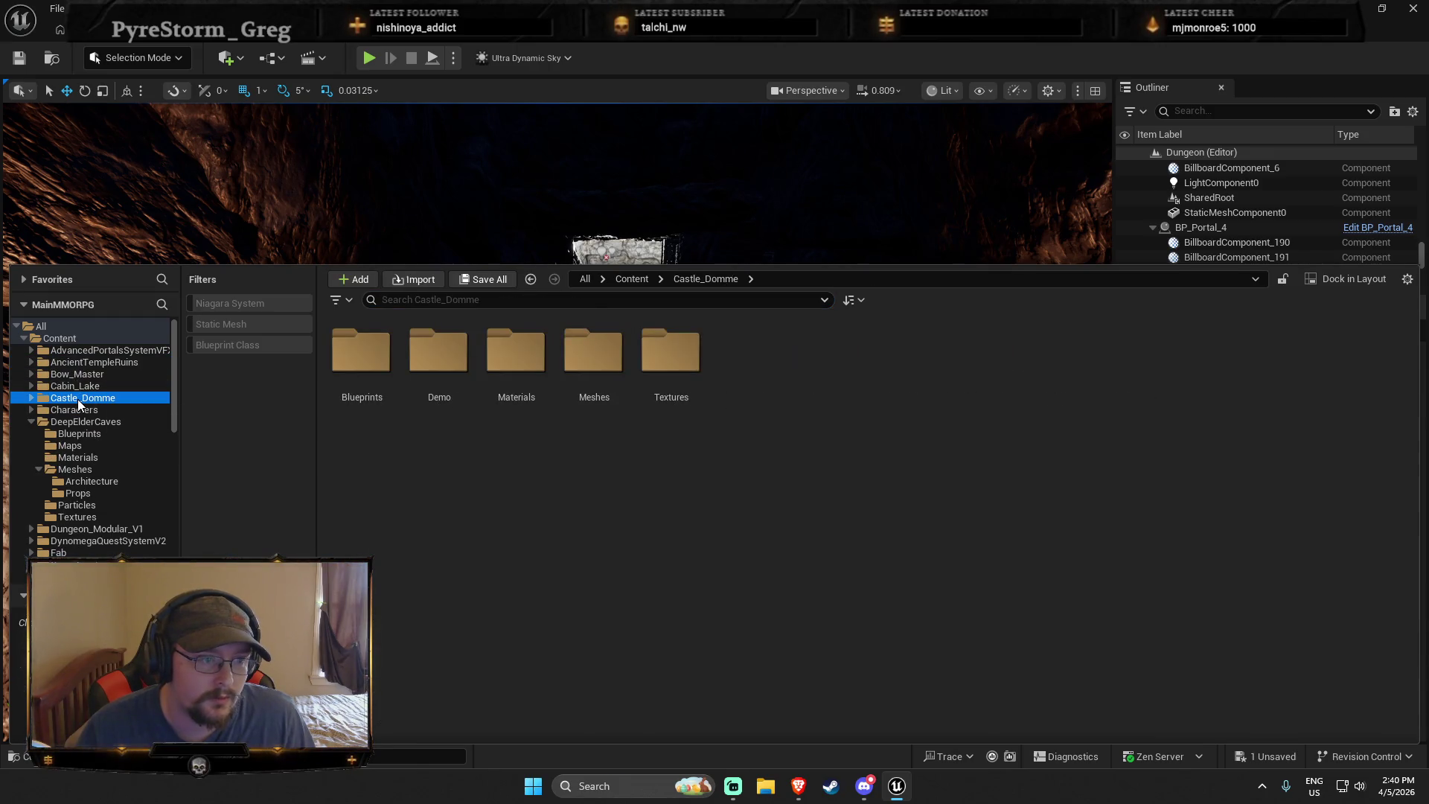
double_click(347, 370)
double_click(362, 354)
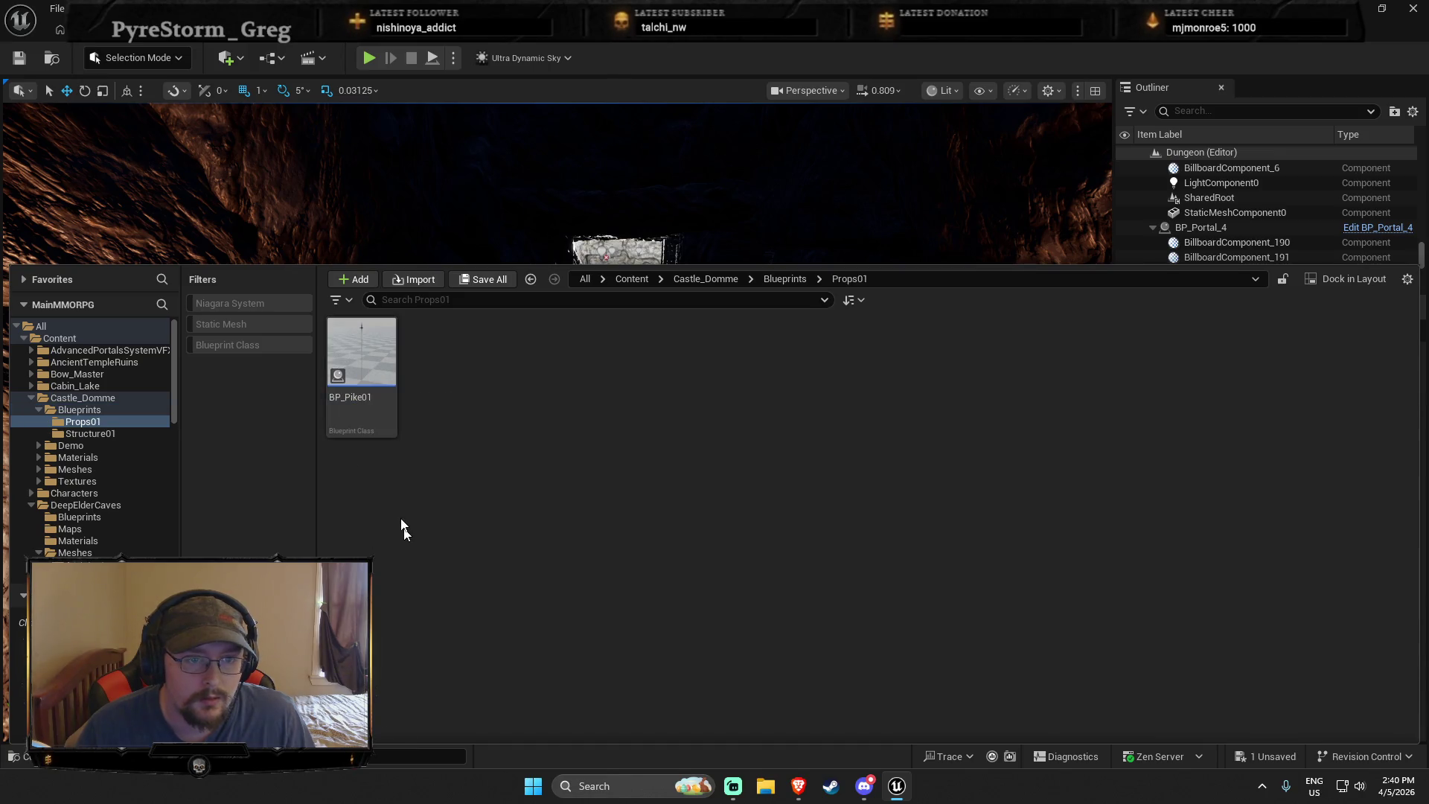
click(86, 435)
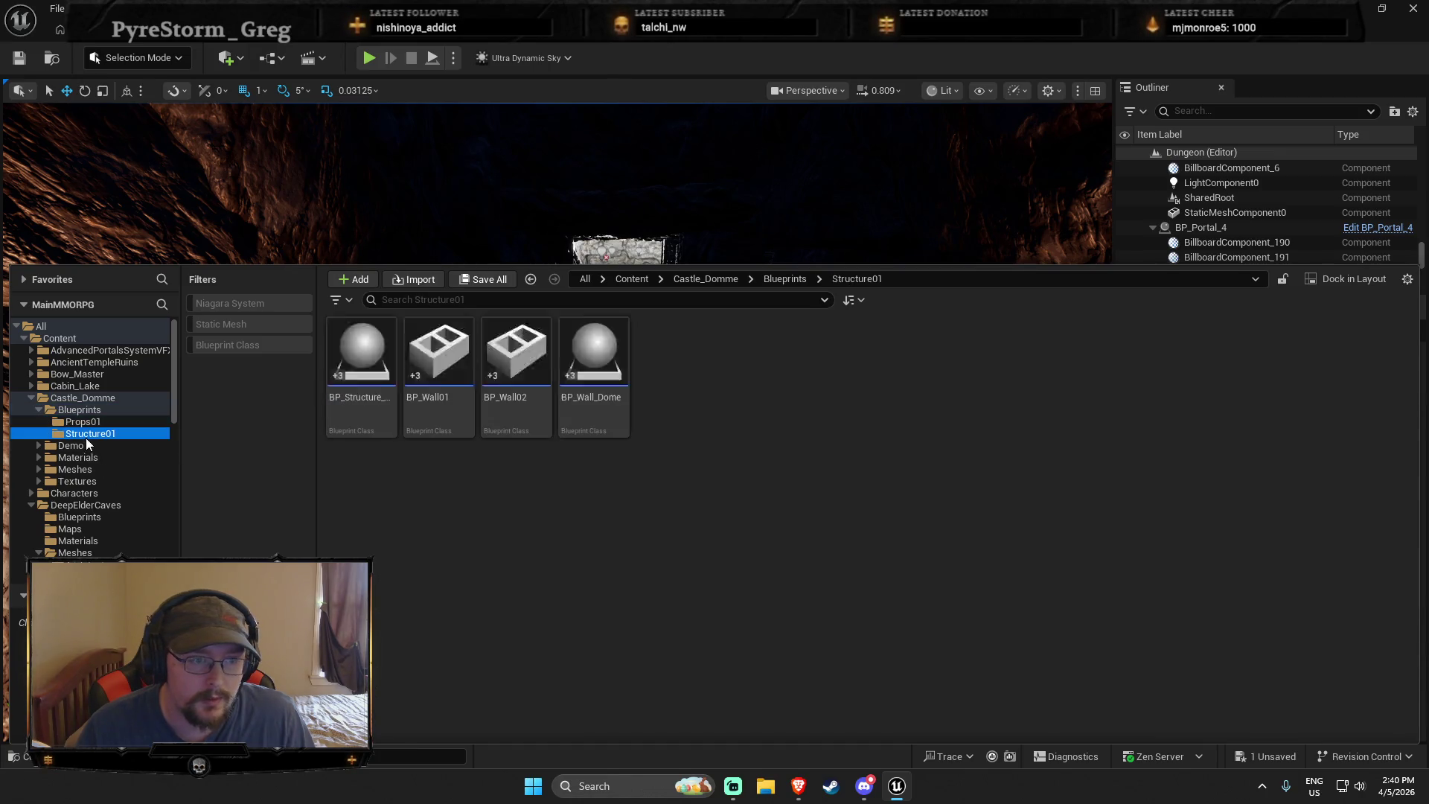
click(32, 399)
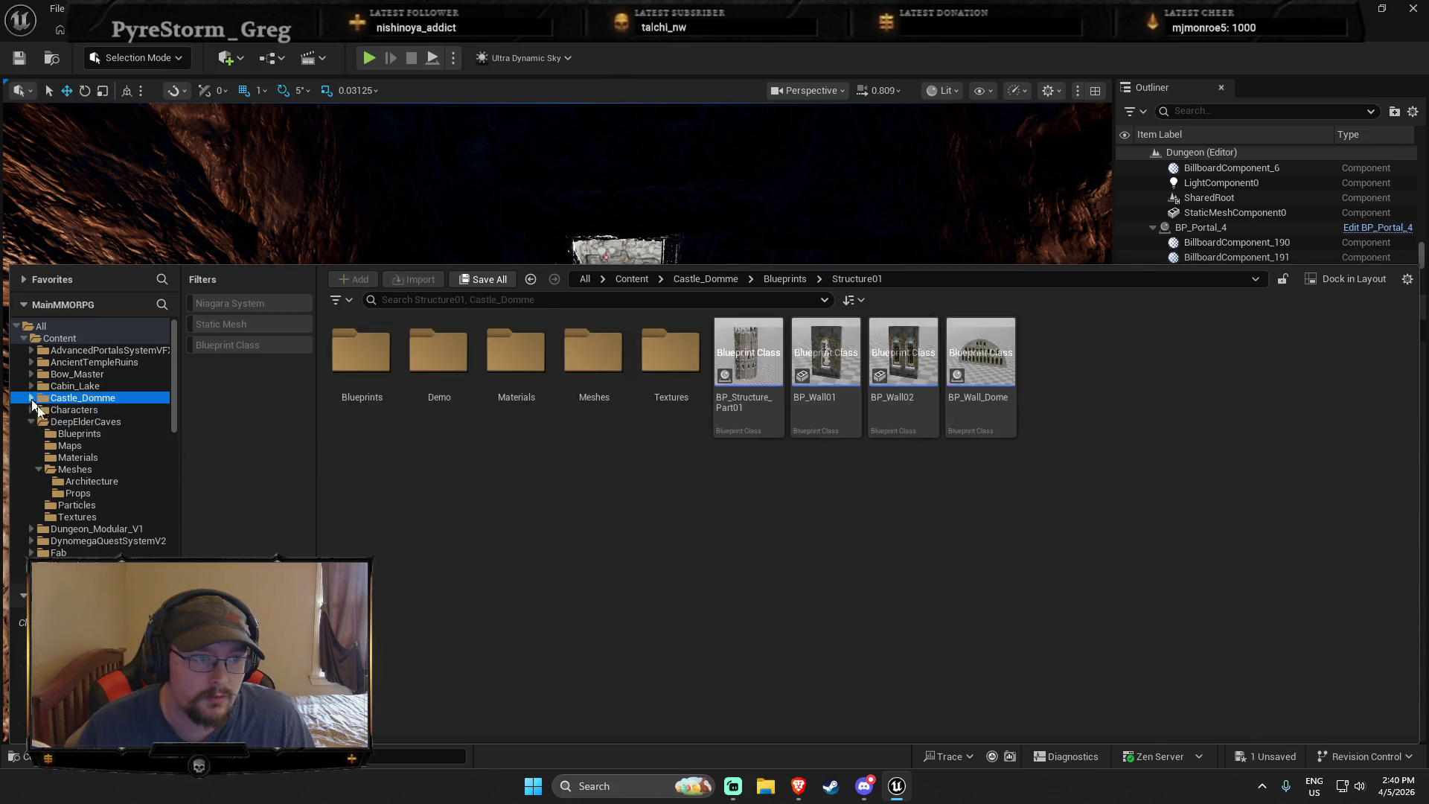
Check Characters and DeepElderCaves, then list Dungeon_Modular_V1's brazier, candelabra and chandelier blueprints
click(88, 410)
click(91, 422)
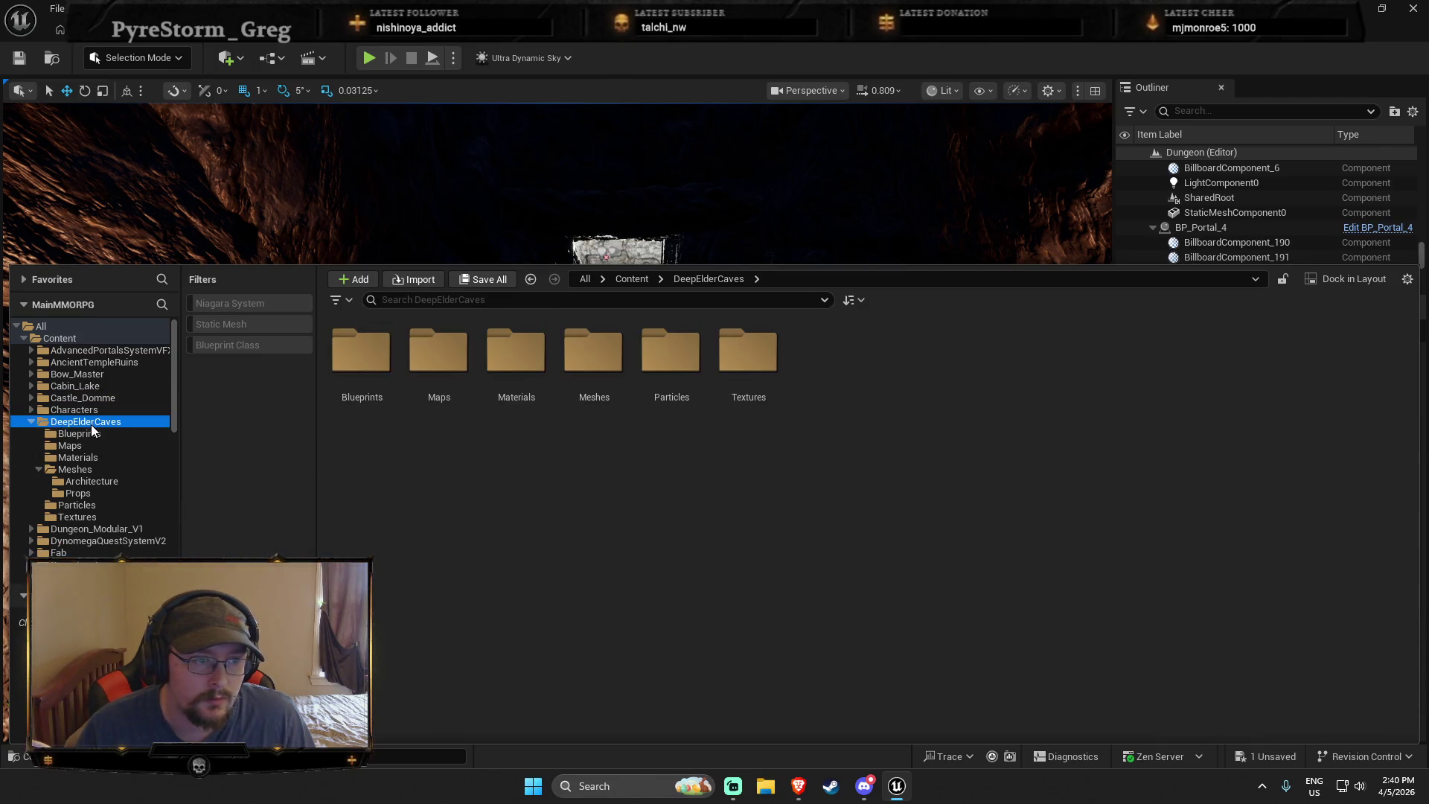
click(31, 421)
click(96, 434)
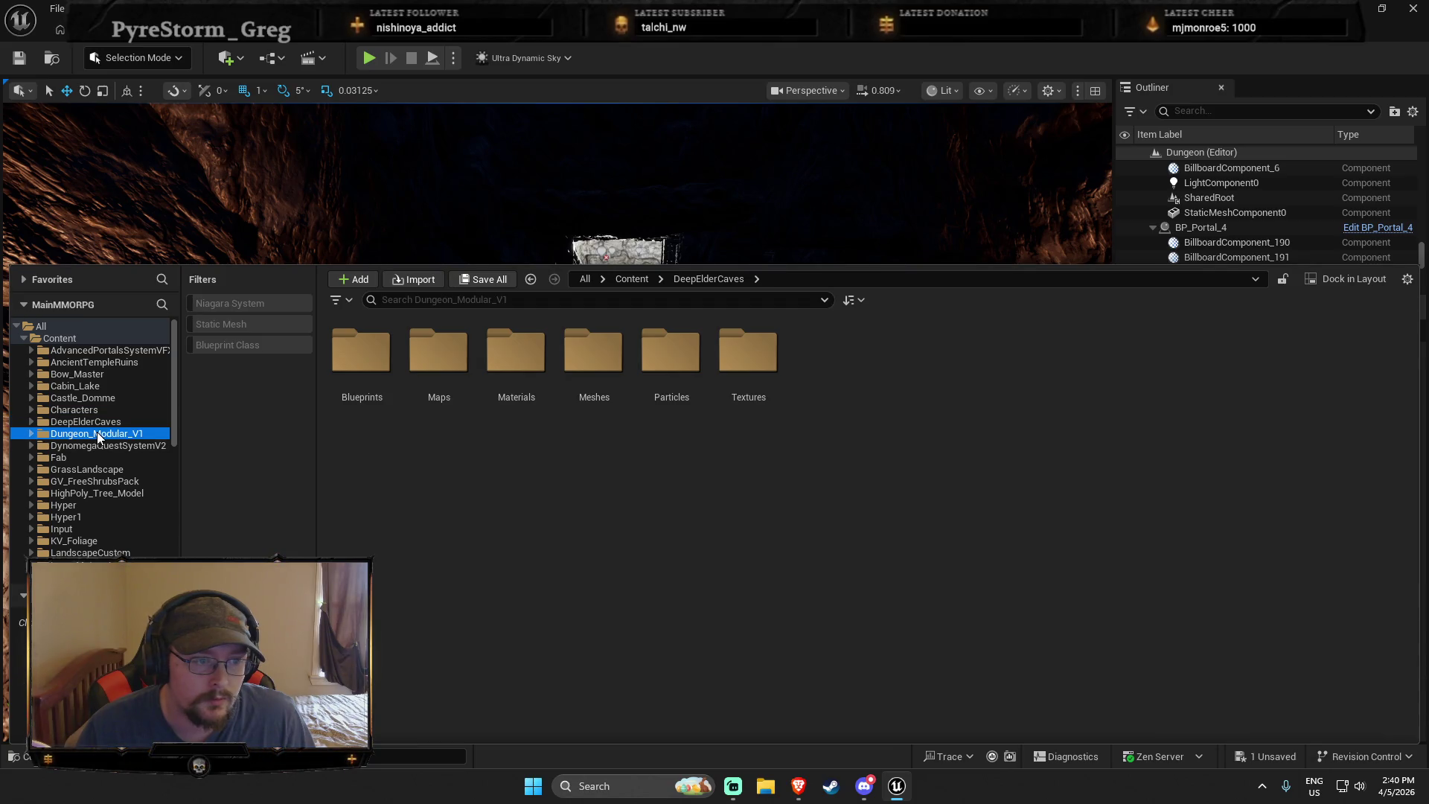
double_click(361, 357)
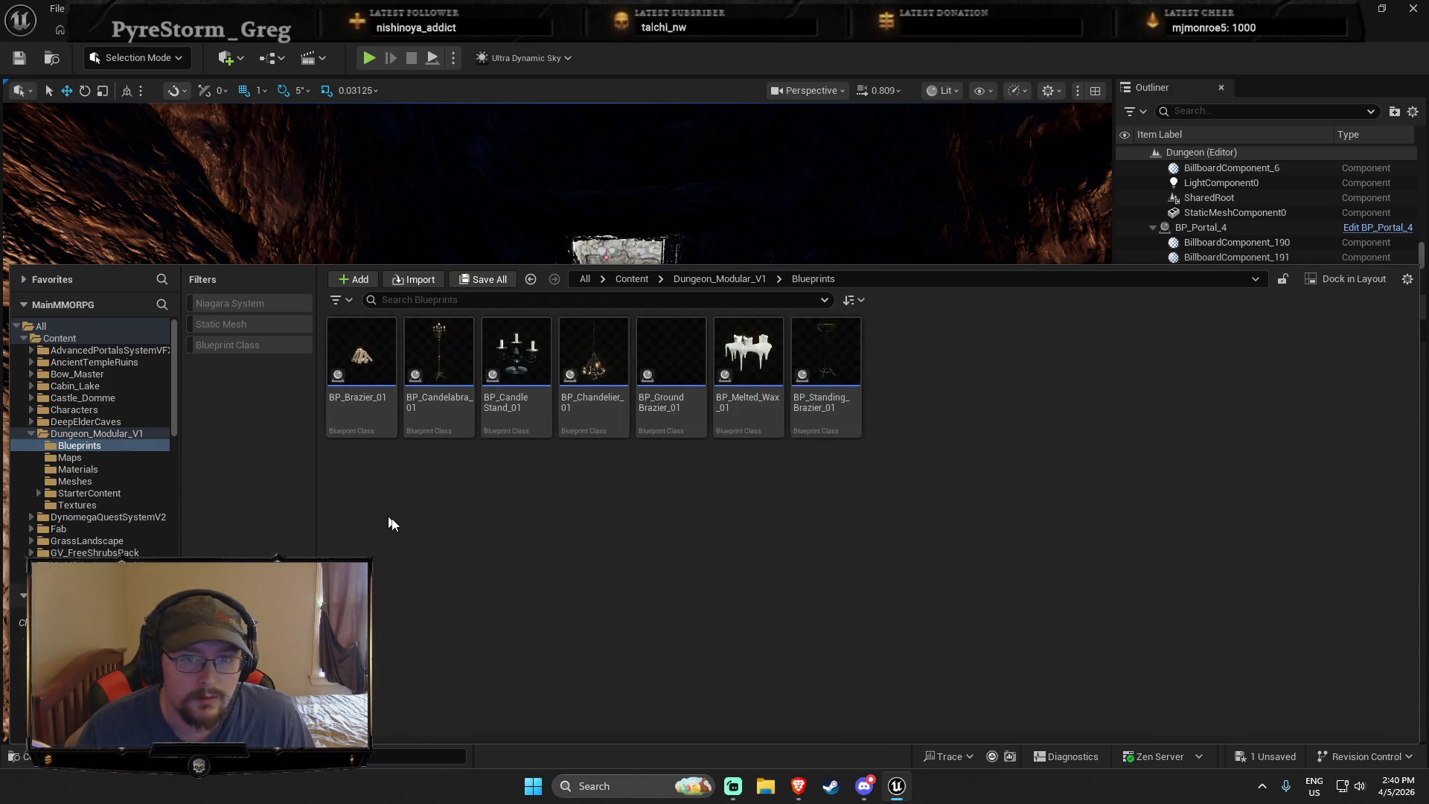
click(32, 434)
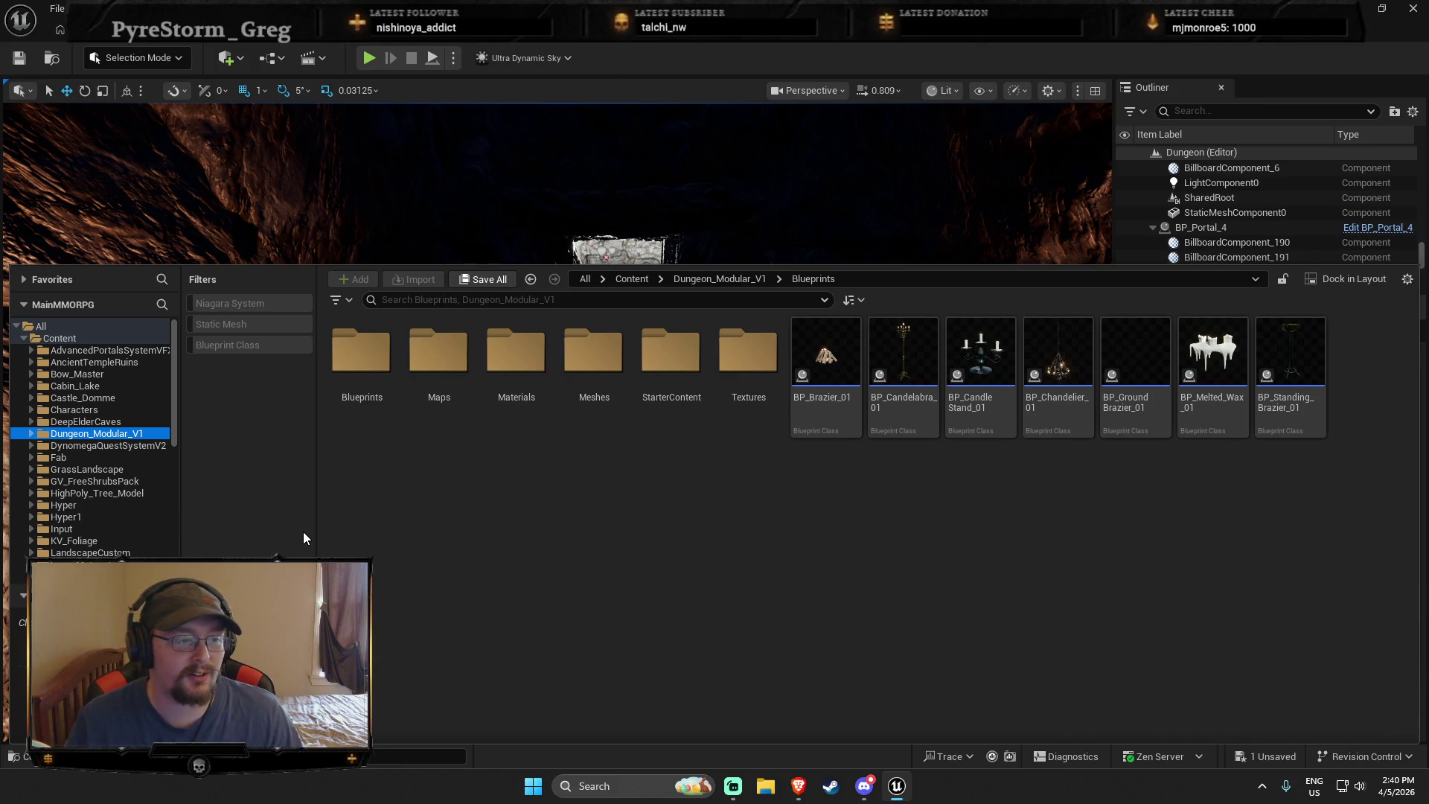
scroll(74, 491, down, 1)
scroll(76, 493, down, 1)
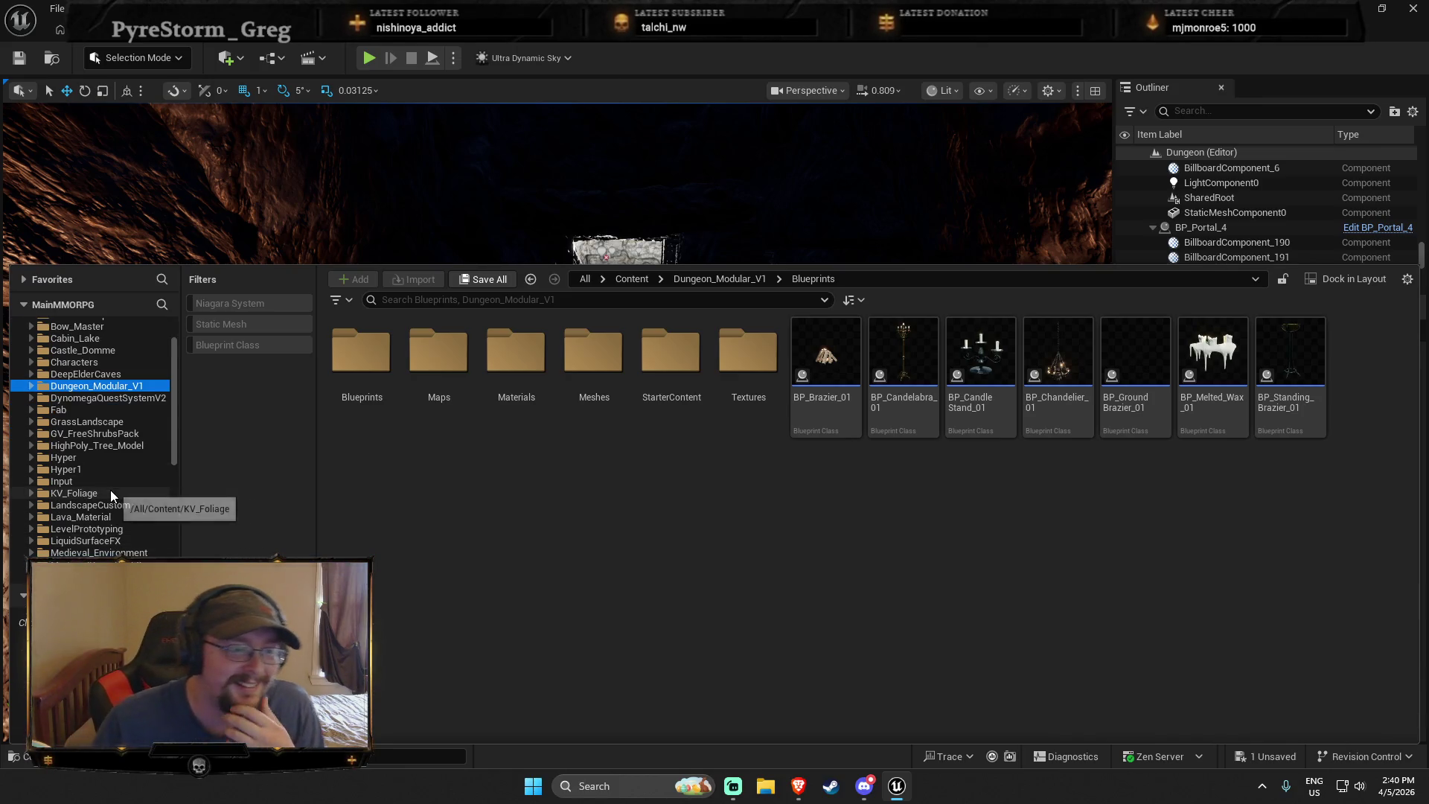
Browse the LevelPrototyping, LandscapeCustom, KV_Foliage and MedievalPropsPack2 Medieval_Environment folders
click(104, 529)
click(103, 505)
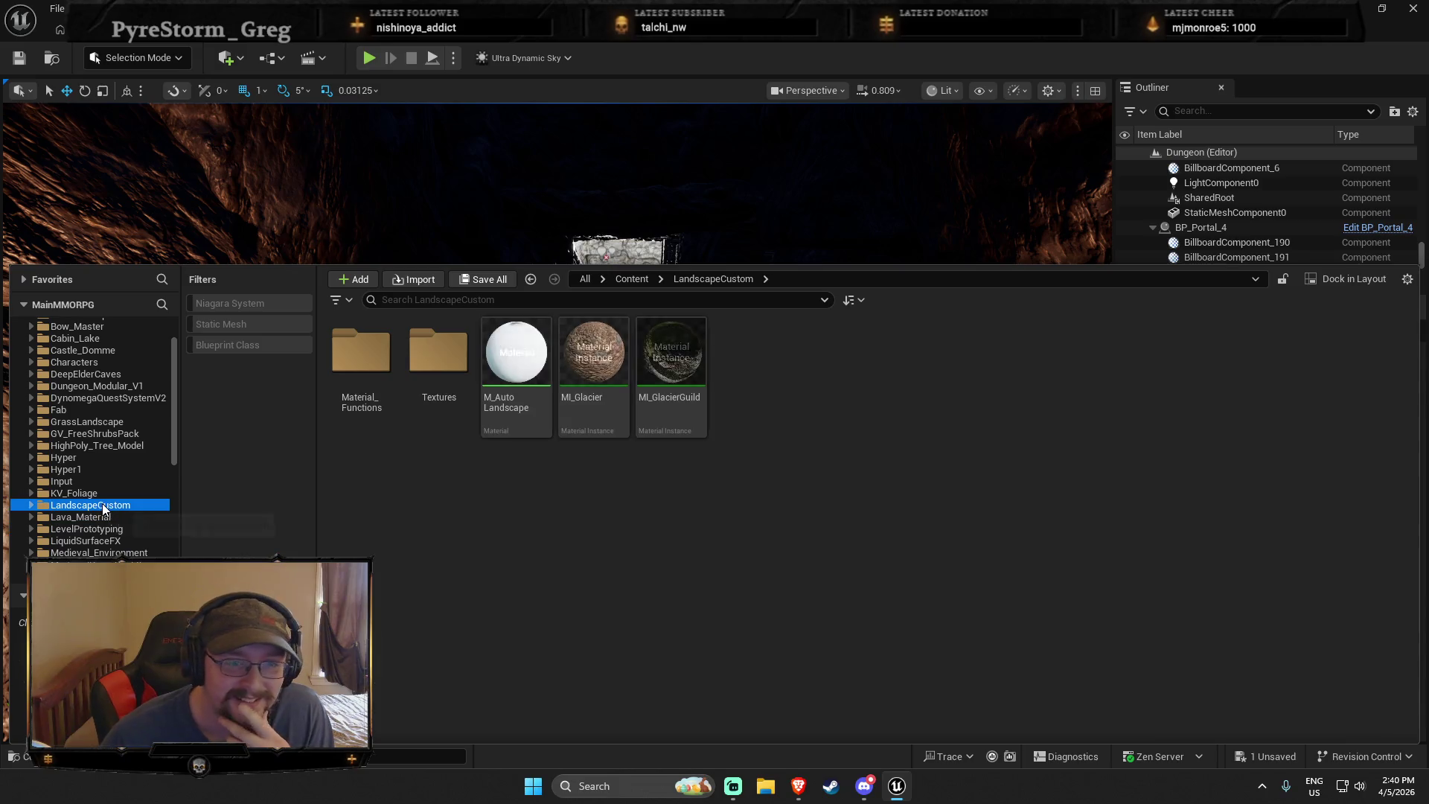
click(74, 493)
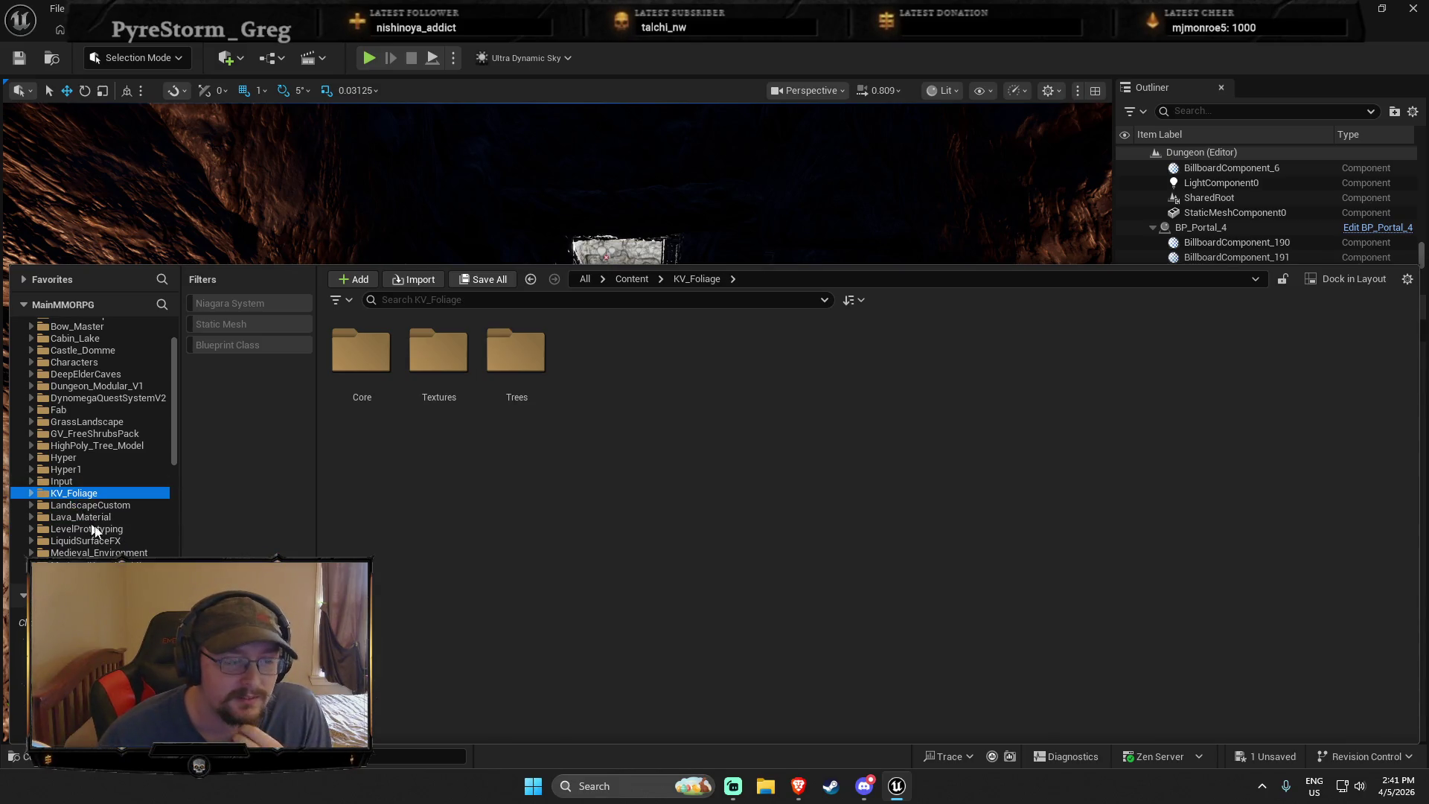
scroll(45, 506, down, 1)
click(33, 517)
click(49, 506)
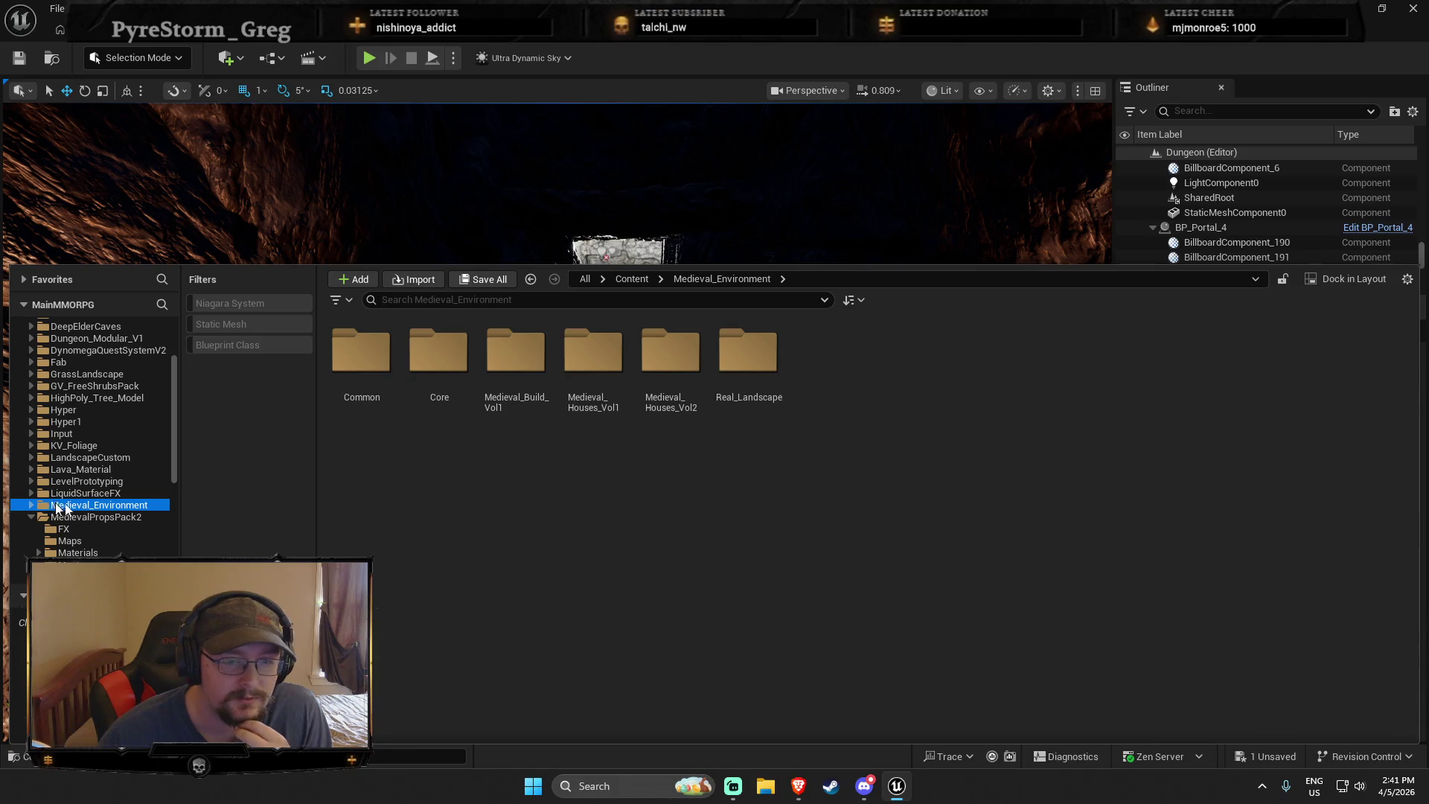
Inspect Medieval_Houses_Vol2, then Real_Landscape's Core Materials, Masters, material functions and layer info assets
click(670, 372)
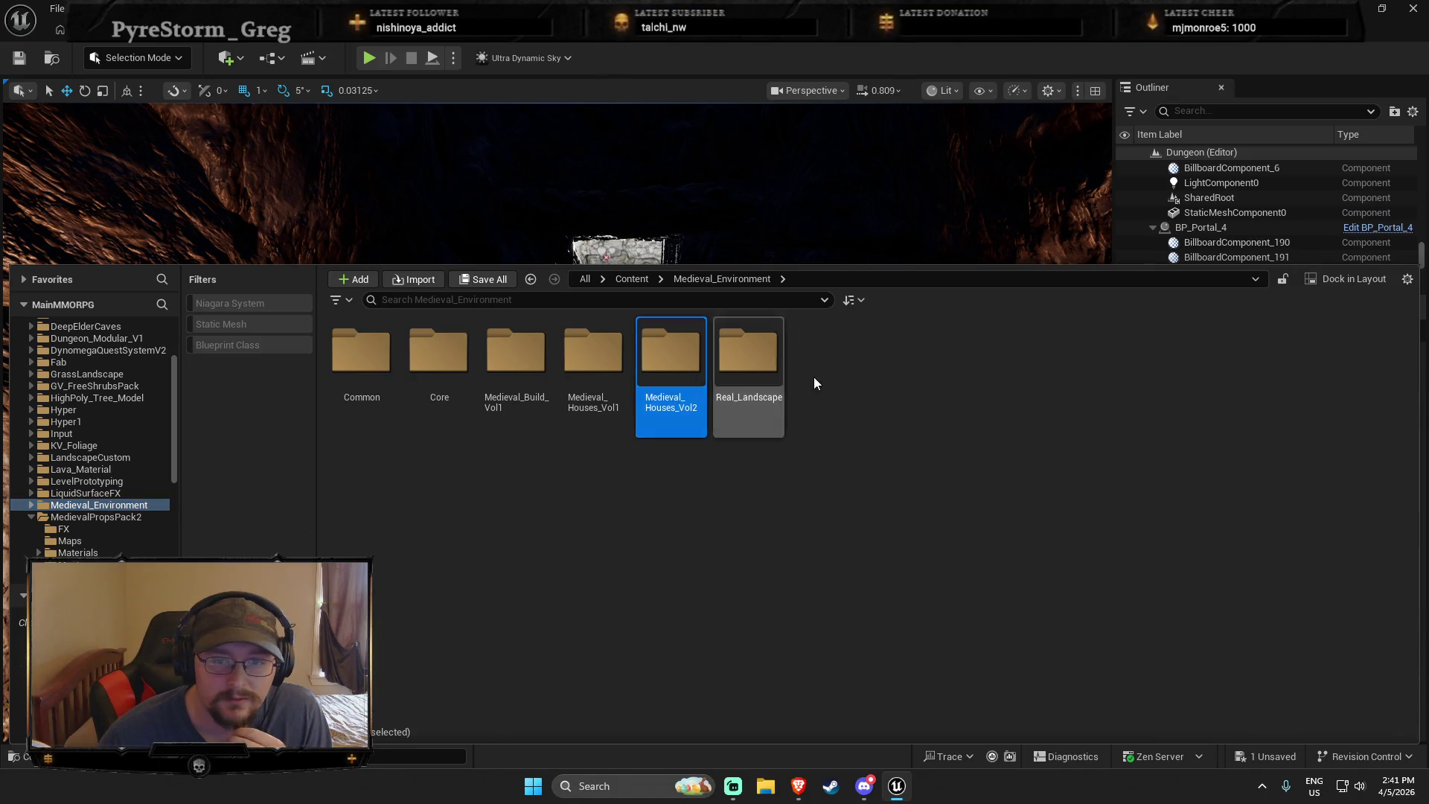
double_click(750, 357)
double_click(361, 349)
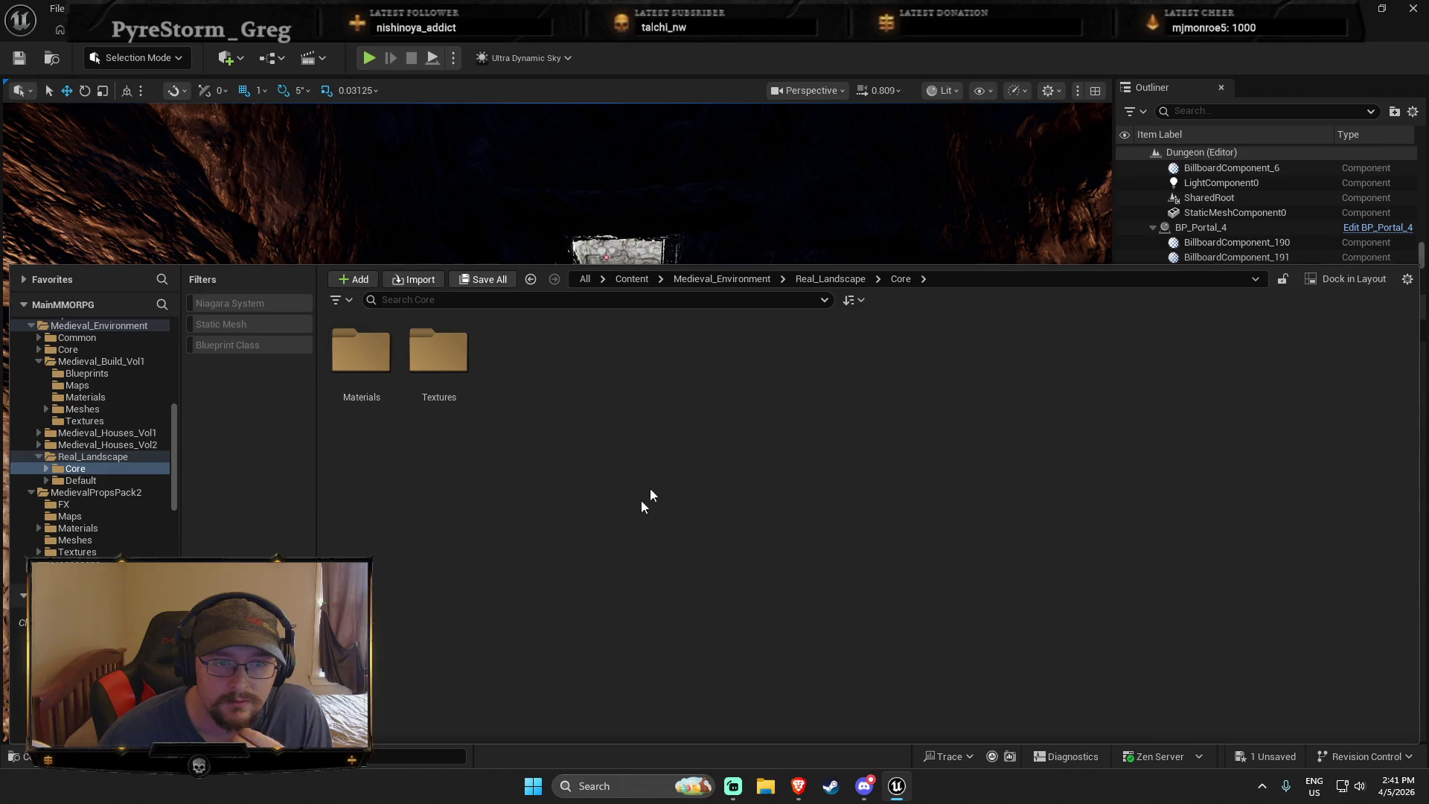
double_click(365, 354)
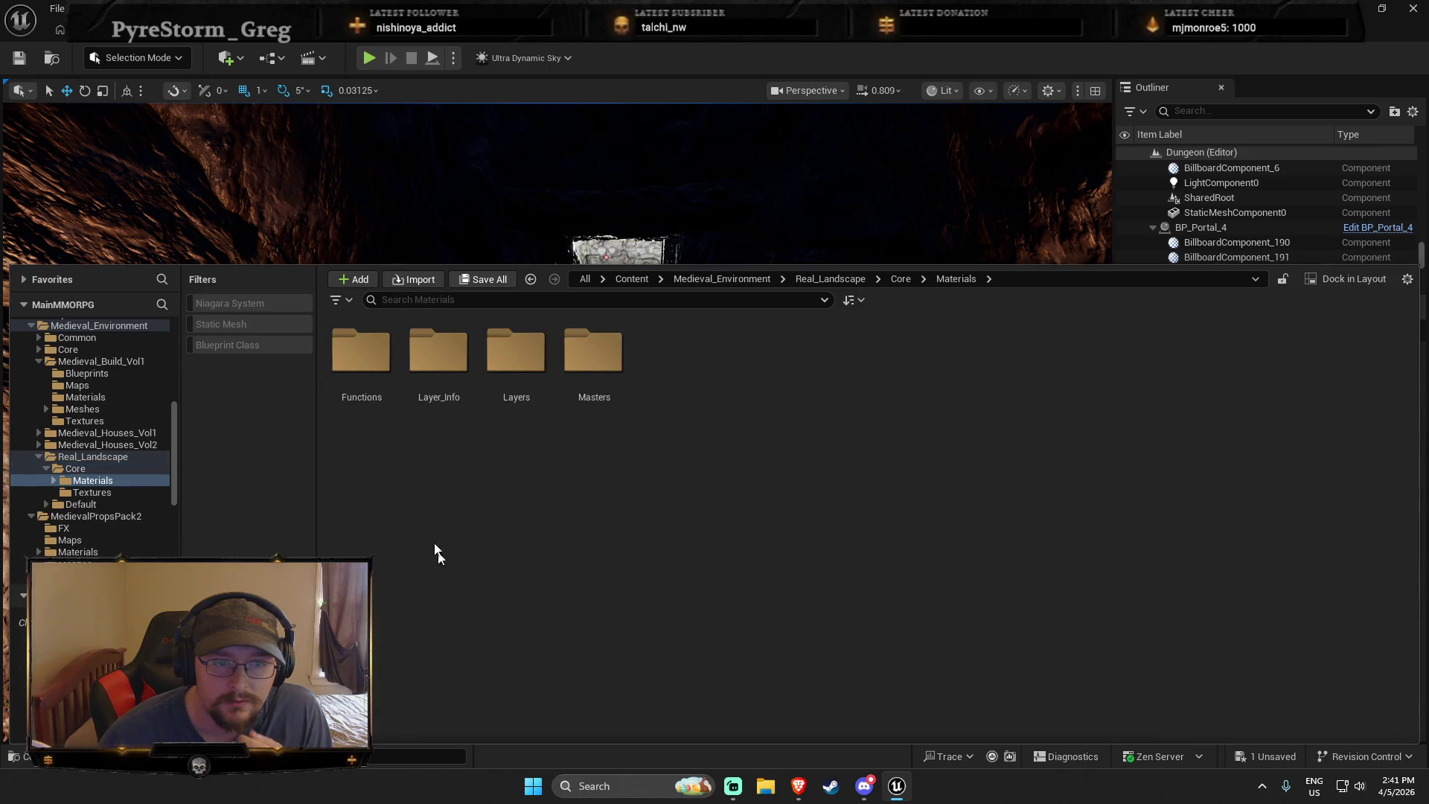
double_click(592, 368)
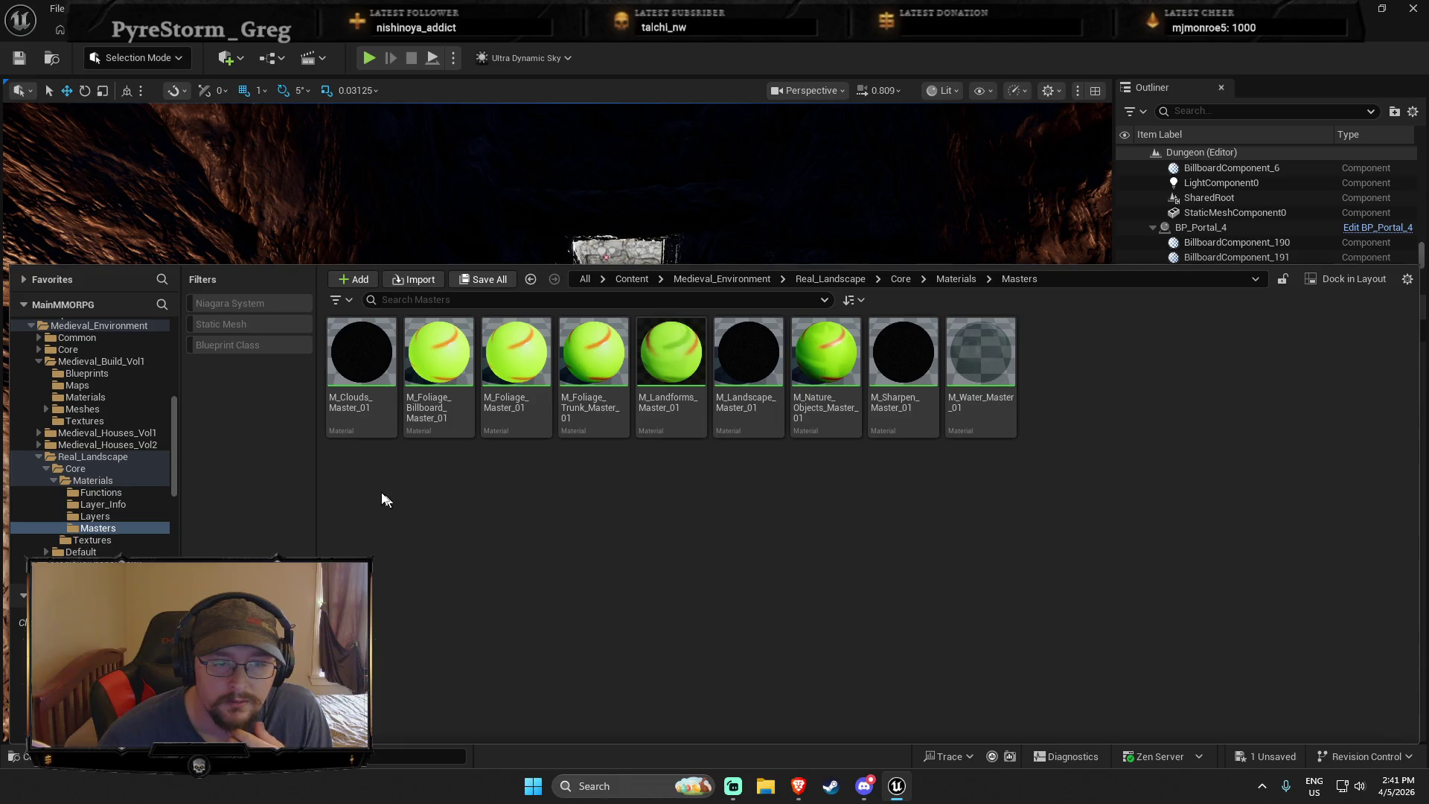
click(101, 492)
click(118, 506)
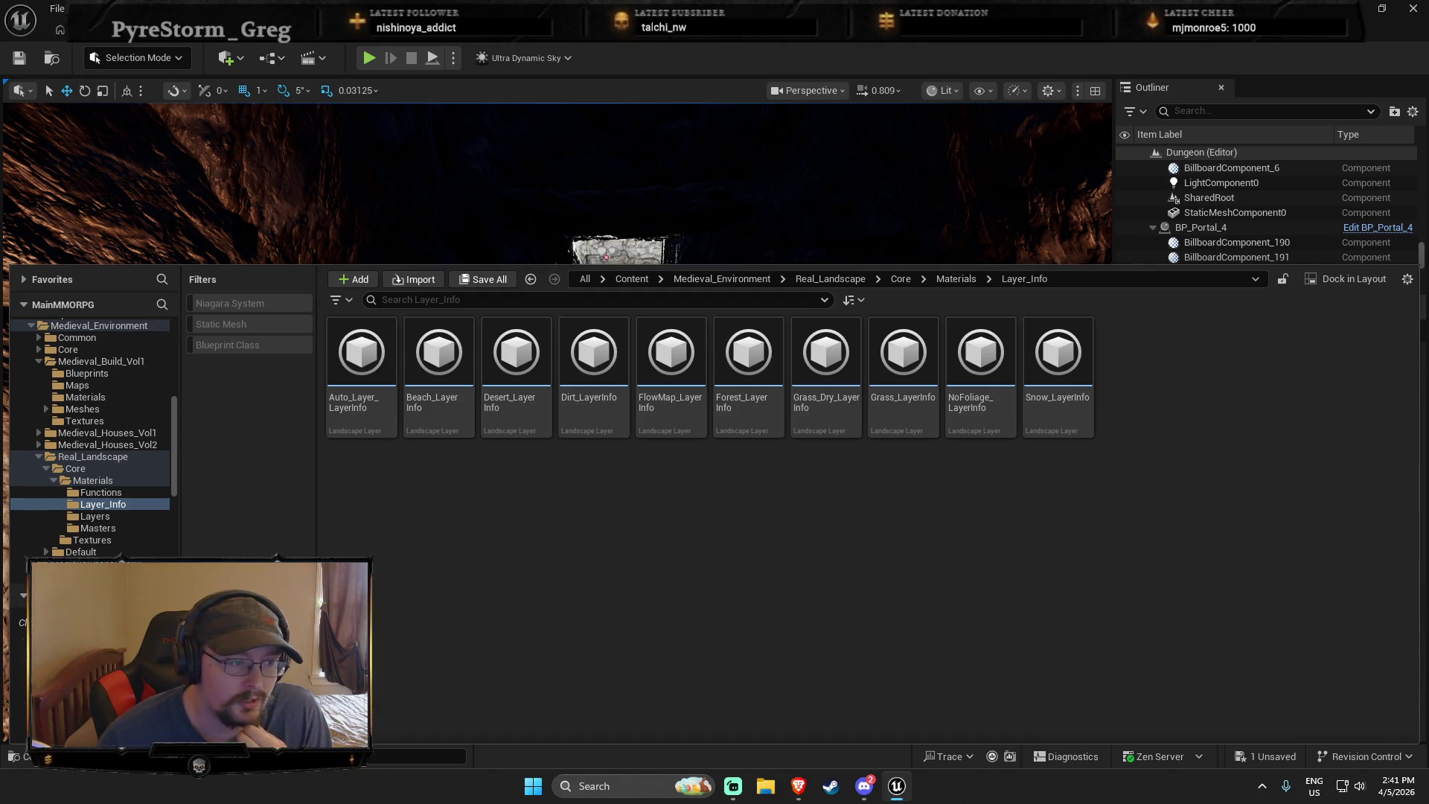
click(55, 479)
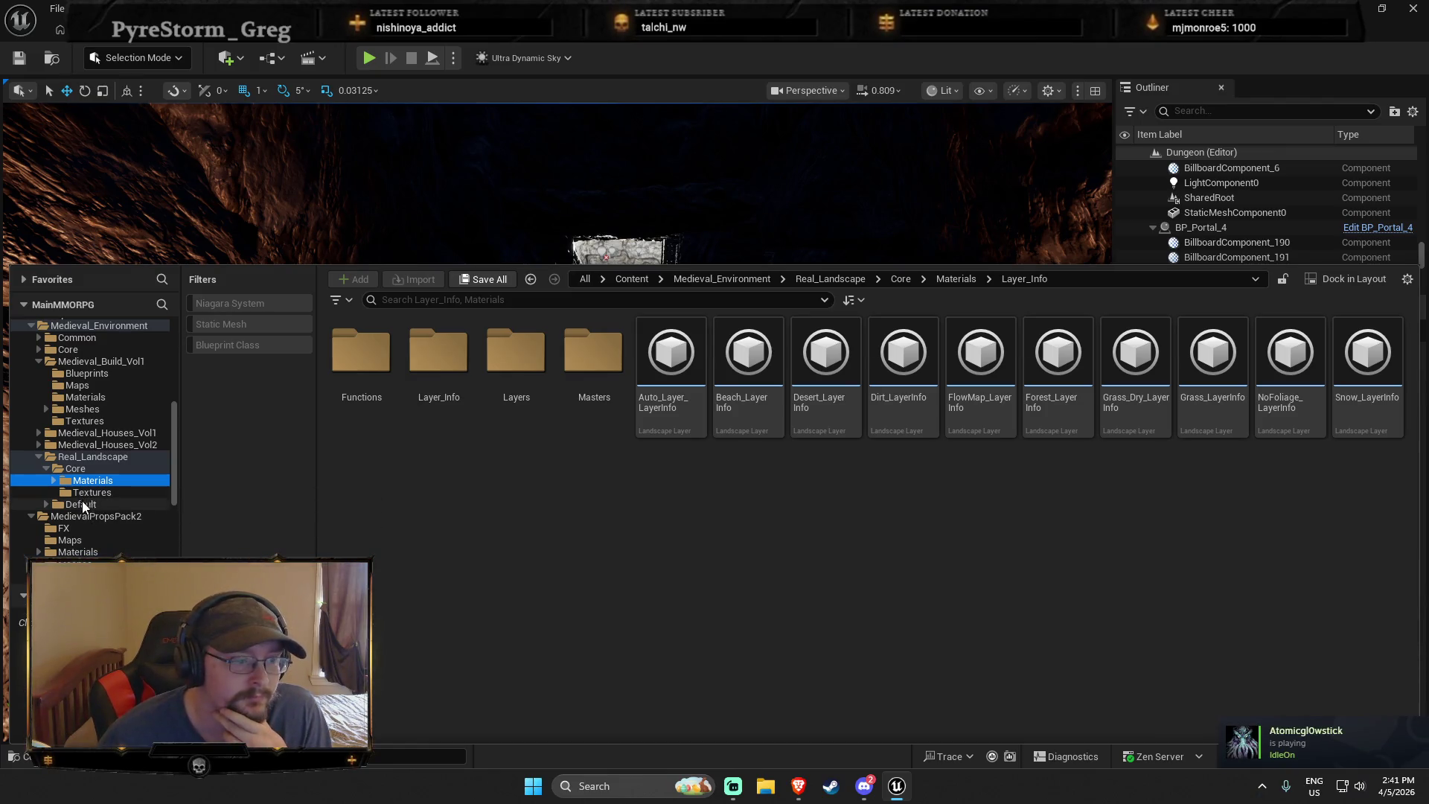
scroll(75, 535, down, 2)
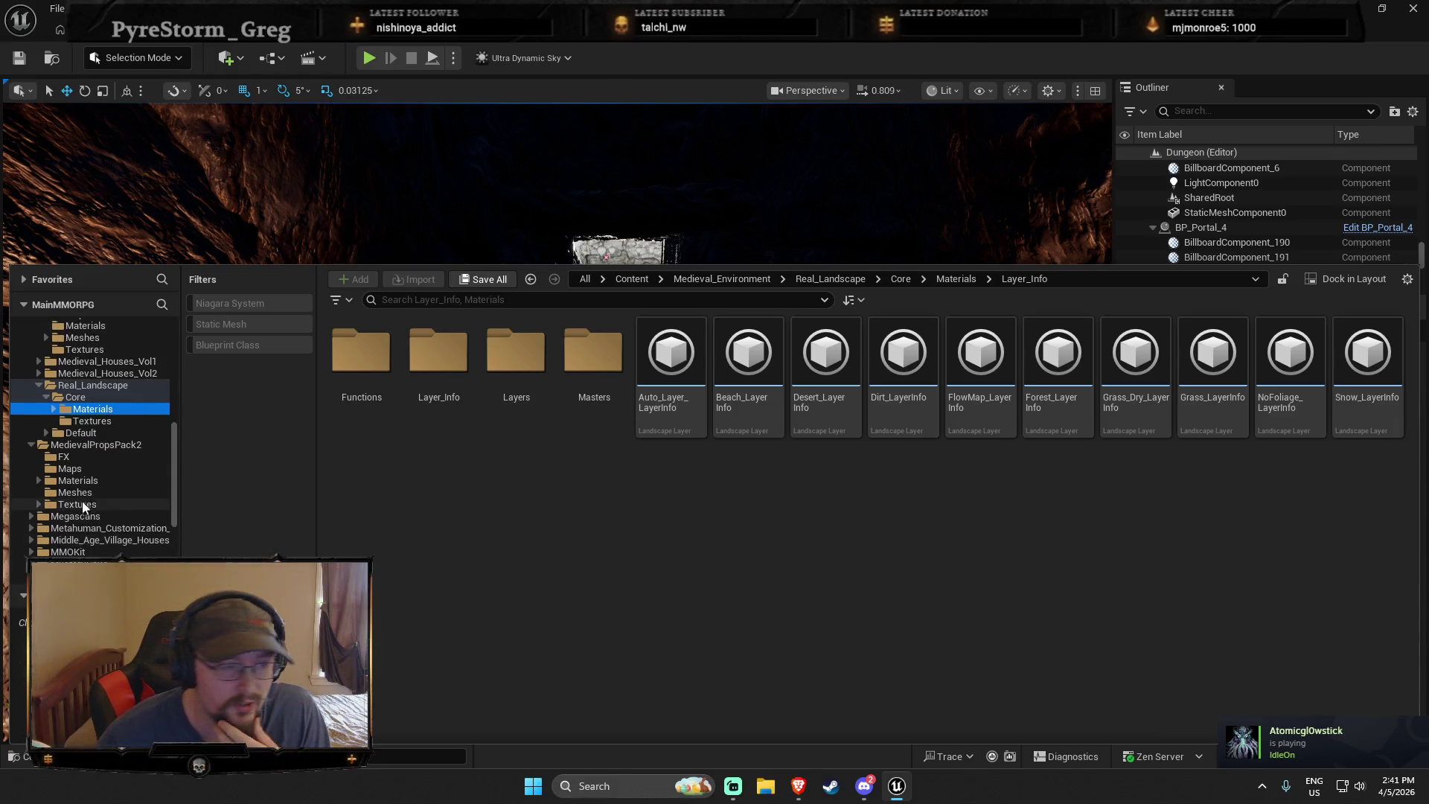
scroll(75, 534, down, 1)
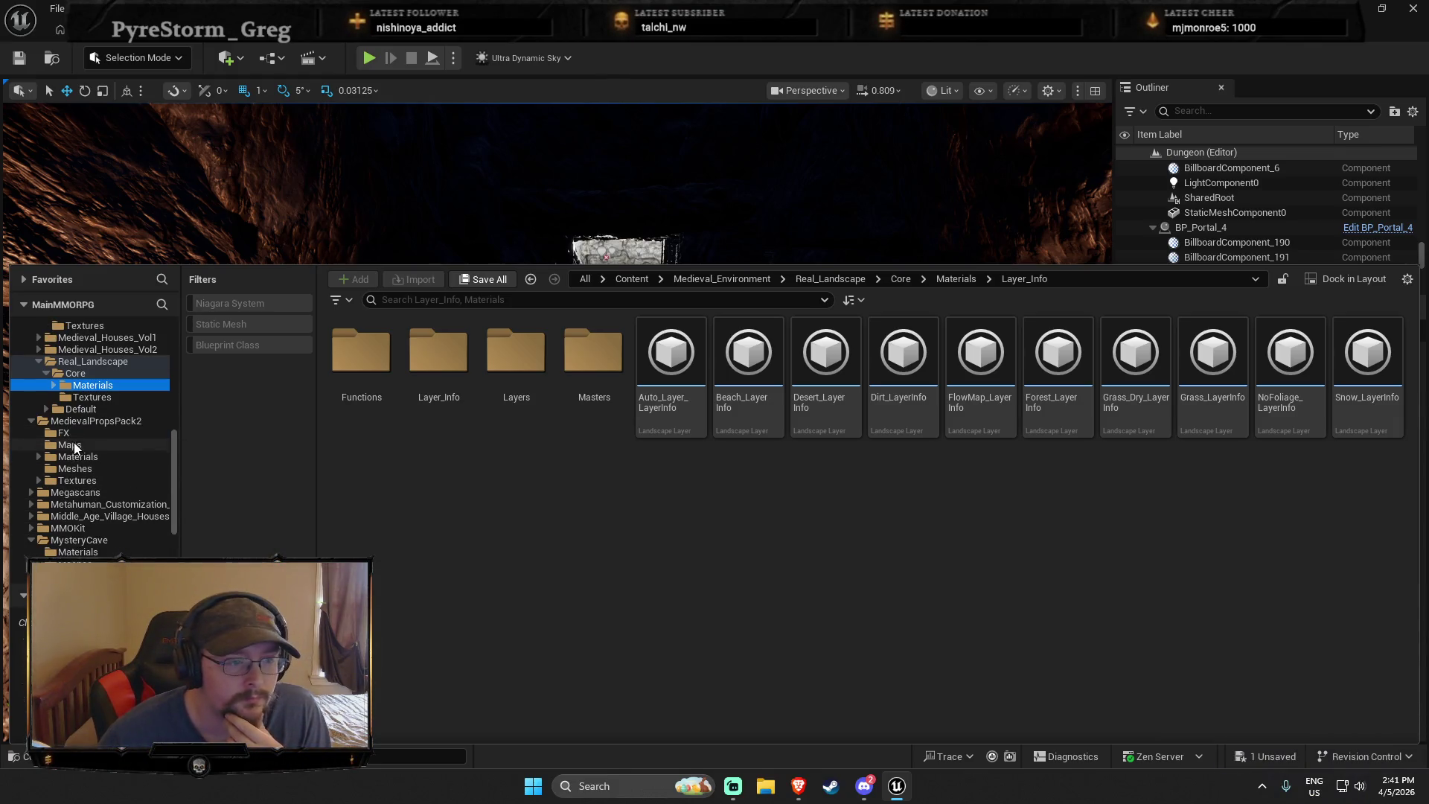
Look through Metahuman_Customization_System's Fantasy_RPG_Game materials, meshes and textures
click(92, 503)
click(93, 515)
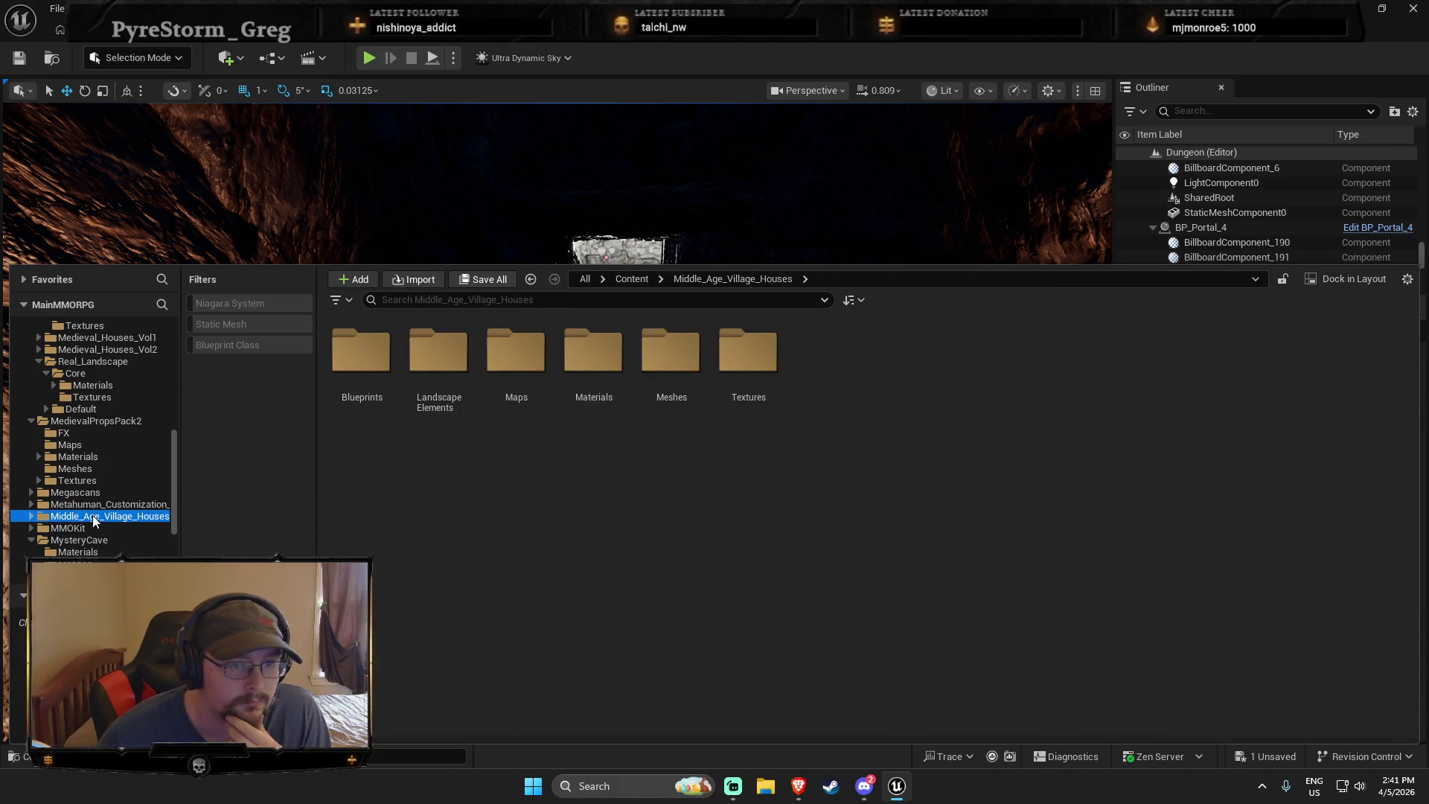
click(94, 504)
double_click(361, 353)
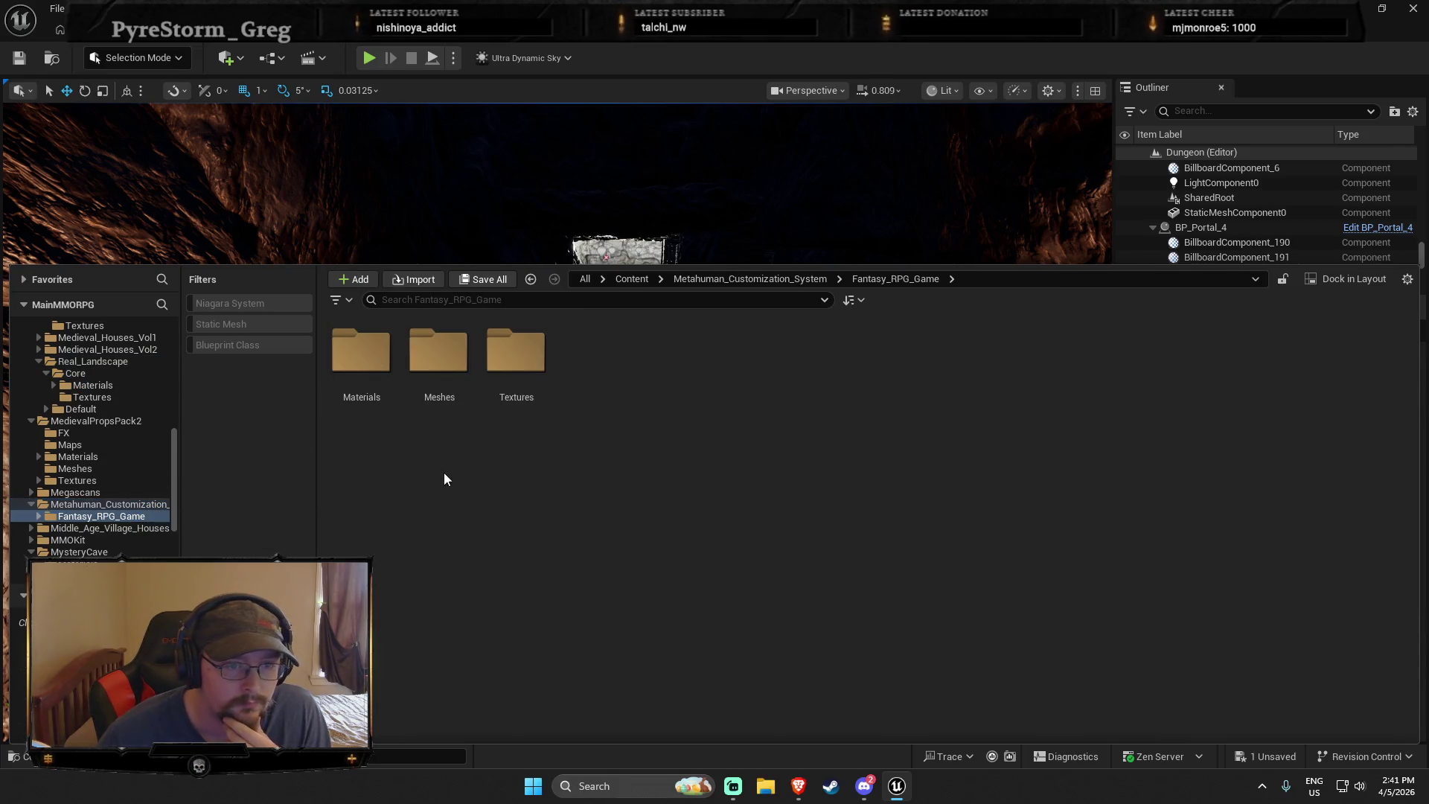
double_click(361, 351)
click(83, 540)
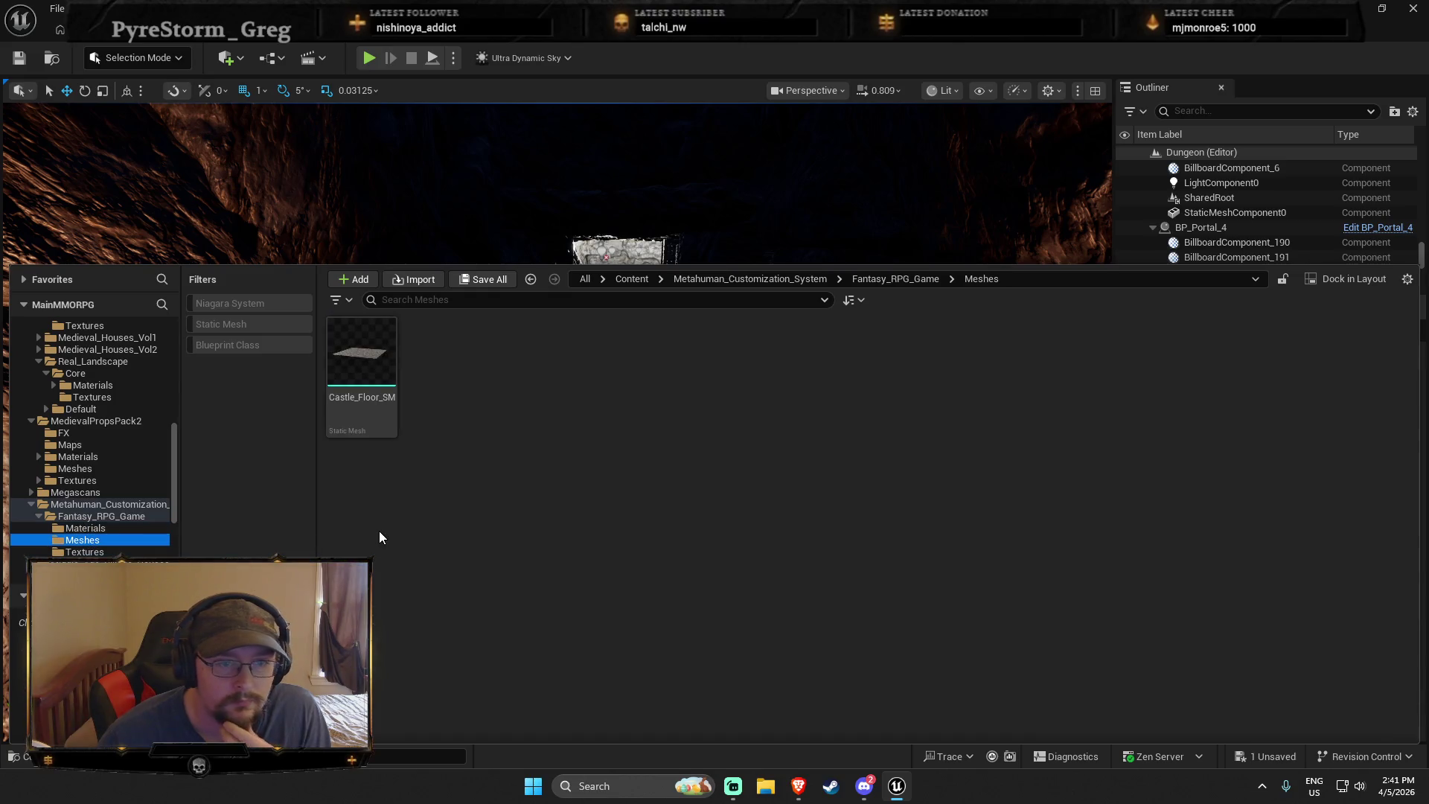
click(90, 551)
scroll(97, 543, down, 1)
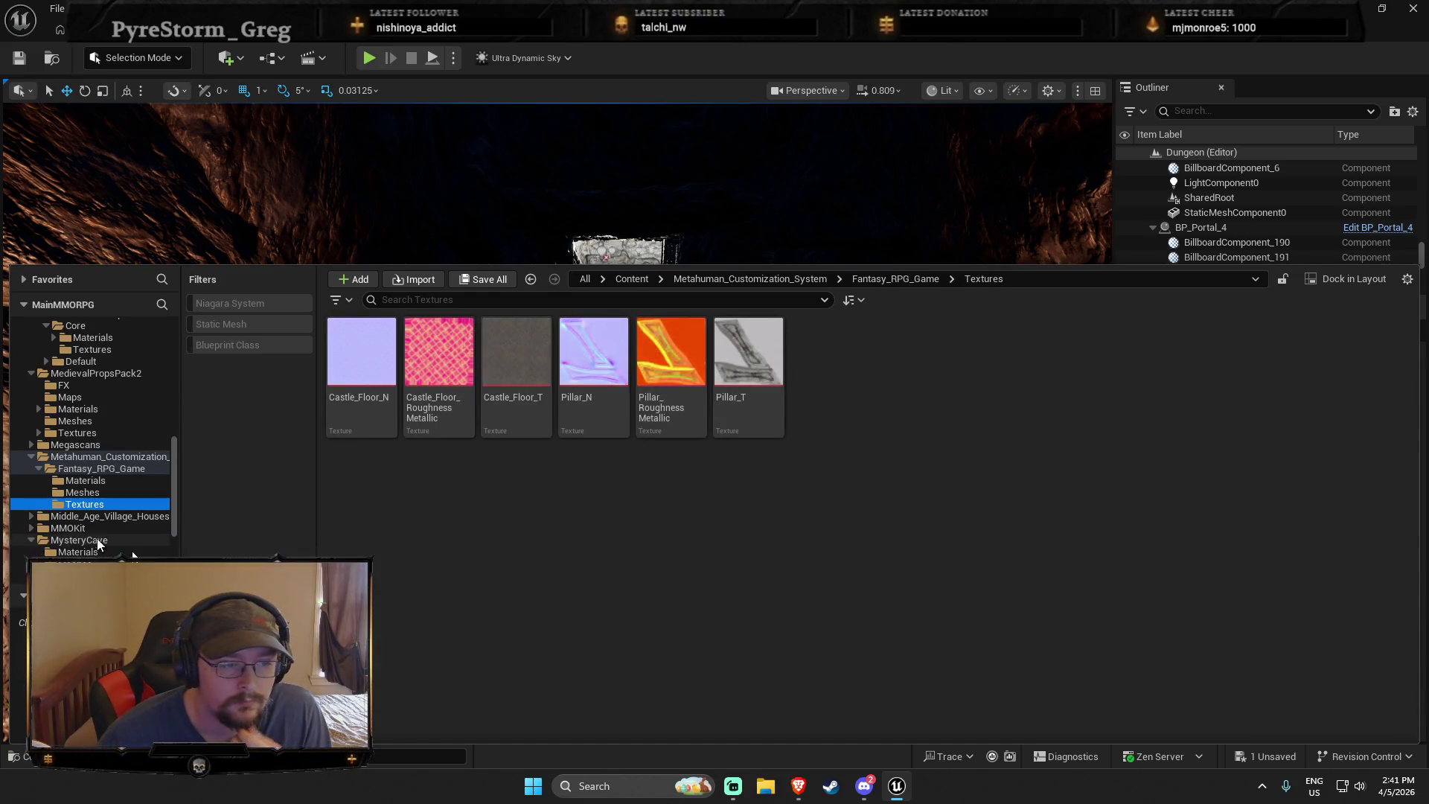
Browse Middle_Age_Village_Houses Blueprints, BP_Houses and Materials, then collapse that folder
click(97, 516)
double_click(361, 349)
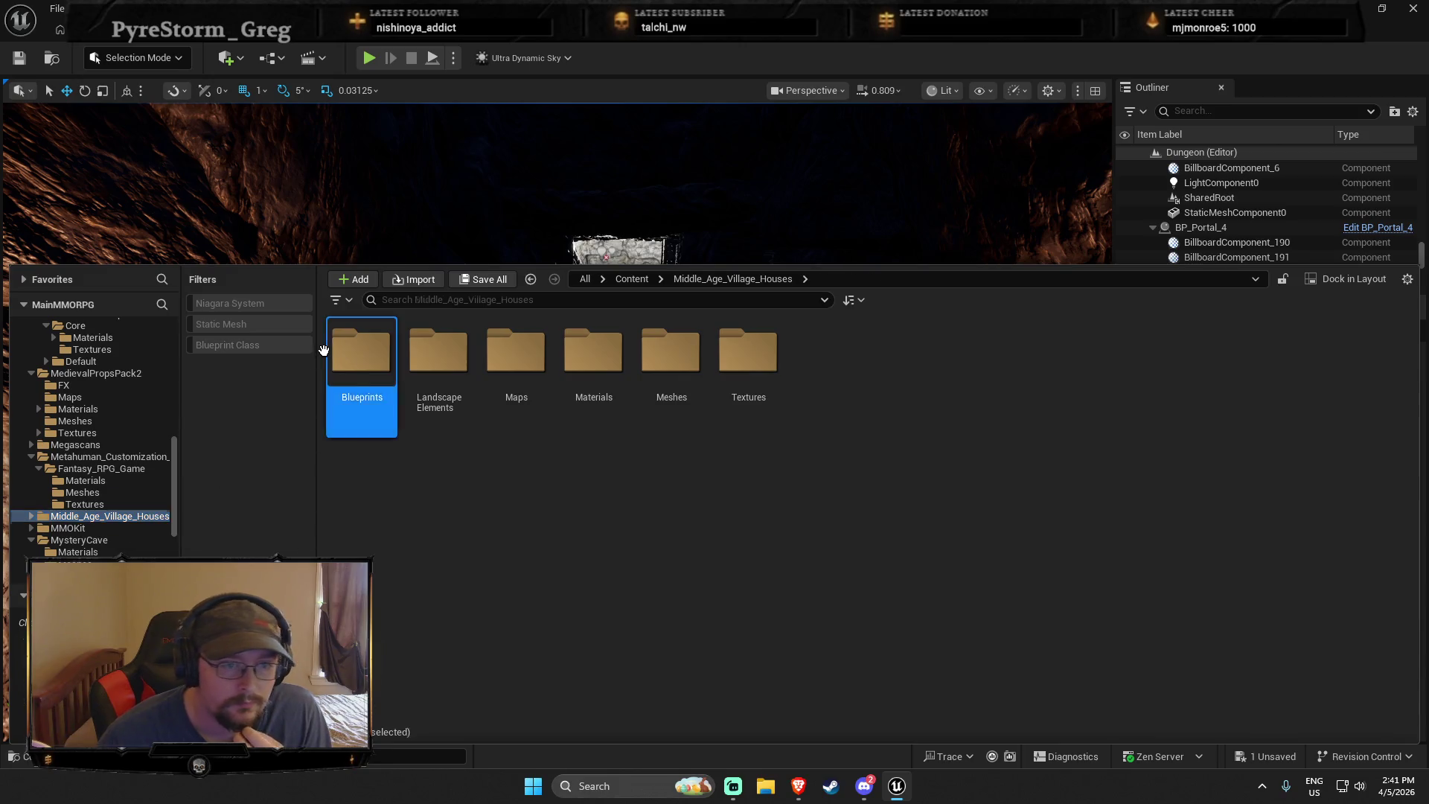
double_click(361, 349)
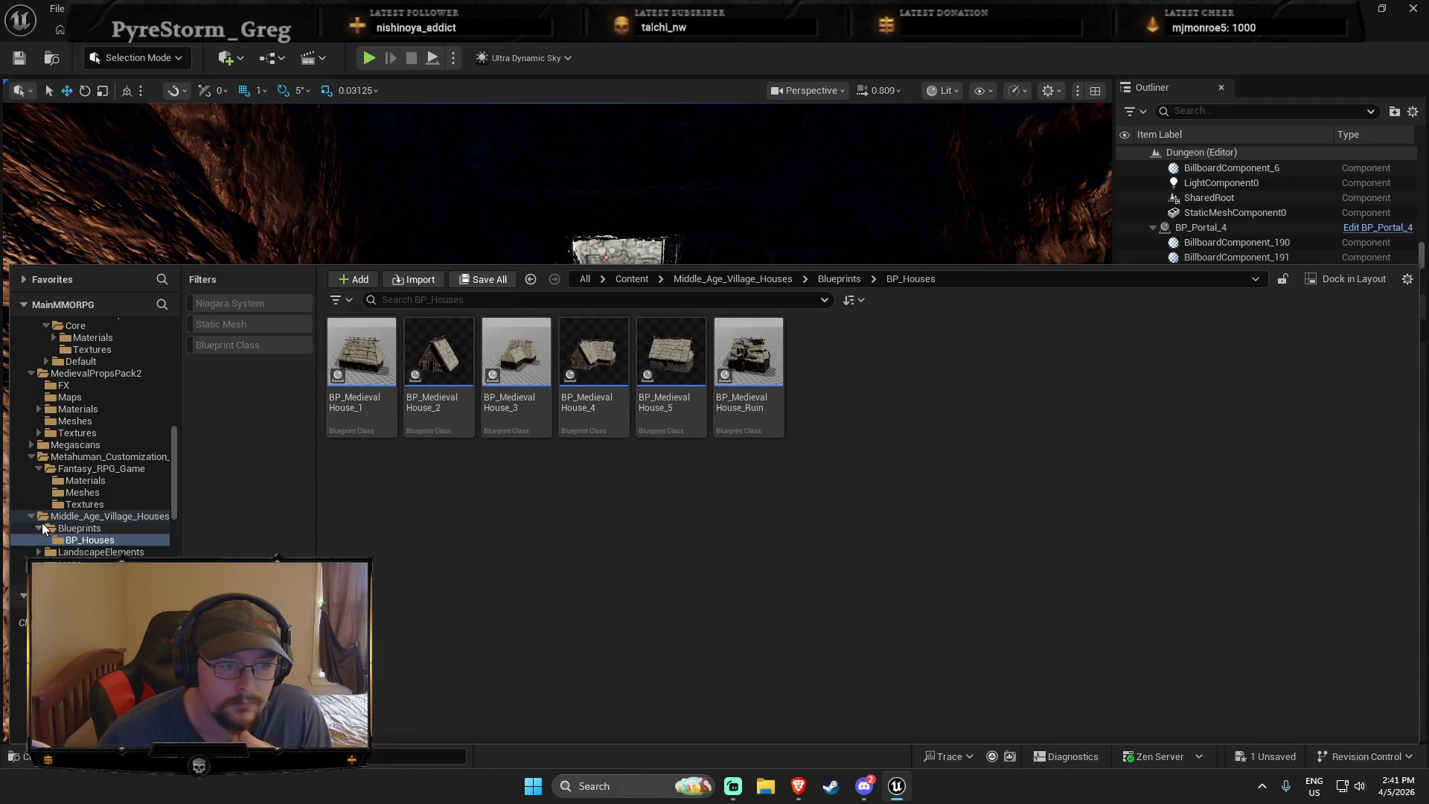
scroll(42, 523, down, 2)
click(74, 503)
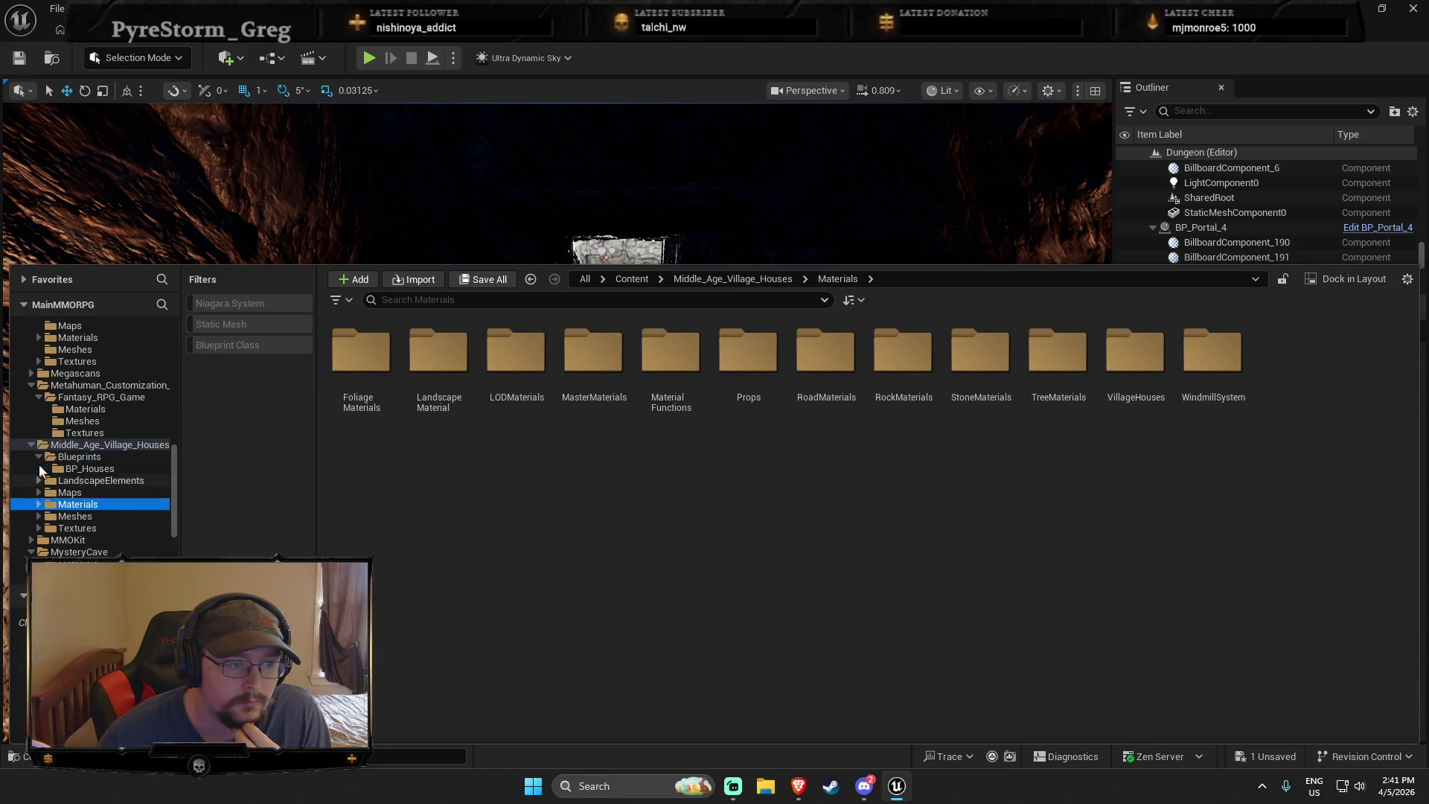
double_click(78, 444)
View the MMOKit, MysteryCave, ProceduralNaturePack, RezTech_Studios, Rock_Collection_04 and Ship folders
click(74, 456)
click(79, 469)
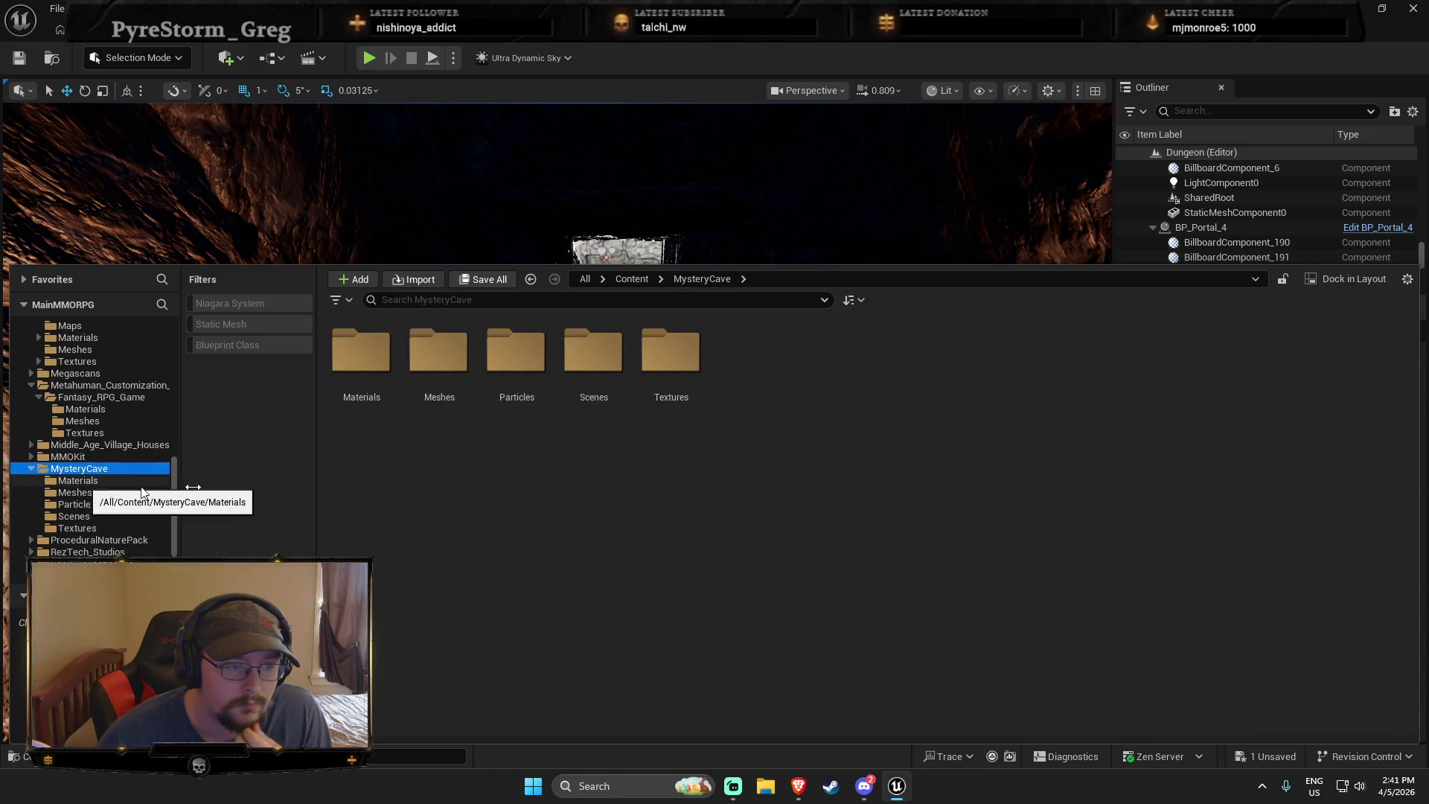
scroll(148, 491, down, 2)
click(96, 468)
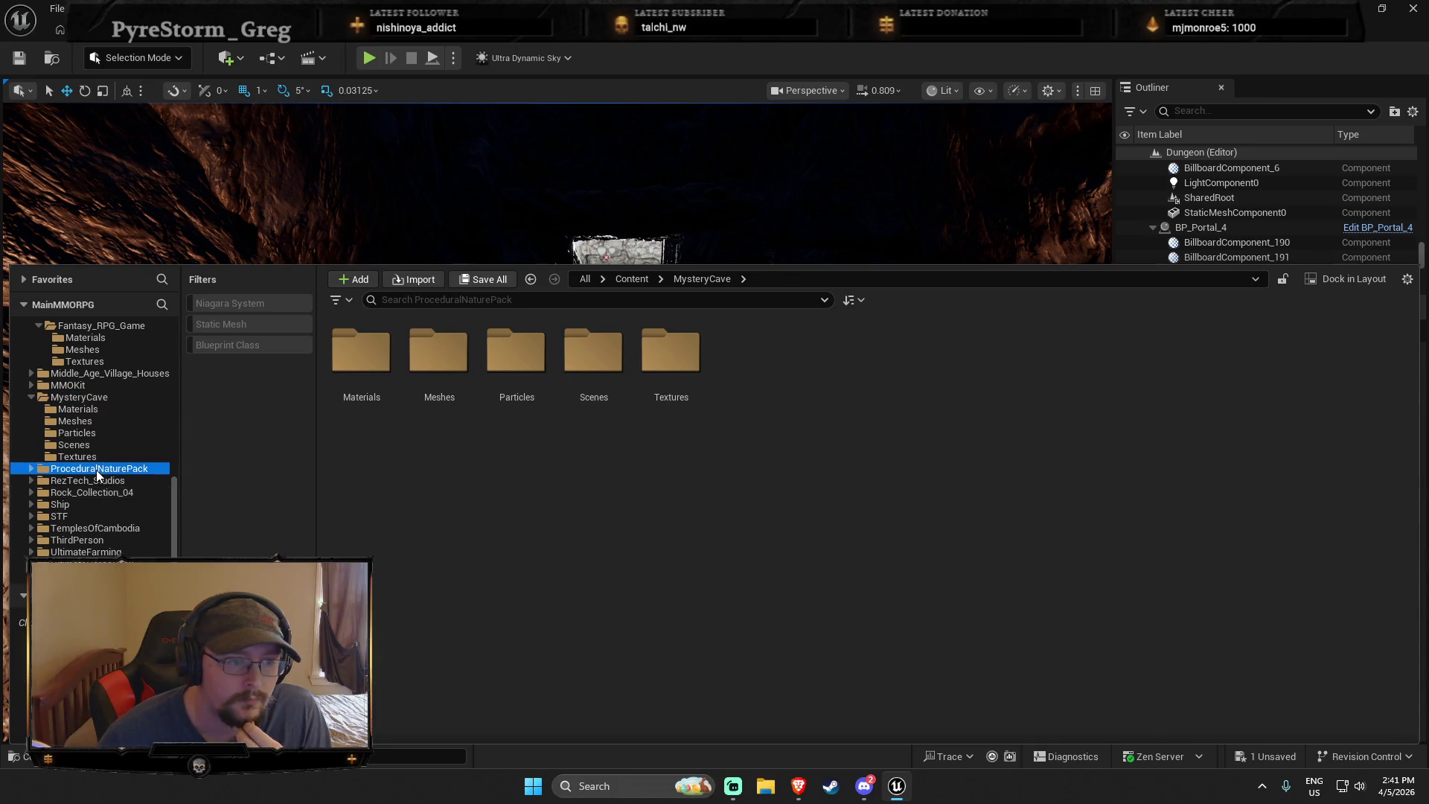
click(100, 480)
click(93, 492)
click(93, 504)
Check TemplesOfCambodia's Blueprints and CameraShake_01, then UltimateFarming's Blueprints folder
click(100, 527)
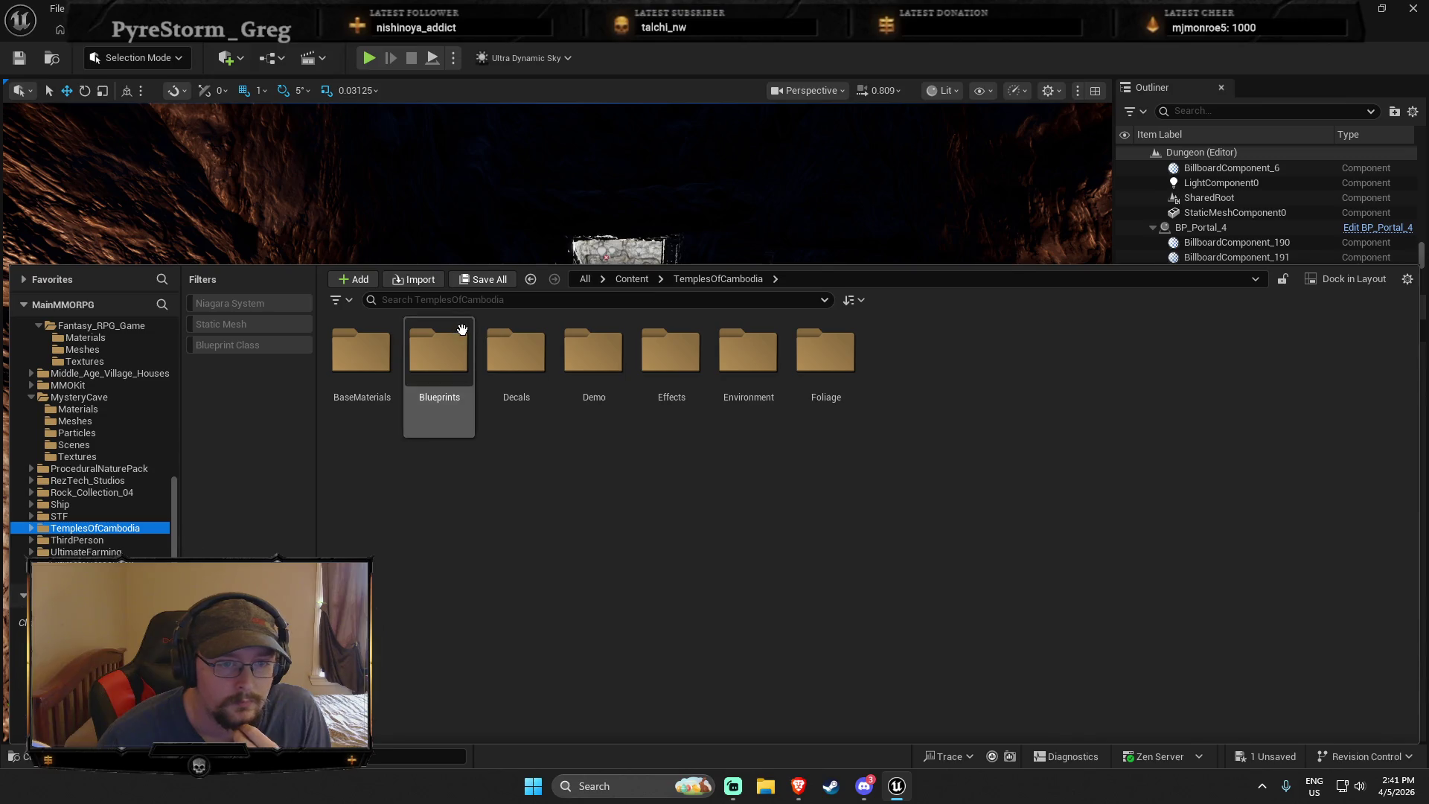
double_click(439, 349)
double_click(361, 350)
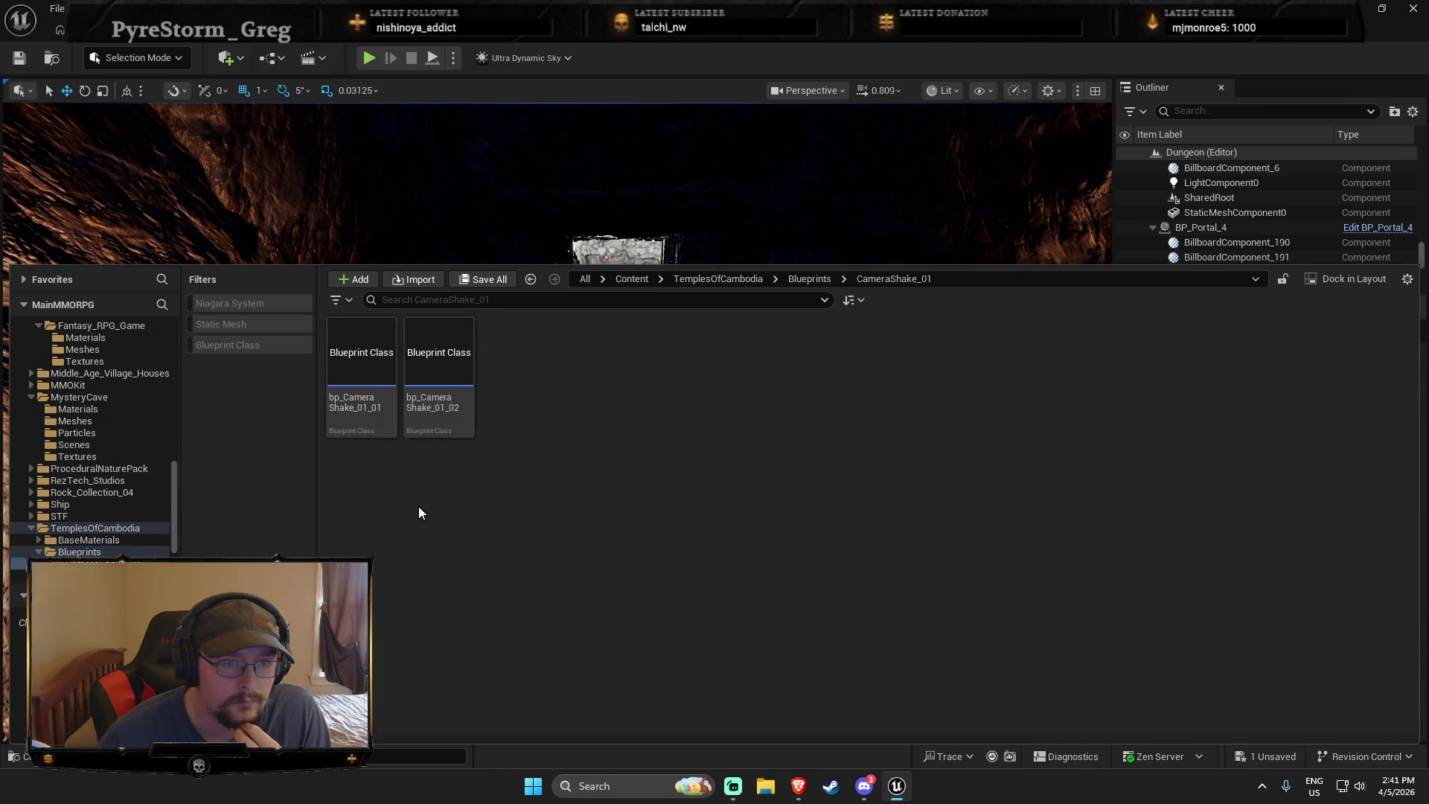
scroll(119, 499, down, 3)
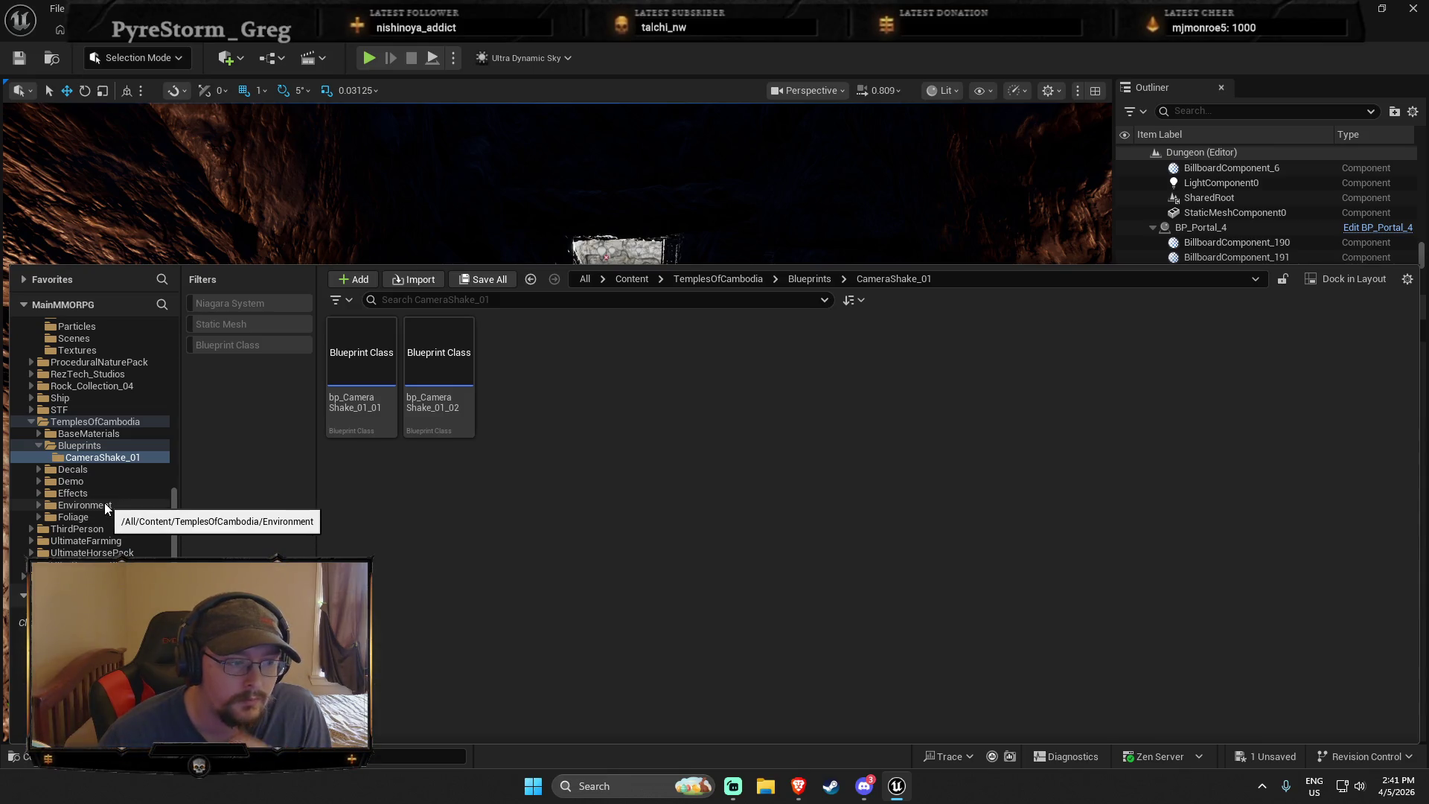
click(95, 542)
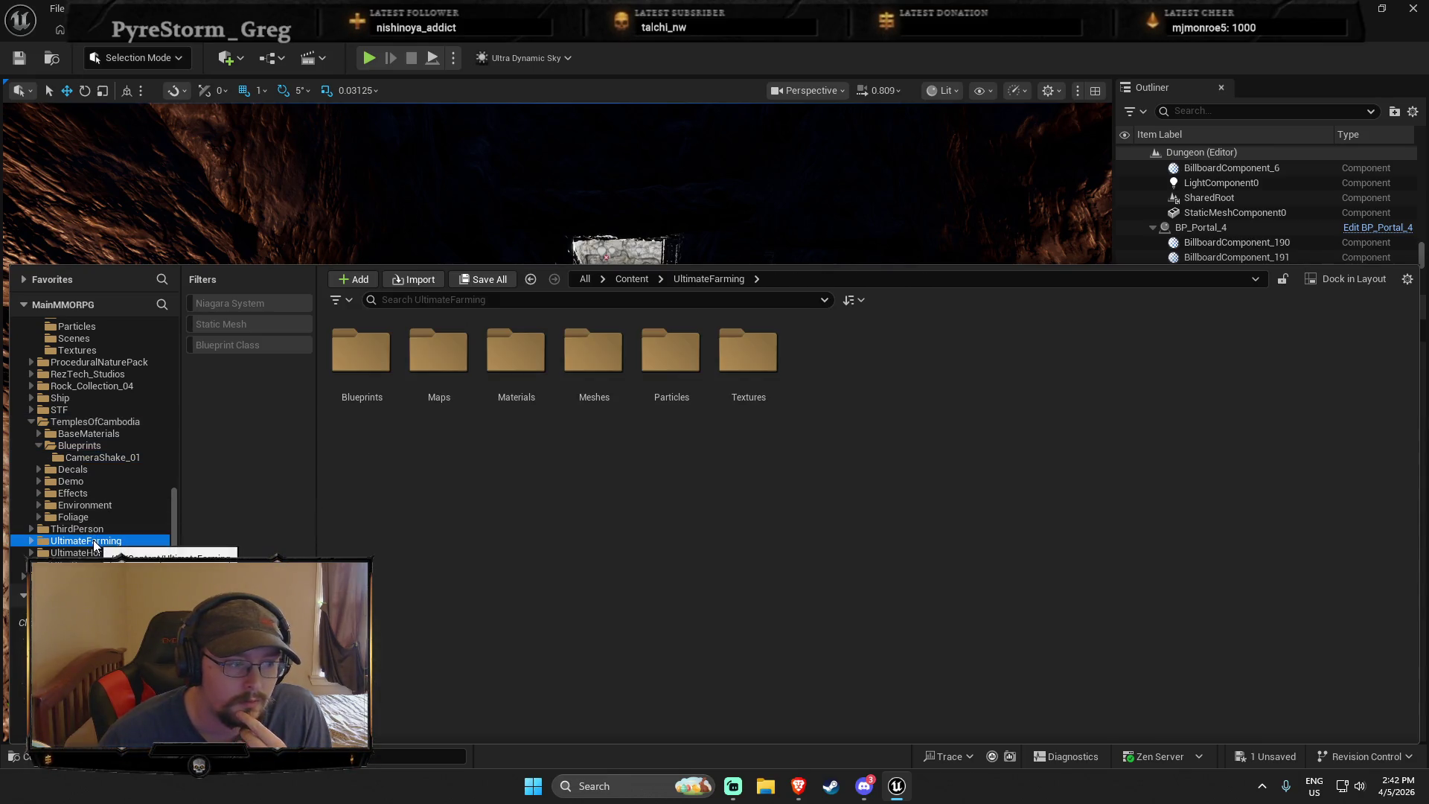
double_click(361, 352)
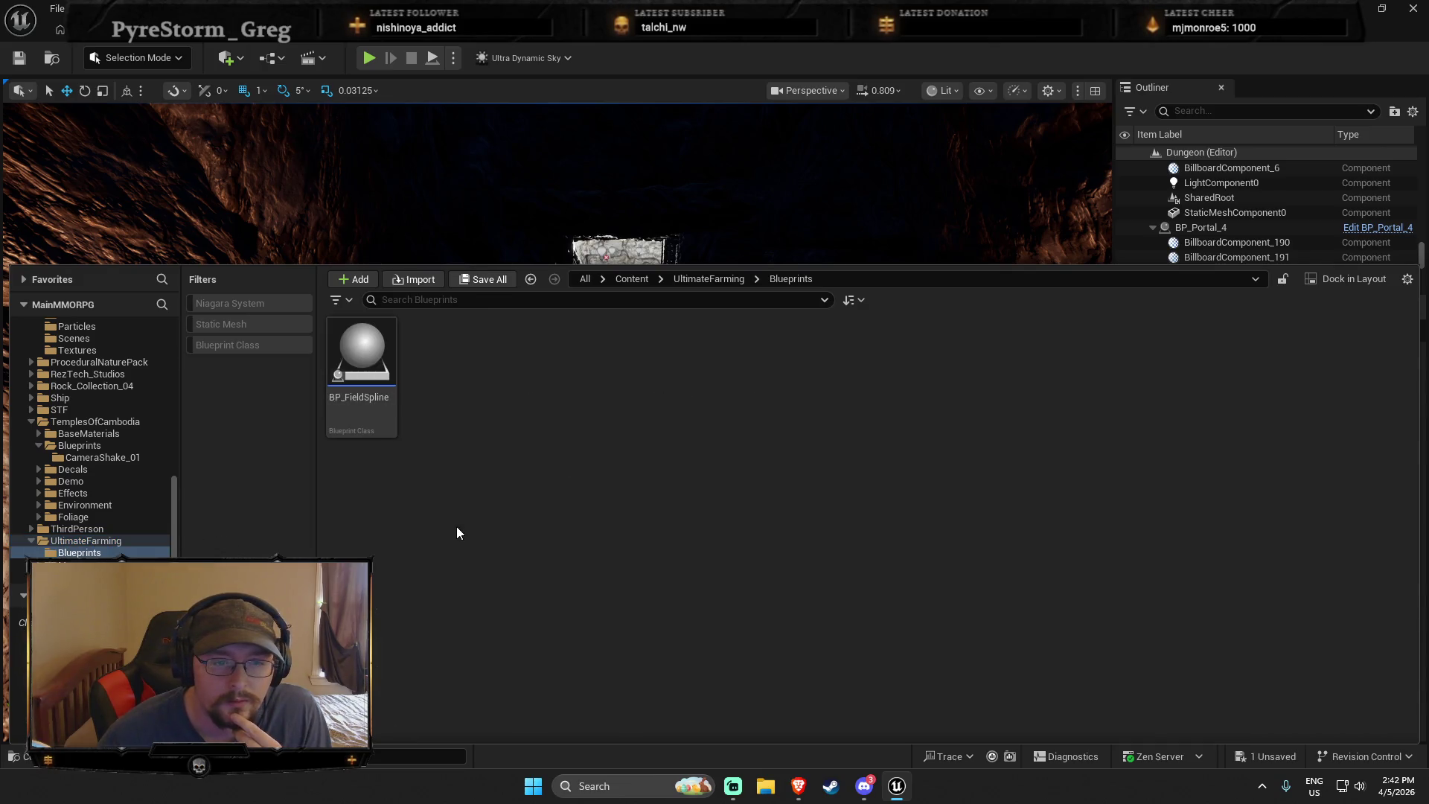
click(30, 540)
View UltraDynamicSky's contents, toggle the content drawer, and show the ThirdPerson levels
click(67, 564)
scroll(104, 483, up, 15)
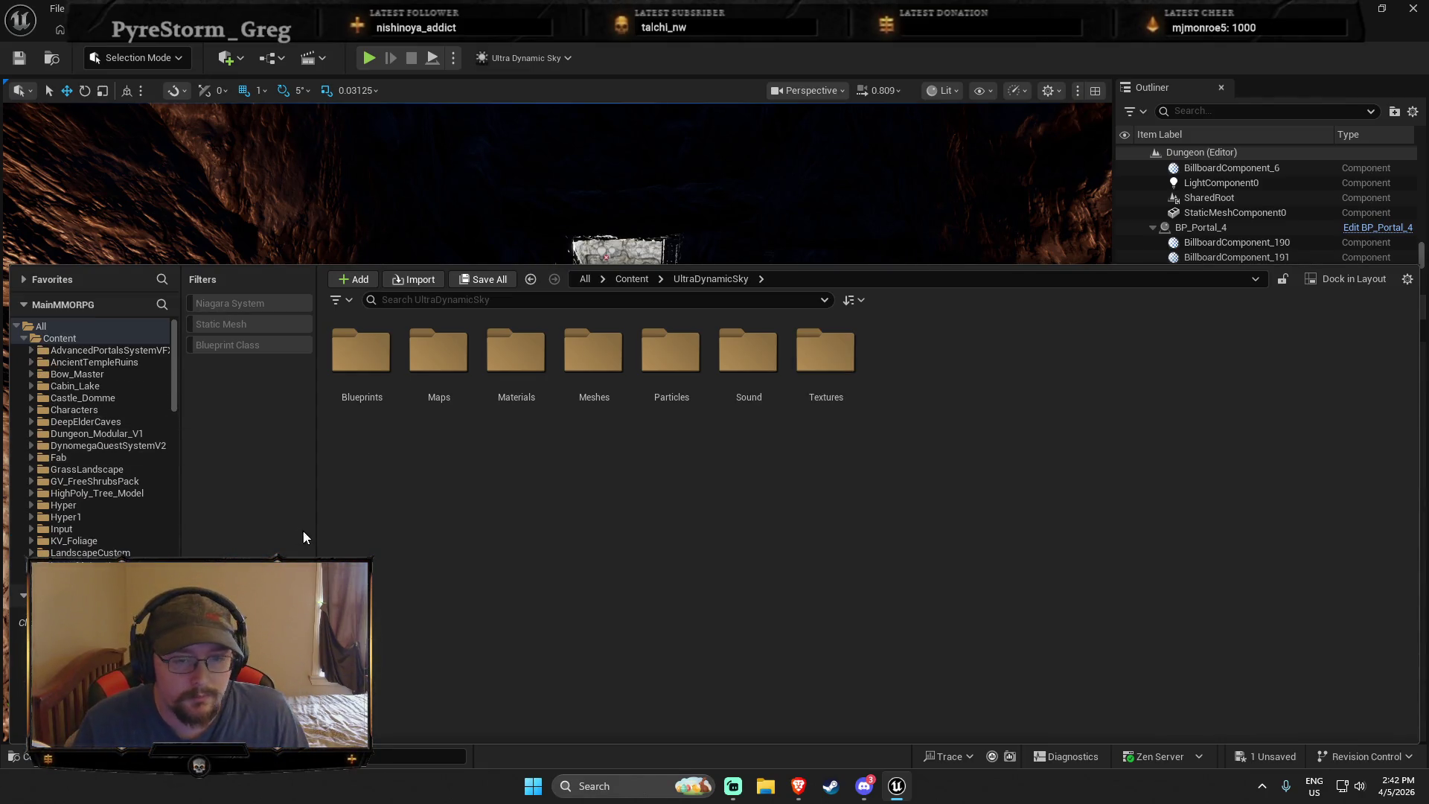
click(43, 115)
key(ctrl+space)
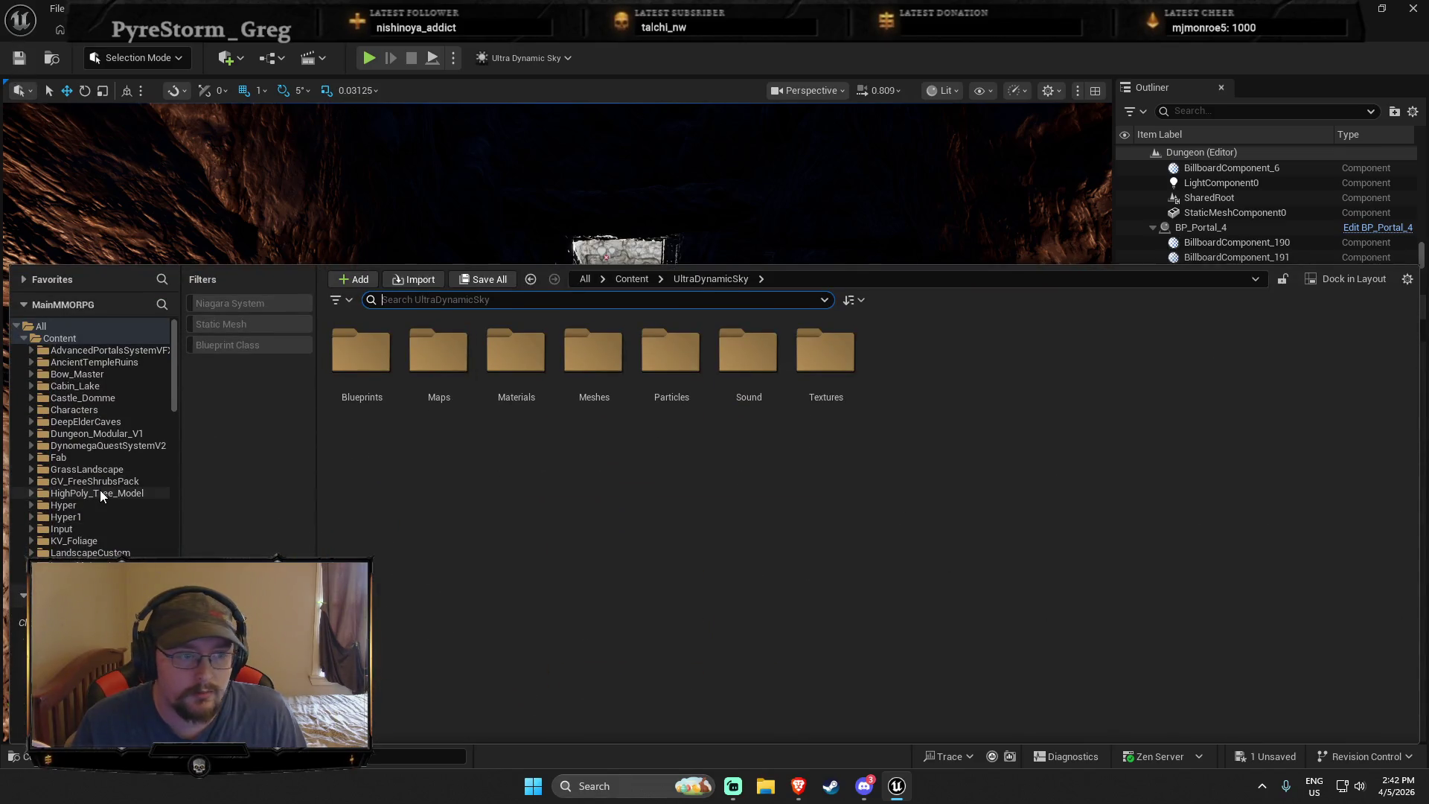
scroll(100, 491, down, 15)
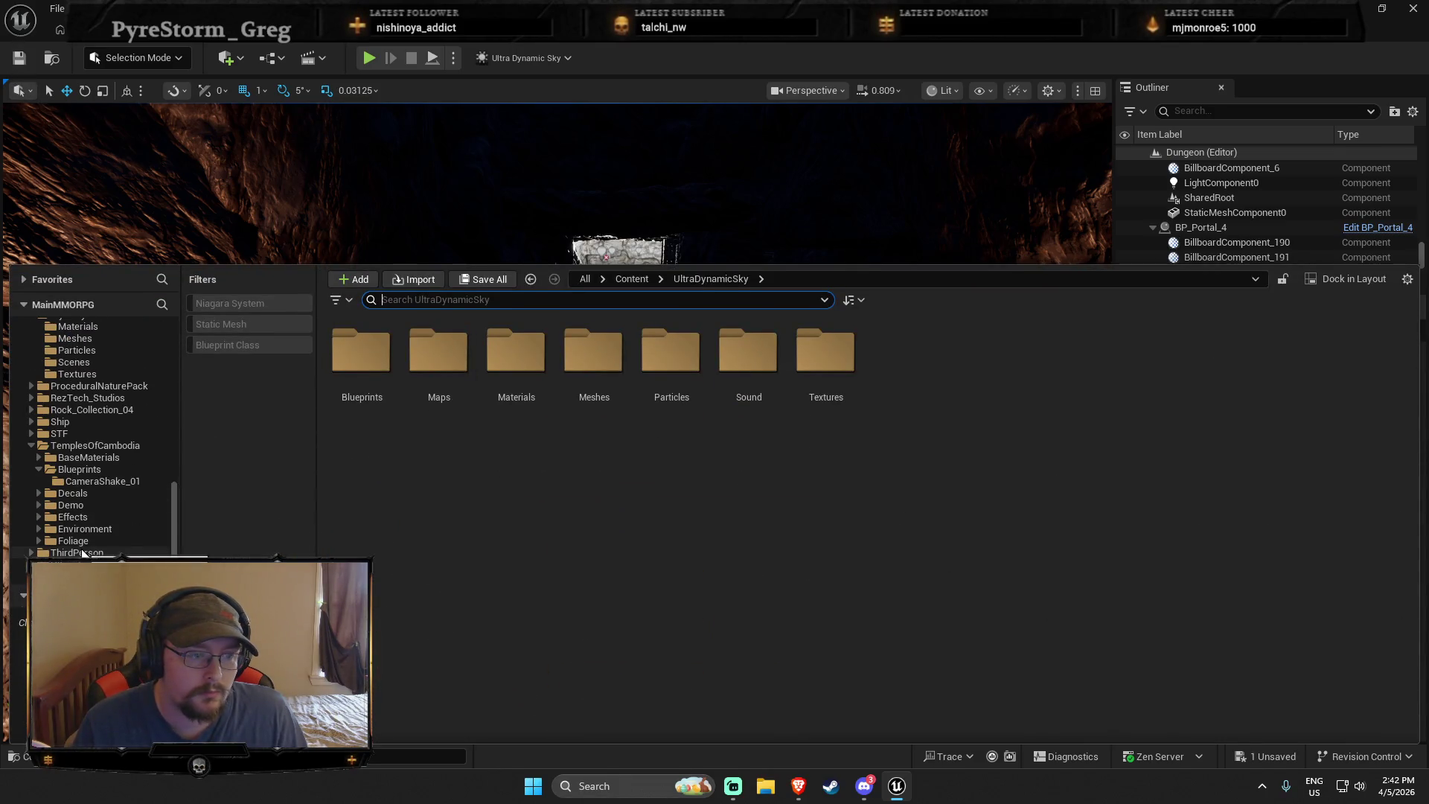
click(83, 553)
Open Lvl_ThirdPerson, saving the modified M_Lava material when prompted
double_click(593, 353)
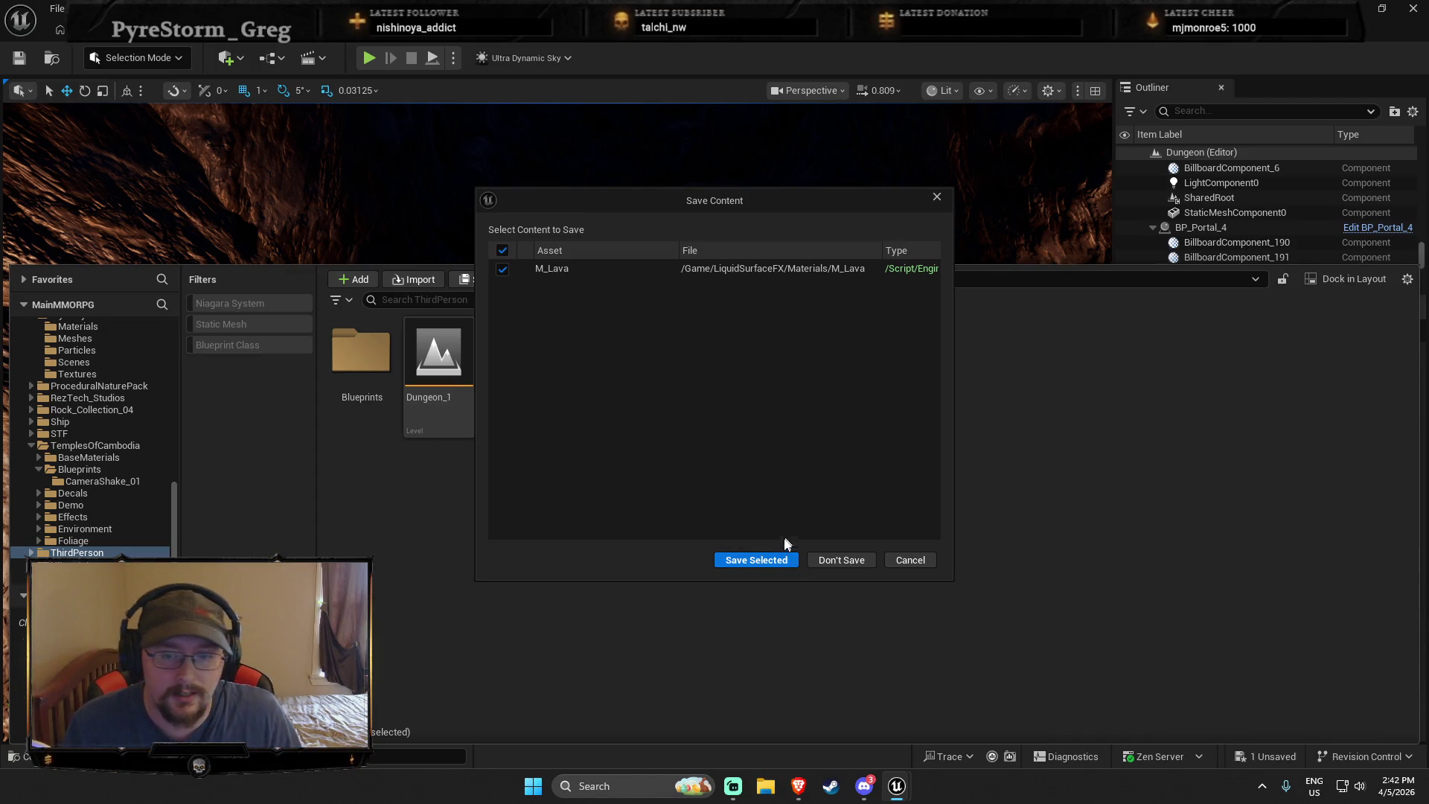
click(785, 559)
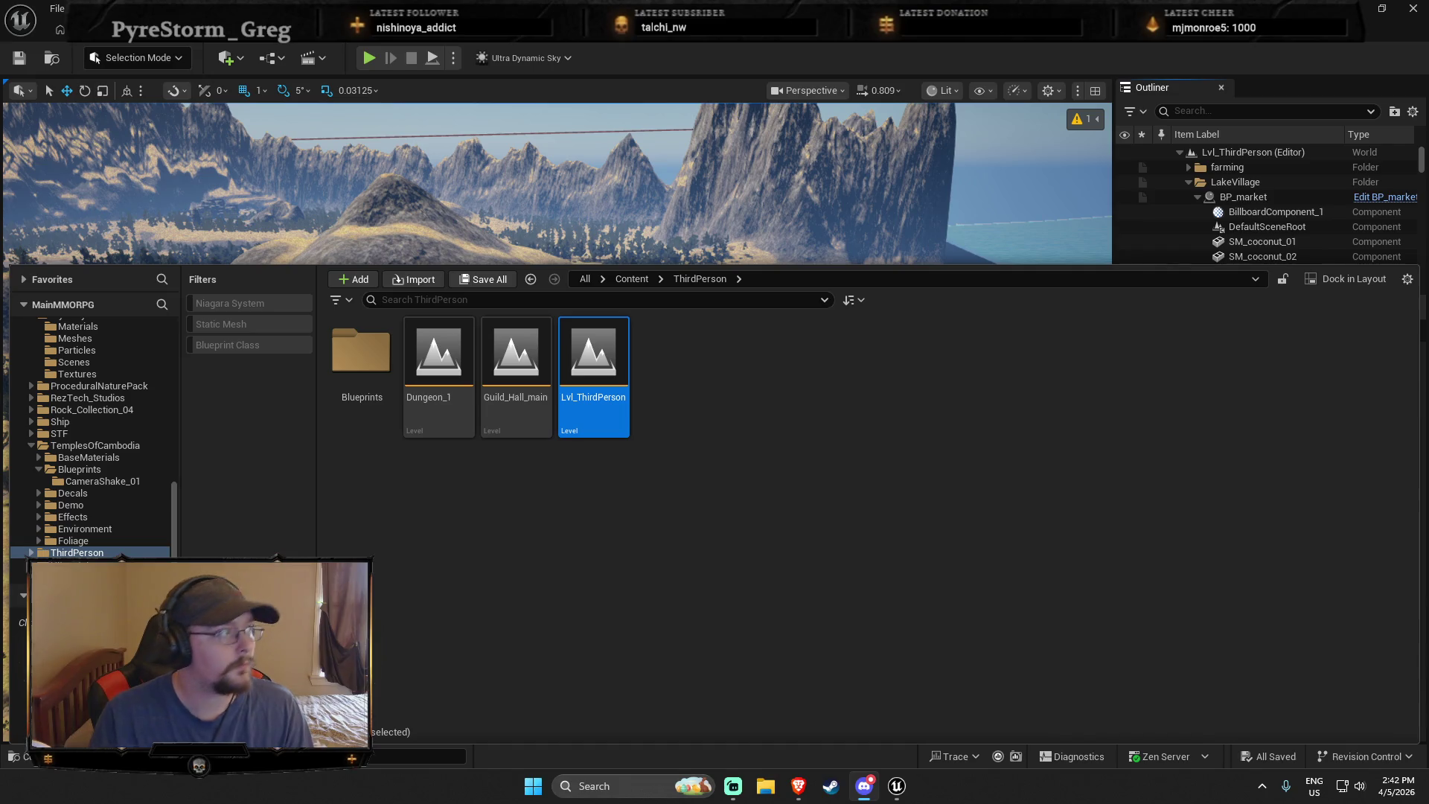
Fly the camera into the torch-lit cave and select the wall lantern
click(802, 186)
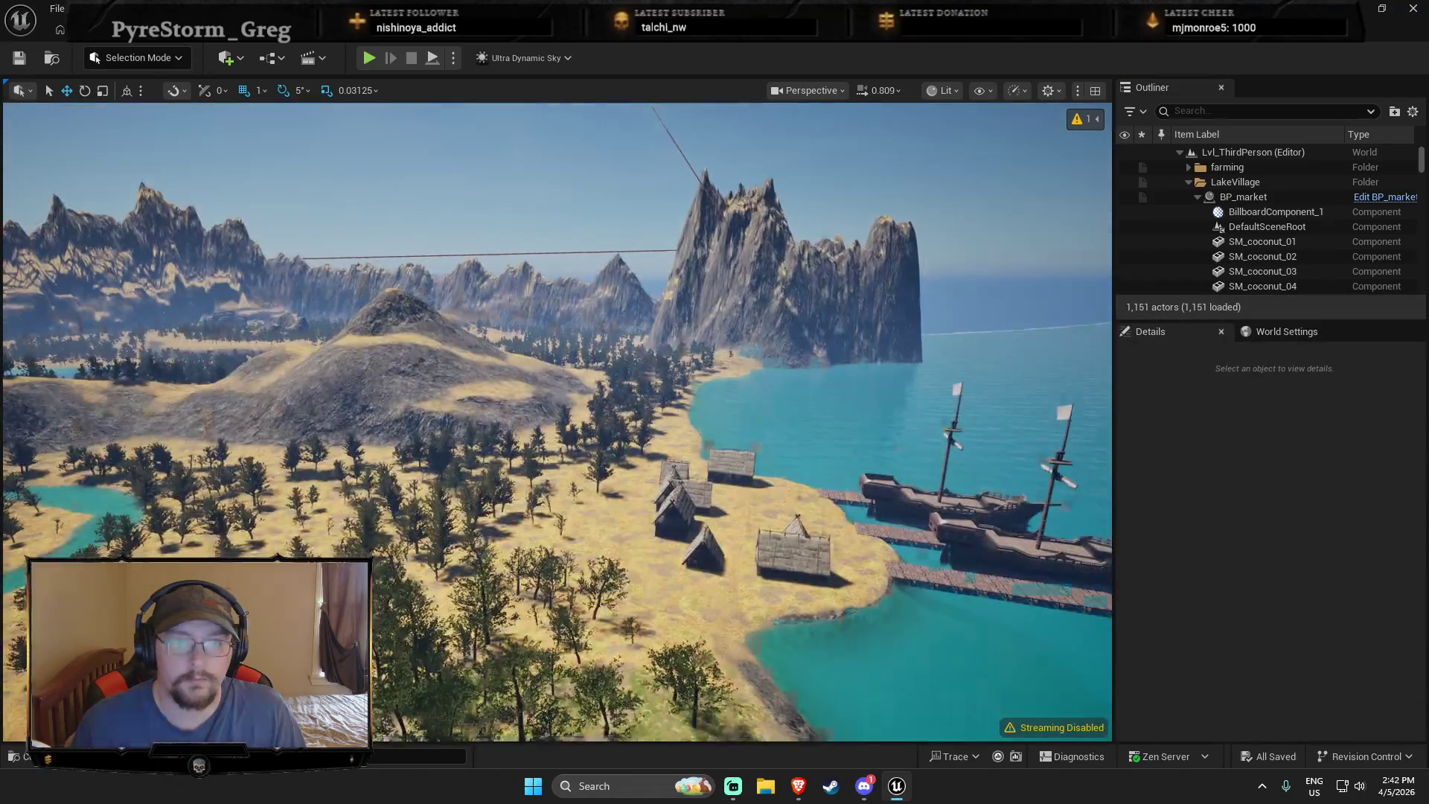
scroll(557, 423, up, 3)
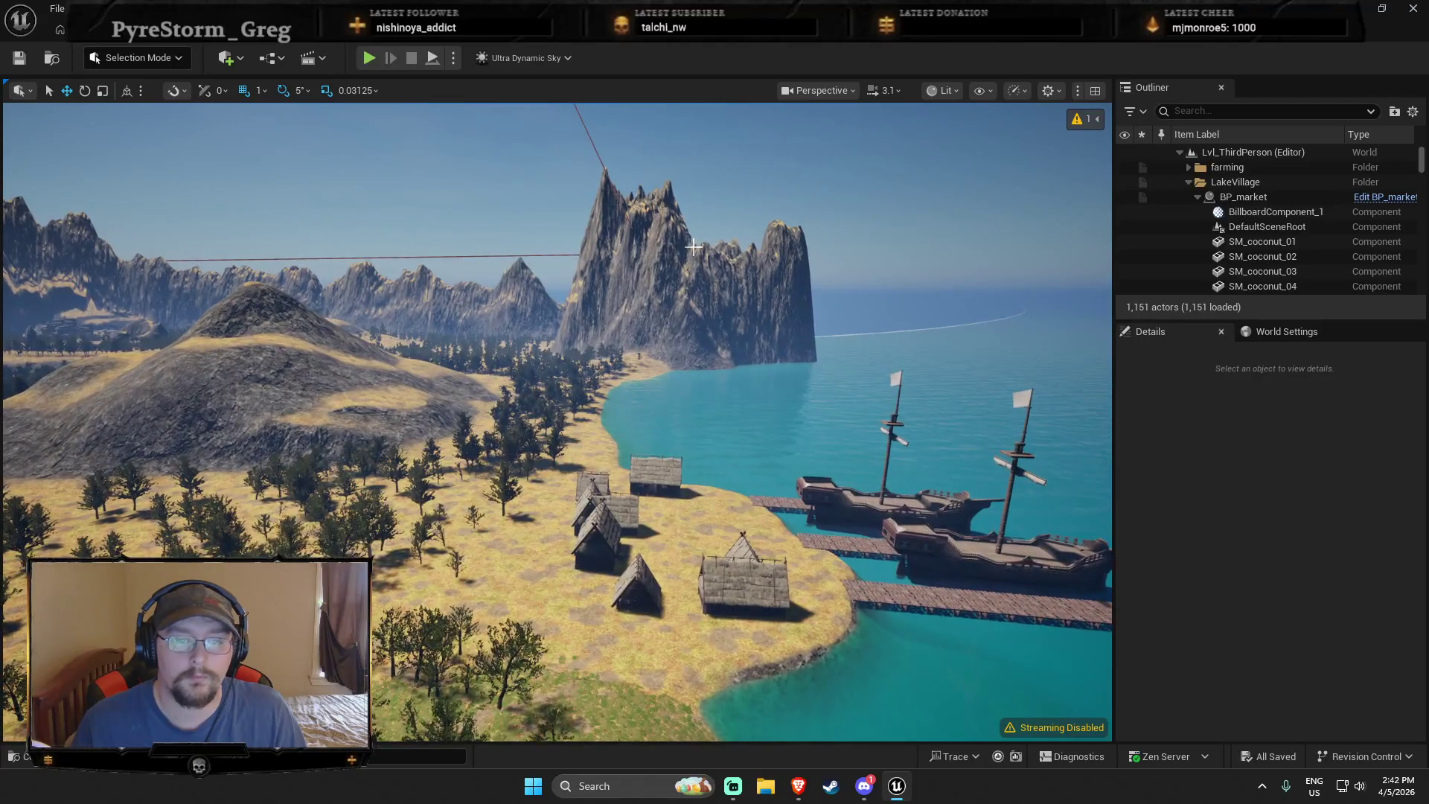
scroll(557, 423, up, 2)
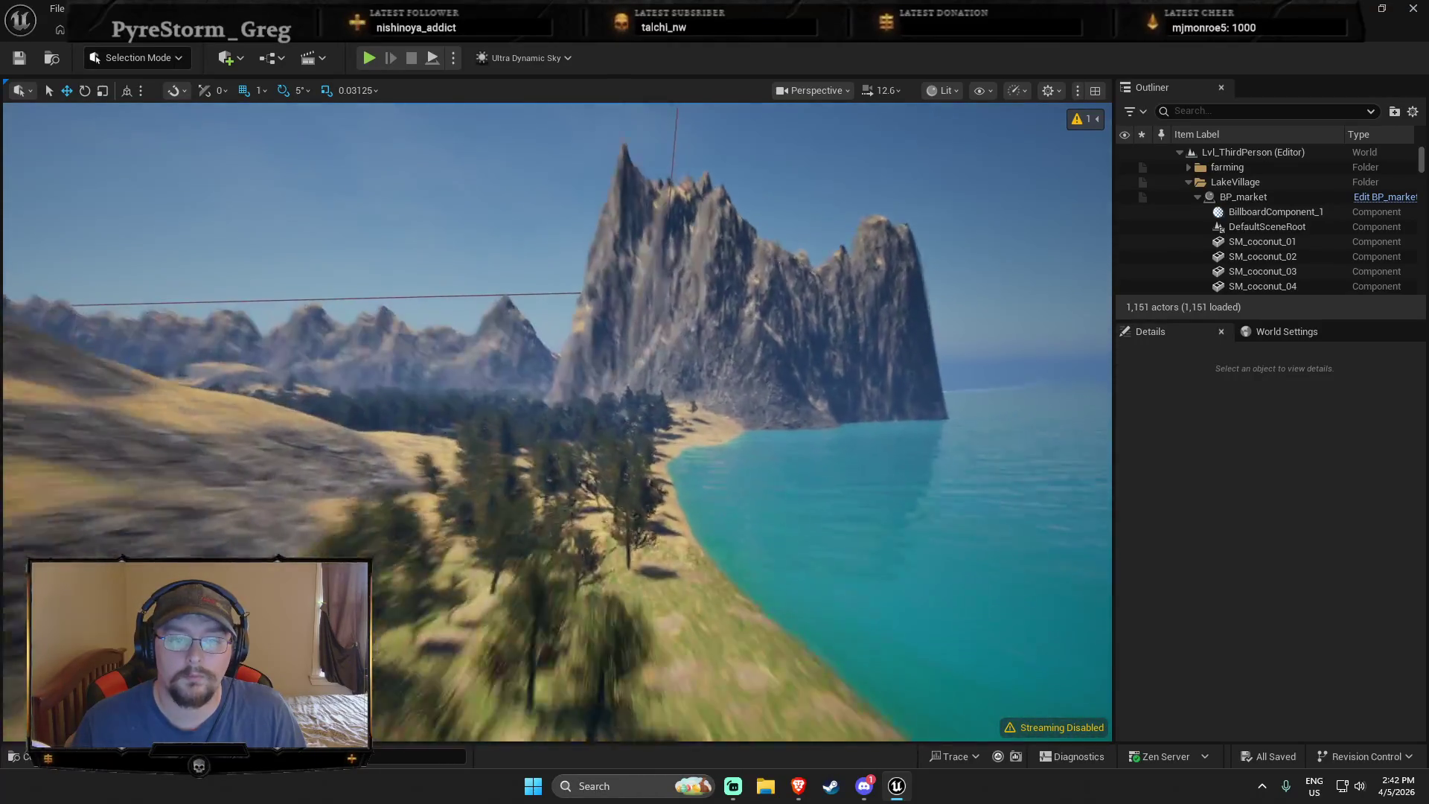
key(w)
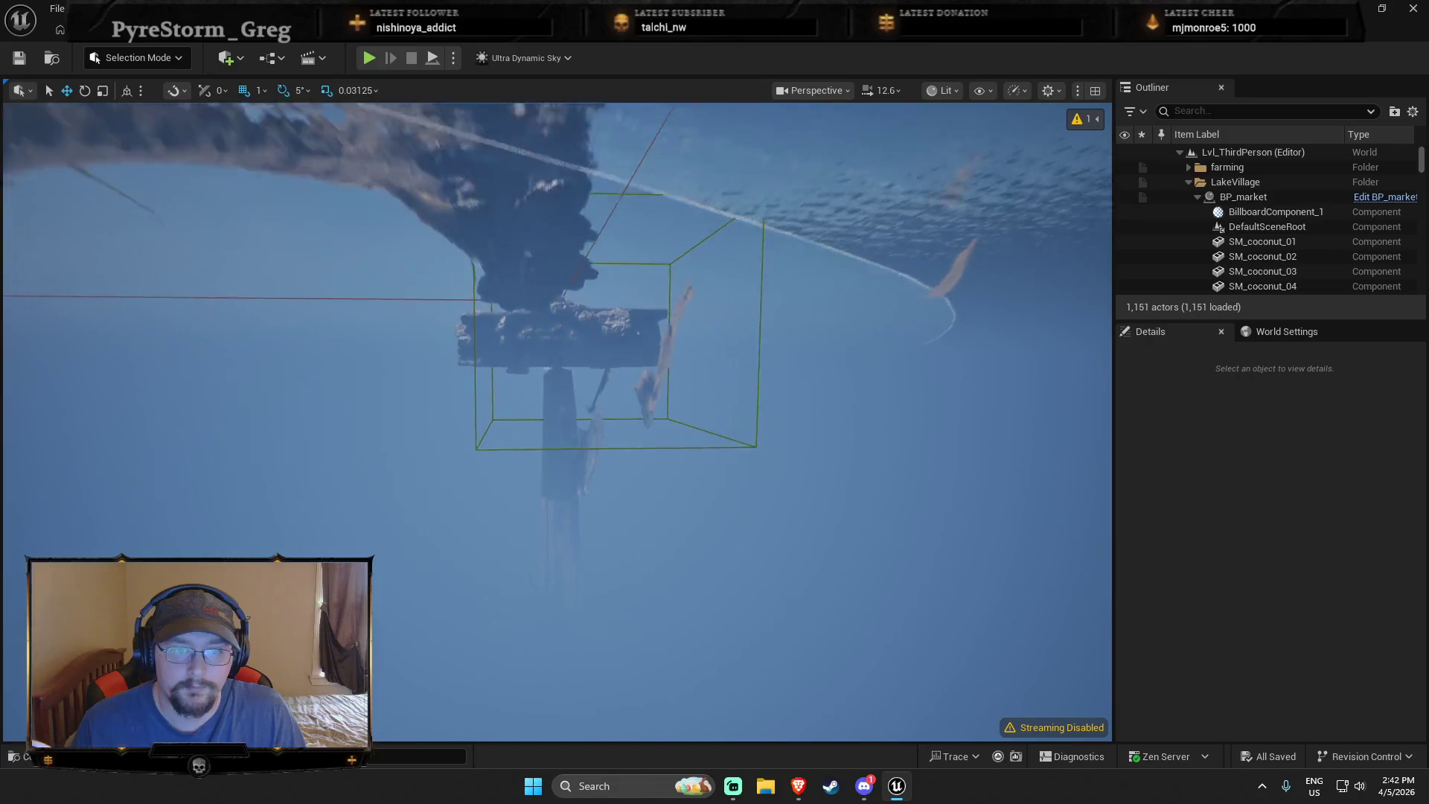
key(w)
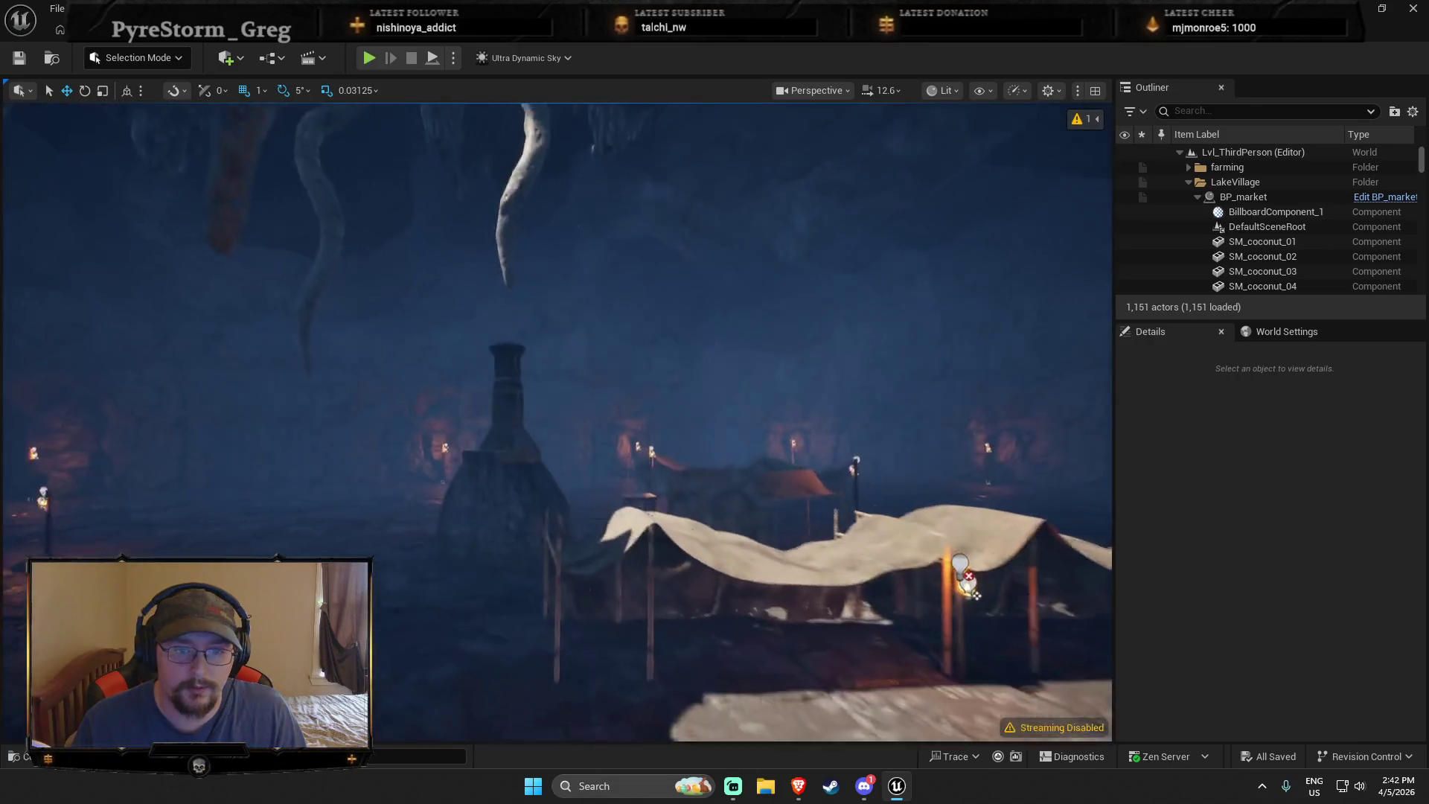
key(w)
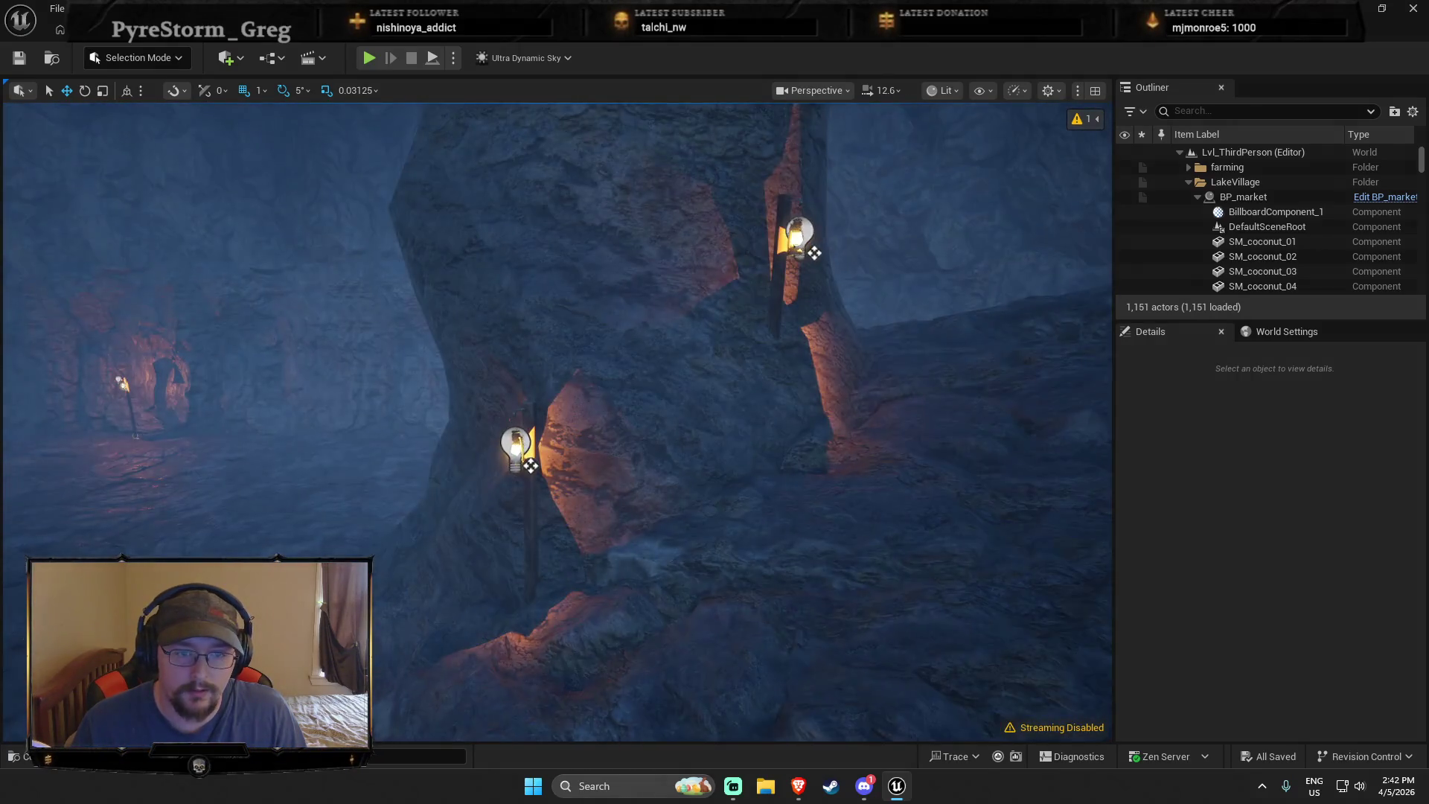
click(513, 416)
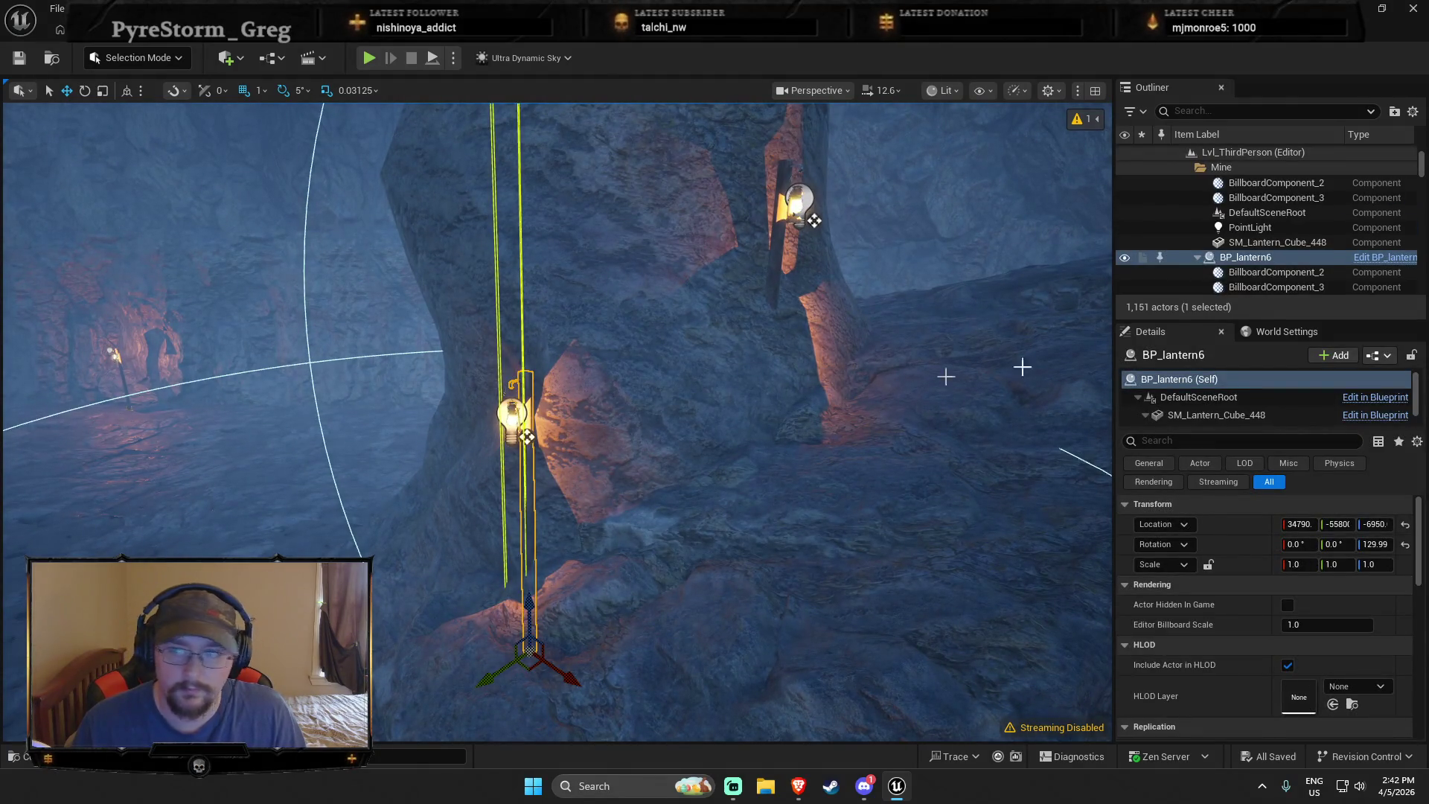
Browse to BP_lantern6's blueprint asset in Cabin_Lake's Lantern folder
right_click(1250, 259)
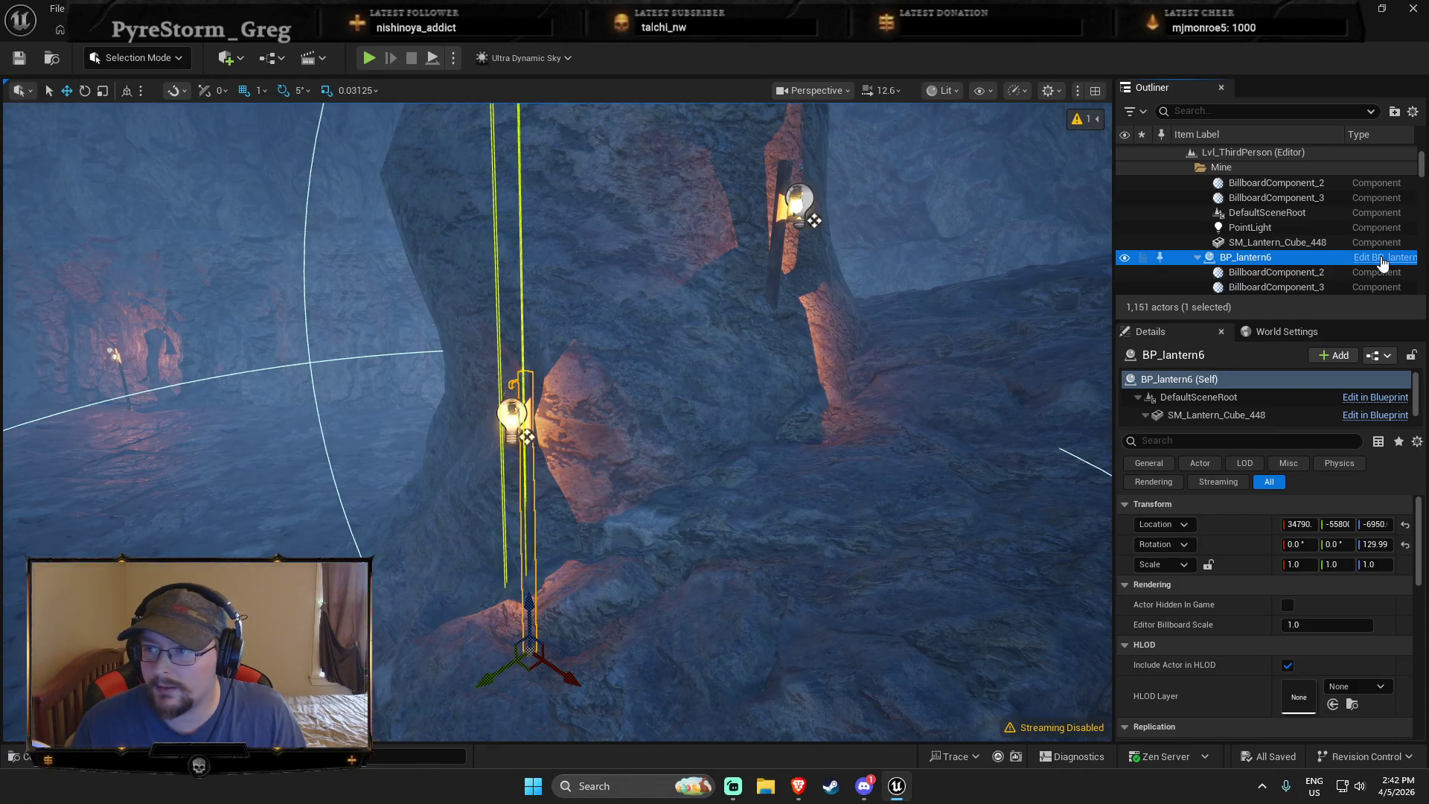
mouse_move(1162, 305)
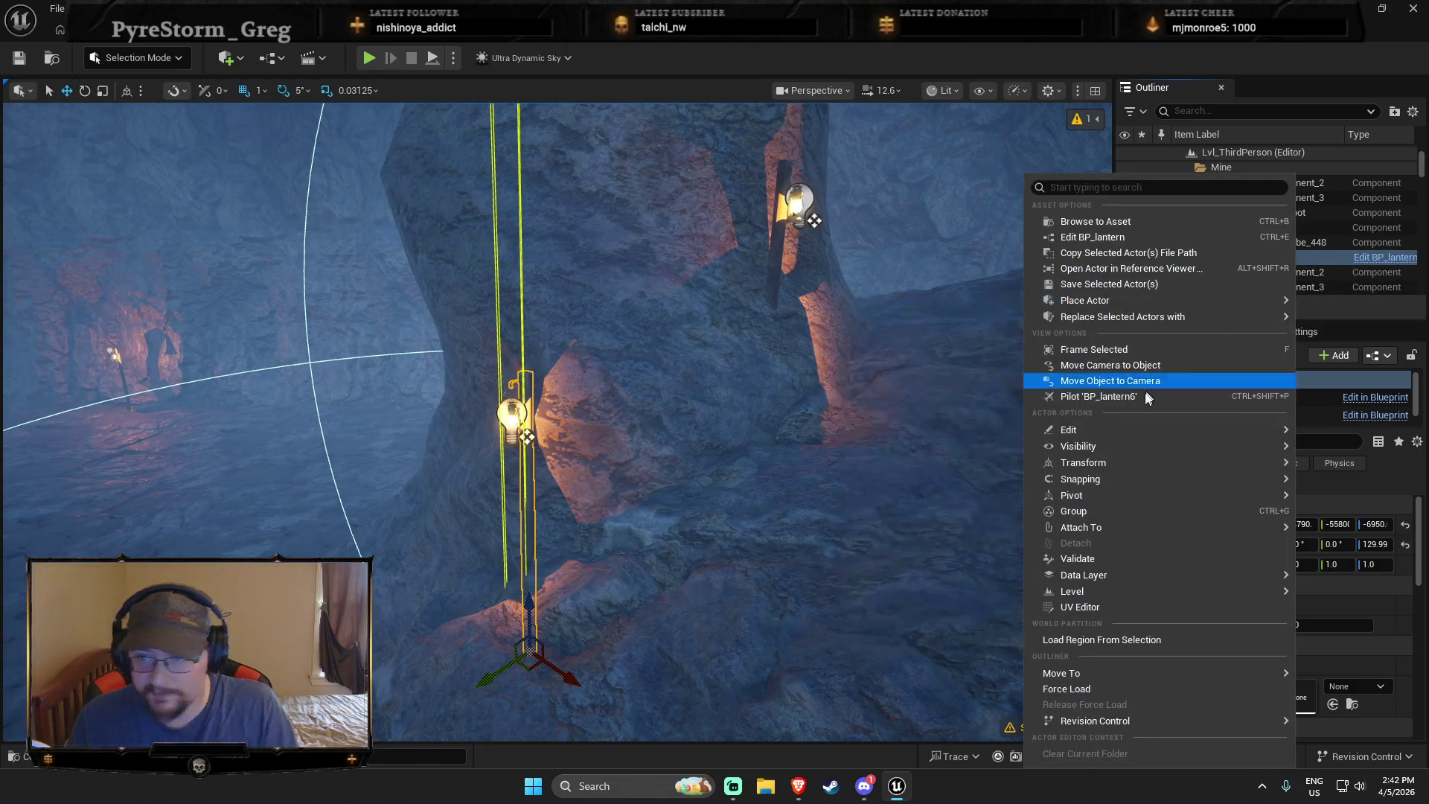
mouse_move(1096, 722)
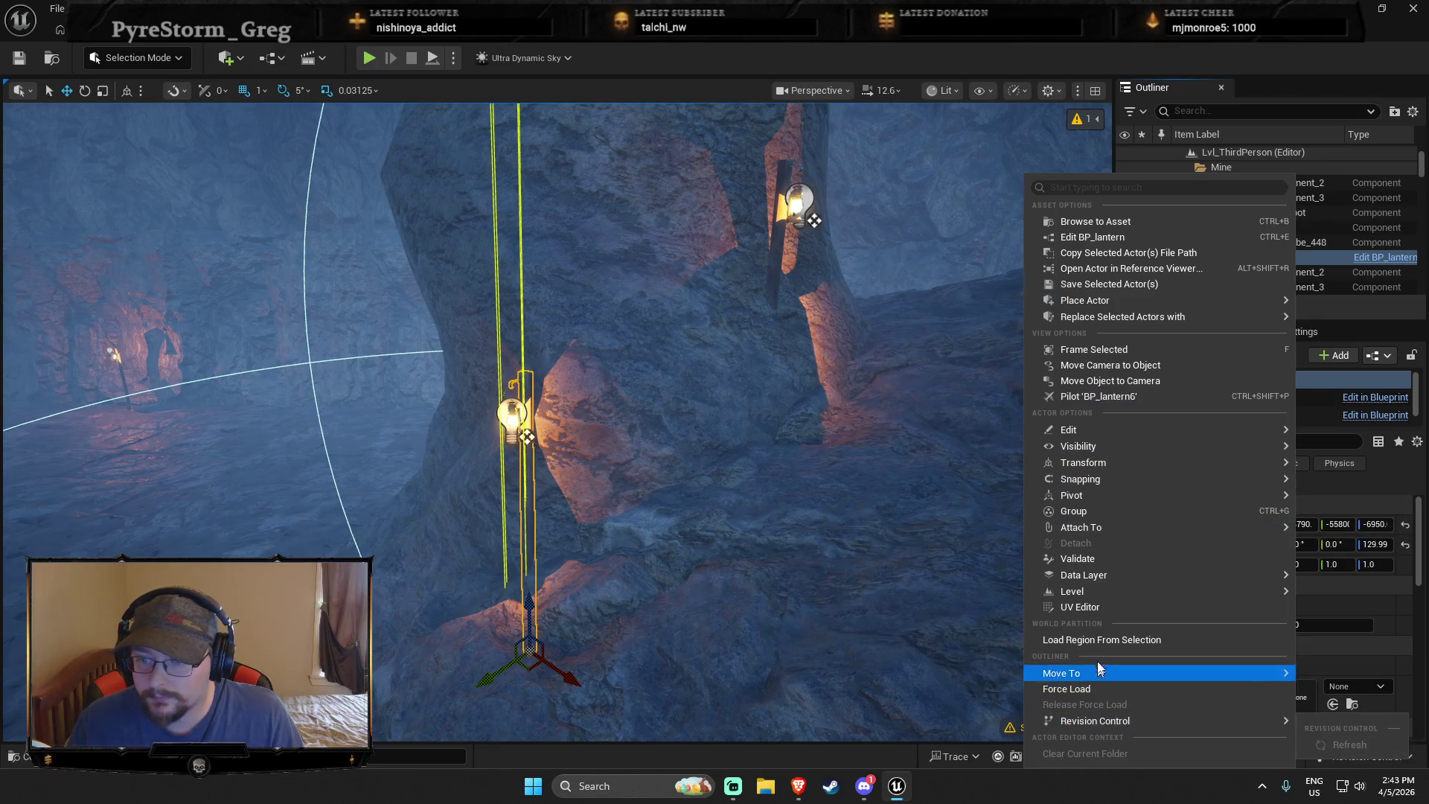
mouse_move(1098, 485)
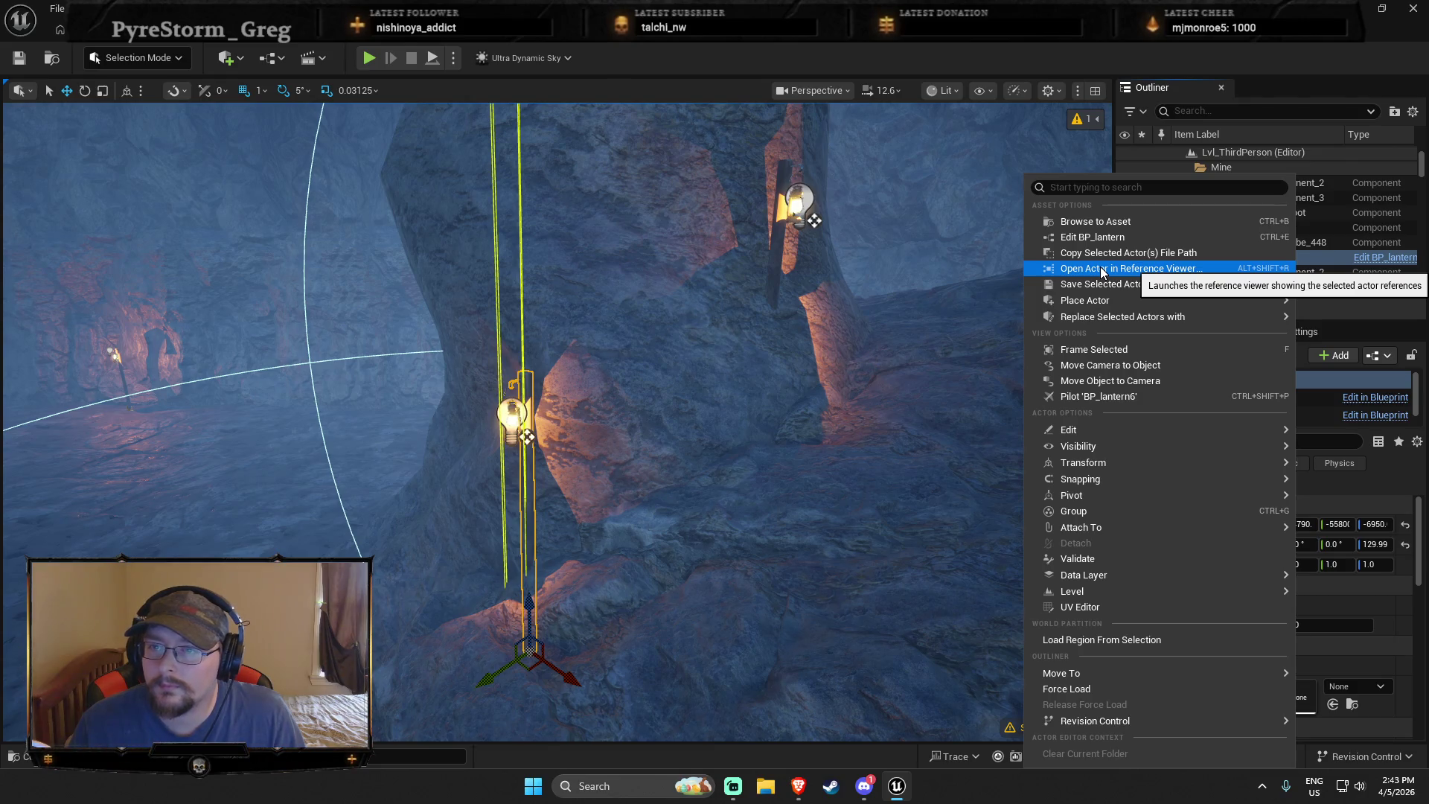
click(1094, 221)
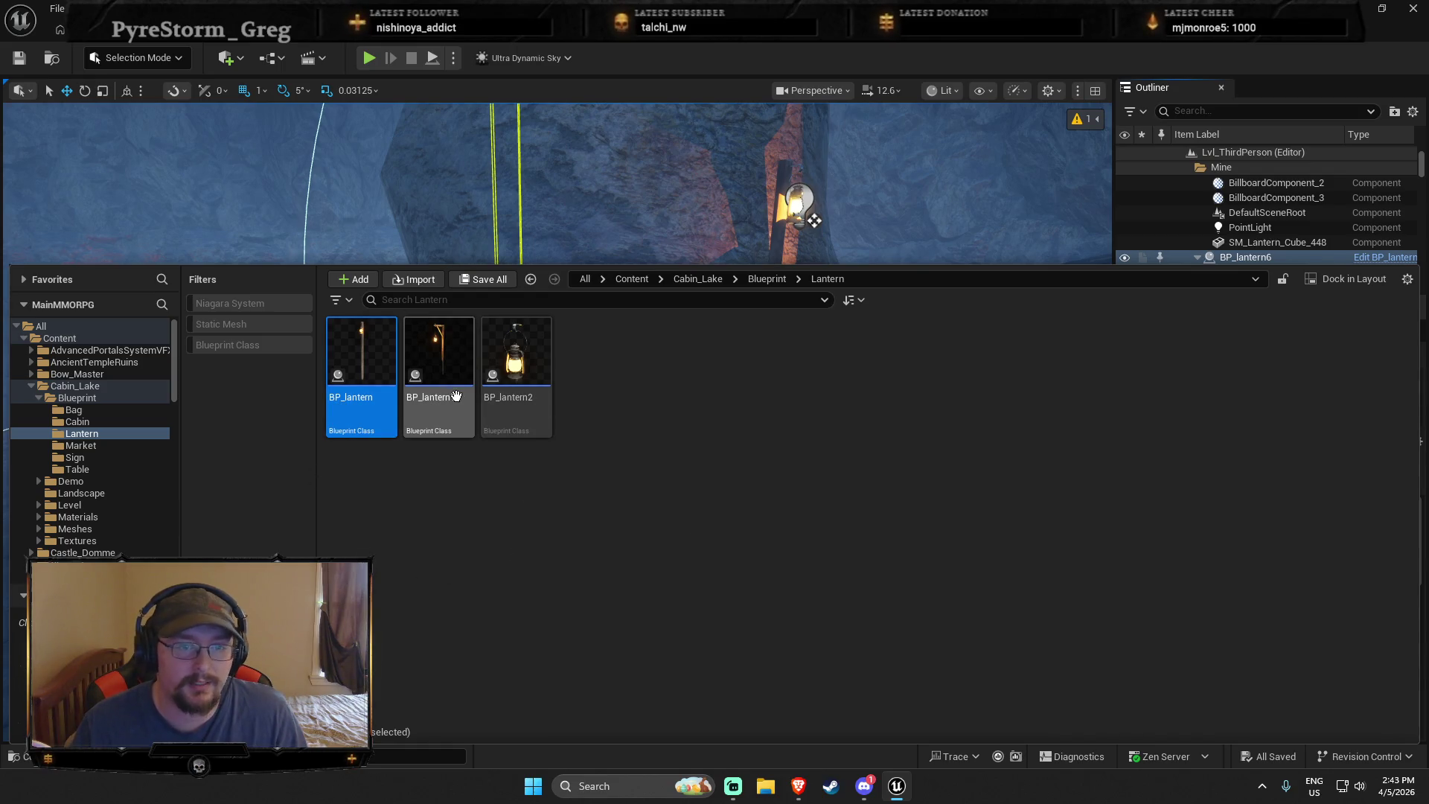
Re-maximise the editor, make the viewport taller, and go to the ThirdPerson levels folder
mouse_move(863, 38)
mouse_down()
mouse_move(1047, 41)
mouse_move(887, 185)
mouse_move(899, 40)
mouse_up()
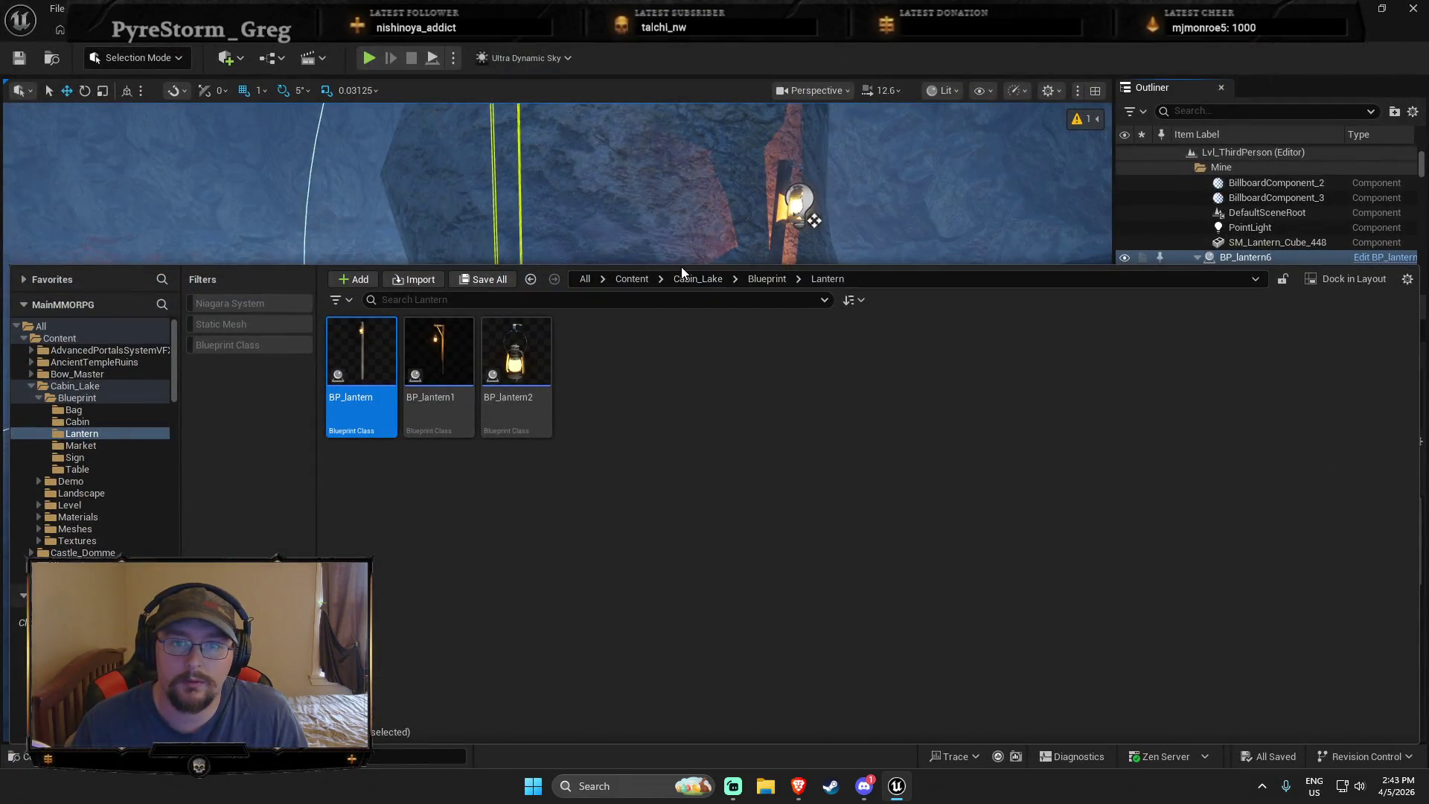
drag(680, 260, 700, 499)
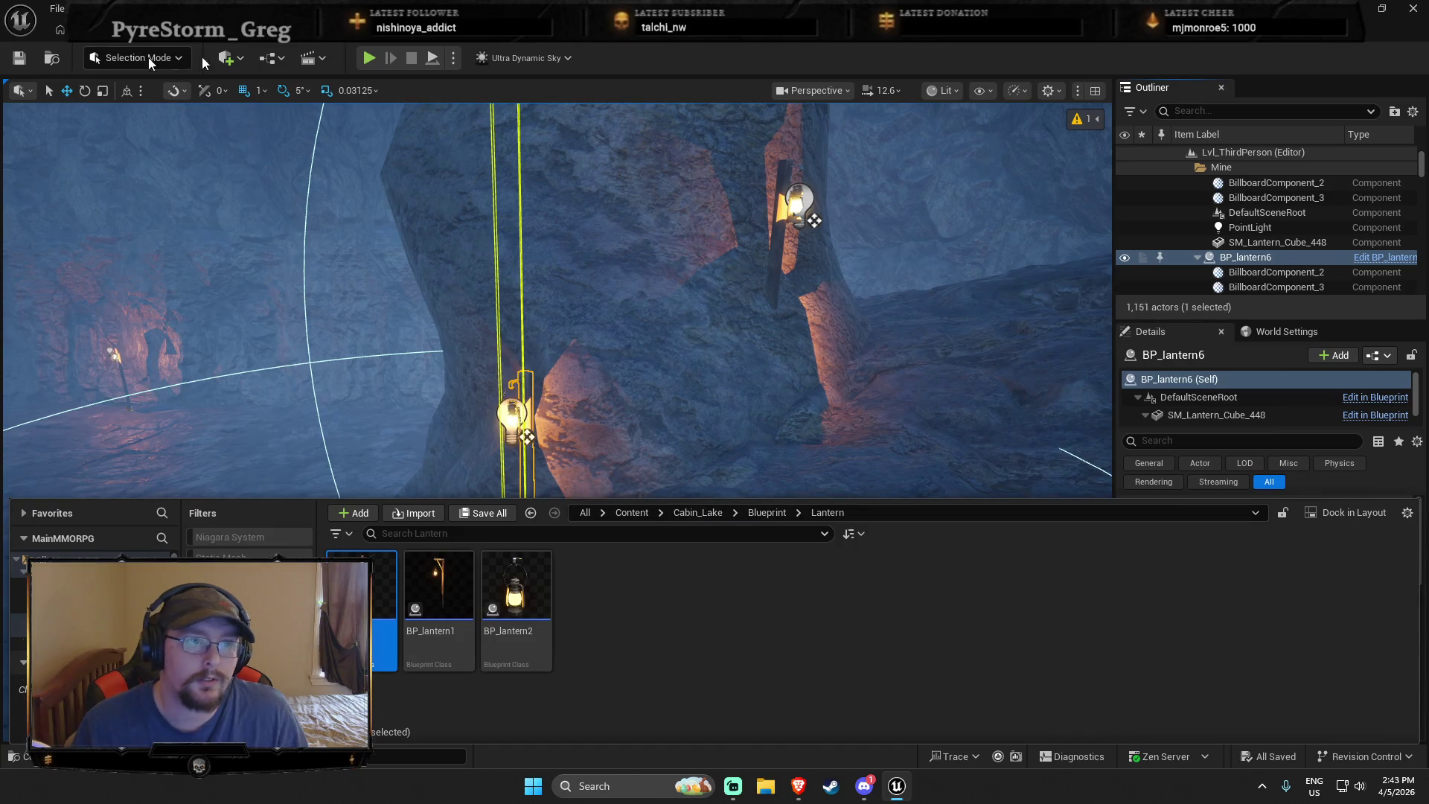
drag(415, 320, 414, 306)
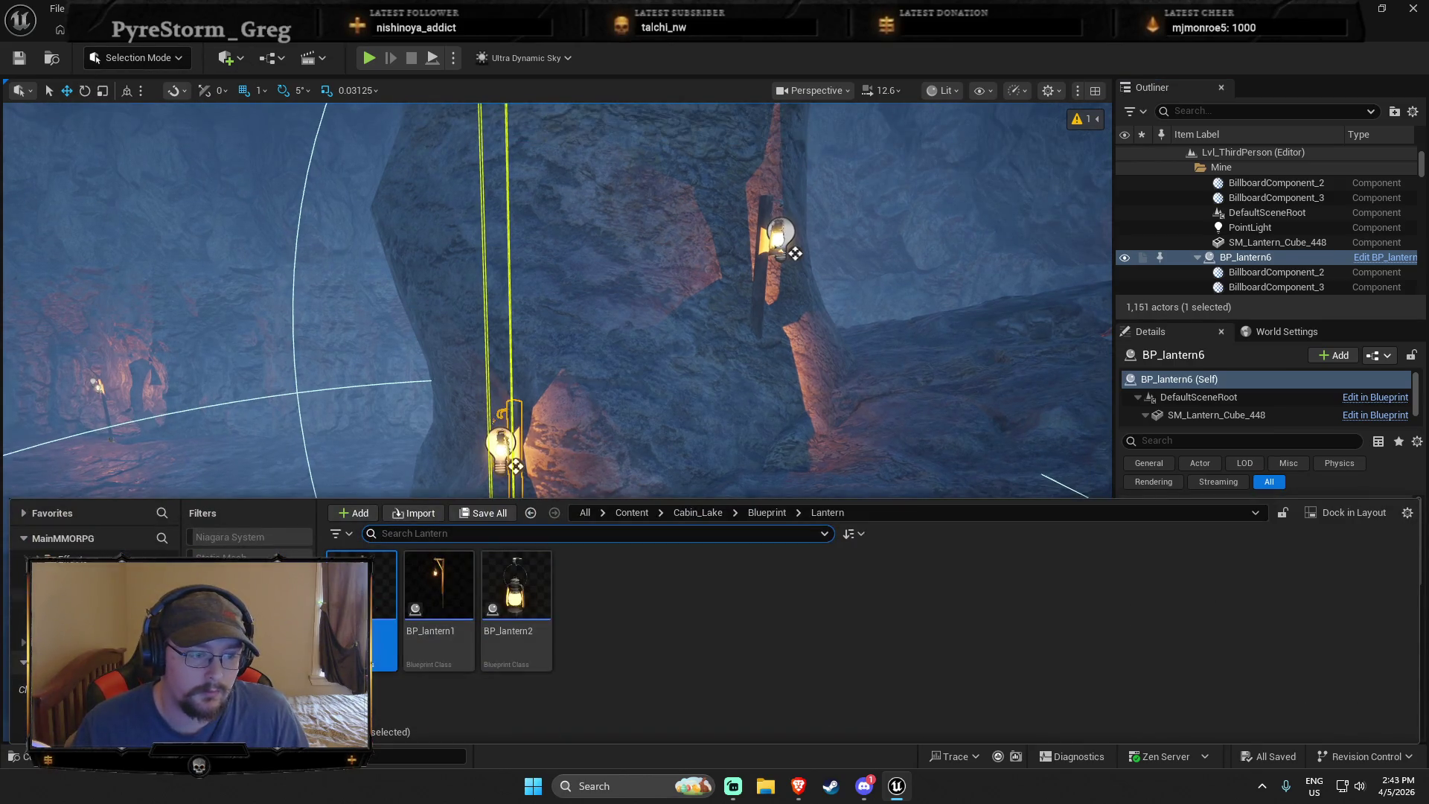
click(74, 594)
Open the Dungeon_1 level and steer the camera toward the lit cave doorway
double_click(438, 587)
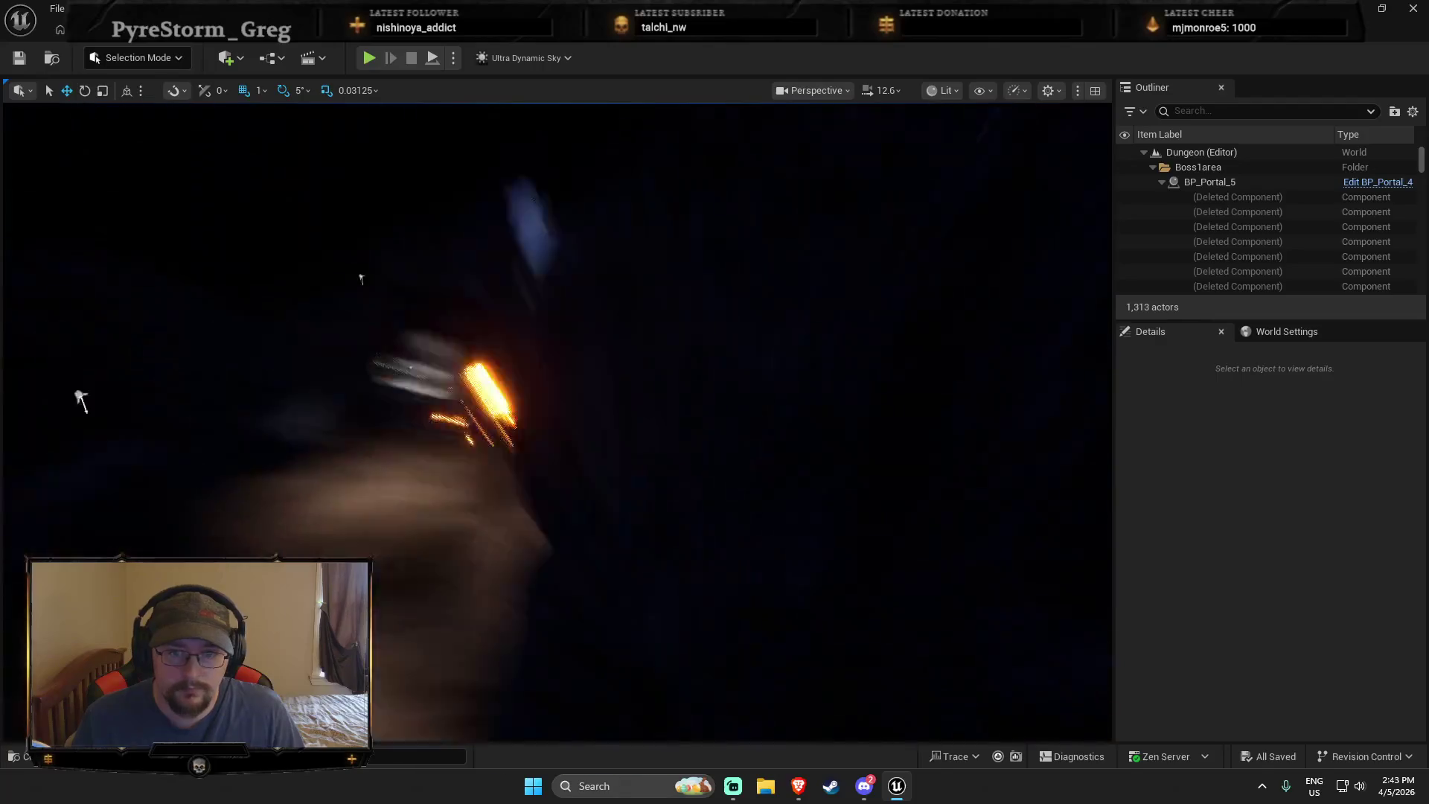
drag(80, 398, 80, 399)
scroll(80, 399, down, 2)
drag(784, 425, 784, 425)
key(ctrl+space)
drag(603, 456, 603, 457)
Select the five cave point lights, PointLight through PointLight5
click(533, 398)
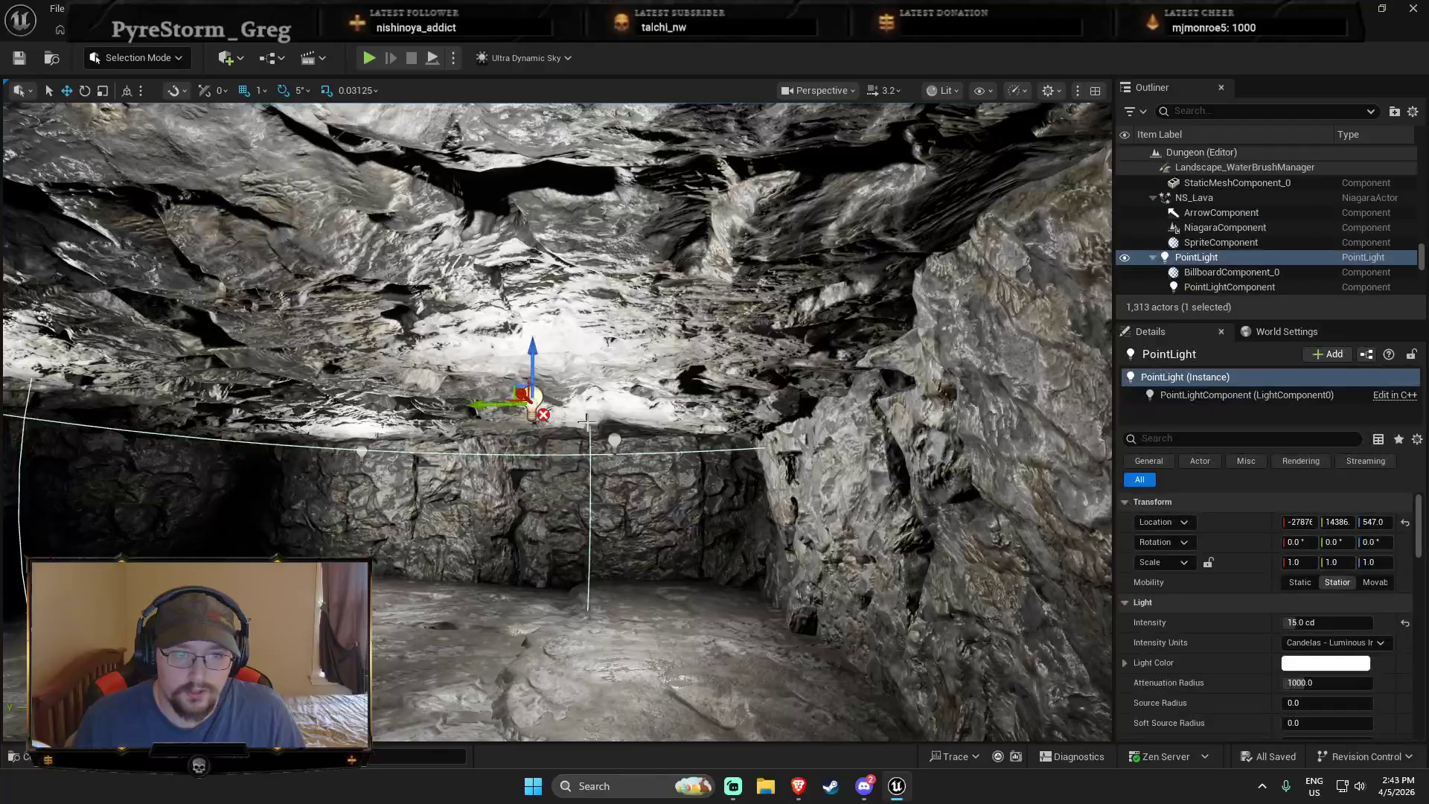
click(614, 441)
ctrl+click(532, 402)
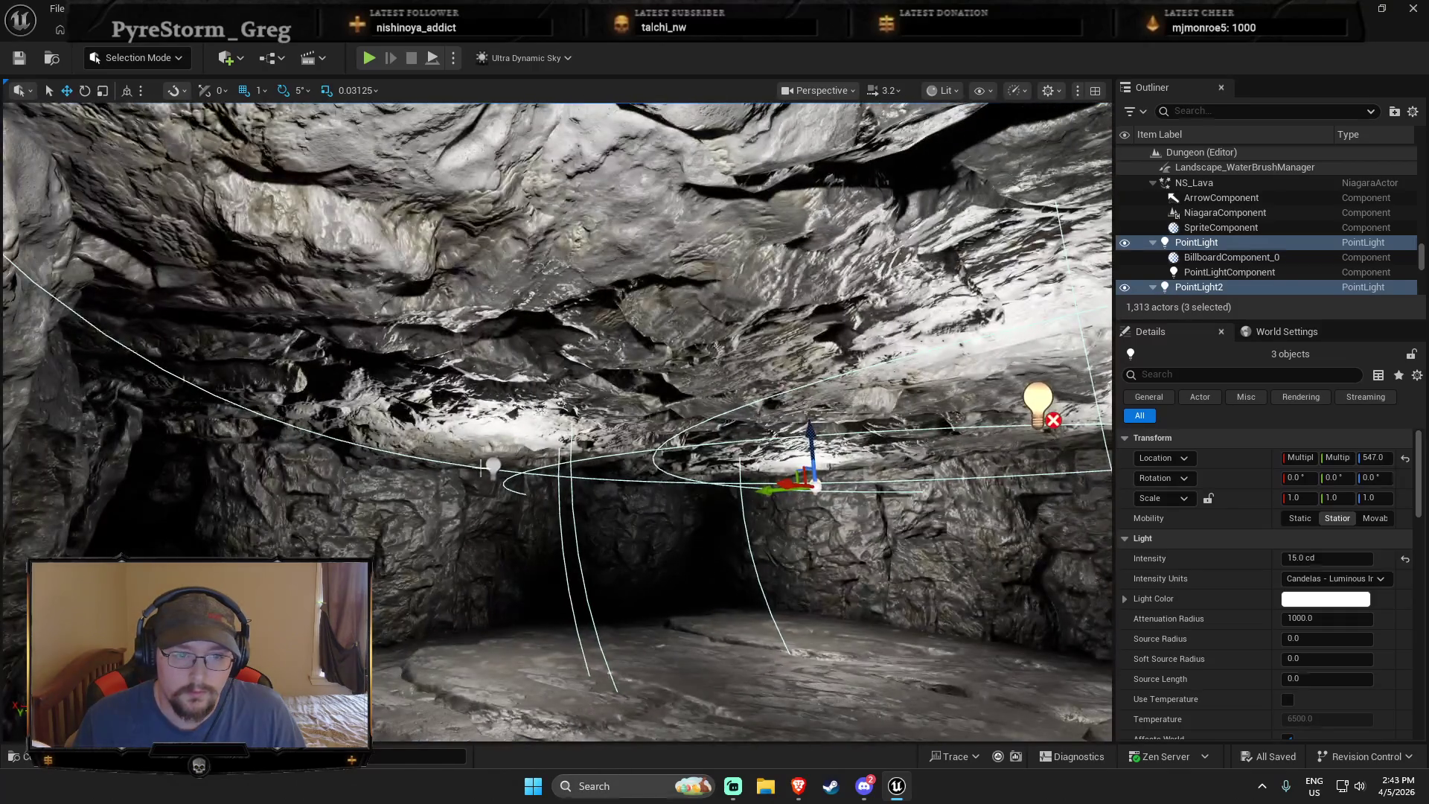
ctrl+click(487, 465)
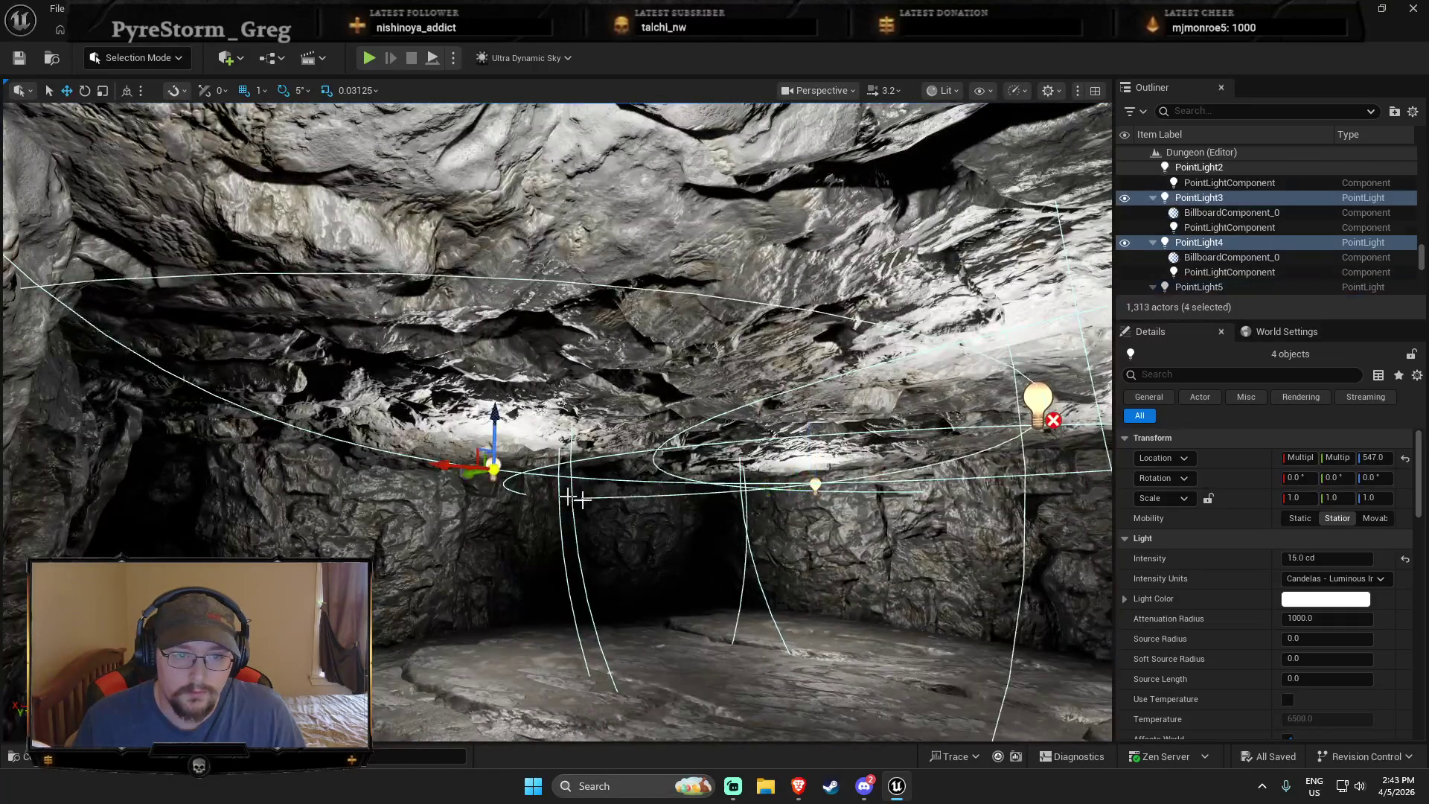
key(w)
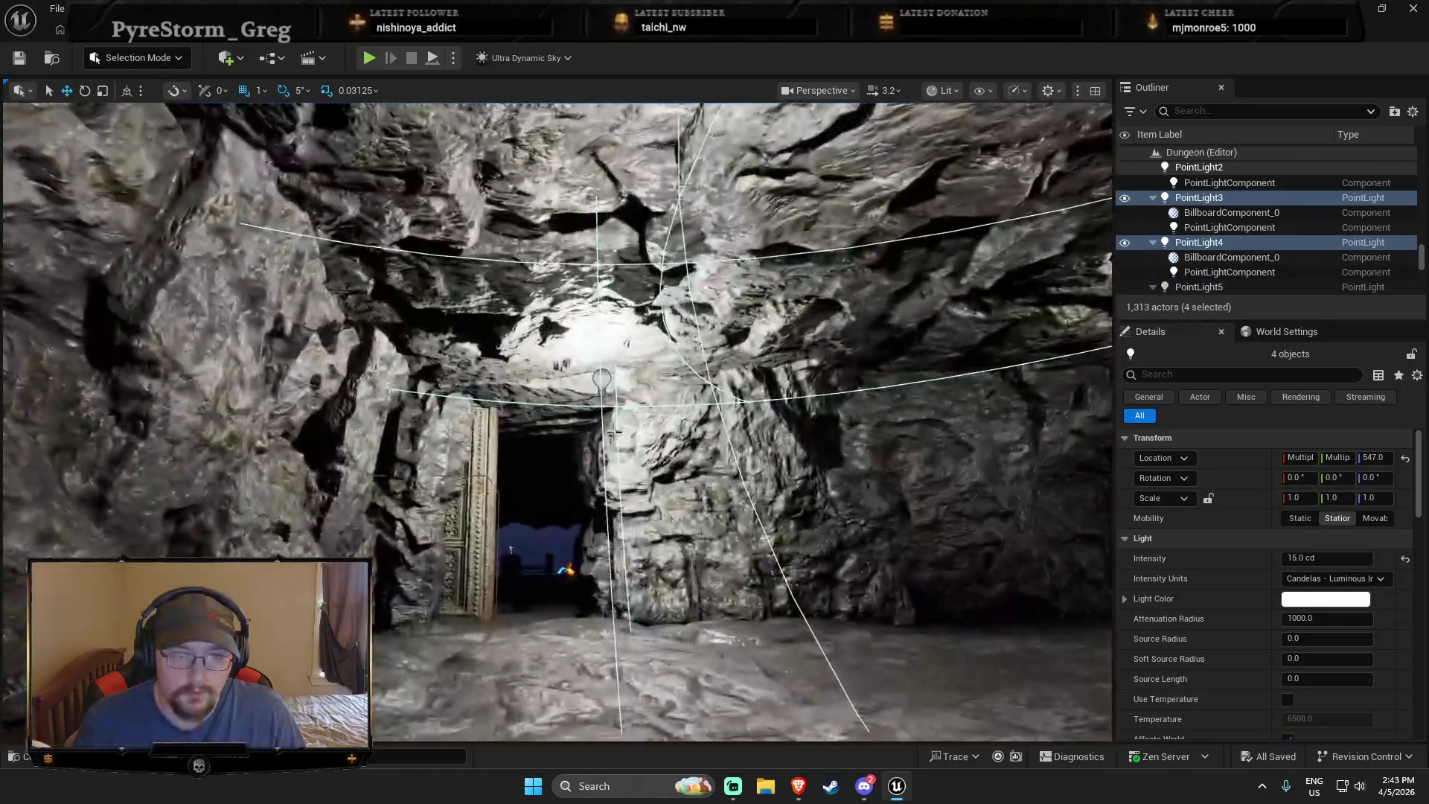
ctrl+click(602, 381)
Set their Light Color to peach-orange FFB575FF, then clear the selection
click(1324, 598)
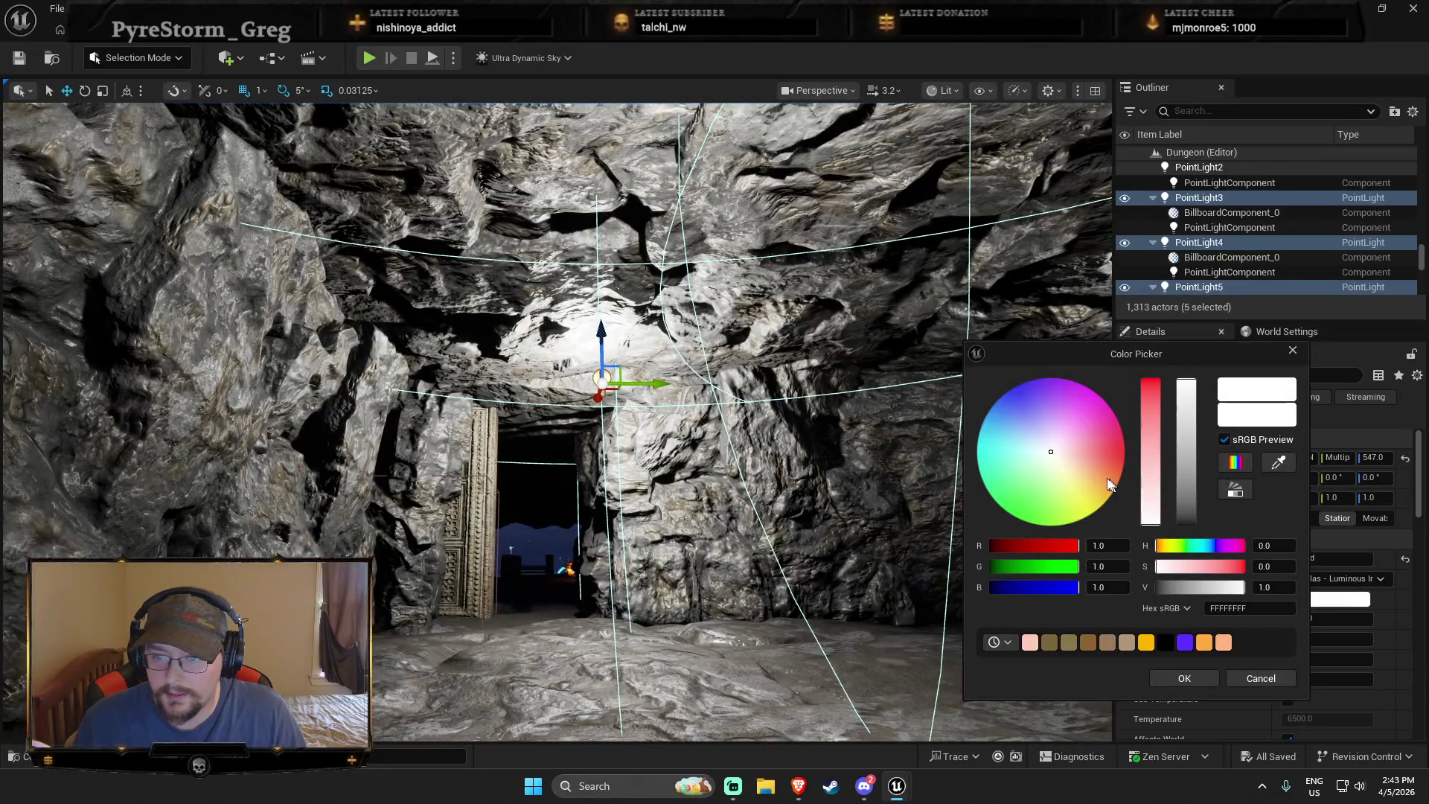
click(1101, 474)
drag(1101, 474, 1108, 464)
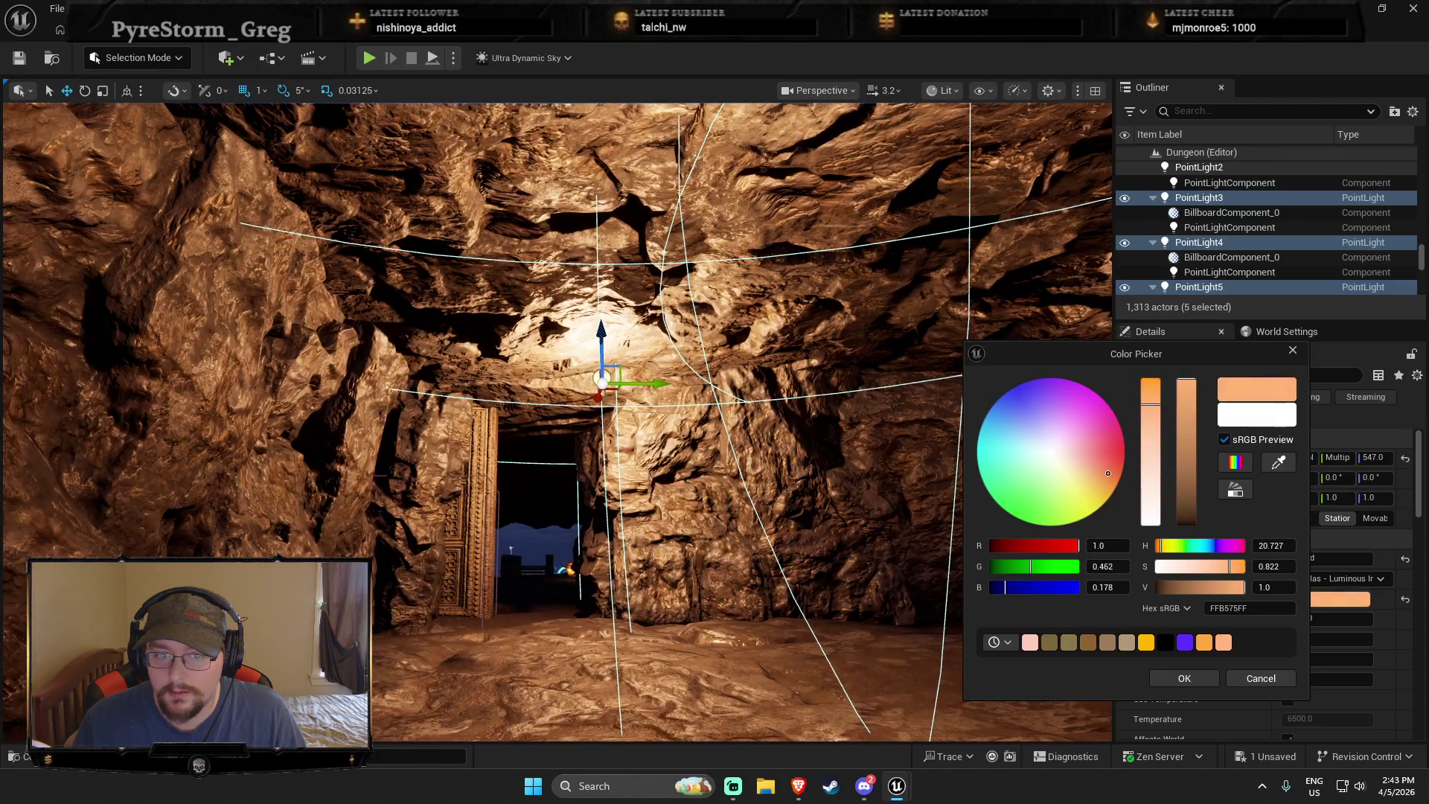
key(Escape)
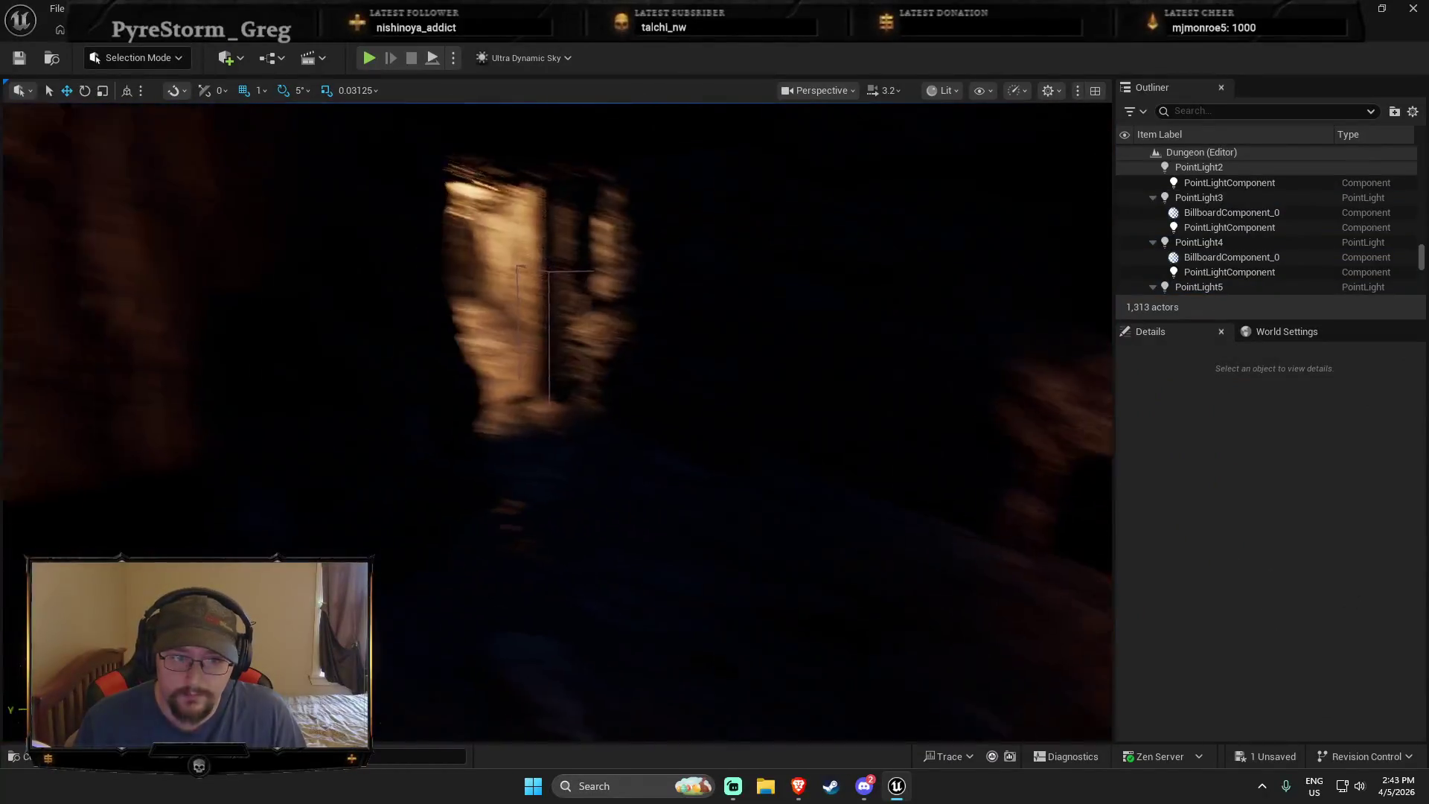
Place a BP_lantern from Cabin_Lake's Lantern folder in the cave corridor and rotate it
key(ctrl+space)
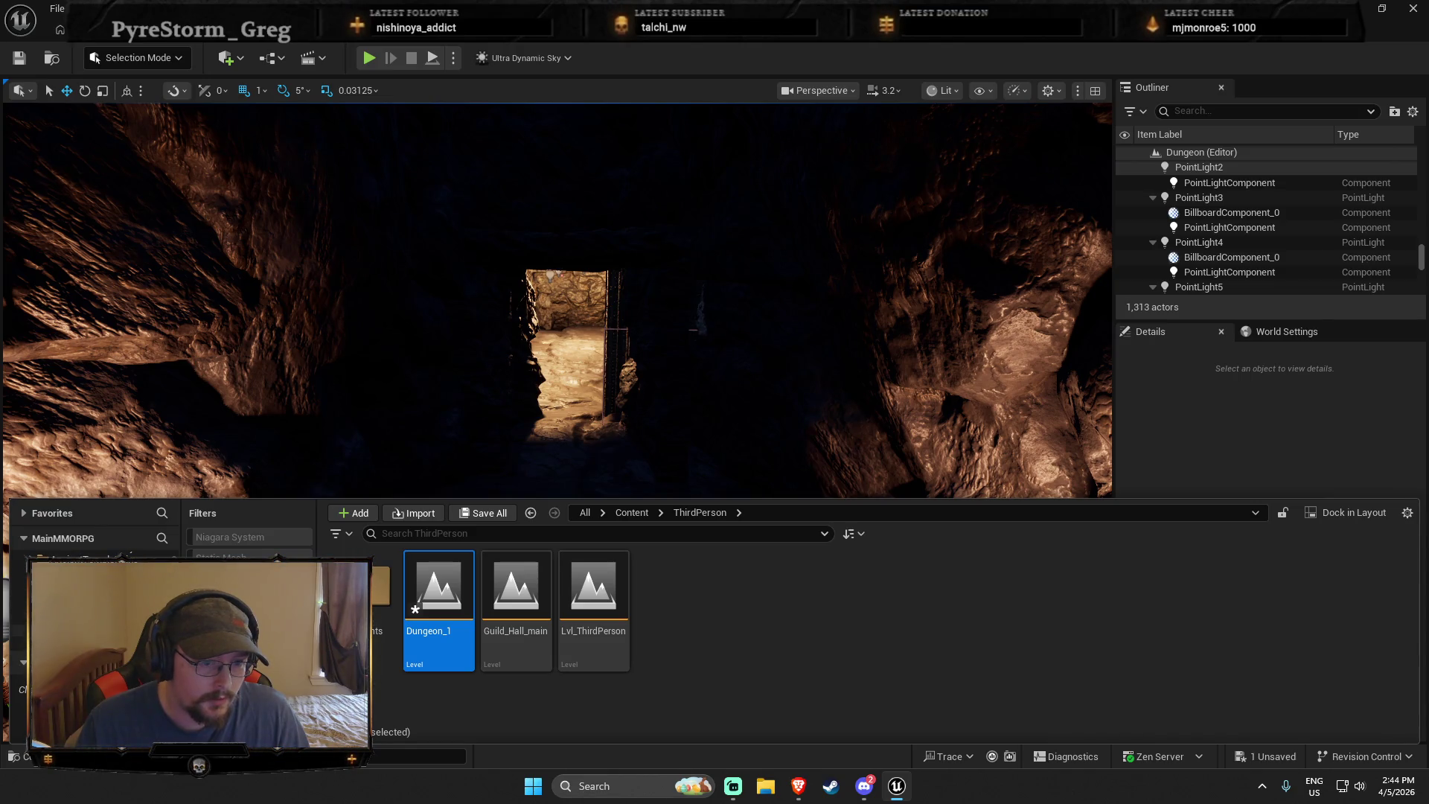
click(531, 512)
mouse_move(564, 478)
mouse_down()
mouse_move(568, 494)
mouse_move(721, 513)
mouse_move(700, 577)
mouse_move(744, 584)
mouse_move(807, 536)
mouse_move(800, 556)
mouse_move(711, 588)
mouse_up()
key(e)
Duplicate the lantern and move the copy to the passage's left side
key(w)
key(ctrl+d)
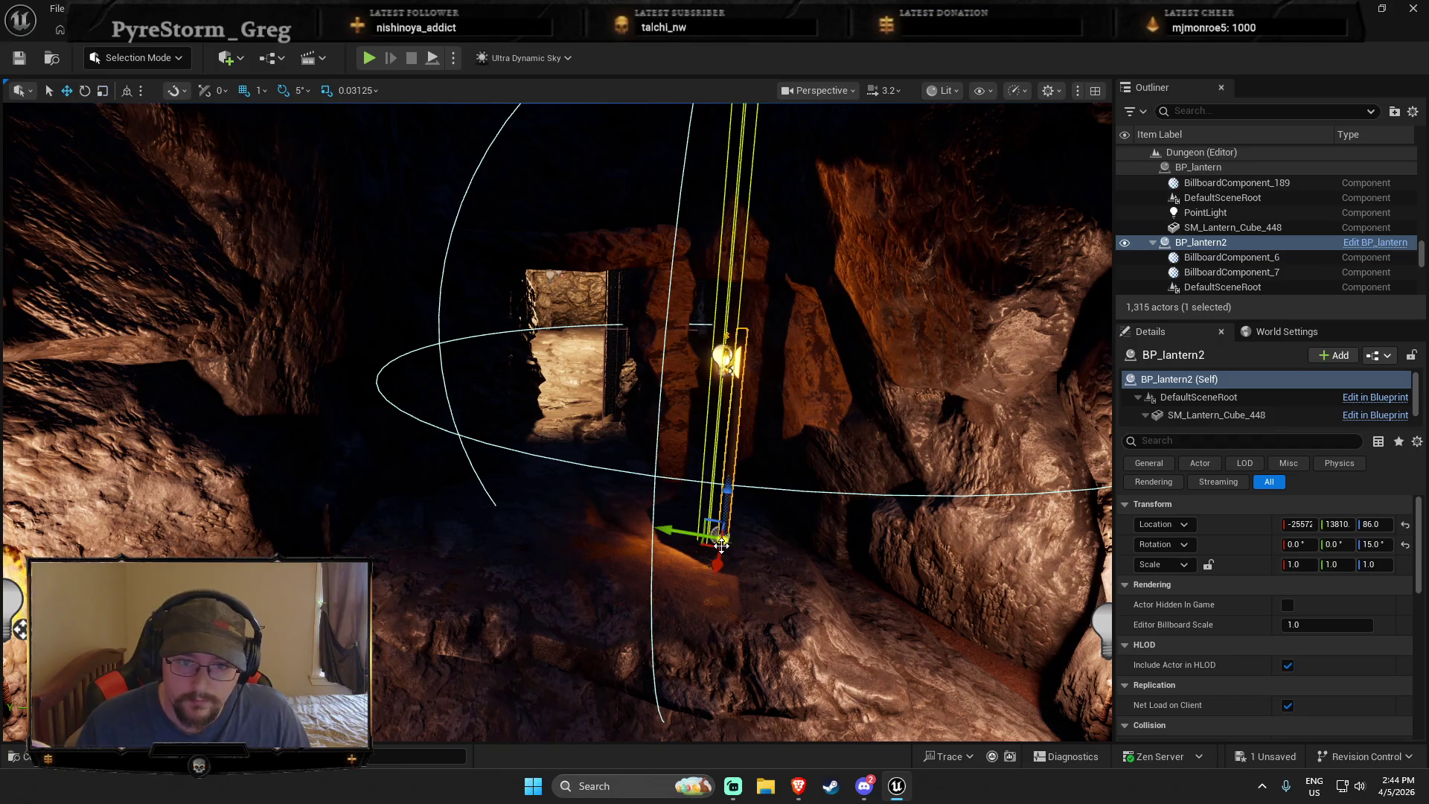
mouse_move(720, 537)
mouse_down()
mouse_move(476, 537)
mouse_move(439, 549)
mouse_move(504, 556)
mouse_move(446, 580)
mouse_move(380, 579)
mouse_move(581, 553)
mouse_up()
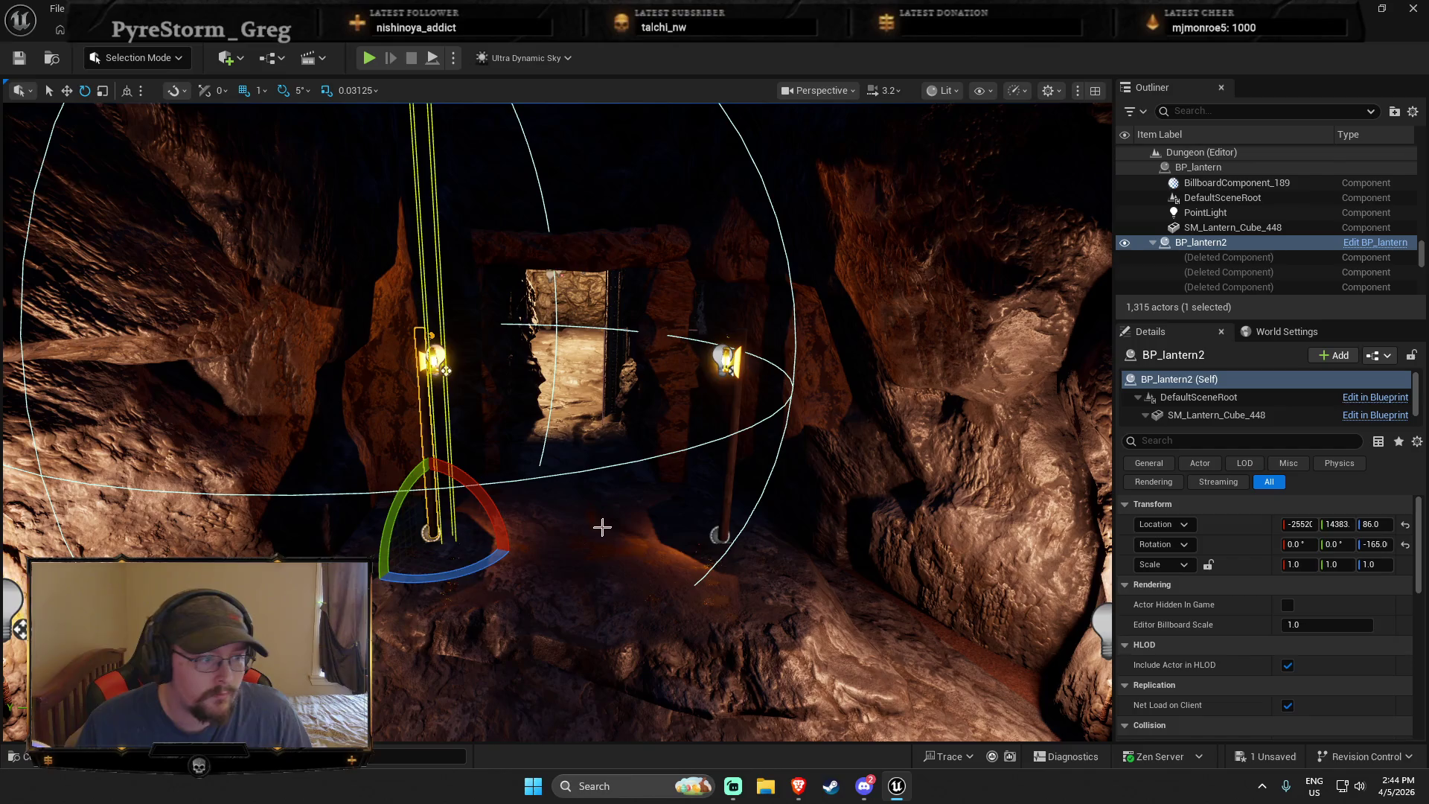
scroll(602, 526, up, 10)
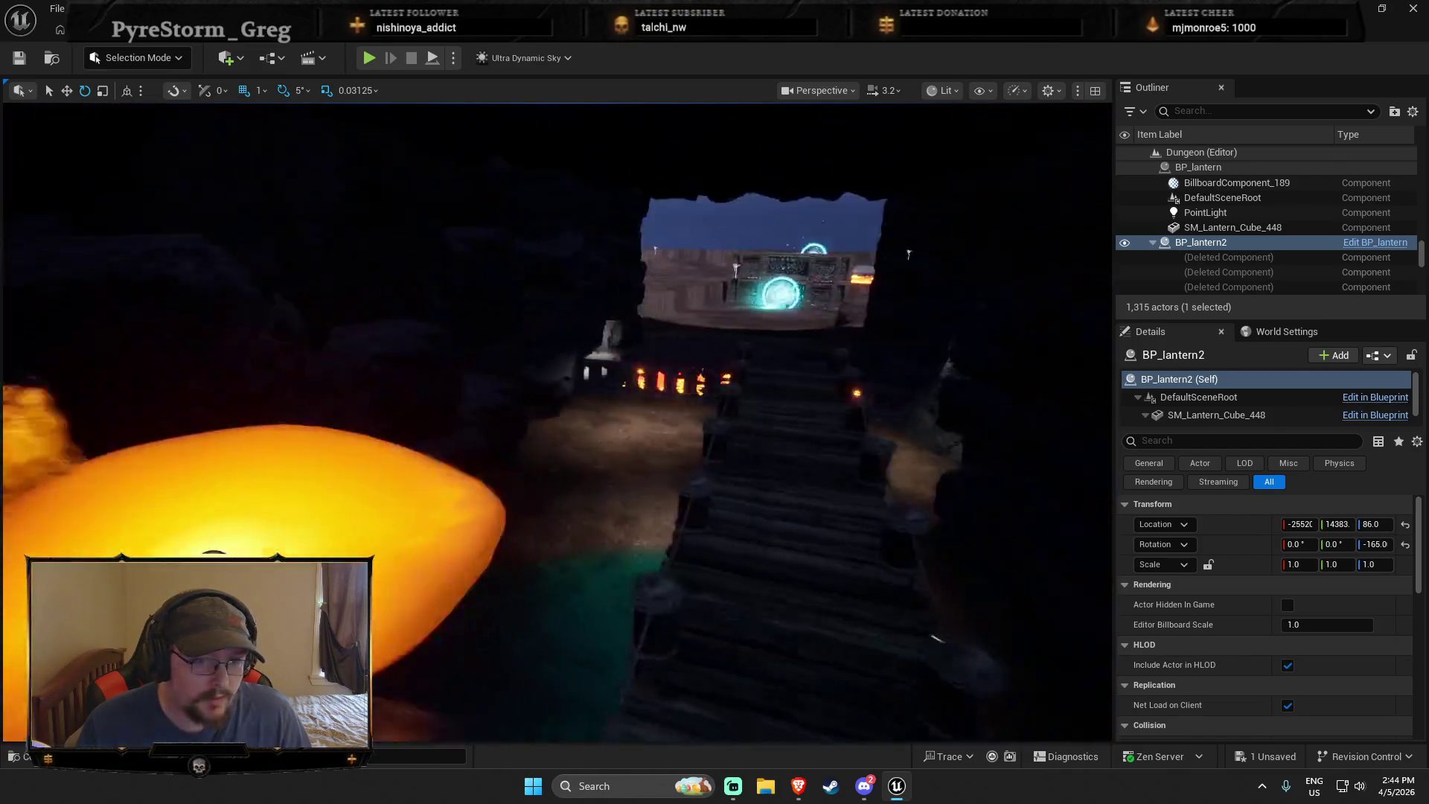
scroll(603, 526, up, 8)
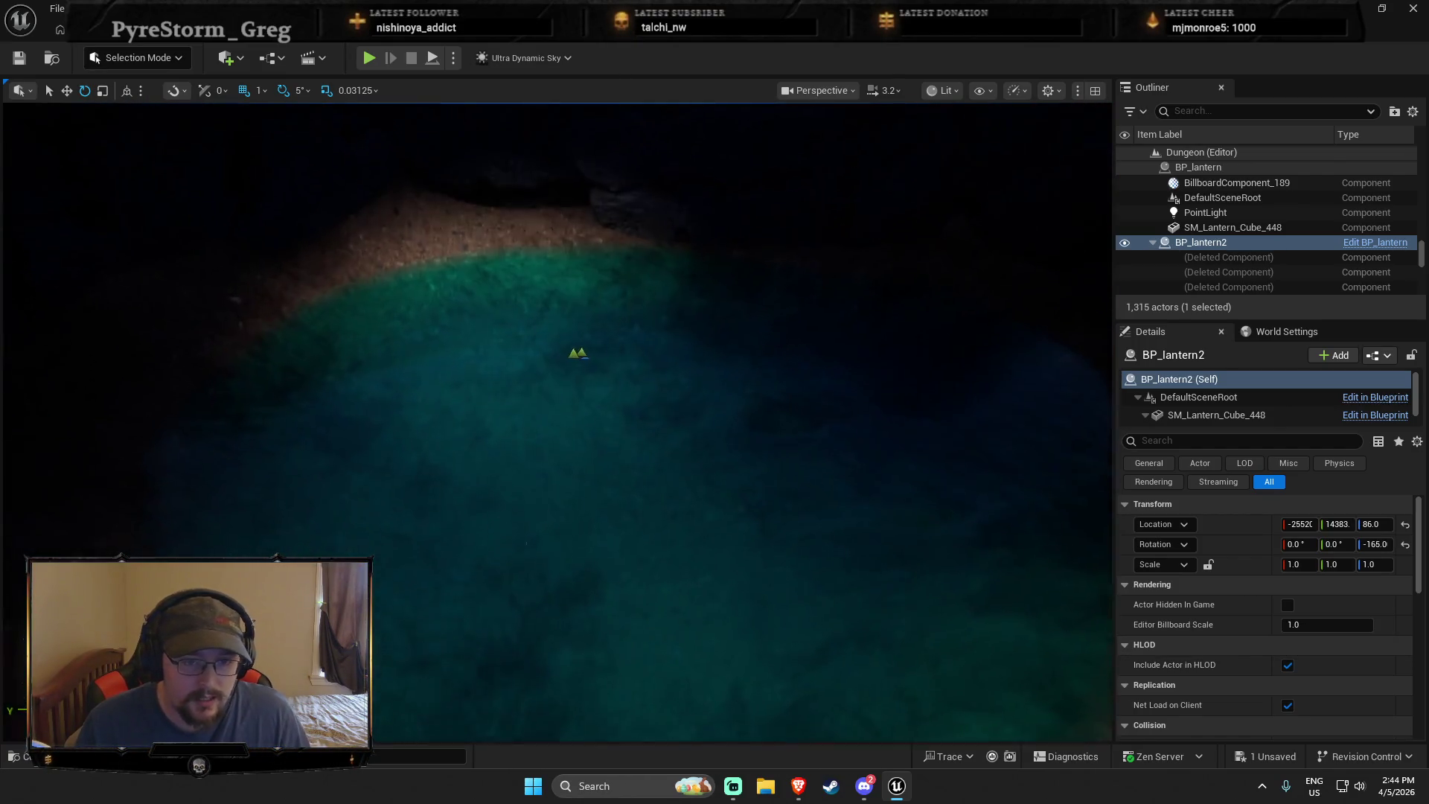
scroll(585, 518, down, 6)
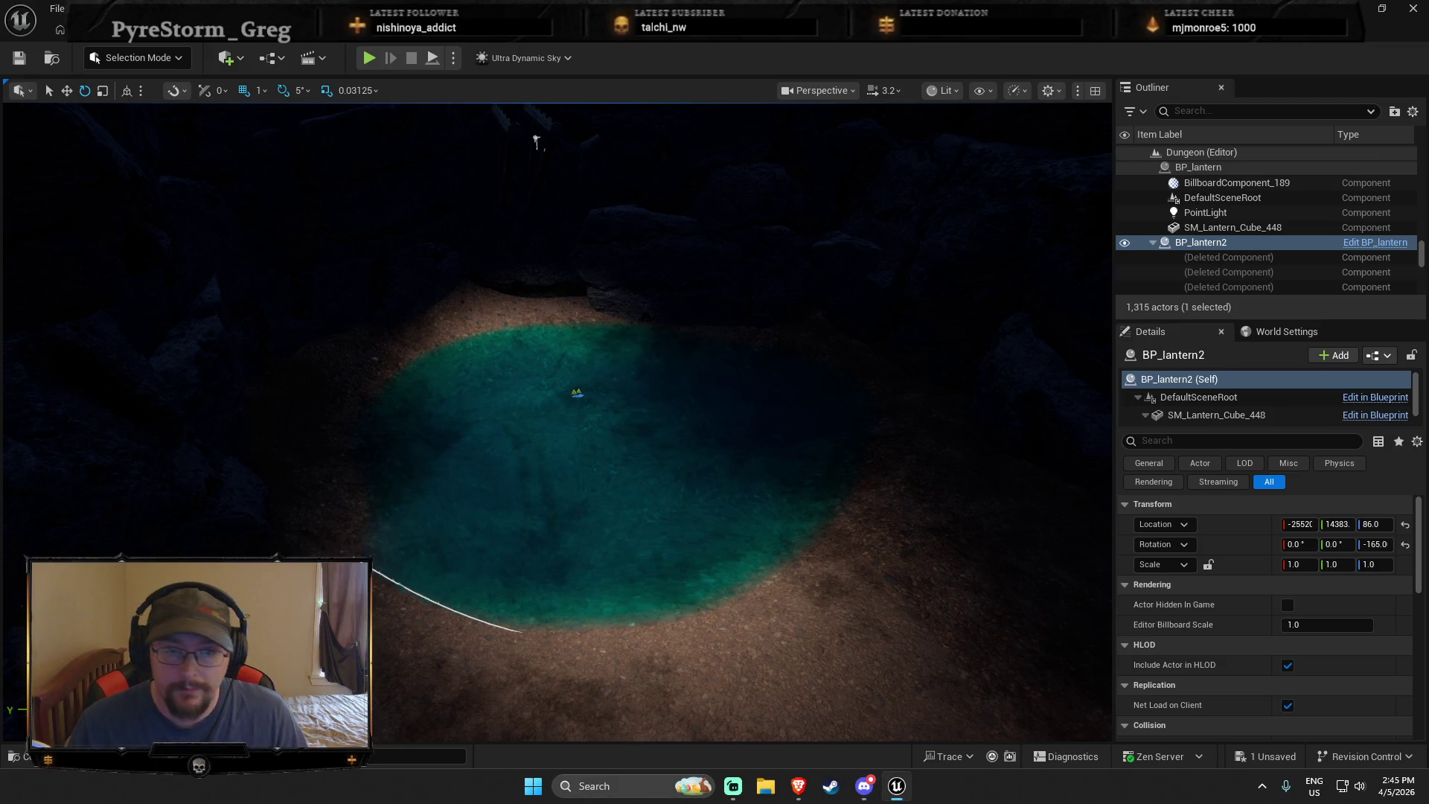
key(f)
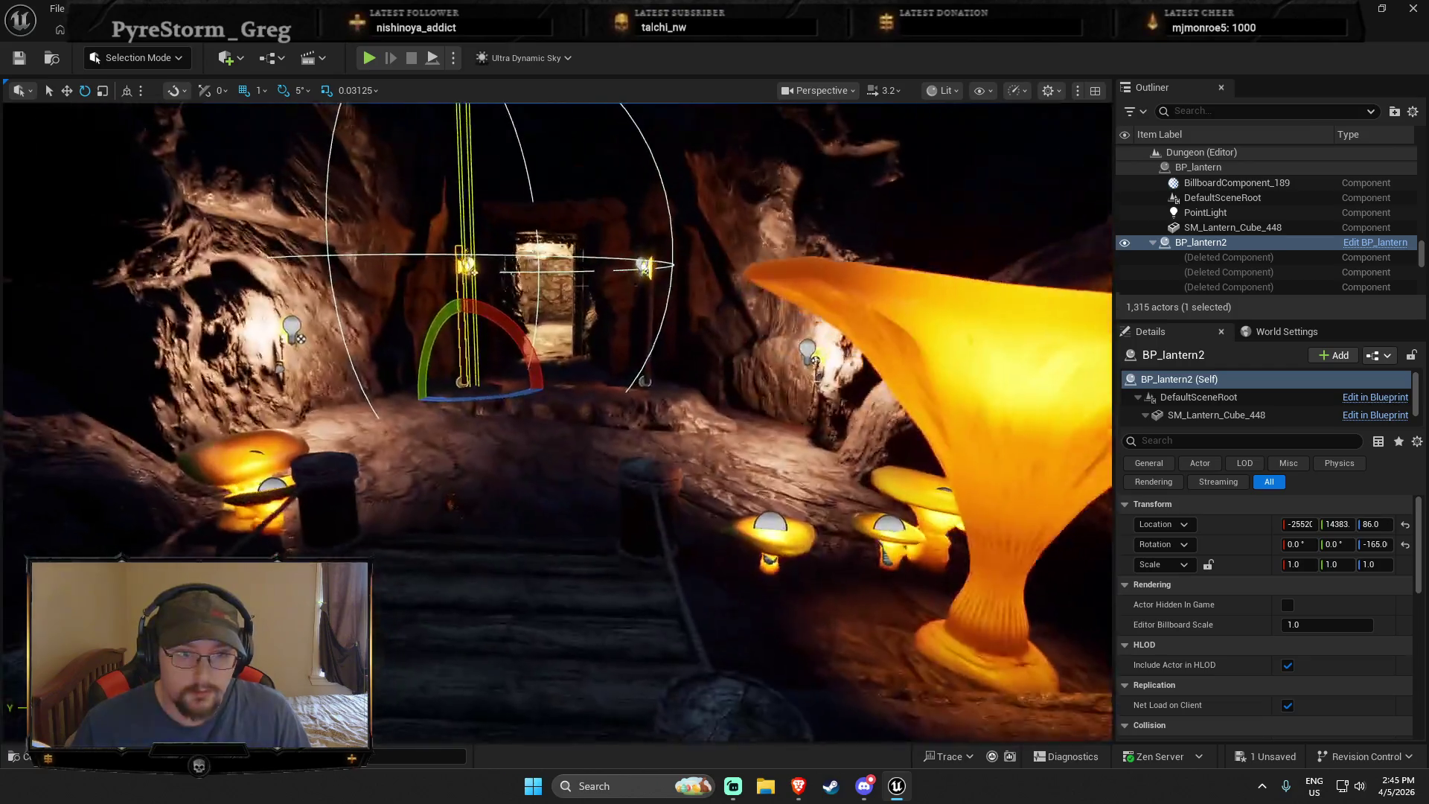
scroll(558, 424, up, 3)
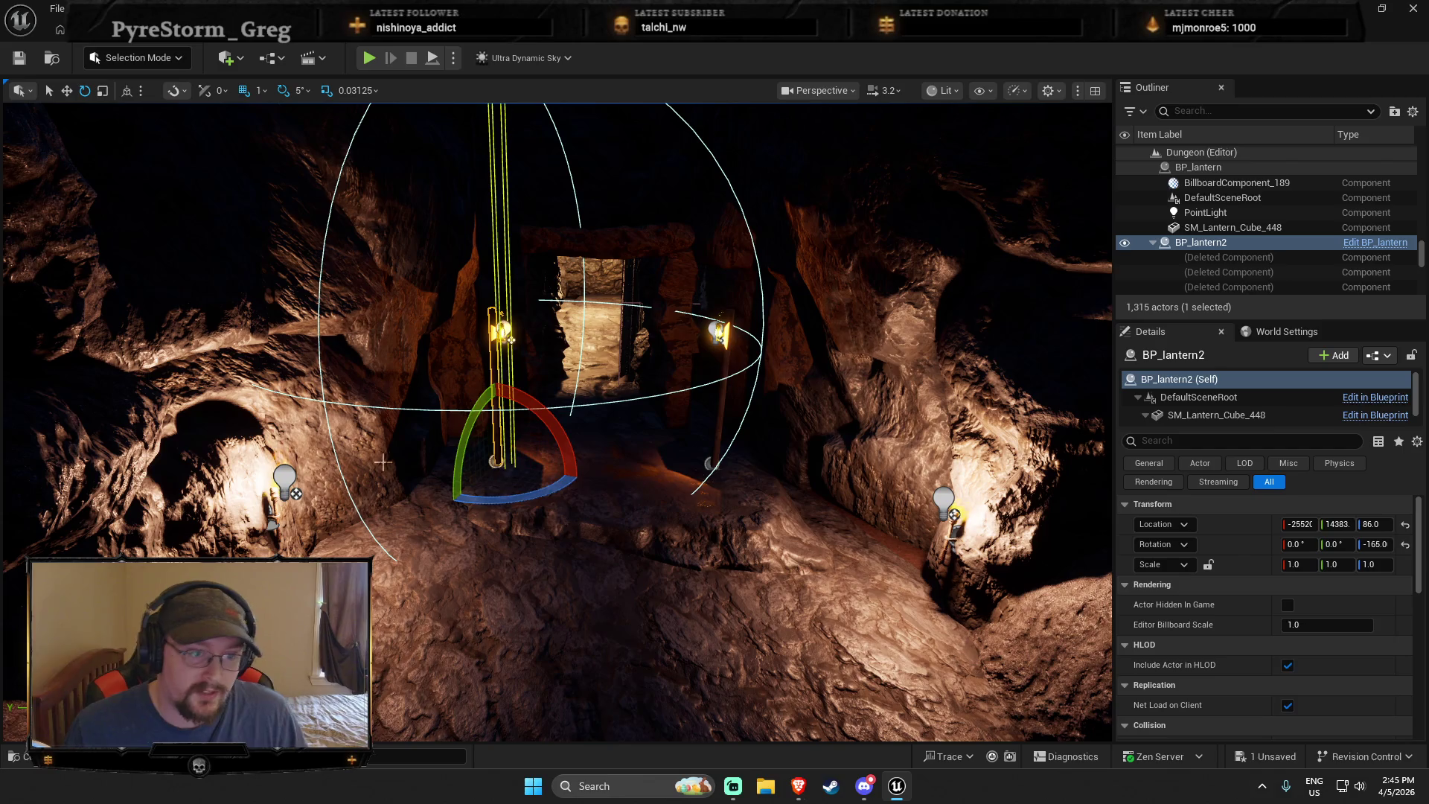
click(274, 512)
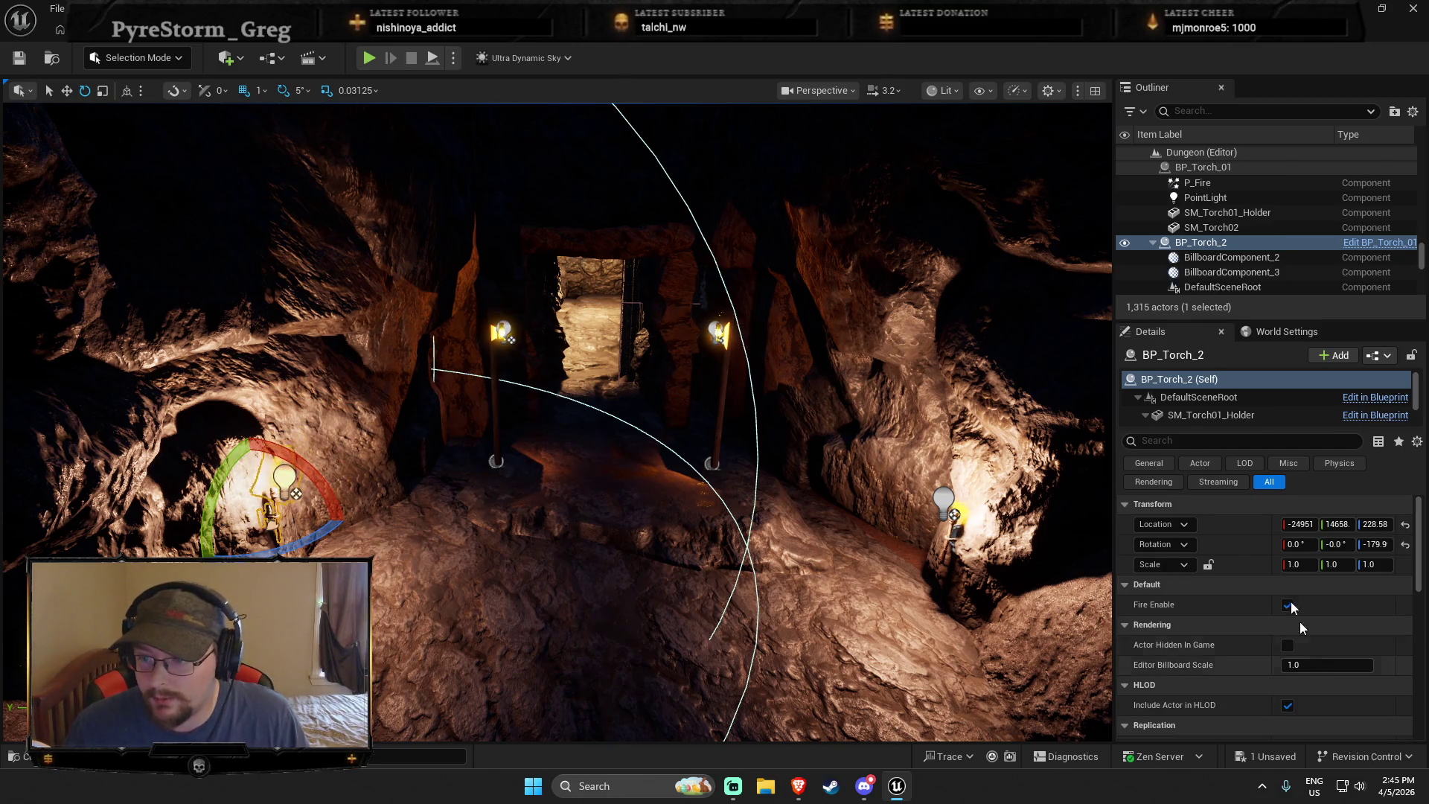
click(1224, 401)
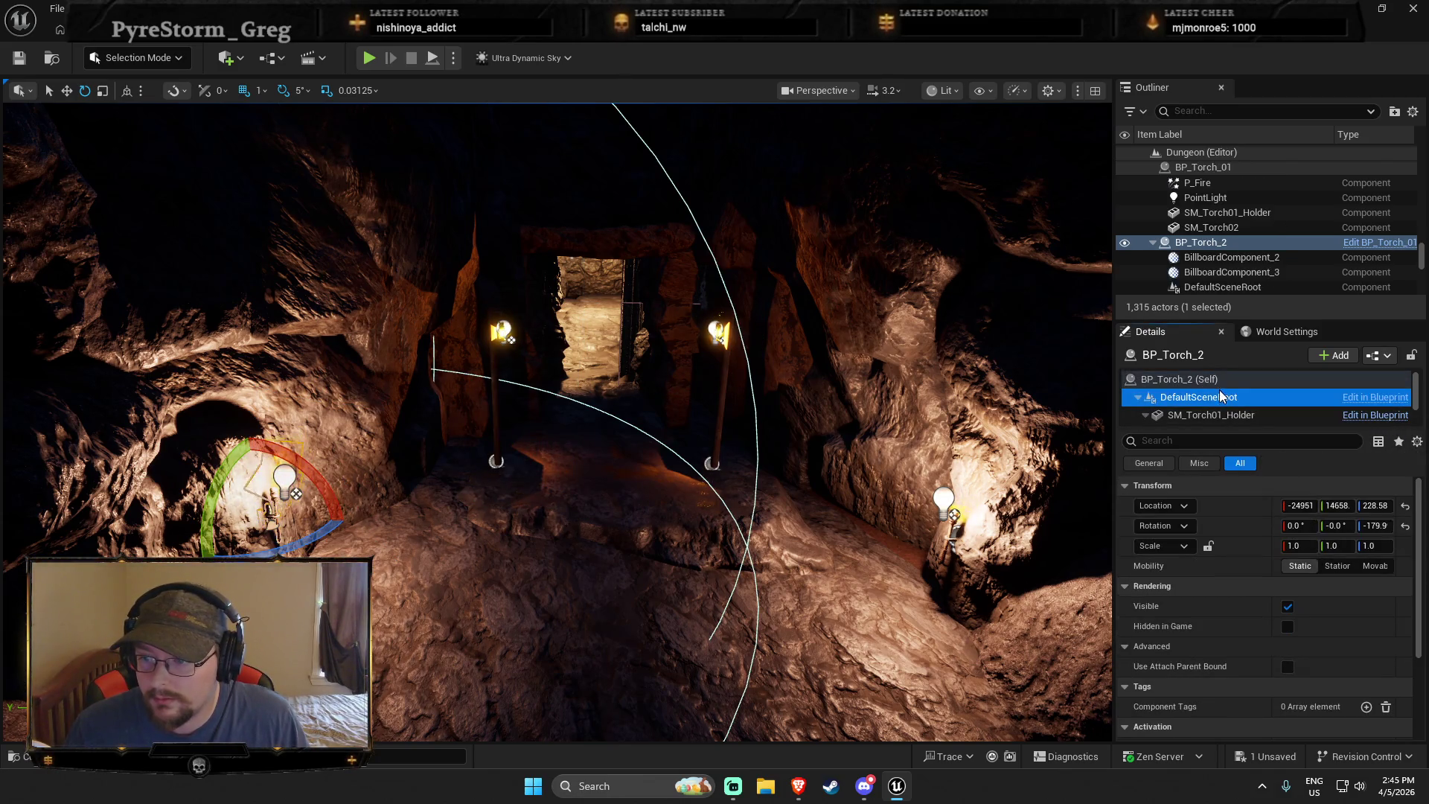
click(1191, 379)
scroll(1270, 643, down, 5)
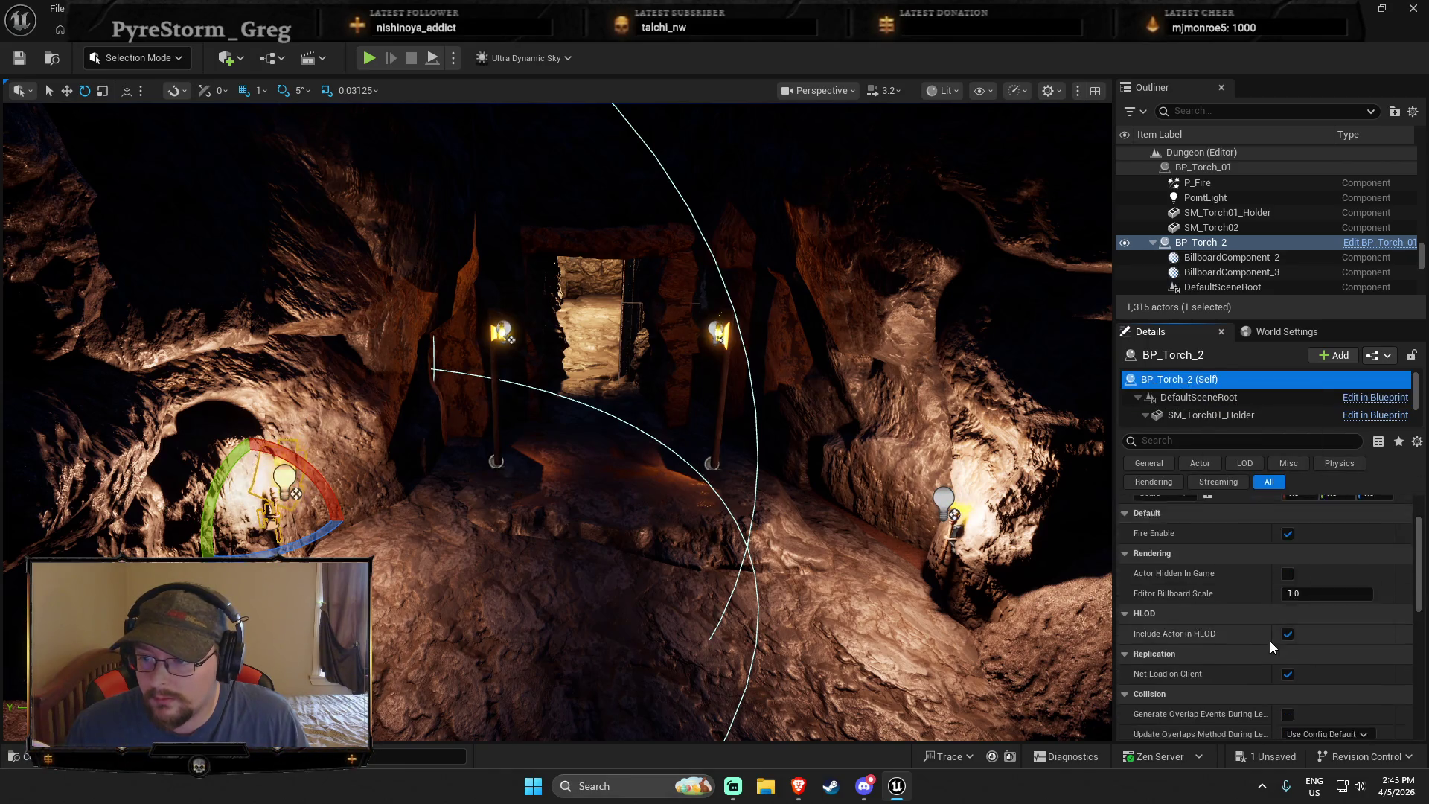
click(1226, 272)
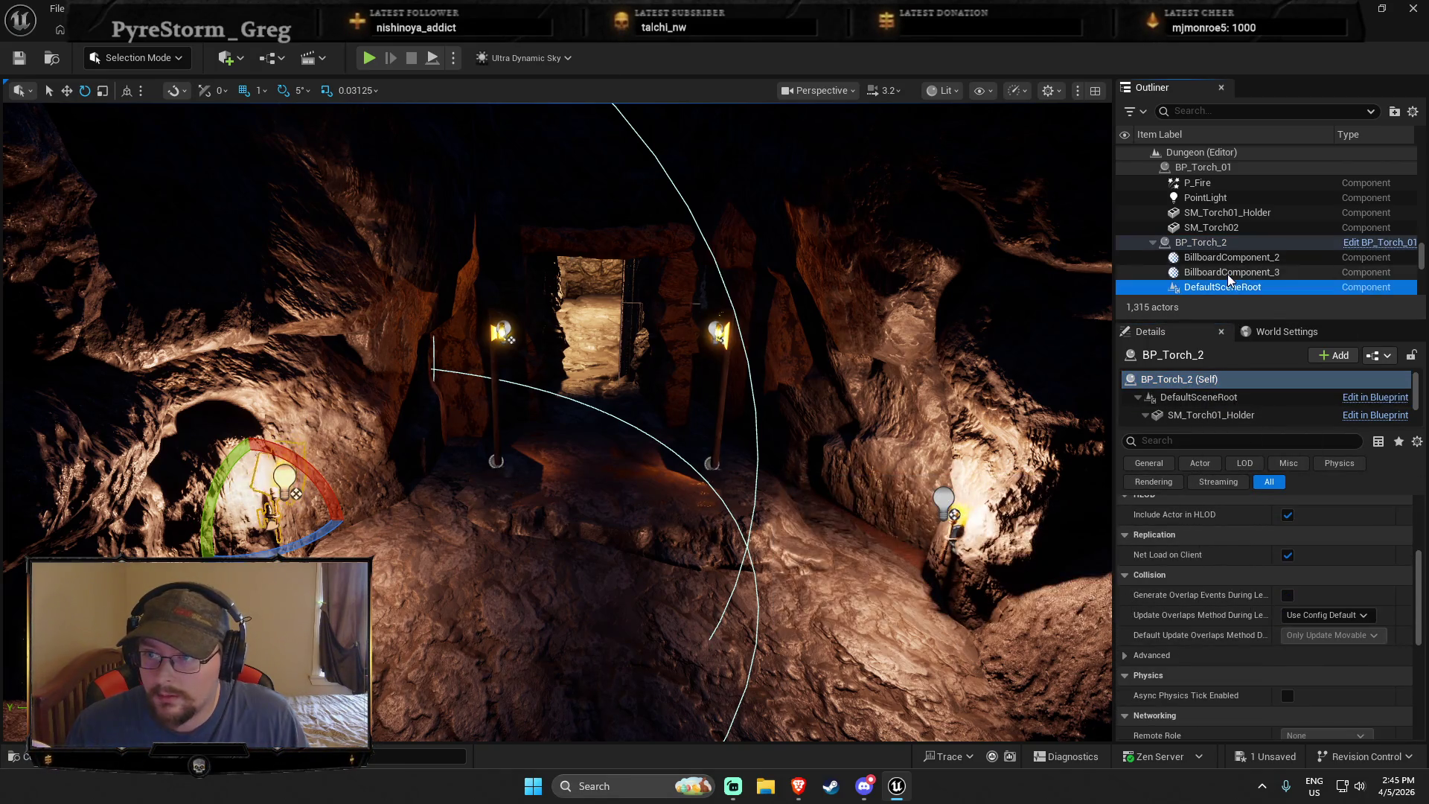
click(1221, 244)
click(285, 476)
click(943, 498)
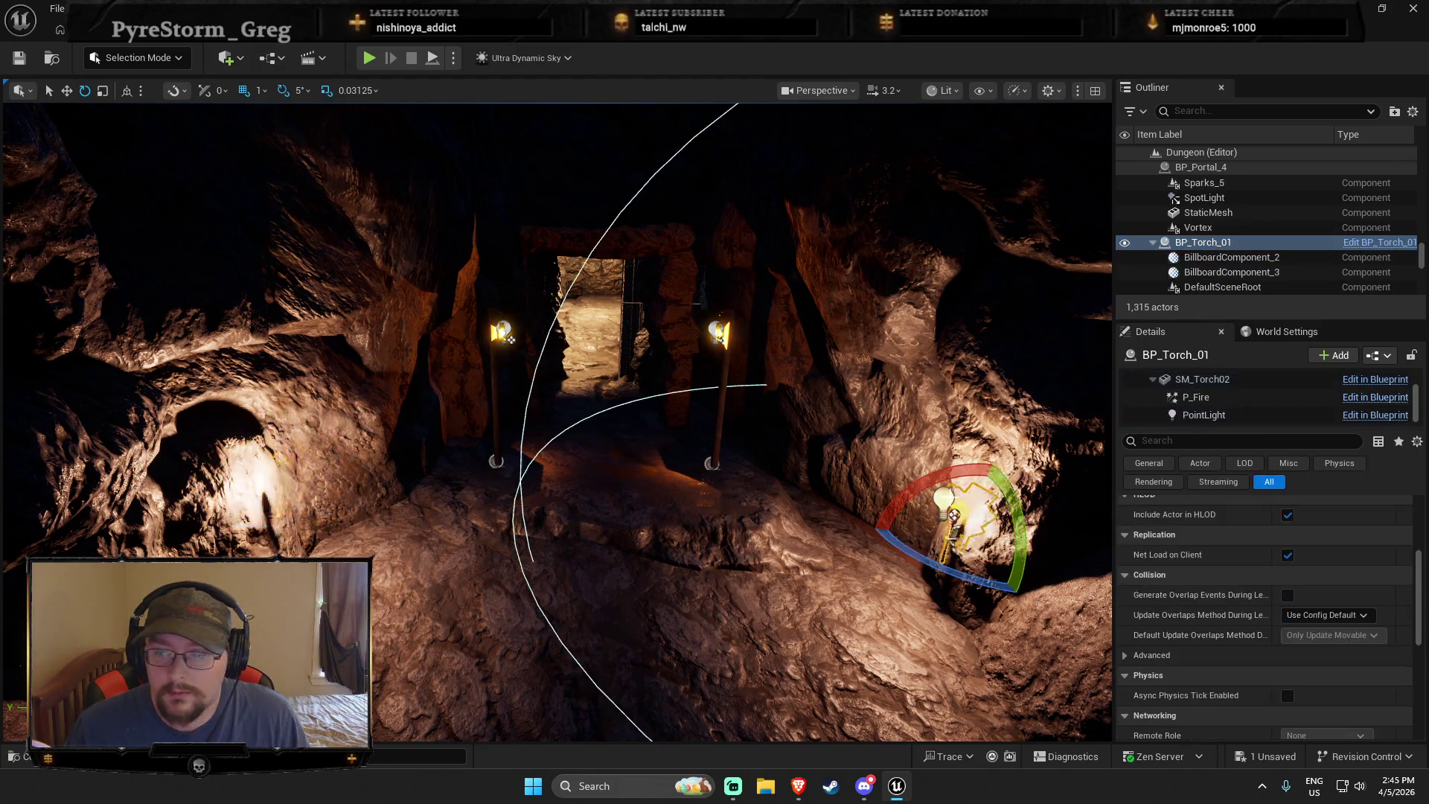
scroll(1268, 657, down, 5)
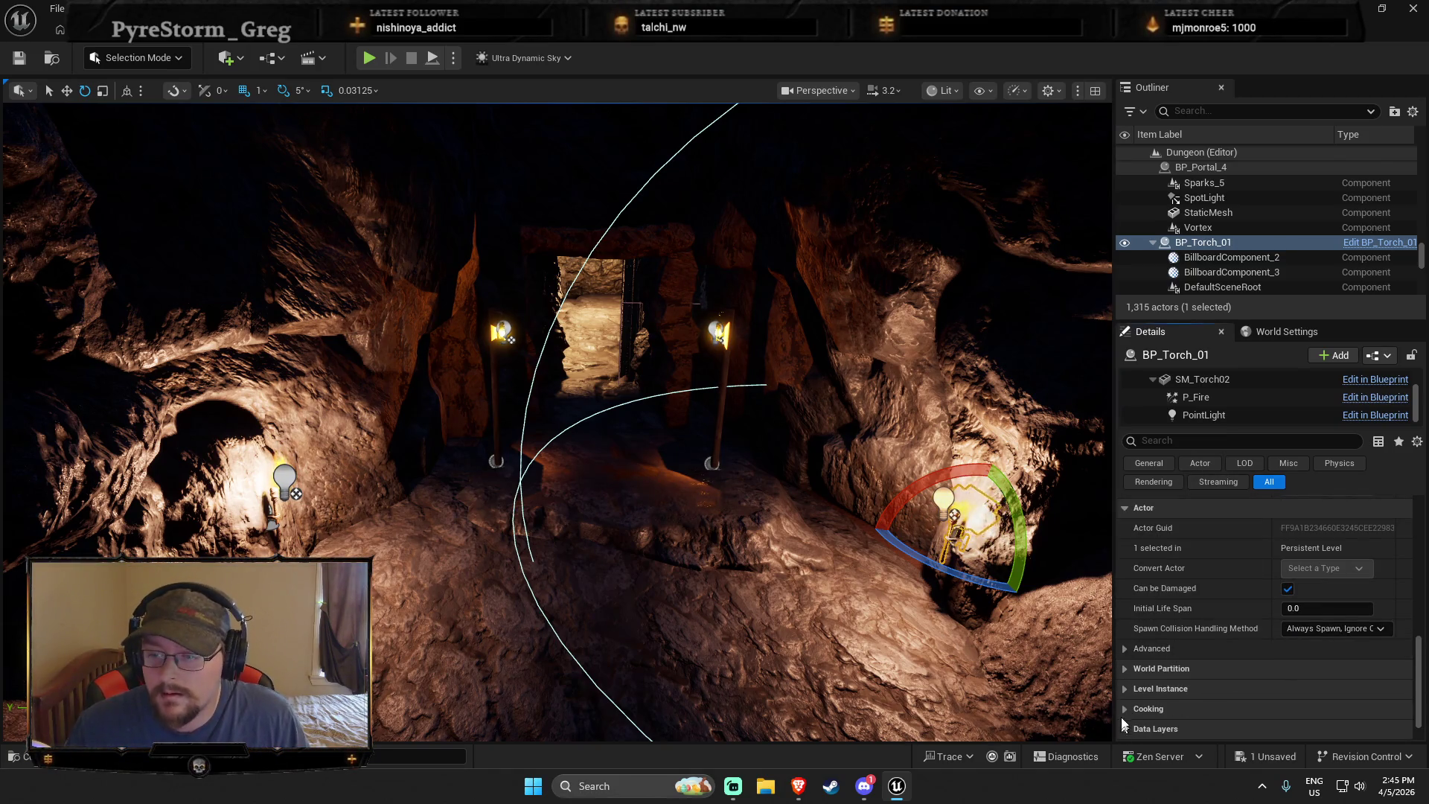
click(1131, 649)
scroll(1161, 662, down, 3)
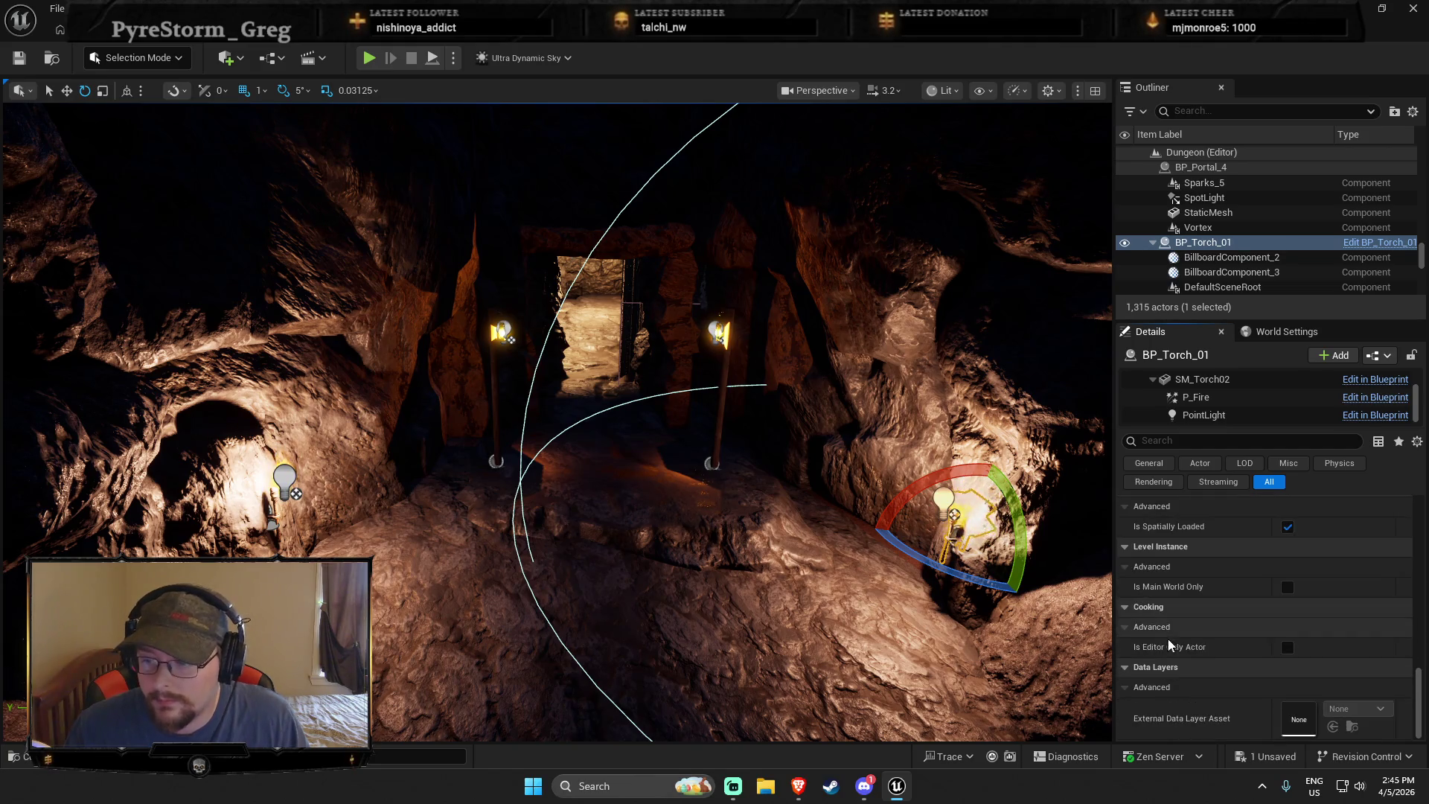
scroll(1250, 626, down, 1)
scroll(1195, 609, up, 5)
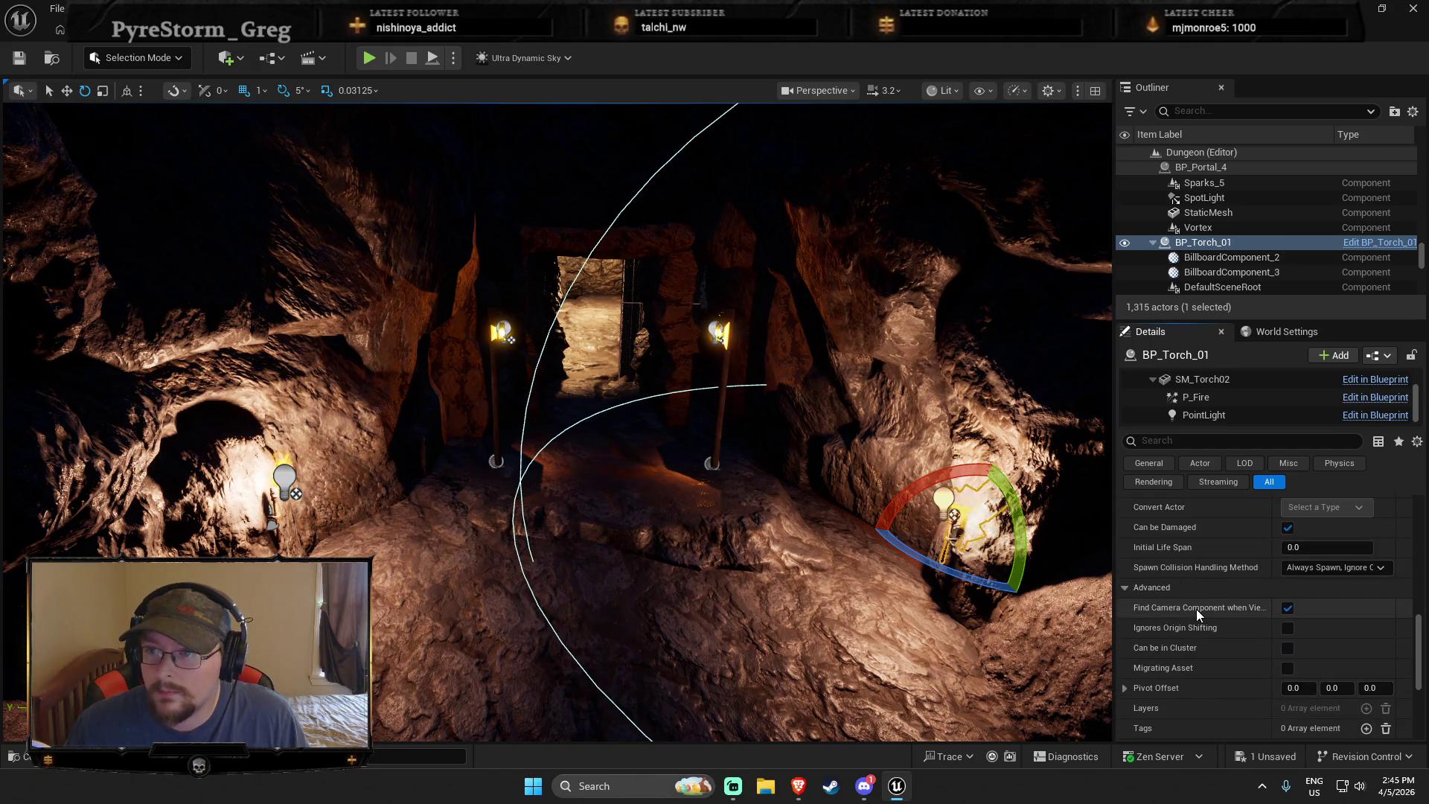
click(1205, 415)
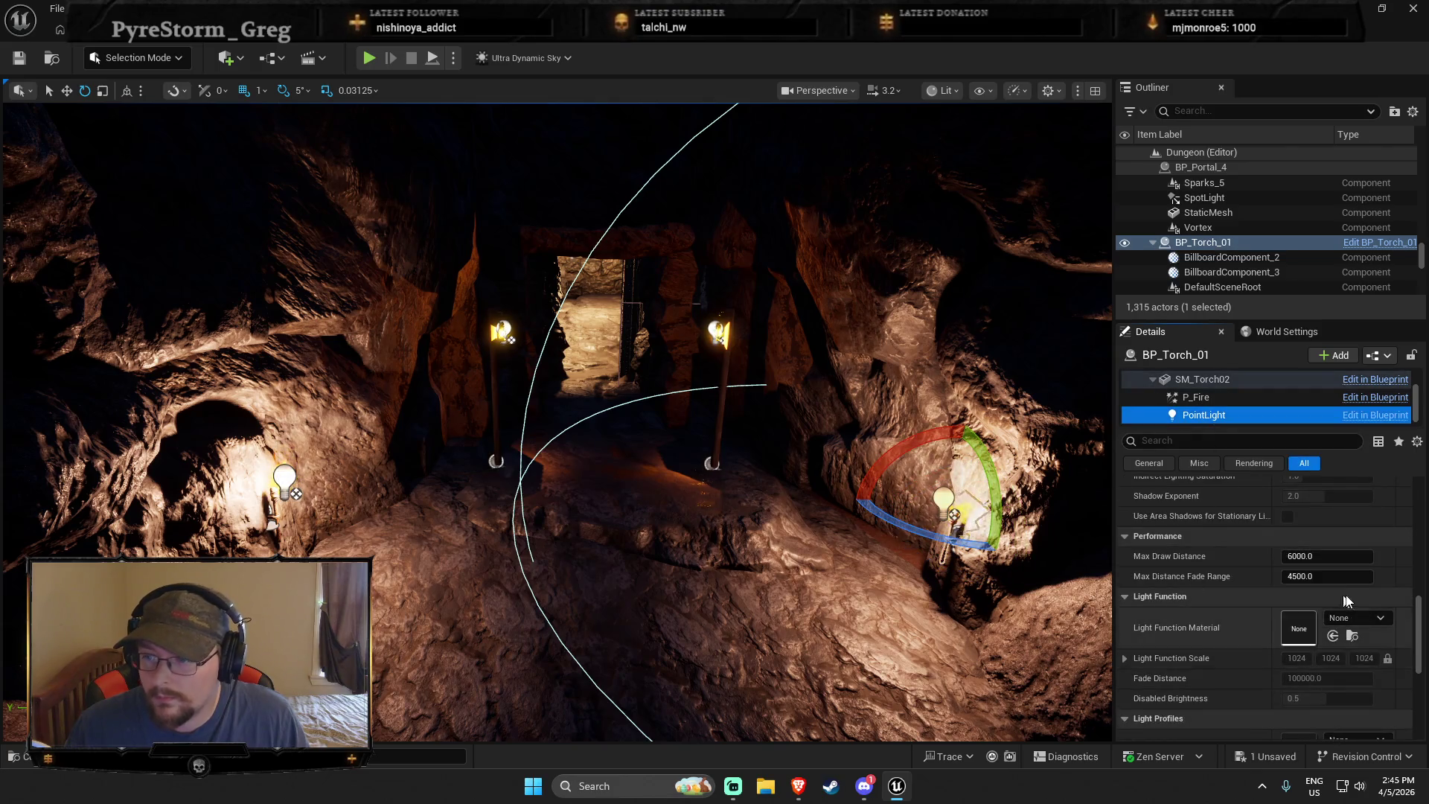
scroll(1317, 614, up, 8)
scroll(1328, 627, up, 1)
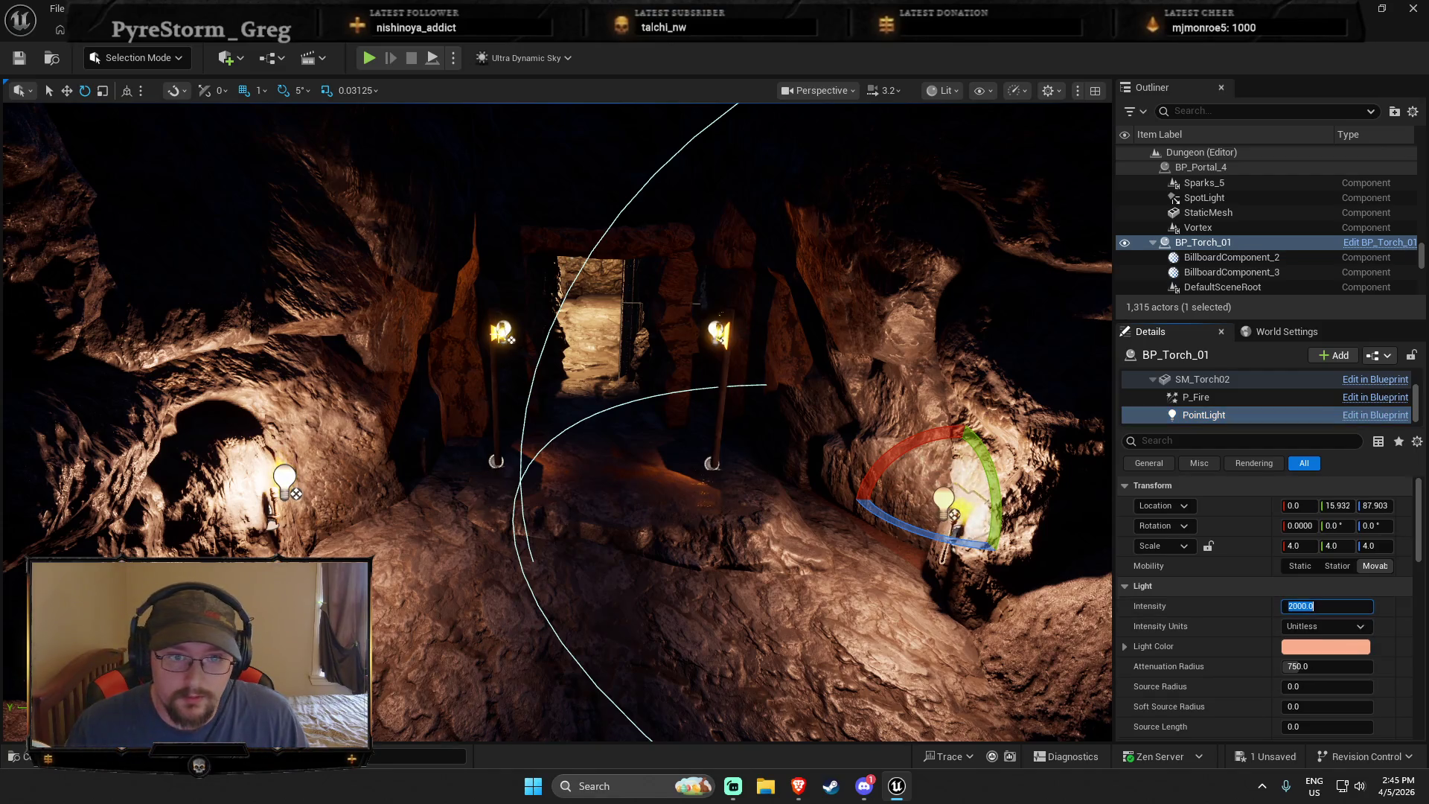
click(497, 387)
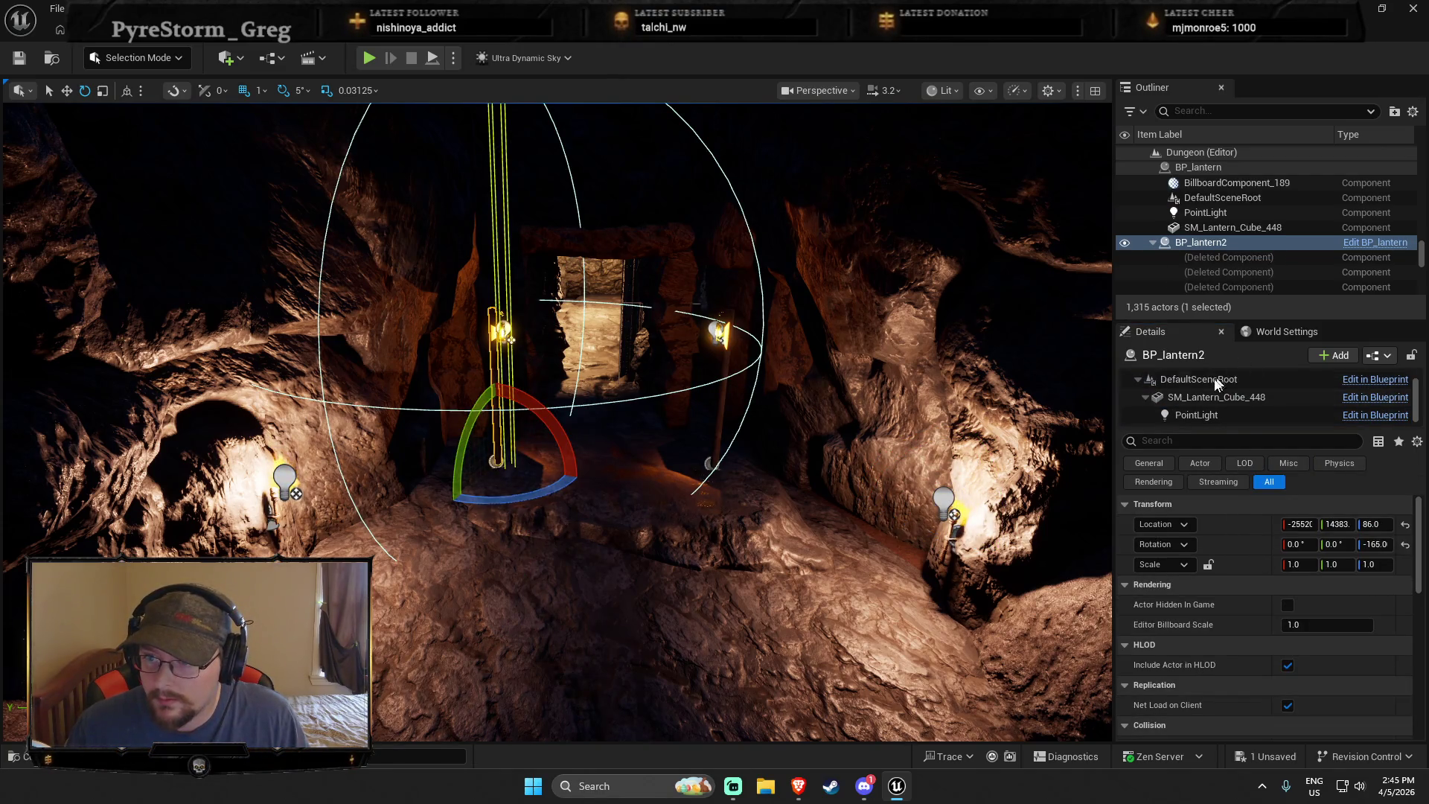
Set the lantern's point light intensity to 2000
click(1200, 413)
click(1338, 612)
text(2000.0)
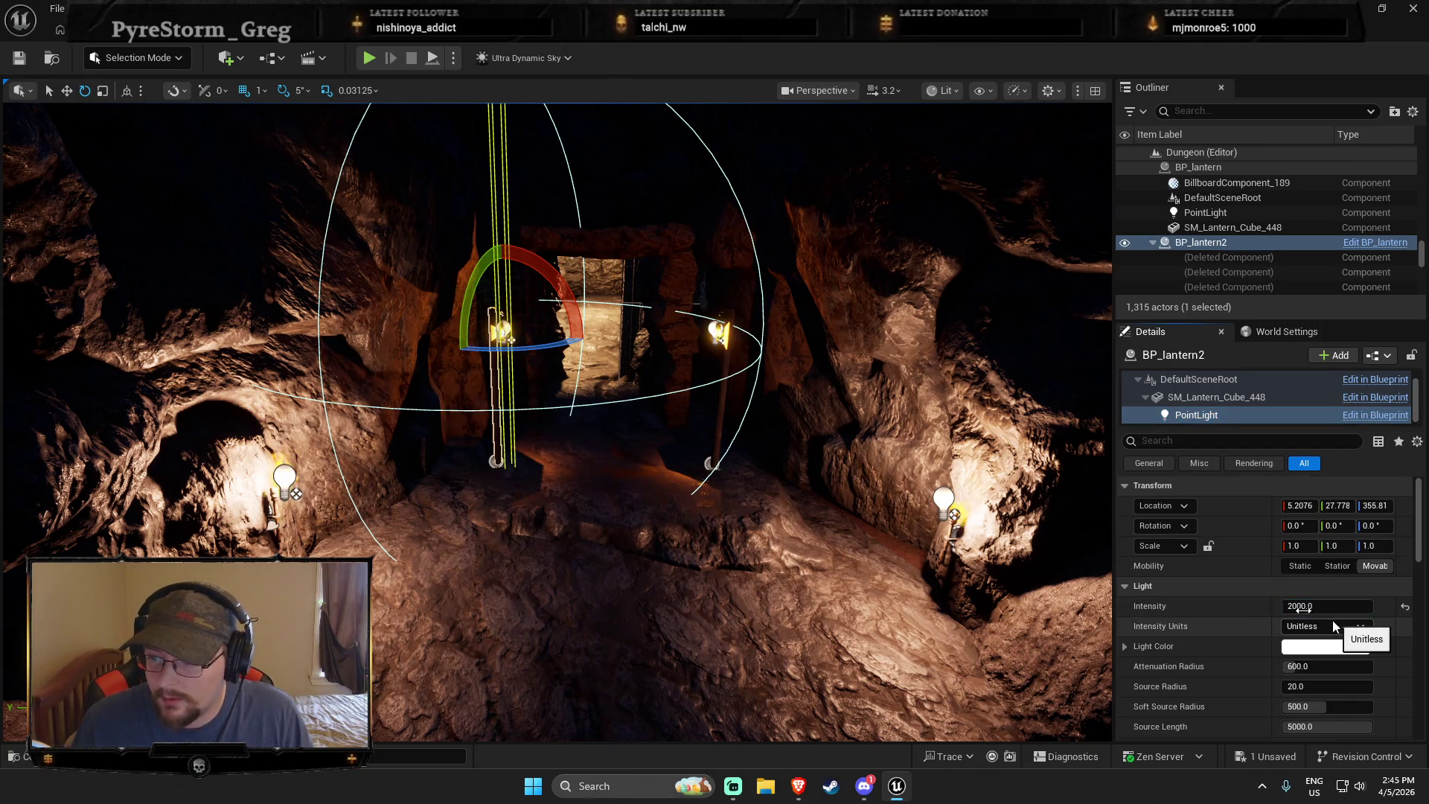
key(Return)
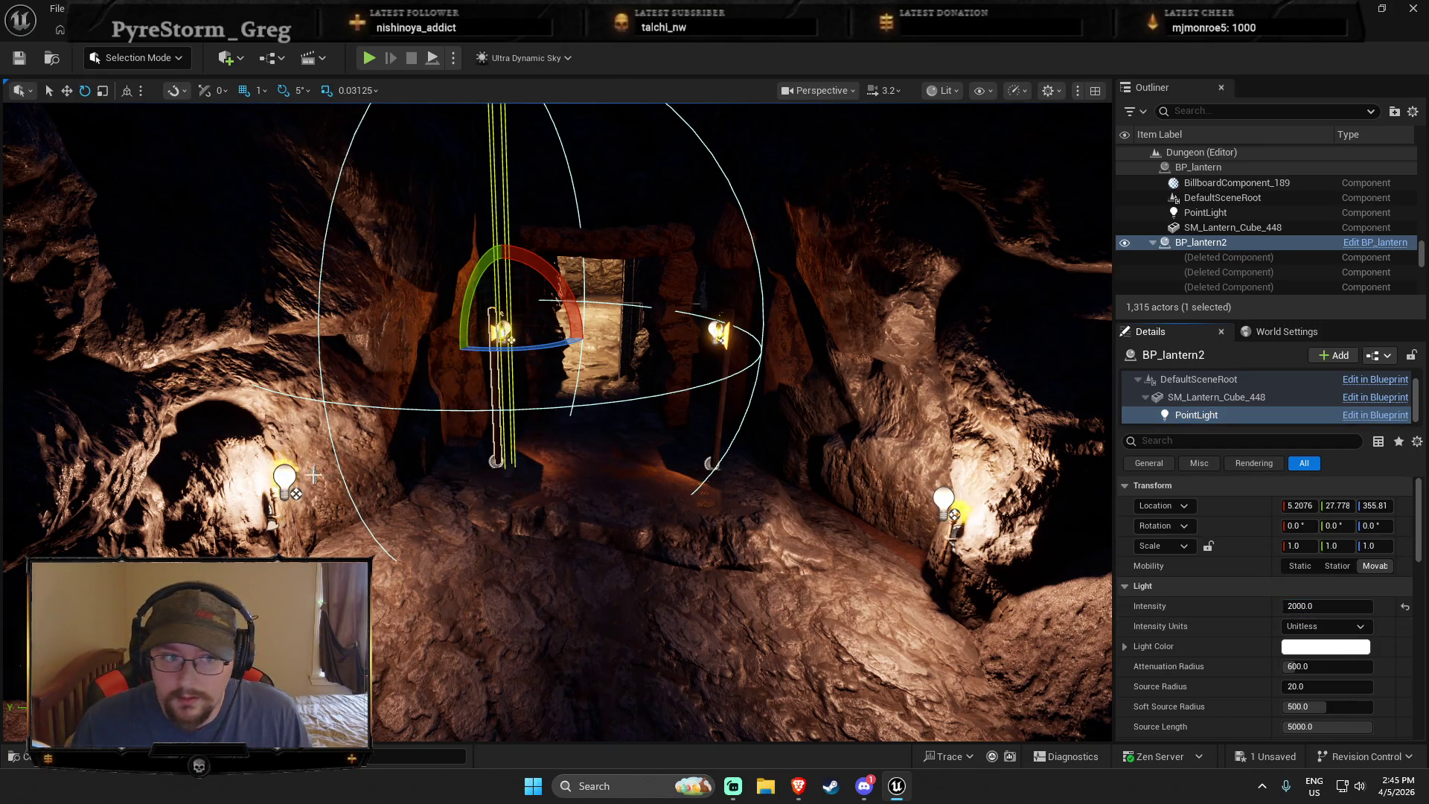
Inspect the light colours of the left wall torch and the doorway point light
click(285, 482)
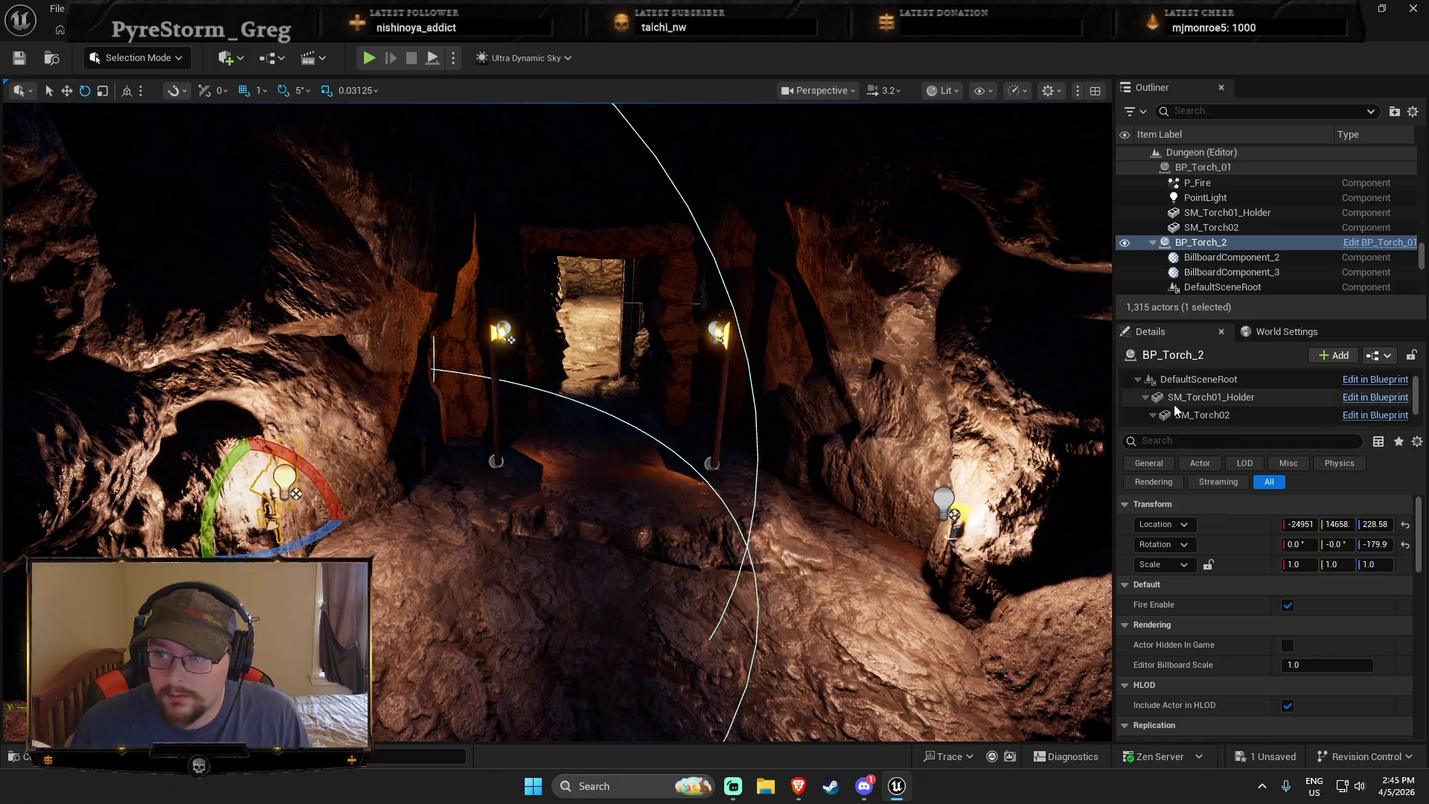
scroll(1228, 405, down, 2)
click(1225, 414)
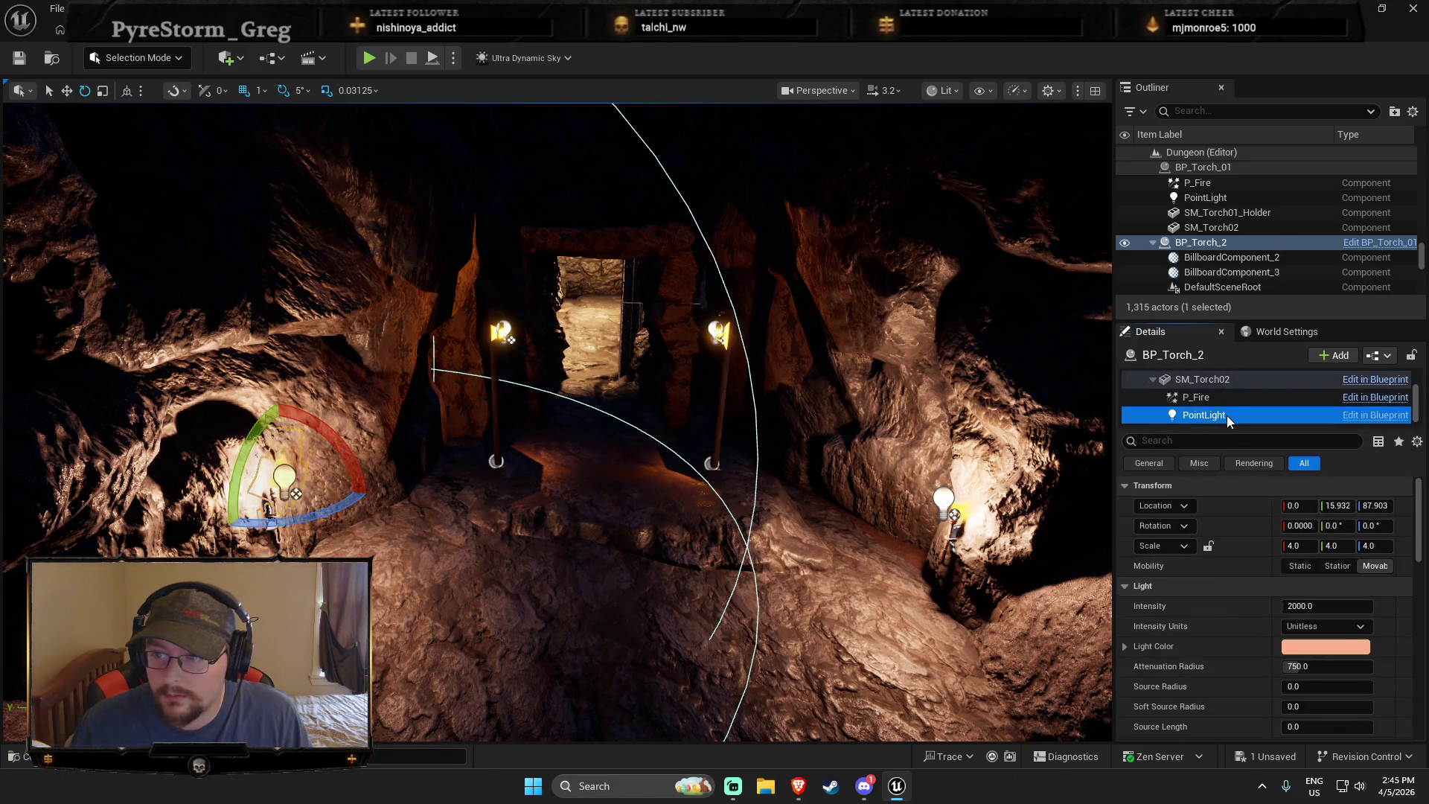
click(1335, 647)
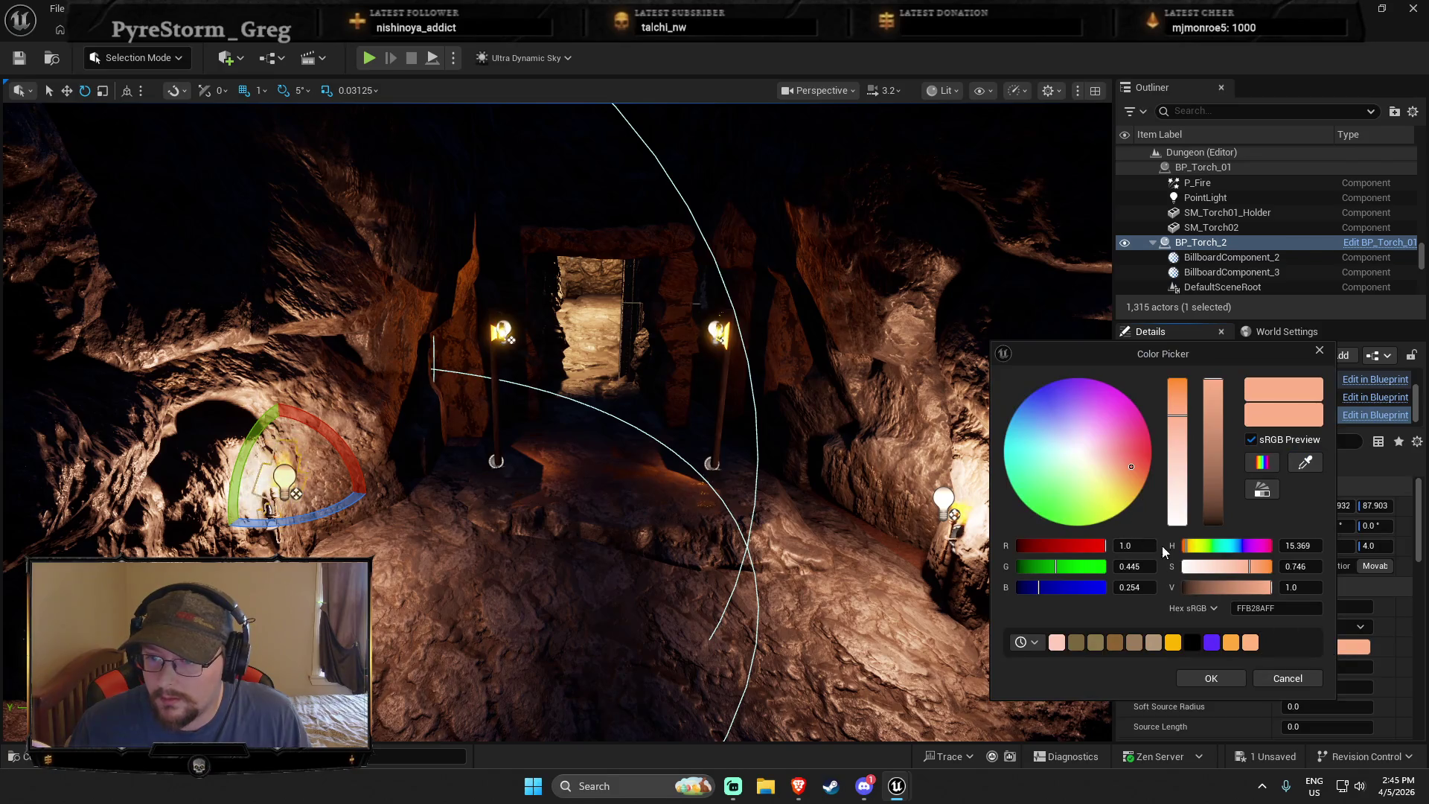
drag(693, 306, 707, 262)
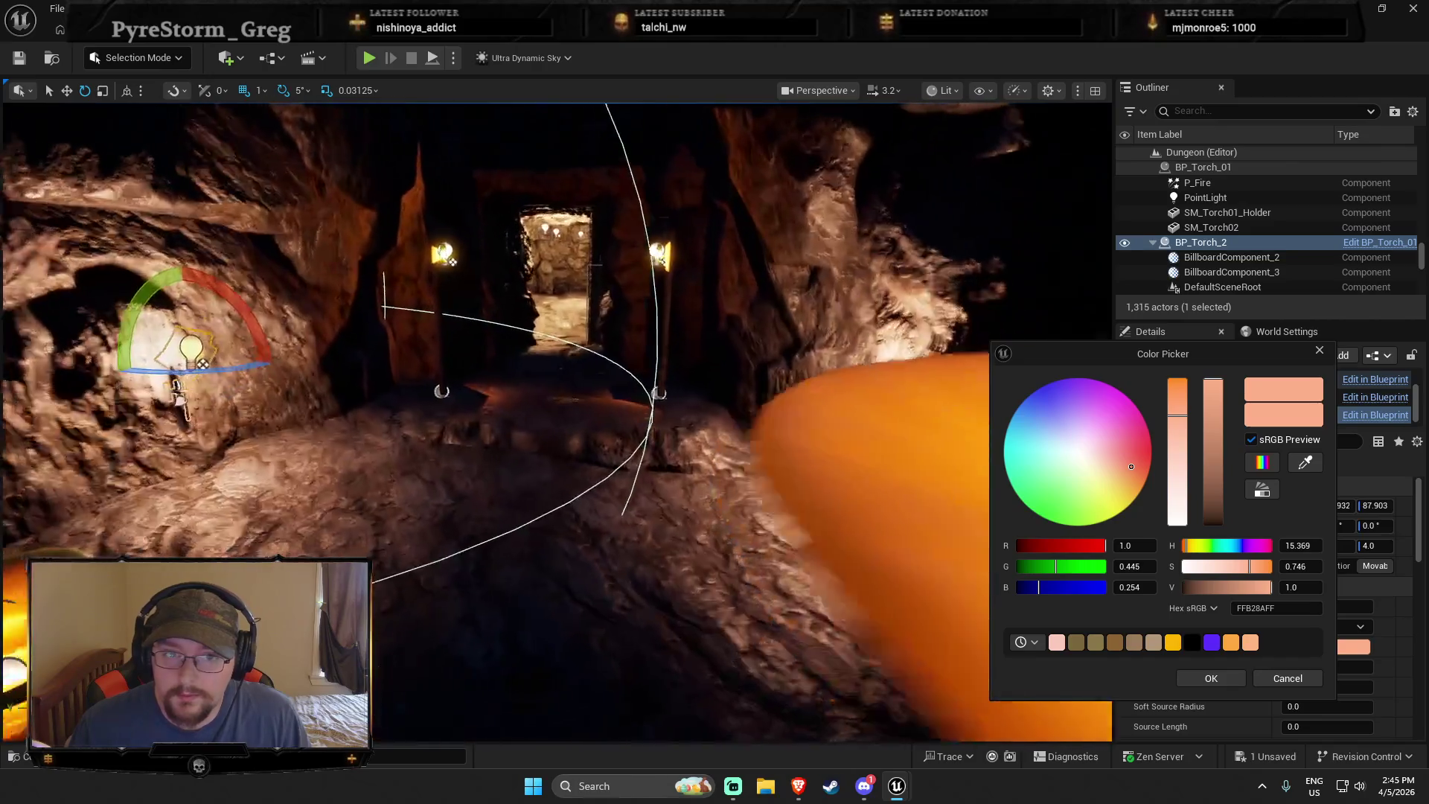
click(718, 362)
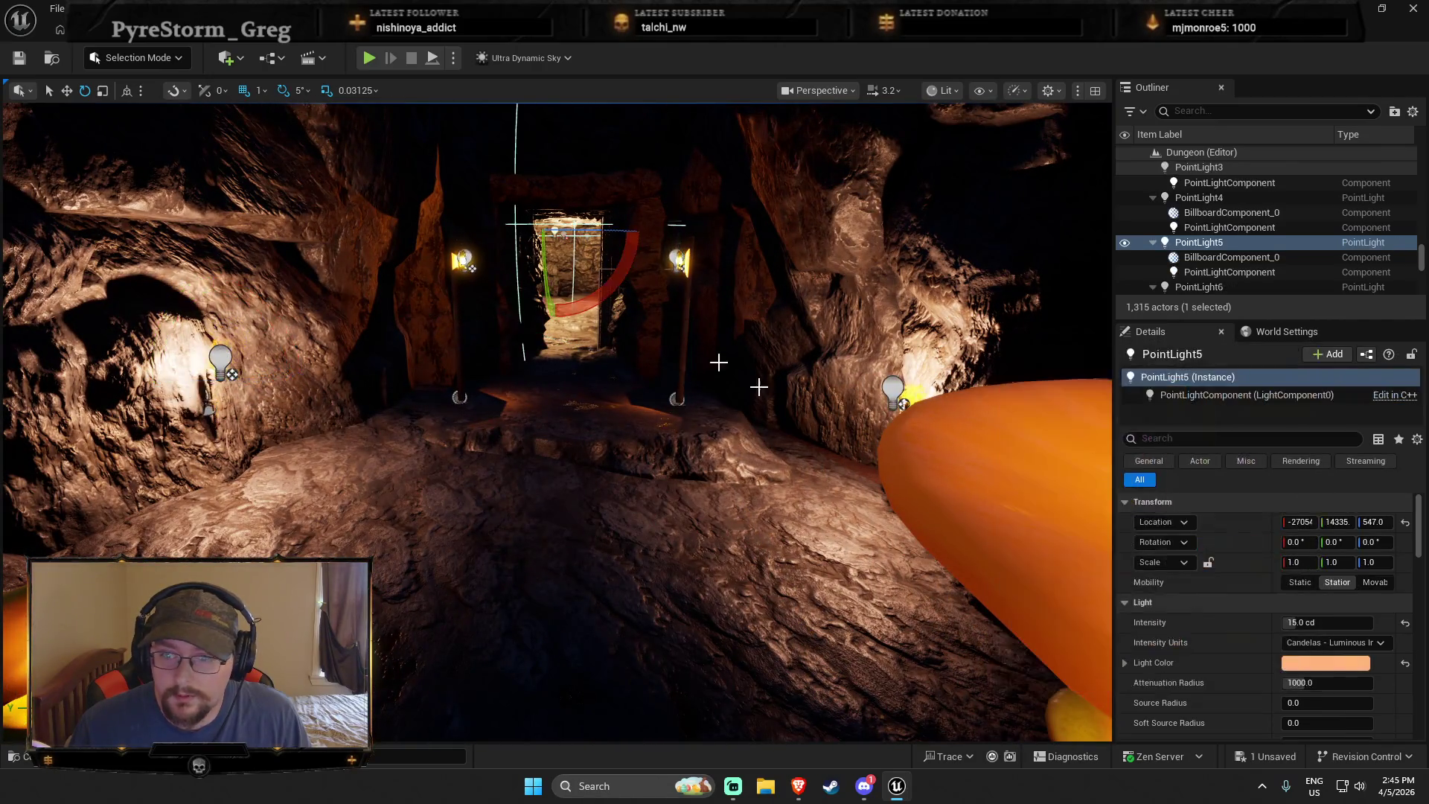
click(1344, 664)
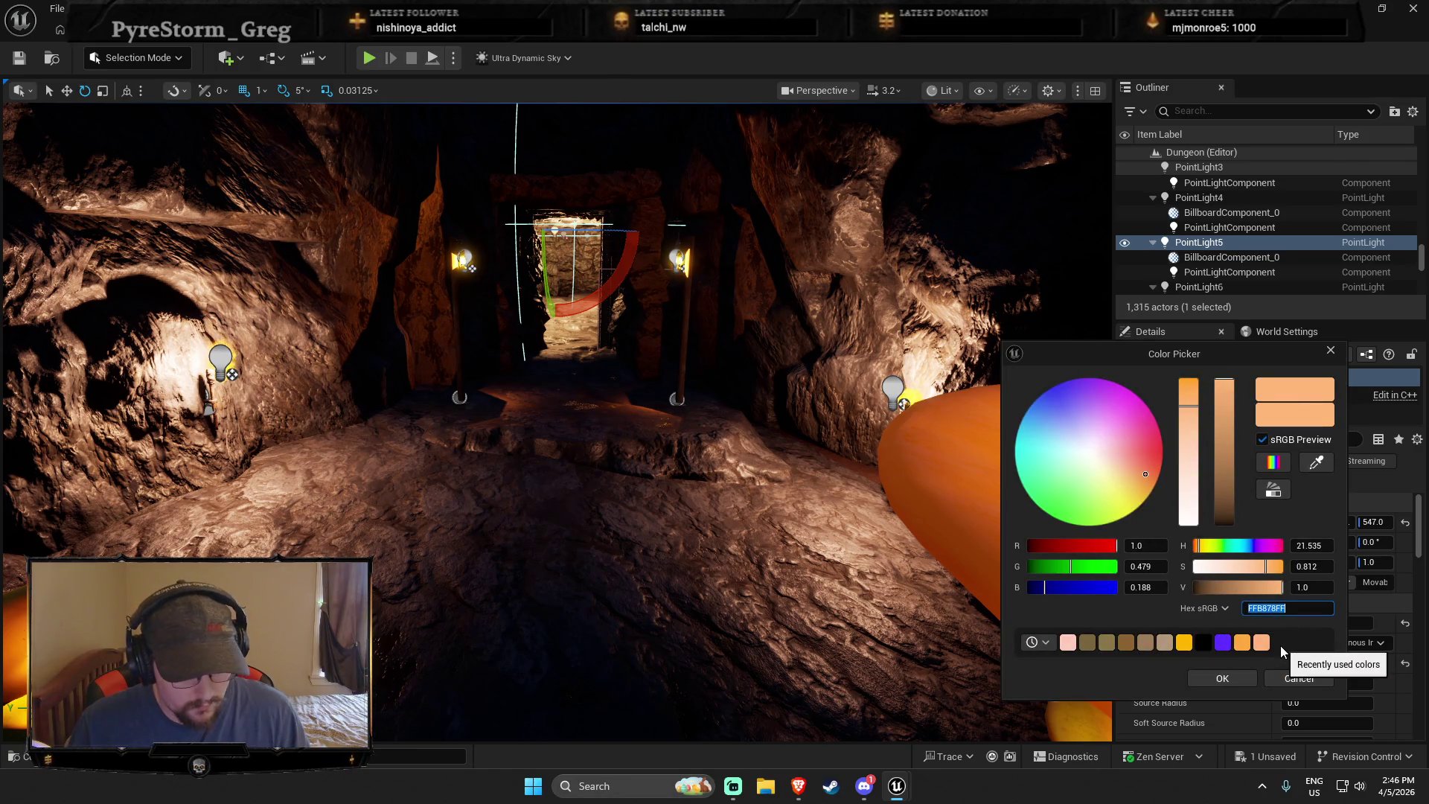
click(458, 305)
Give the lantern copy's point light the peach colour and enlarge its attenuation radius
click(458, 260)
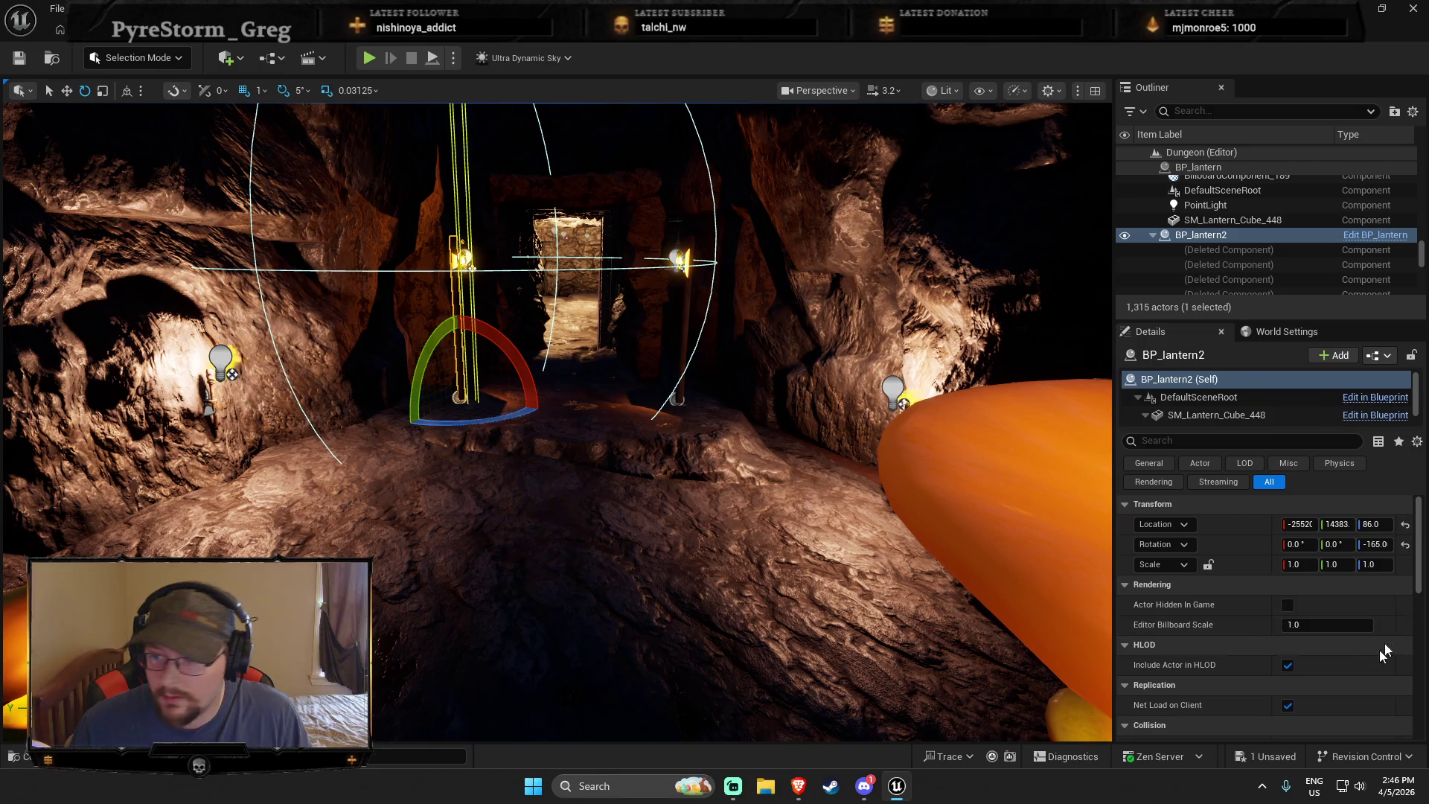
scroll(1226, 418, down, 1)
click(1222, 408)
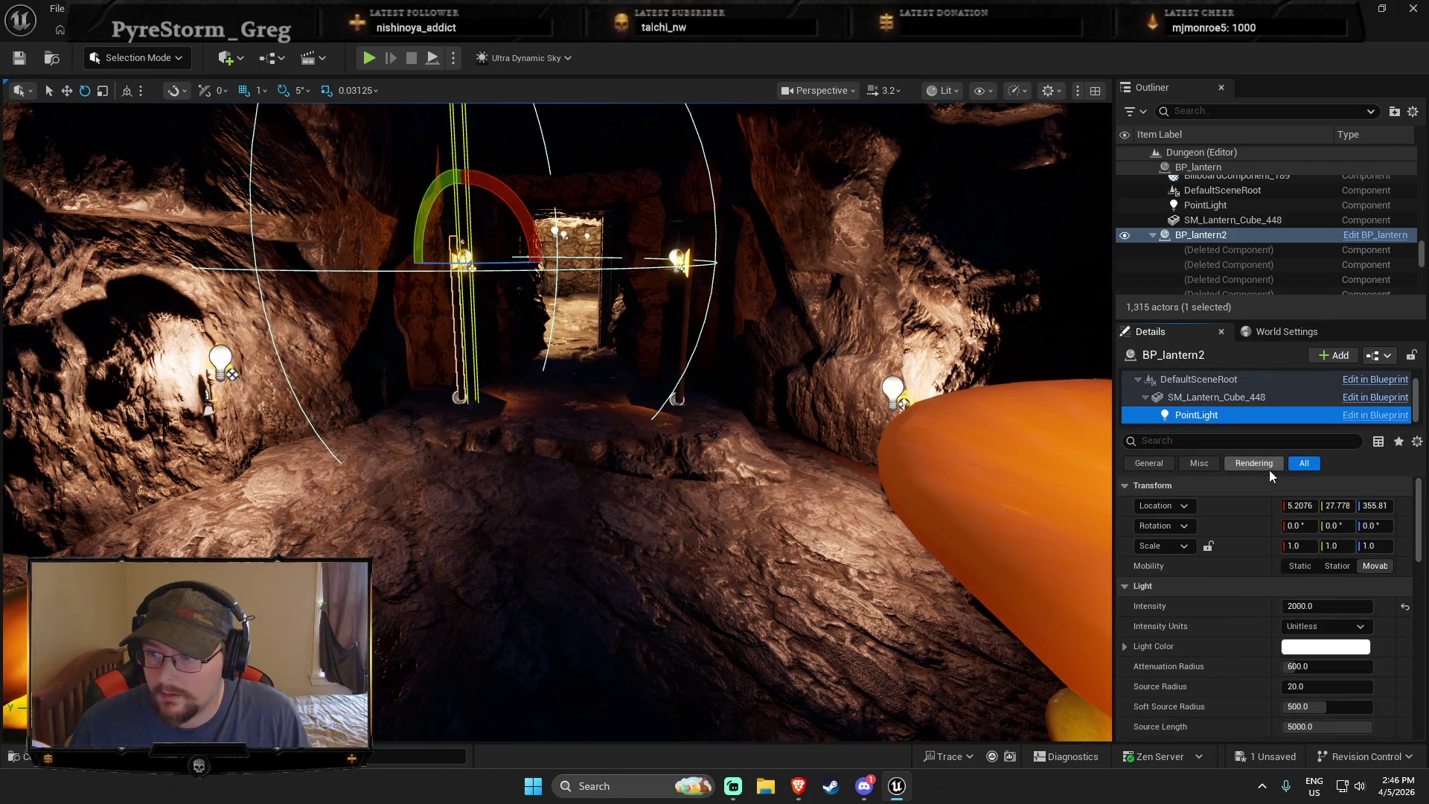
click(1324, 646)
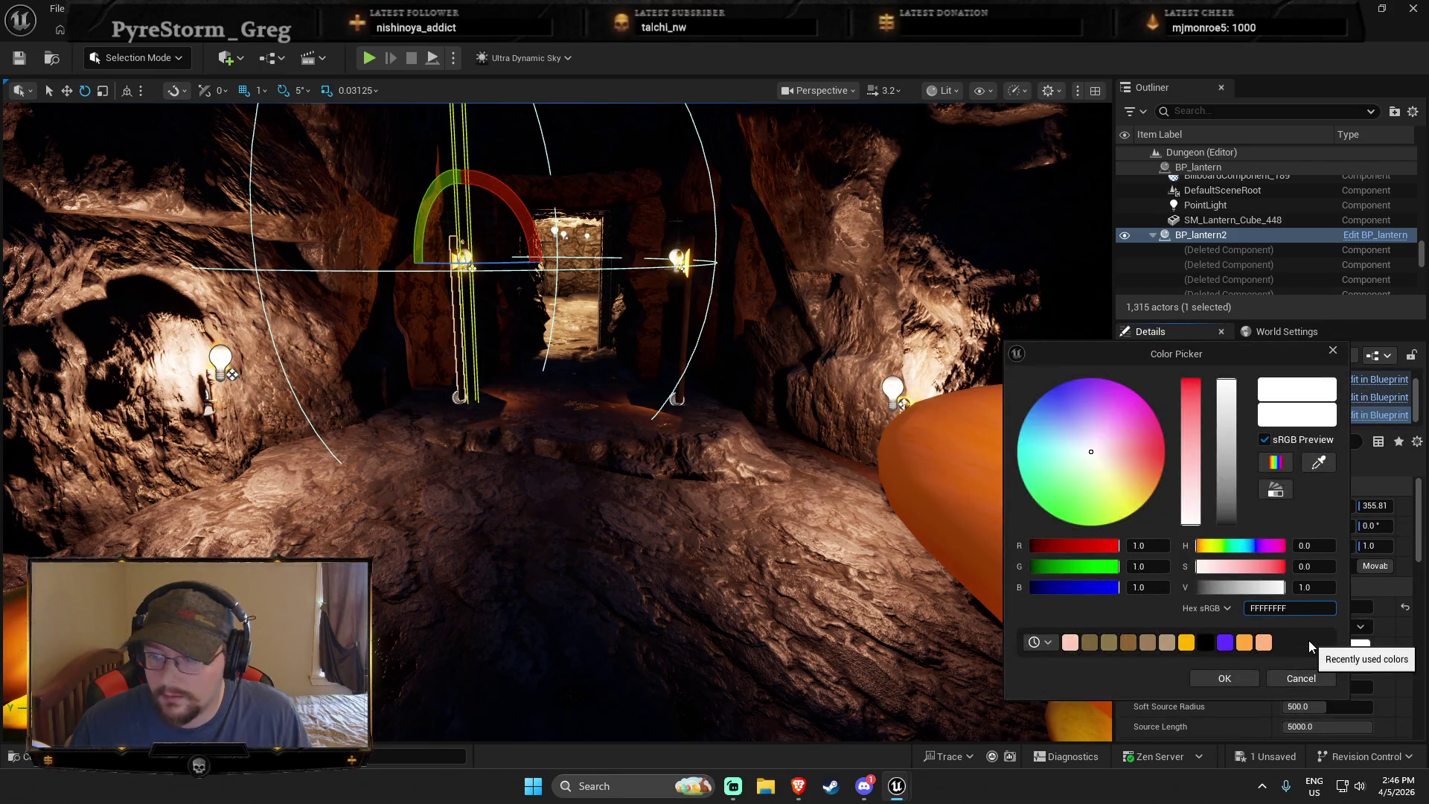
click(1263, 641)
click(1224, 678)
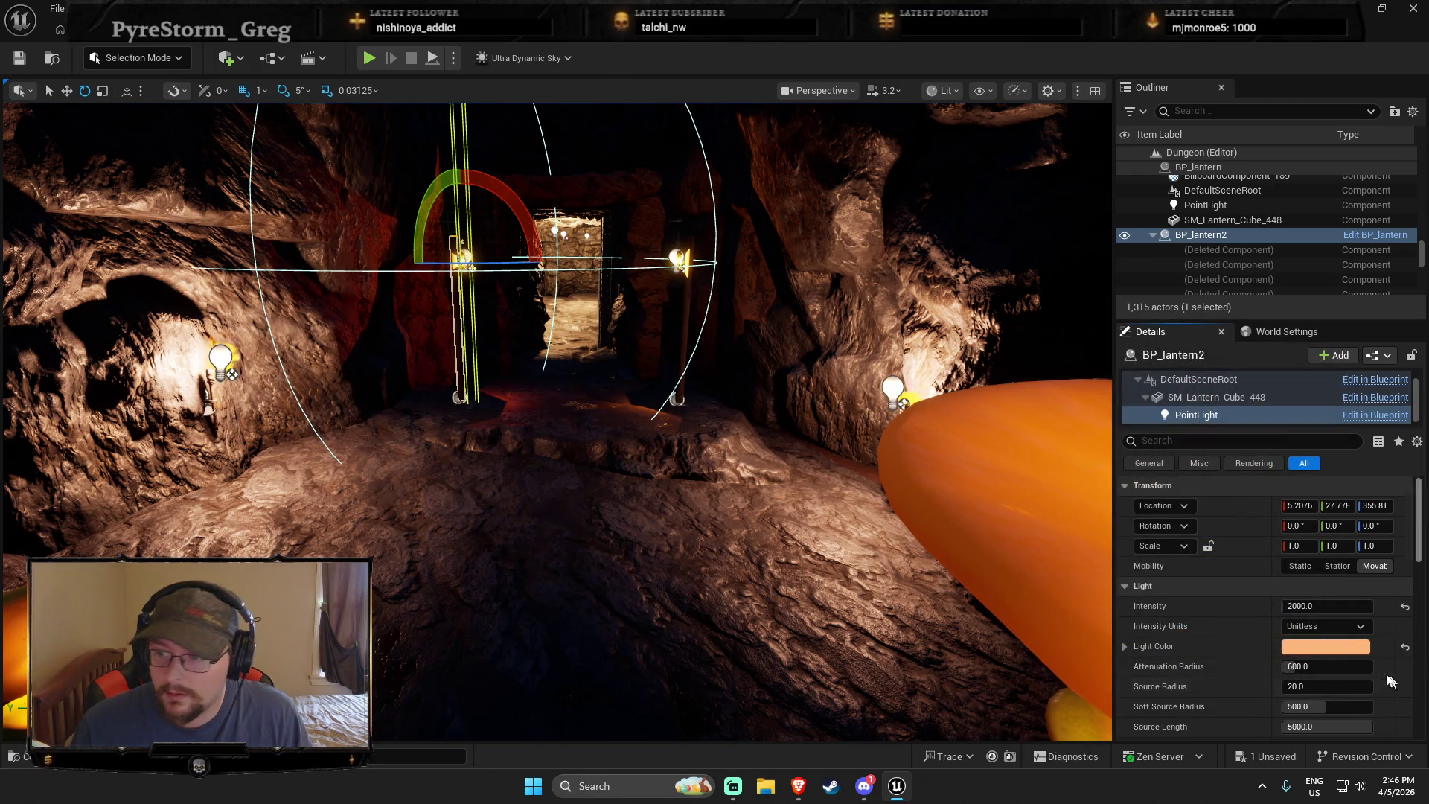
mouse_move(1306, 672)
mouse_down()
mouse_move(1321, 670)
mouse_move(1314, 706)
mouse_up()
text(1000)
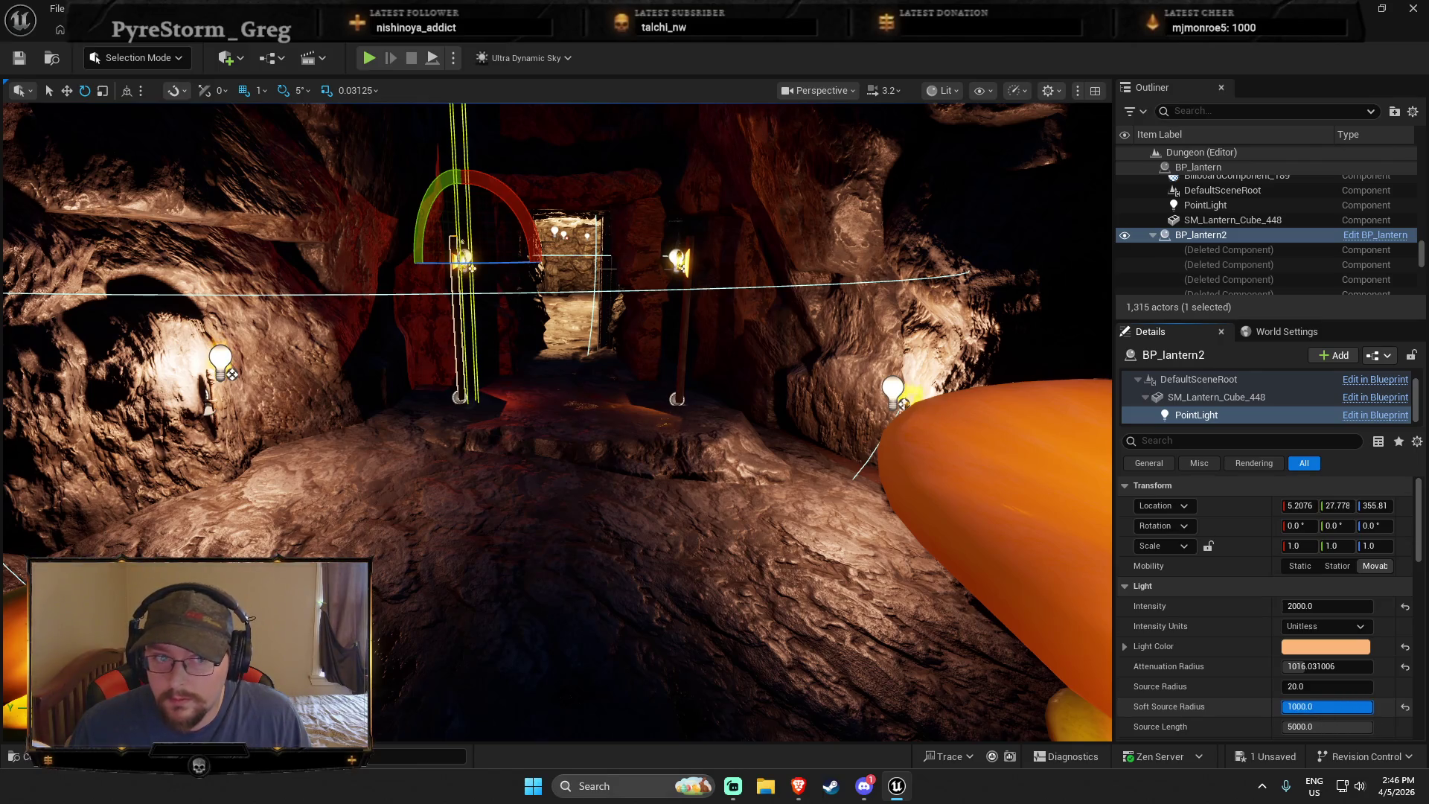
Try the lantern light's intensity units as EV, then Candelas
click(1310, 625)
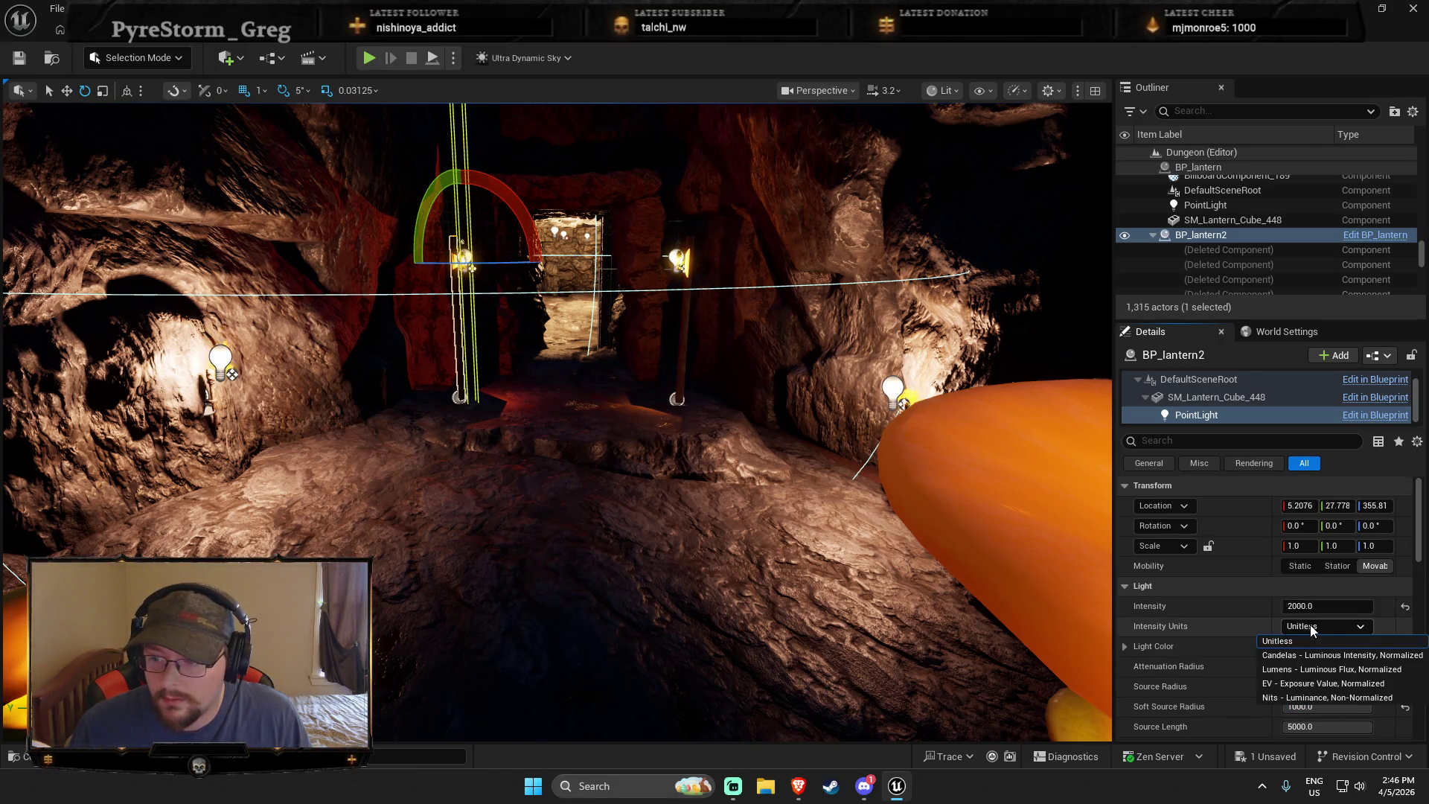
click(1317, 683)
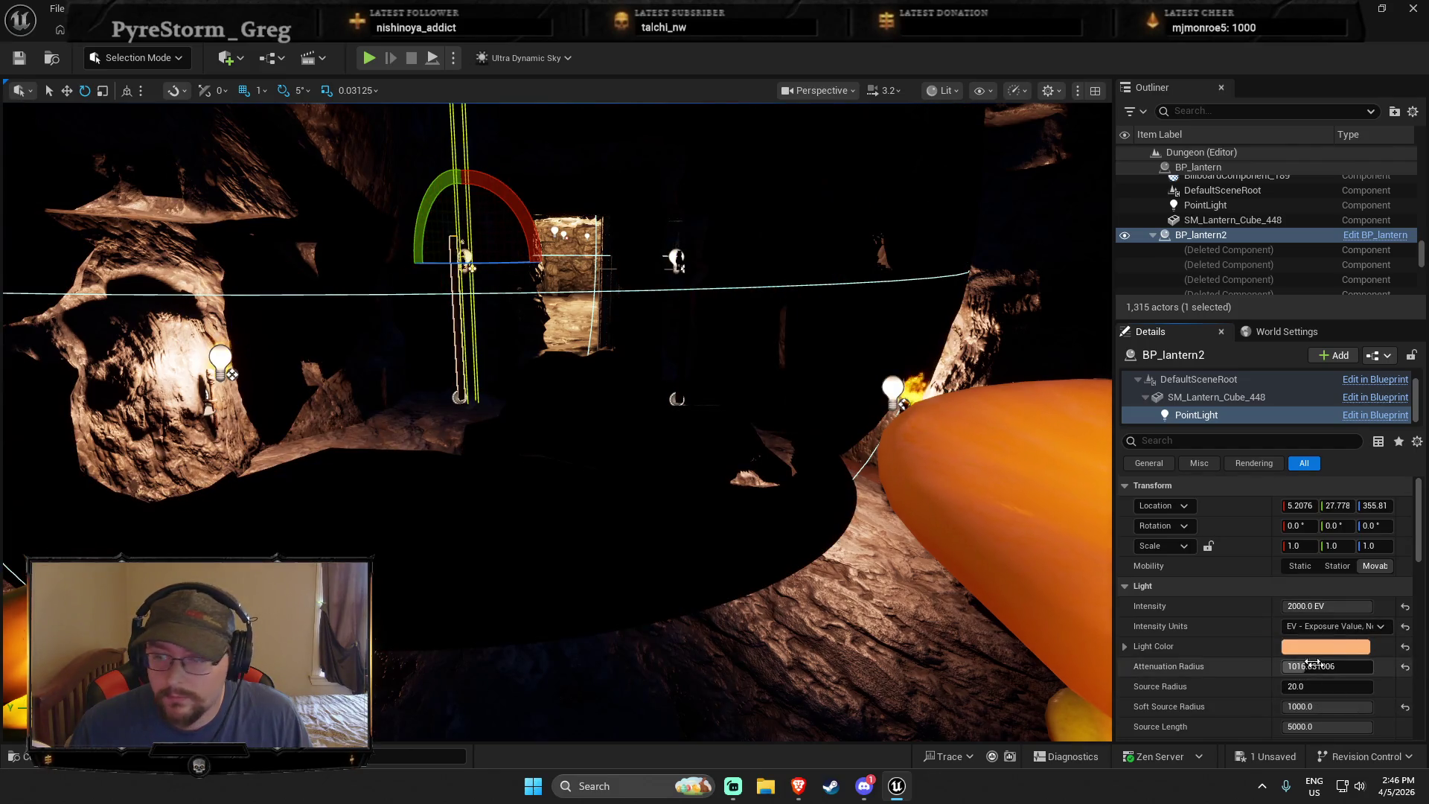
click(1321, 628)
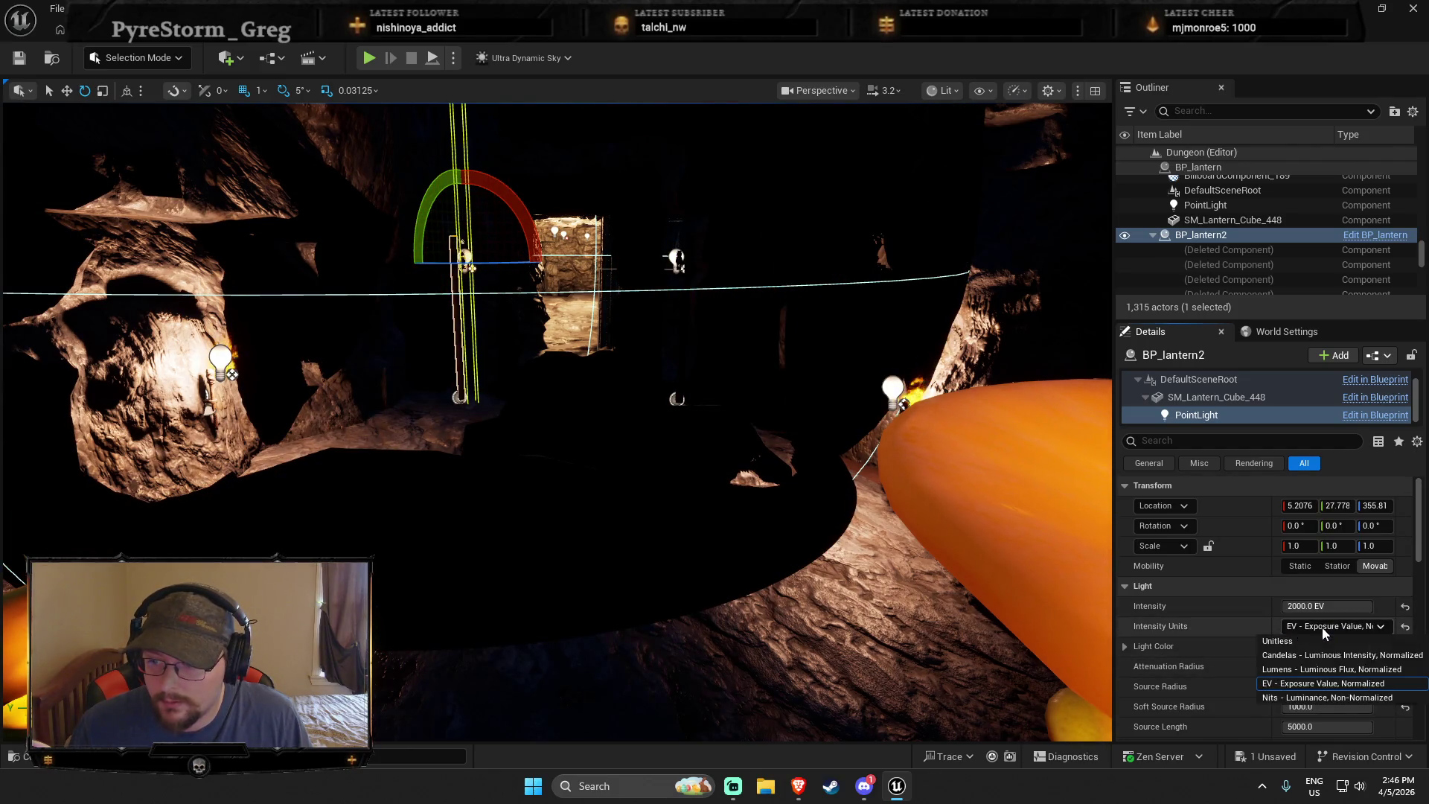
click(1321, 655)
Move along the corridor and inspect the left wall torch's point light settings
drag(978, 586, 350, 446)
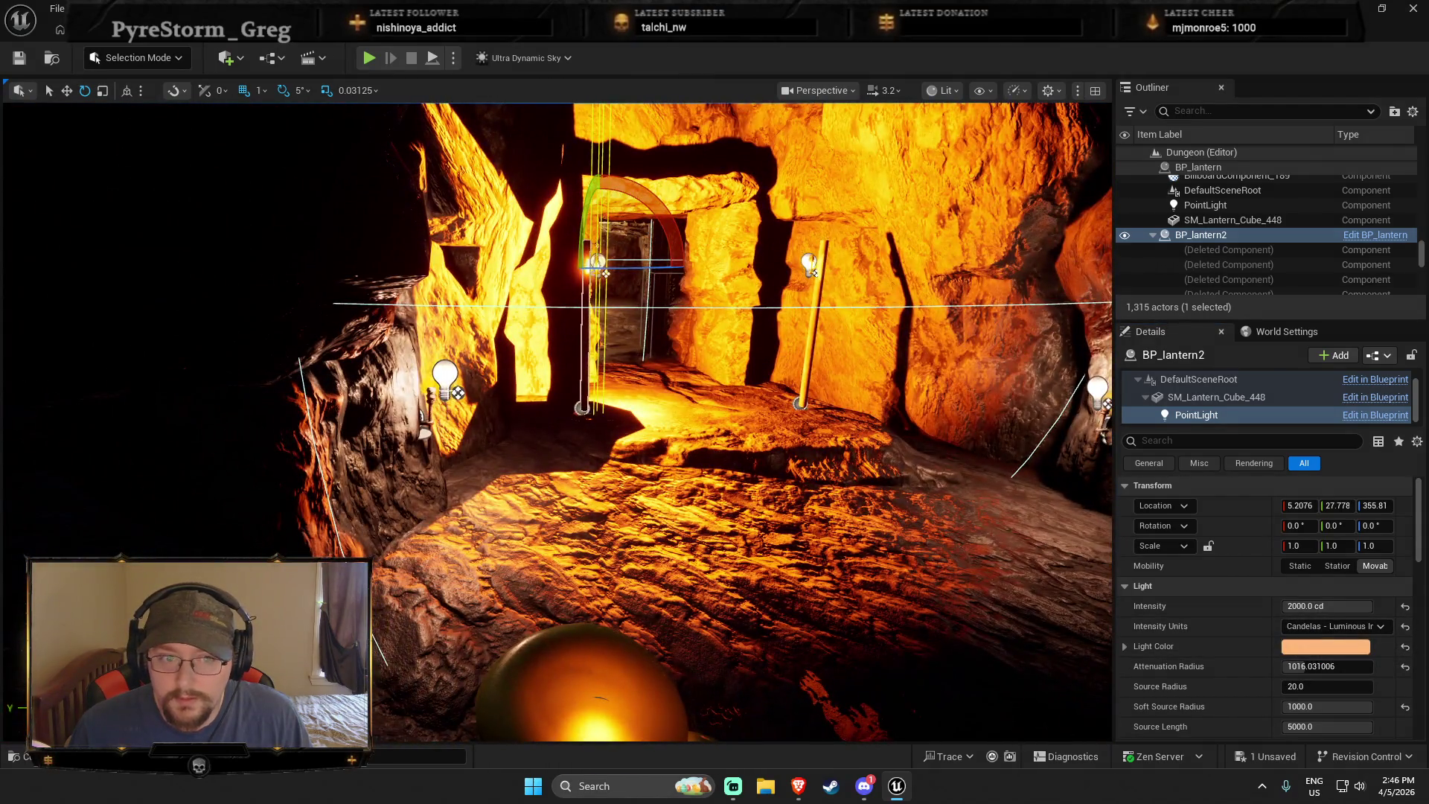
click(420, 390)
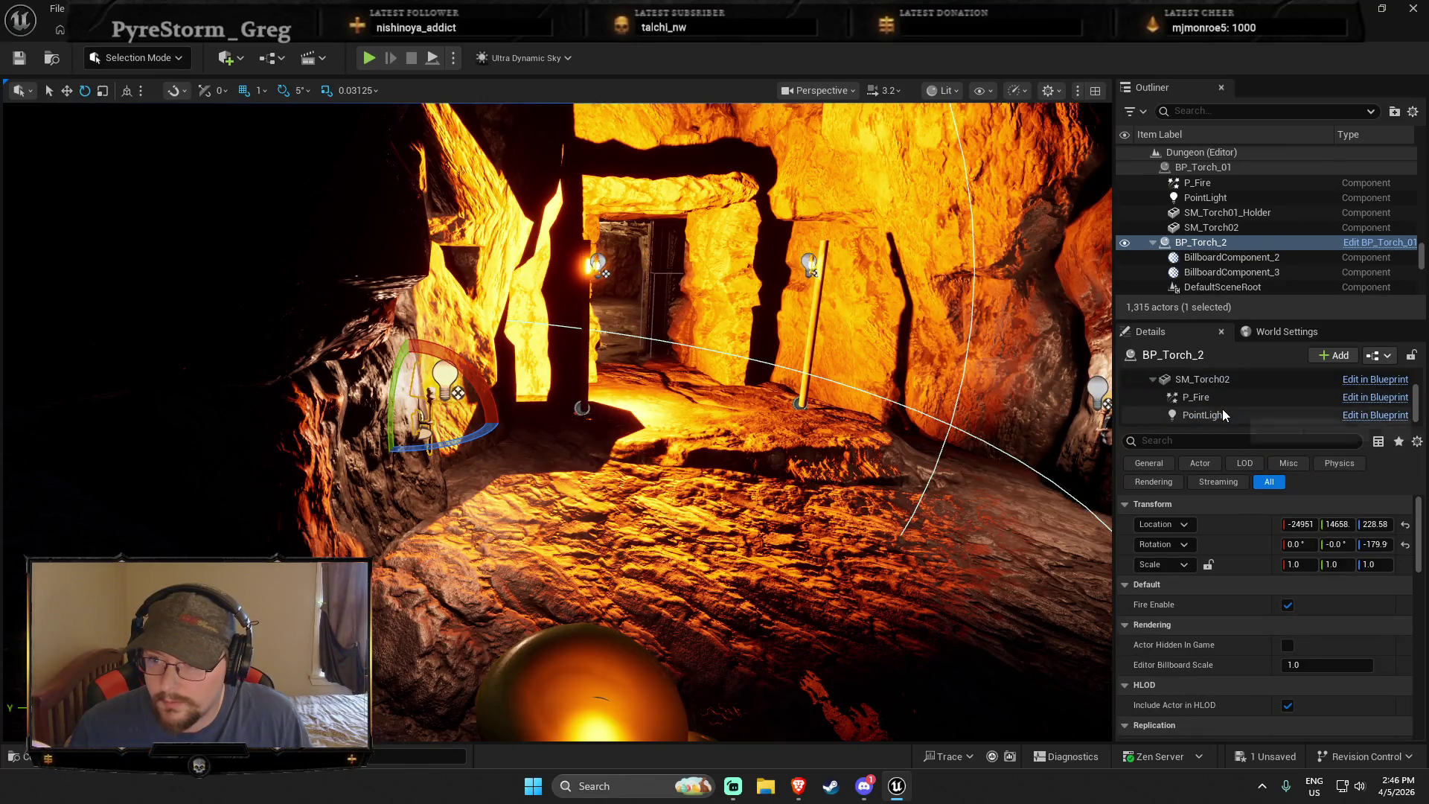
click(1222, 413)
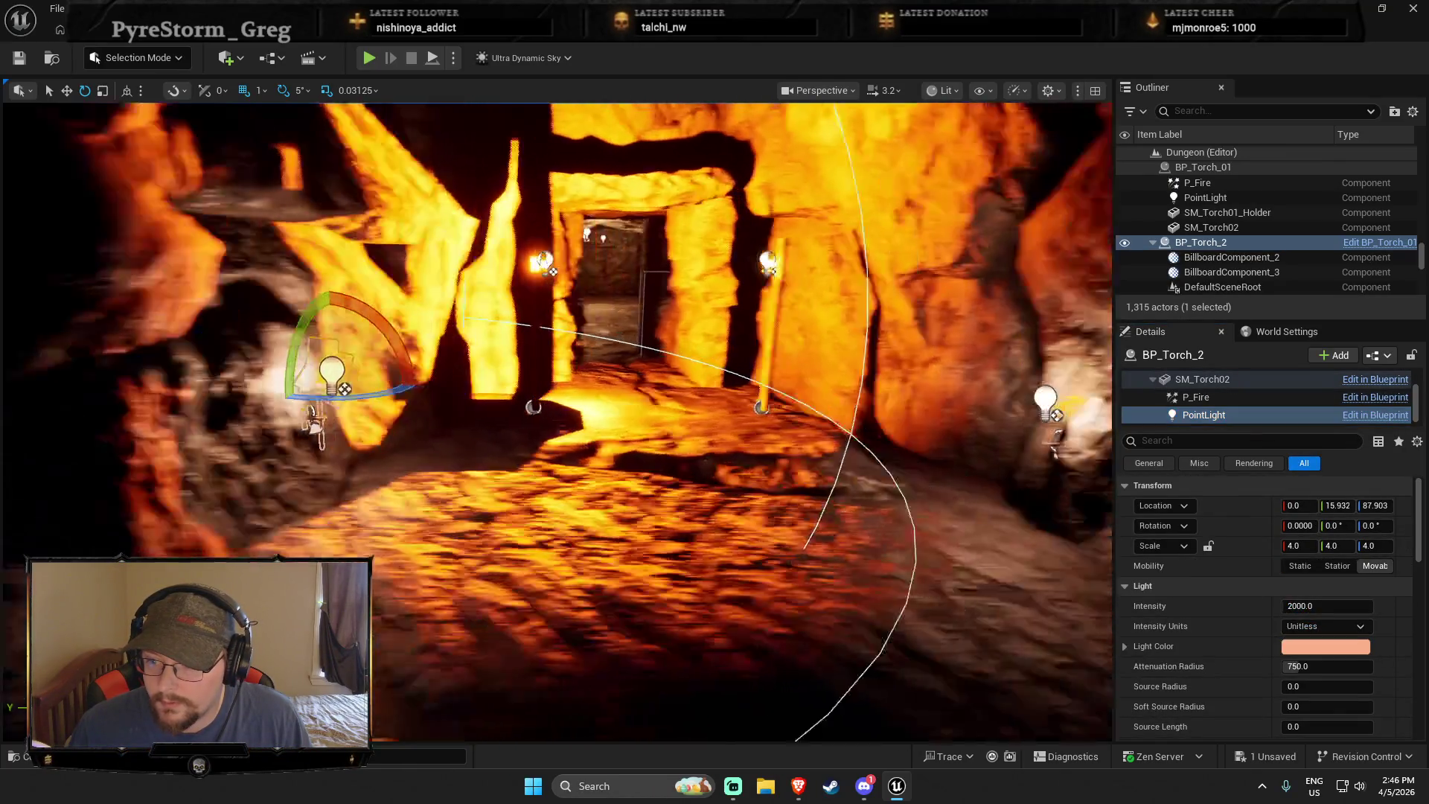
scroll(1292, 670, down, 1)
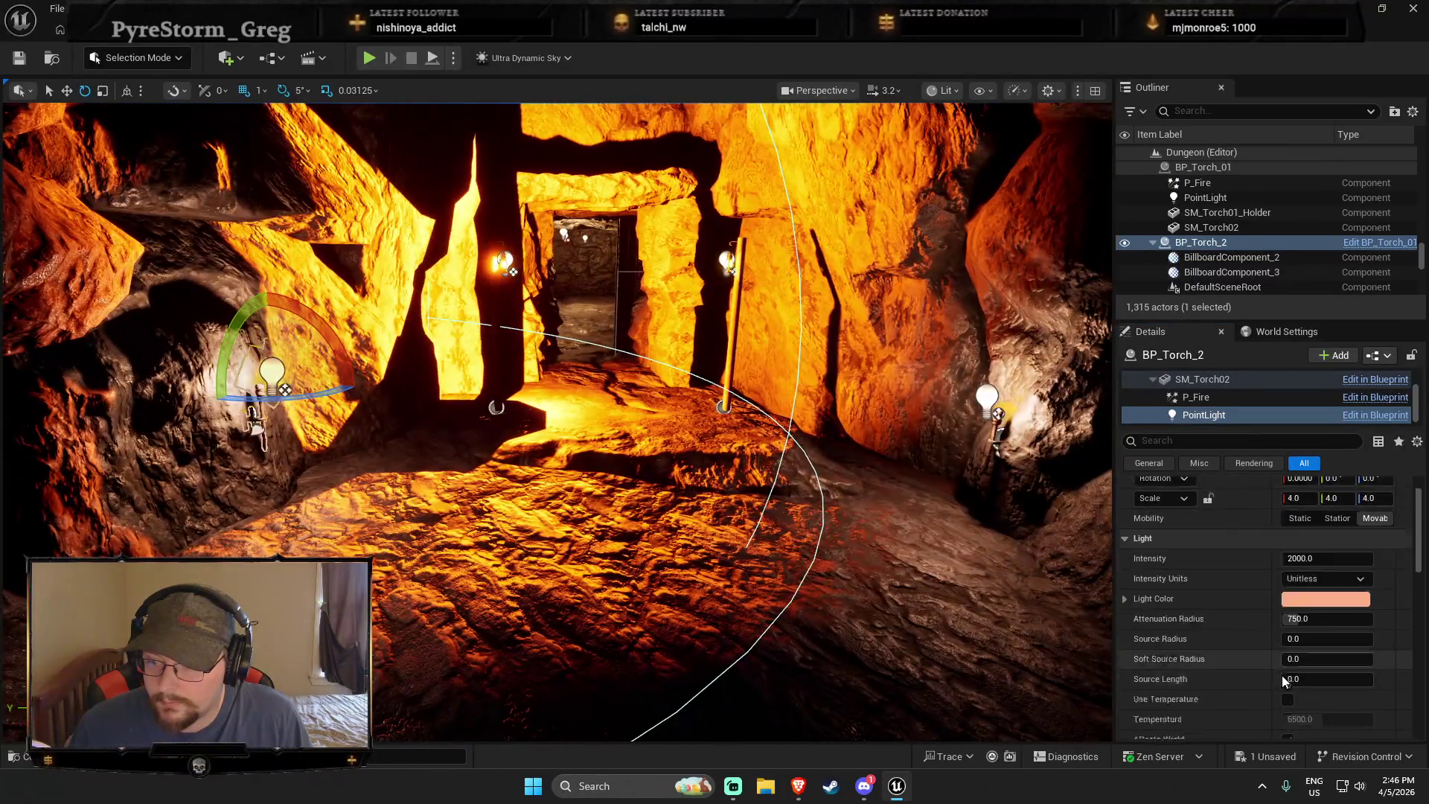
Set the central lantern's light to Unitless, attenuation radius 750 and source length 0
click(524, 325)
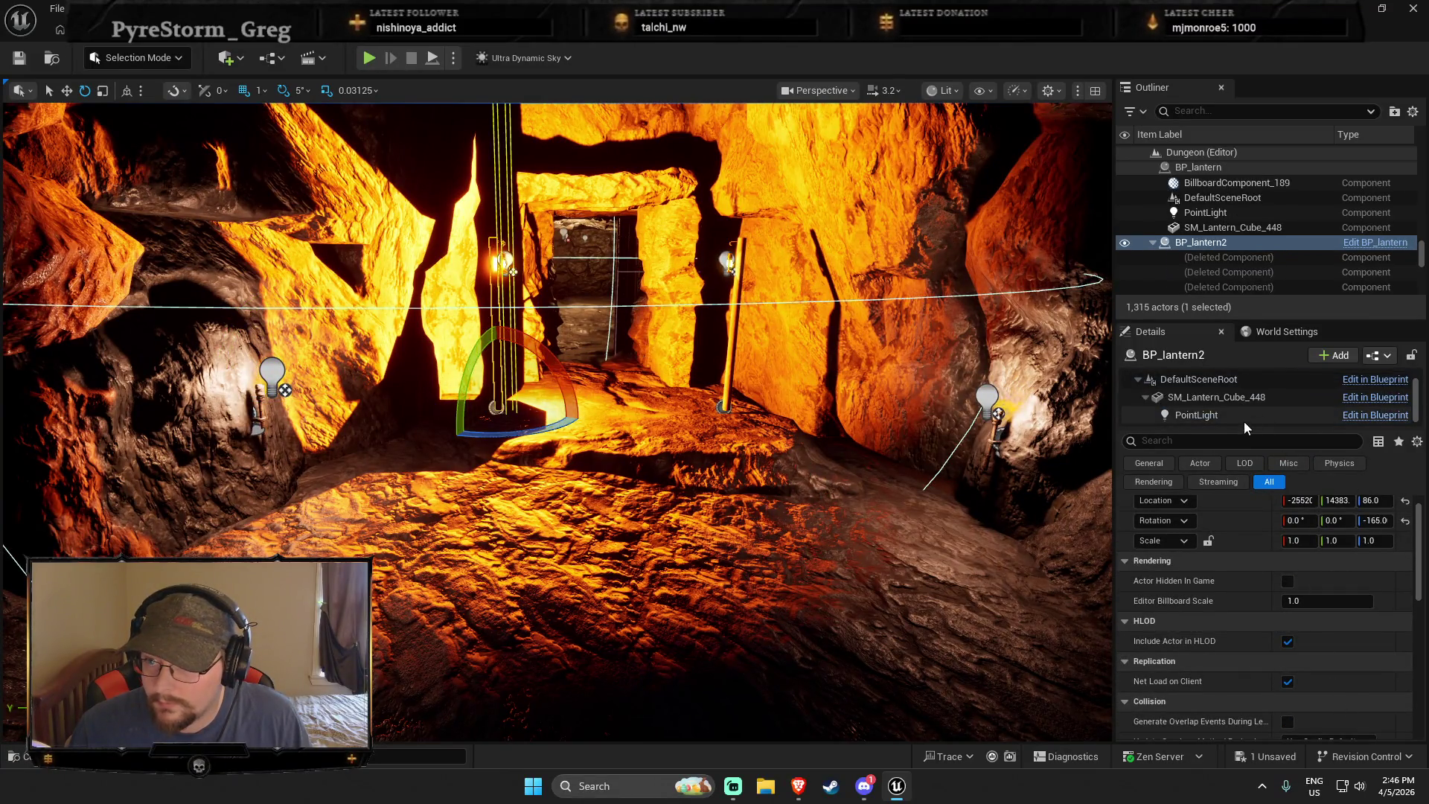
click(1244, 416)
click(1327, 609)
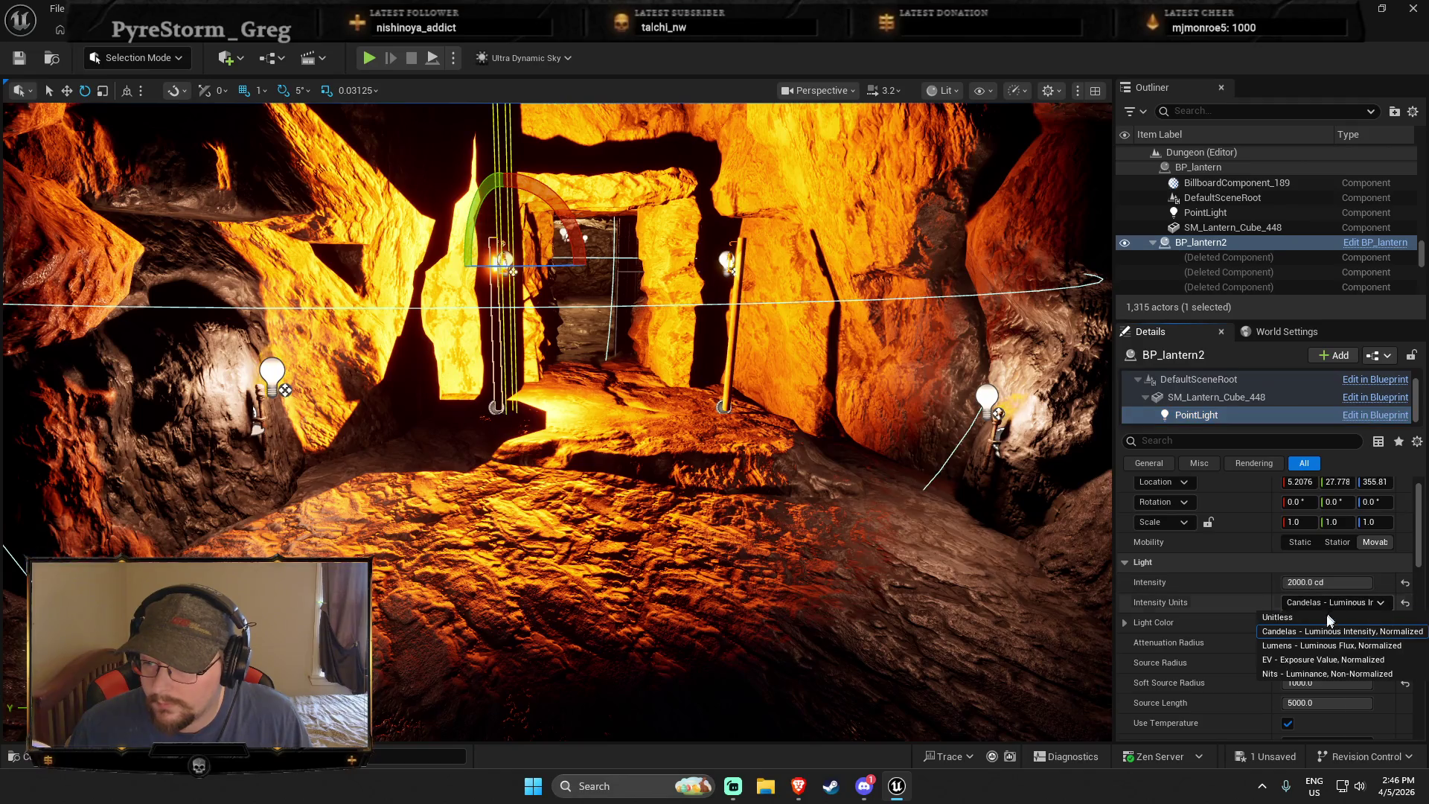
click(1320, 621)
click(1321, 642)
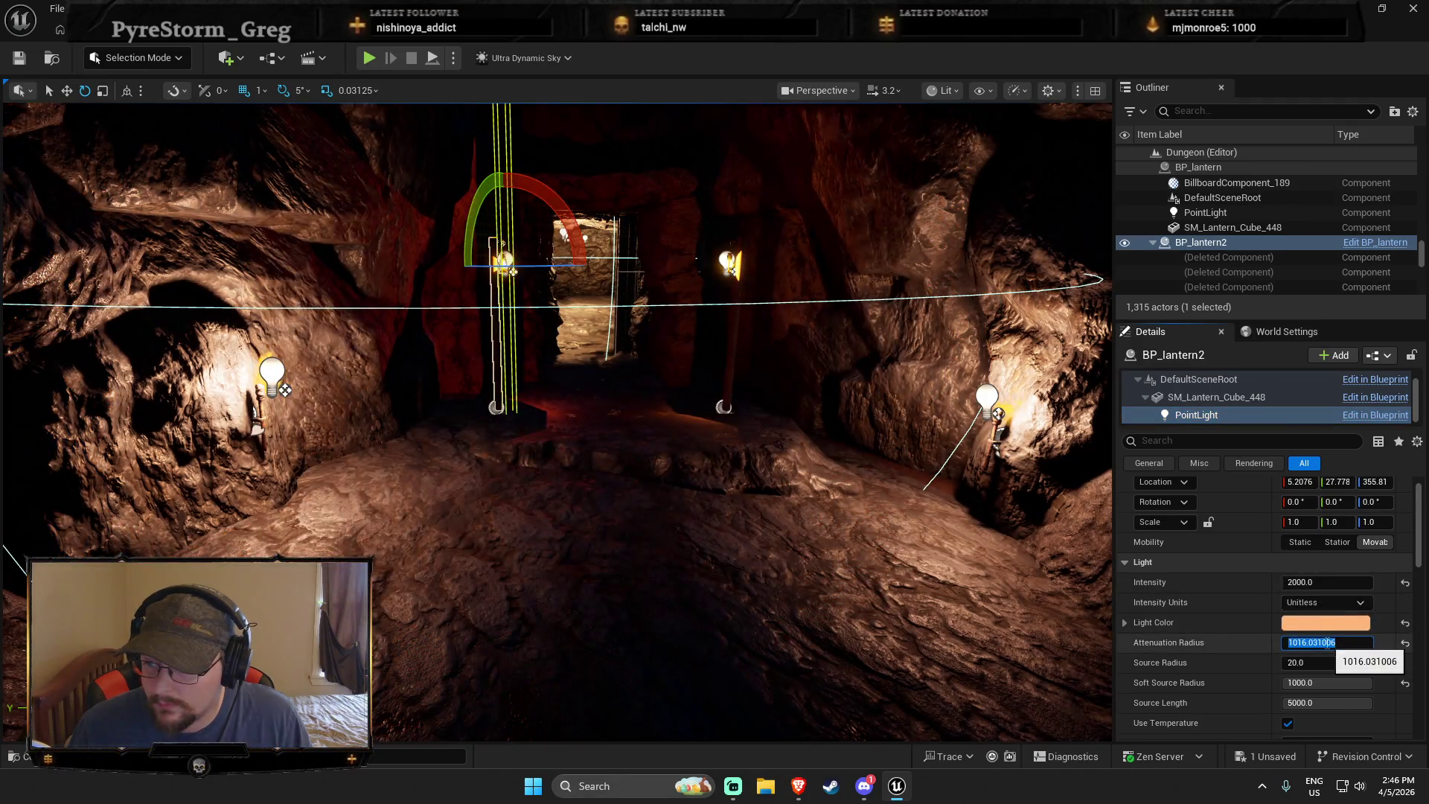
text(750)
key(Return)
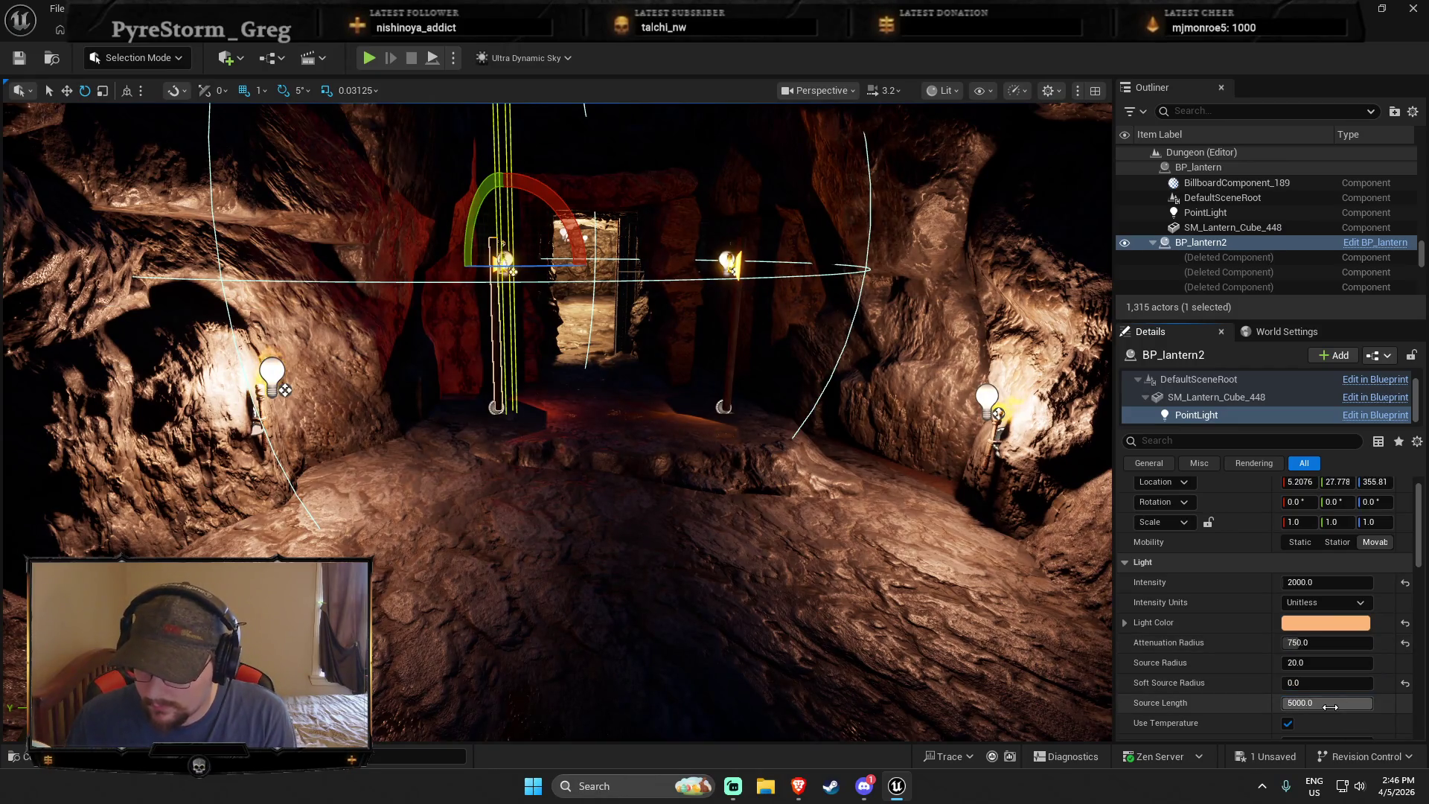
key(Return)
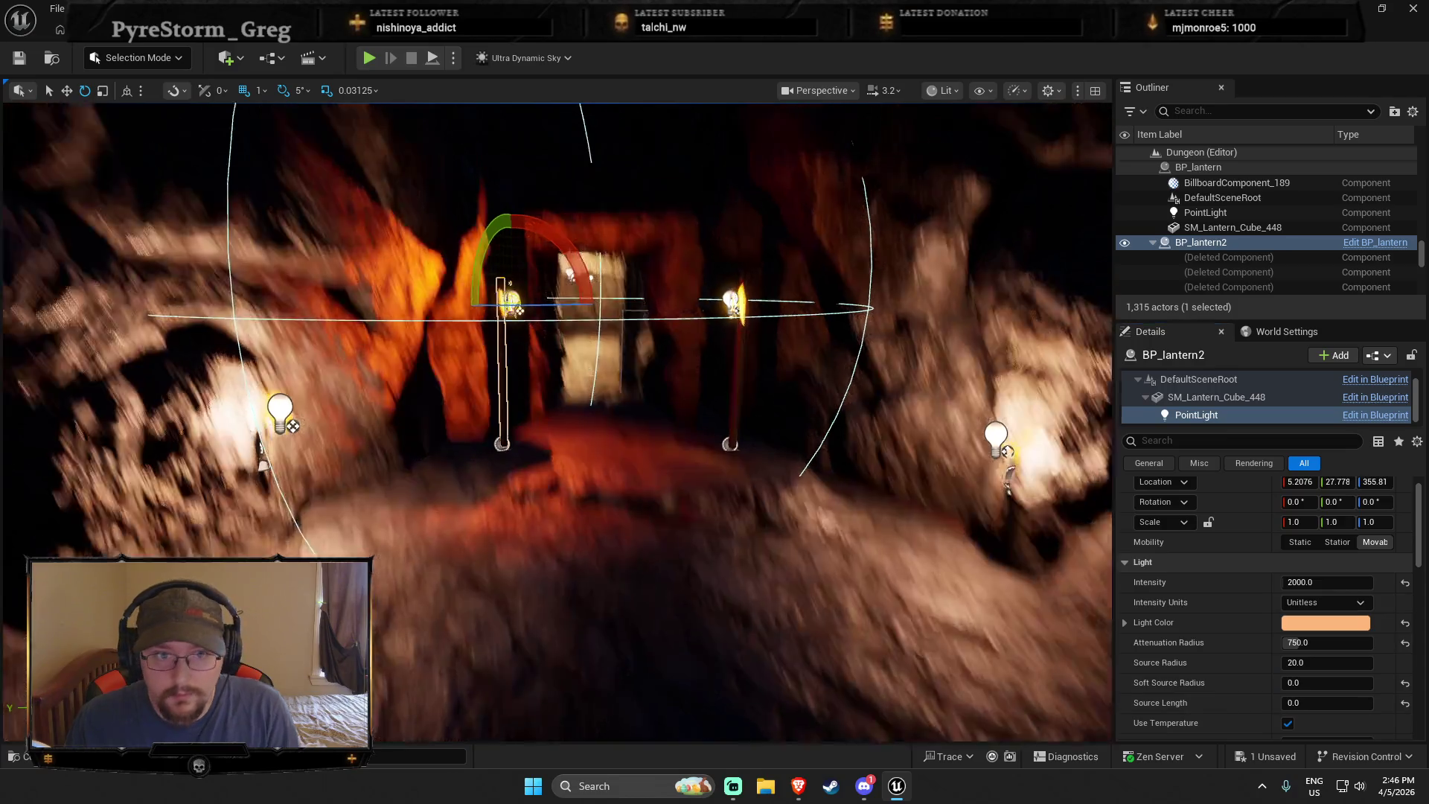
Remove both central lanterns from the corridor
scroll(1232, 653, down, 5)
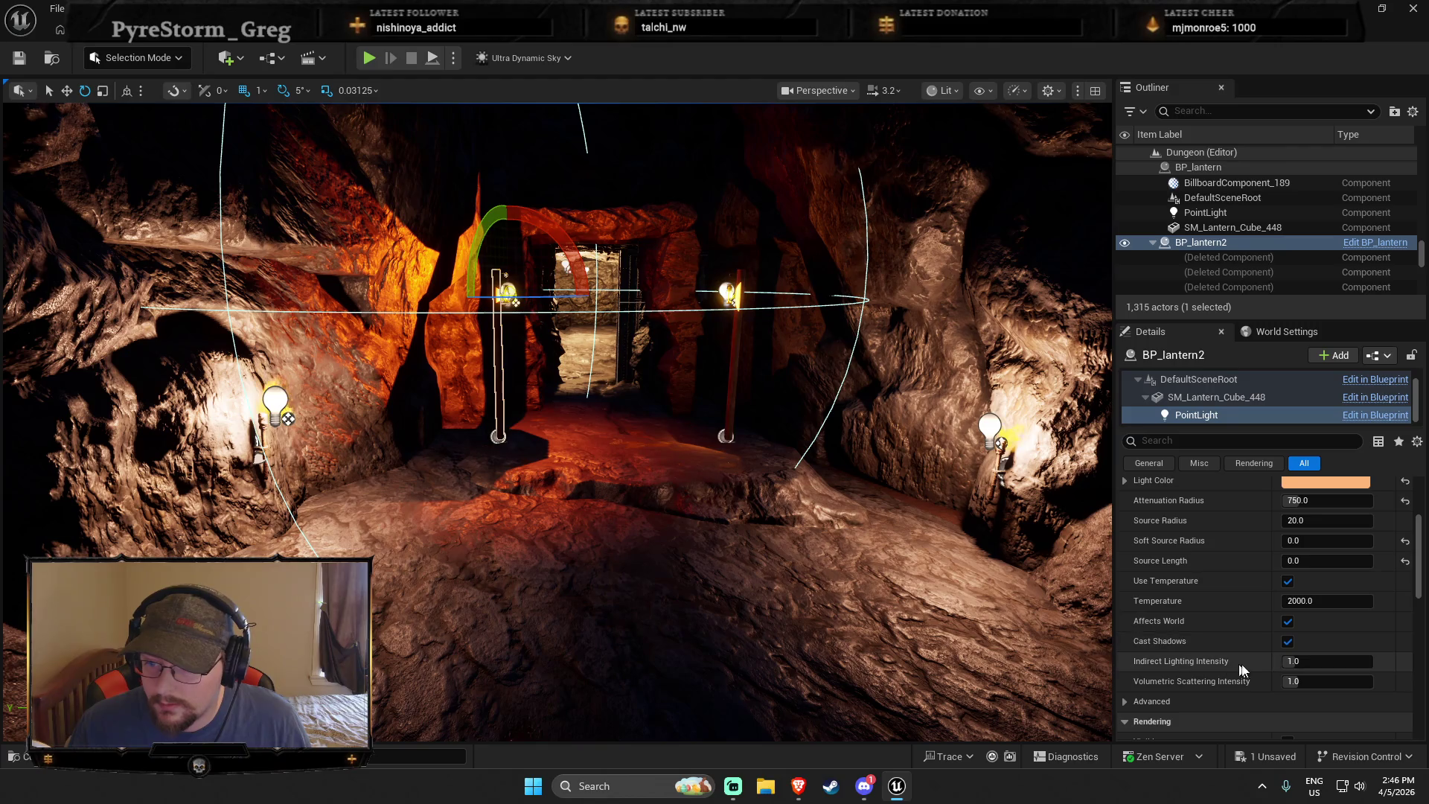
click(277, 404)
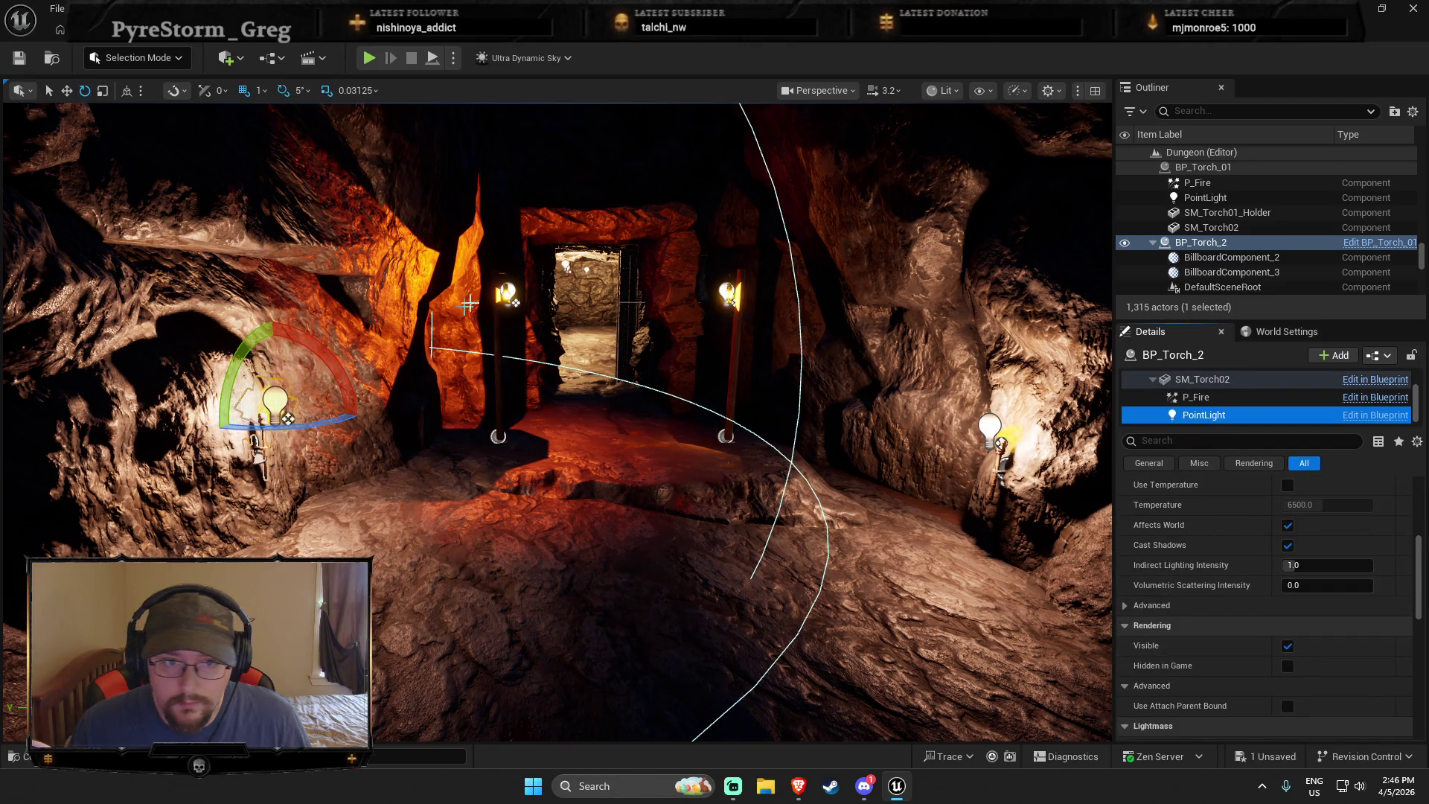
key(ctrl+z)
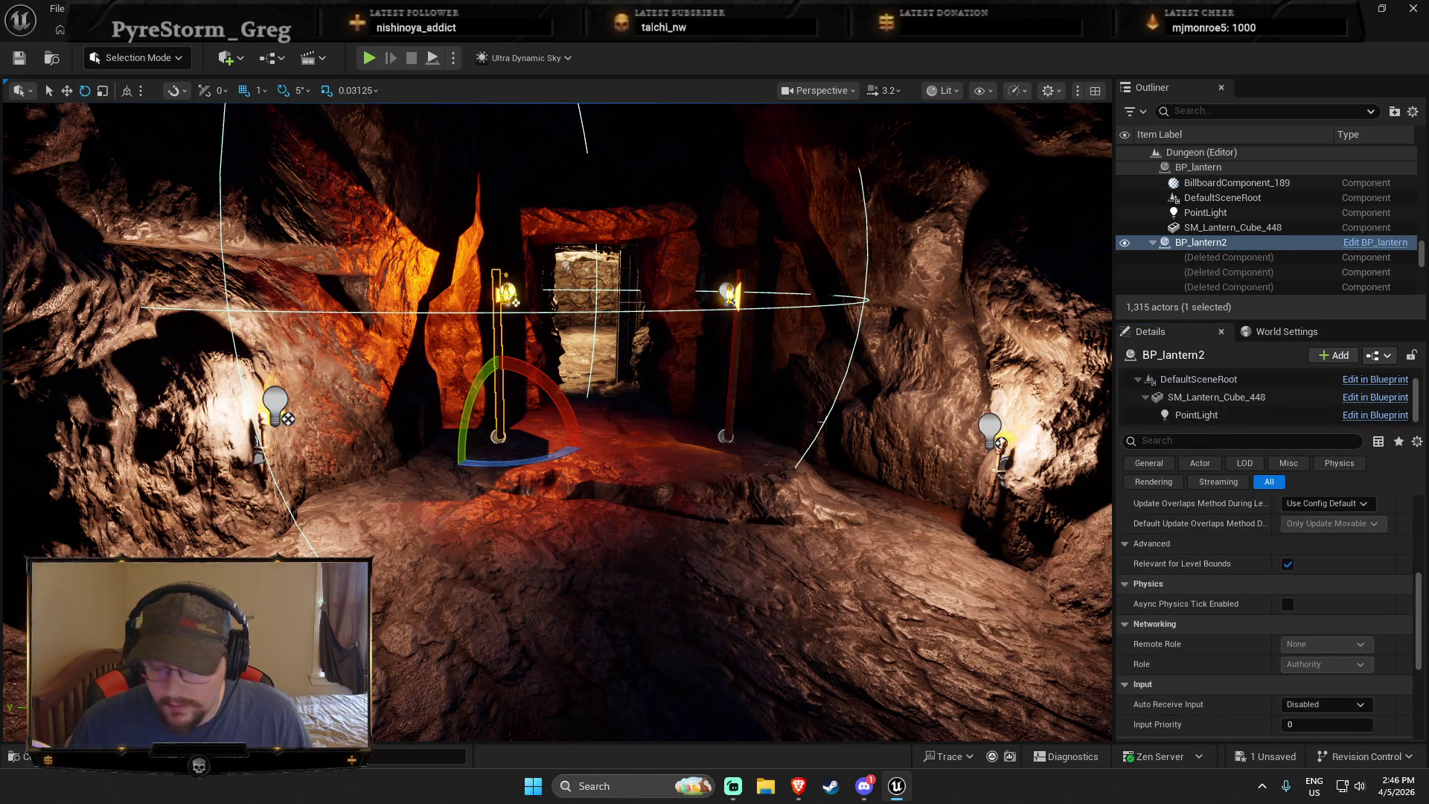
key(ctrl+z)
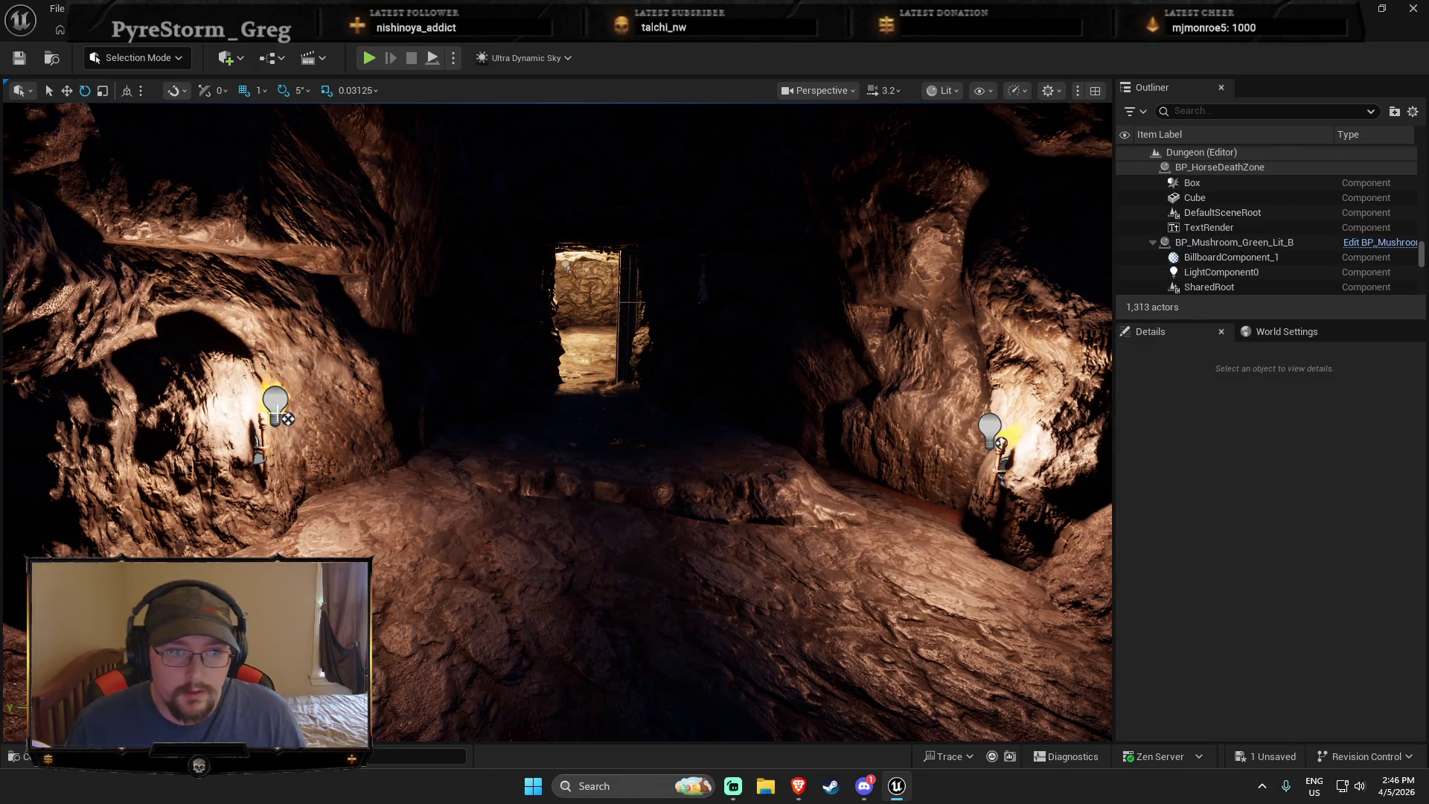
Duplicate the left wall torch BP_Torch_2 and move the copy toward the corridor centre
key(ctrl+z)
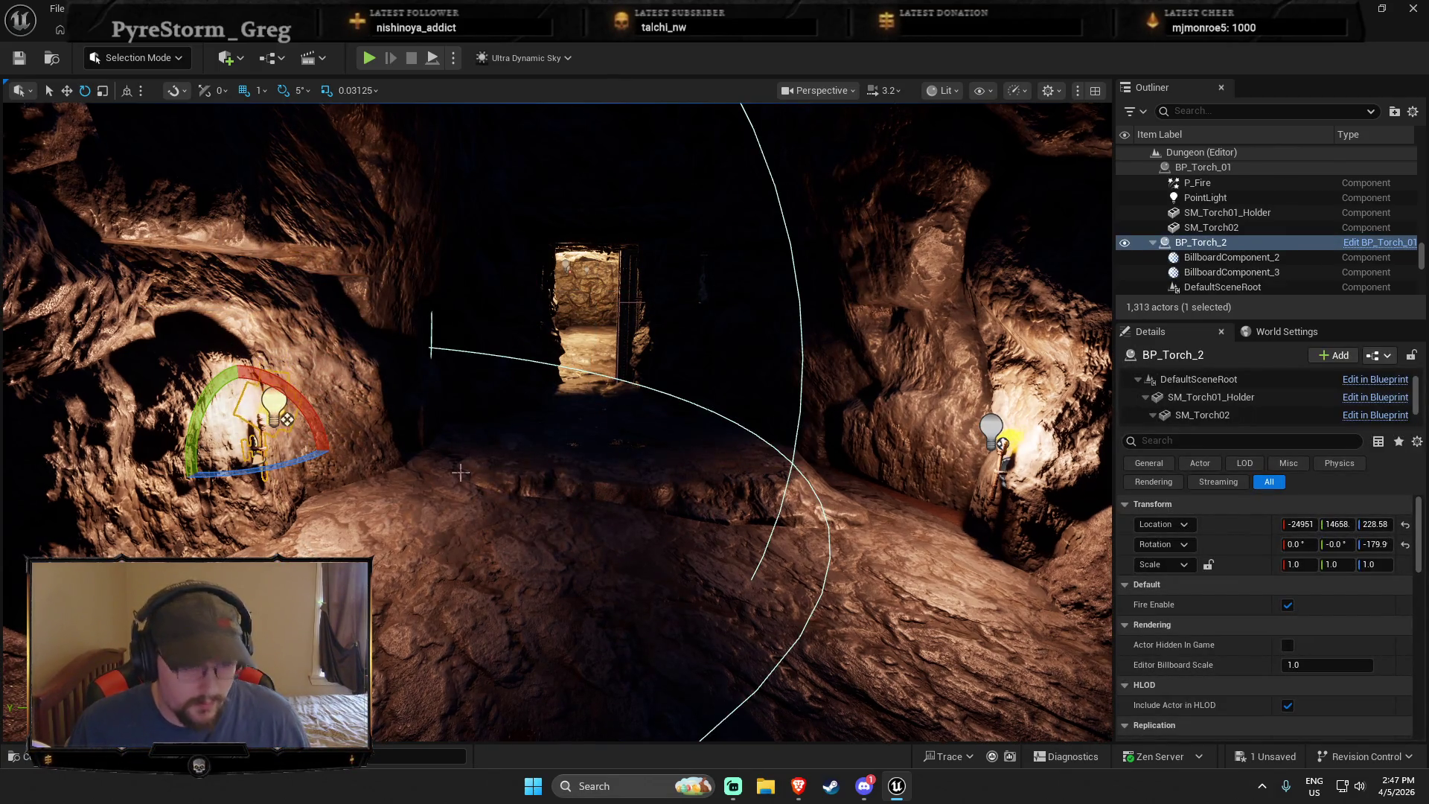
key(w)
key(ctrl+d)
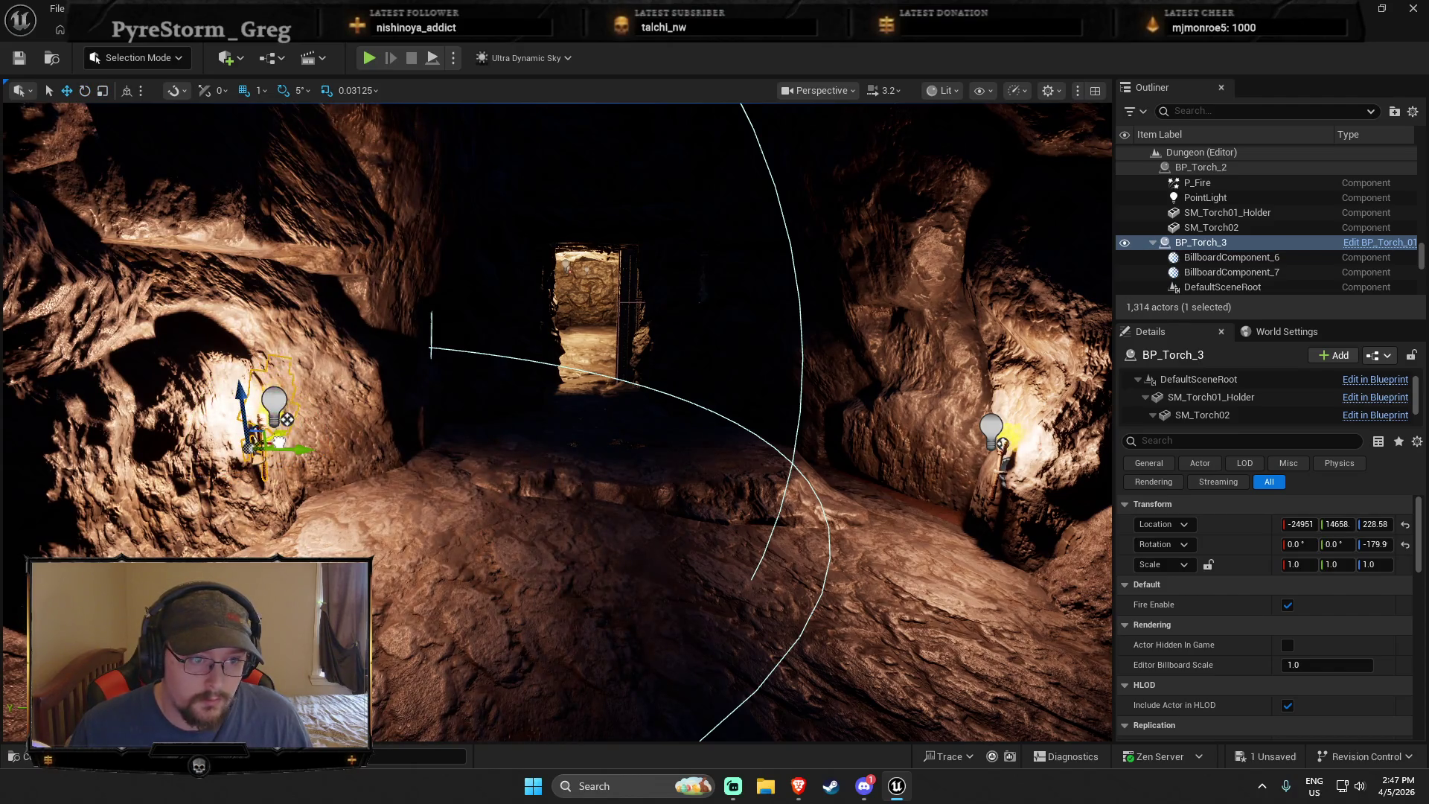
mouse_move(283, 441)
mouse_down()
mouse_move(413, 379)
mouse_move(450, 386)
mouse_up()
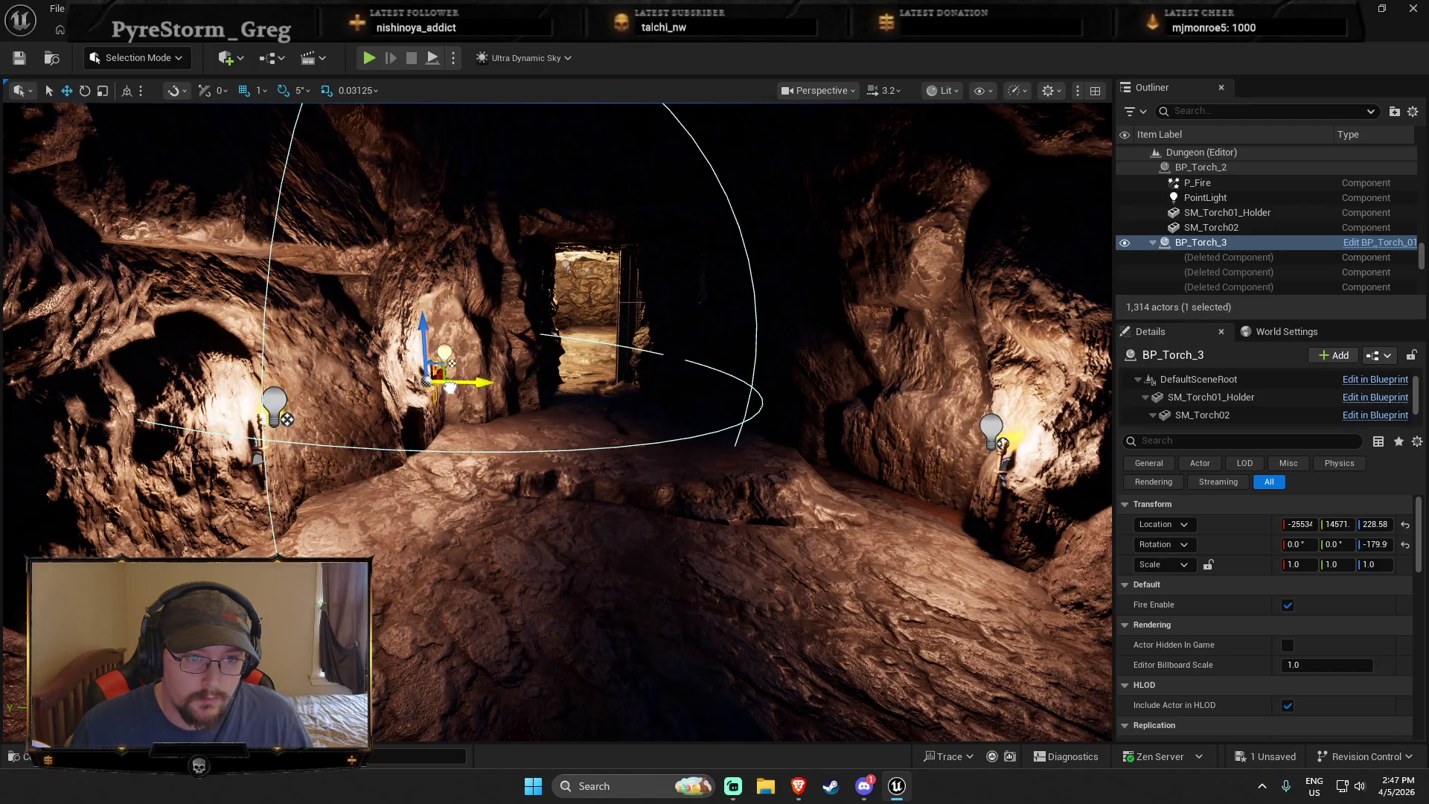
key(w)
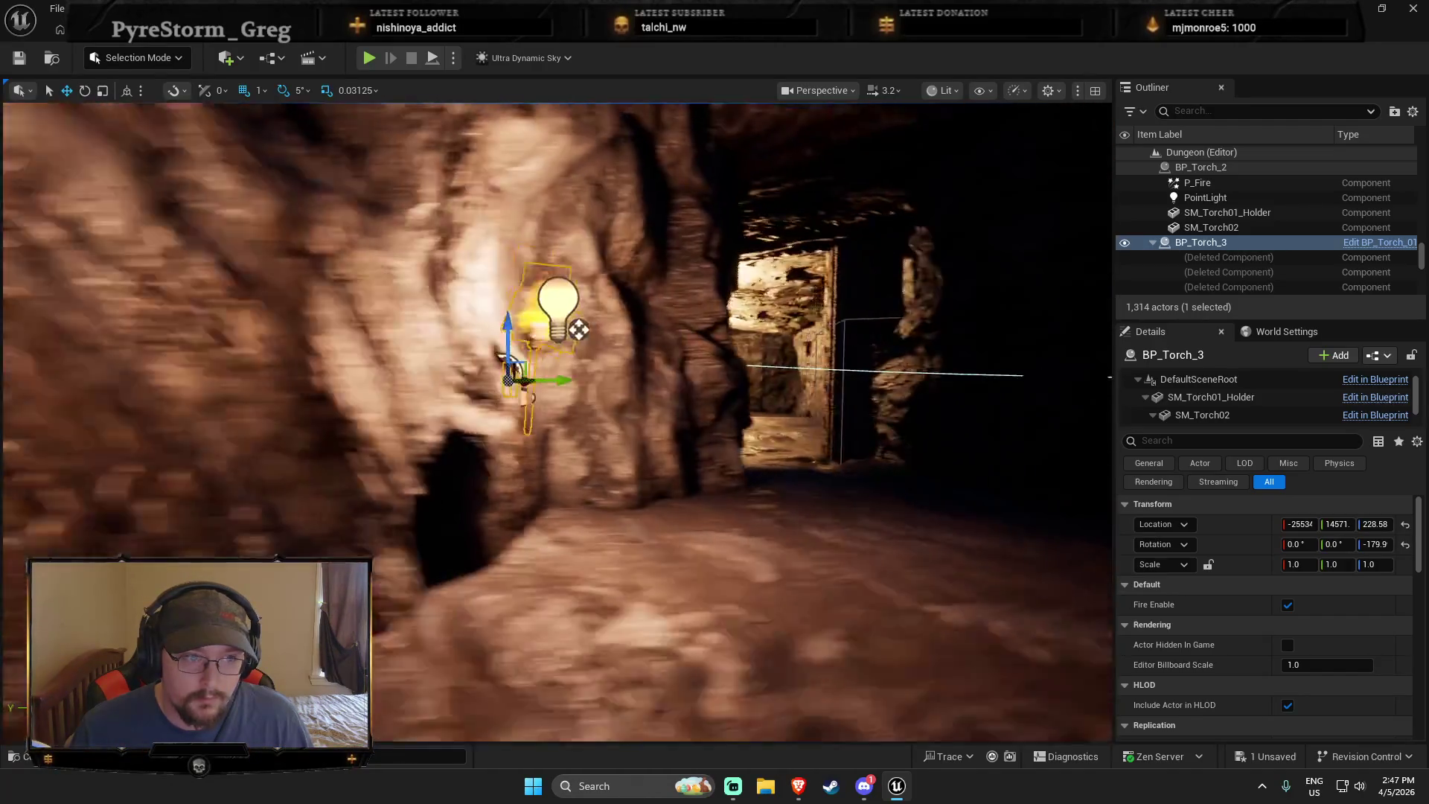
key(w)
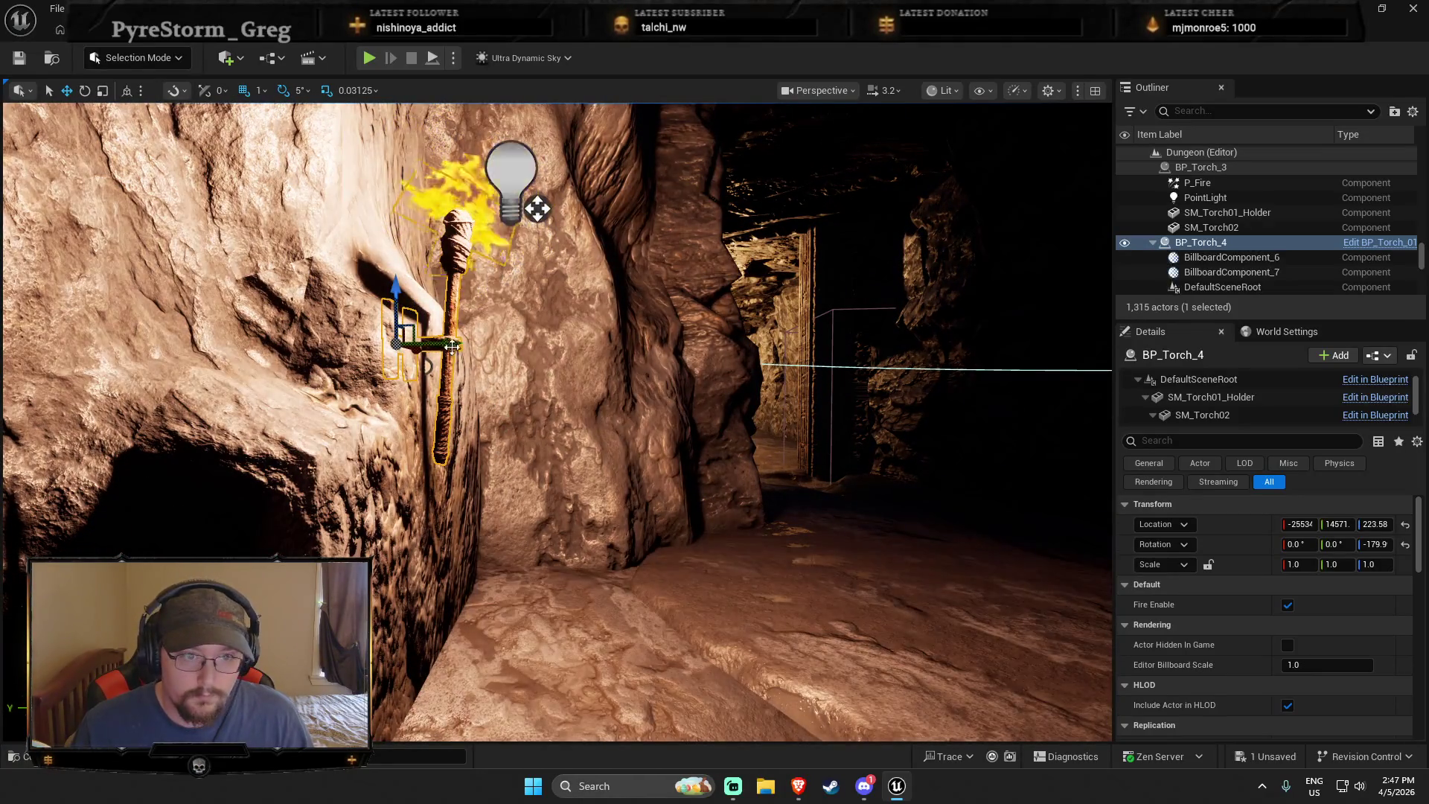
Copy the torch as BP_Torch_4, turn it 160° and mount it on the corridor's right wall
alt+drag(450, 343, 745, 349)
key(e)
key(w)
drag(796, 298, 864, 292)
scroll(381, 449, down, 3)
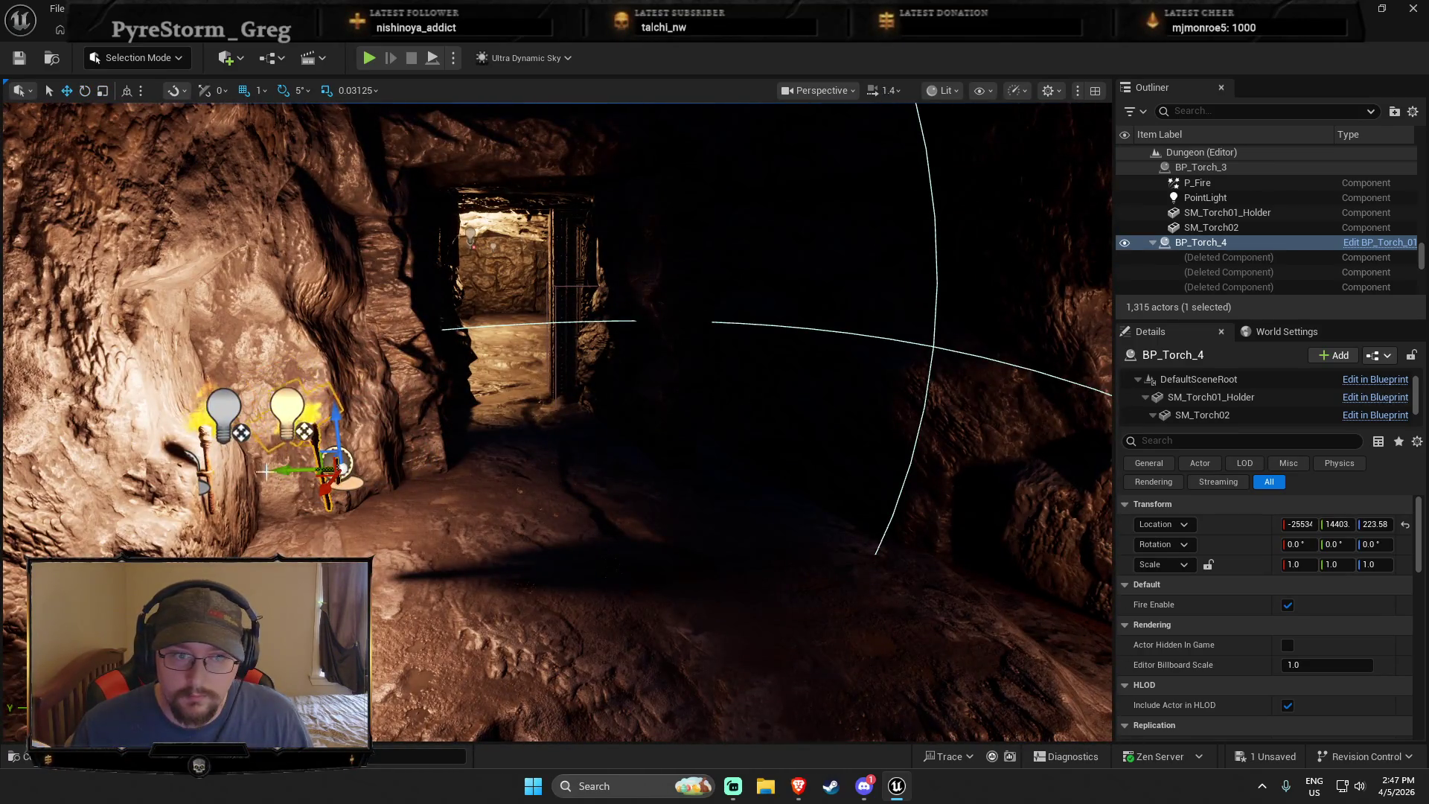
drag(266, 470, 859, 474)
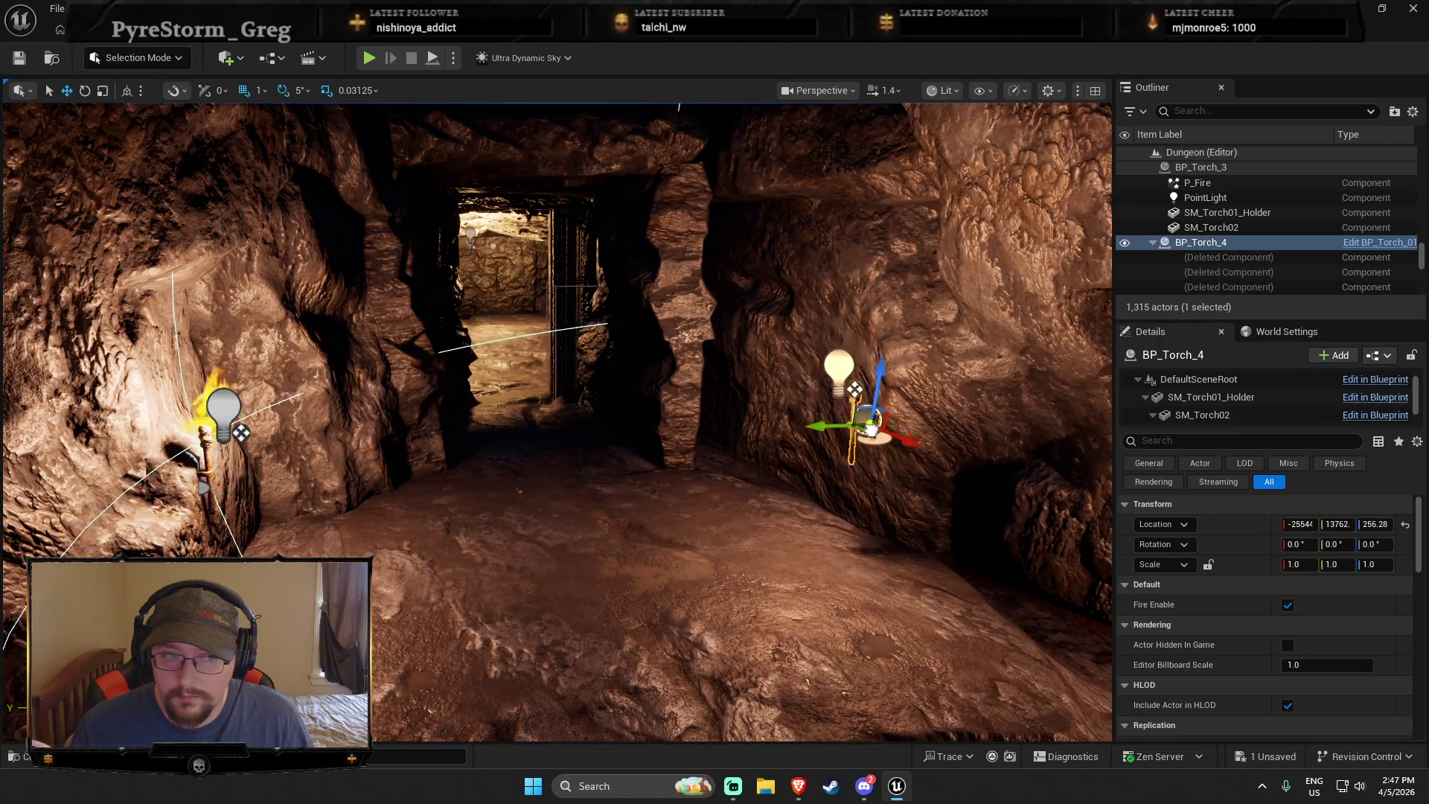
drag(867, 443, 869, 421)
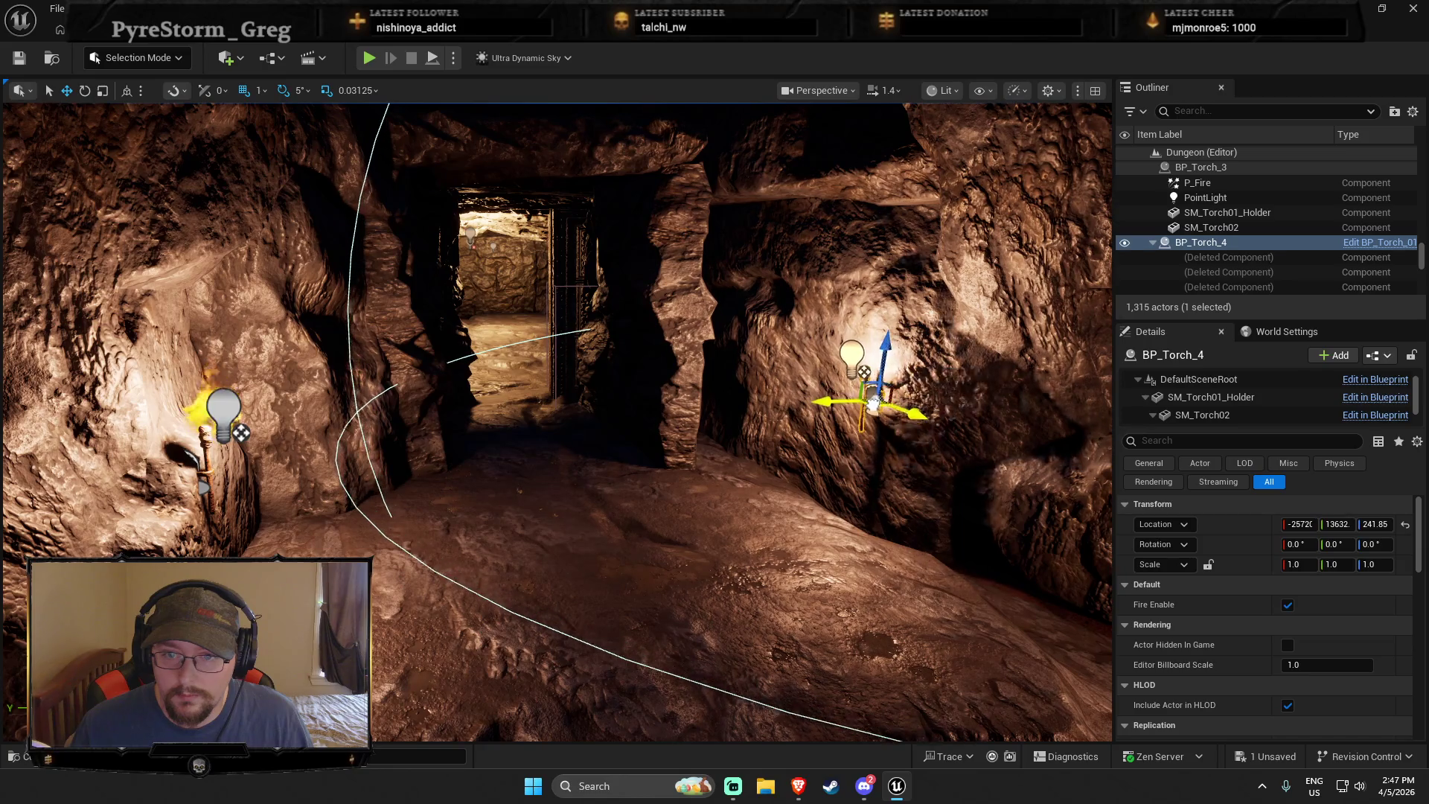
scroll(872, 402, up, 10)
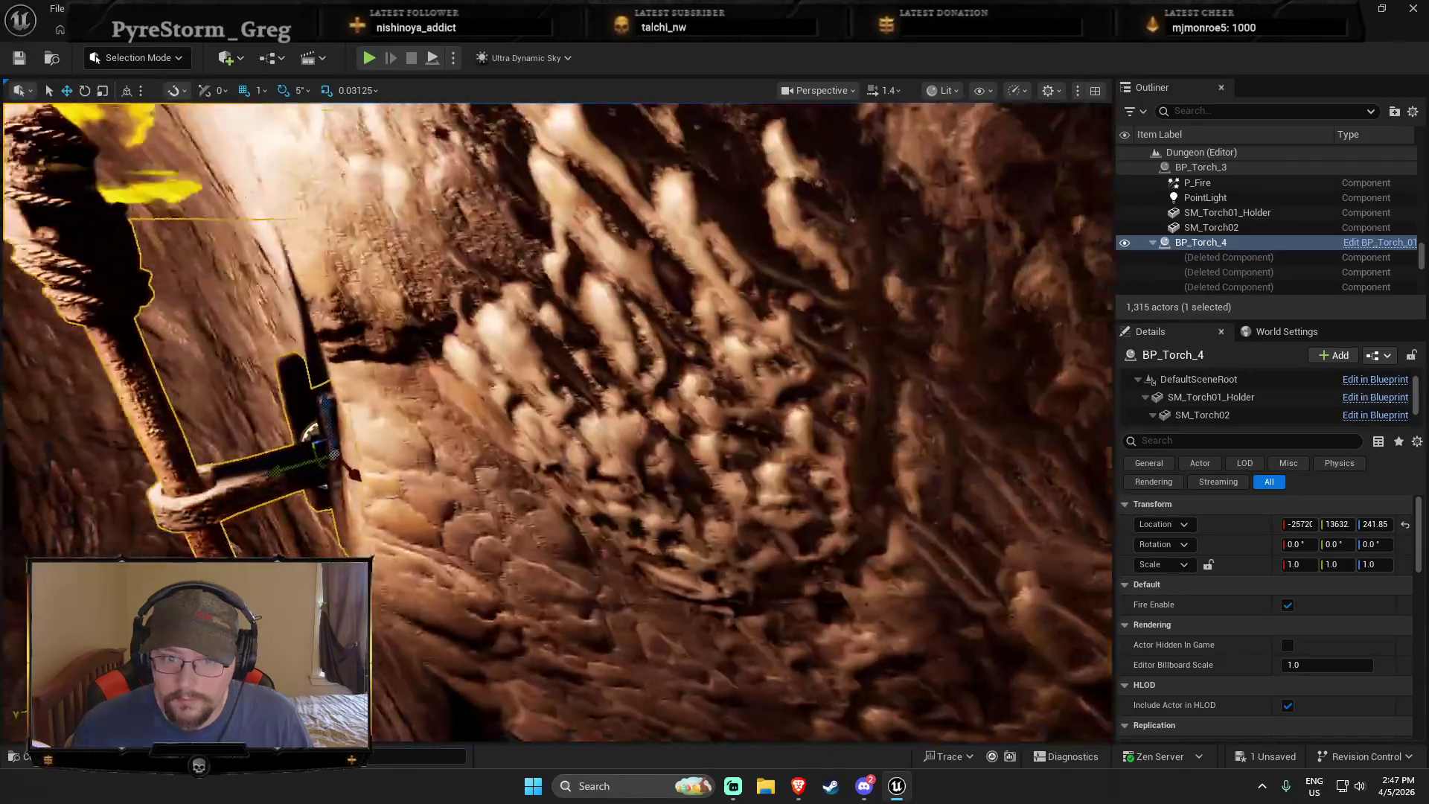
mouse_move(580, 454)
mouse_down()
mouse_move(615, 447)
mouse_move(606, 476)
mouse_move(521, 476)
mouse_move(617, 491)
mouse_move(561, 521)
mouse_move(595, 465)
mouse_move(576, 480)
mouse_up()
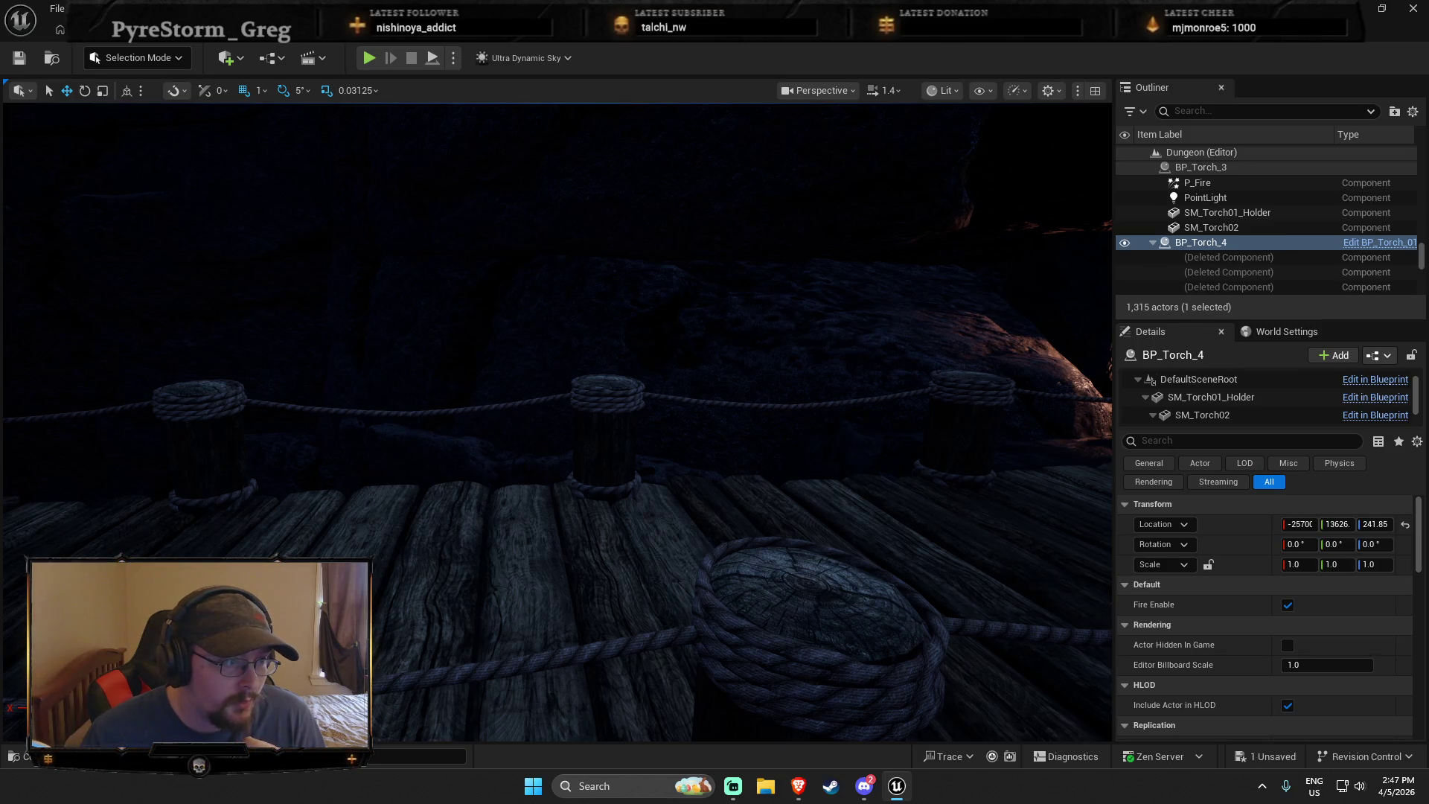
mouse_move(380, 445)
mouse_down()
mouse_move(416, 448)
mouse_move(386, 445)
mouse_move(417, 448)
mouse_move(386, 445)
mouse_move(402, 452)
mouse_up()
right_click(402, 452)
Play from the cave floor and run through the lit doorway into the torch-lit cave, then stop
click(475, 759)
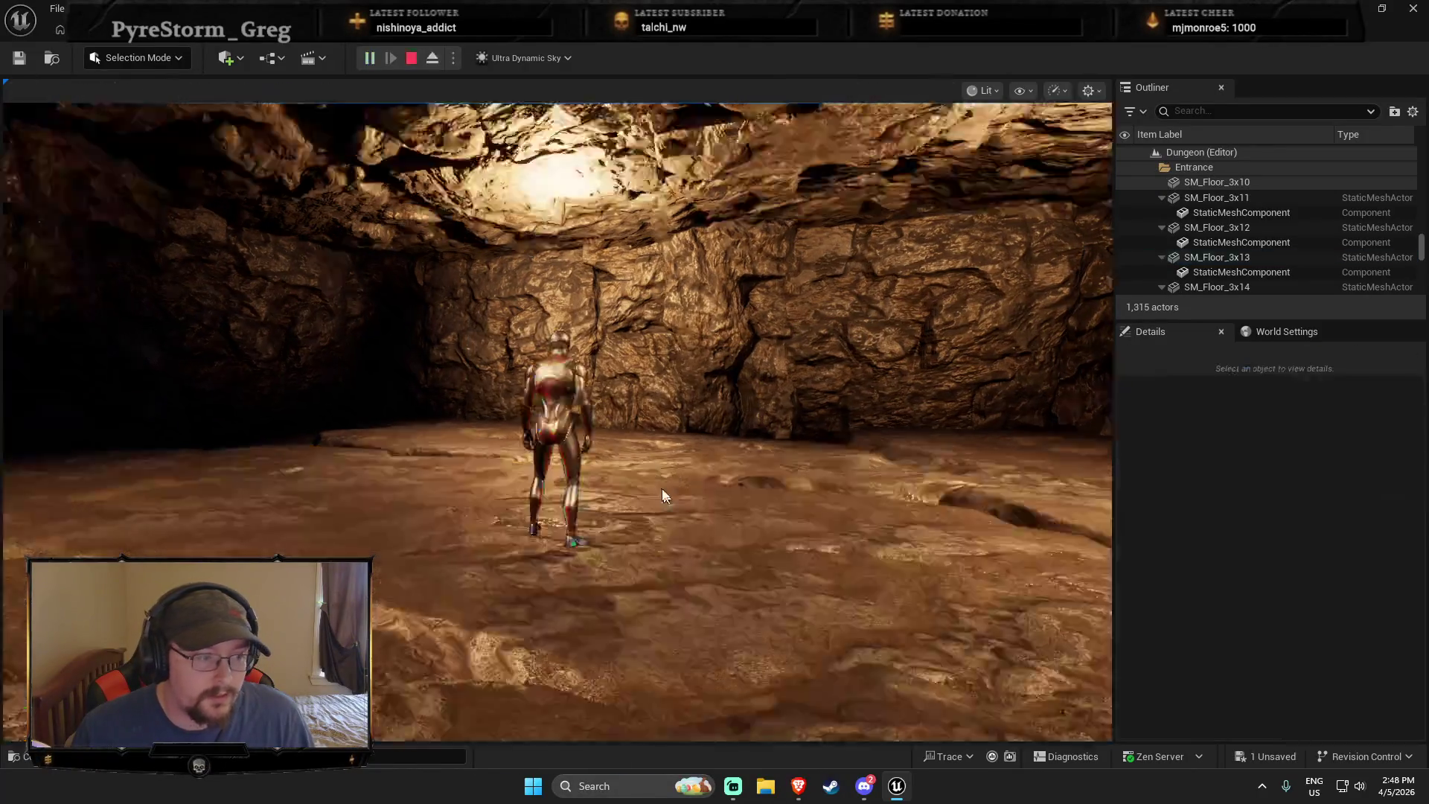
key(w)
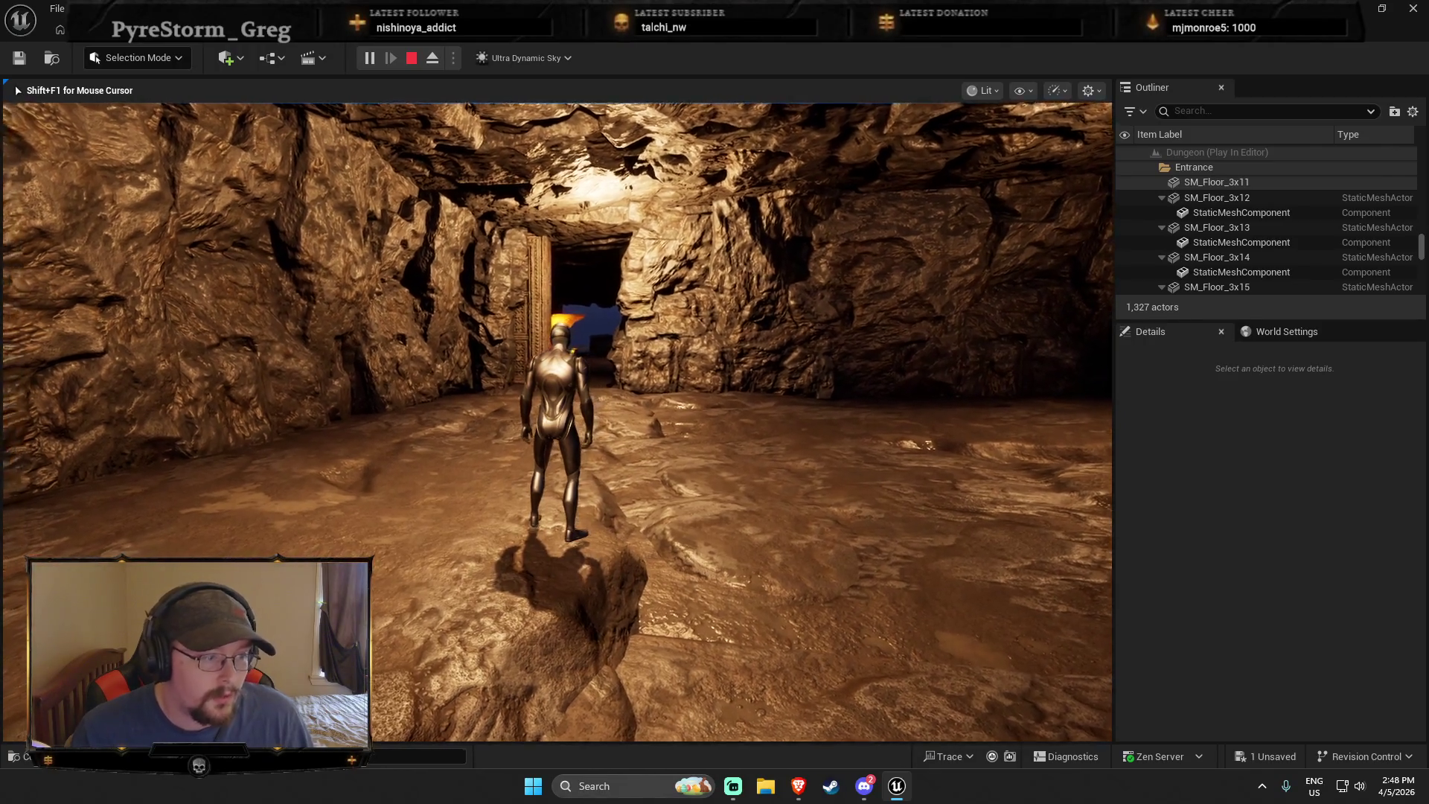
key(w)
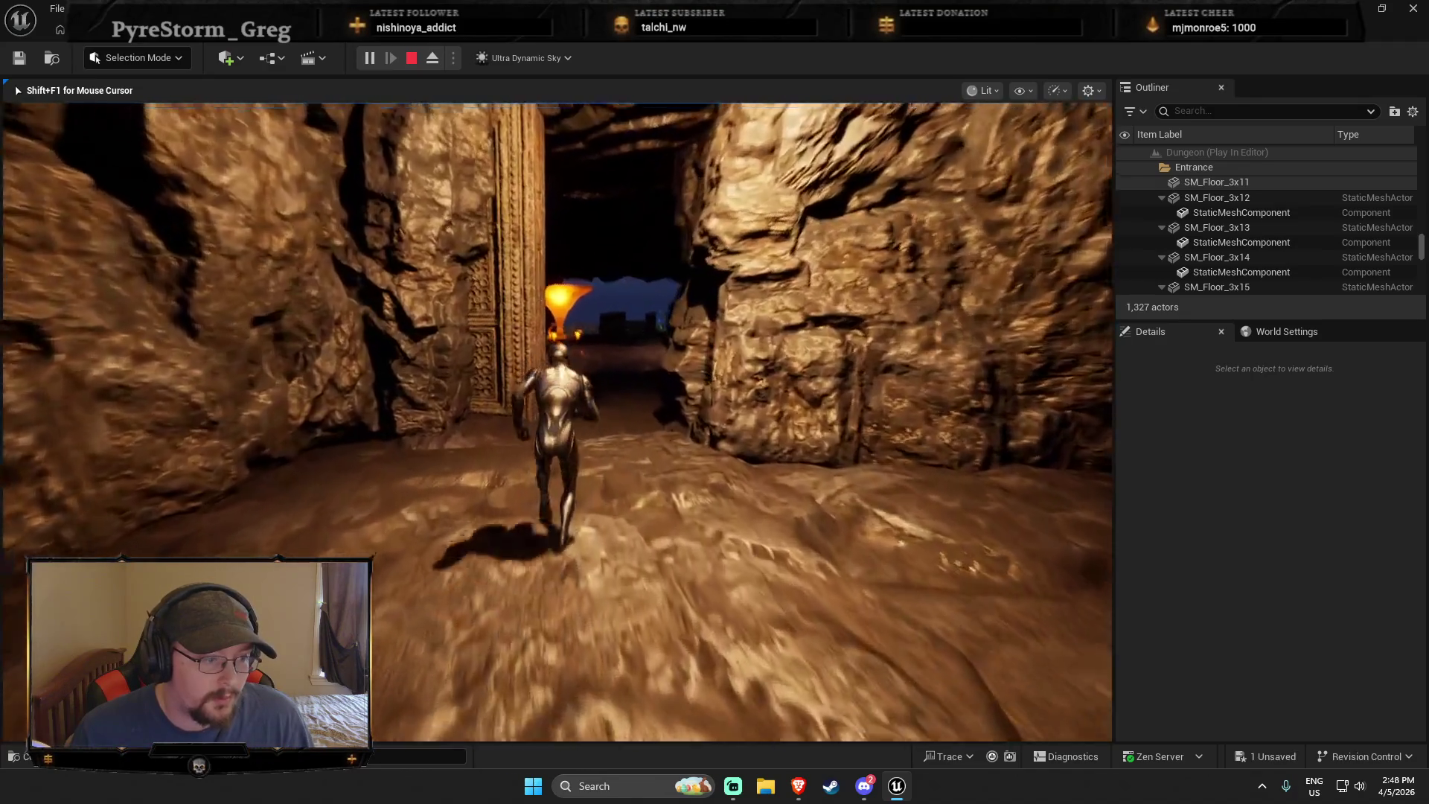
key(w)
key(w)
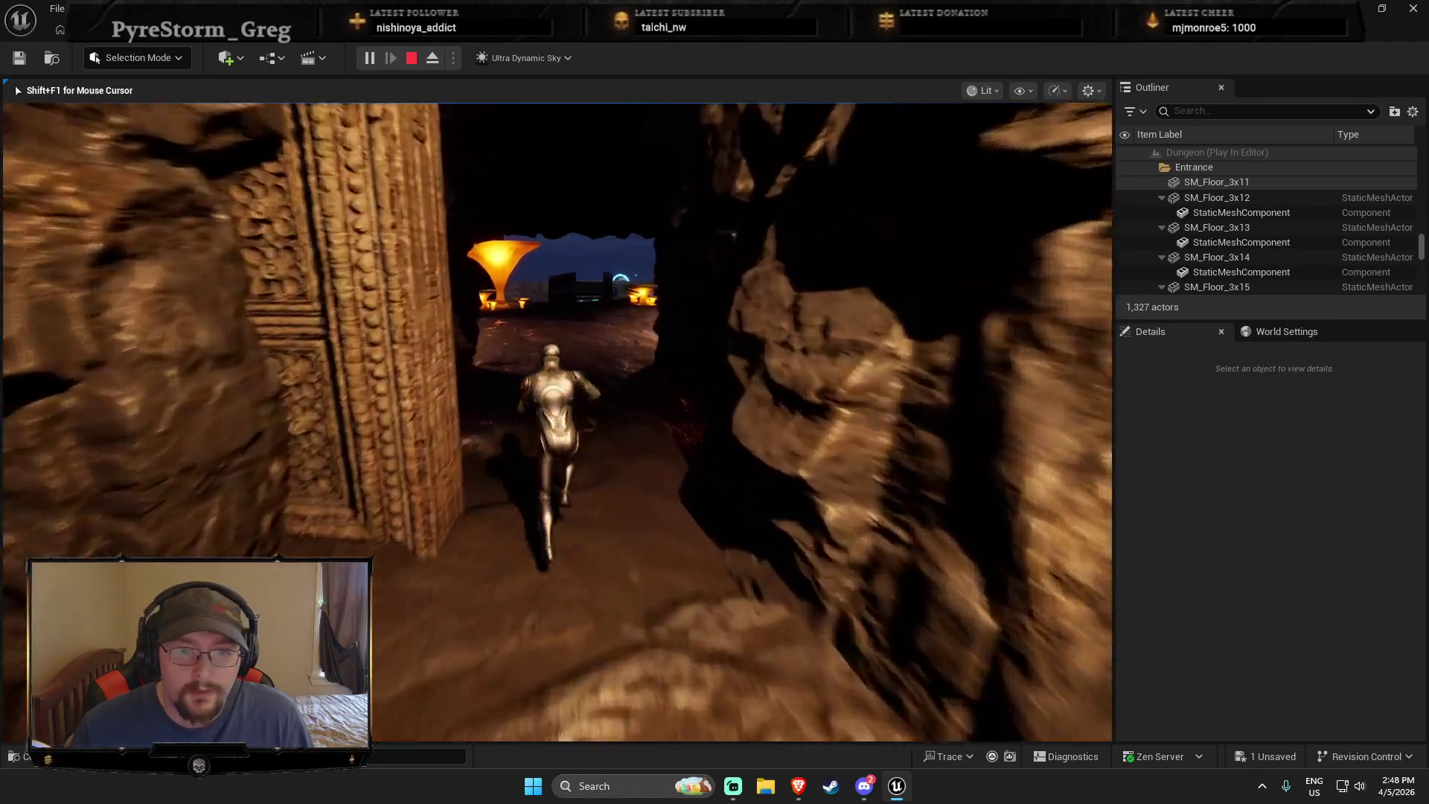
key(w)
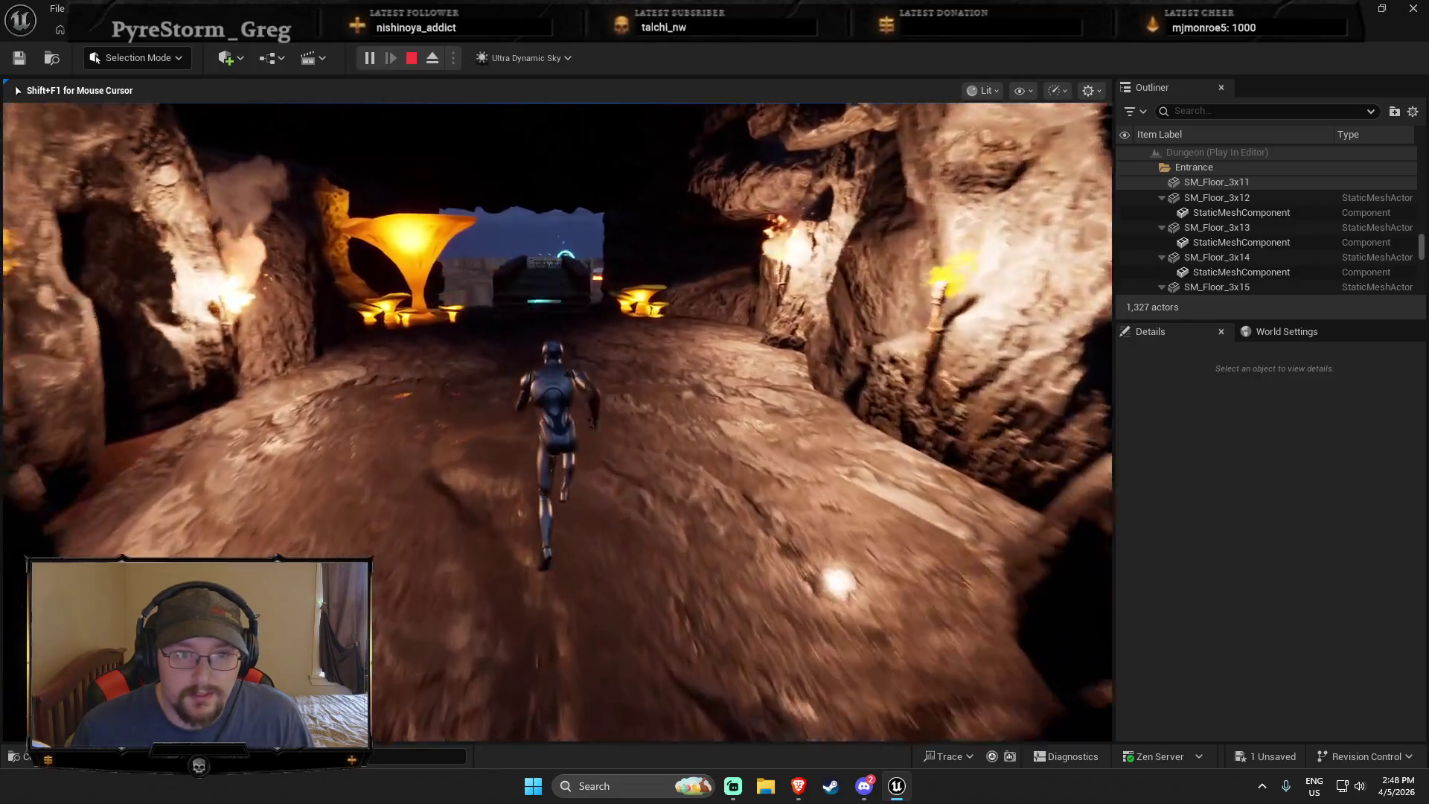
key(w)
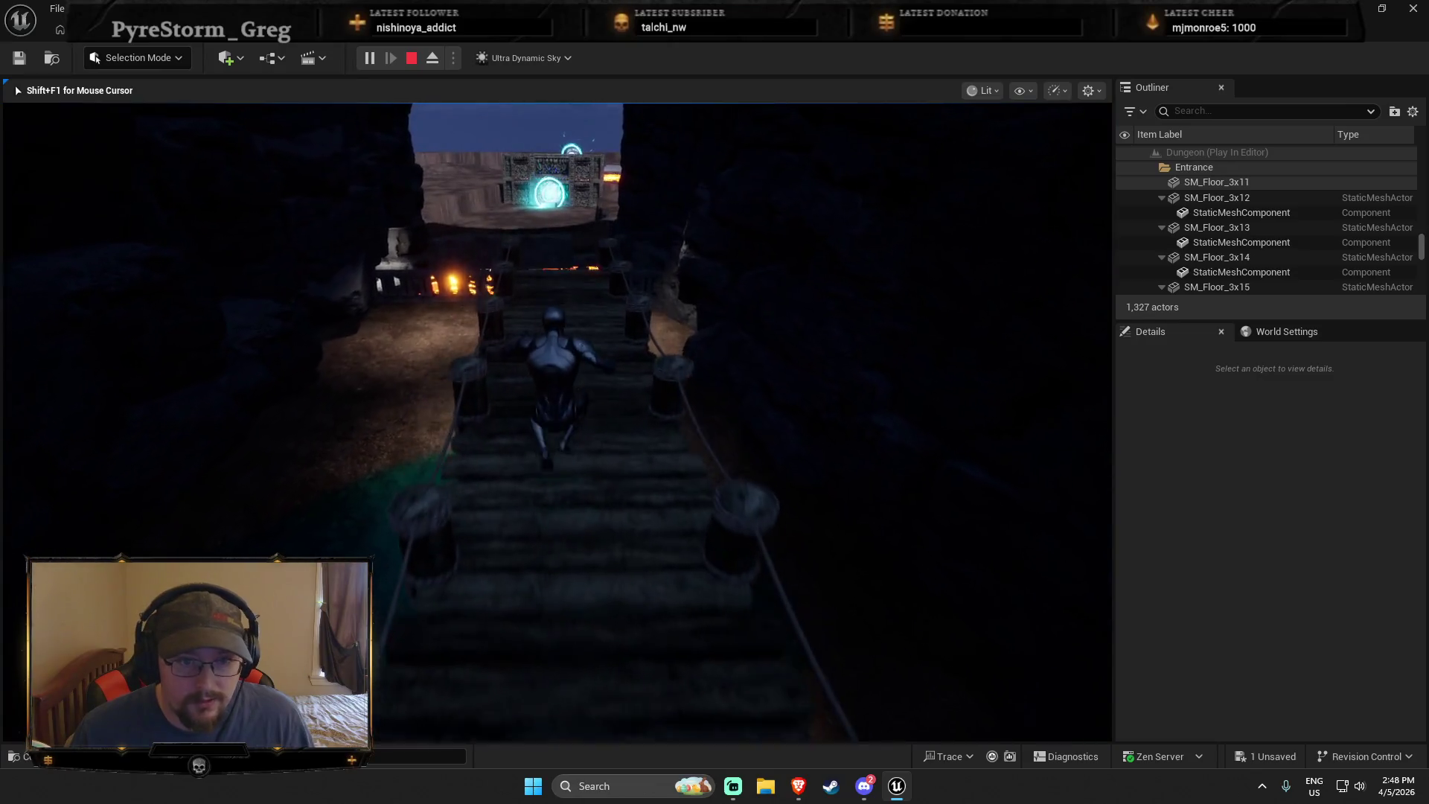
key(Escape)
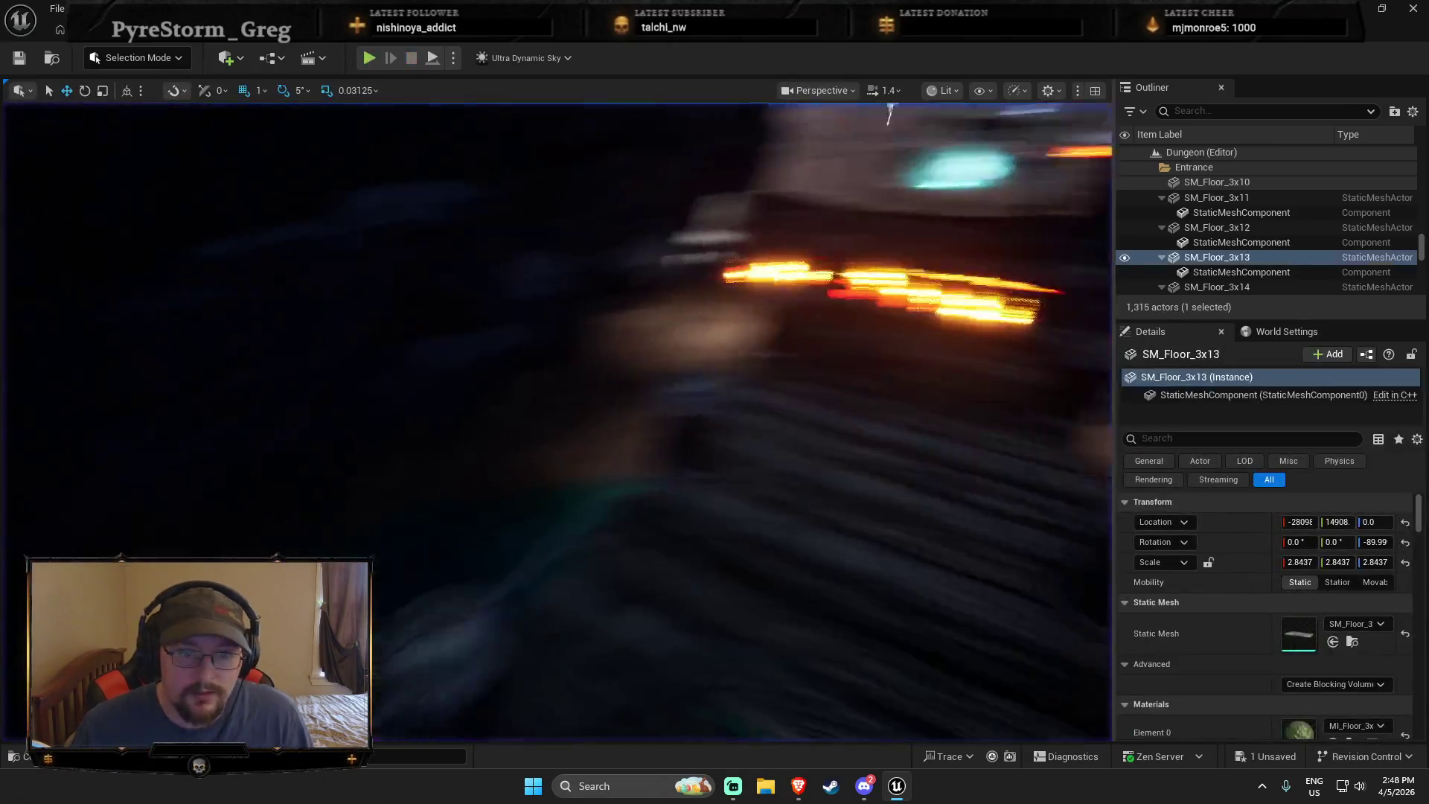
Place BP_lantern2 from the Content Drawer on the bridge and inspect it up close
key(ctrl+space)
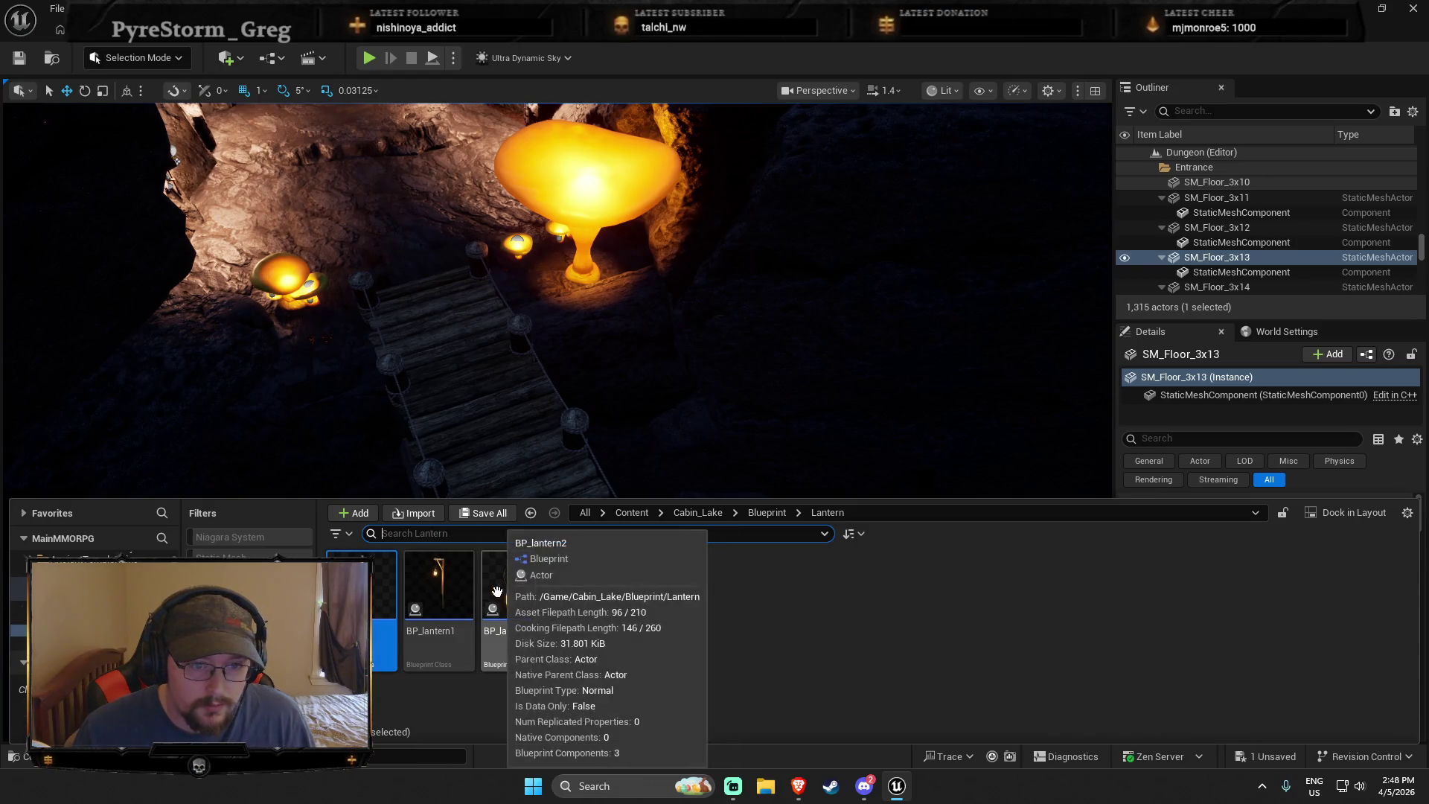
drag(557, 489, 570, 413)
scroll(581, 476, up, 5)
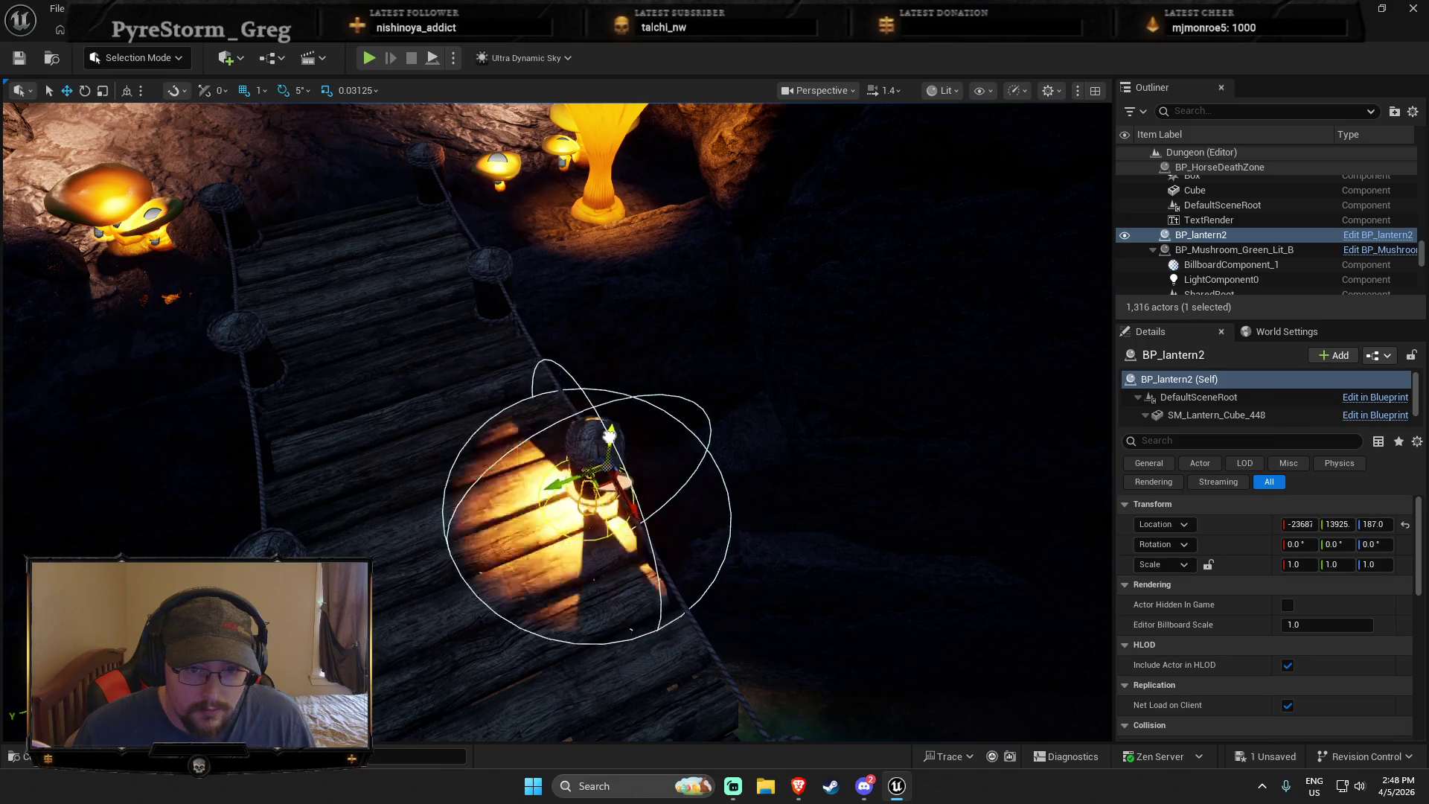
mouse_move(612, 360)
mouse_down()
mouse_move(1023, 363)
mouse_move(1023, 316)
mouse_up()
scroll(1023, 350, down, 3)
drag(578, 500, 578, 501)
key(Escape)
Delete BP_lantern2 and drop the BP_lantern1 lantern post into the scene instead
click(578, 501)
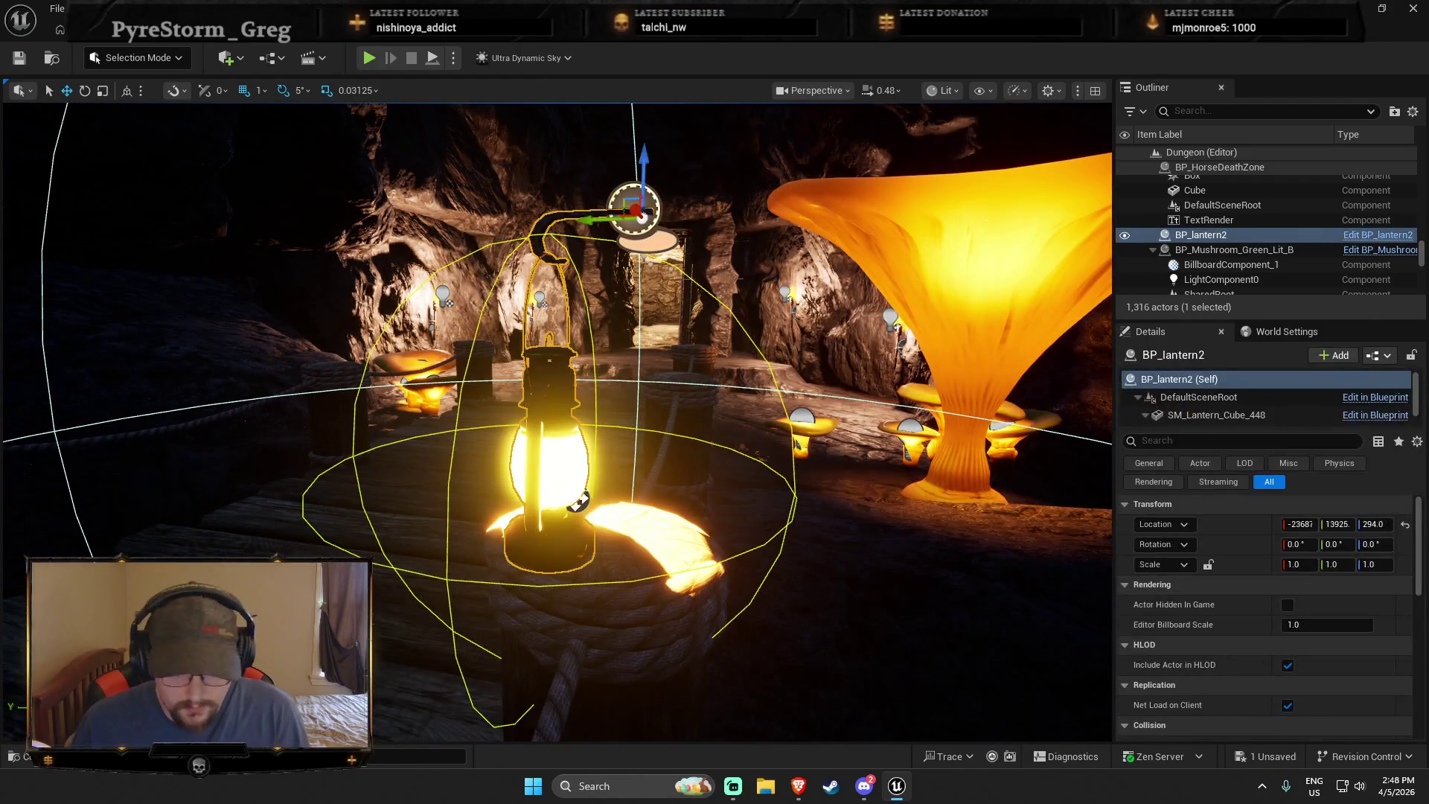
key(Delete)
key(ctrl+space)
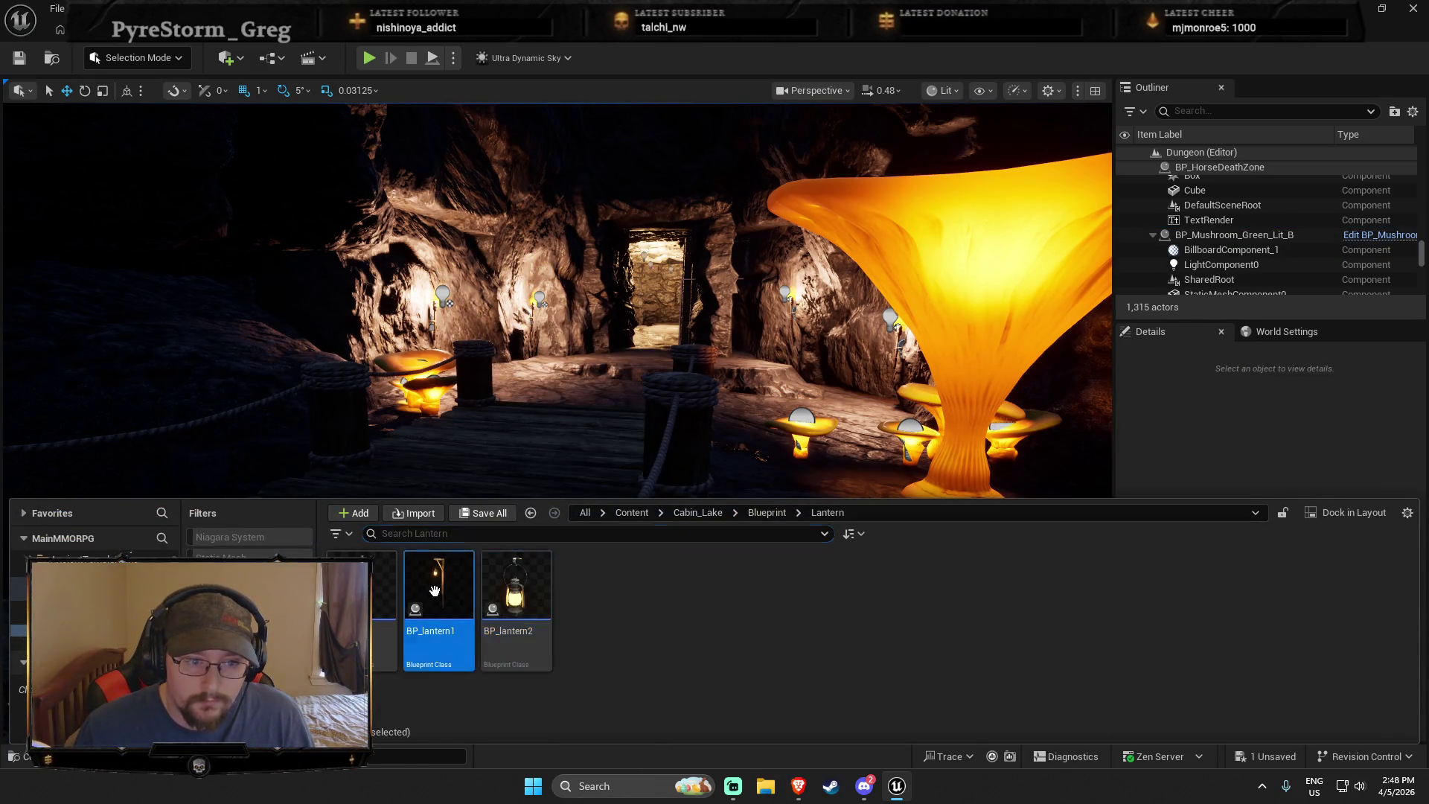
mouse_move(493, 498)
mouse_down()
mouse_move(585, 541)
mouse_move(605, 521)
mouse_up()
Lower the BP_lantern1 post onto the bridge deck and centre the view on it
key(End)
scroll(603, 544, down, 10)
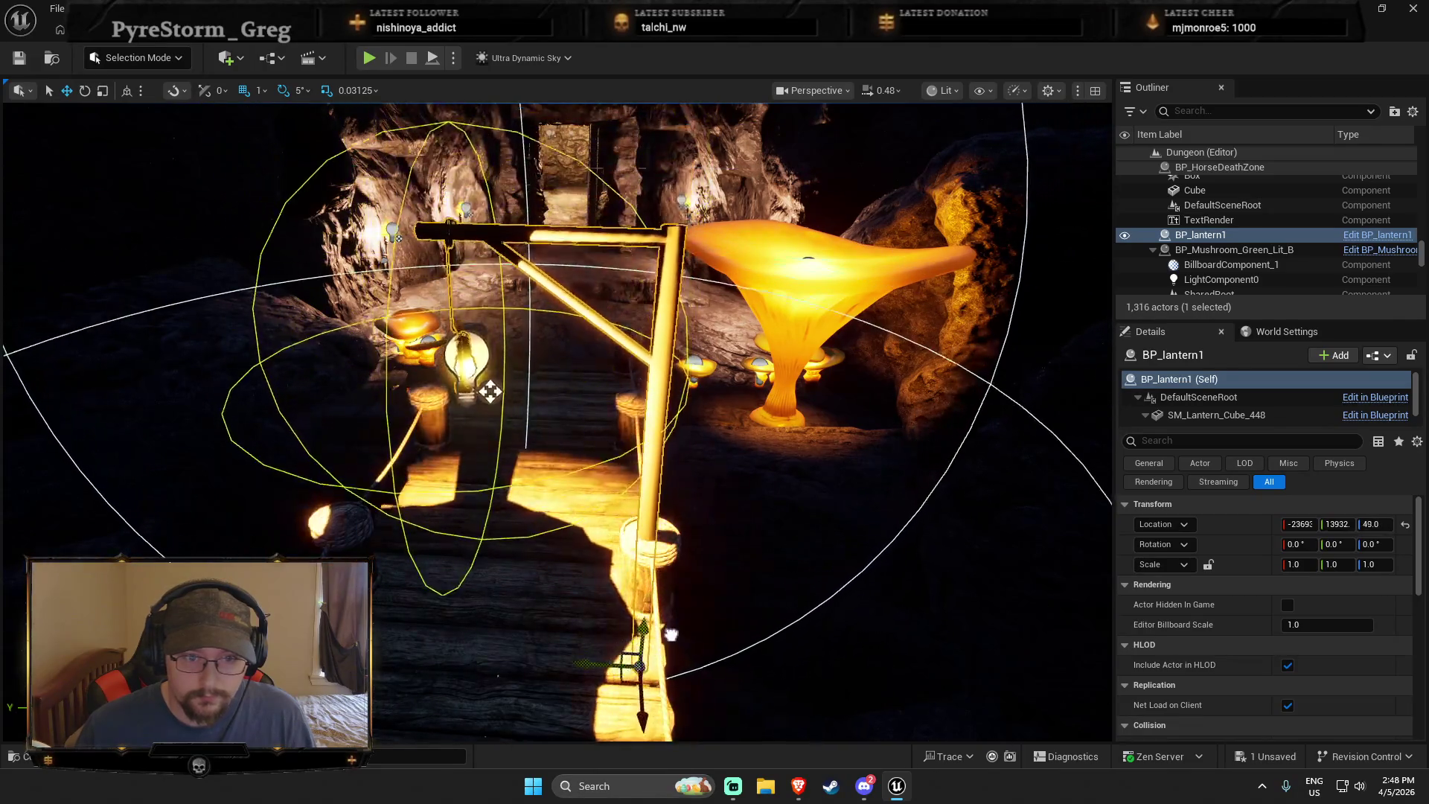
drag(489, 389, 492, 419)
drag(672, 653, 521, 581)
drag(636, 336, 603, 358)
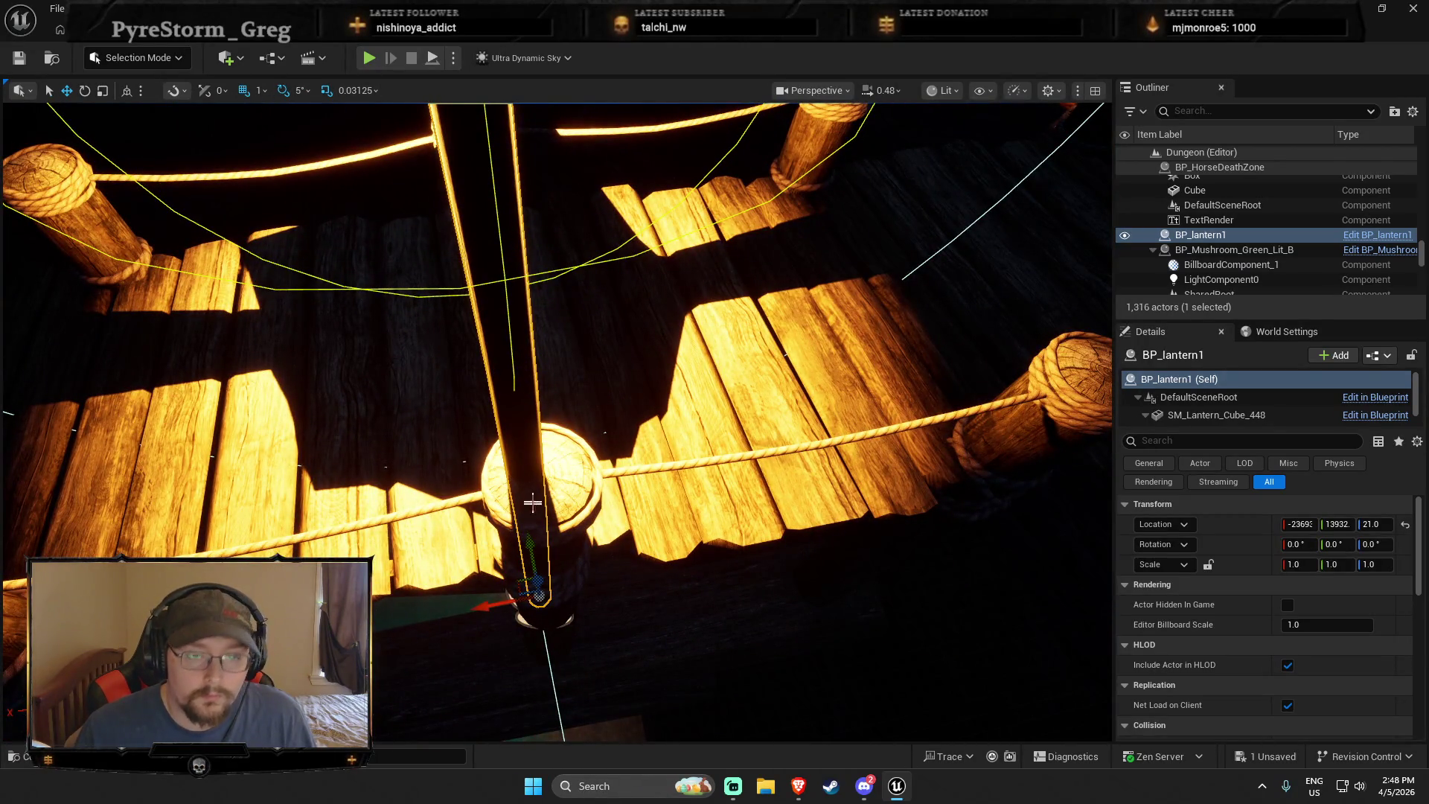
drag(521, 582, 527, 583)
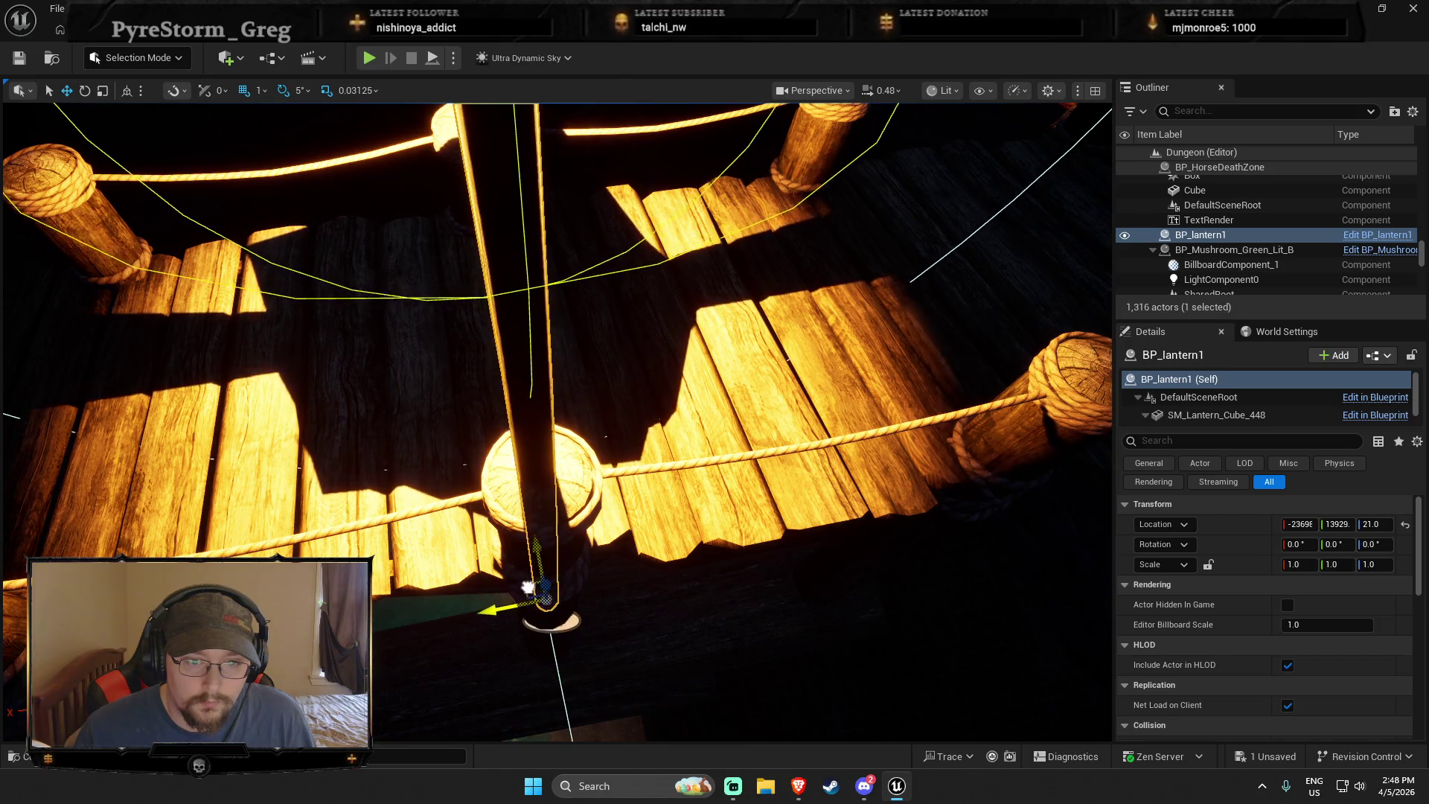
key(f)
Duplicate the lantern post twice along the bridge, then start a playtest from the bridge
key(ctrl+d)
drag(540, 539, 402, 539)
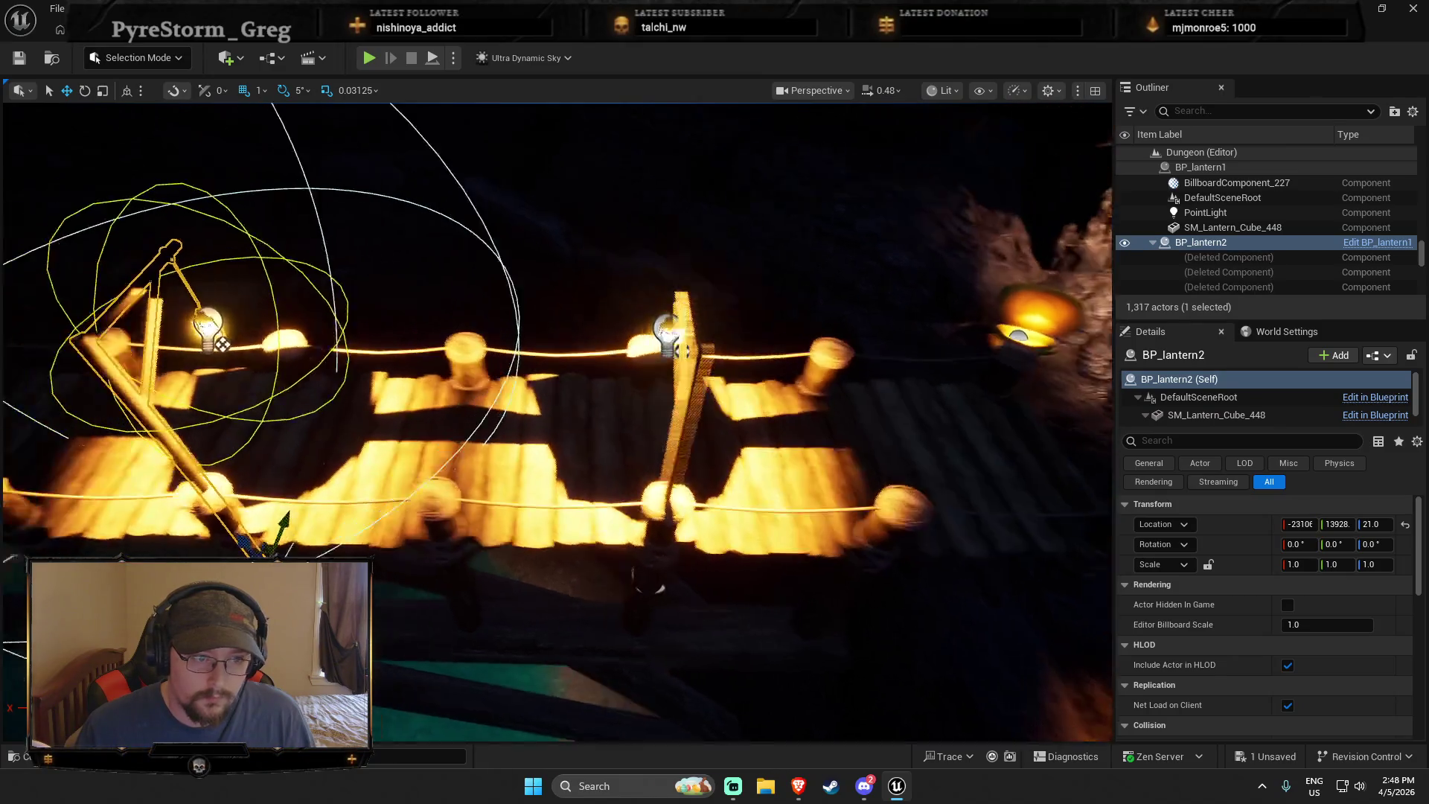
key(f)
key(ctrl+d)
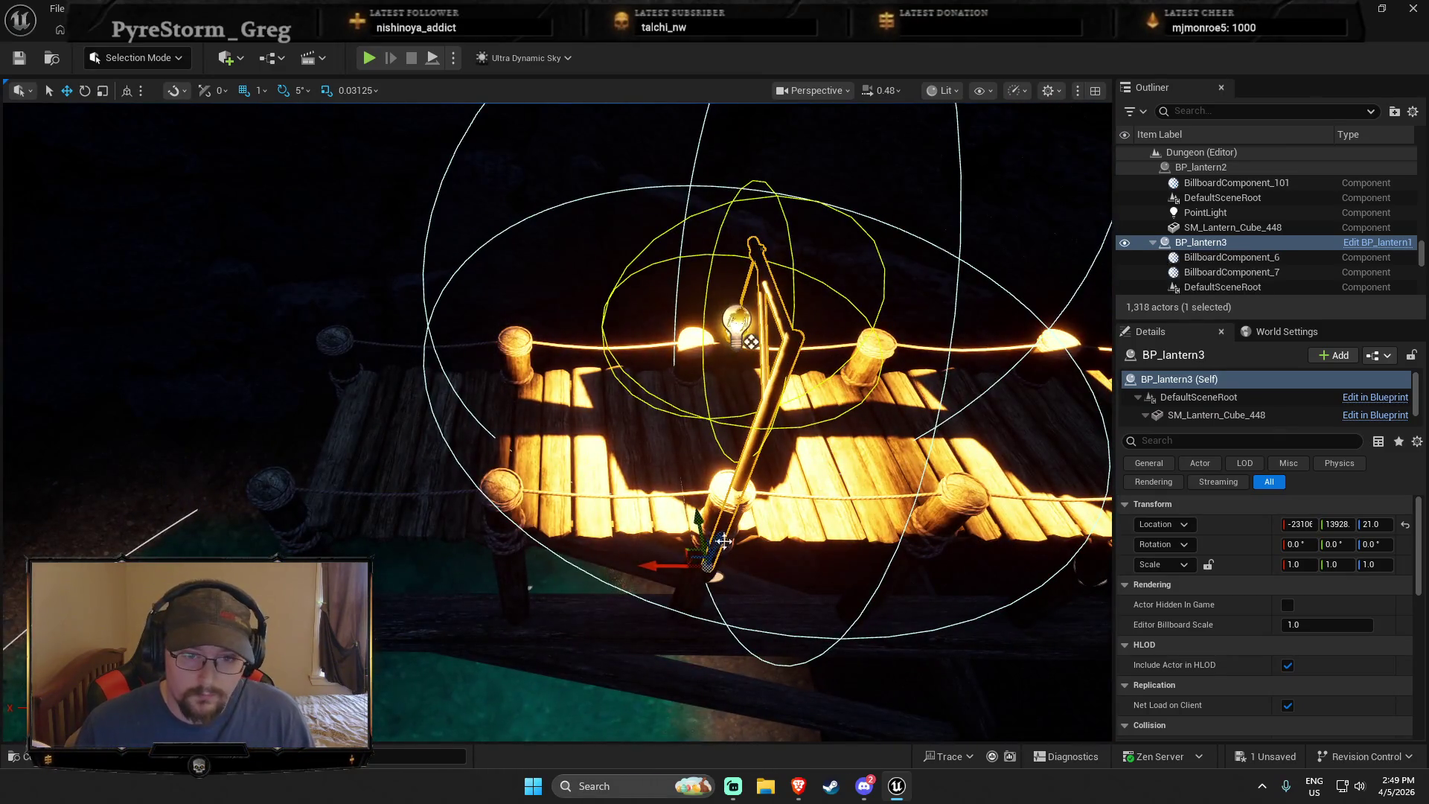
drag(660, 565, 521, 566)
mouse_move(693, 592)
mouse_down()
mouse_move(591, 703)
mouse_move(536, 599)
mouse_move(452, 565)
mouse_up()
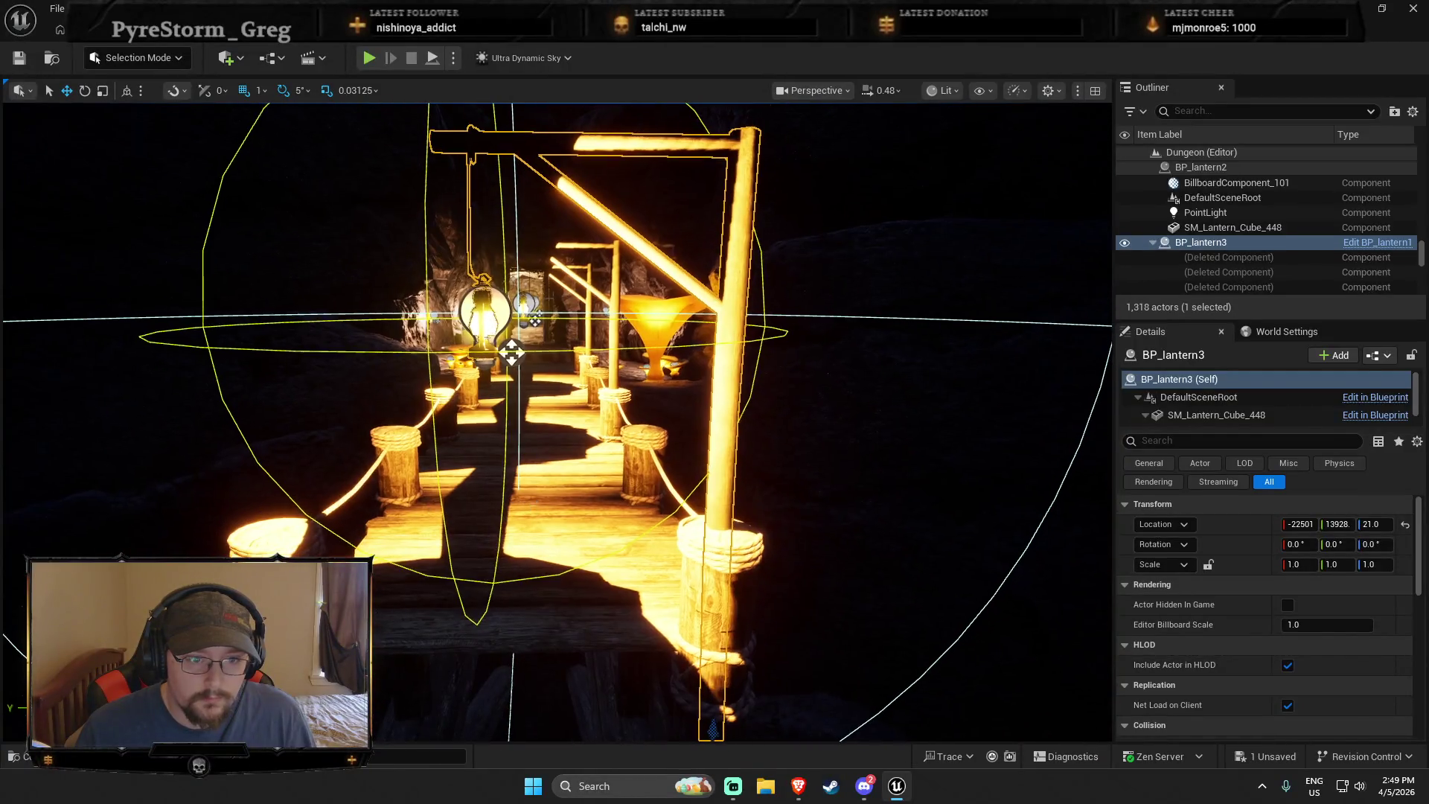
right_click(529, 729)
click(582, 753)
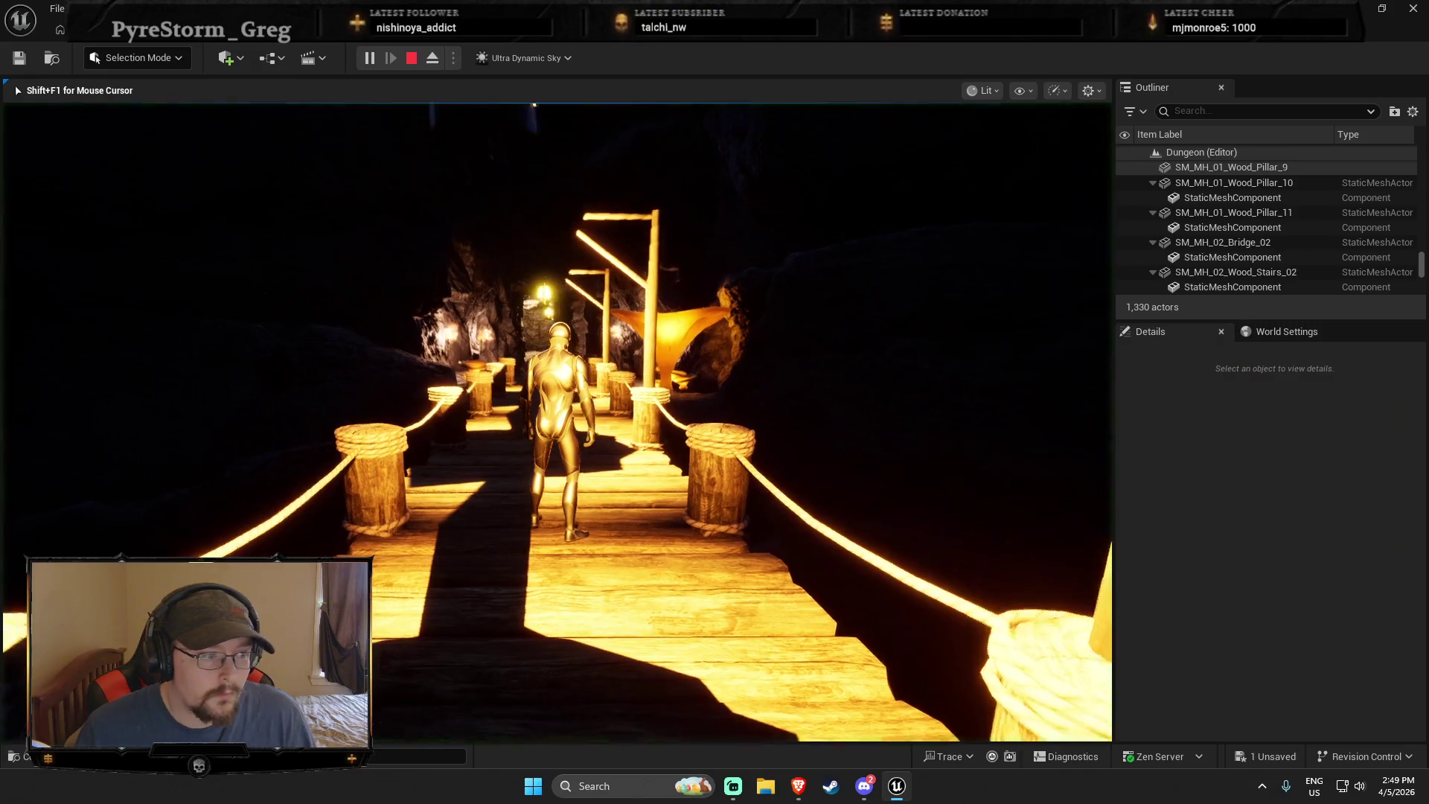
Walk the character along the bridge past the three lanterns toward the doorway, then stop
key(w)
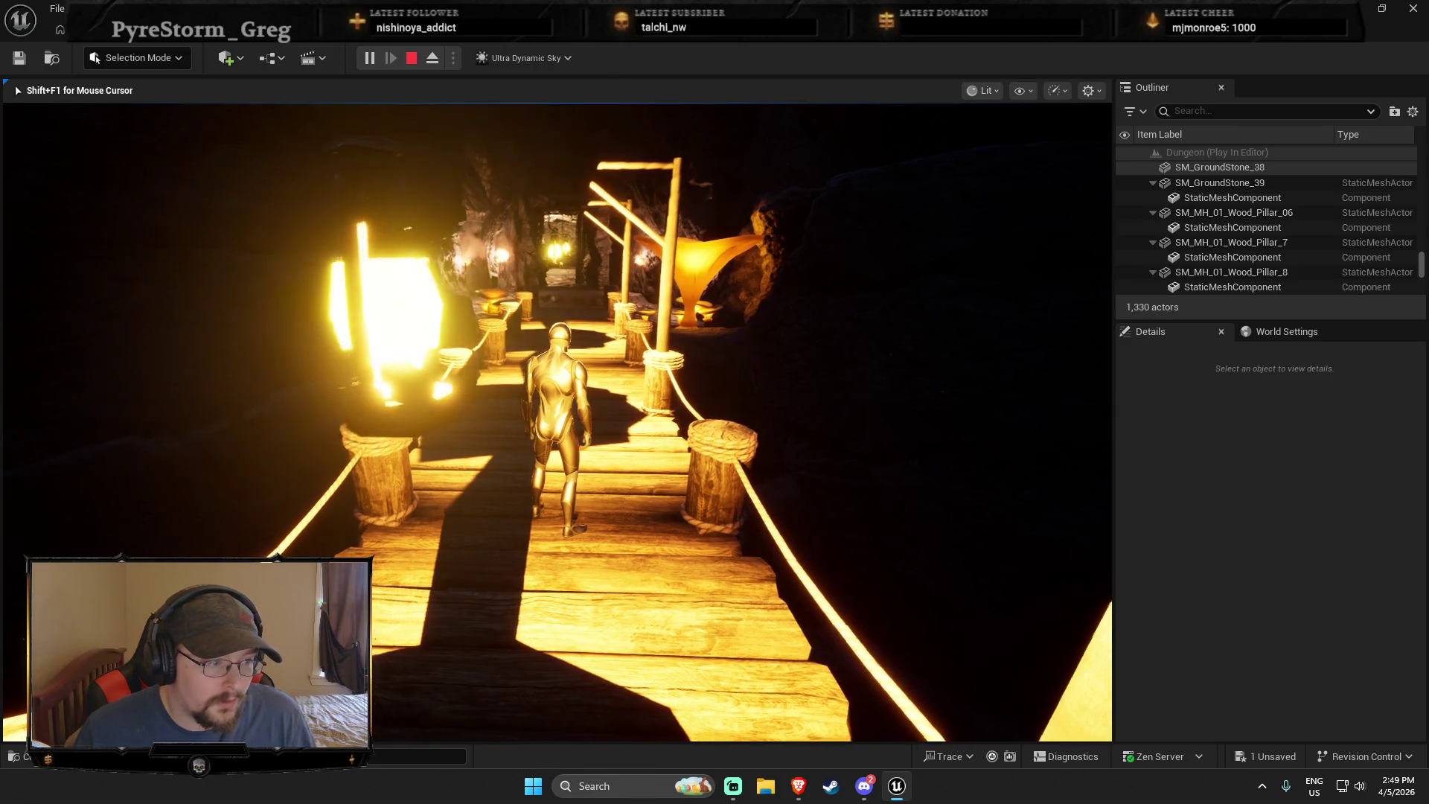
key(w)
key(w)
key(w)
key(w)
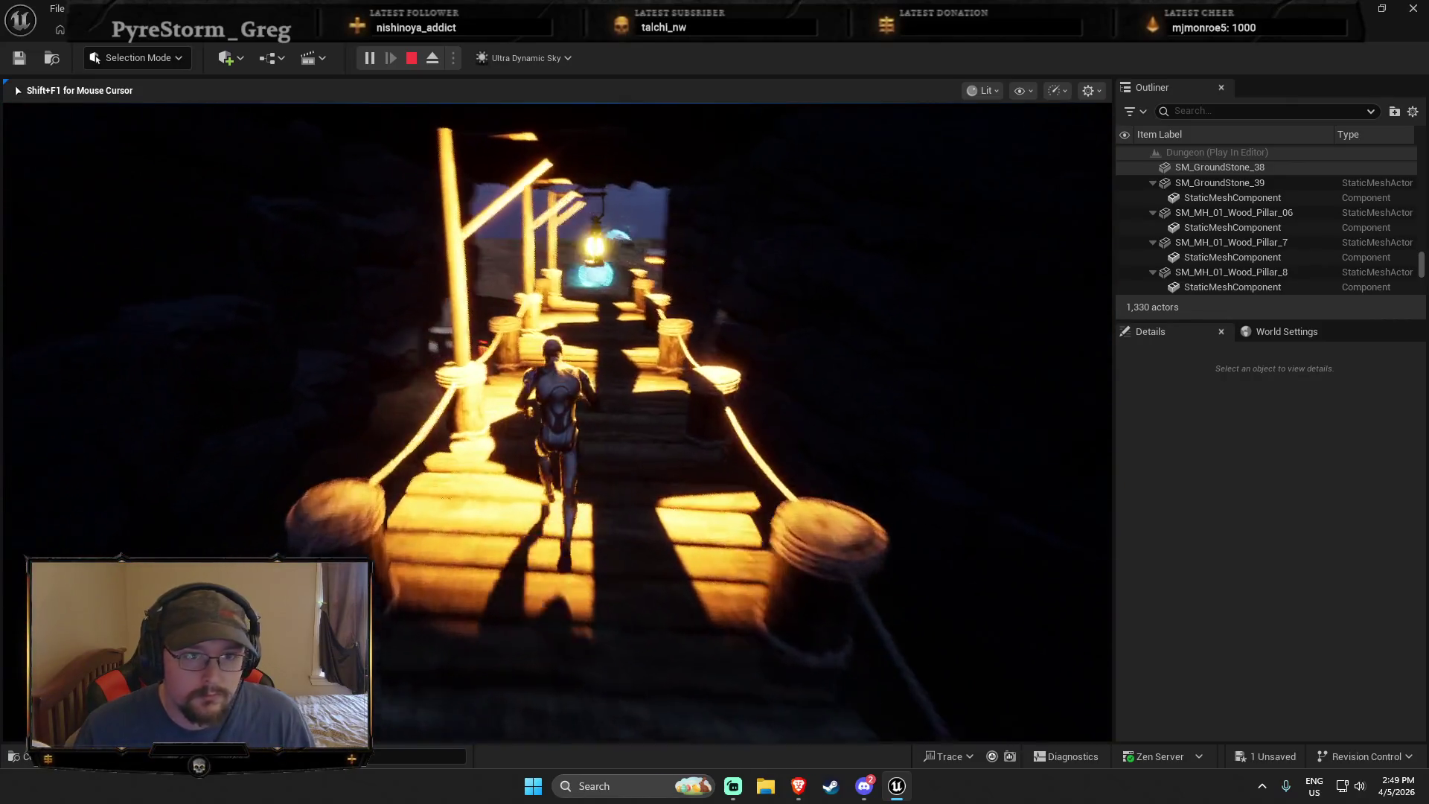
key(w)
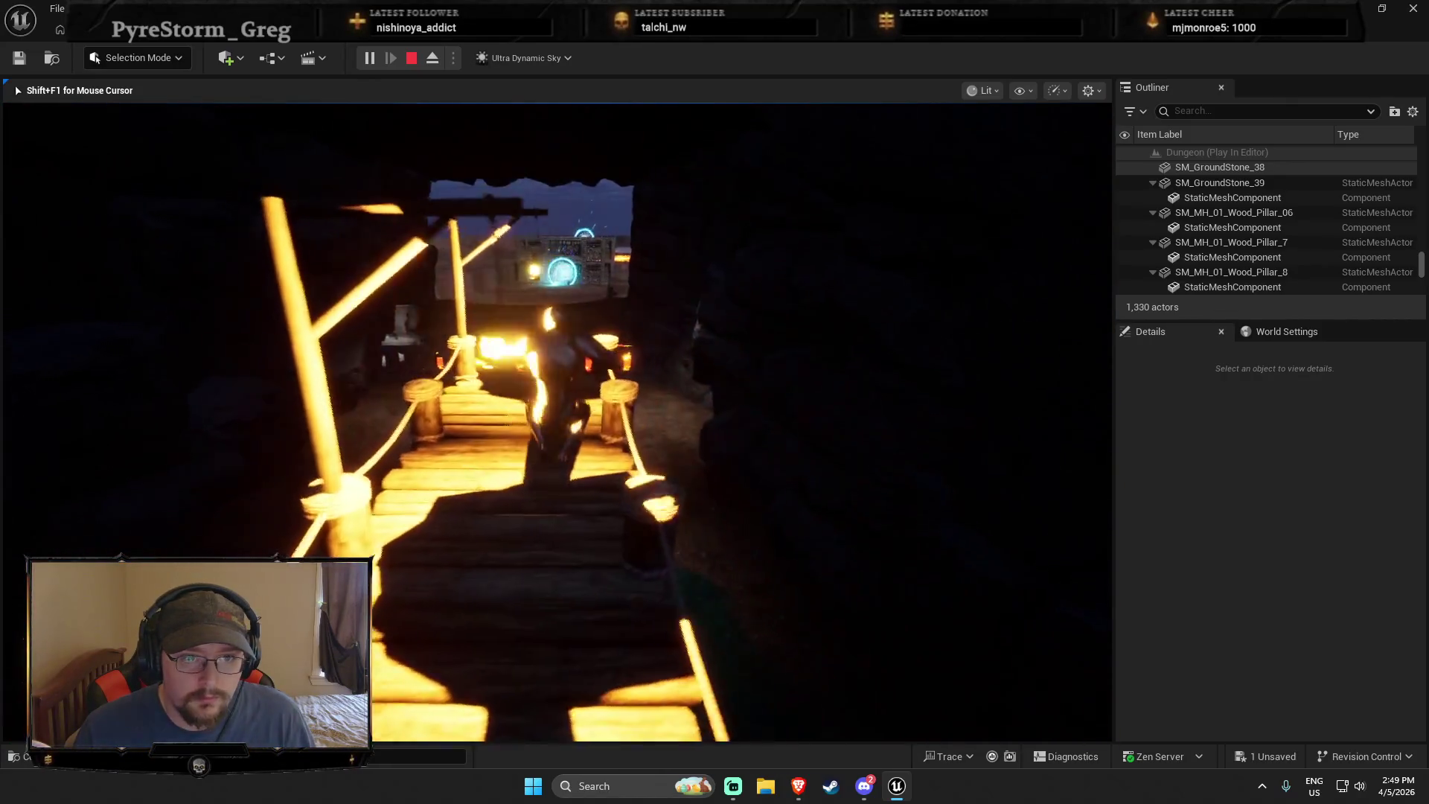
key(Escape)
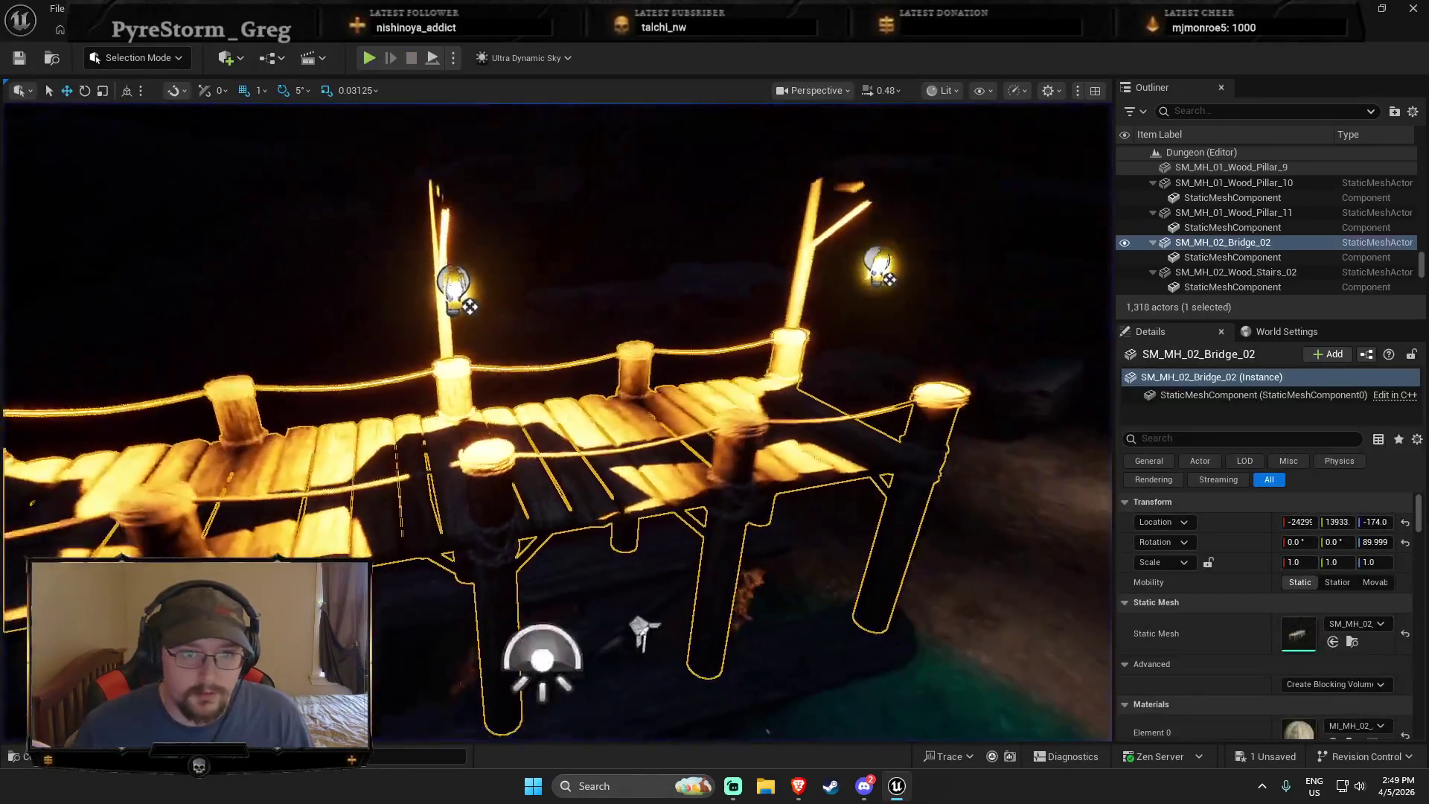
Select the three bridge lanterns and lift them from Z 21 to Z 112, then select BP_lantern1
click(849, 282)
ctrl+click(457, 302)
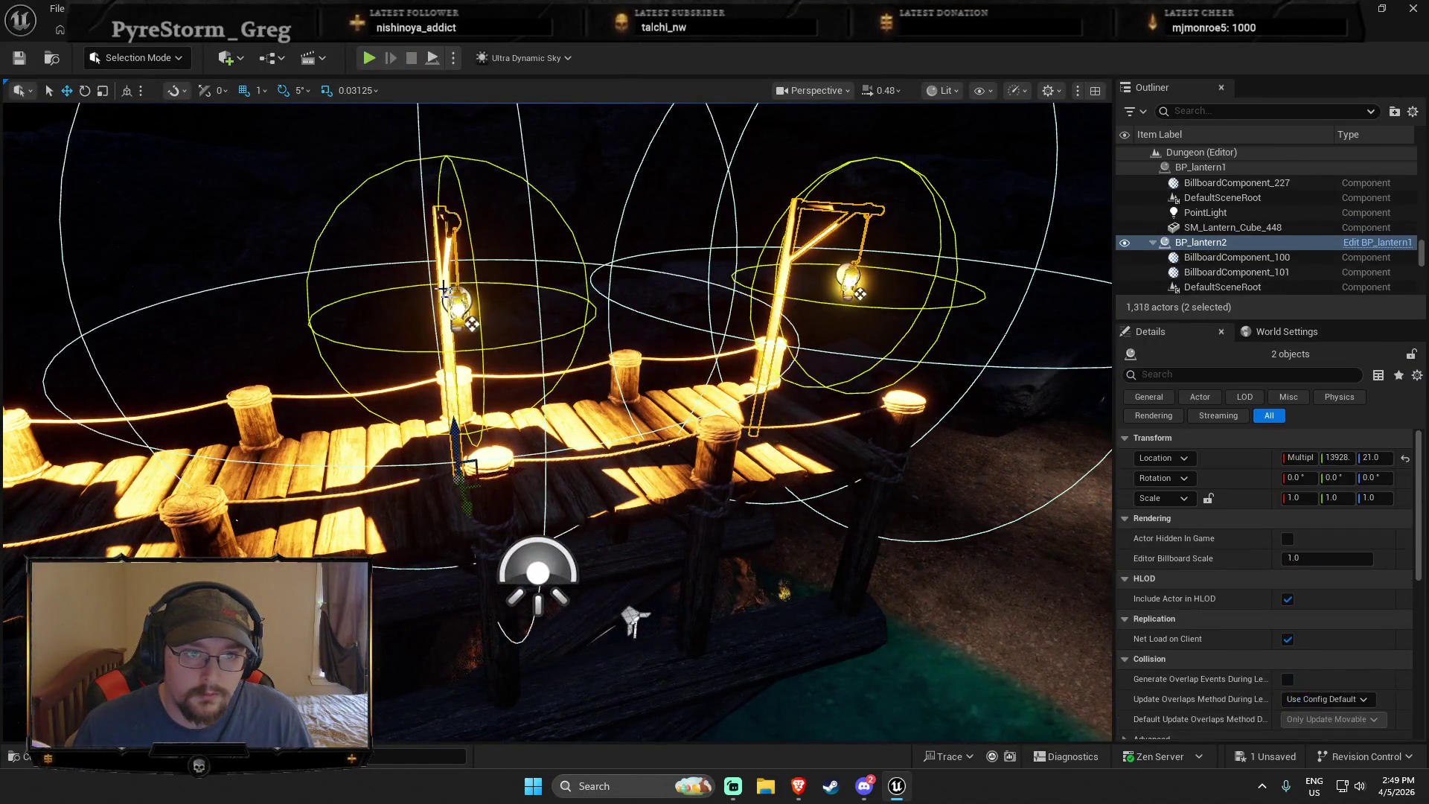
key(f)
ctrl+click(320, 370)
drag(327, 443, 307, 397)
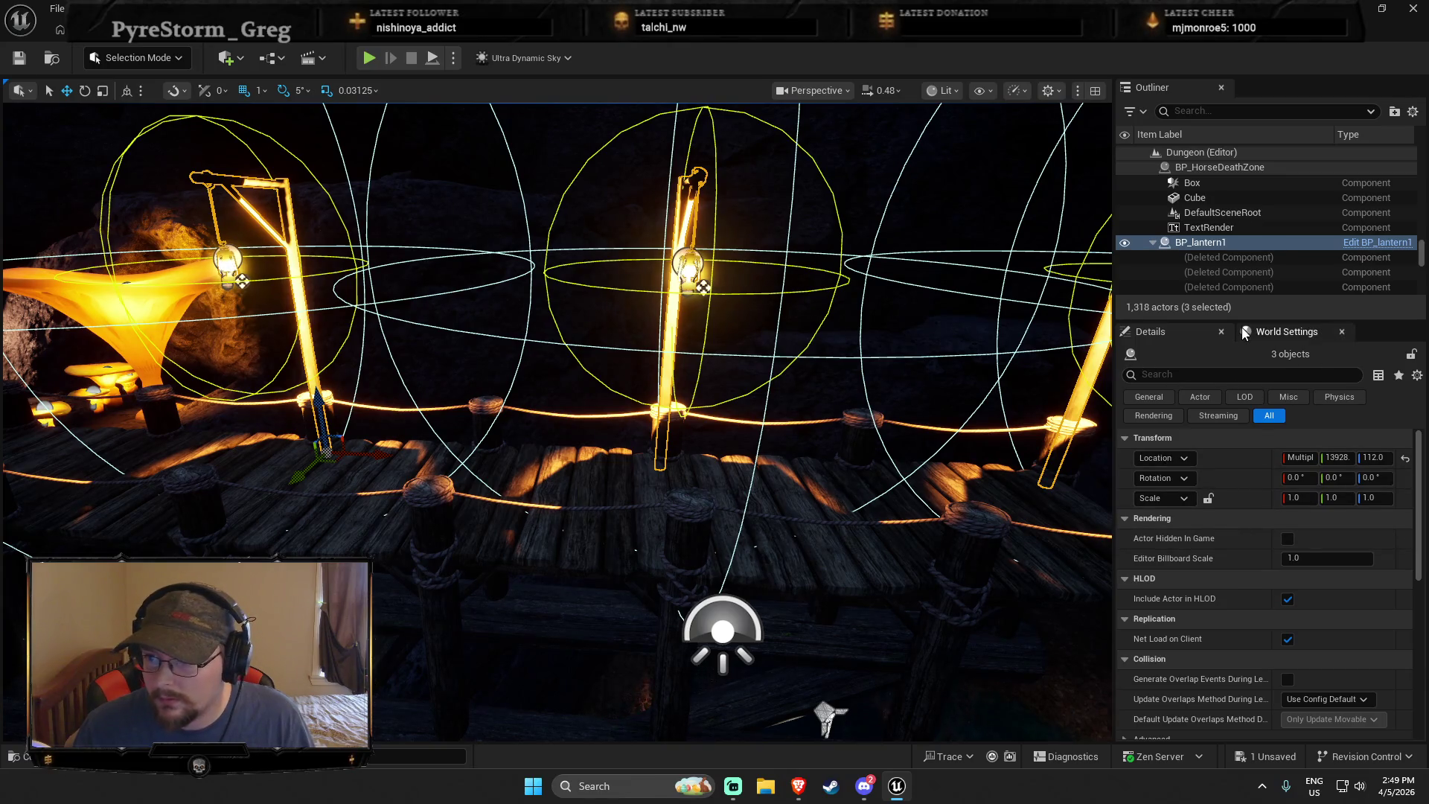
scroll(1216, 400, down, 10)
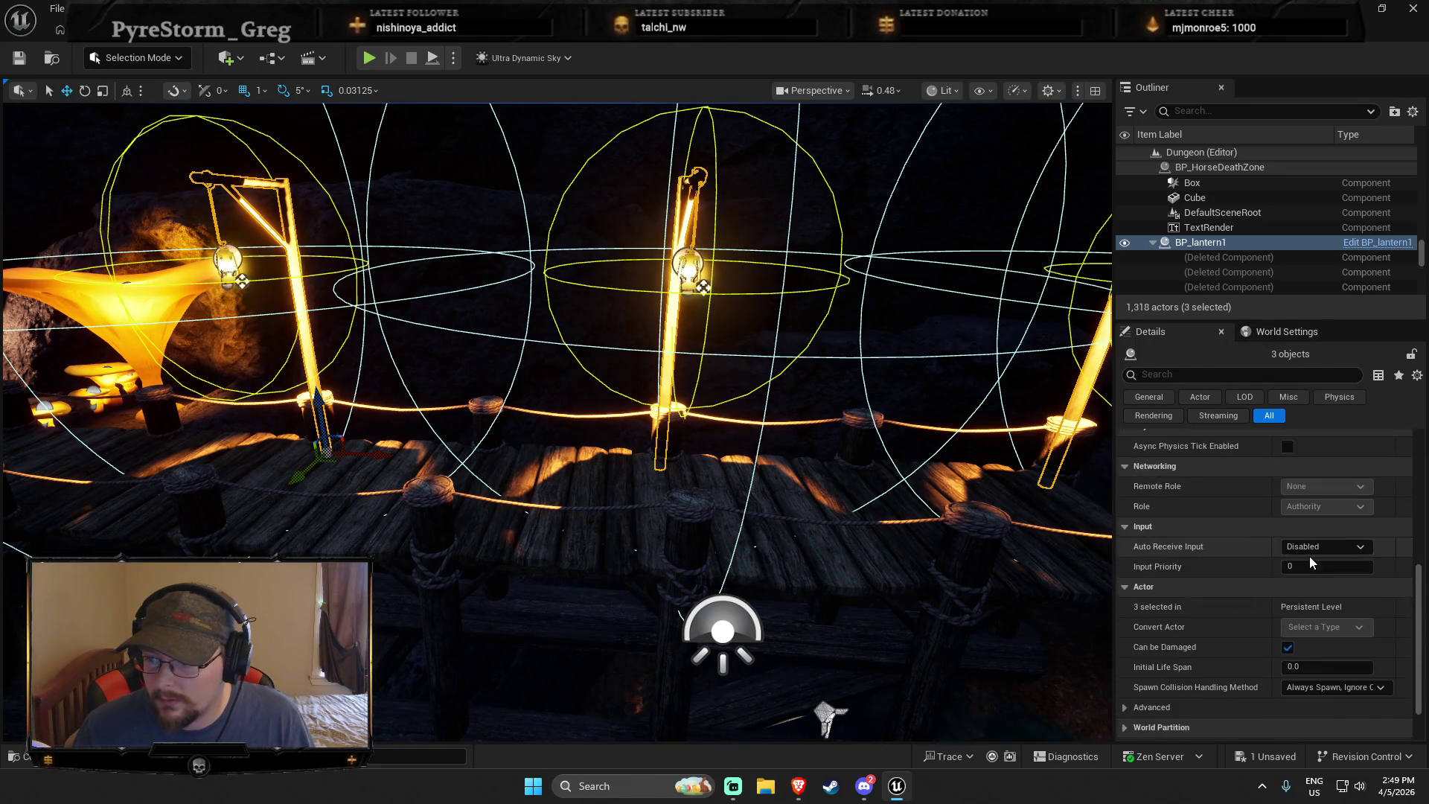
scroll(1302, 549, up, 10)
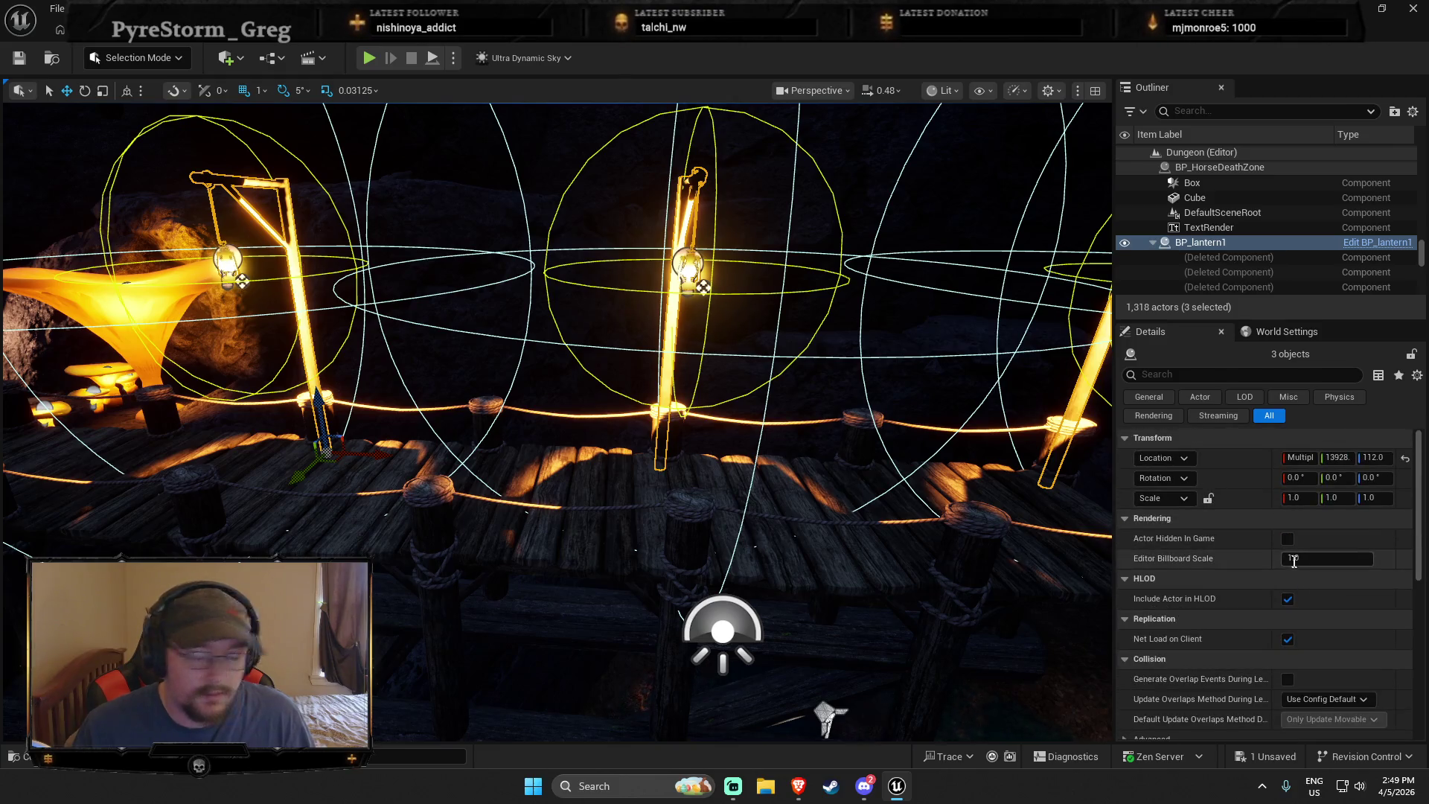
click(1280, 331)
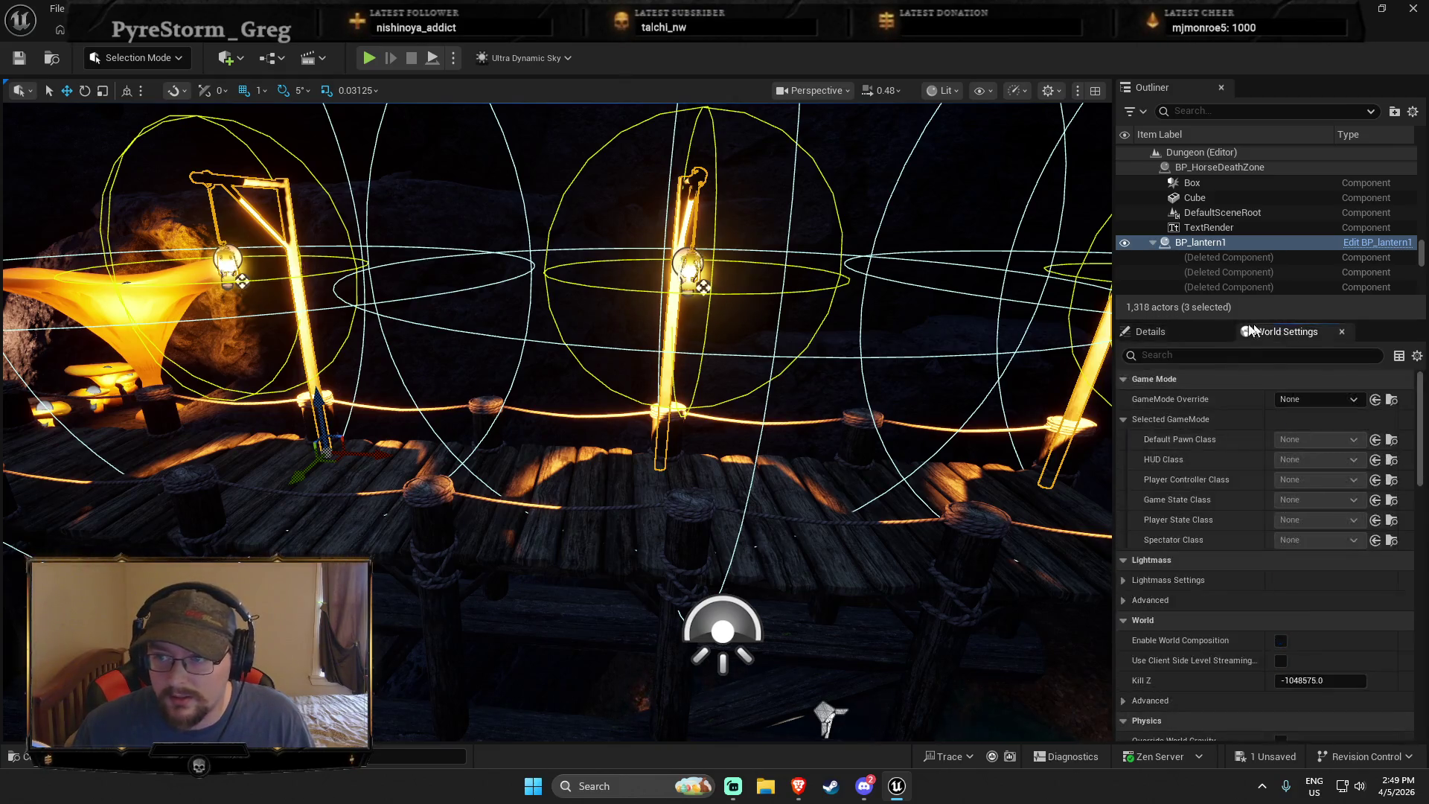
click(1184, 337)
click(1221, 244)
Raise the lantern's point light intensity to 100000
scroll(1347, 591, down, 3)
scroll(1220, 406, down, 1)
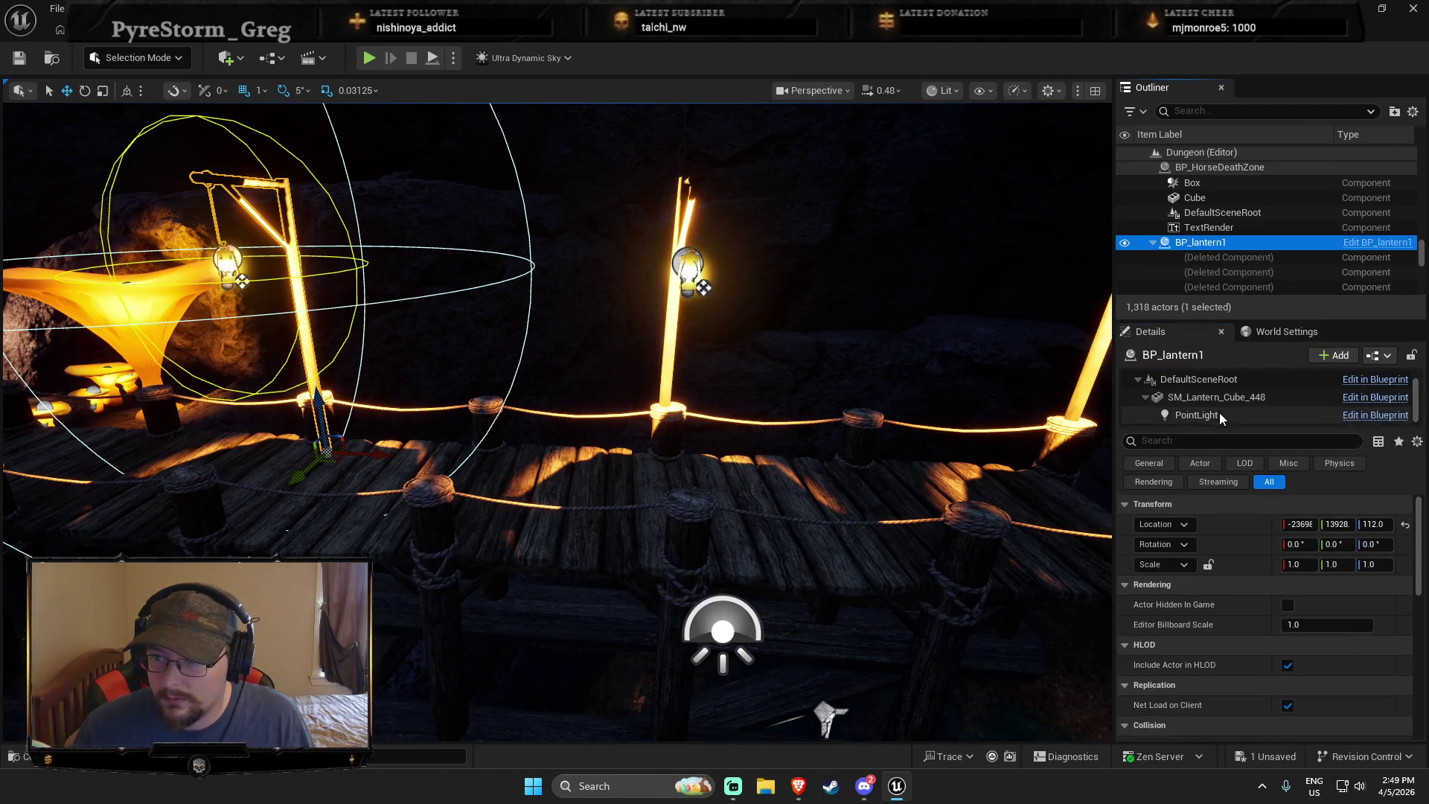
click(1219, 413)
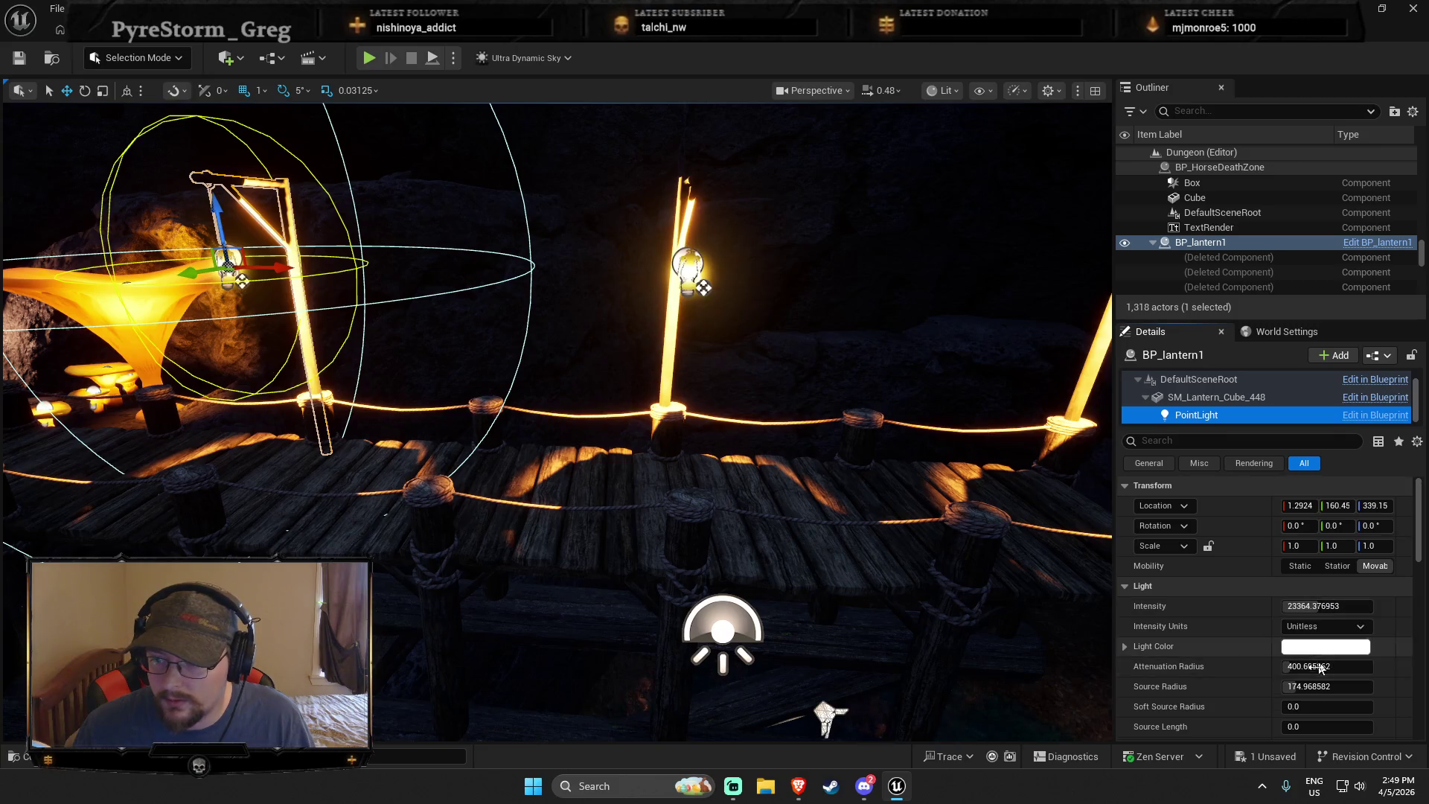
drag(1312, 606, 1369, 605)
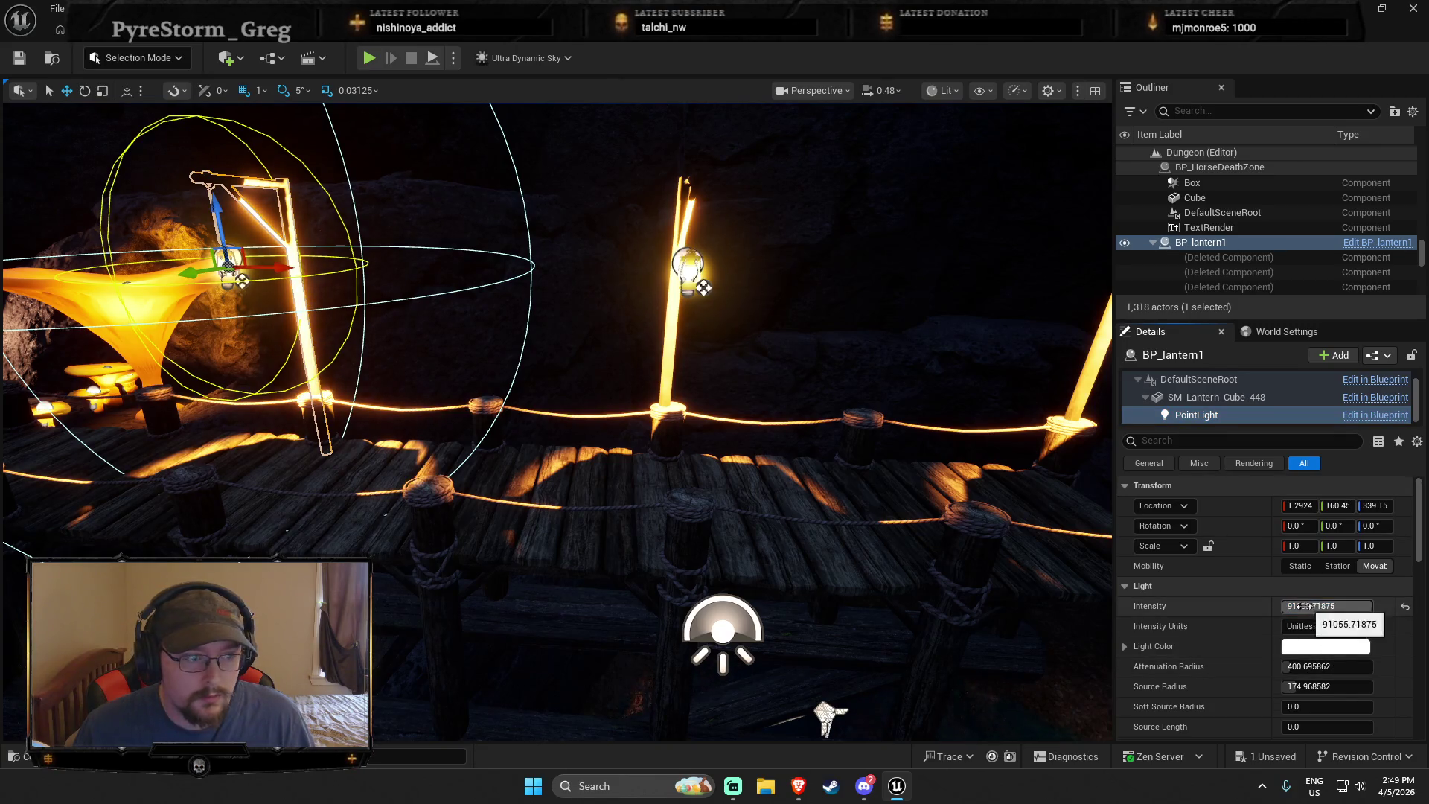
key(Escape)
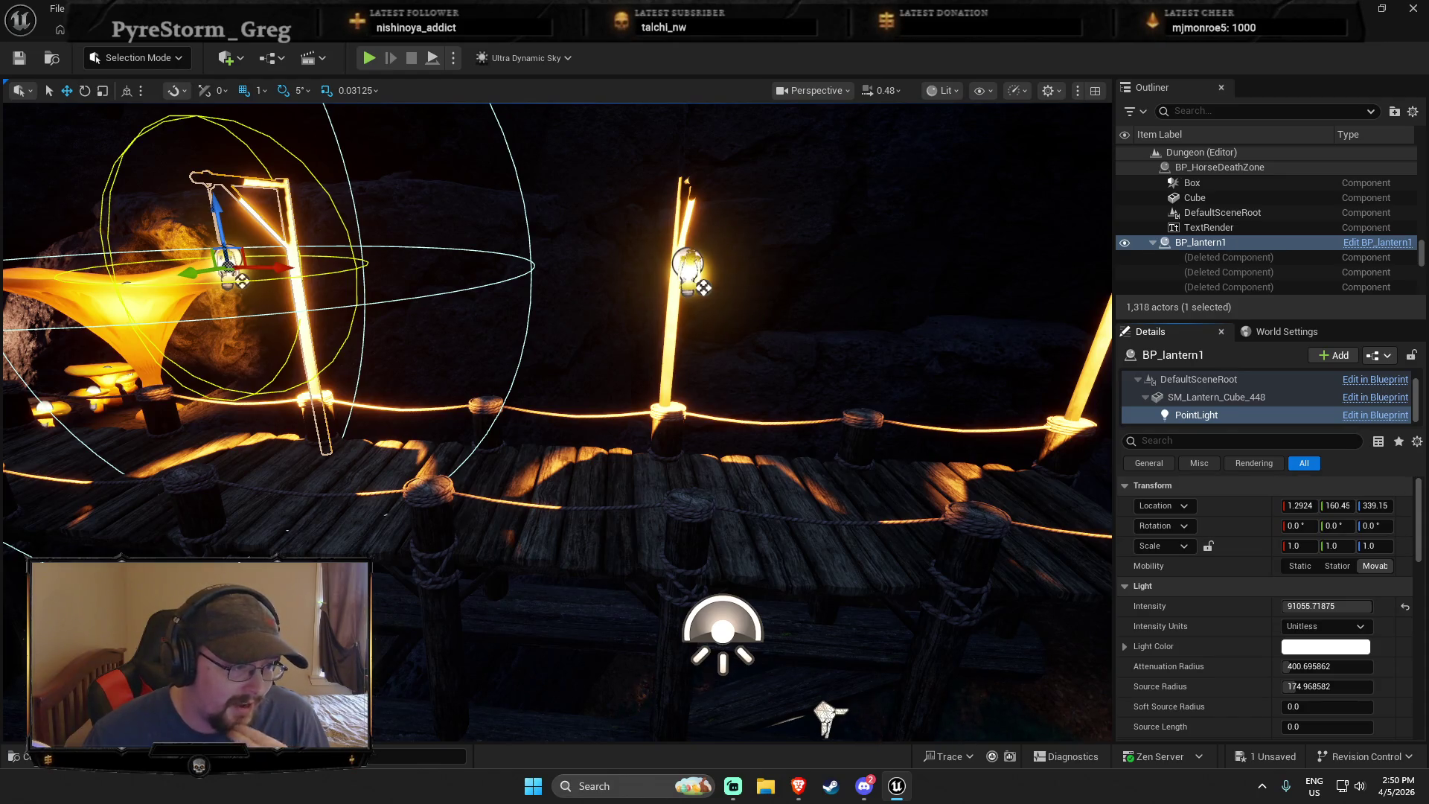
key(Left)
key(Up)
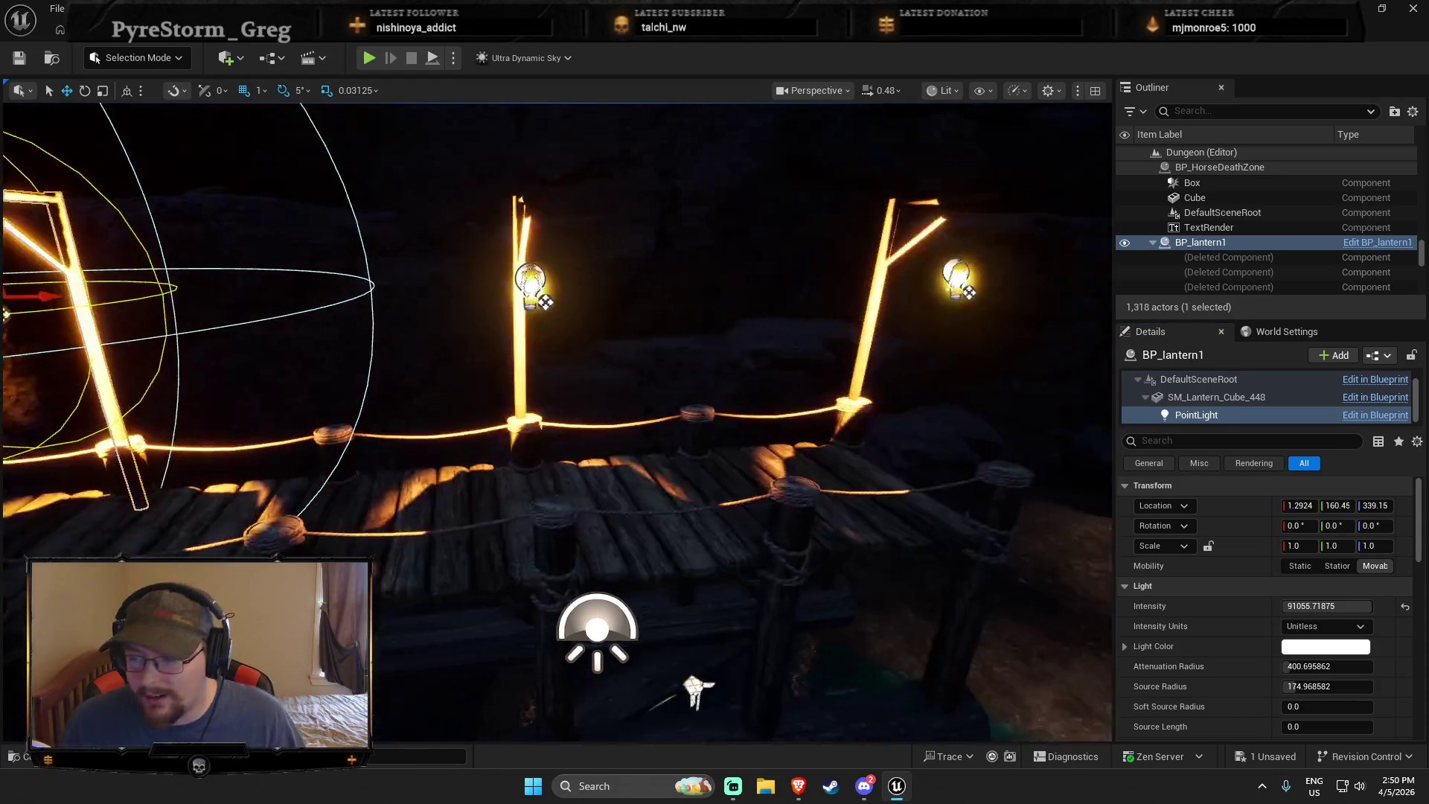
Change the point light's colour to a peach hex value
click(1285, 644)
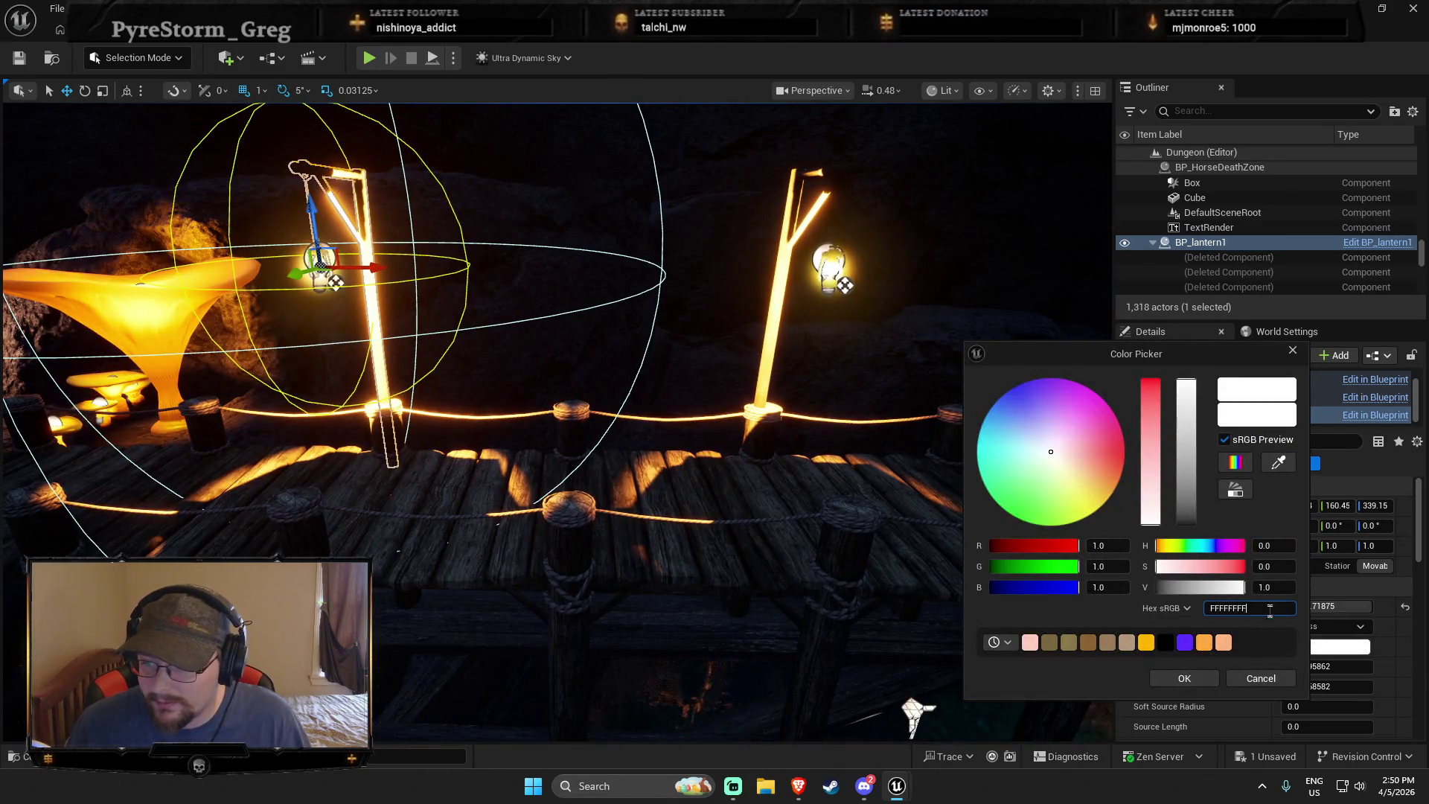
mouse_move(1245, 356)
mouse_down()
mouse_move(632, 294)
mouse_move(920, 315)
mouse_up()
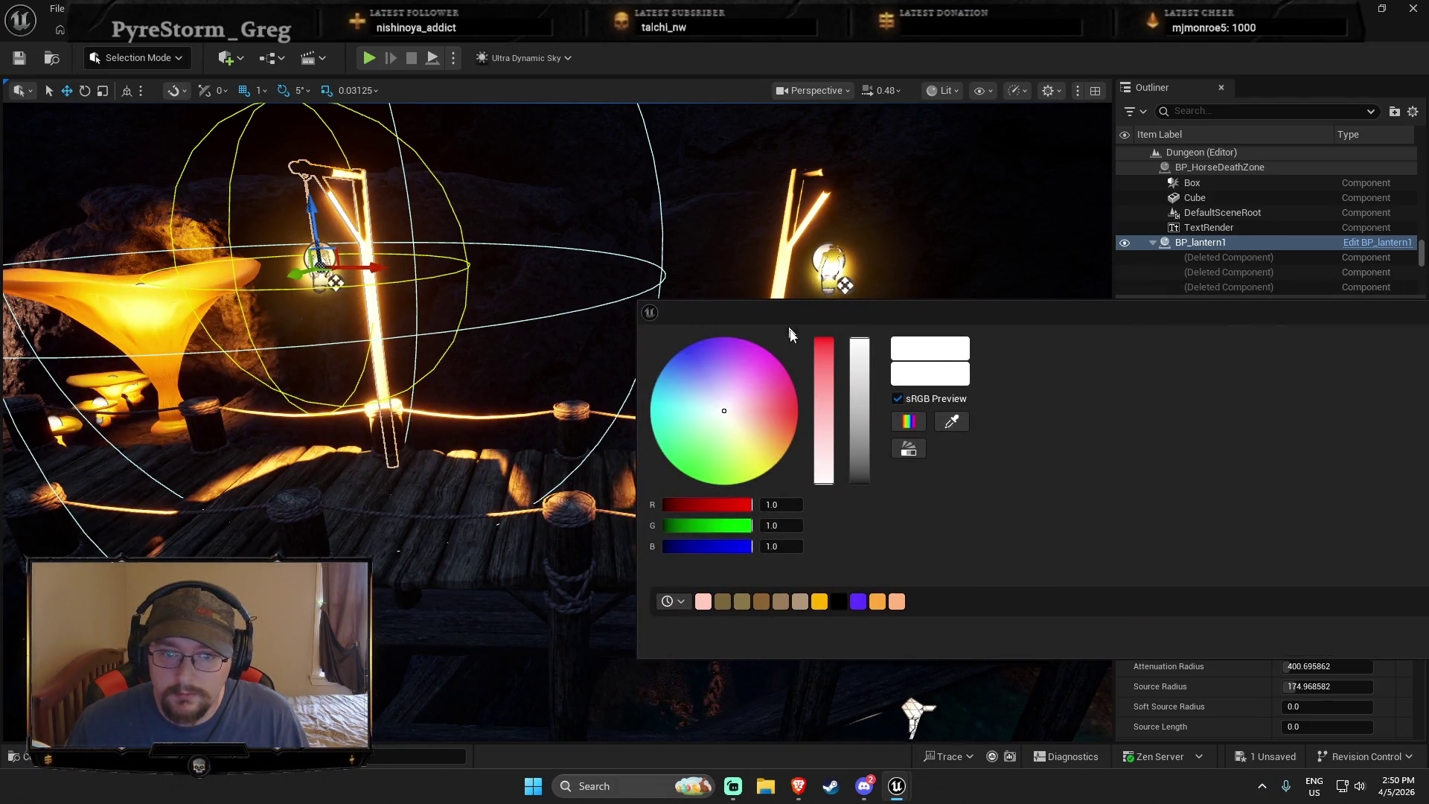
click(923, 567)
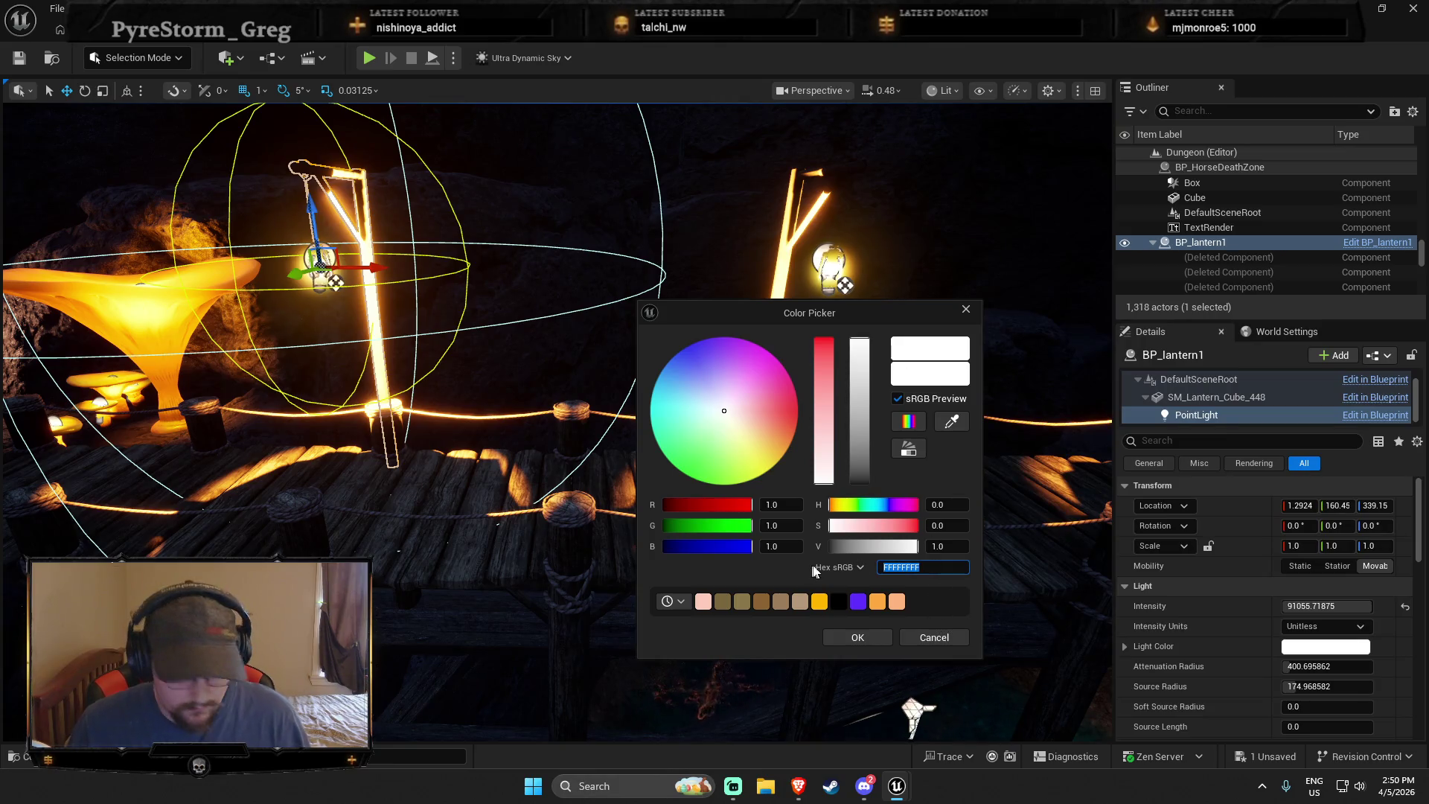
key(Escape)
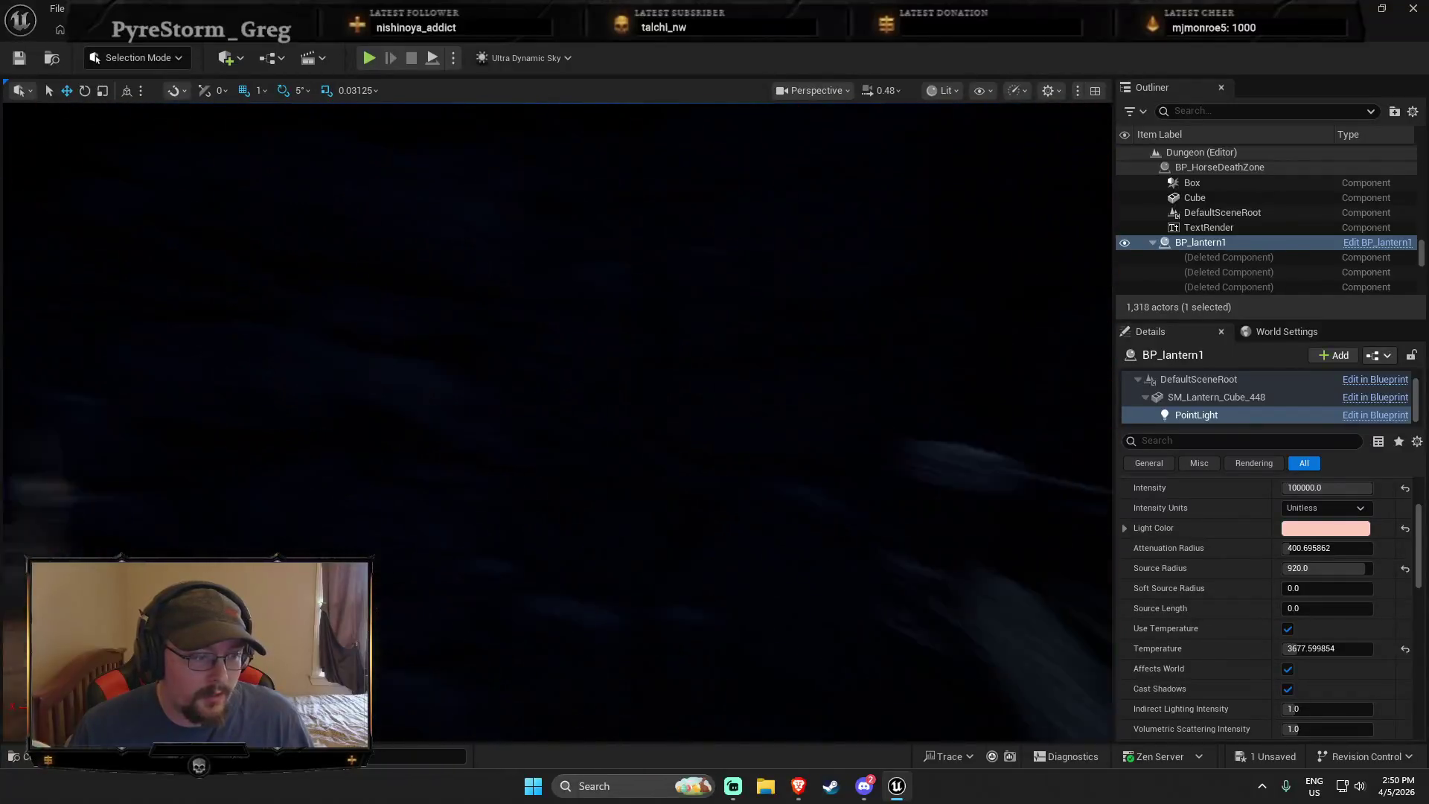
Undo the temperature, light colour and intensity edits on the lantern's light
scroll(1093, 339, down, 10)
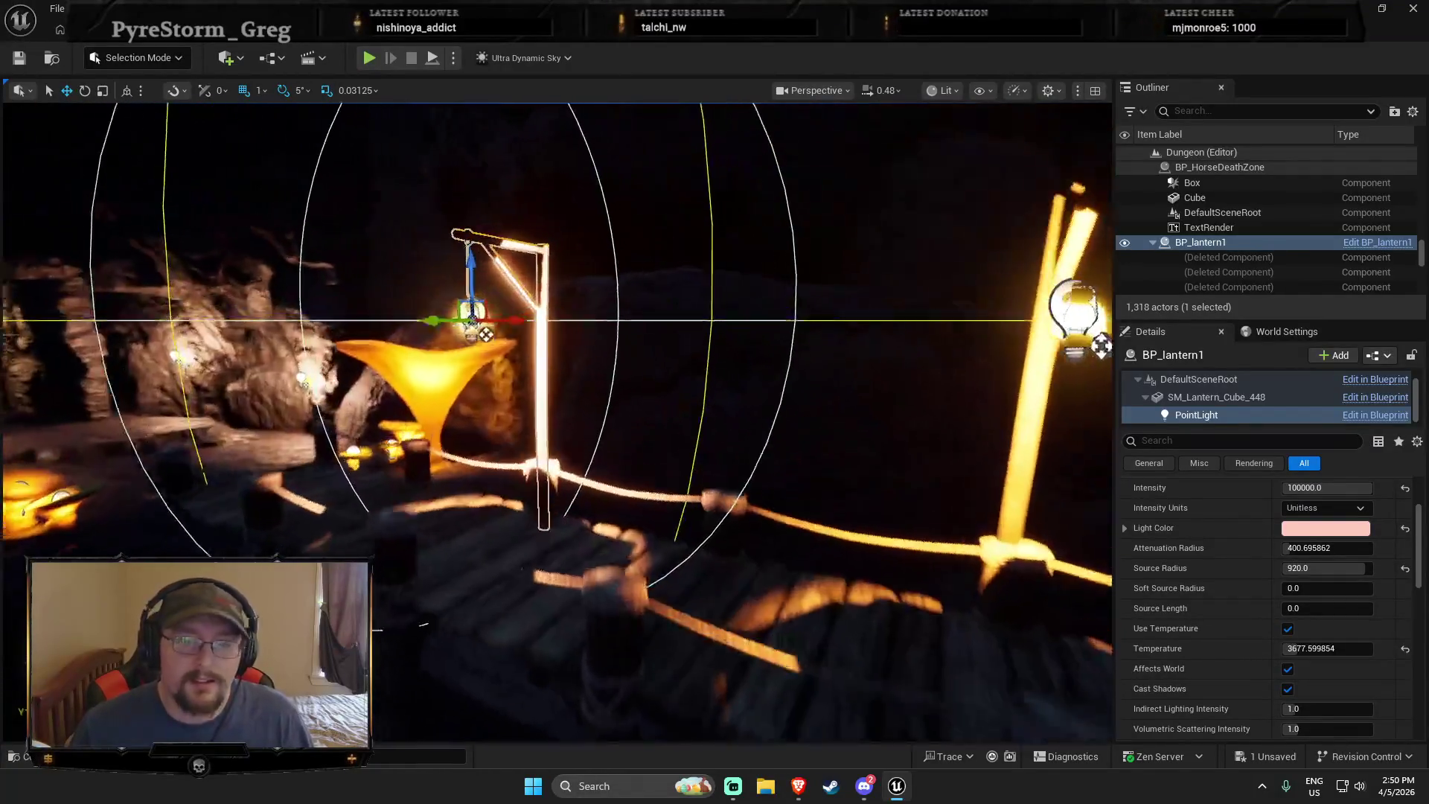
key(ctrl+z)
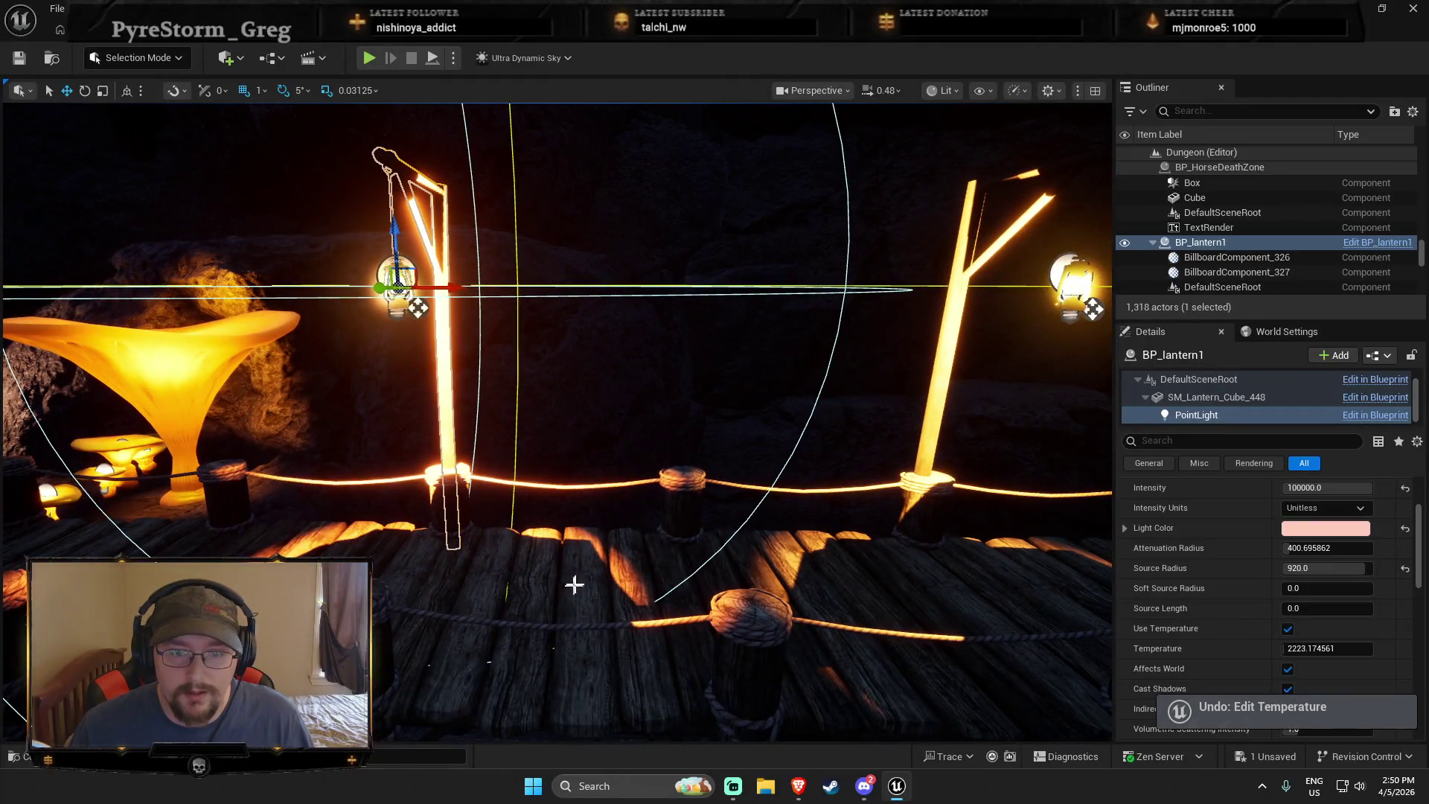
key(ctrl+z)
key(ctrl+z)
key(ctrl+z)
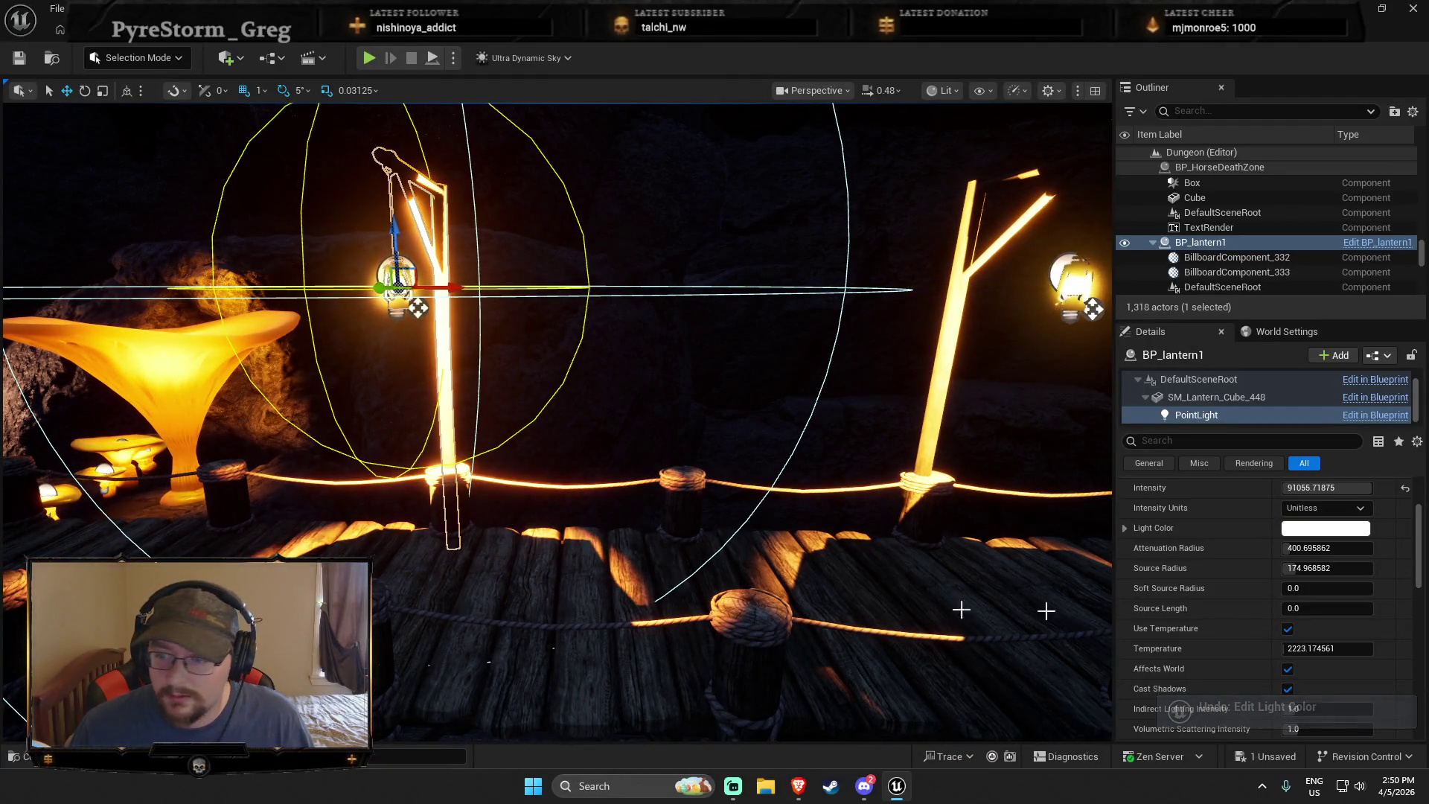
Switch the point light's intensity units to Candelas in the advanced properties
scroll(1335, 664, down, 3)
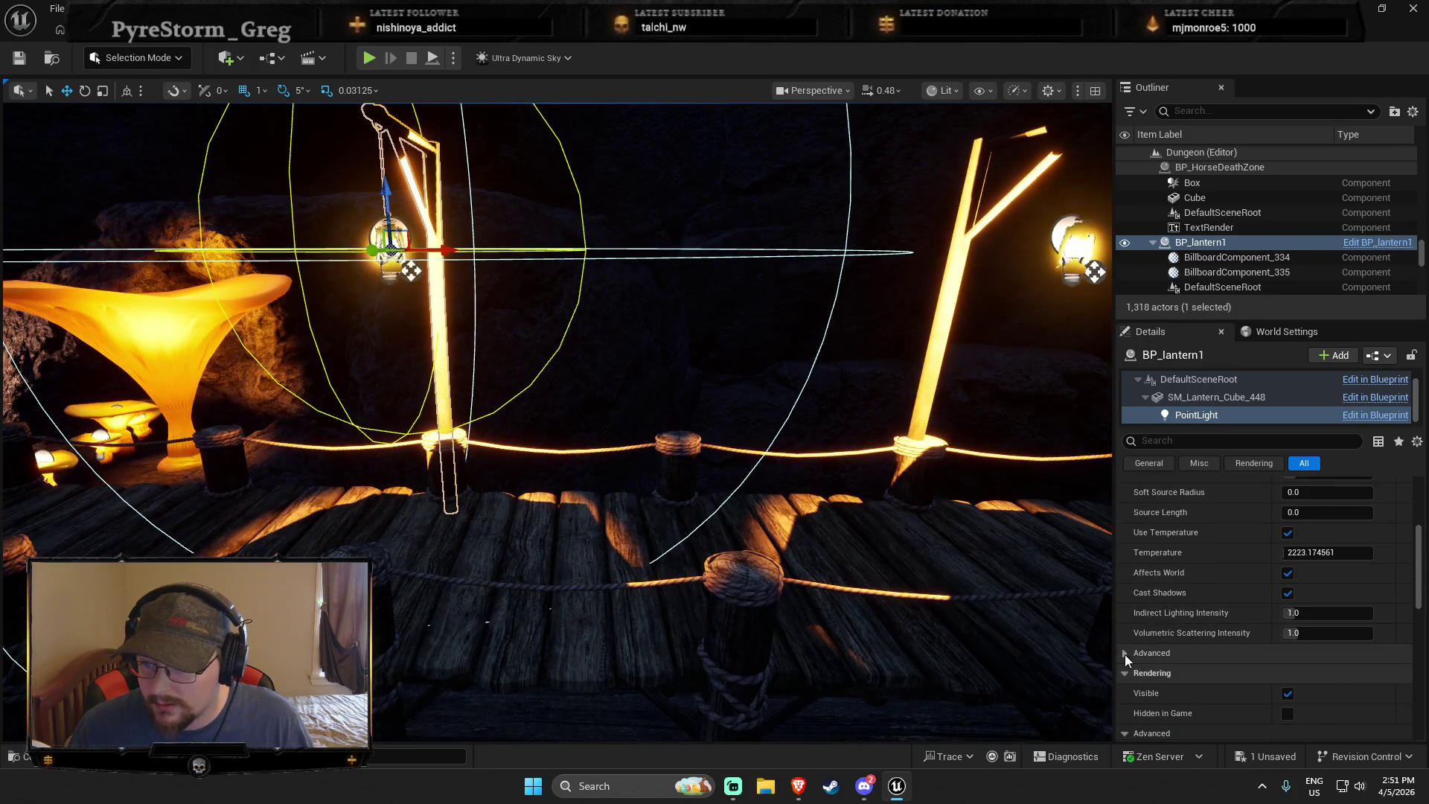
click(1126, 655)
scroll(1307, 637, down, 2)
scroll(1308, 638, down, 2)
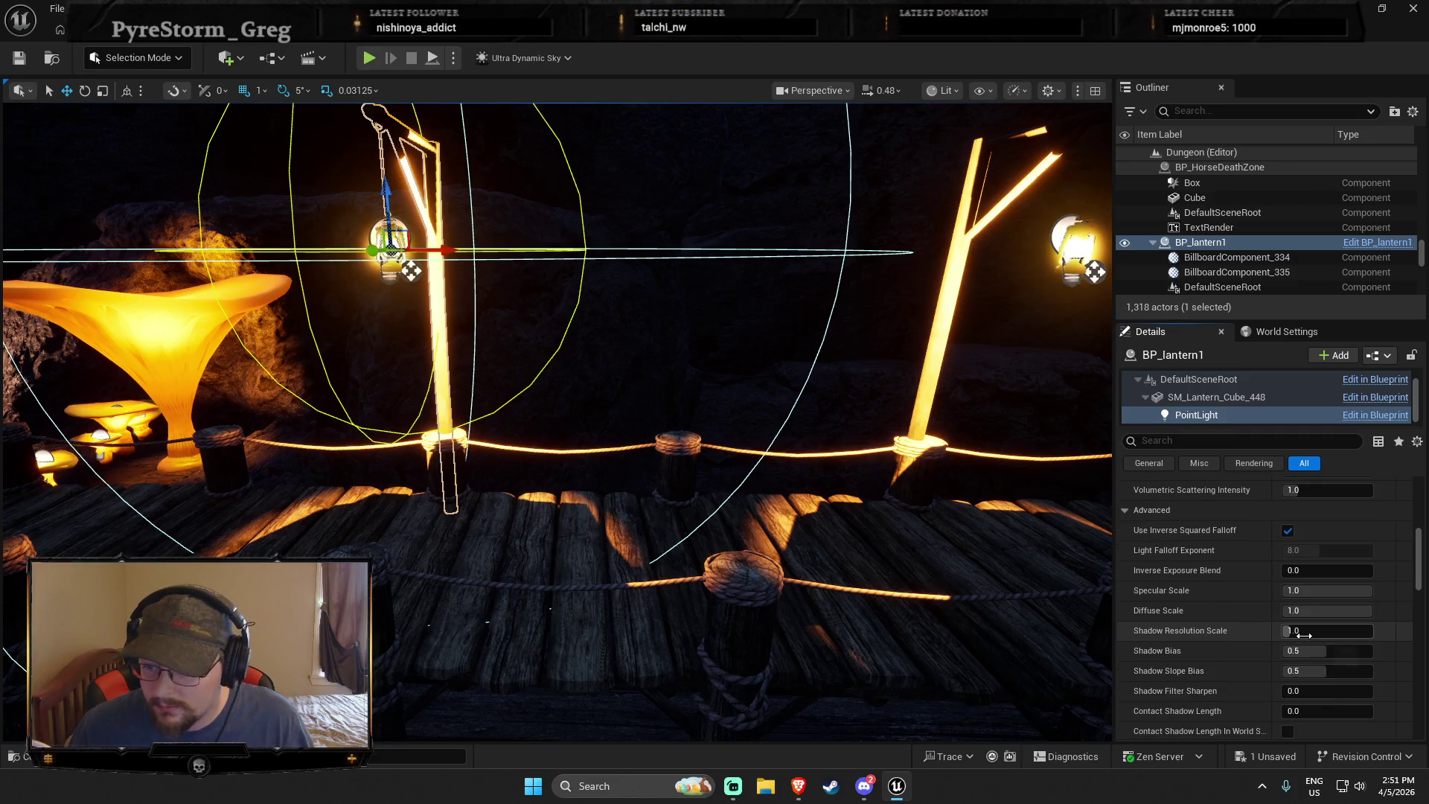
scroll(1299, 641, up, 10)
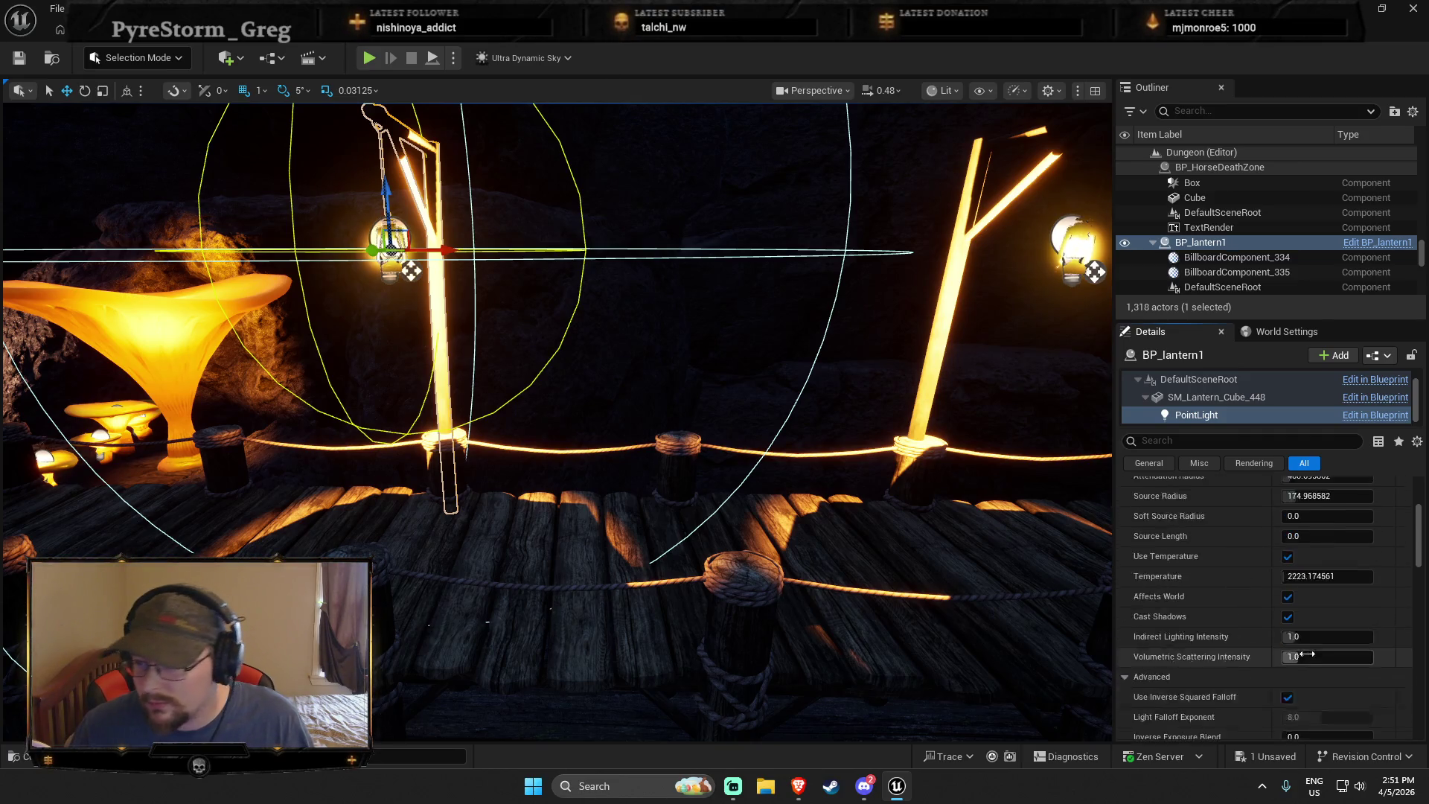
click(1314, 633)
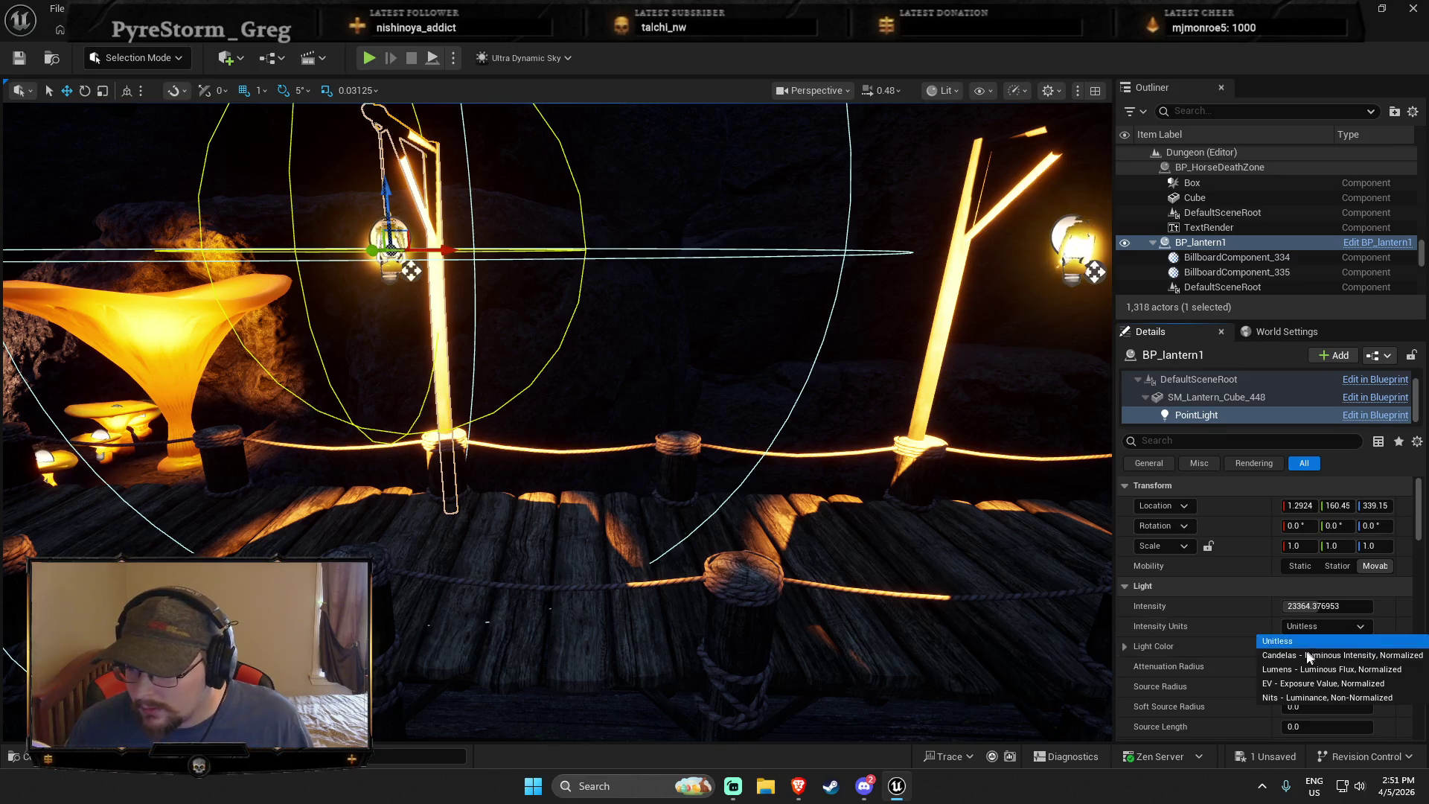
click(1310, 656)
Try intensities of about 58, 0 and 17 cd, then undo back to Unitless 23364
right_click(525, 453)
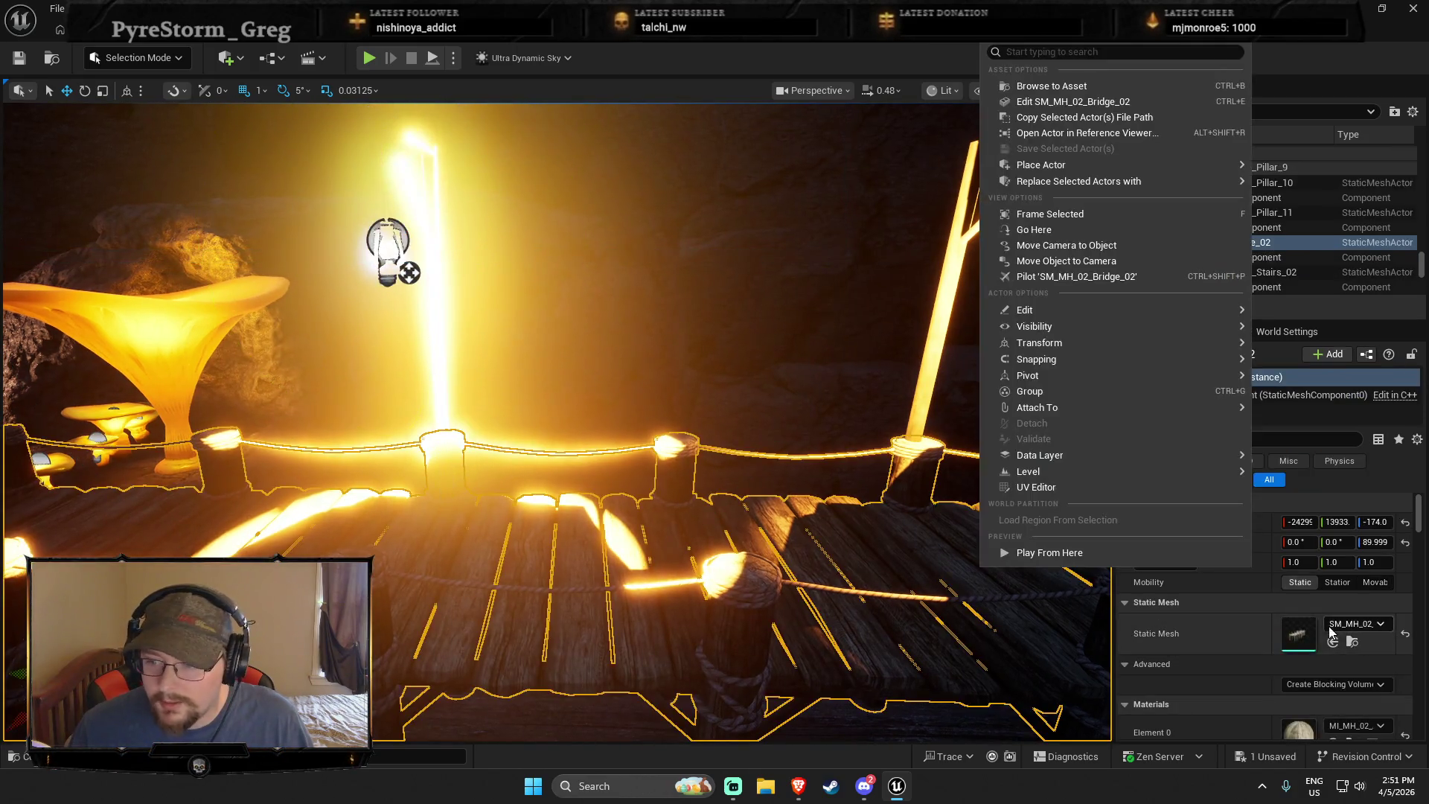
click(441, 253)
click(391, 250)
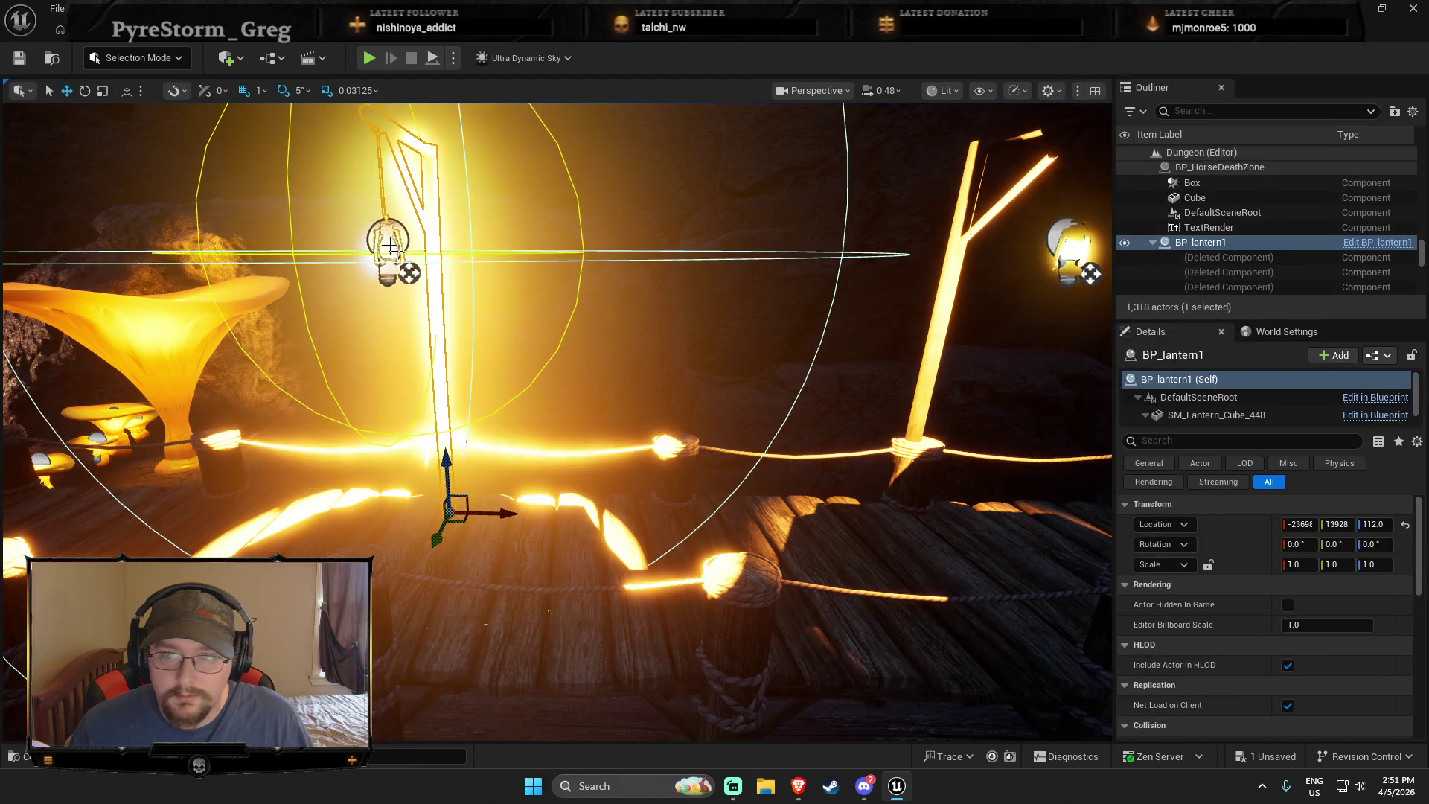
click(1250, 414)
drag(1328, 606, 1309, 606)
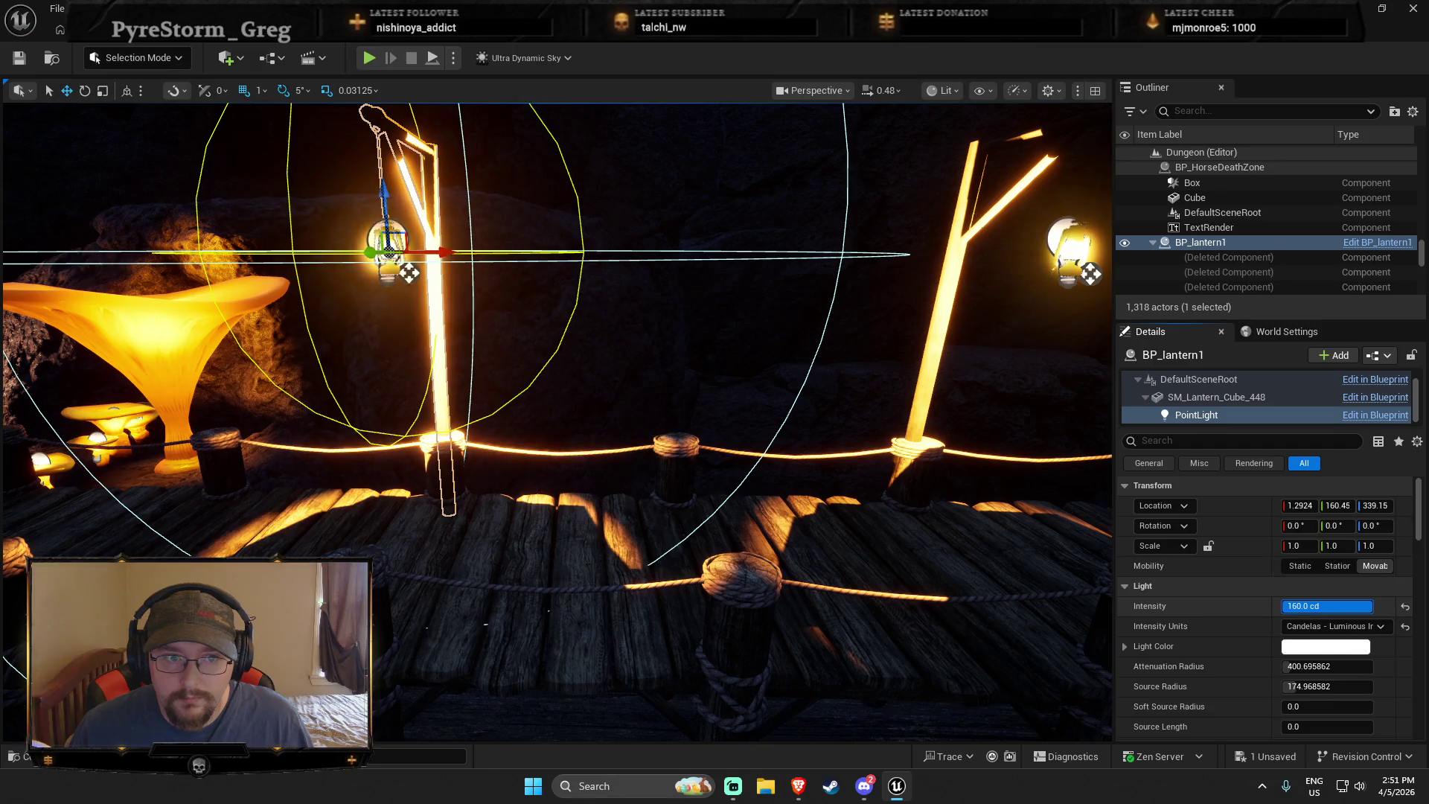
text(0)
key(Return)
drag(1329, 606, 1340, 606)
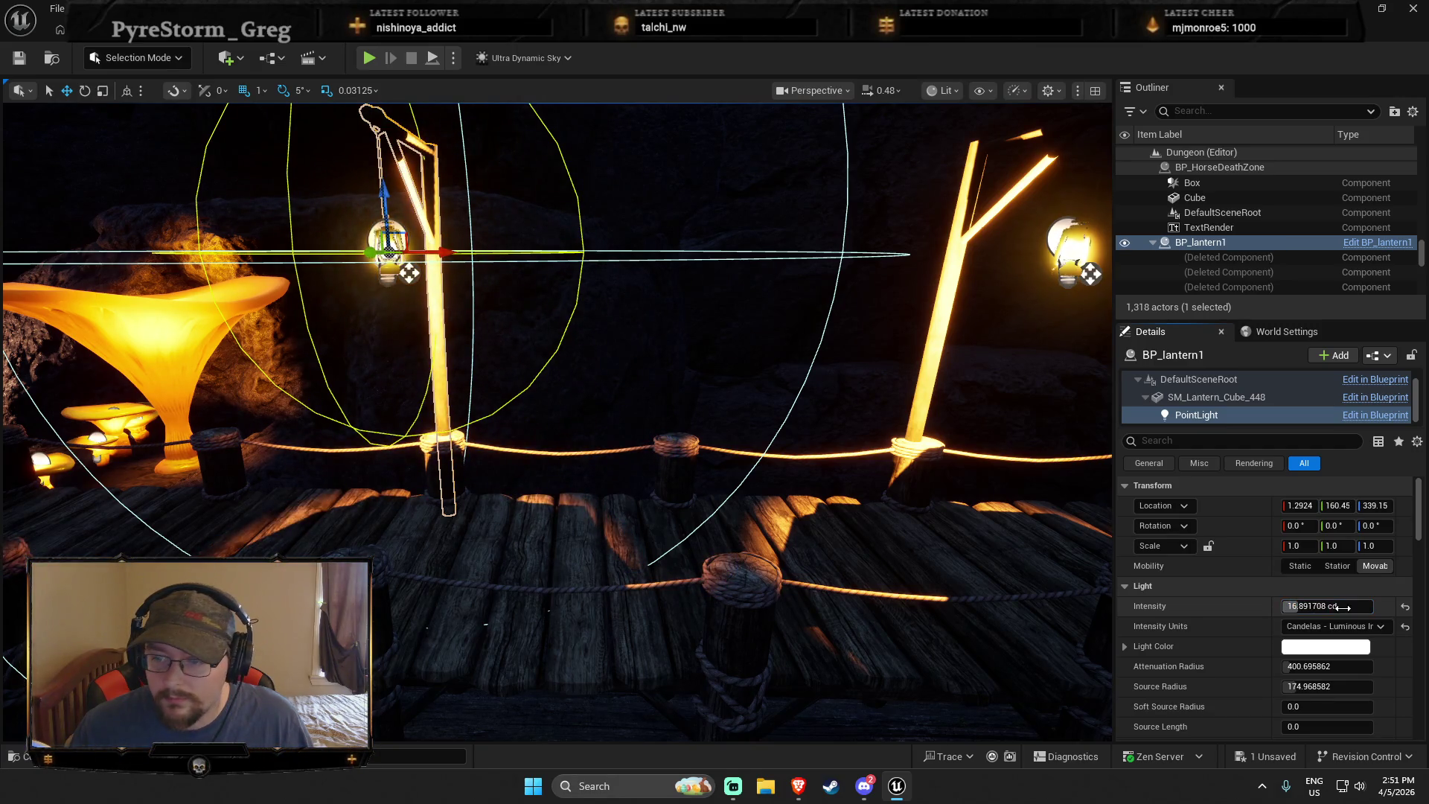
key(ctrl+z)
key(ctrl+z)
key(ctrl+z)
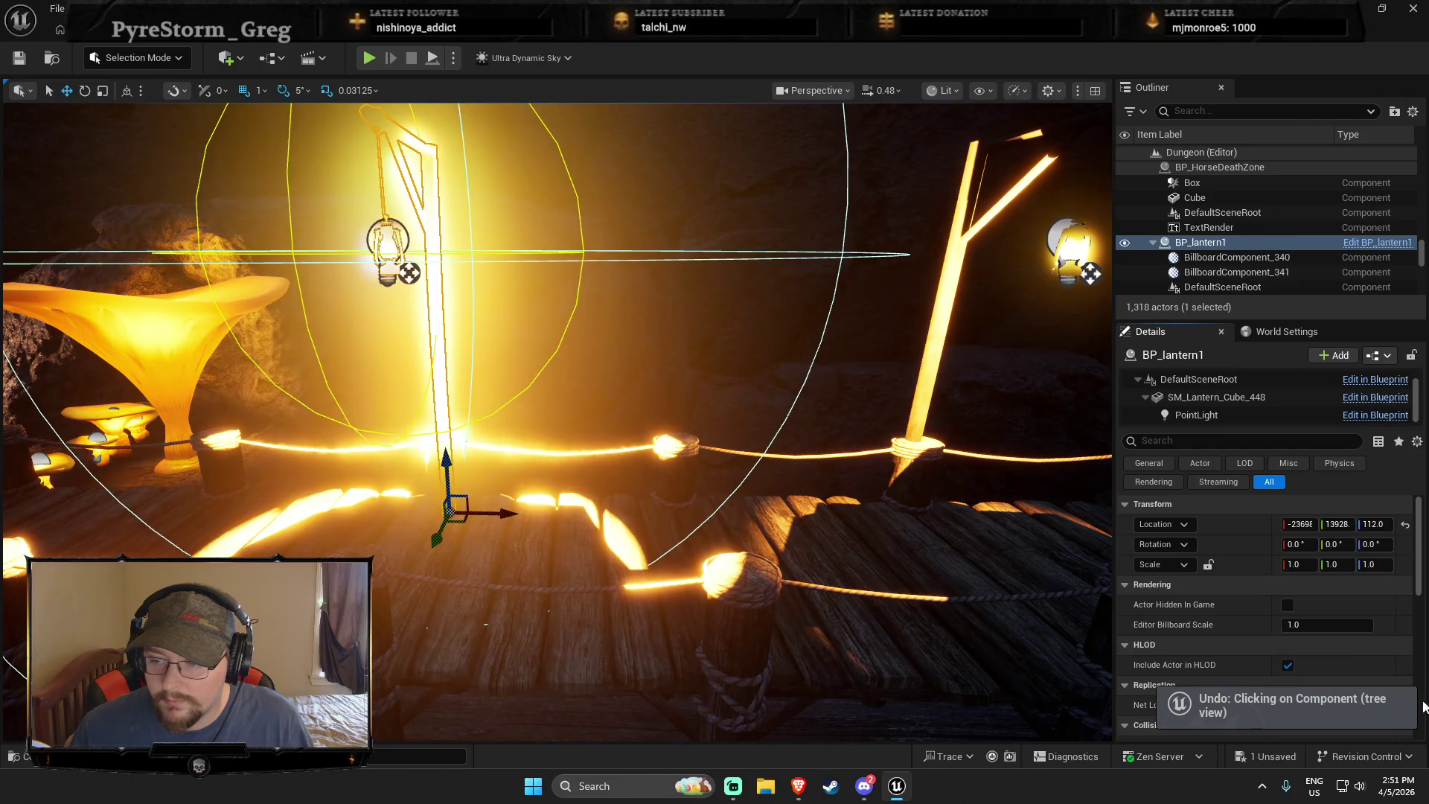
key(ctrl+z)
key(ctrl+z)
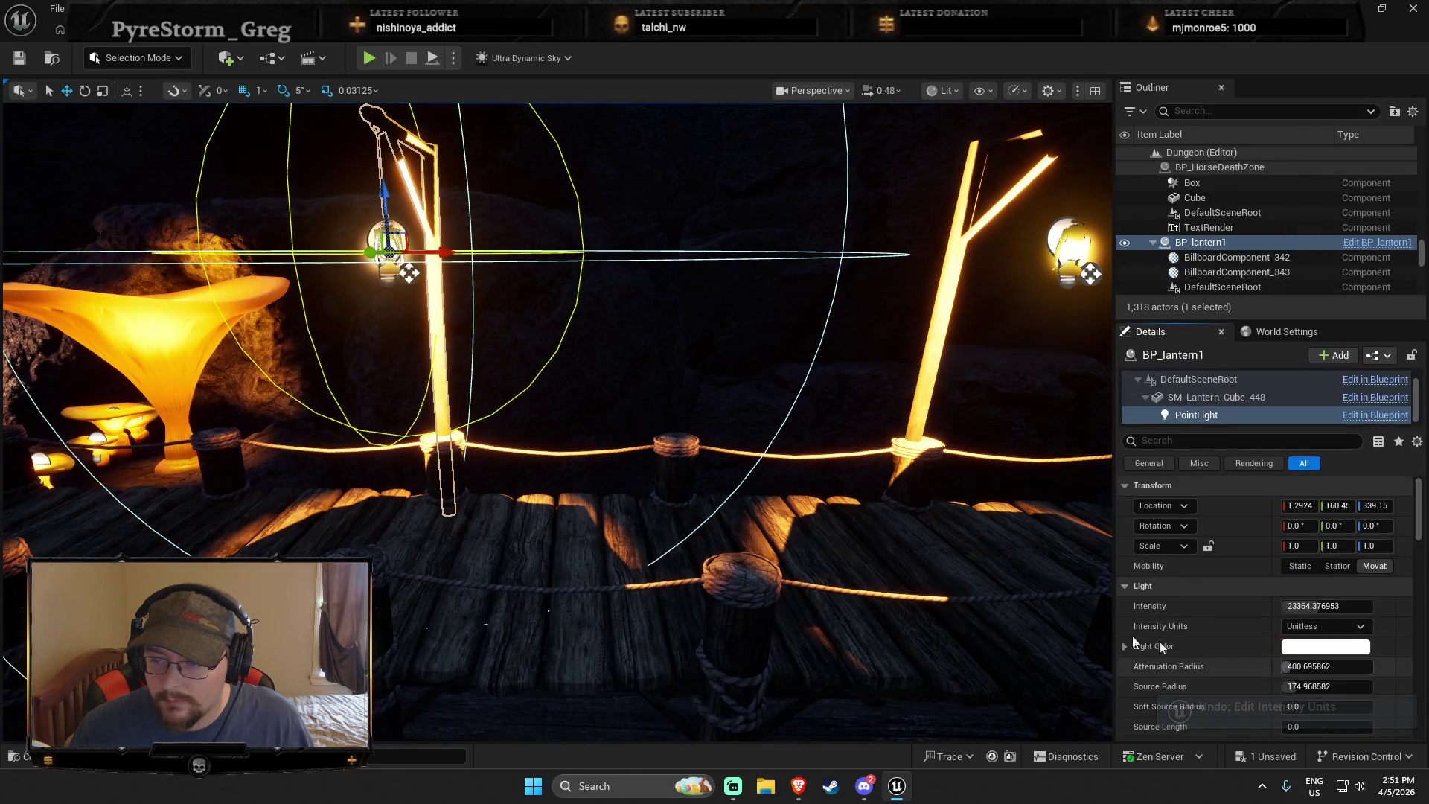
Lower the green RGB value to tint the light, then undo back to white
click(1124, 646)
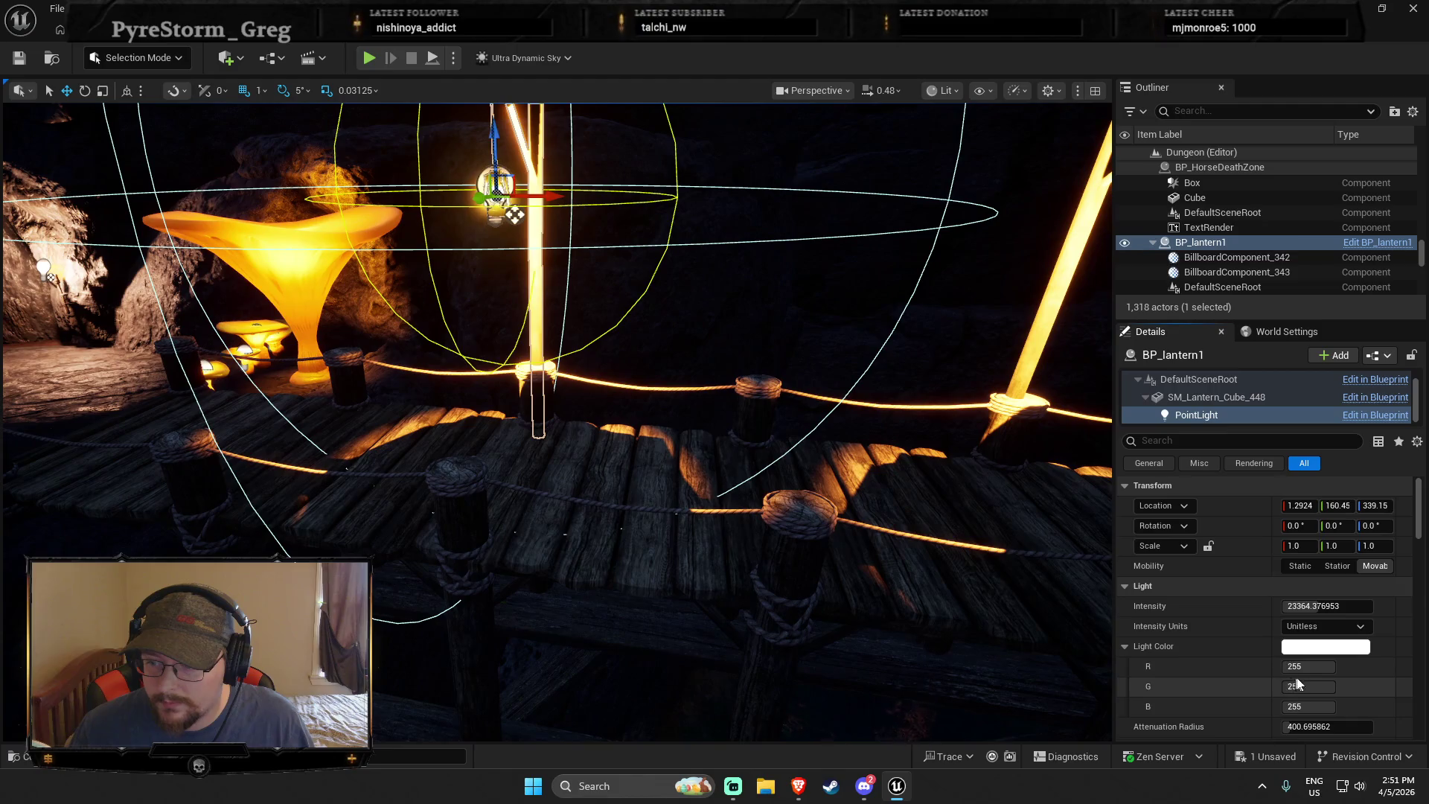
mouse_move(1309, 686)
mouse_down()
mouse_move(1272, 686)
mouse_move(1303, 707)
mouse_move(1269, 706)
mouse_up()
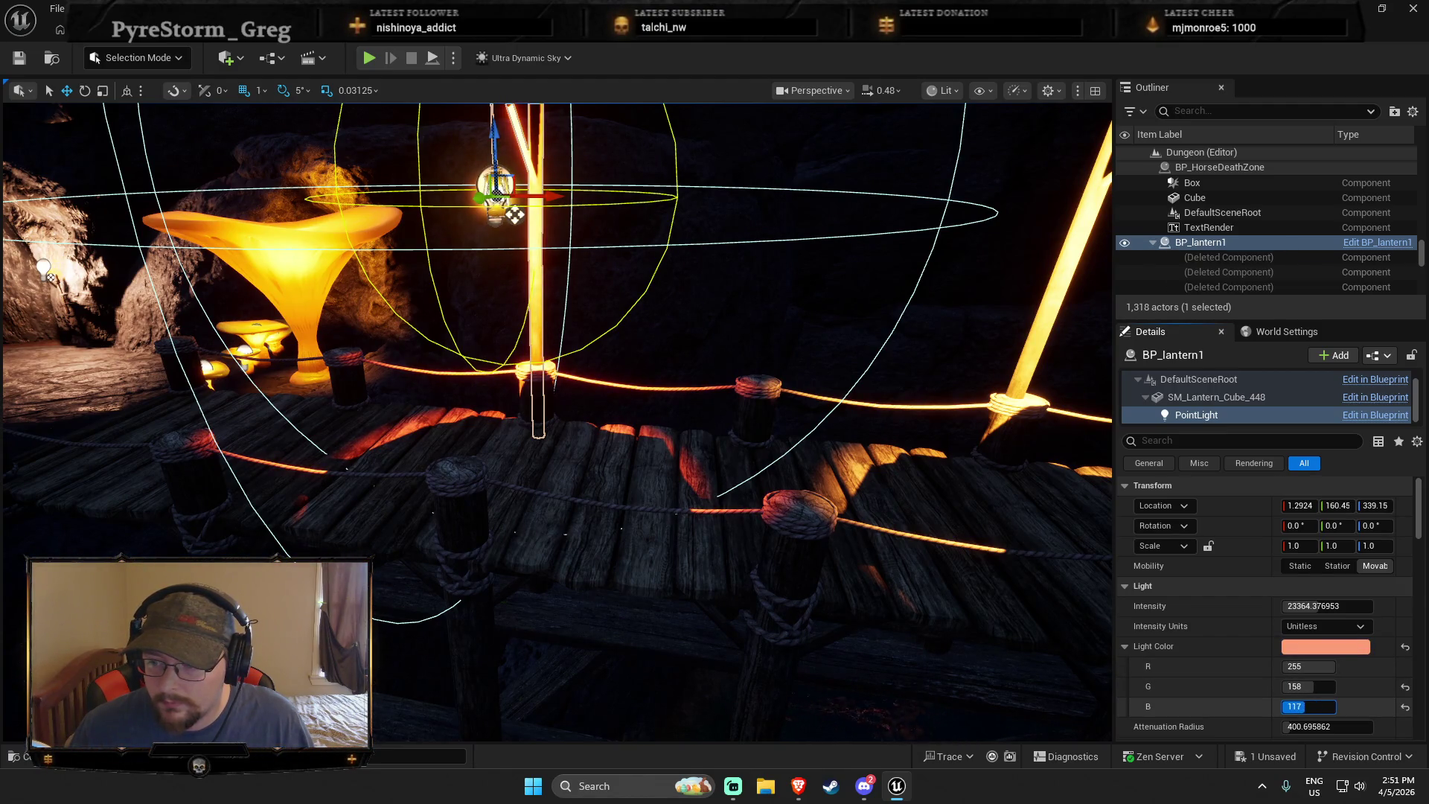
drag(867, 542, 941, 542)
key(ctrl+z)
key(ctrl+z)
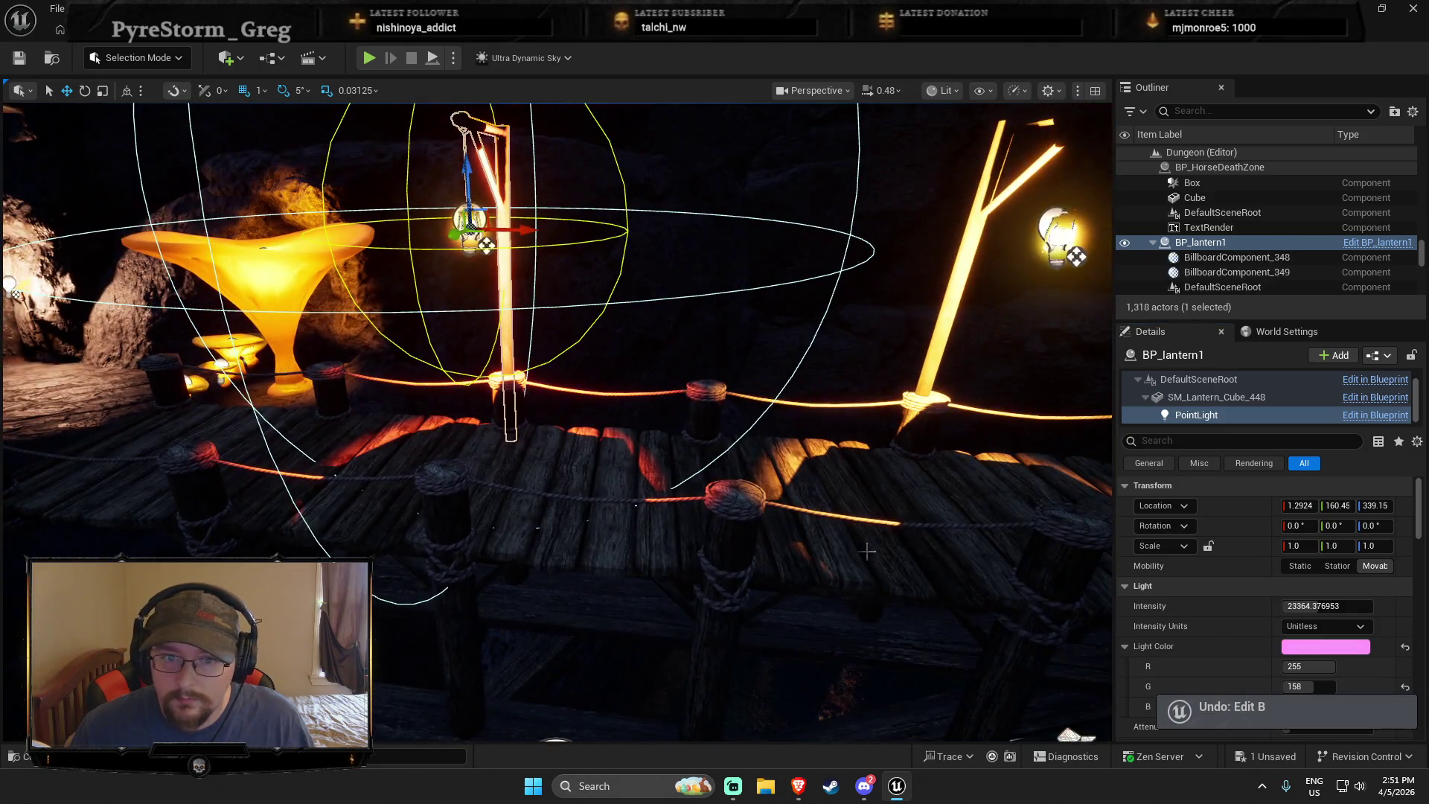
key(ctrl+z)
drag(867, 542, 852, 517)
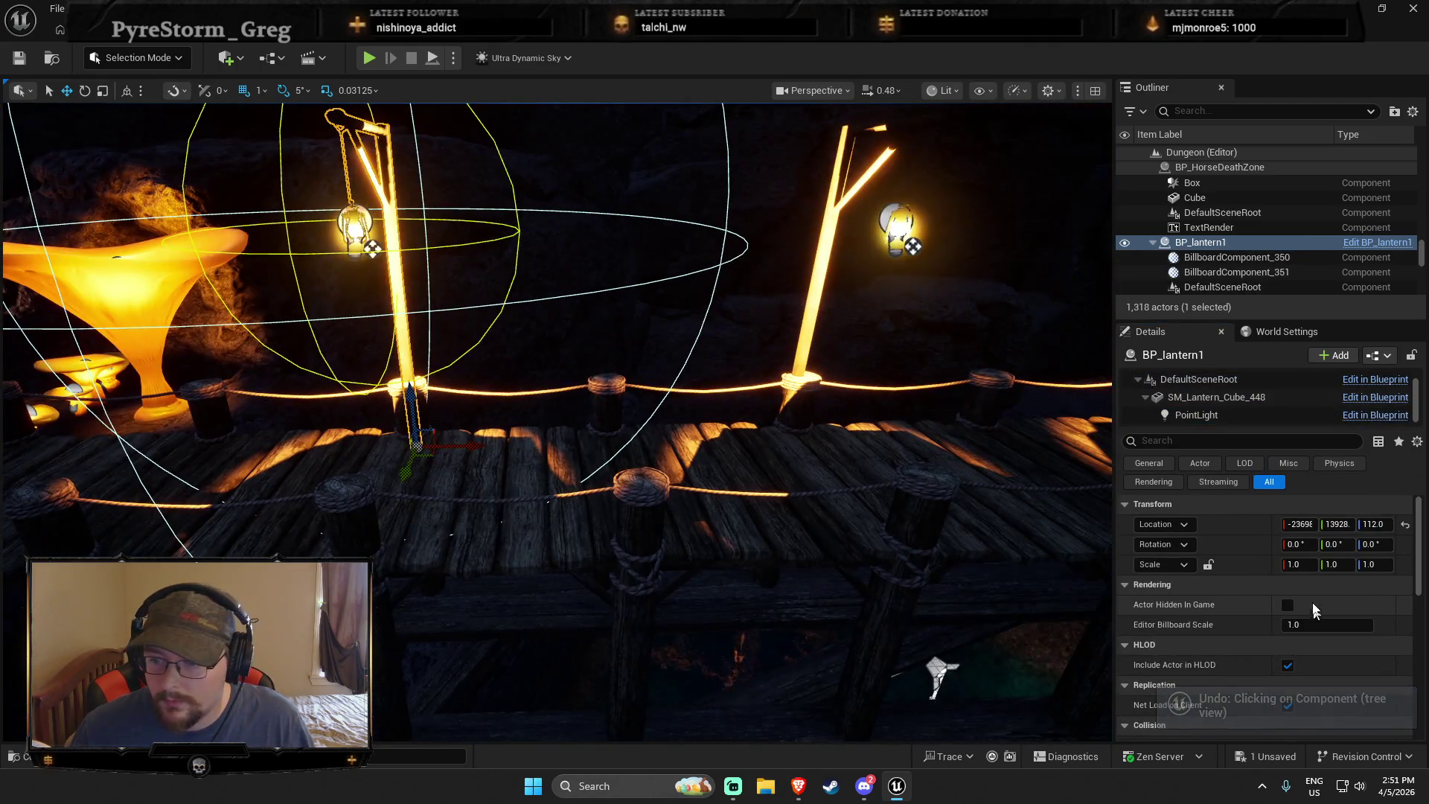
click(1196, 415)
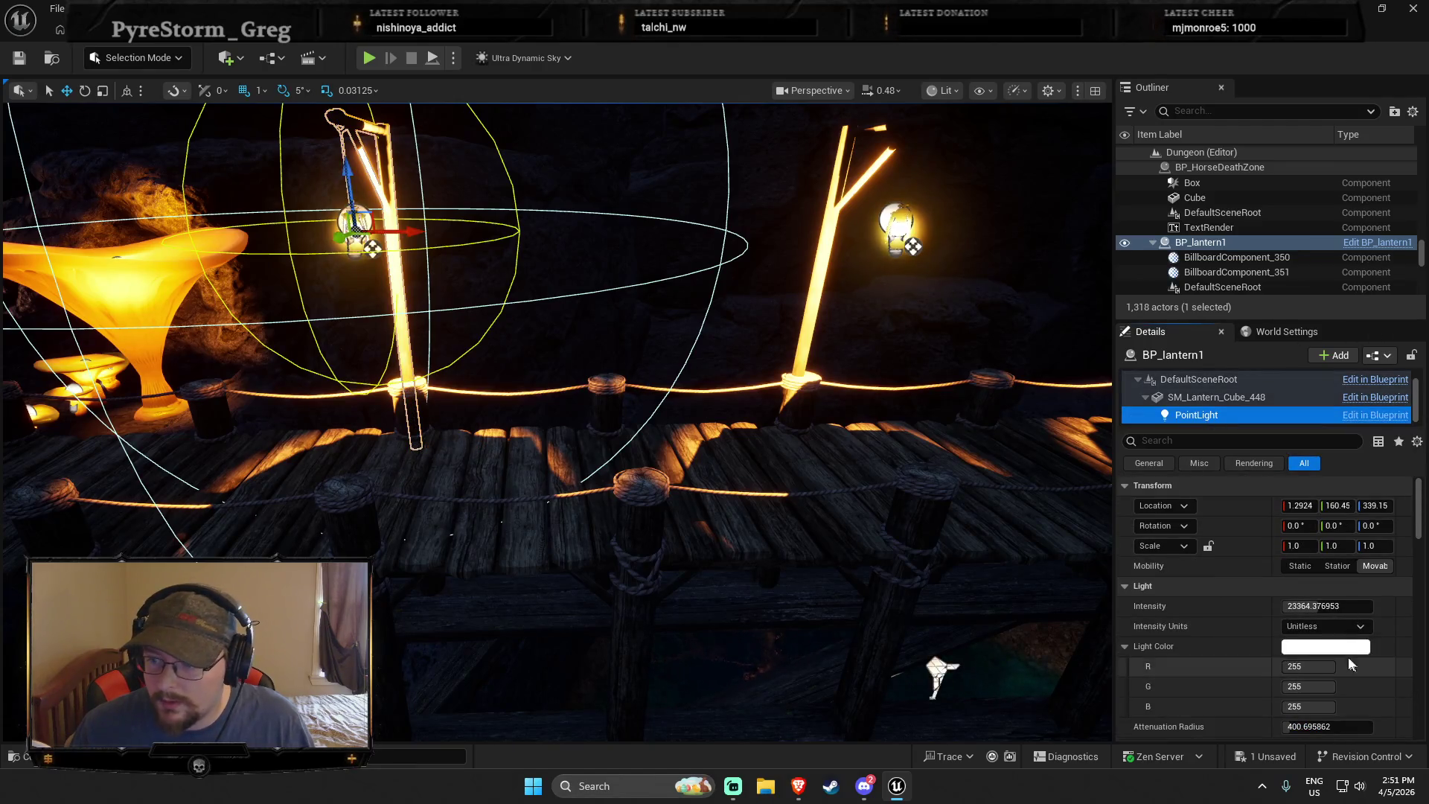
Set BP_lantern1's point light attenuation radius to 750
scroll(1162, 631, down, 4)
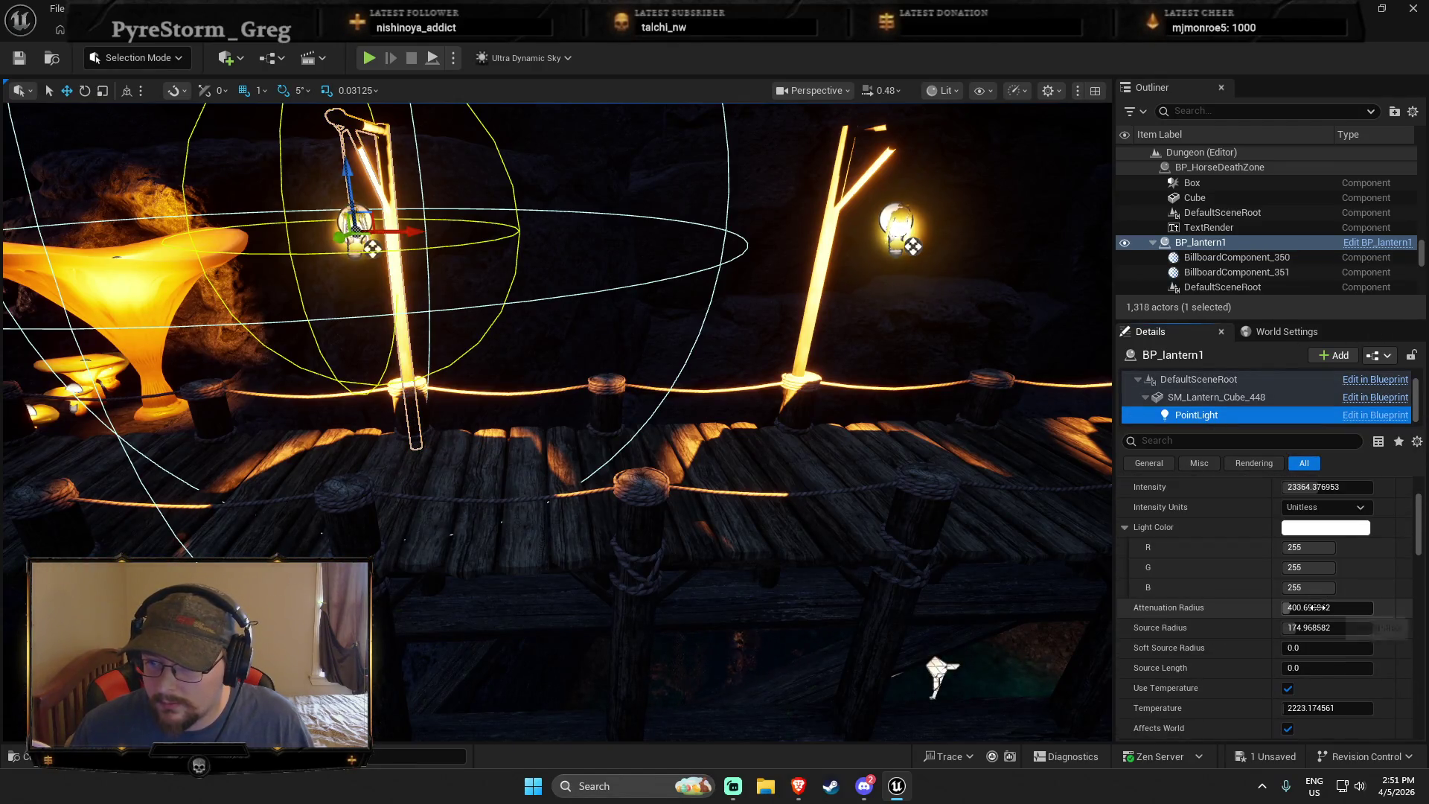
drag(1318, 608, 1347, 607)
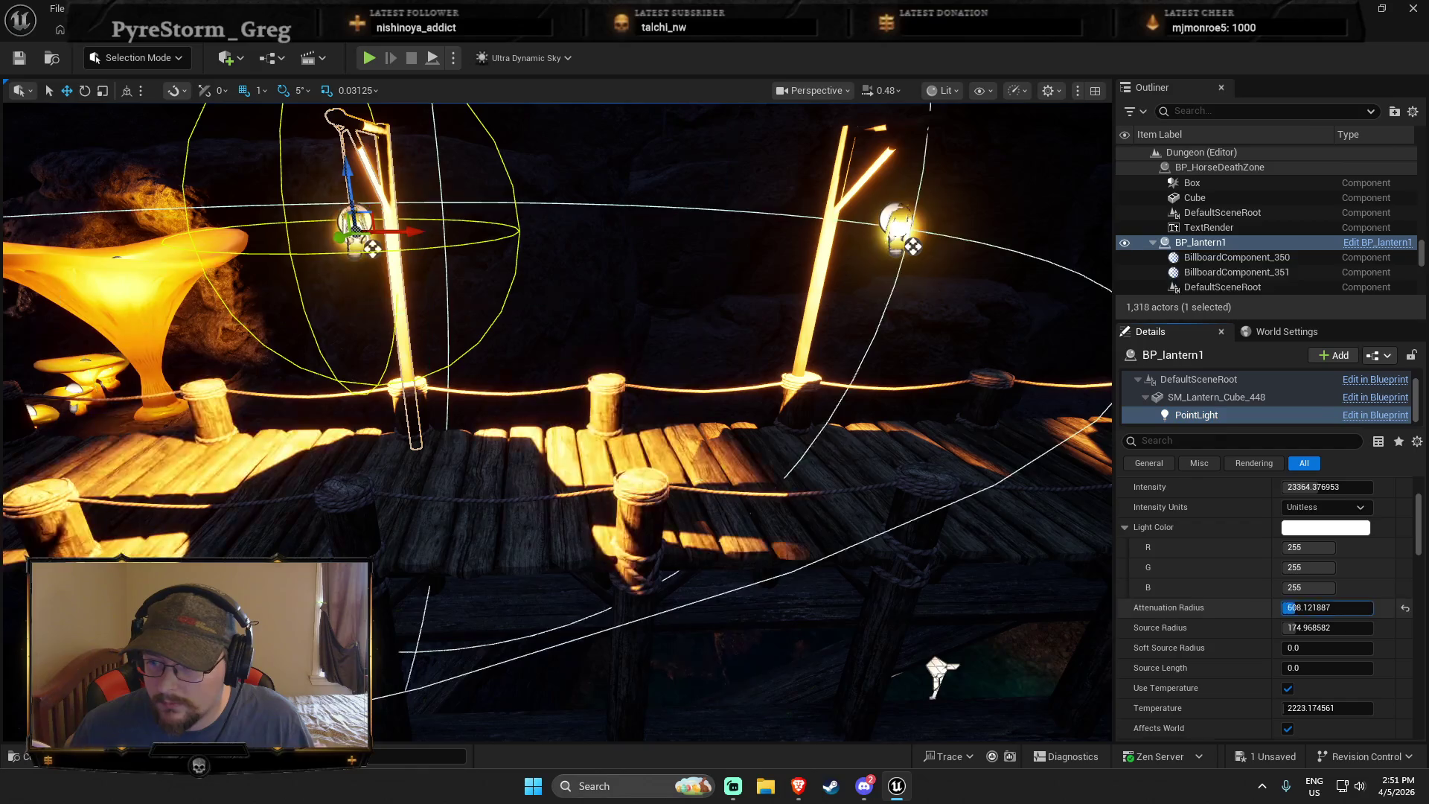
click(1321, 608)
text(750)
key(Return)
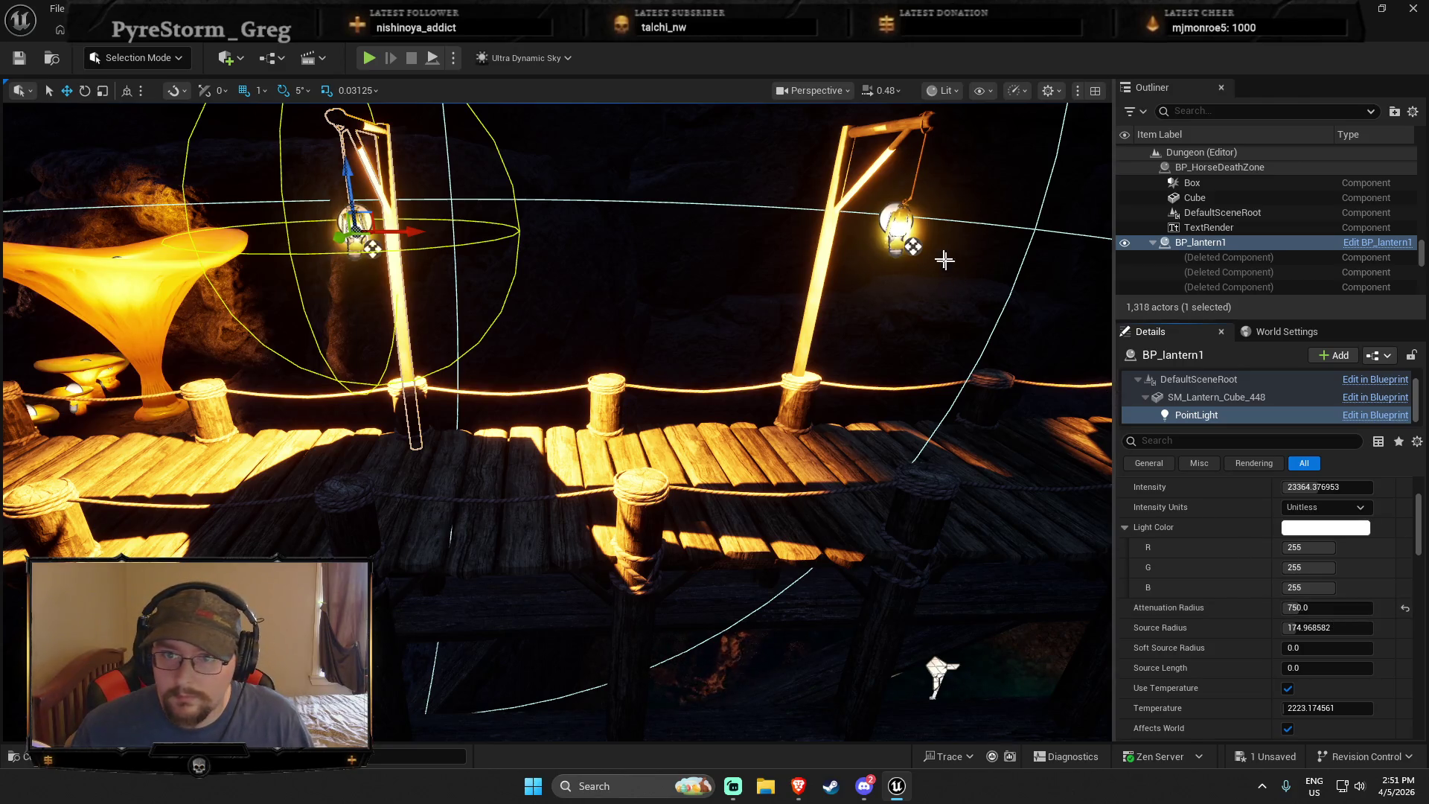
mouse_move(1295, 607)
mouse_down()
mouse_move(1313, 607)
mouse_move(1280, 607)
mouse_up()
mouse_move(558, 417)
mouse_down()
mouse_move(595, 465)
mouse_move(521, 446)
mouse_move(566, 431)
mouse_move(595, 454)
mouse_up()
click(1332, 608)
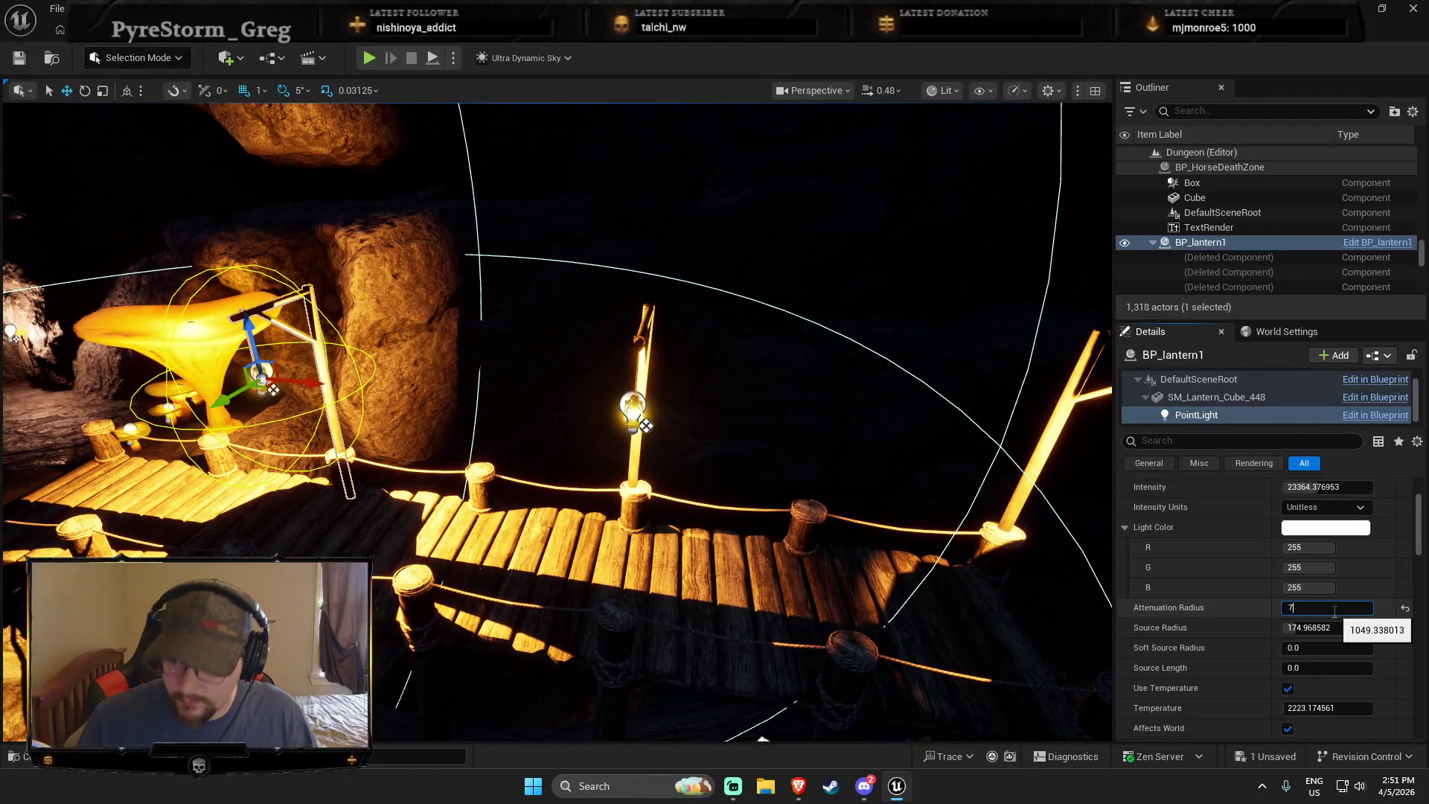
text(750)
key(Return)
Give the BP_lantern2 and BP_lantern3 point lights a 750 attenuation radius too
click(634, 408)
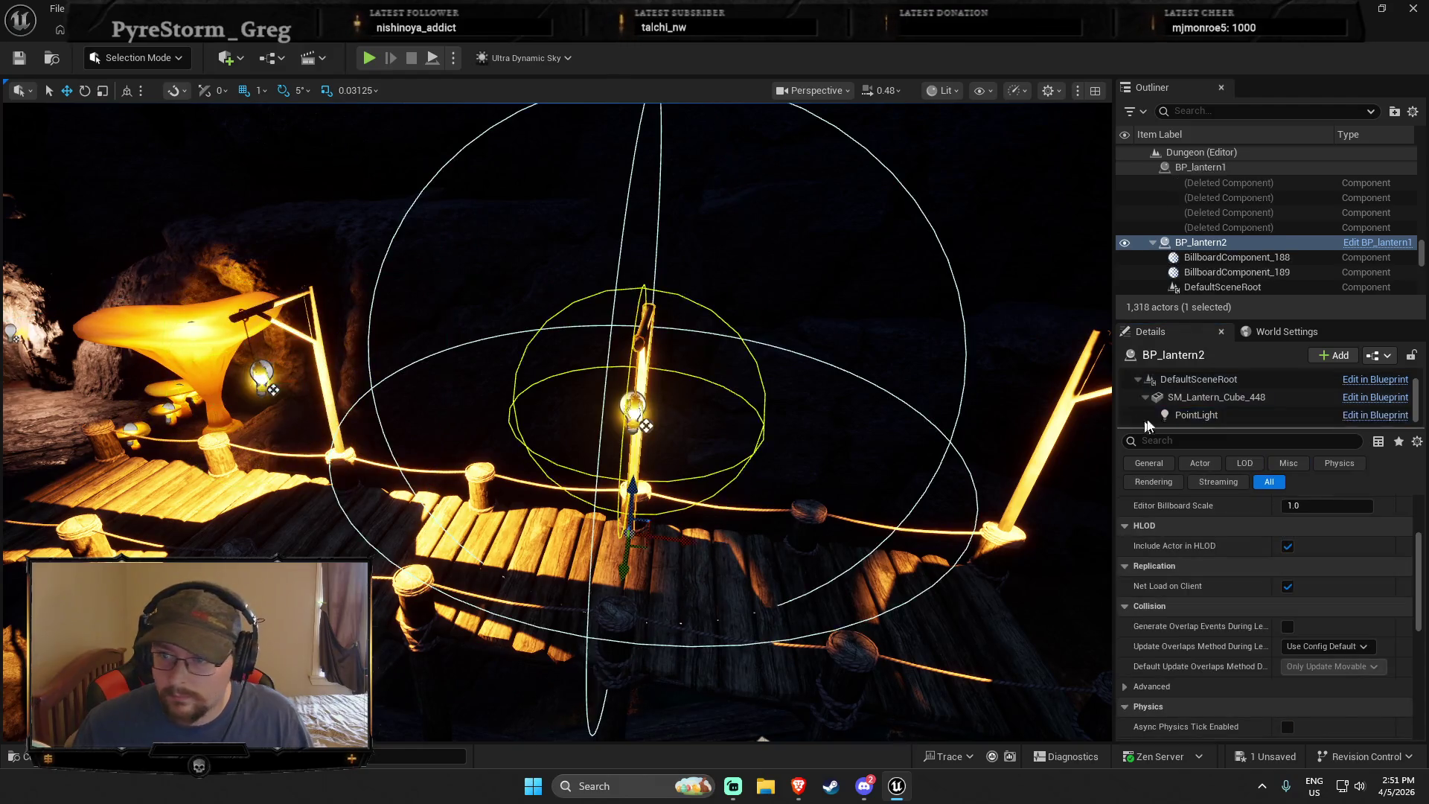
click(1304, 607)
text(750)
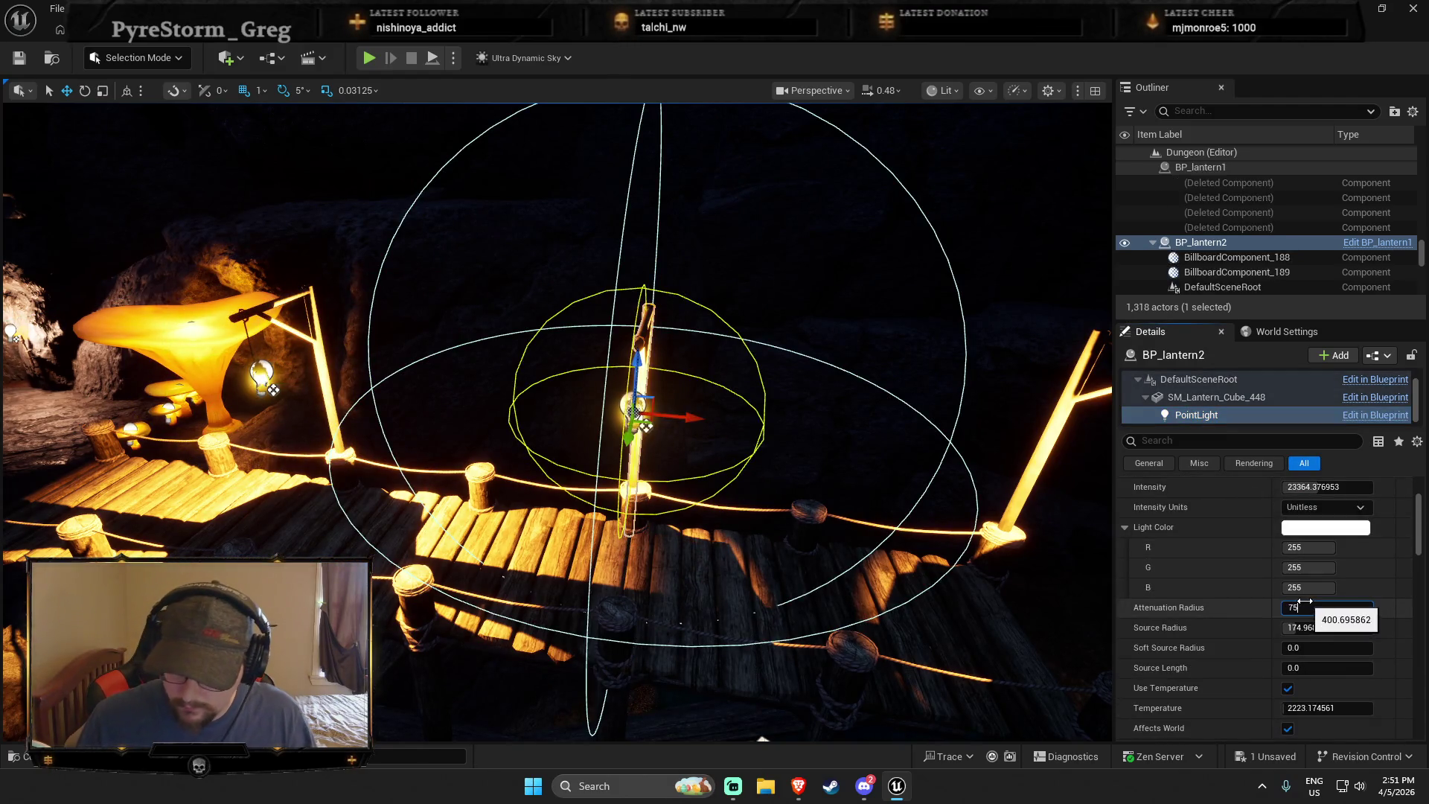
key(Return)
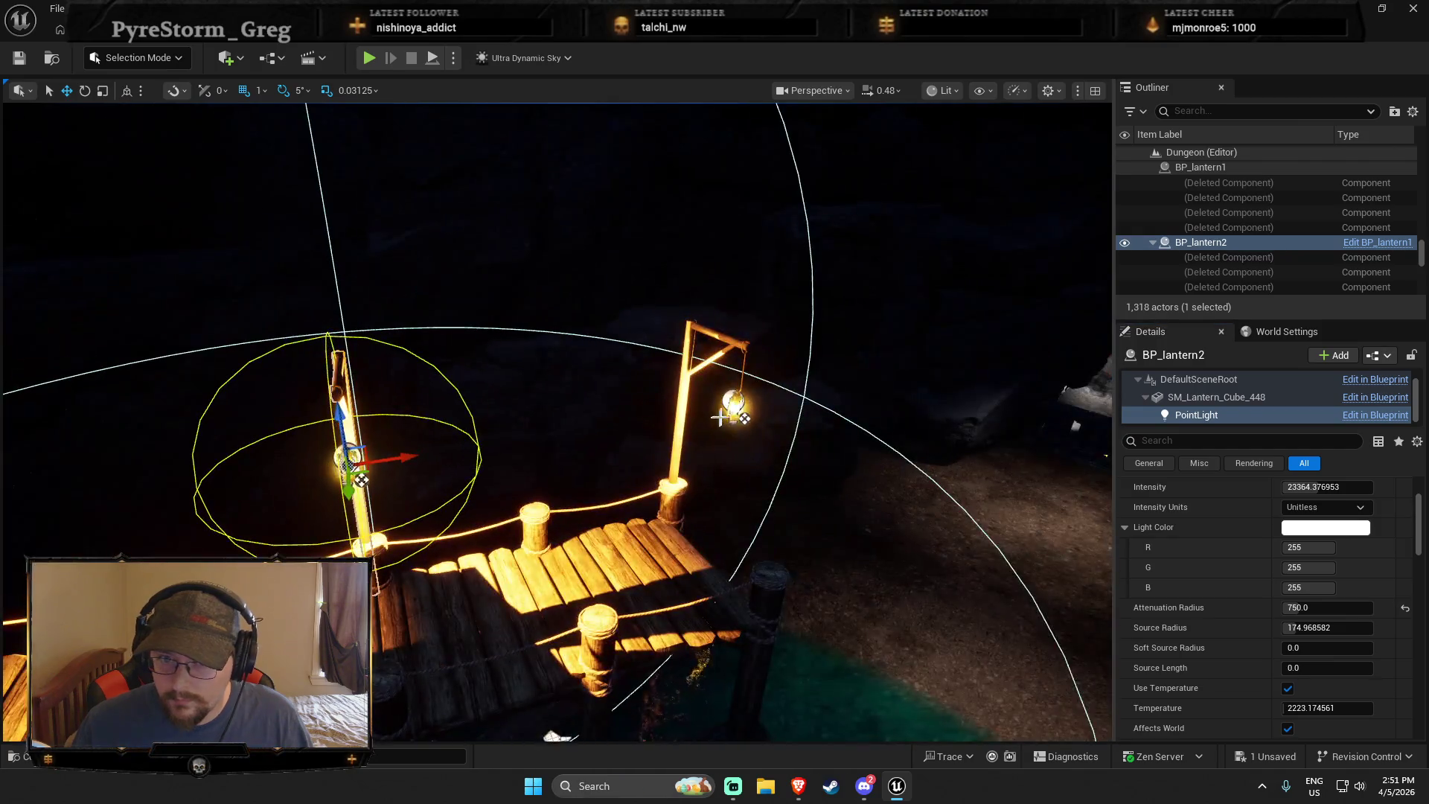
click(732, 405)
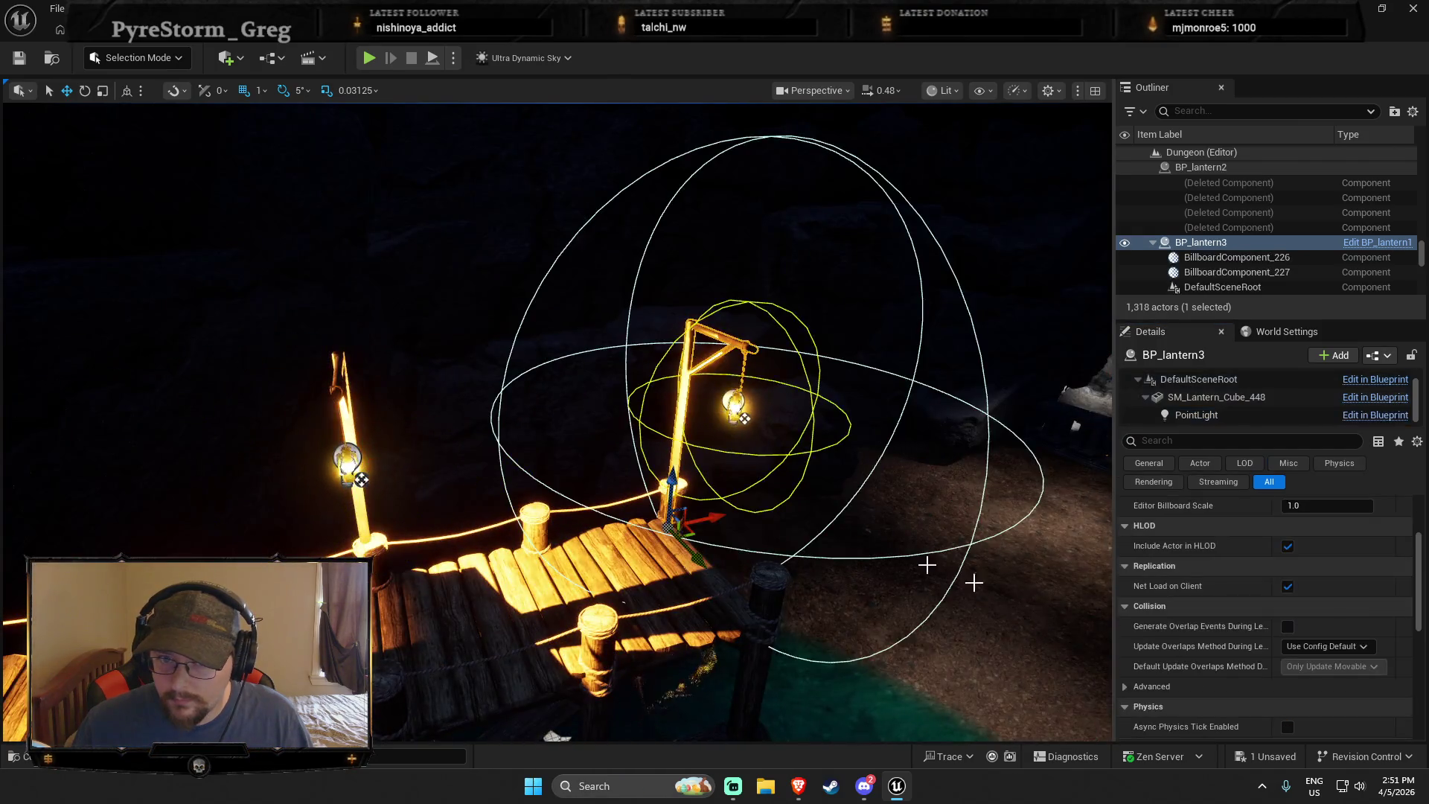
click(1205, 415)
click(1325, 607)
text(750)
key(Return)
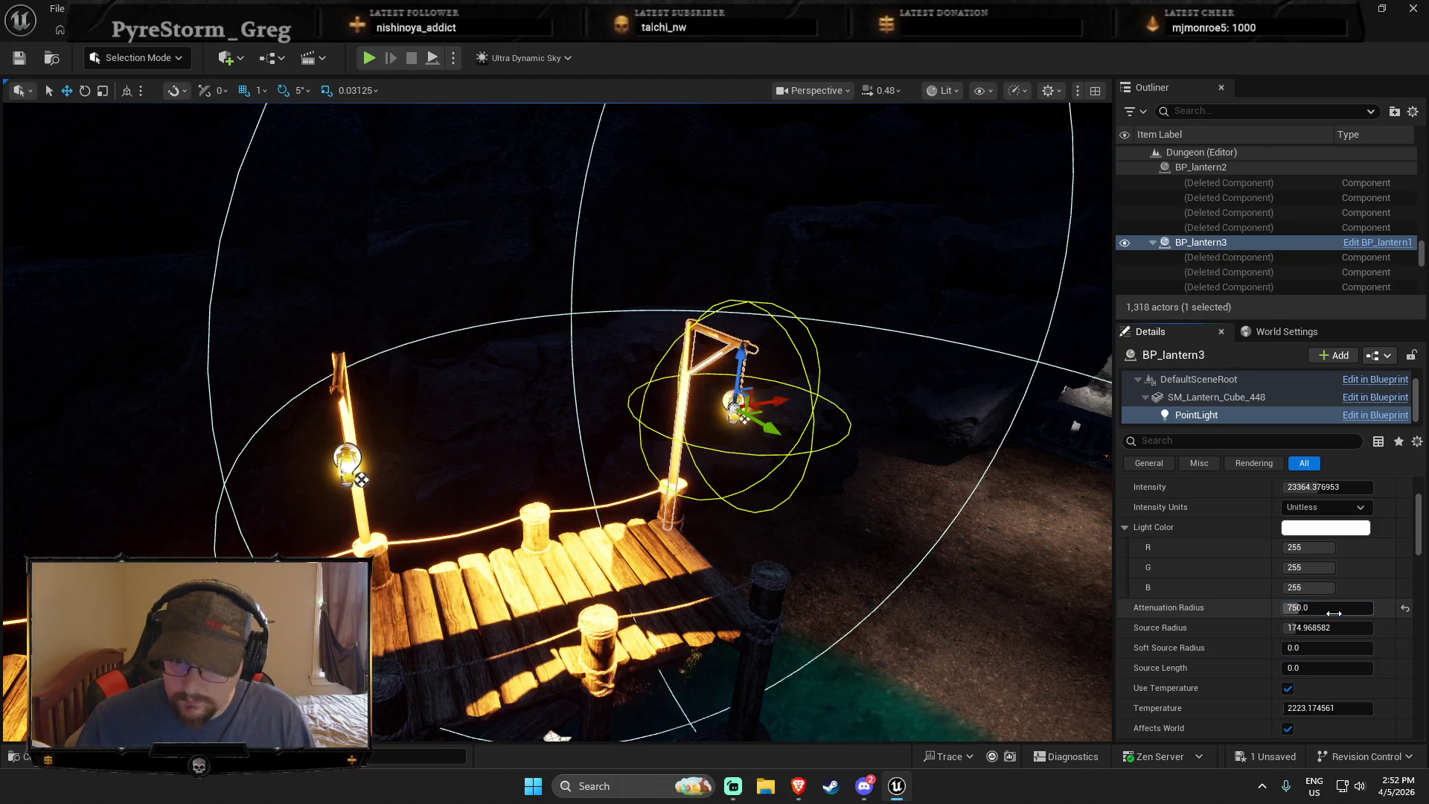
key(w)
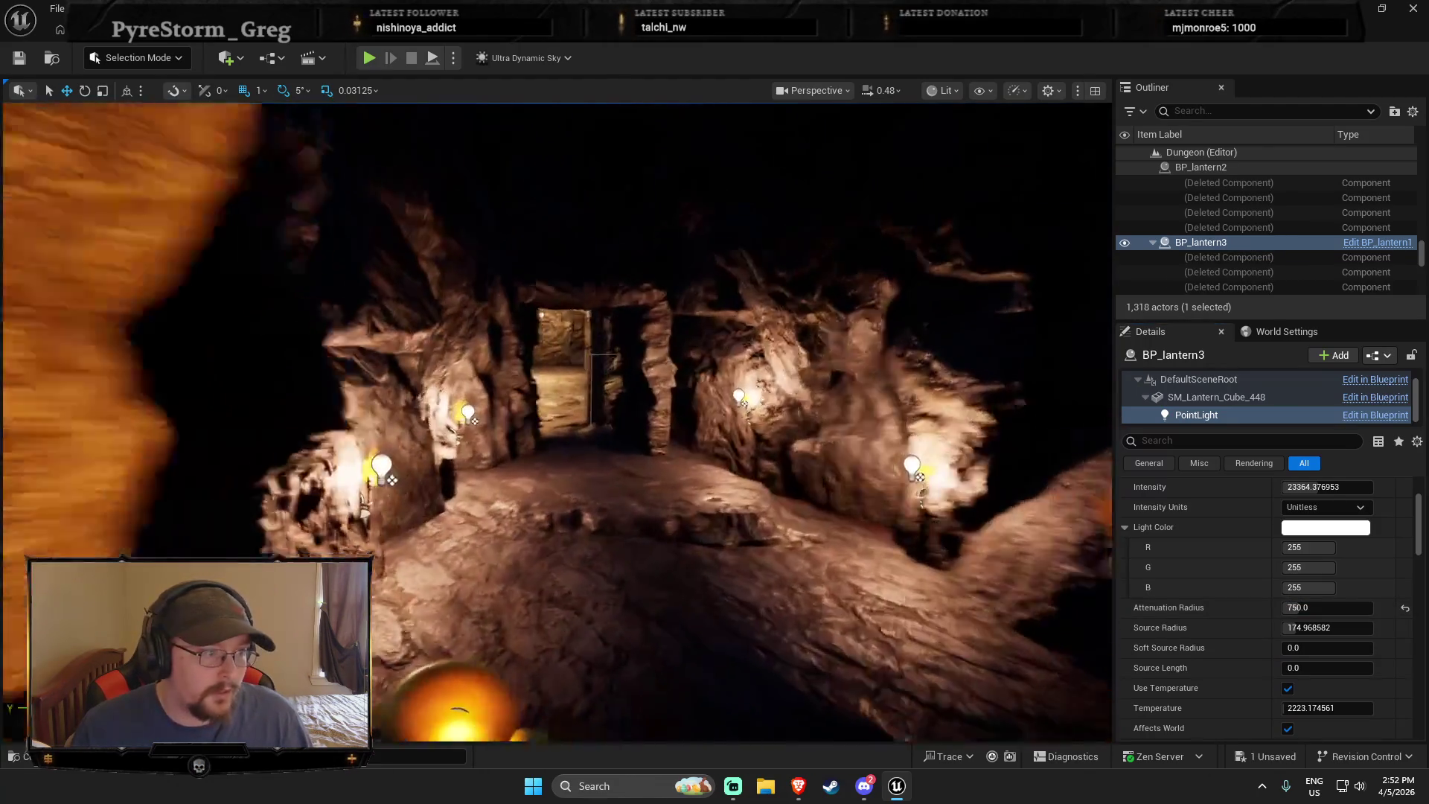
key(w)
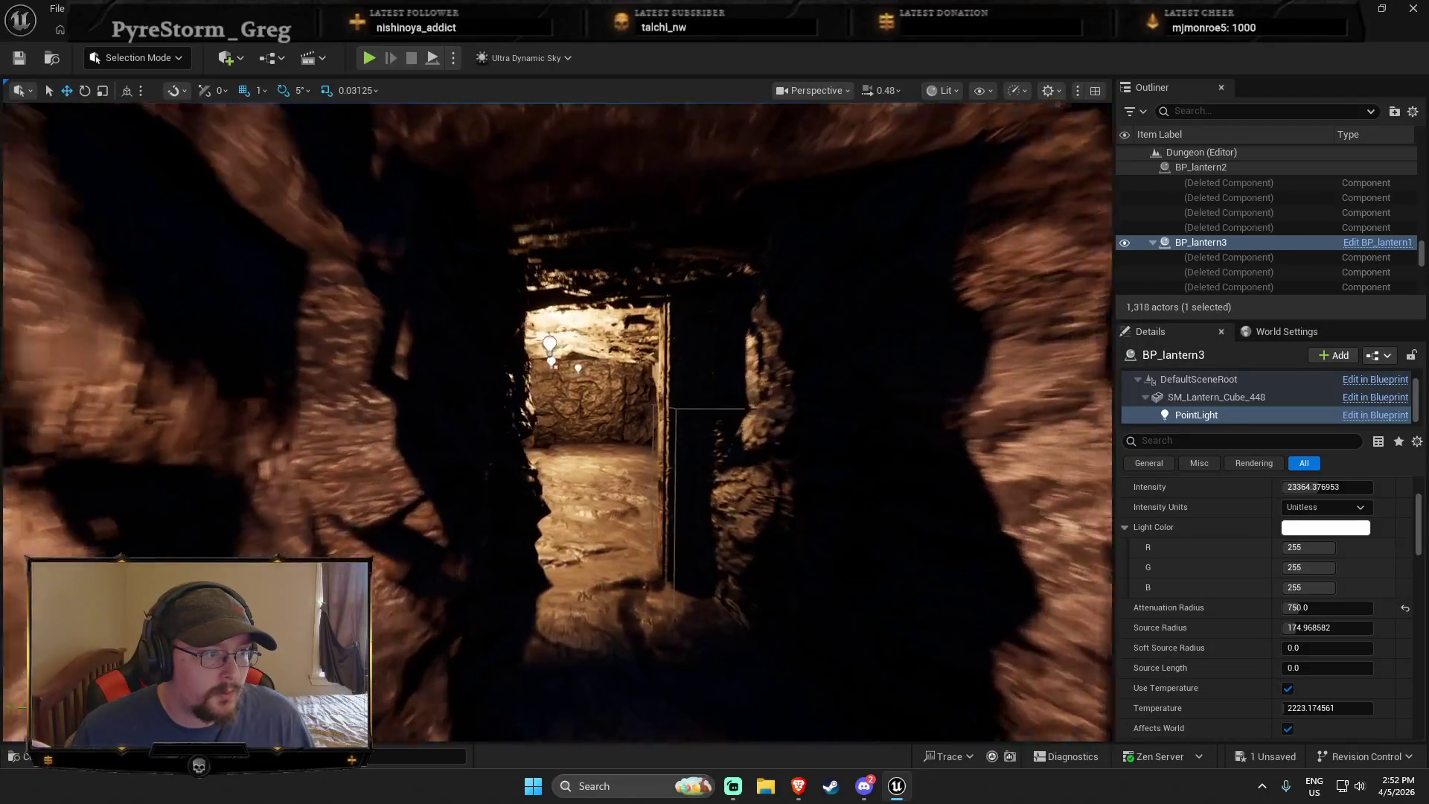
key(w)
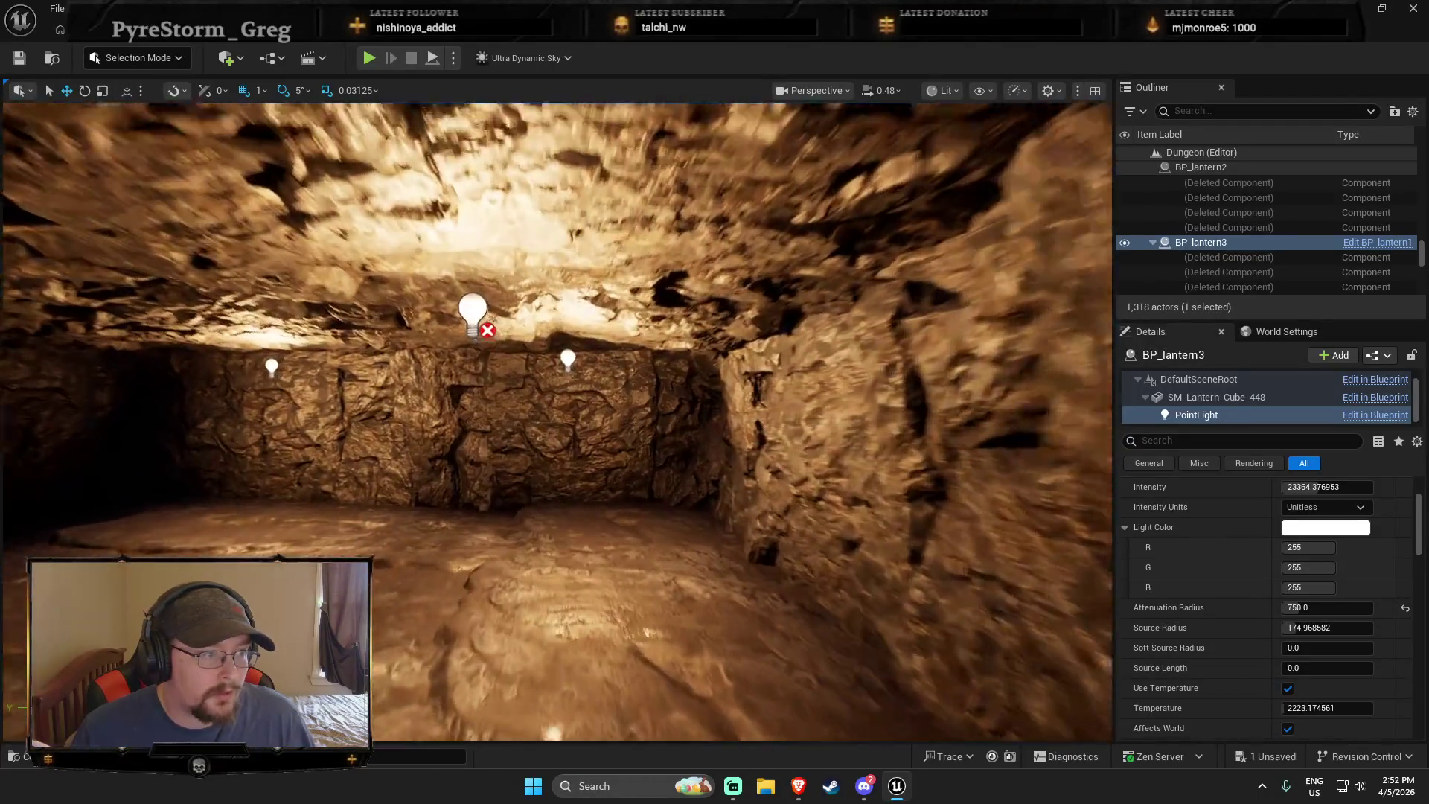
key(w)
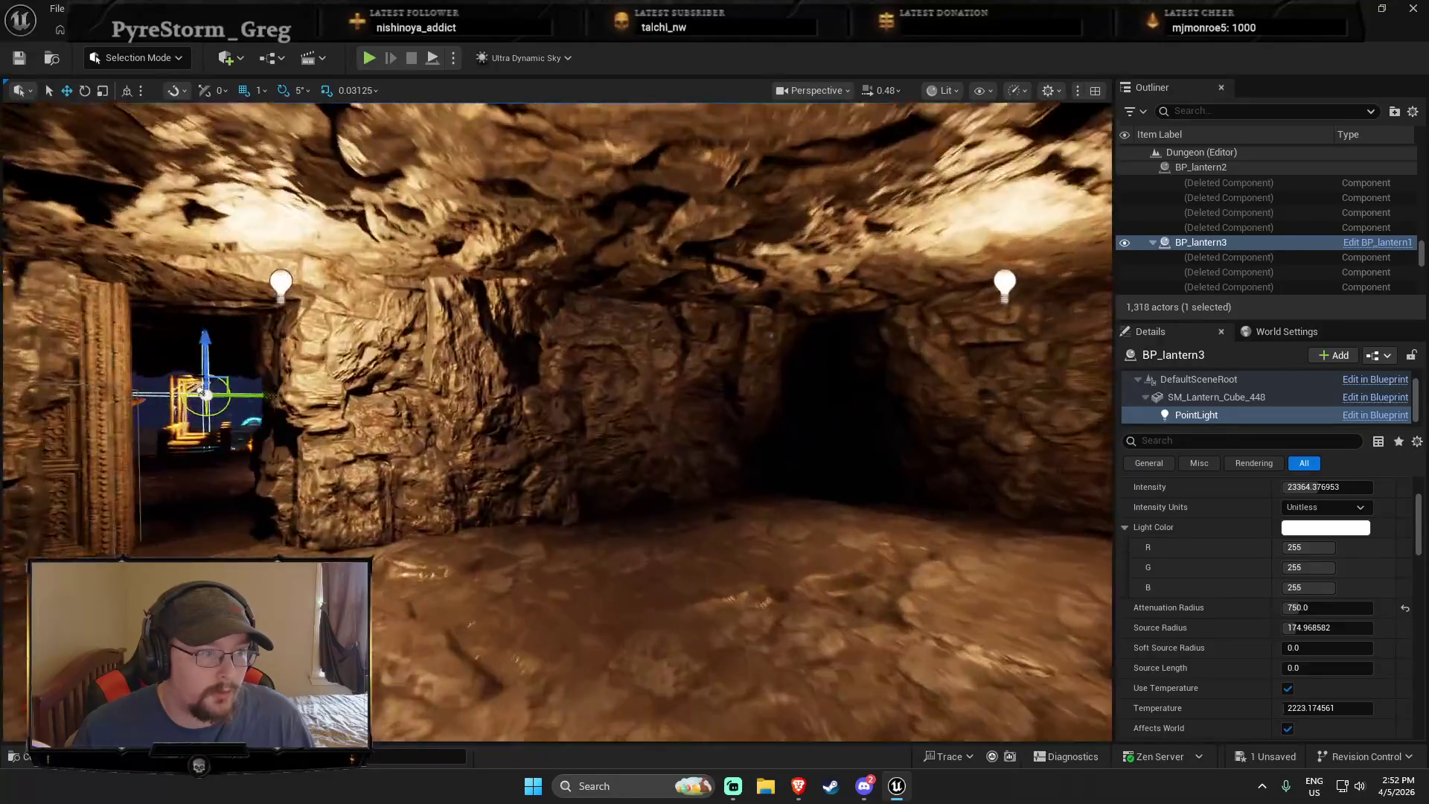
key(w)
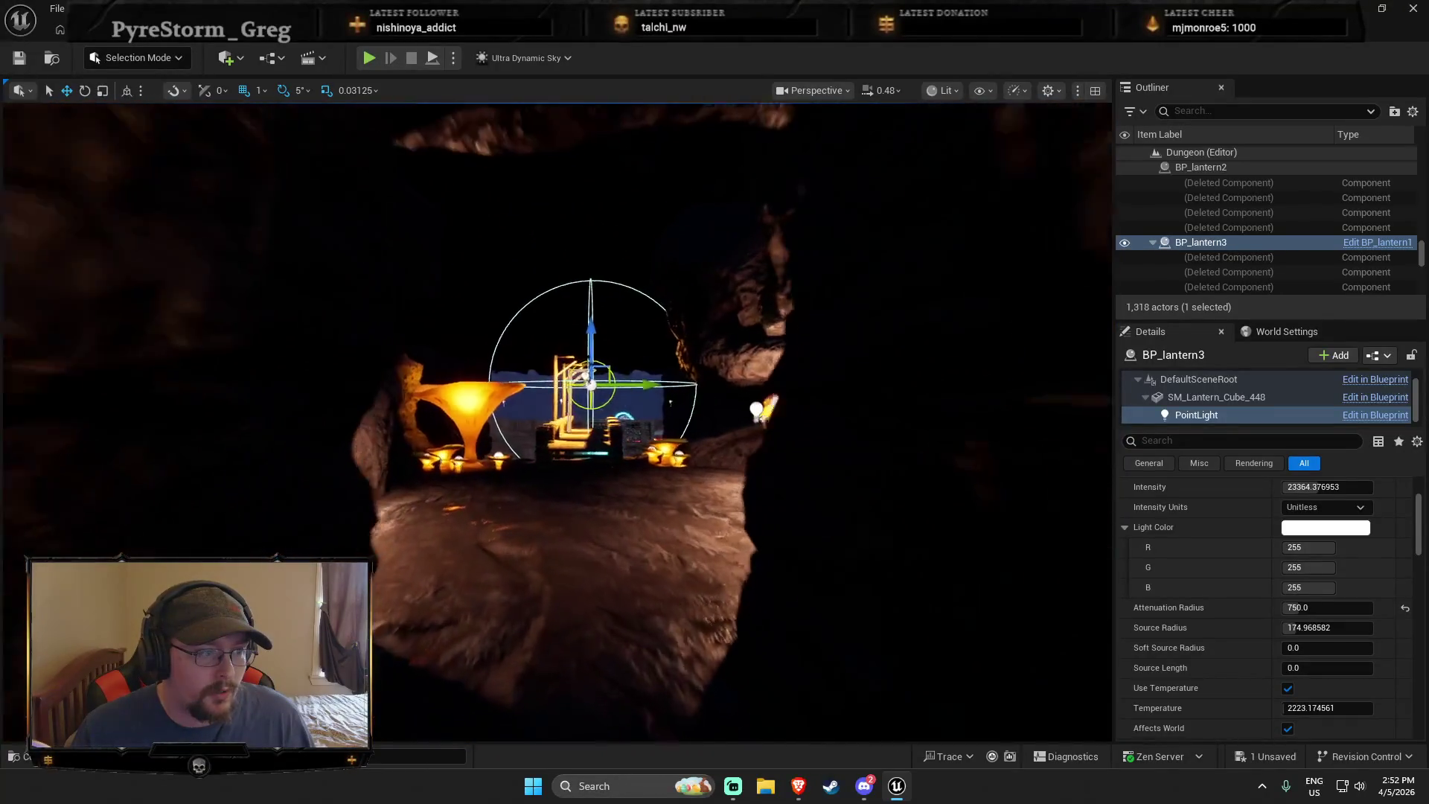
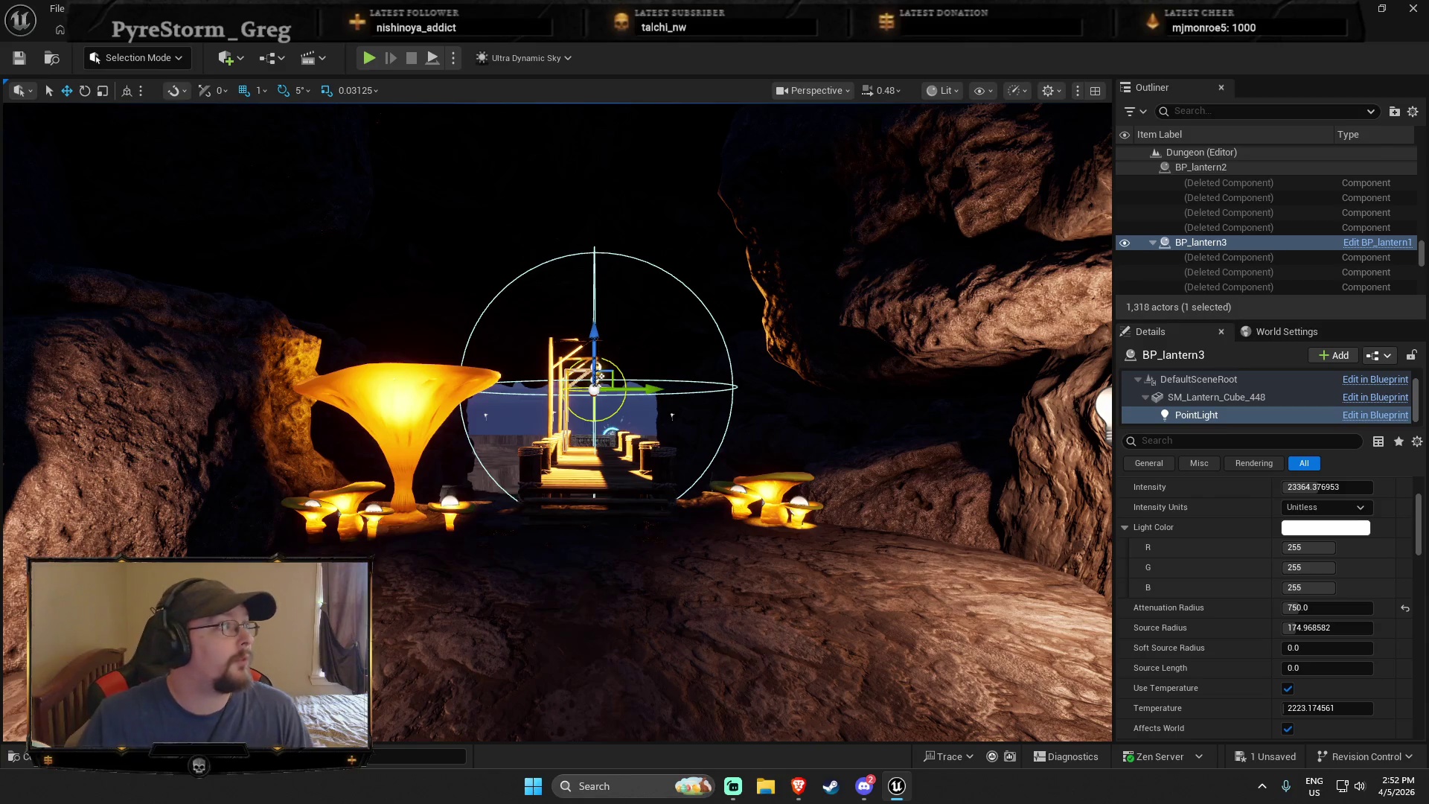
Fly the viewport along the pier and through the cave rooms toward the lantern
key(alt+Tab)
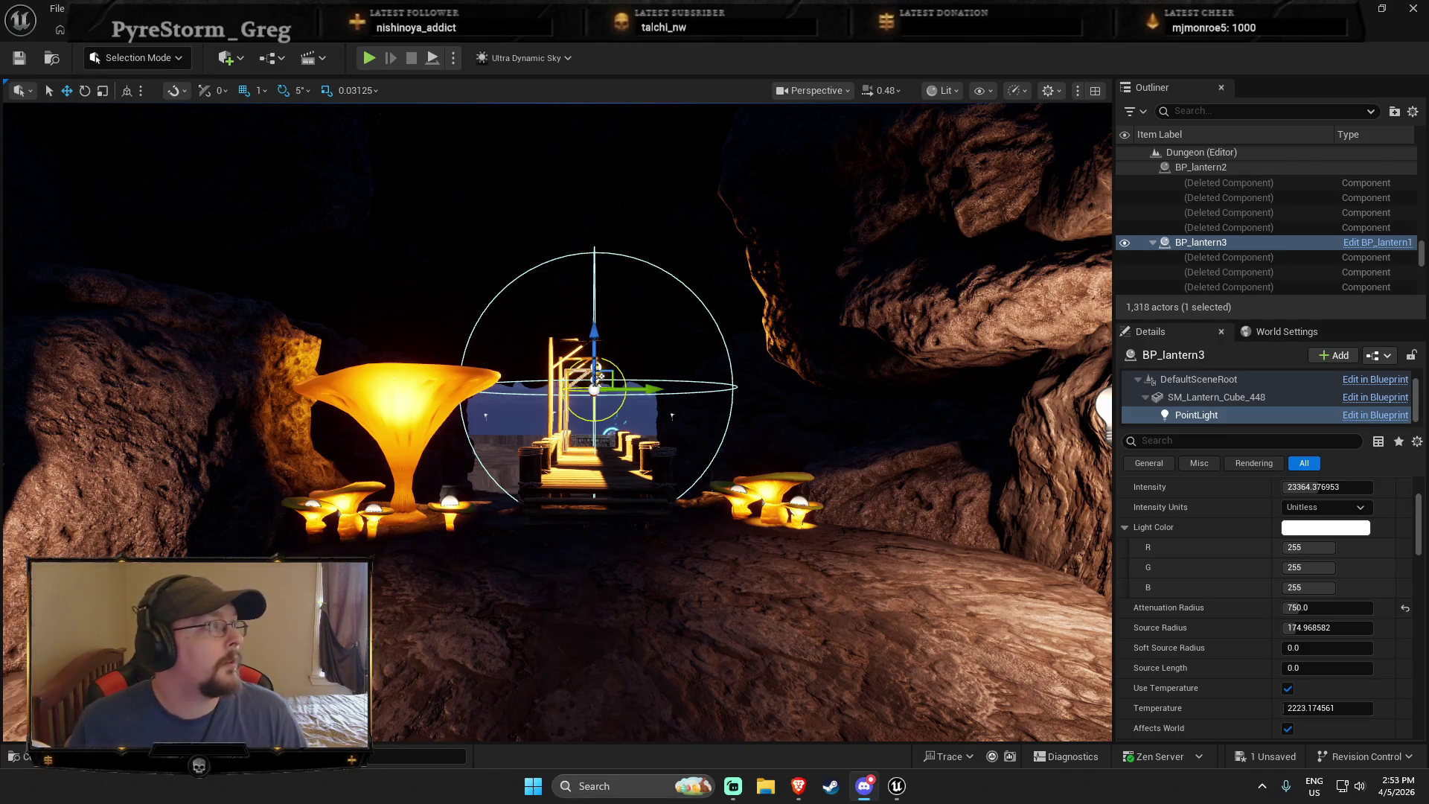
scroll(504, 614, up, 3)
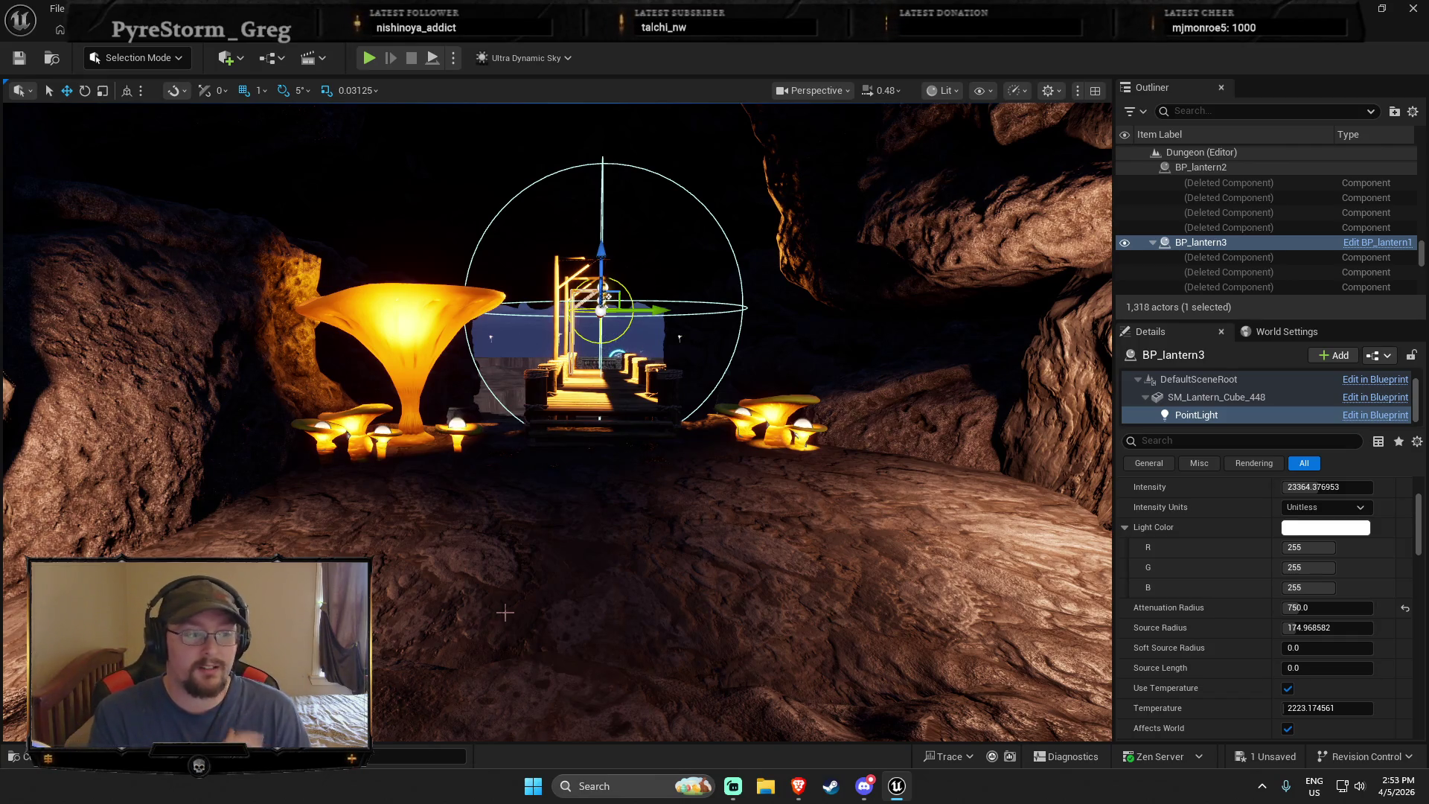
scroll(511, 589, up, 5)
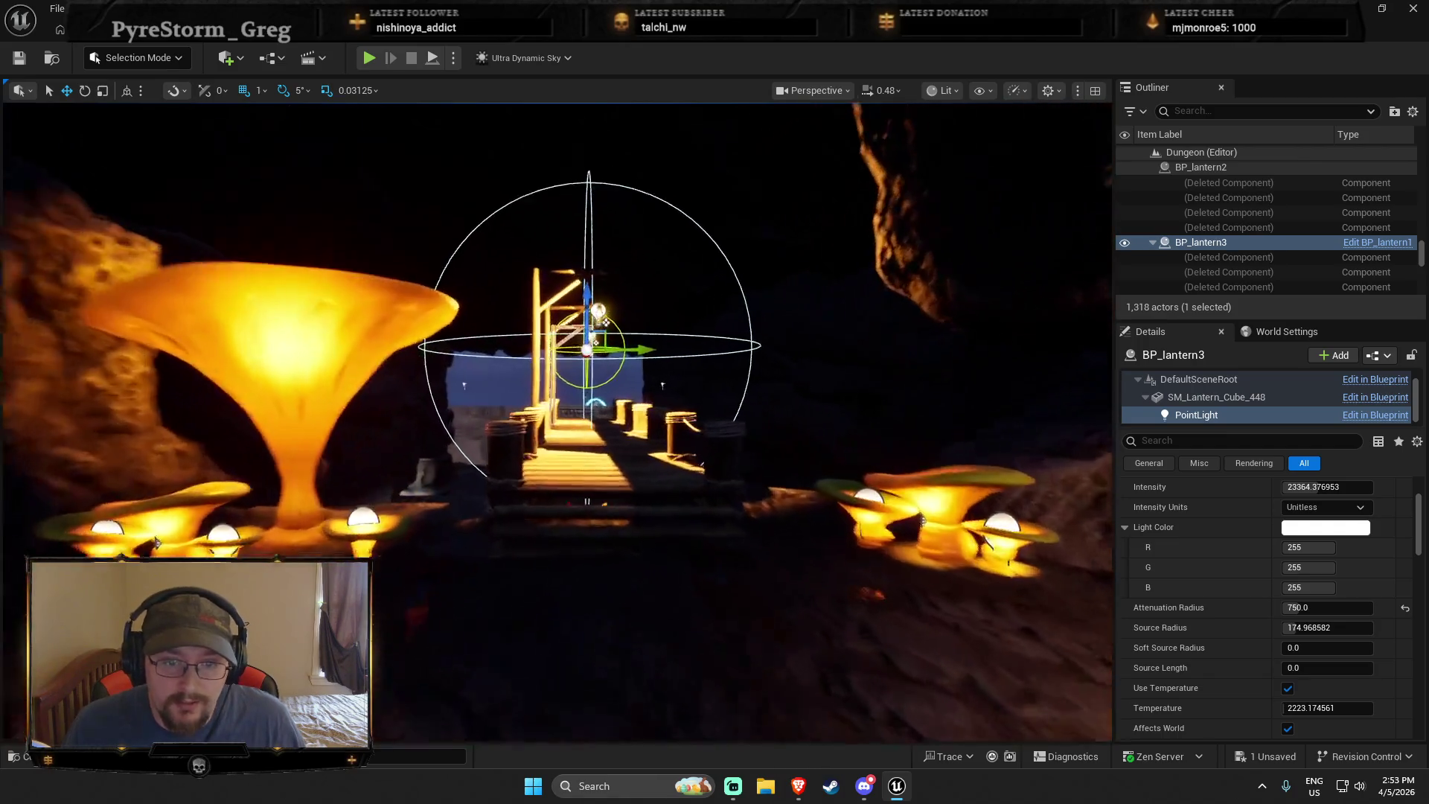
key(w)
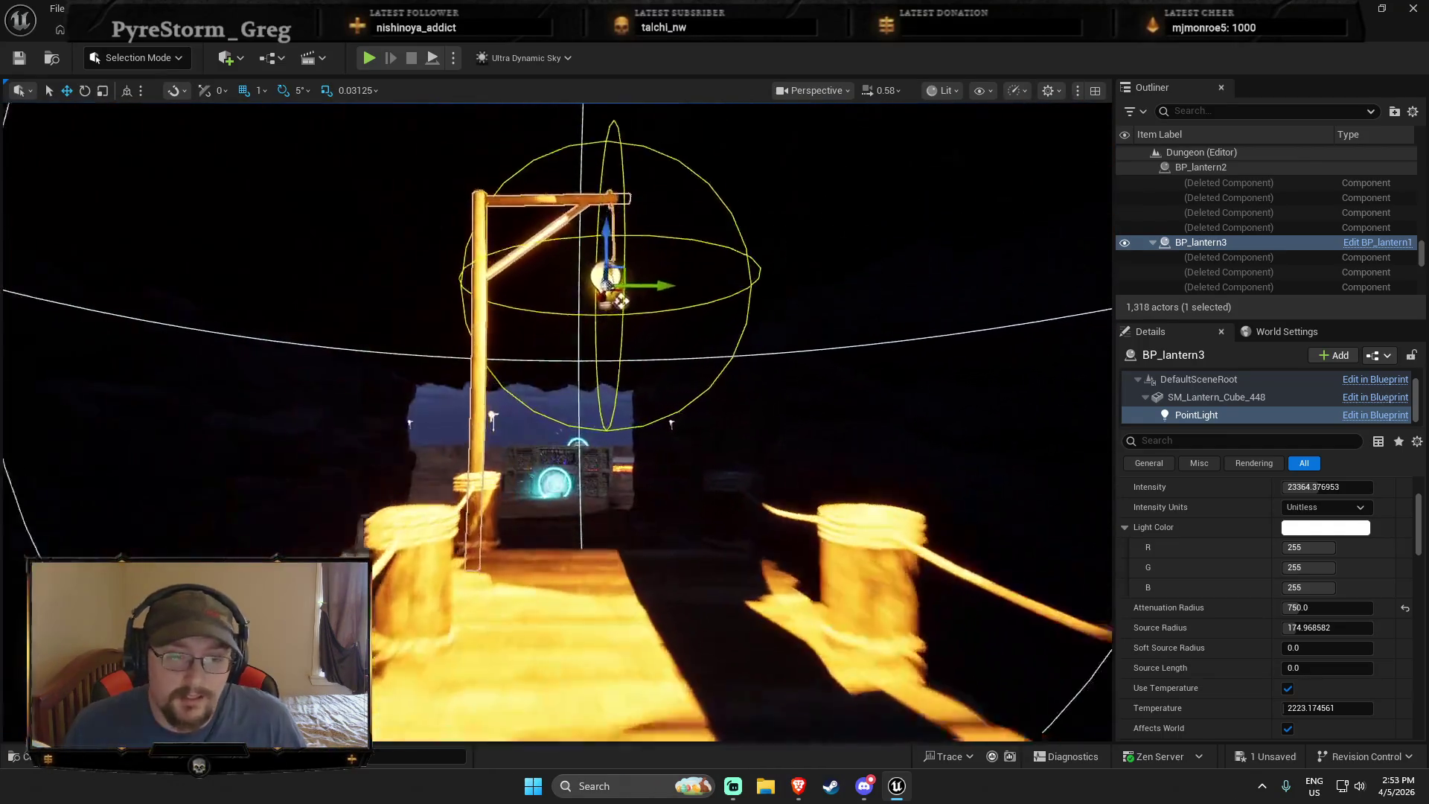
scroll(556, 421, up, 3)
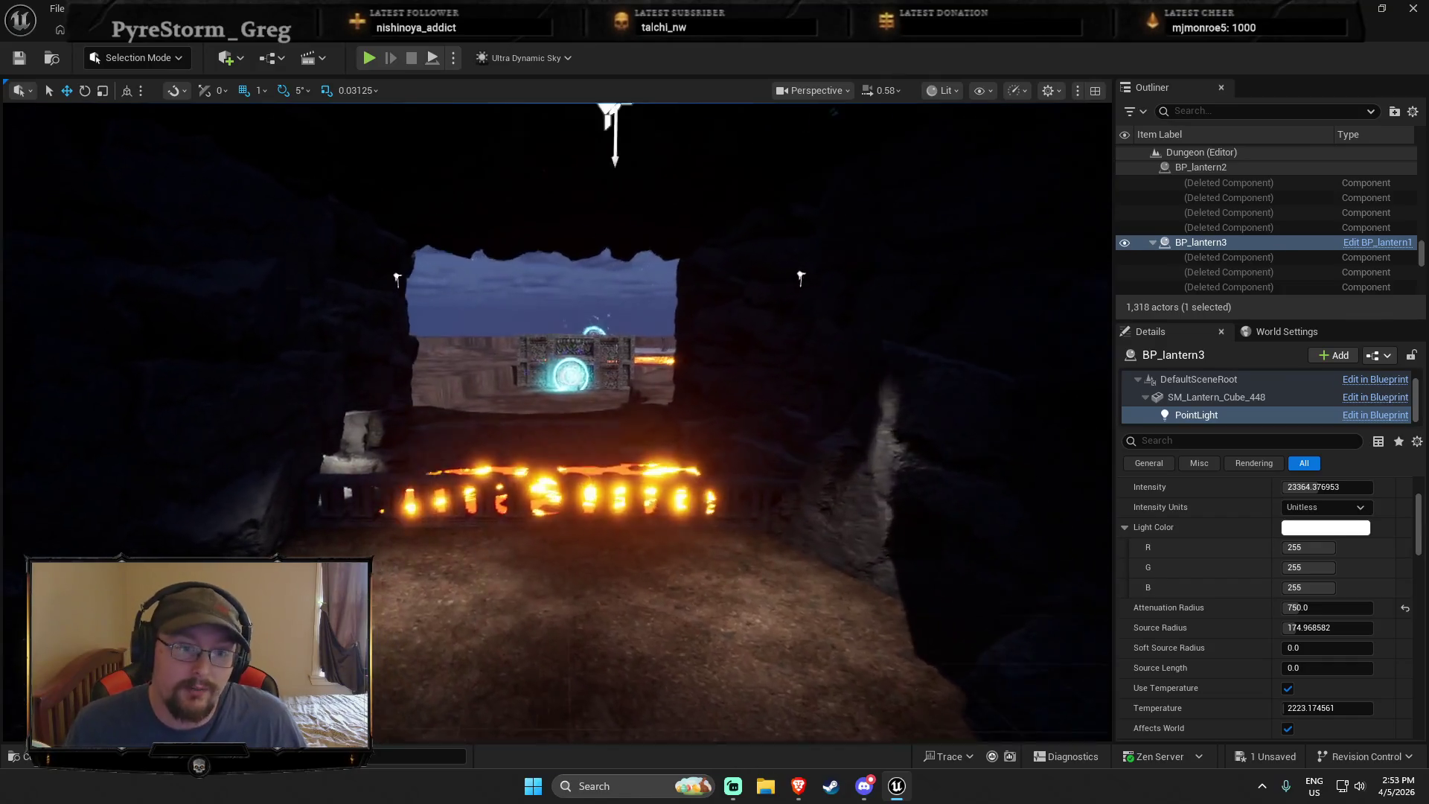
scroll(557, 422, up, 1)
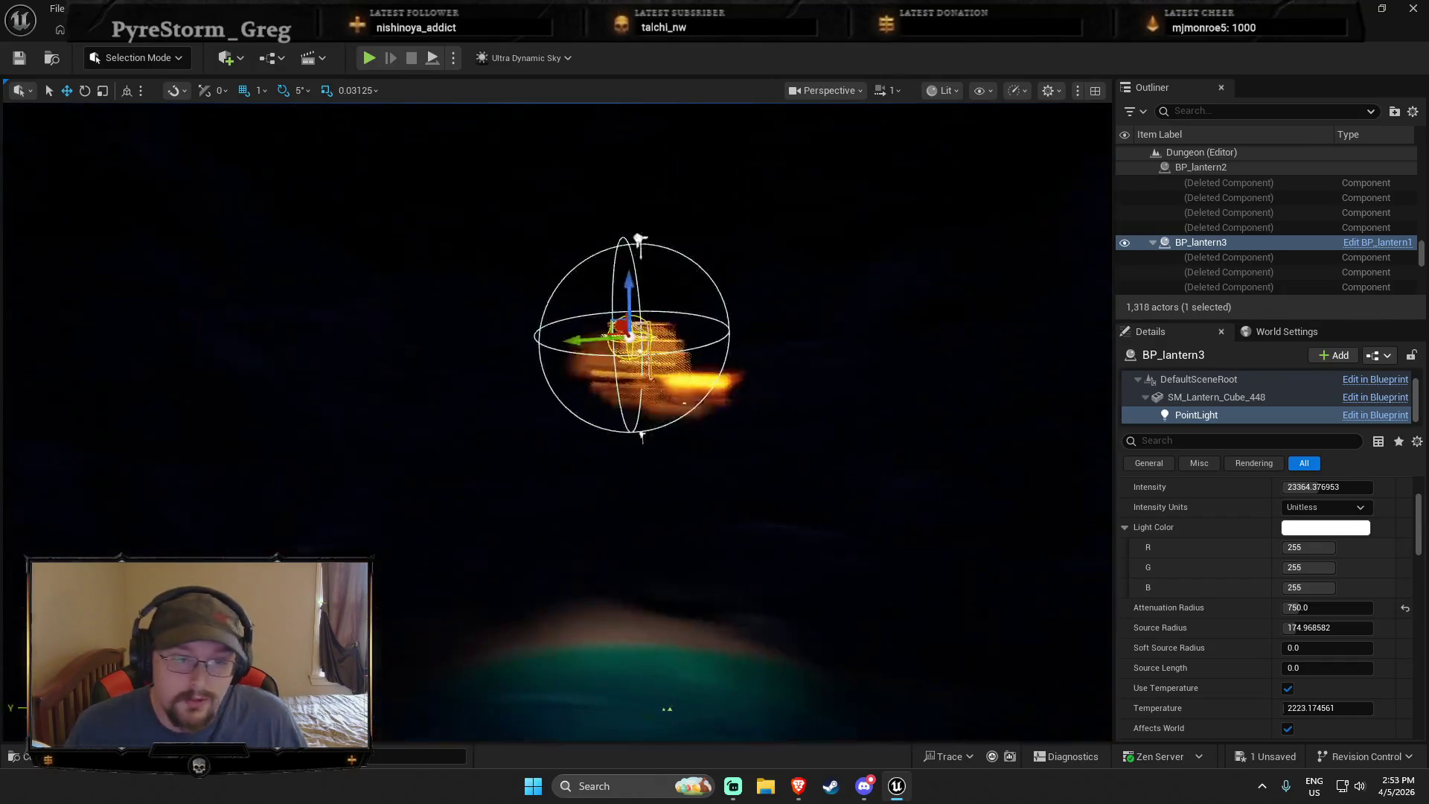
key(w)
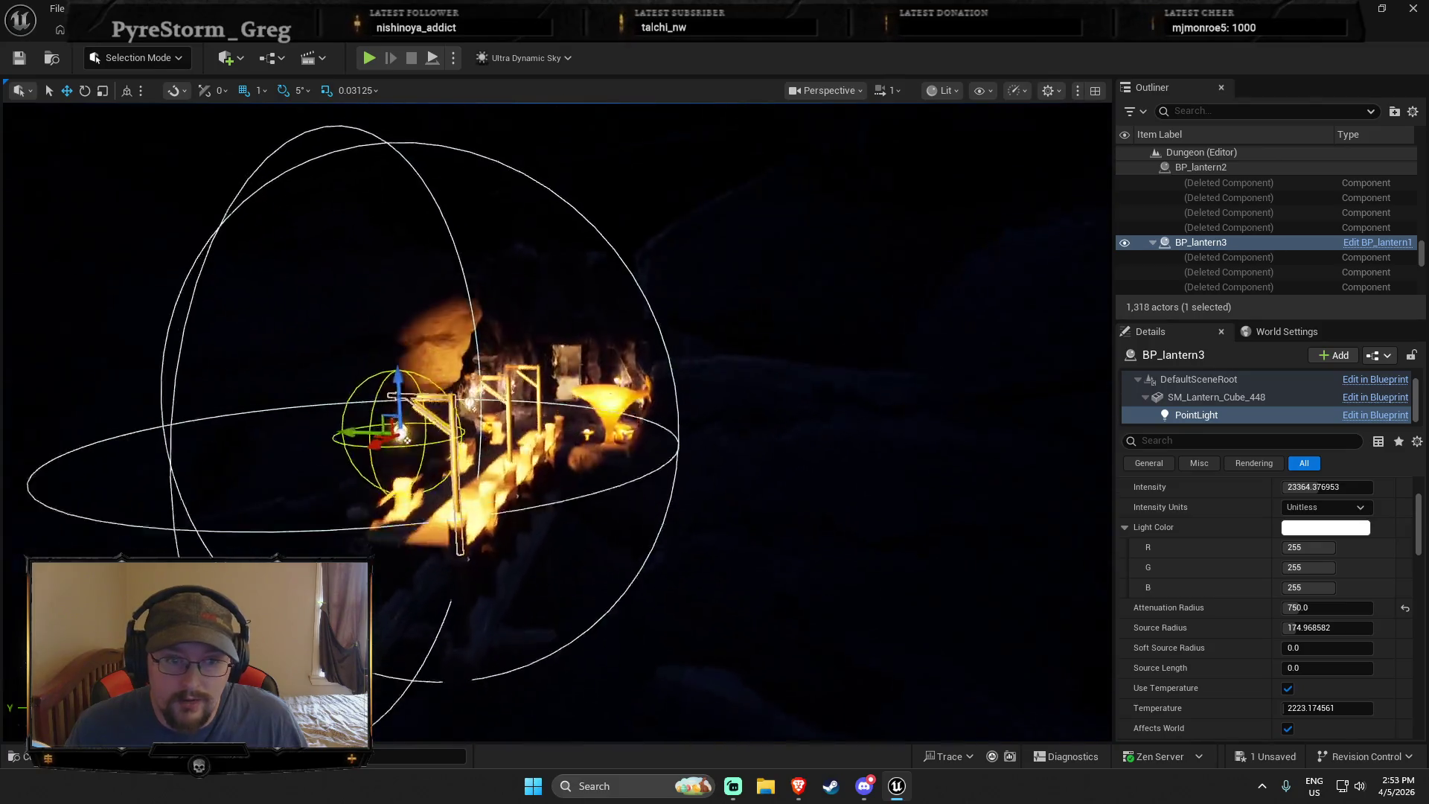
key(w)
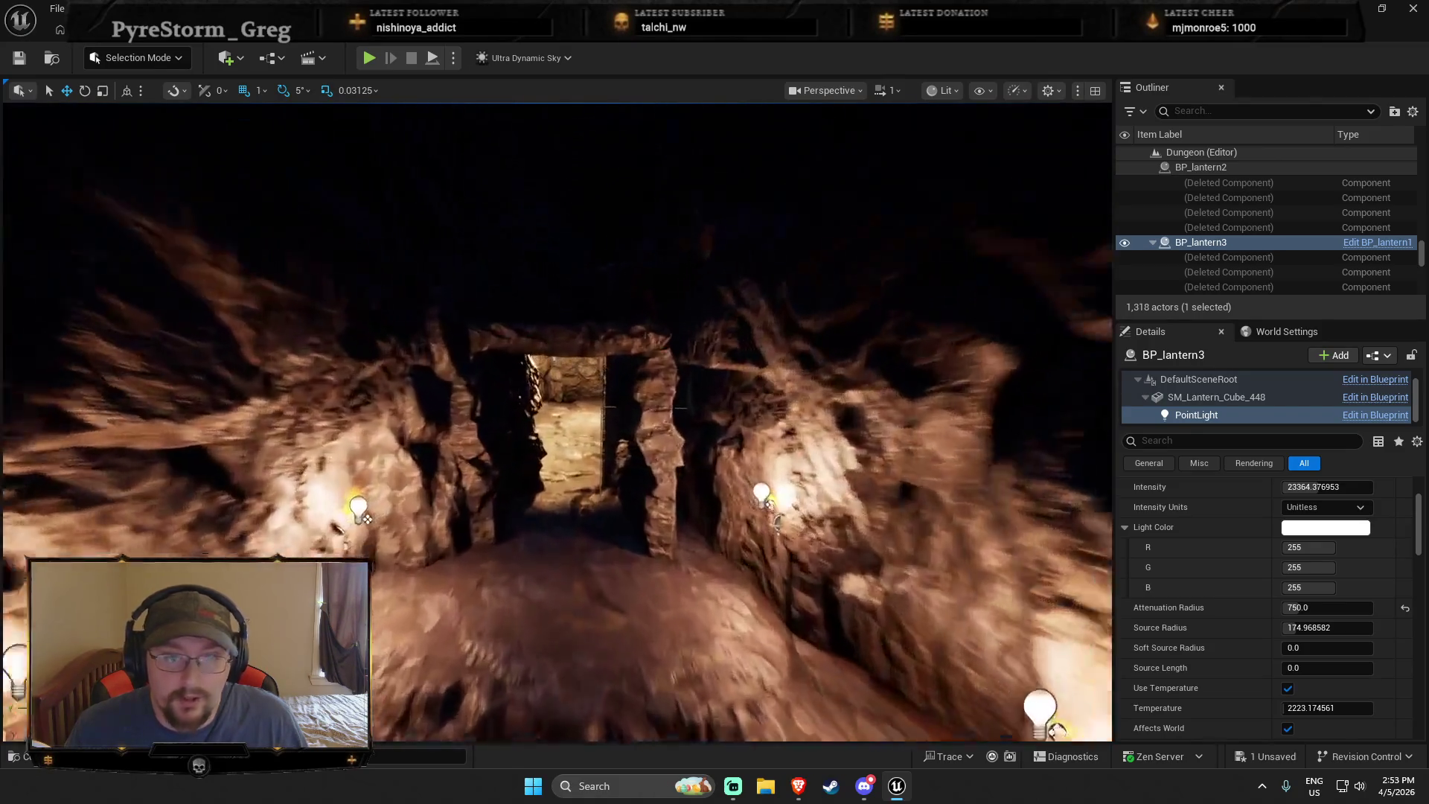
key(w)
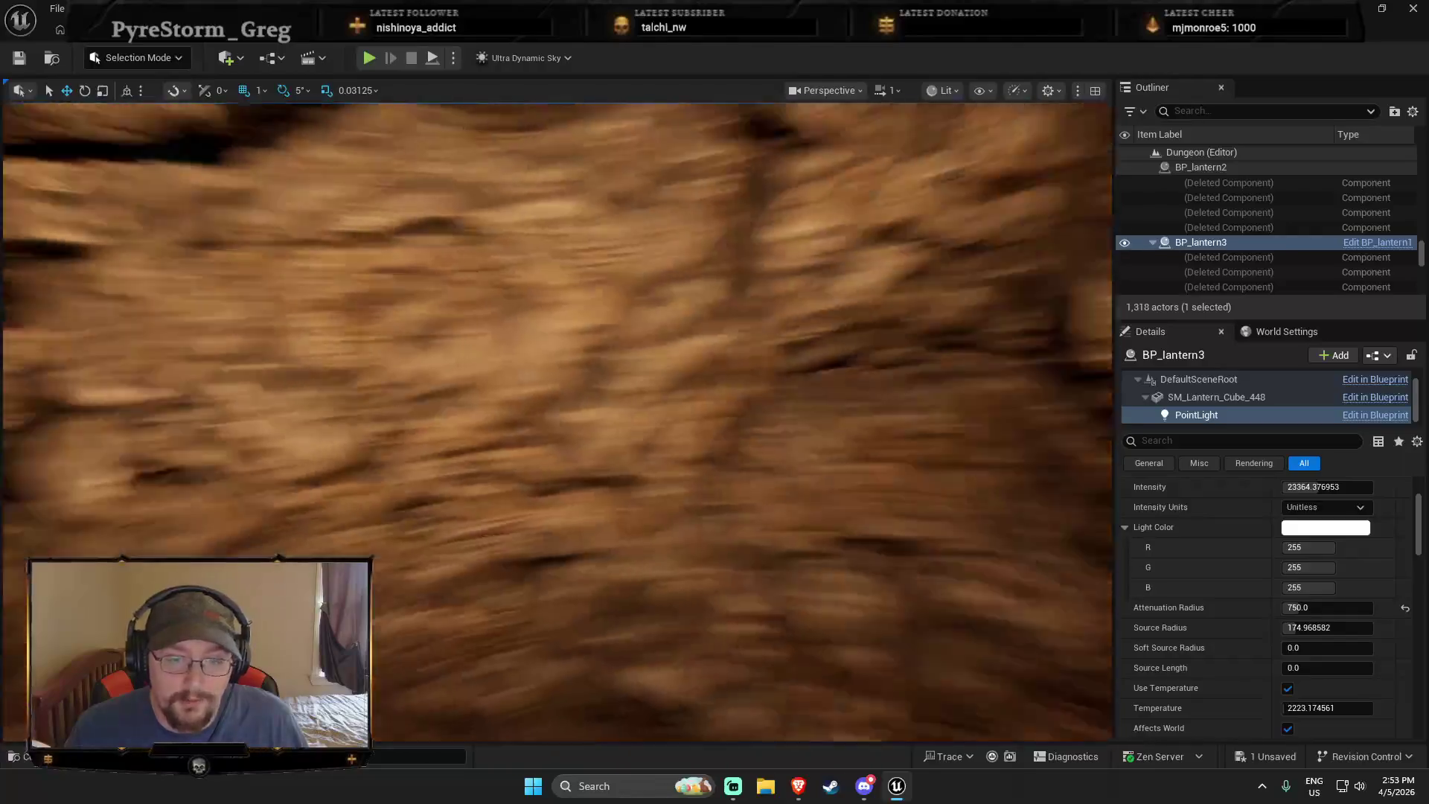
key(w)
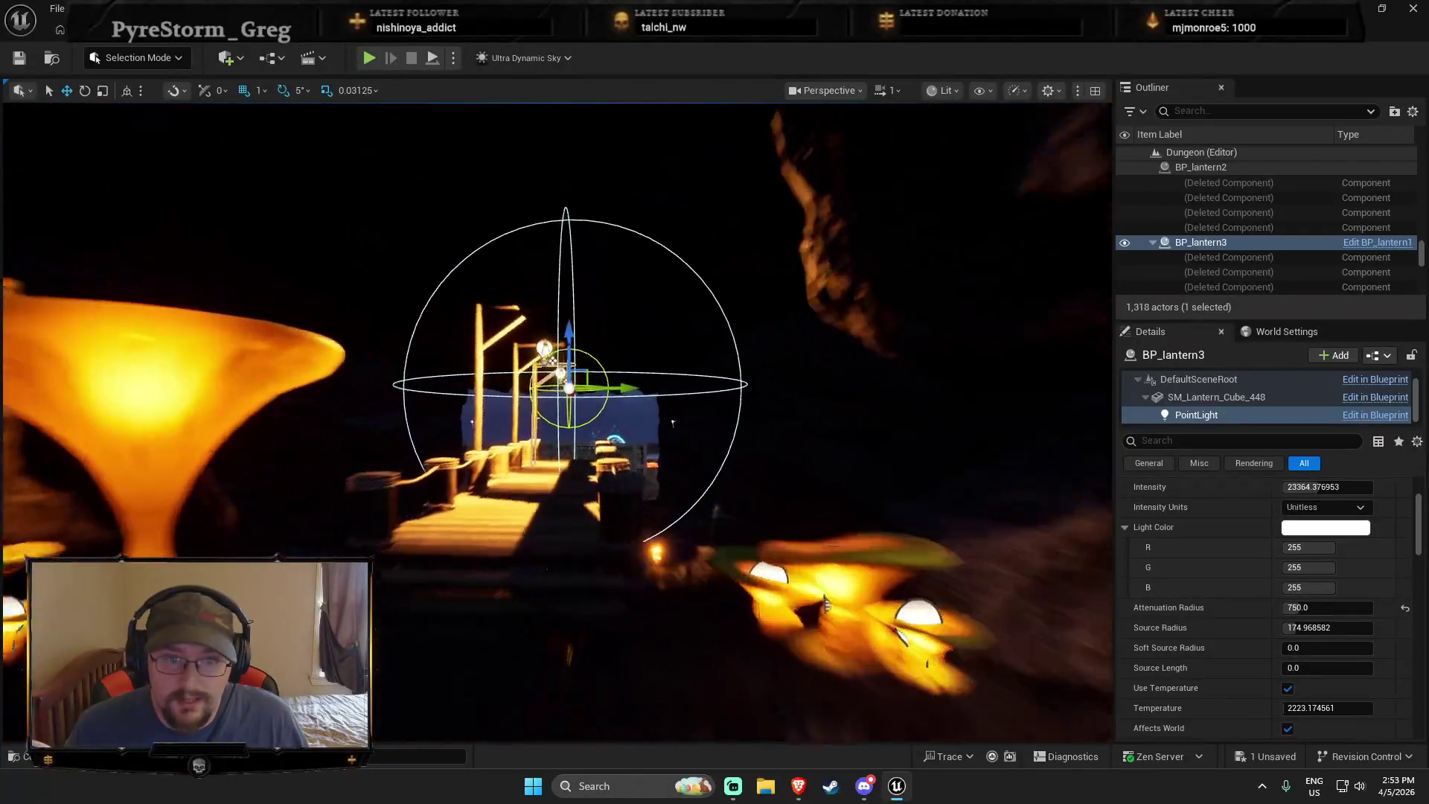
key(w)
Orbit around the lantern and center the view on its light
mouse_move(558, 417)
mouse_down()
mouse_move(554, 447)
mouse_move(498, 465)
mouse_move(476, 461)
mouse_move(454, 417)
mouse_move(484, 406)
mouse_up()
mouse_move(650, 557)
mouse_down()
mouse_move(668, 562)
mouse_move(605, 527)
mouse_up()
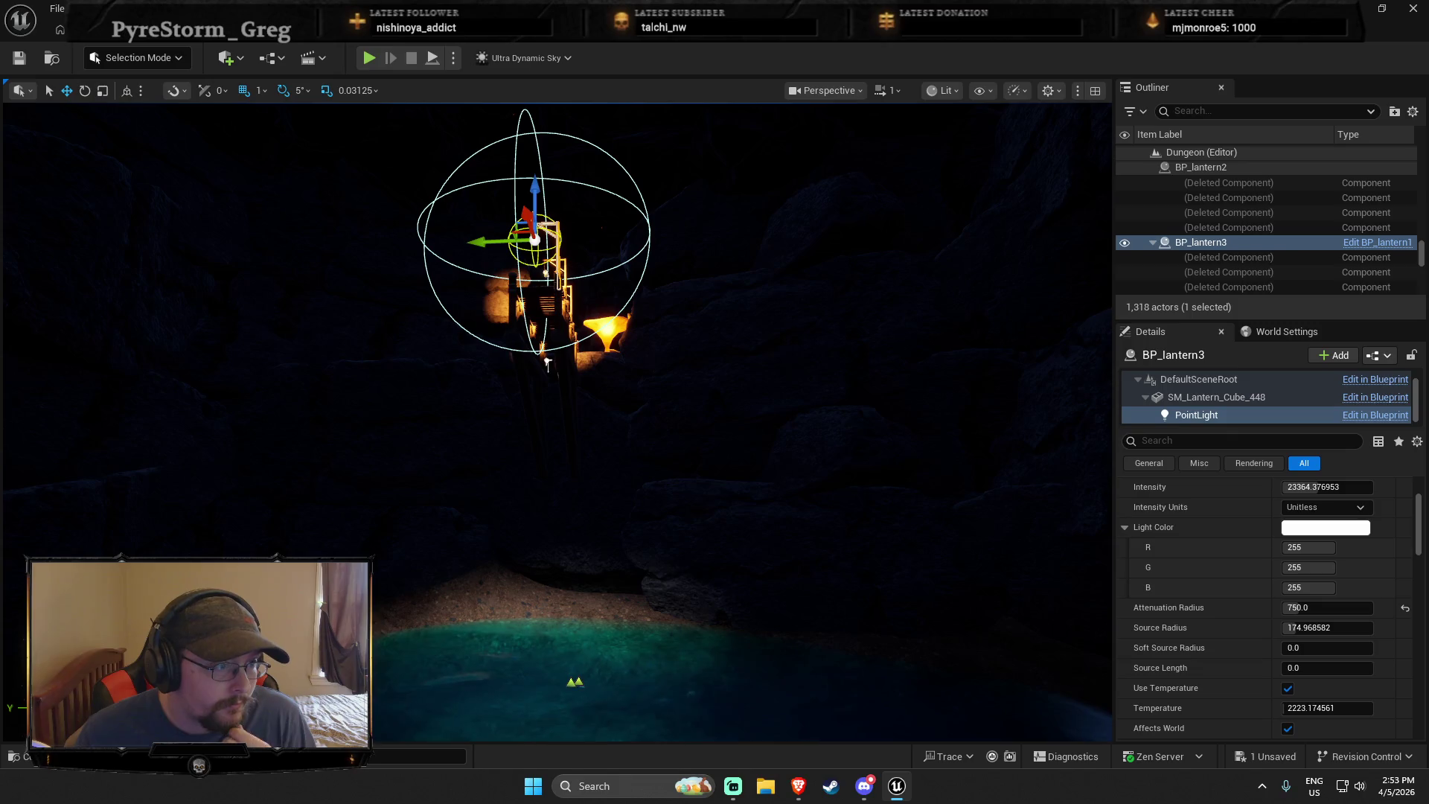
drag(606, 526, 630, 532)
drag(17, 408, 16, 408)
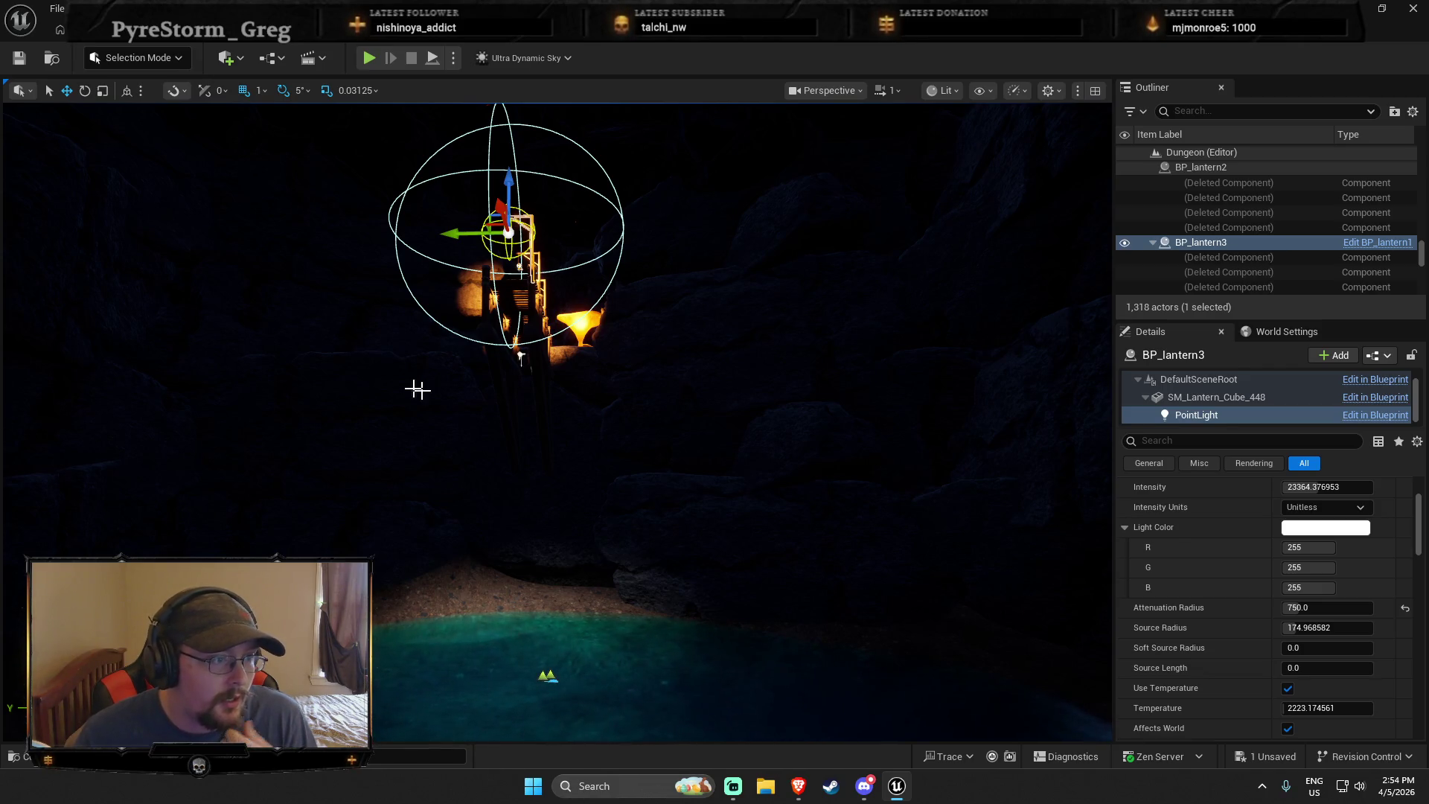
drag(16, 407, 15, 260)
mouse_move(800, 398)
mouse_down()
mouse_move(668, 440)
mouse_move(610, 528)
mouse_move(621, 580)
mouse_move(621, 551)
mouse_up()
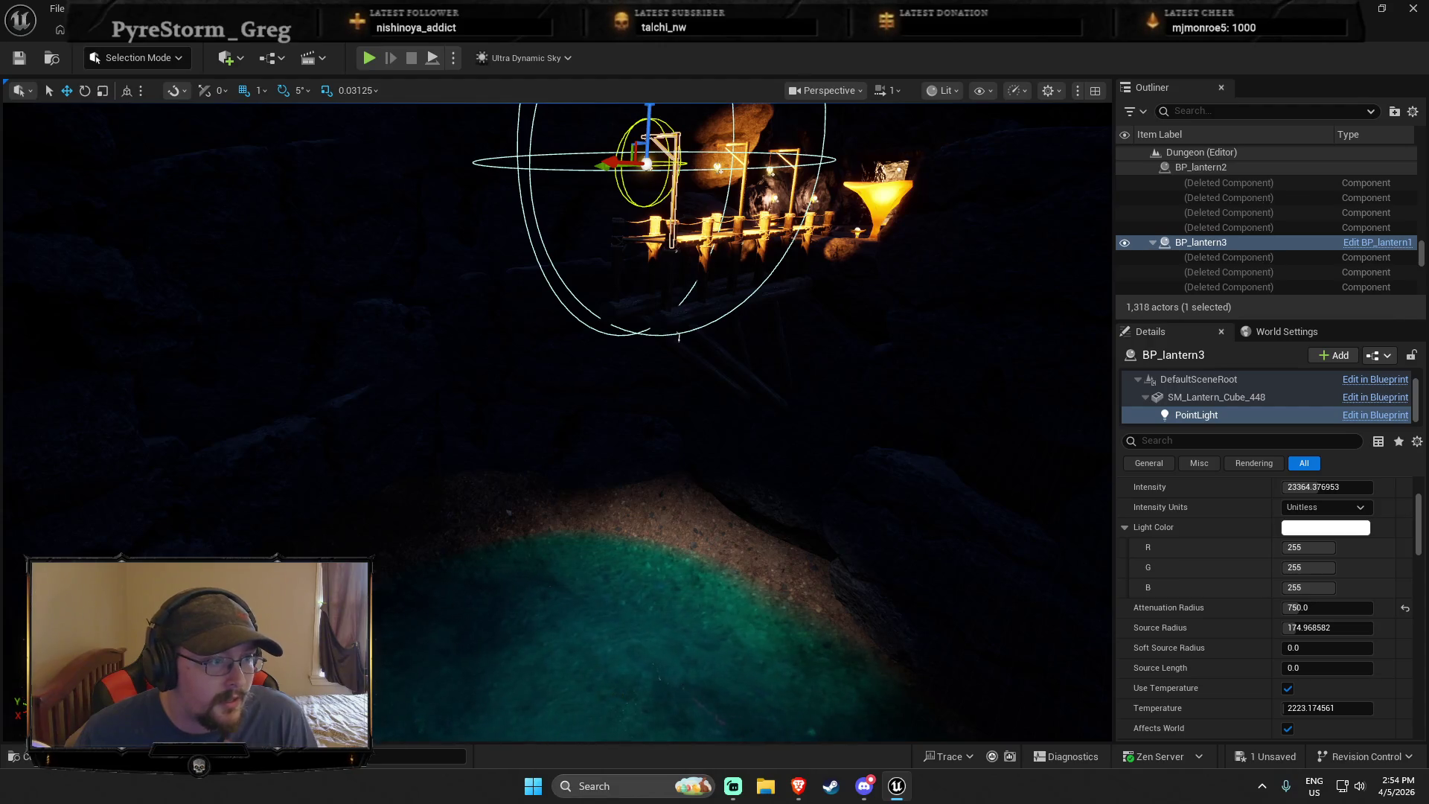
mouse_move(356, 422)
mouse_down()
mouse_move(462, 293)
mouse_move(577, 397)
mouse_up()
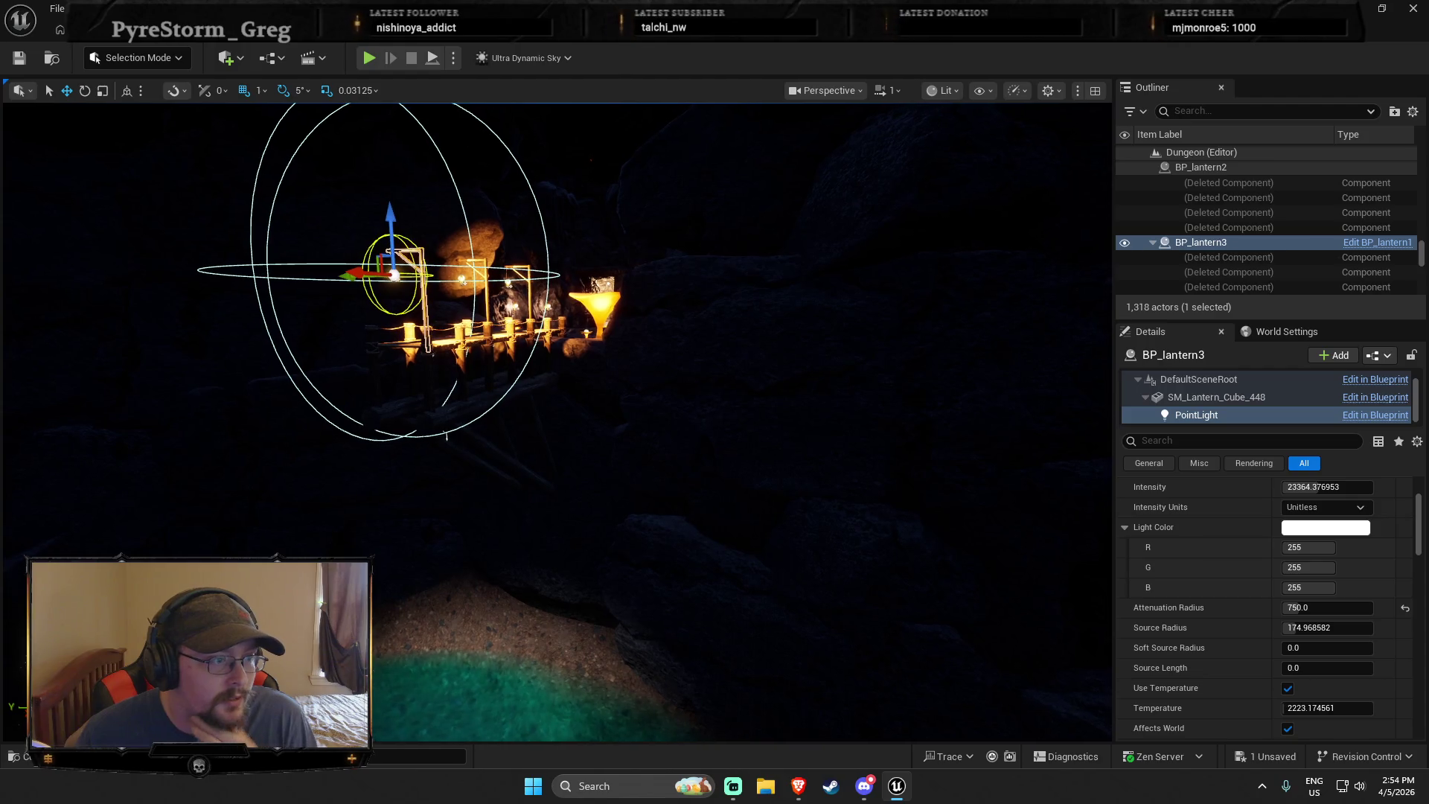
mouse_move(446, 436)
mouse_down()
mouse_move(524, 439)
mouse_move(436, 455)
mouse_up()
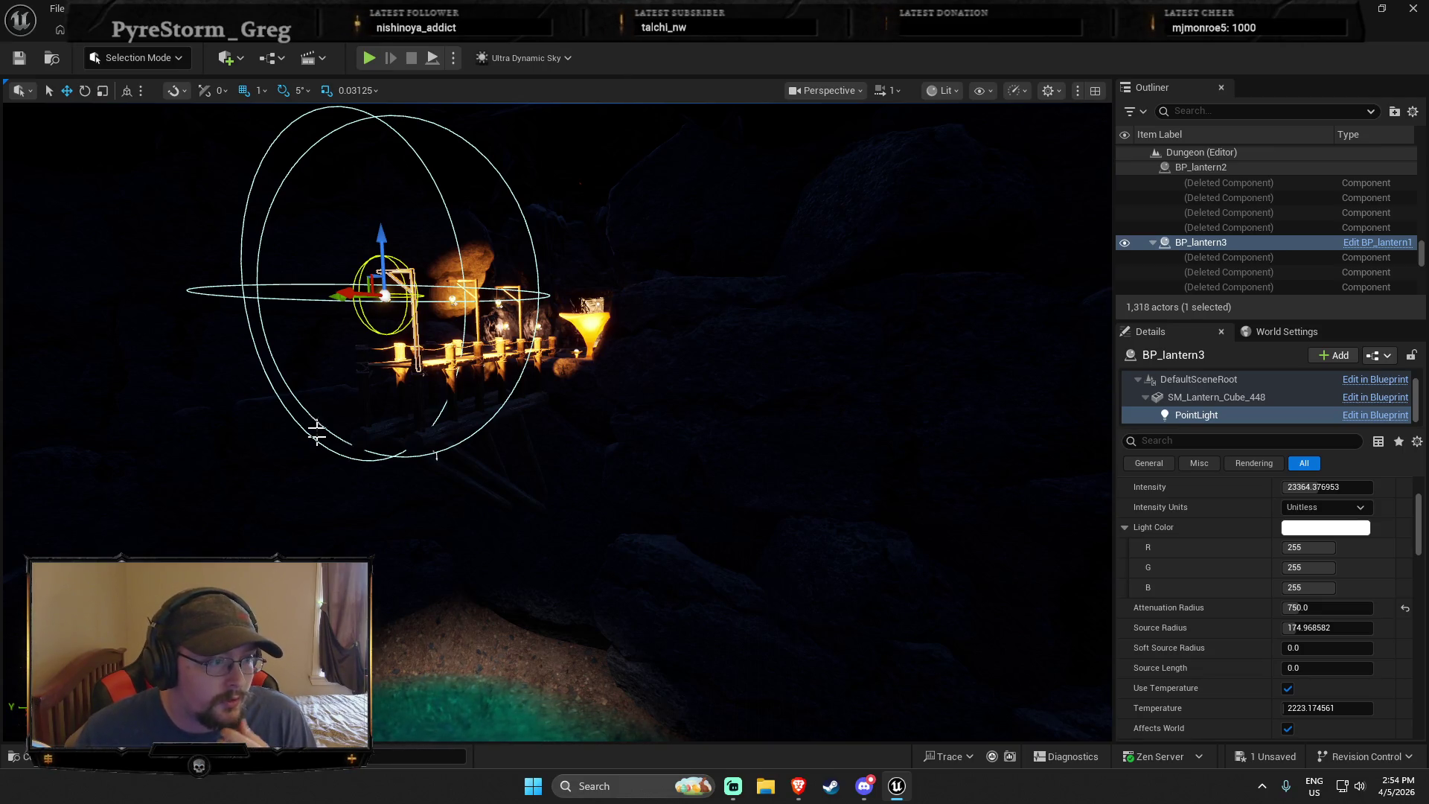
key(f)
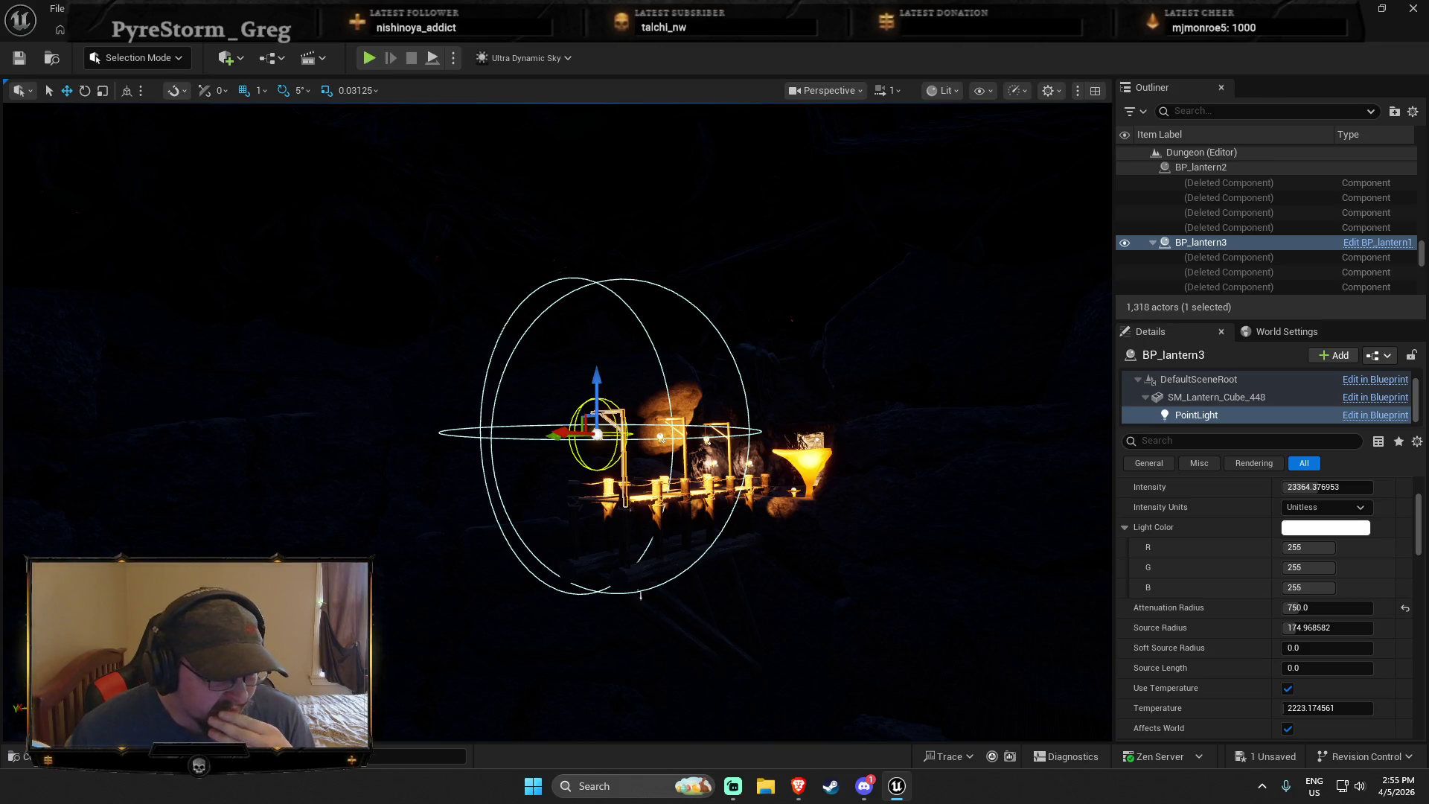
Fly along the lantern walkway out to the plateau, then refocus on BP_lantern3
mouse_move(639, 593)
mouse_down()
mouse_move(446, 372)
mouse_move(176, 111)
mouse_move(442, 706)
mouse_up()
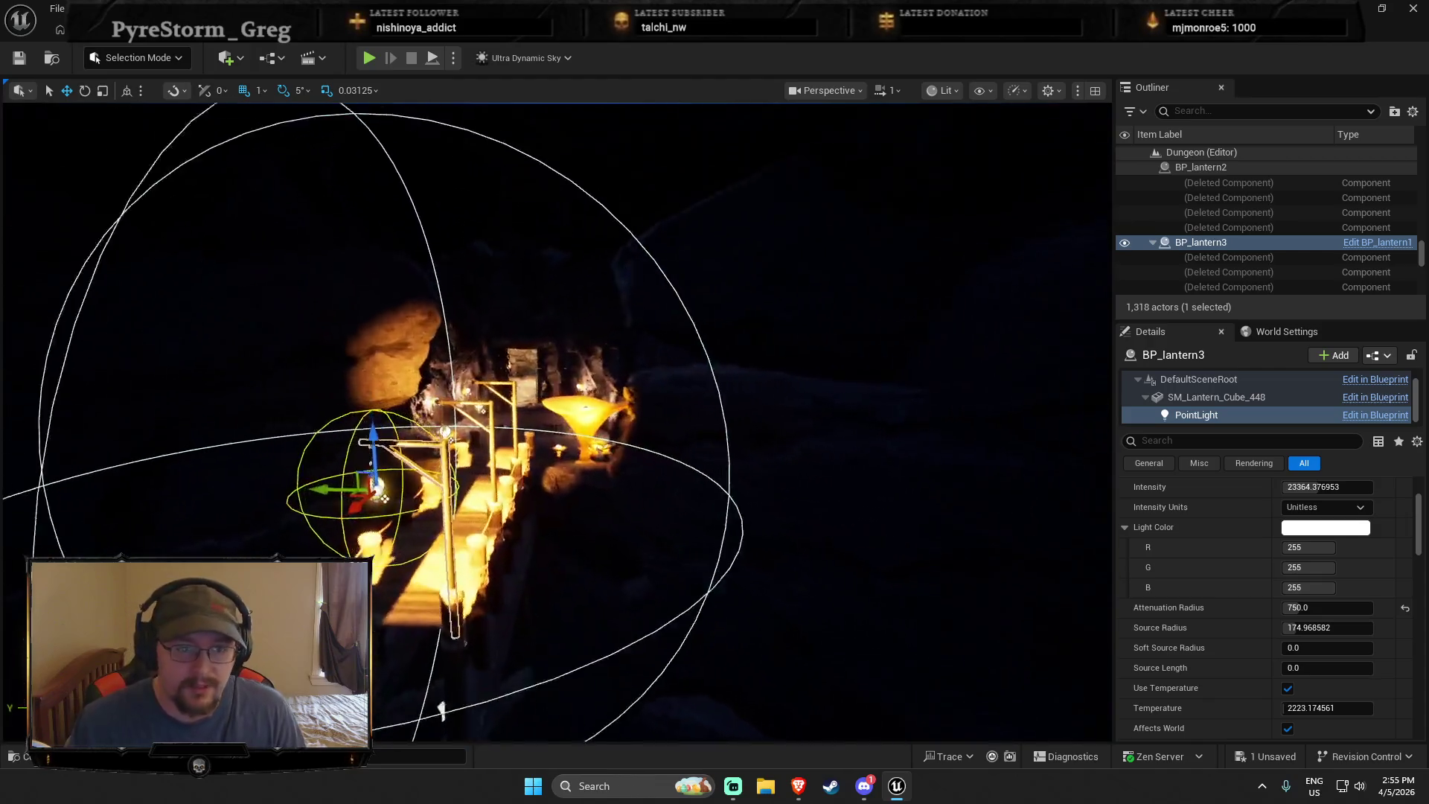
scroll(443, 706, up, 3)
key(w)
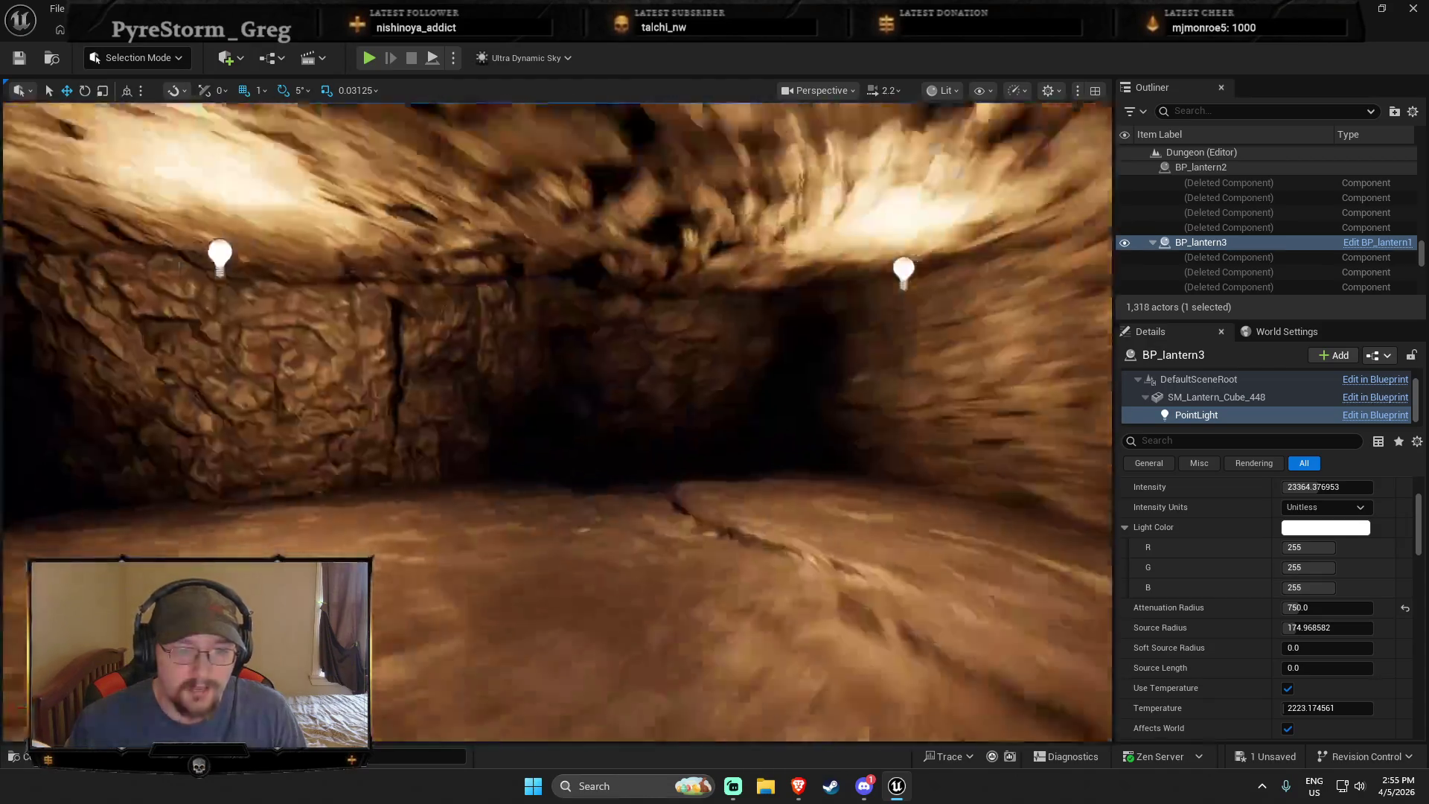
key(w)
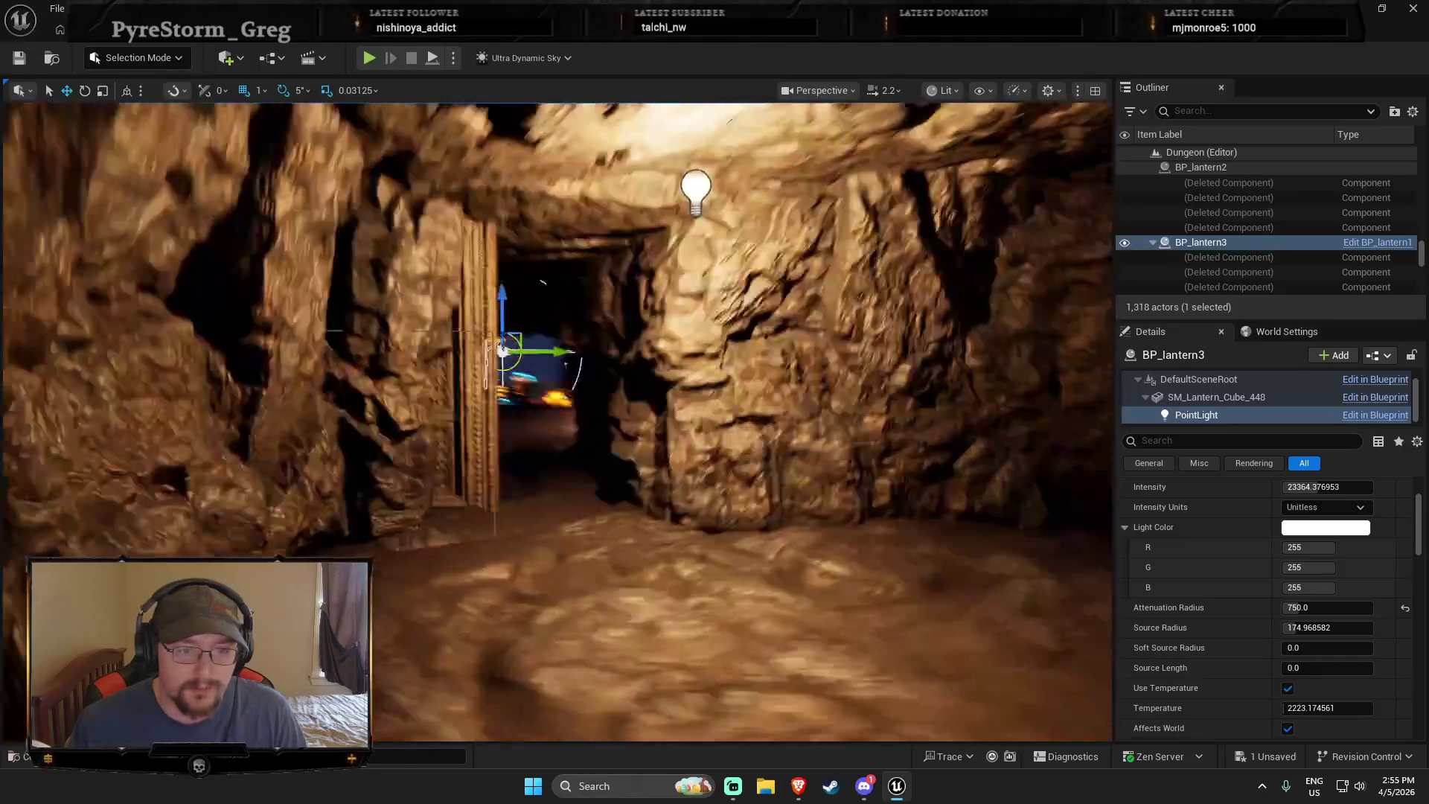
key(w)
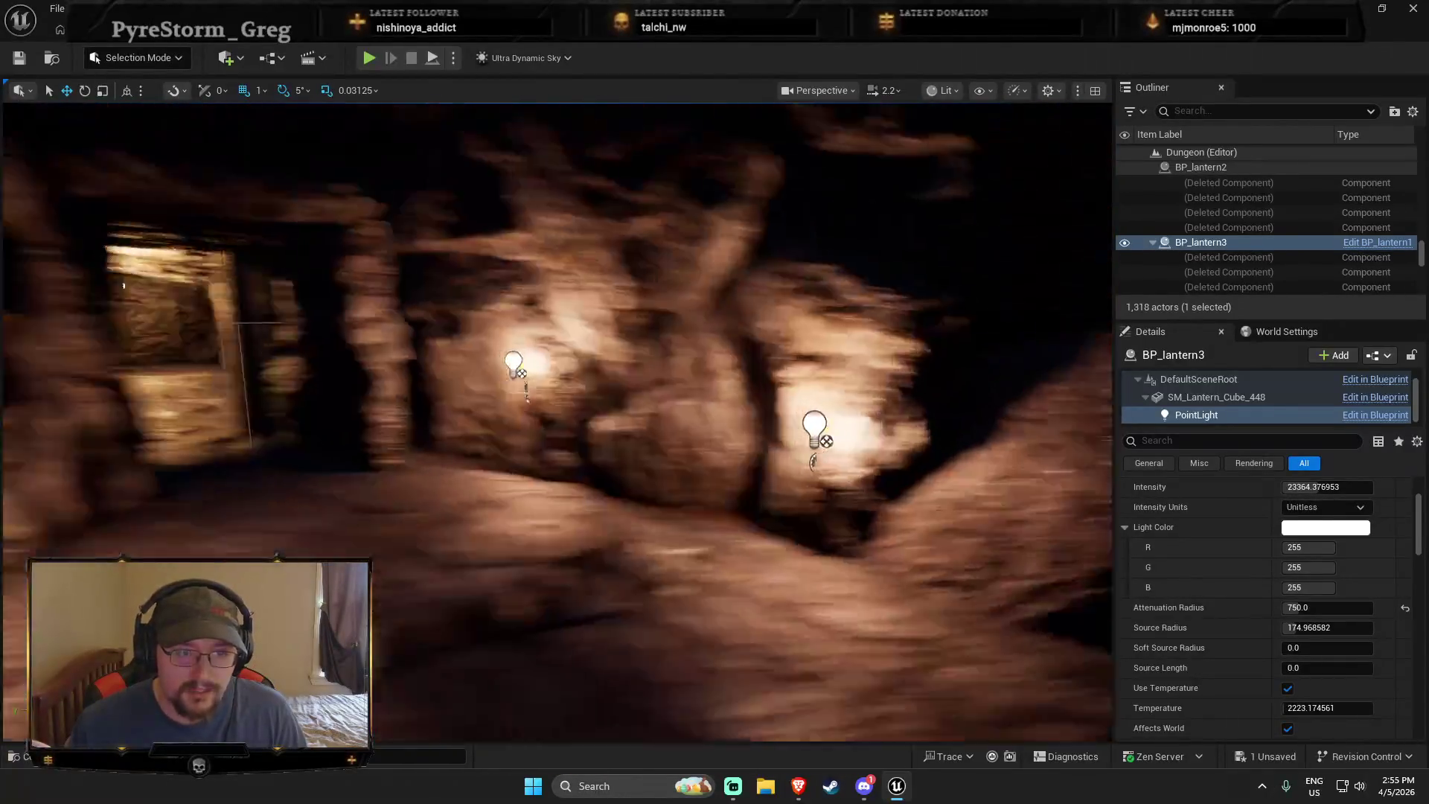
key(w)
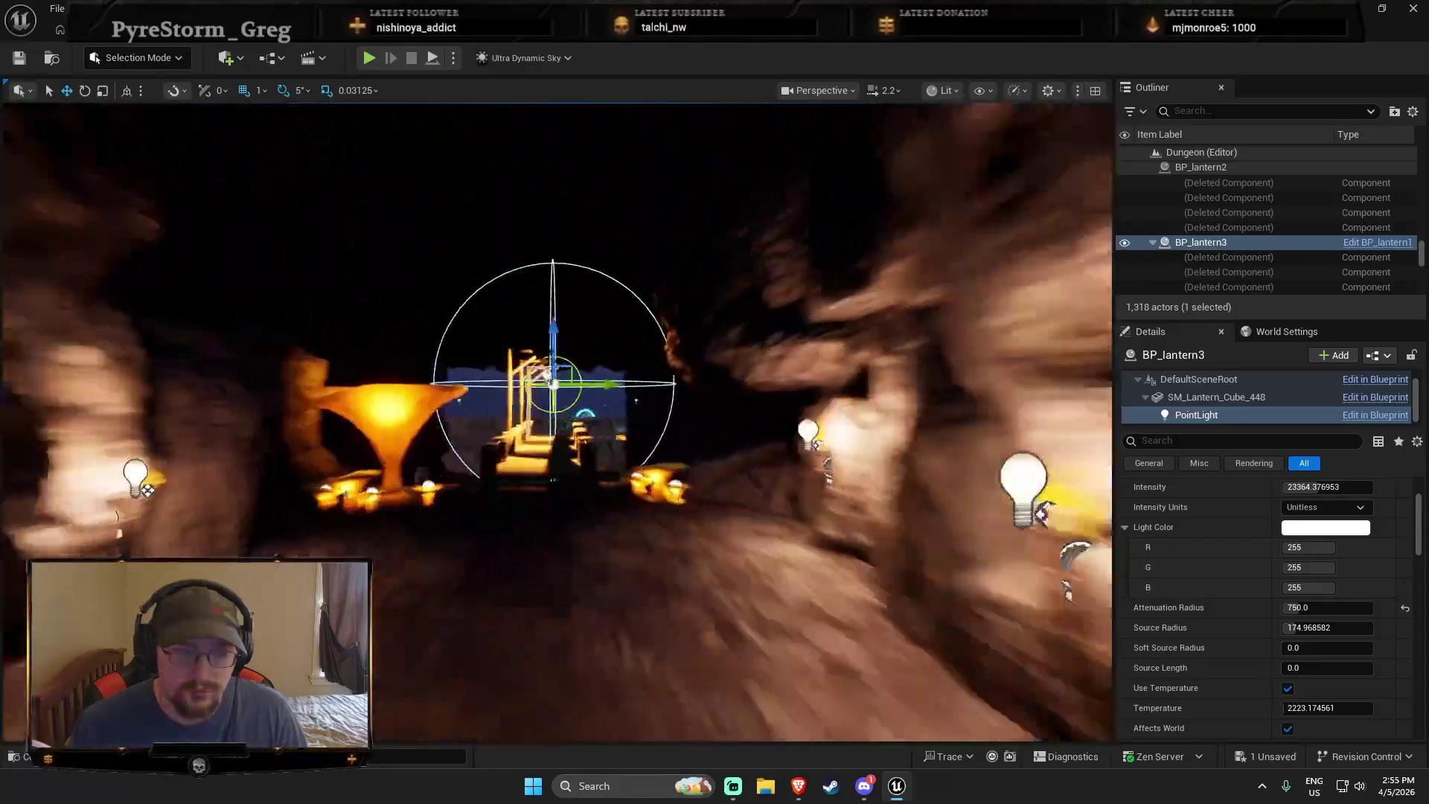
key(w)
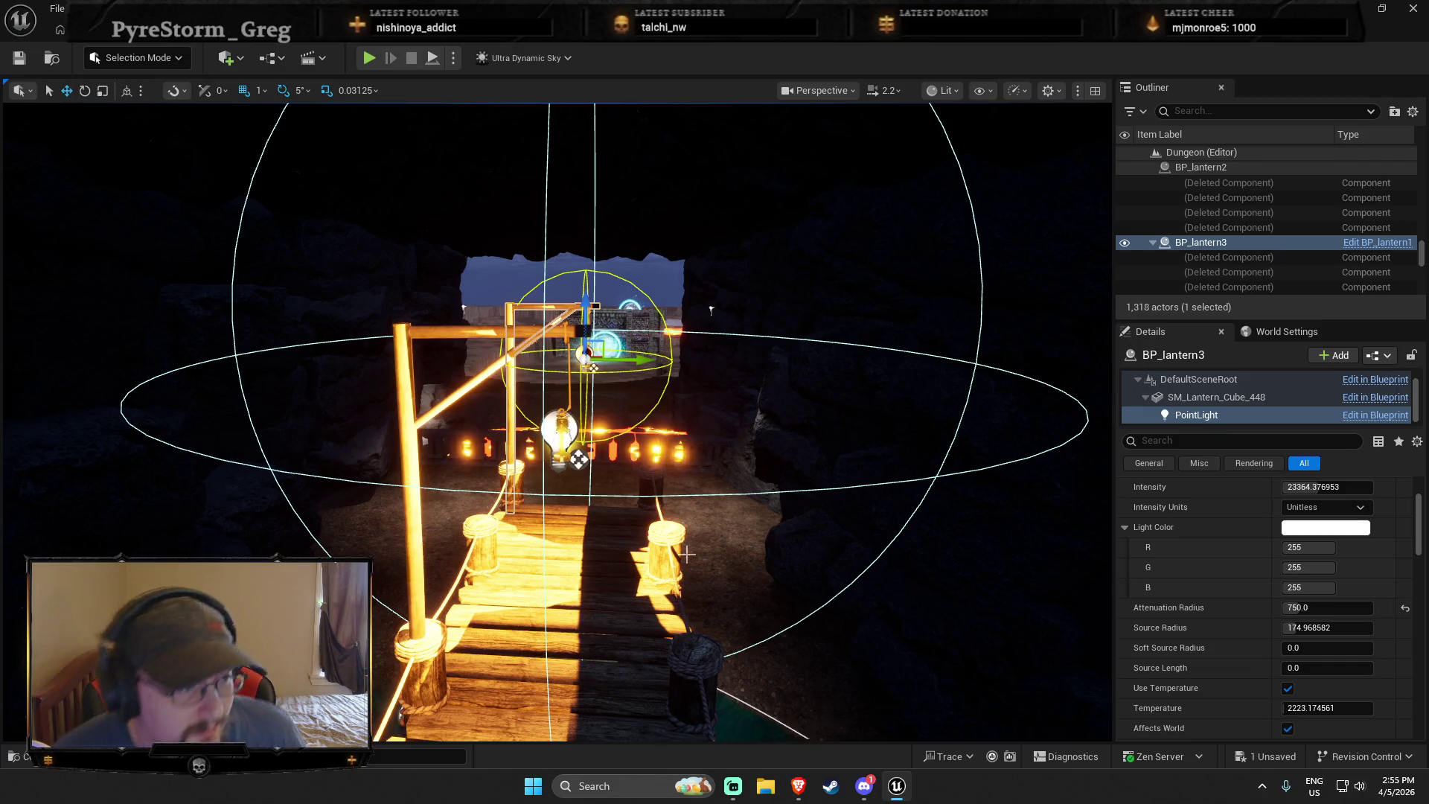
key(w)
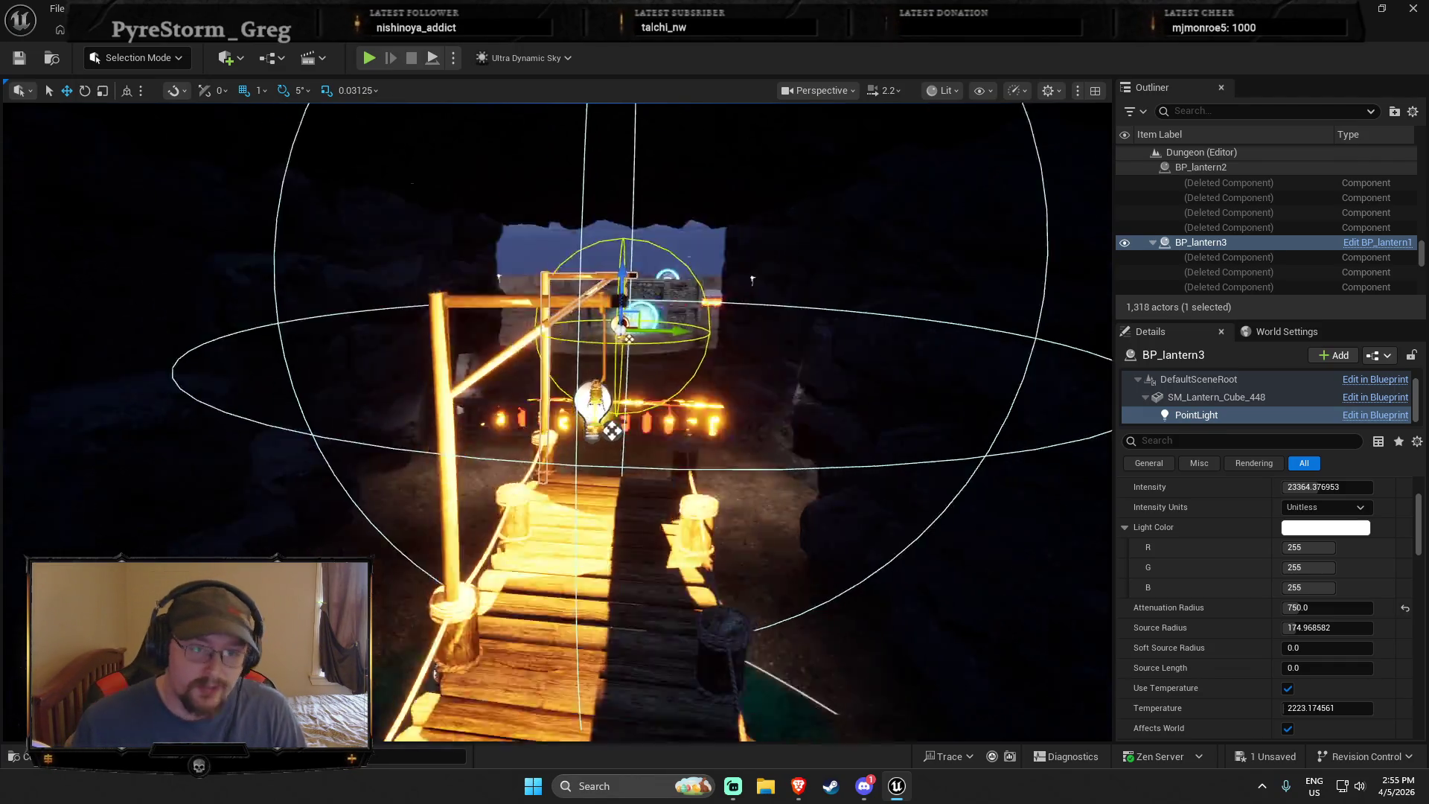
key(w)
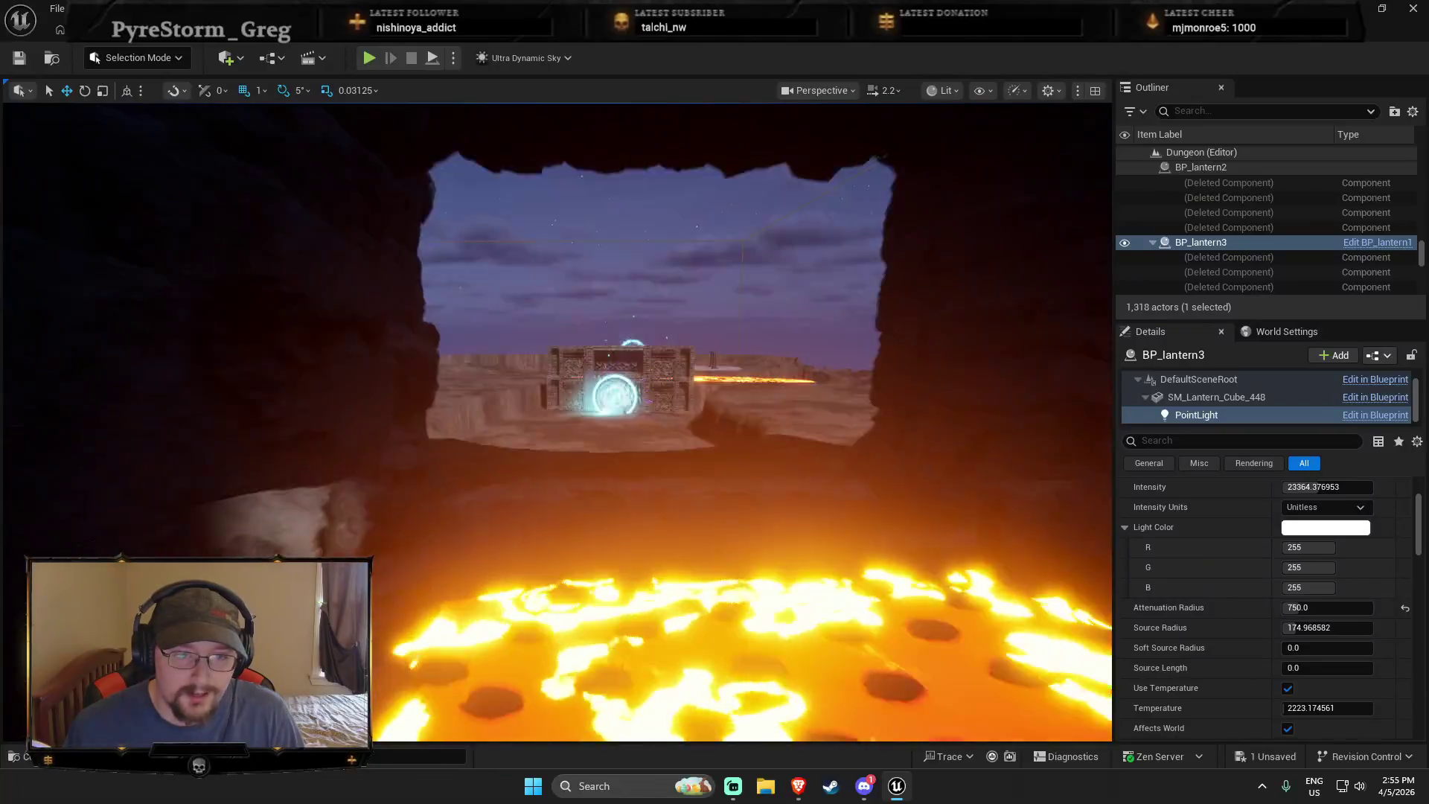
key(f)
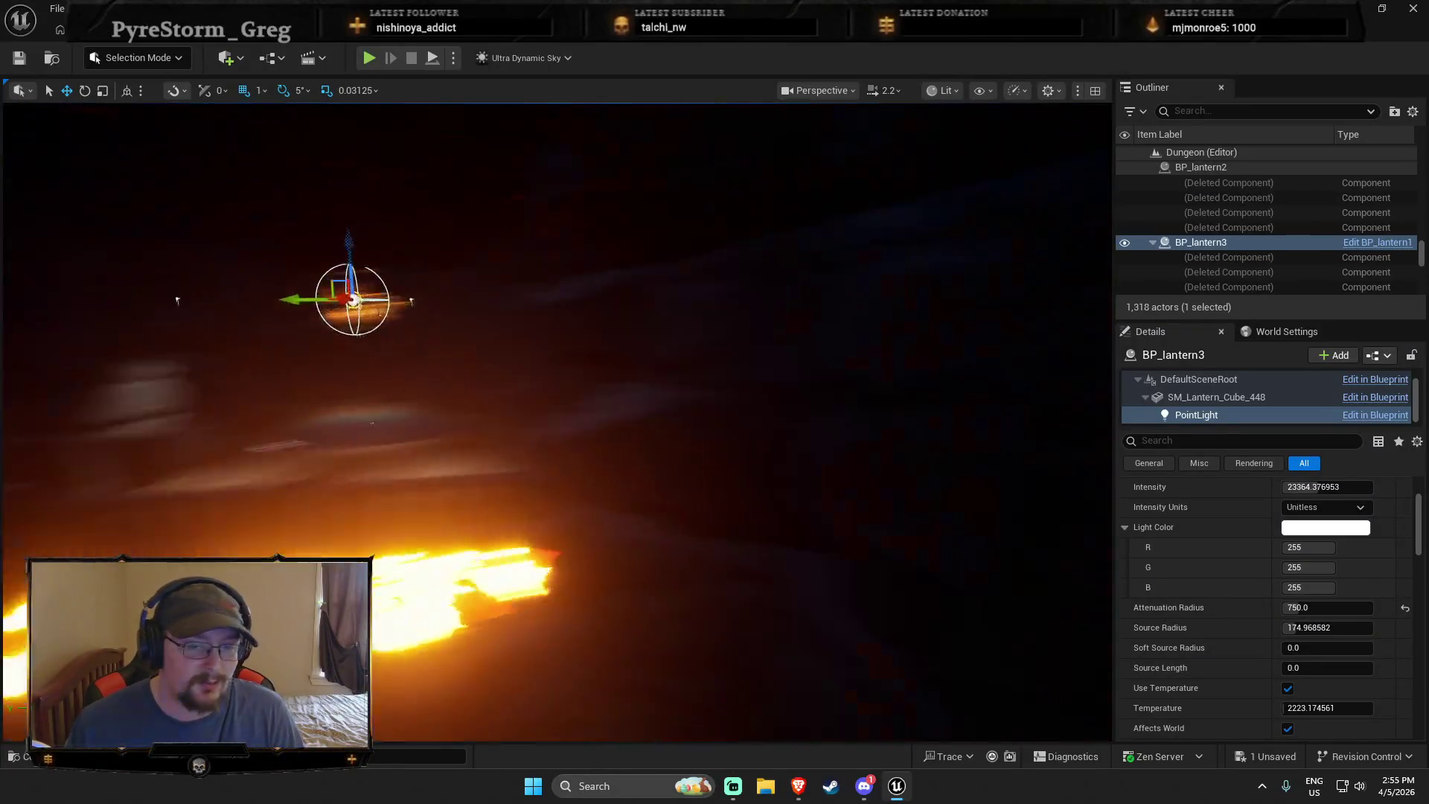
key(w)
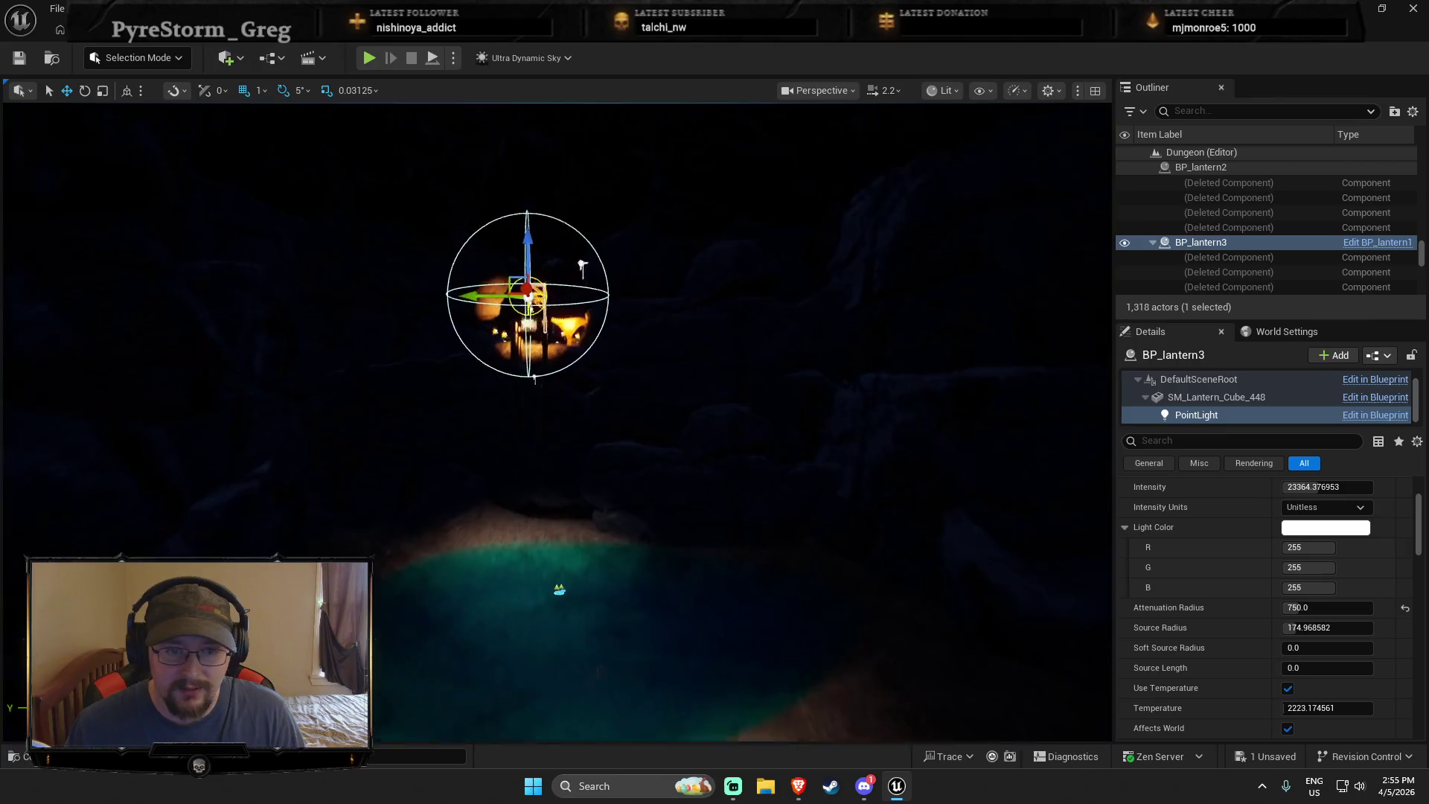
key(w)
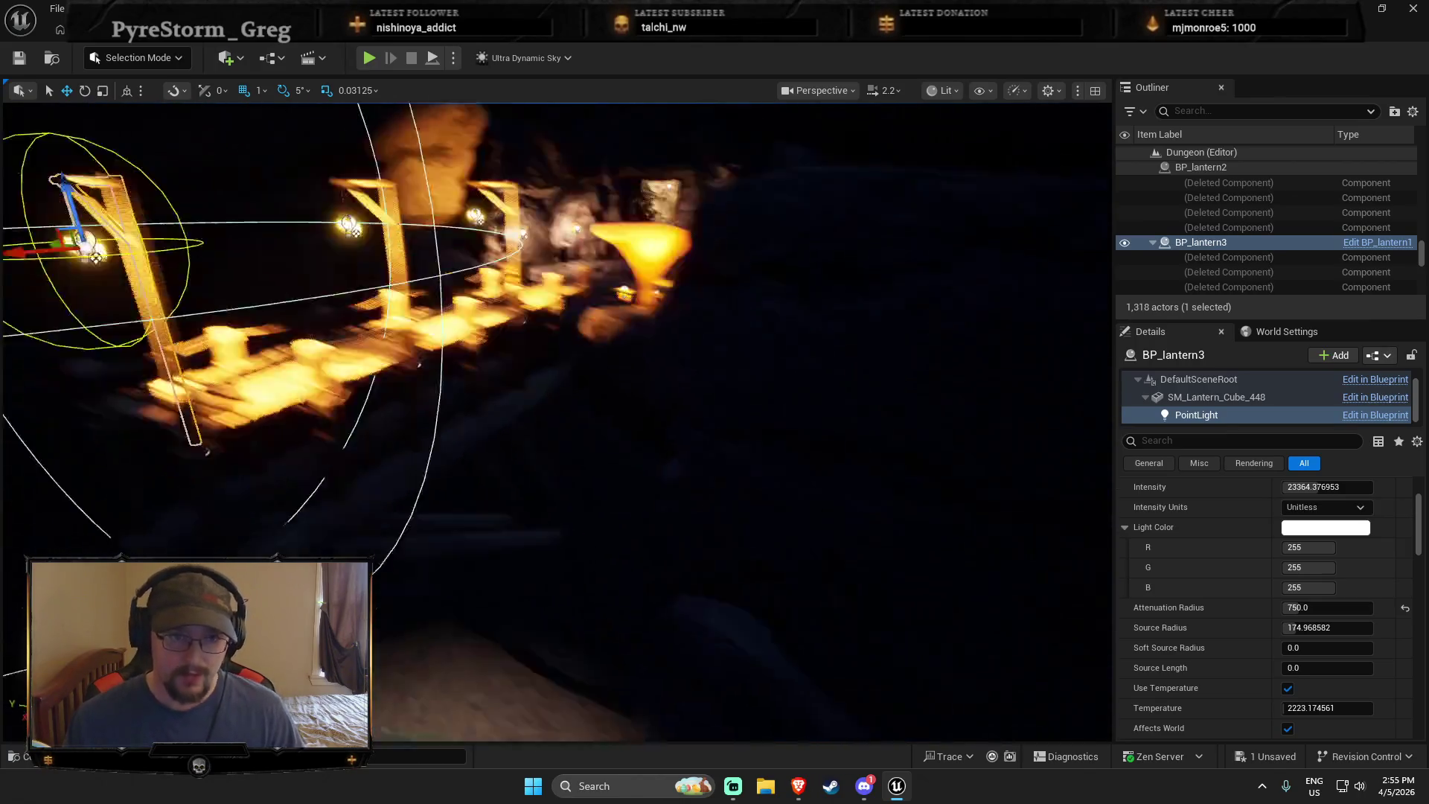
key(s)
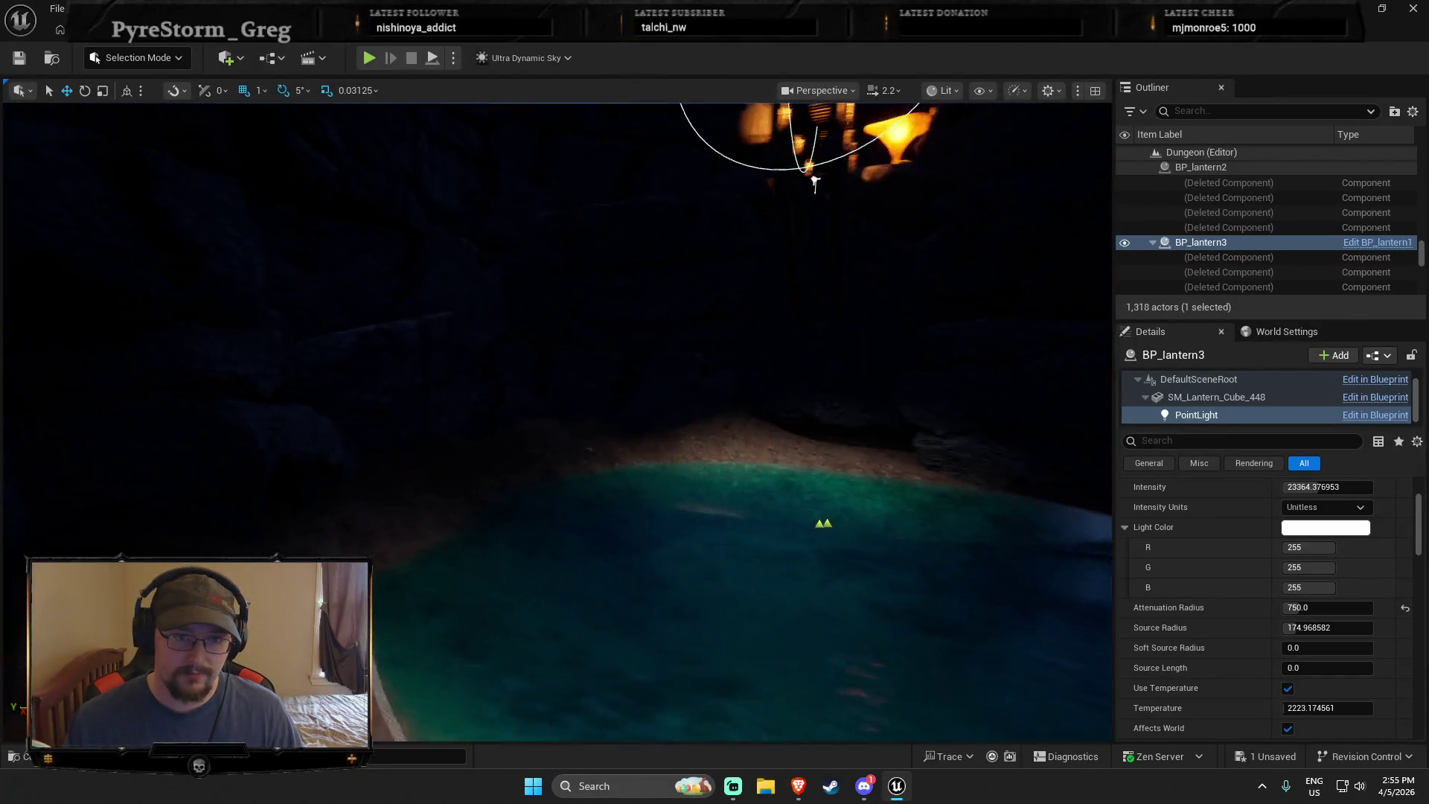
Leave Cabin_Lake in the Content Drawer and open the DeepElderCaves Blueprints folder
key(ctrl+space)
ctrl+click(60, 584)
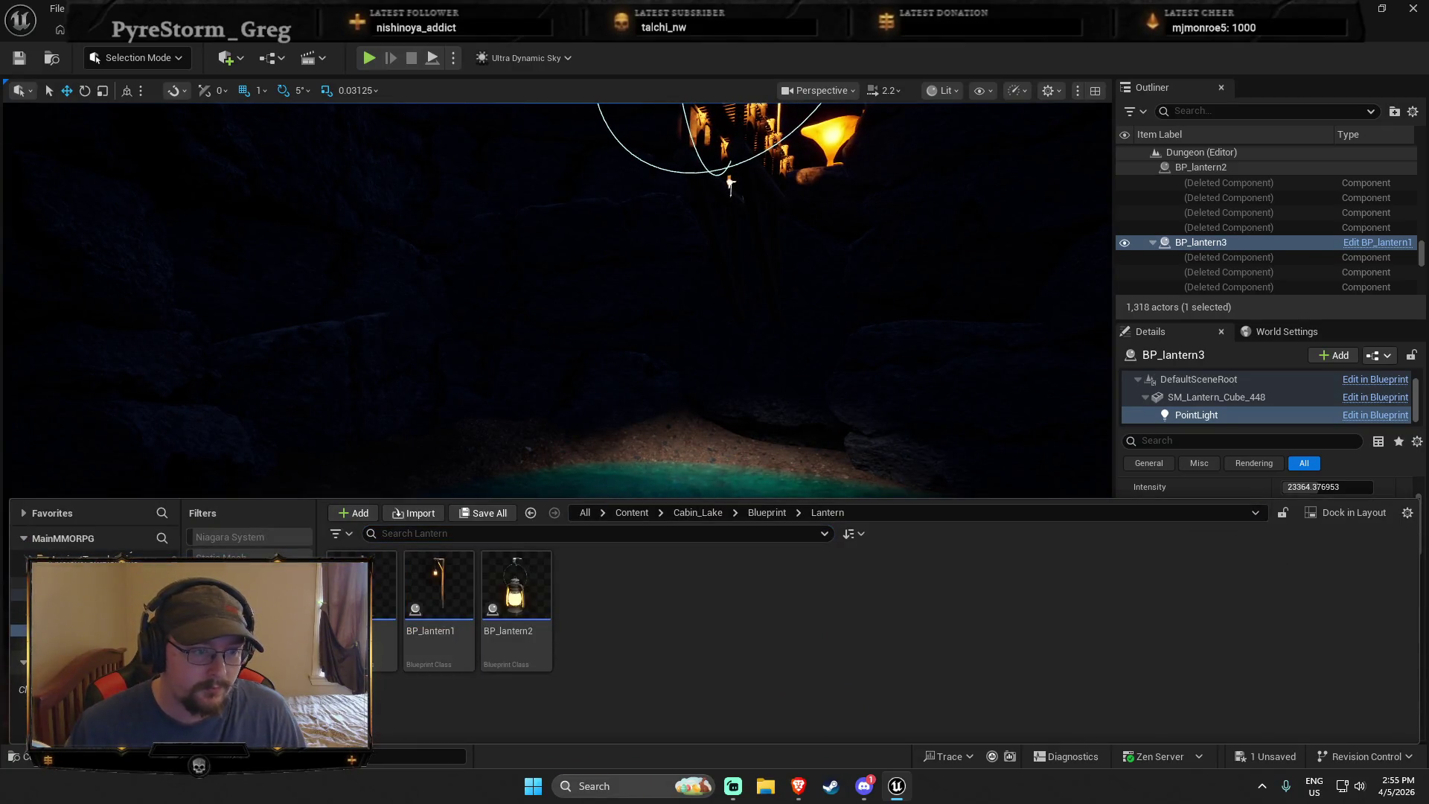
click(75, 558)
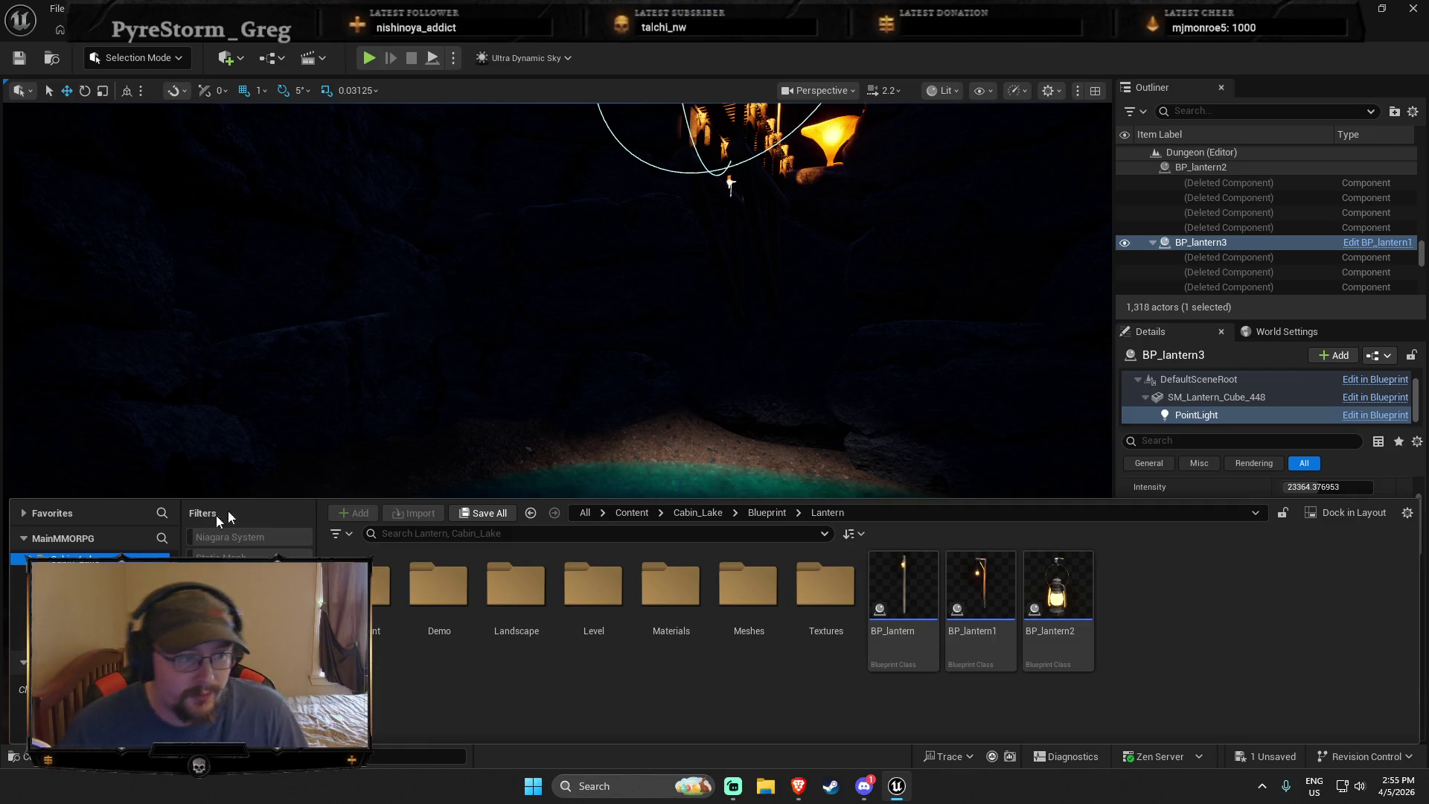
click(558, 398)
scroll(619, 446, down, 3)
key(ctrl+space)
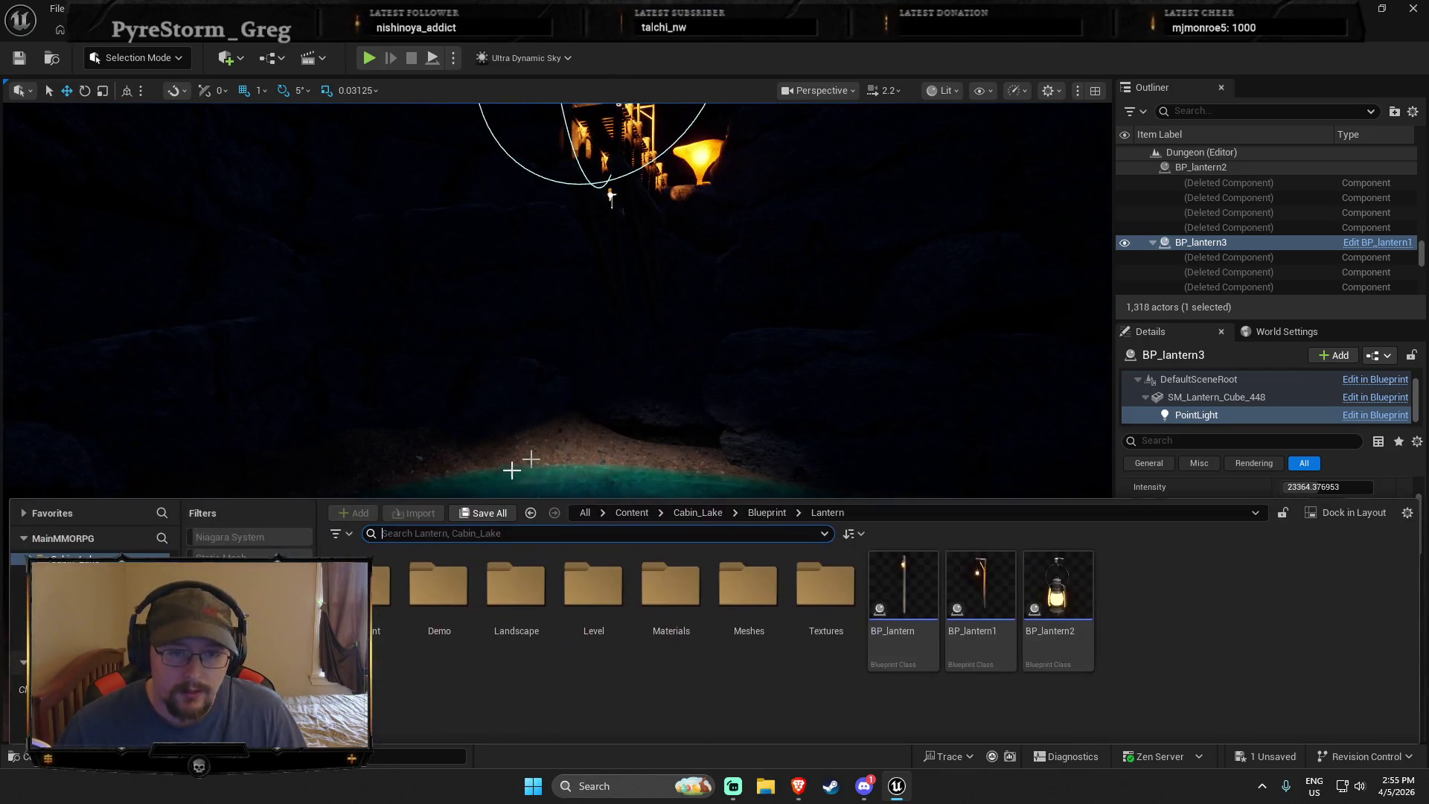
click(74, 594)
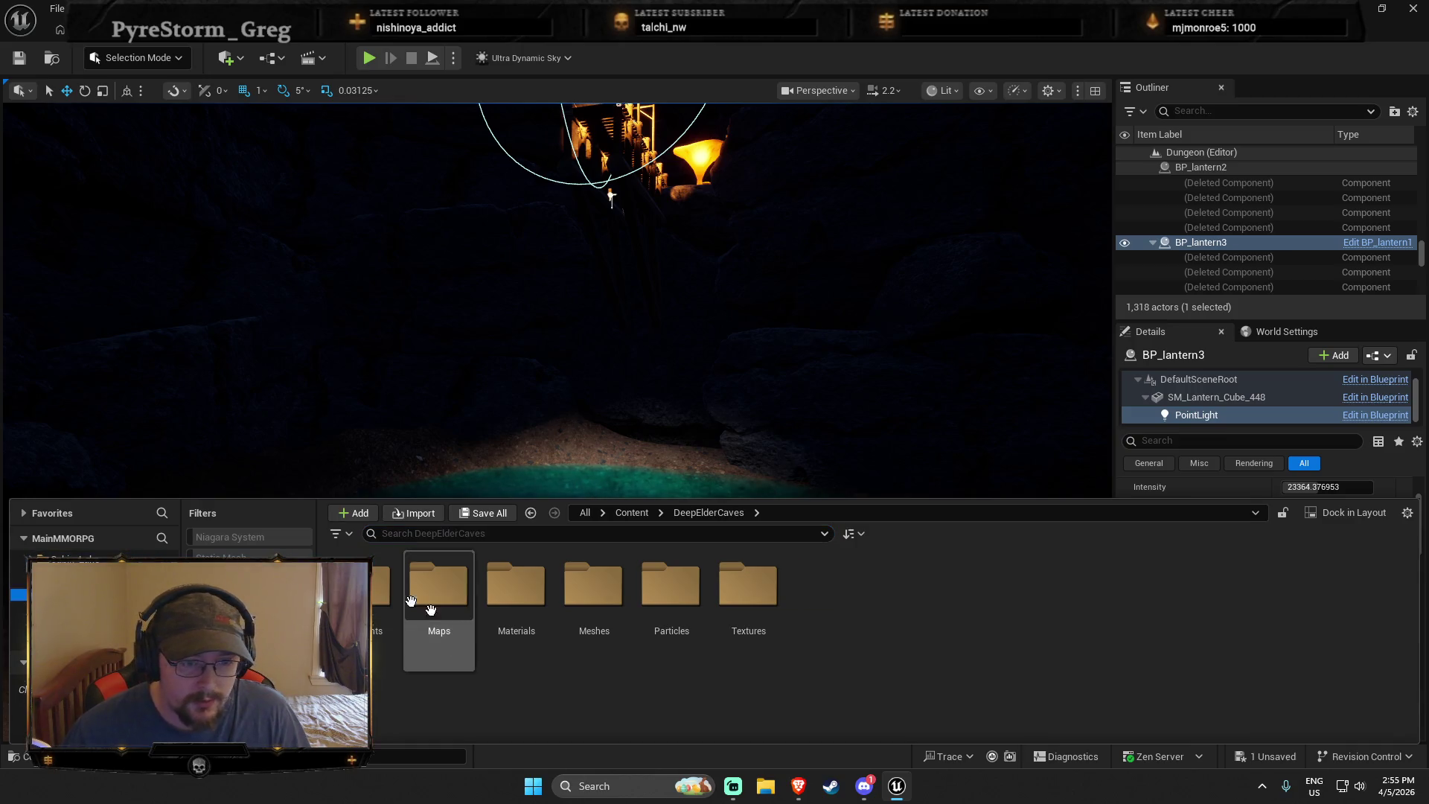
double_click(381, 595)
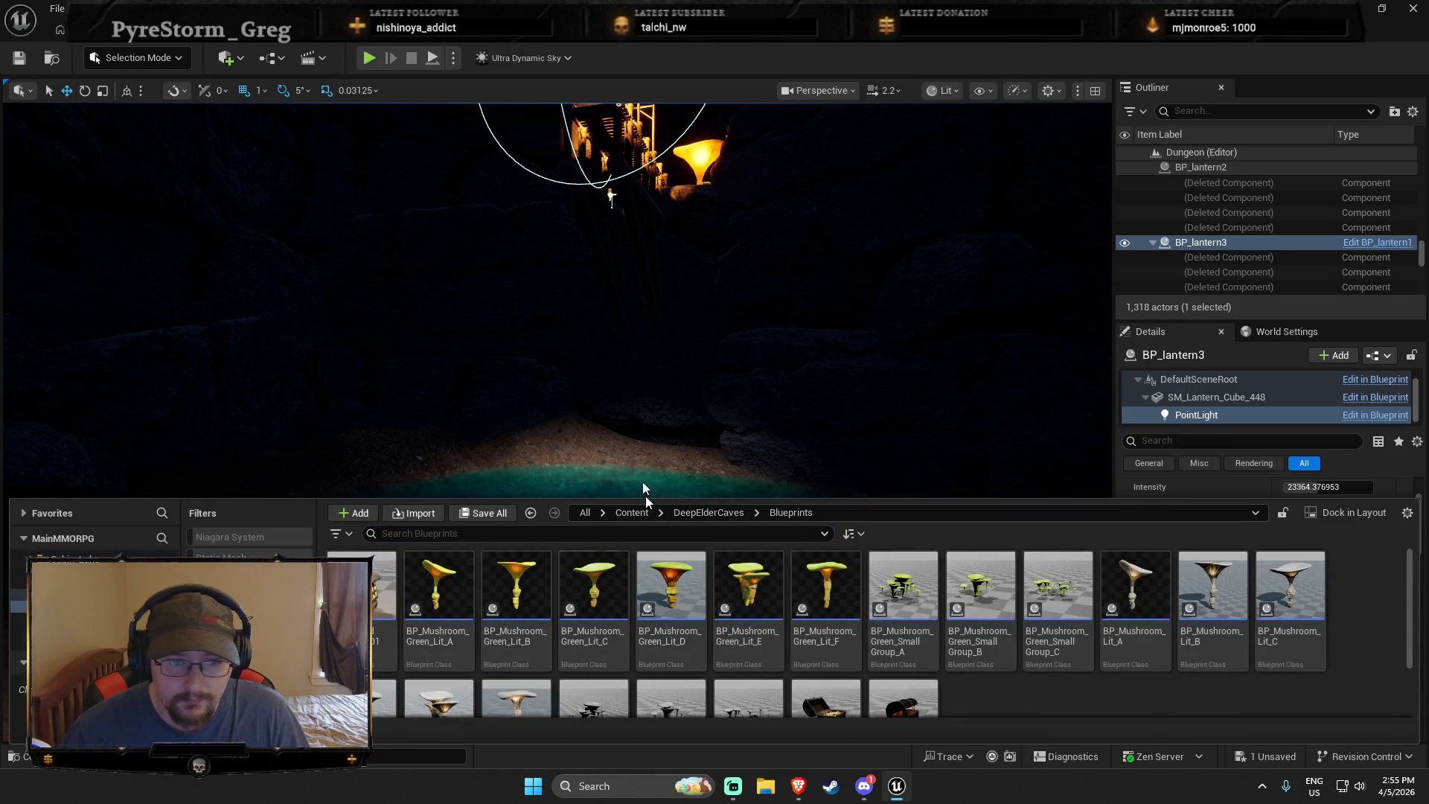
scroll(650, 459, down, 5)
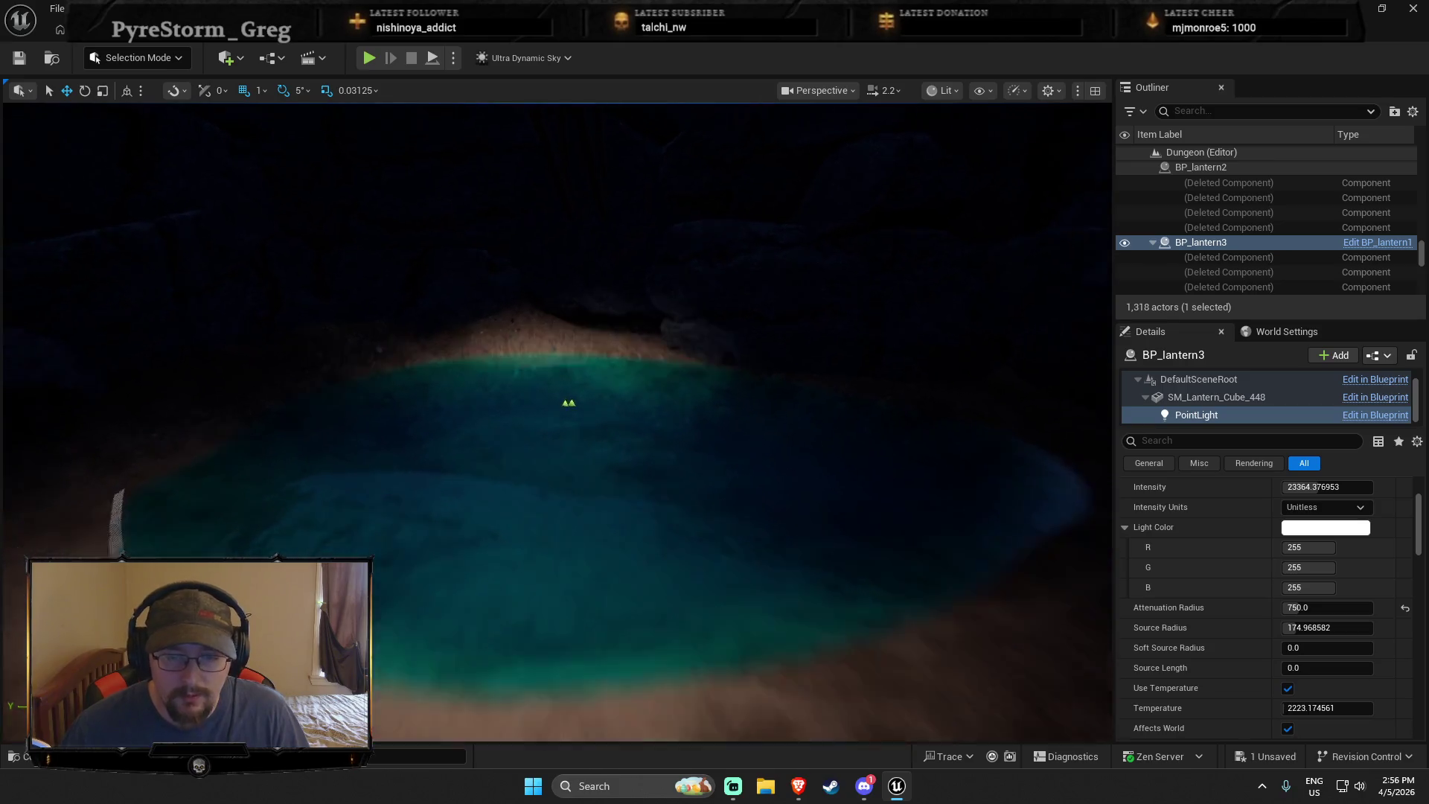
scroll(566, 416, up, 5)
key(ctrl+space)
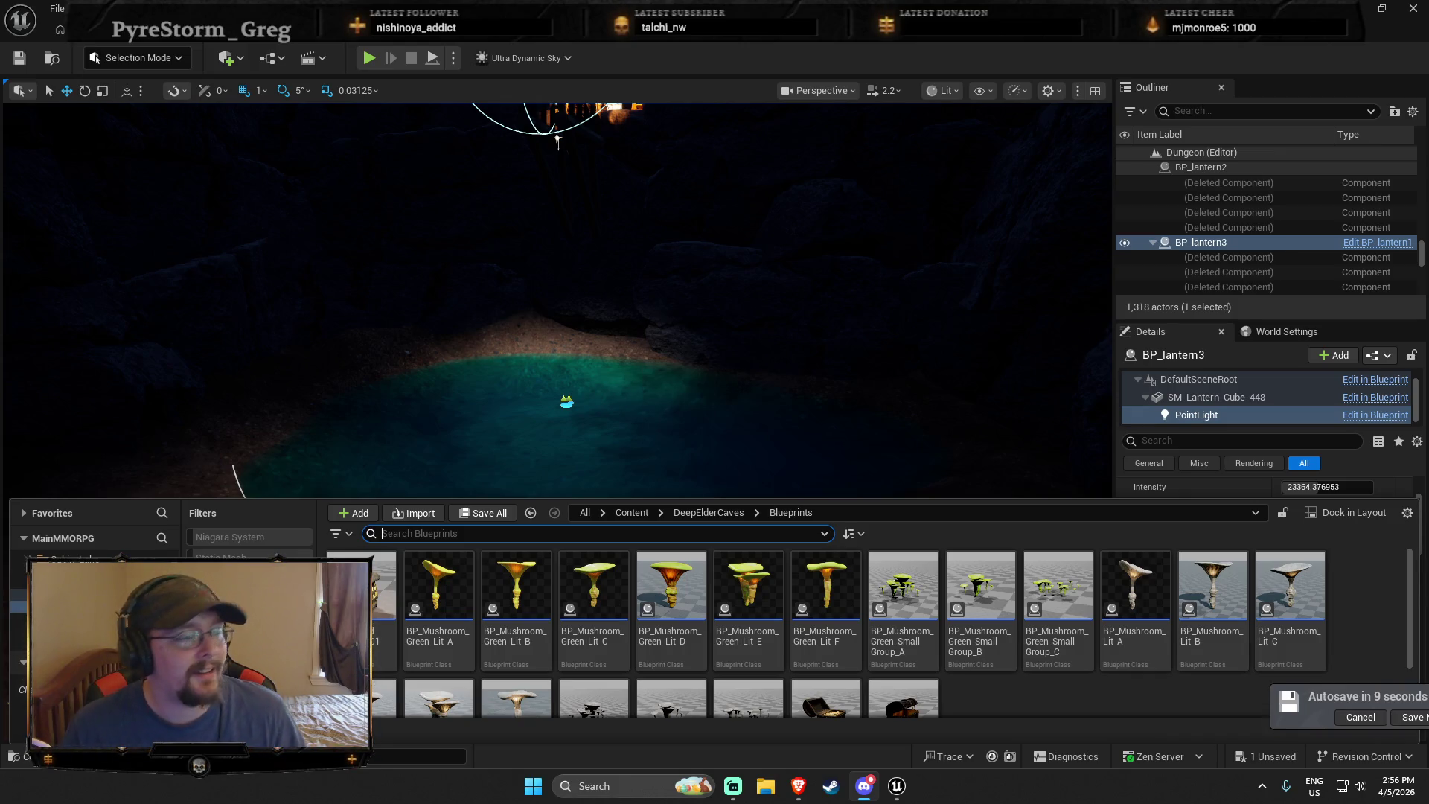
Close the Content Drawer, choose Save Now on the autosave prompt, and pan across the pond
key(ctrl+space)
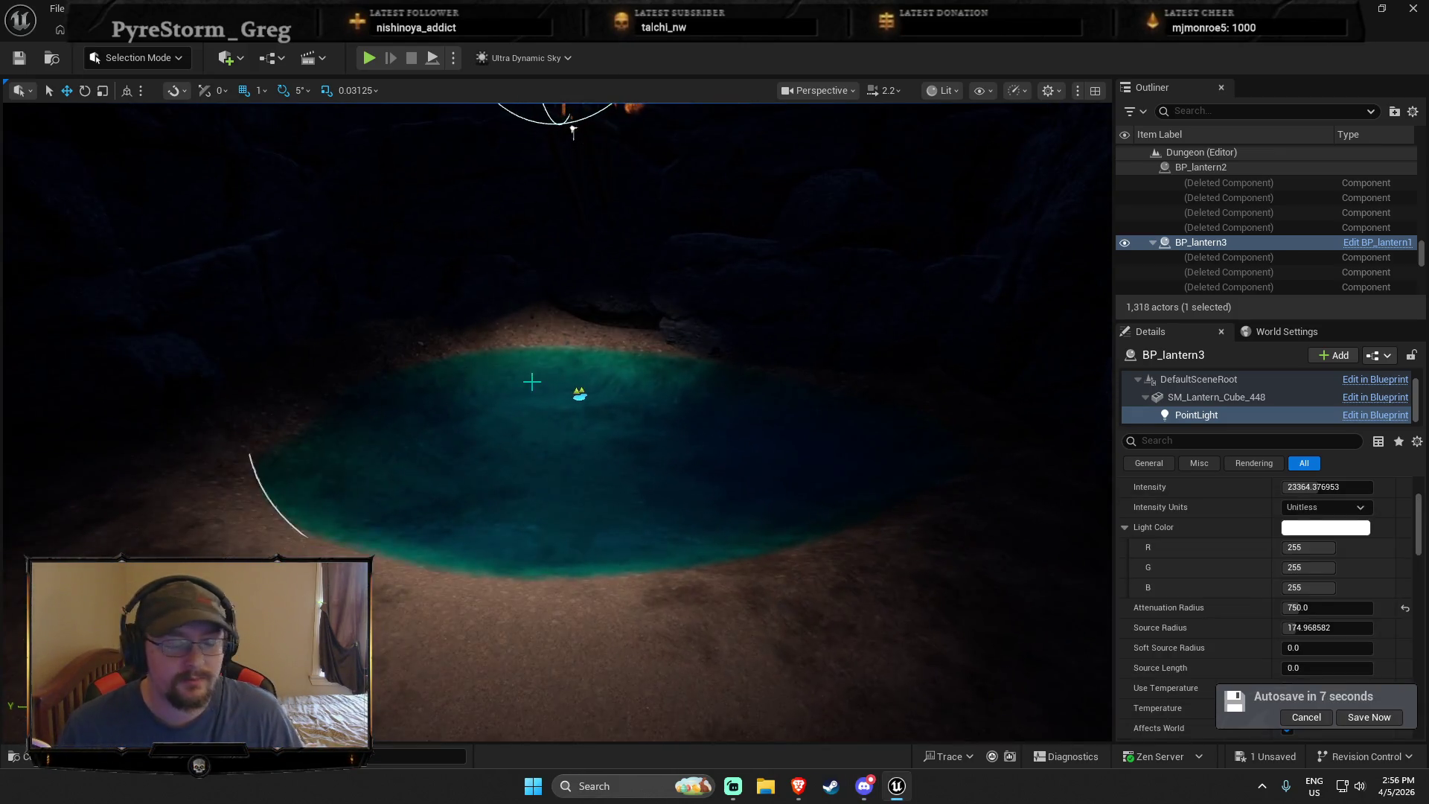
click(1363, 718)
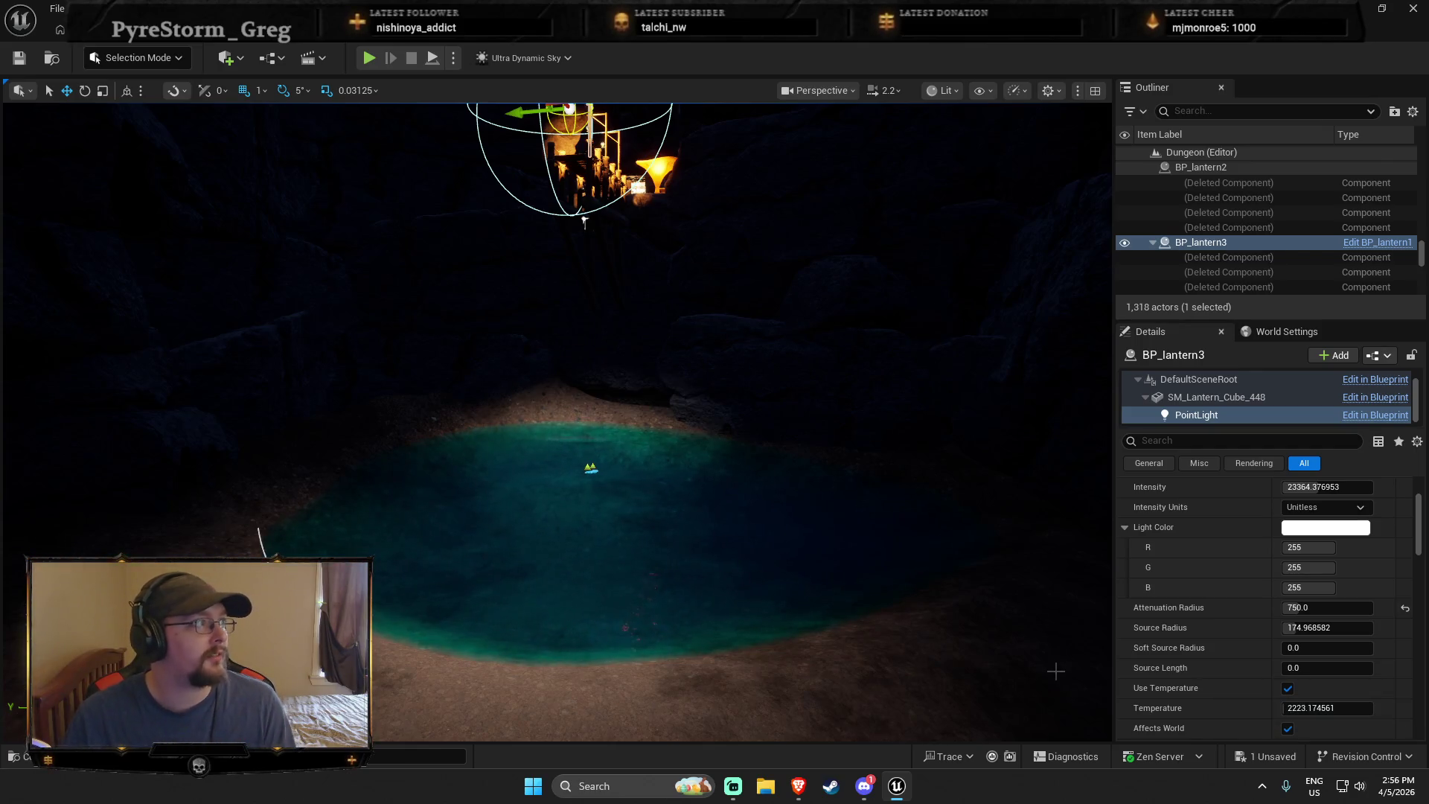
scroll(829, 516, up, 3)
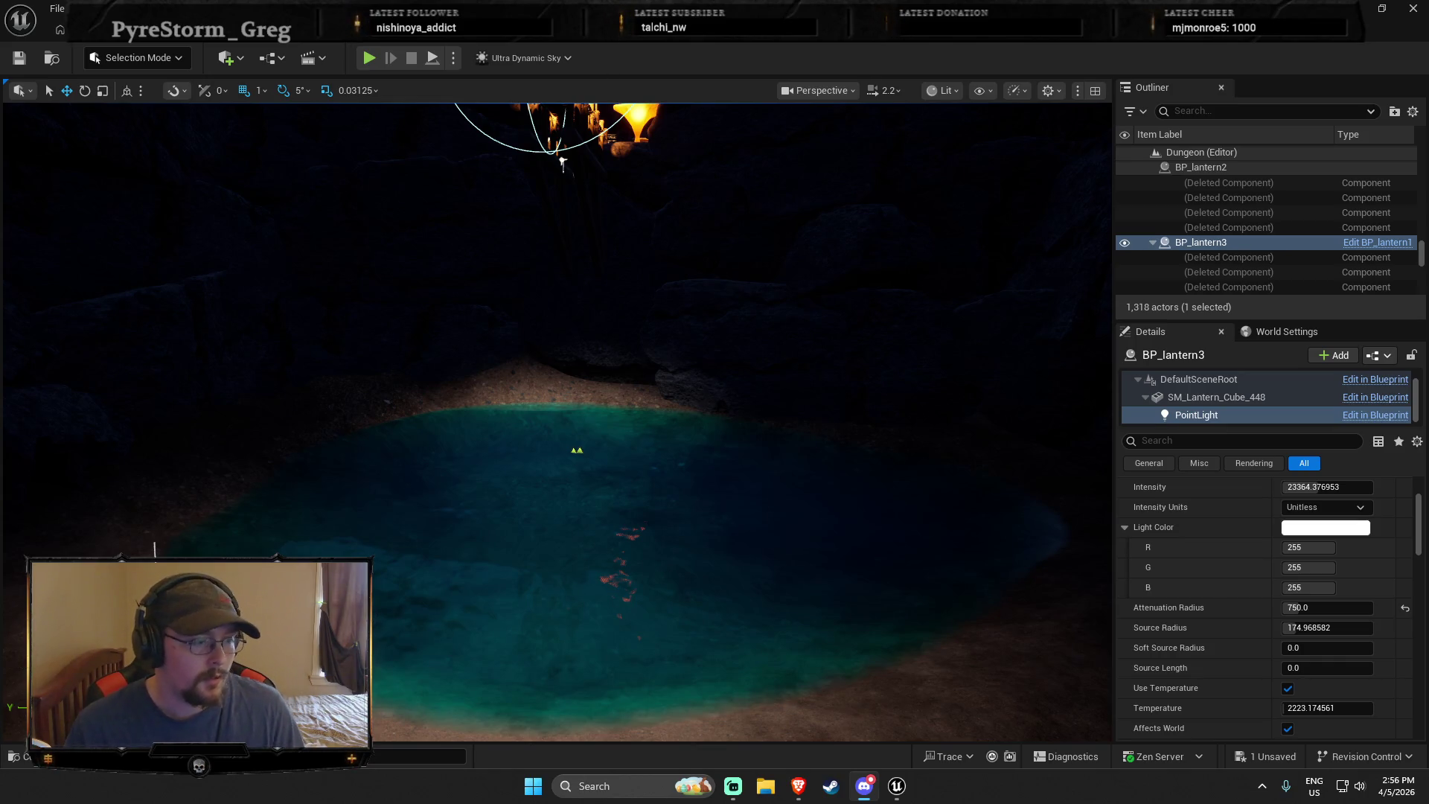
mouse_move(441, 485)
mouse_down()
mouse_move(574, 409)
mouse_move(626, 328)
mouse_move(625, 415)
mouse_move(441, 492)
mouse_up()
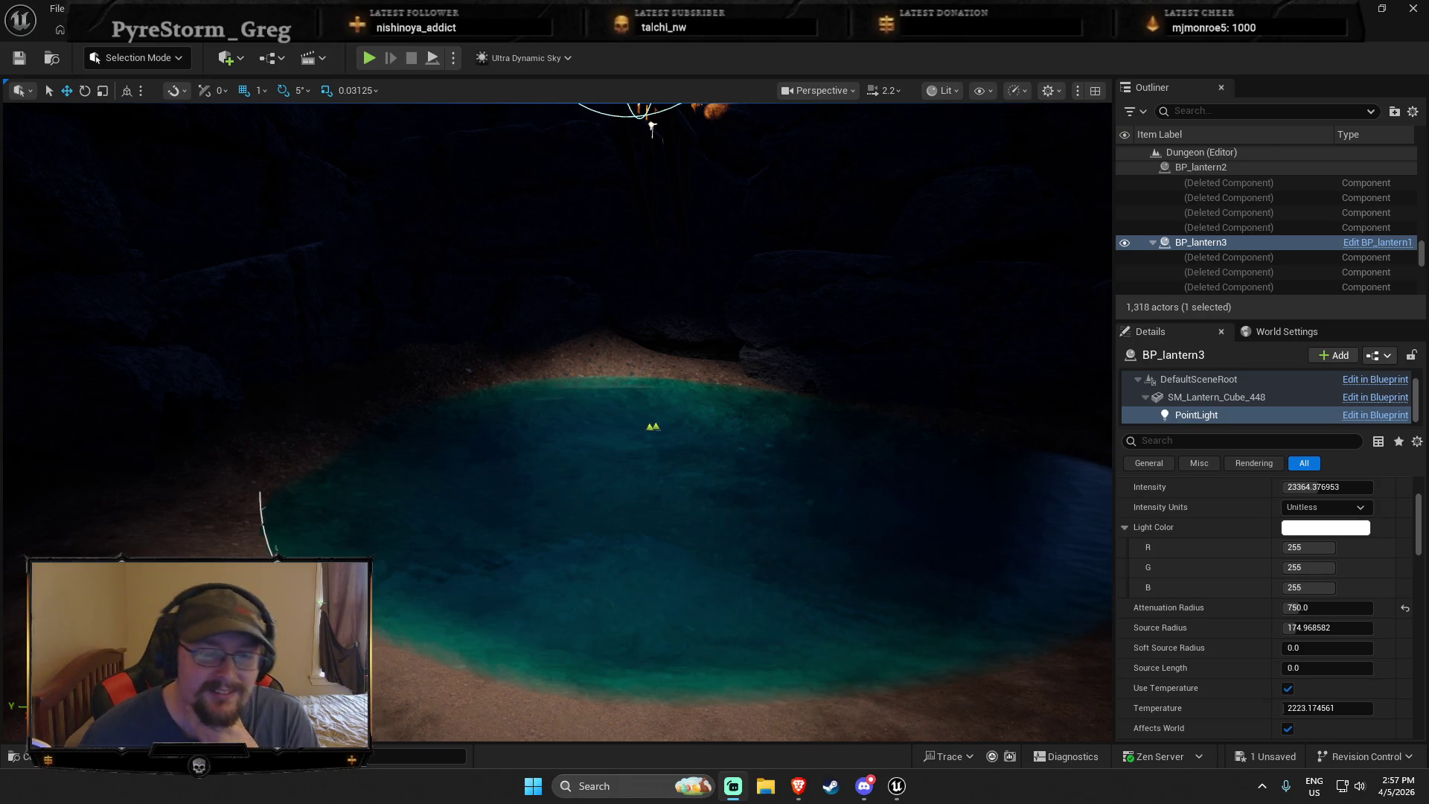
Focus BP_lantern3 above the pond and orbit and tilt to view it from several sides
key(f)
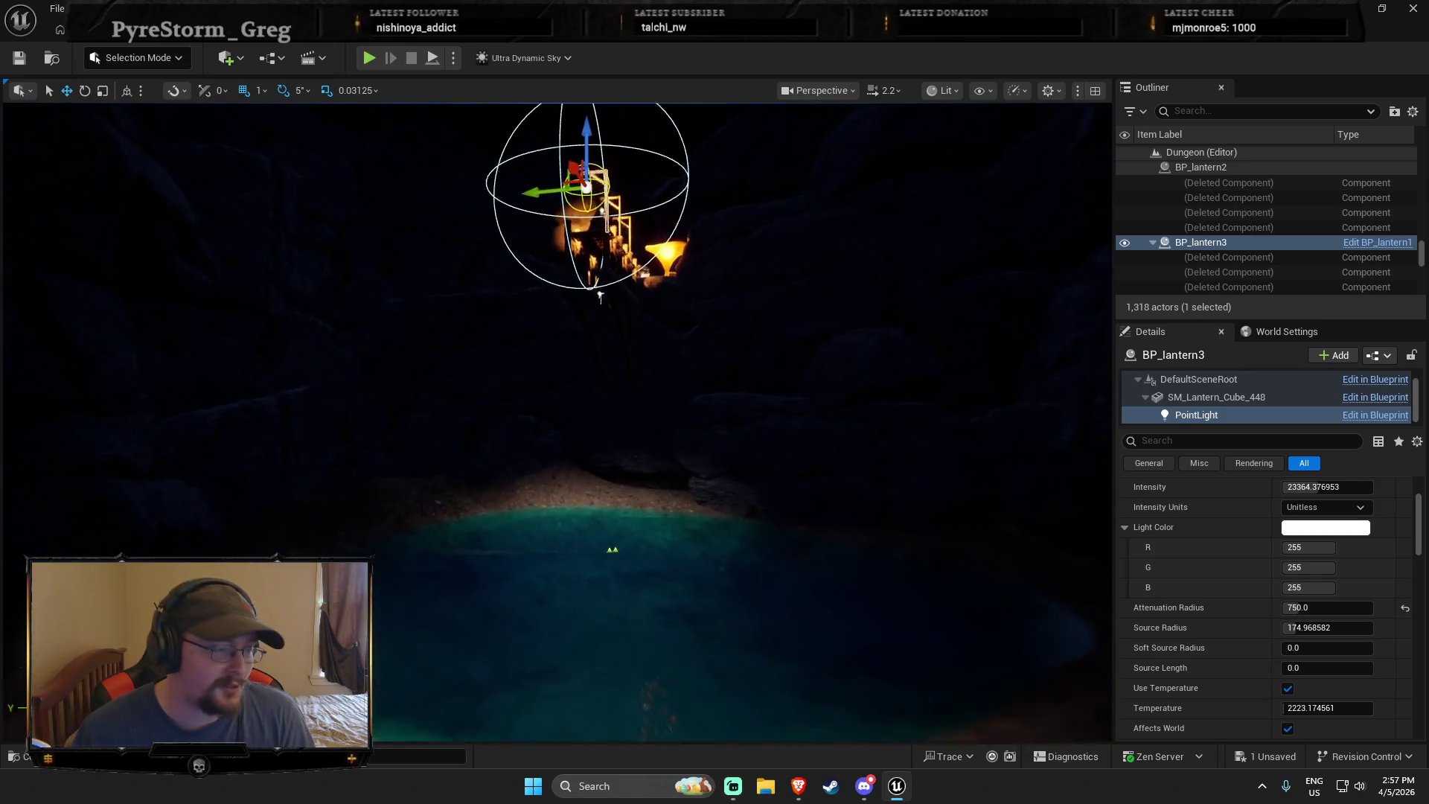
drag(489, 611, 489, 610)
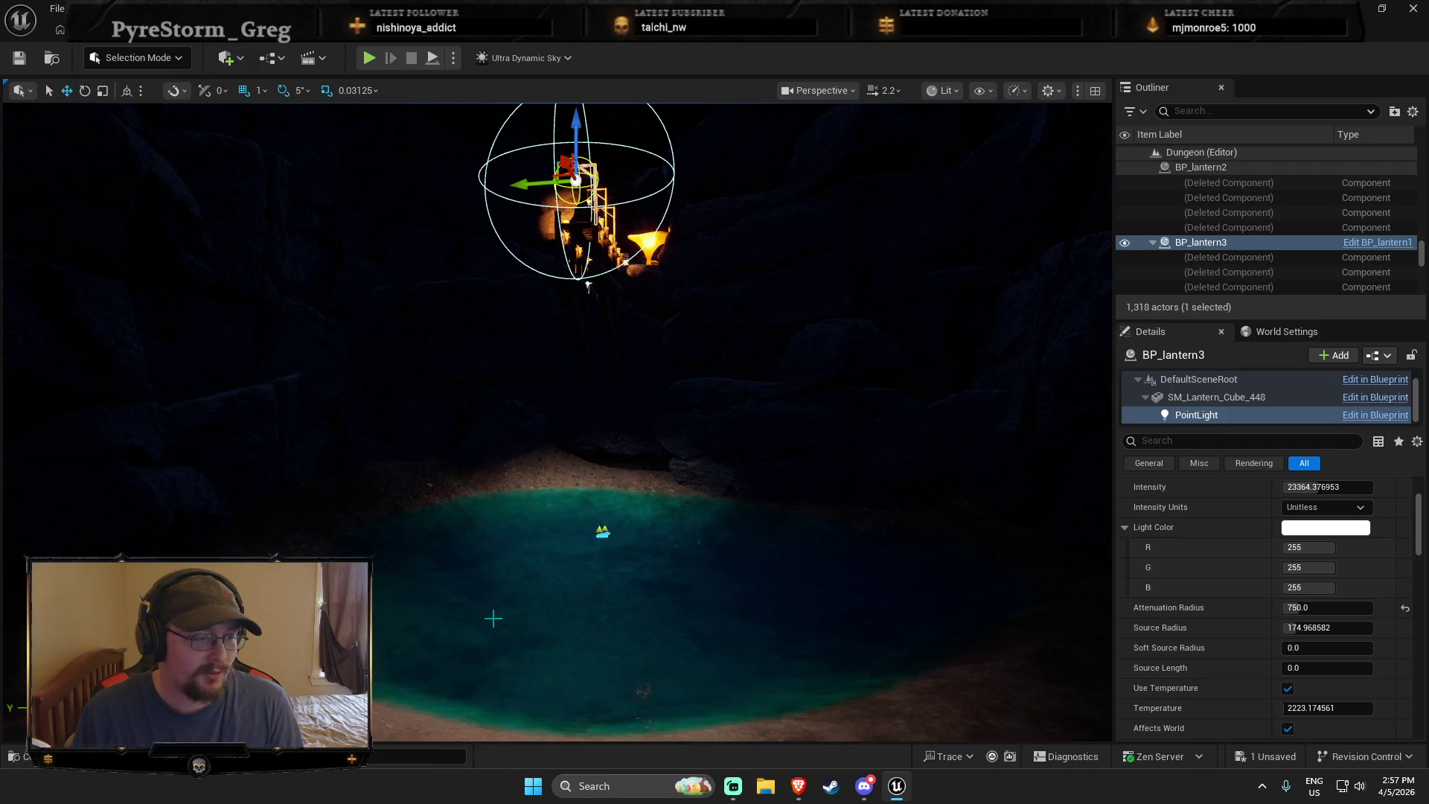
mouse_move(467, 625)
mouse_down()
mouse_move(467, 551)
mouse_move(491, 581)
mouse_move(489, 655)
mouse_up()
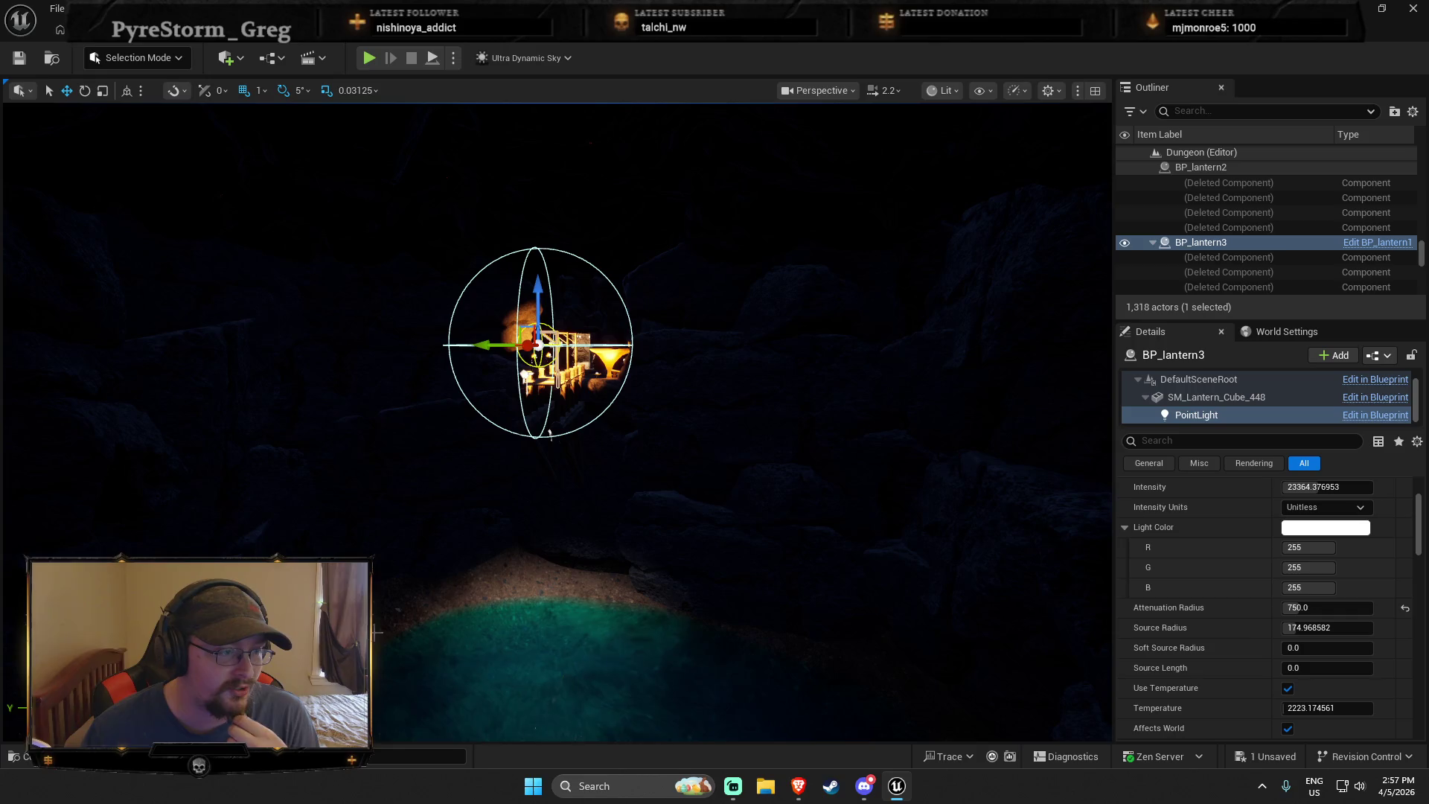
mouse_move(468, 593)
mouse_down()
mouse_move(456, 592)
mouse_move(474, 593)
mouse_up()
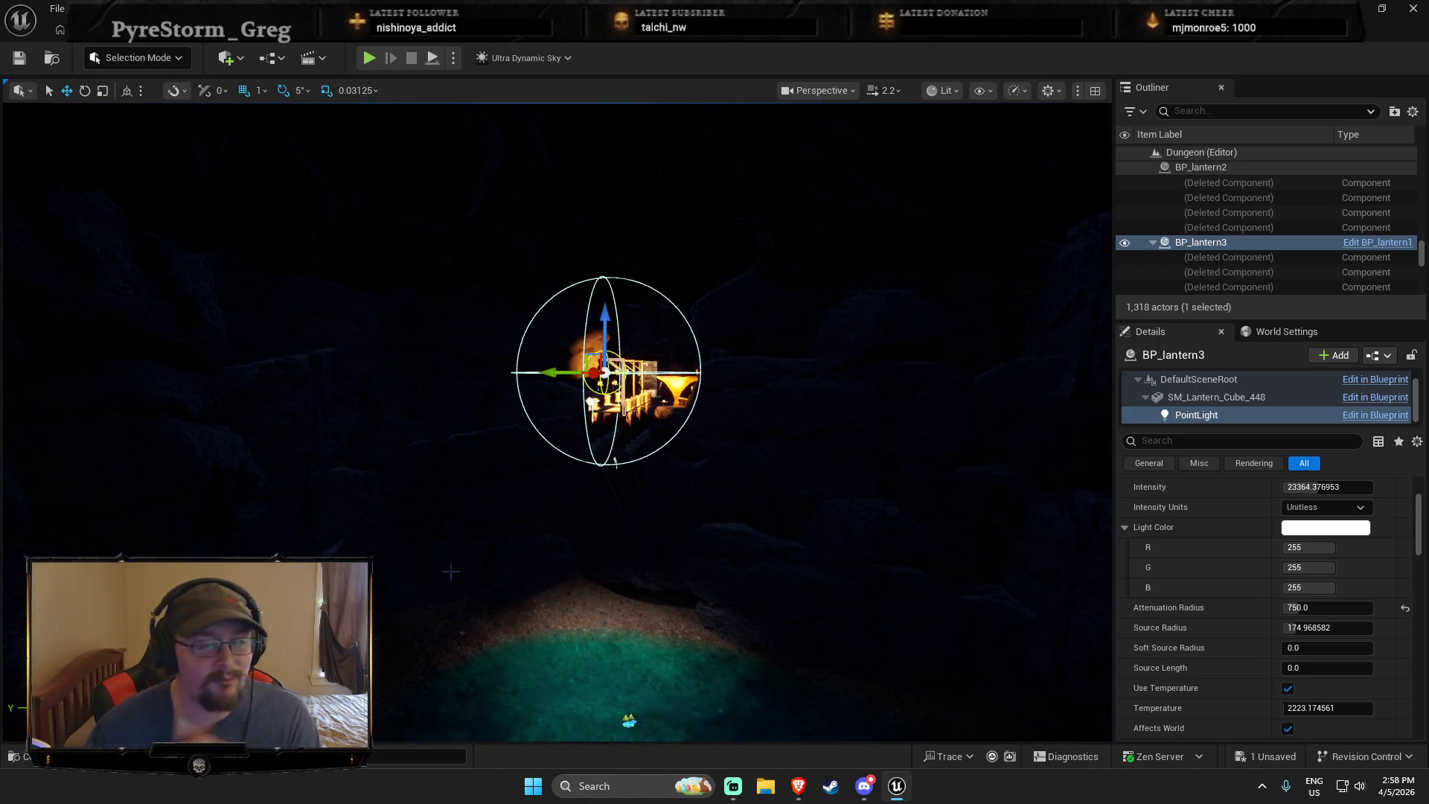
mouse_move(446, 567)
mouse_down()
mouse_move(462, 629)
mouse_move(467, 555)
mouse_up()
Place BP_Mushroom_Green_Lit A, B, another A, E and F mushrooms along the pond shore
key(ctrl+space)
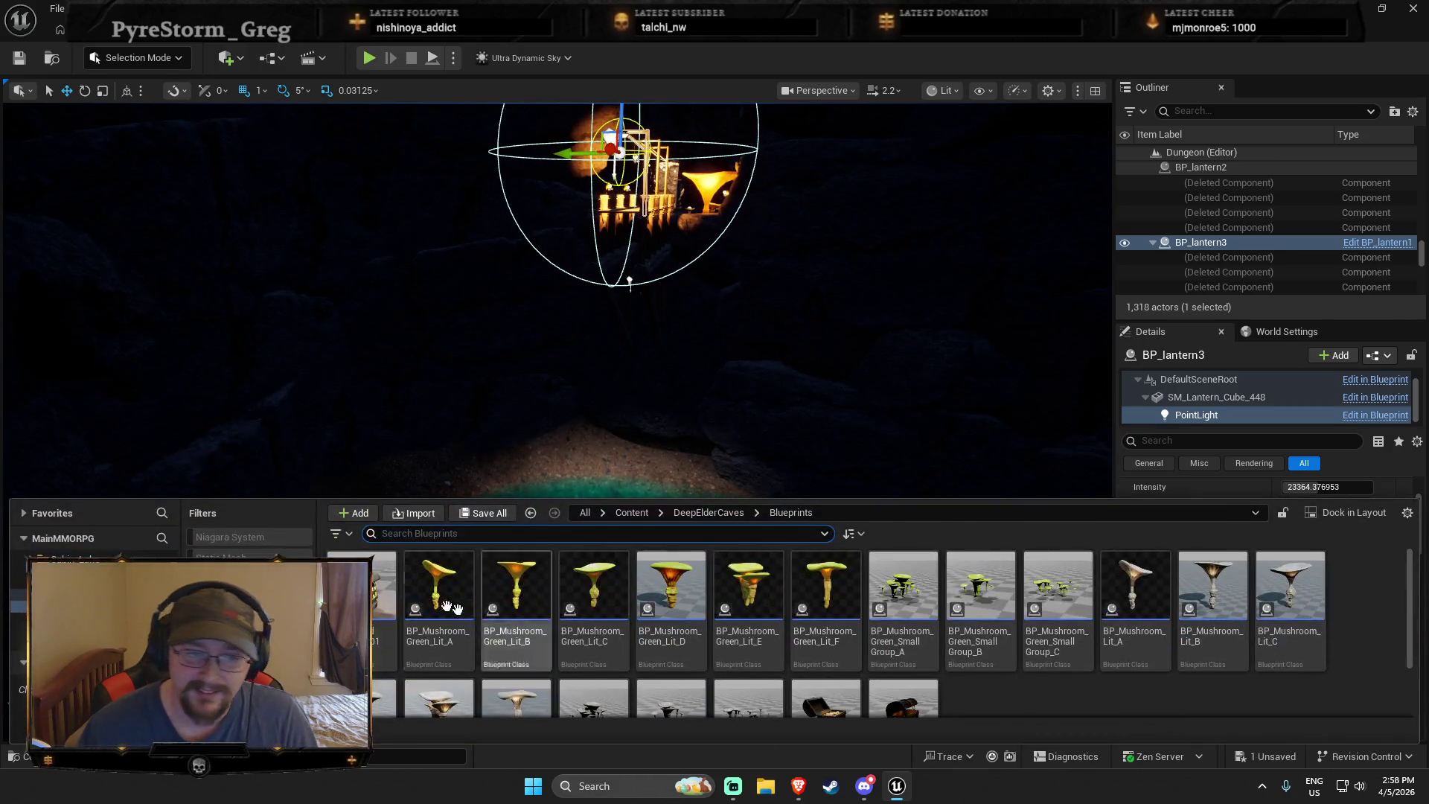
mouse_move(457, 597)
mouse_down()
mouse_move(463, 465)
mouse_move(398, 470)
mouse_up()
key(ctrl+space)
drag(516, 651, 485, 465)
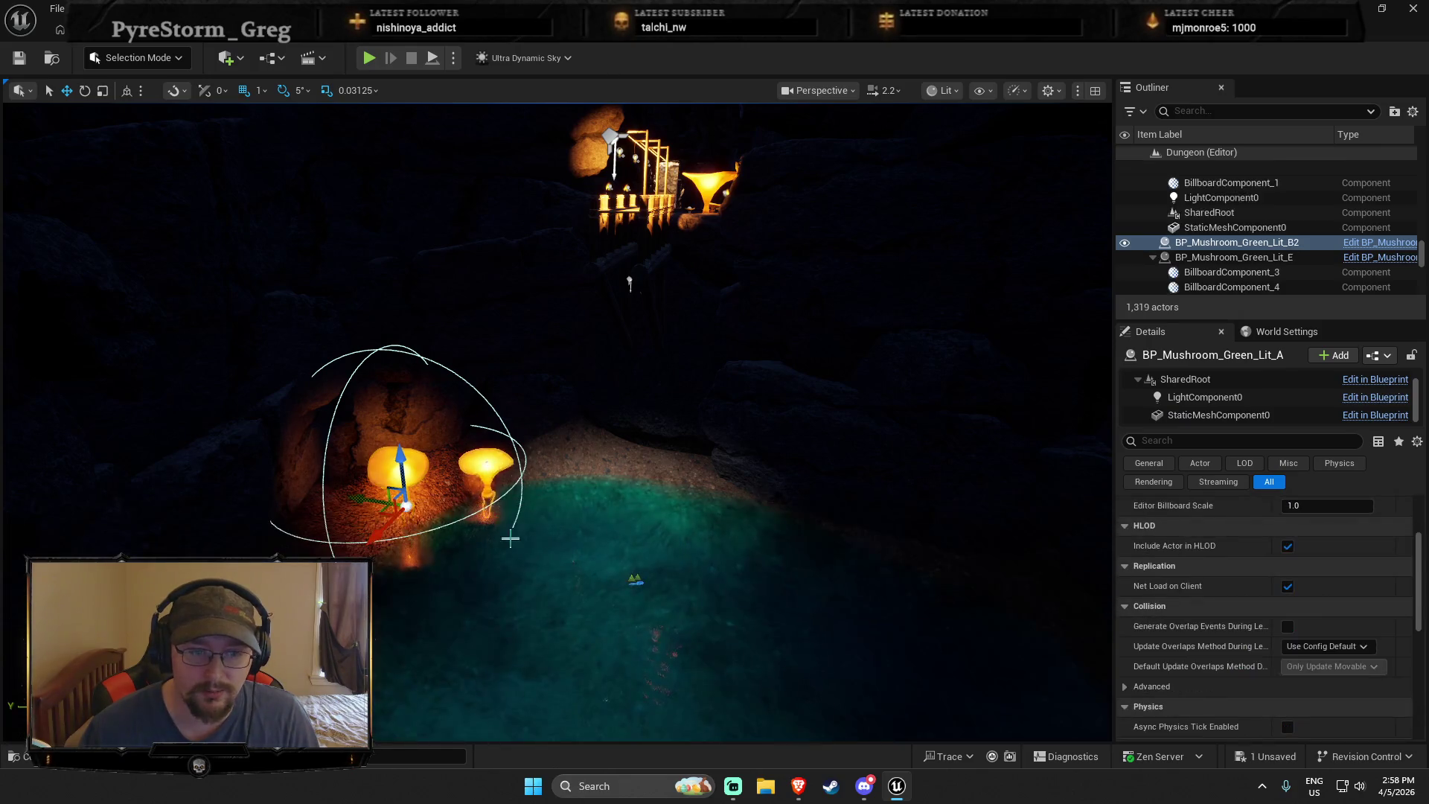
key(ctrl+space)
mouse_move(439, 596)
mouse_down()
mouse_move(311, 523)
mouse_move(334, 469)
mouse_move(309, 513)
mouse_up()
key(ctrl+space)
drag(593, 595, 578, 451)
key(ctrl+space)
mouse_move(748, 588)
mouse_down()
mouse_move(583, 653)
mouse_move(672, 482)
mouse_up()
key(ctrl+space)
drag(824, 587, 623, 468)
Add more Green_Lit E, D, A and B mushrooms around the pond
key(ctrl+space)
key(ctrl+space)
key(ctrl+space)
mouse_move(748, 603)
mouse_down()
mouse_move(740, 639)
mouse_move(532, 506)
mouse_up()
key(ctrl+space)
mouse_move(669, 603)
mouse_down()
mouse_move(654, 566)
mouse_move(394, 480)
mouse_up()
key(ctrl+space)
drag(515, 595, 372, 515)
mouse_move(446, 595)
mouse_down()
mouse_move(345, 500)
mouse_move(394, 482)
mouse_up()
key(f)
key(ctrl+space)
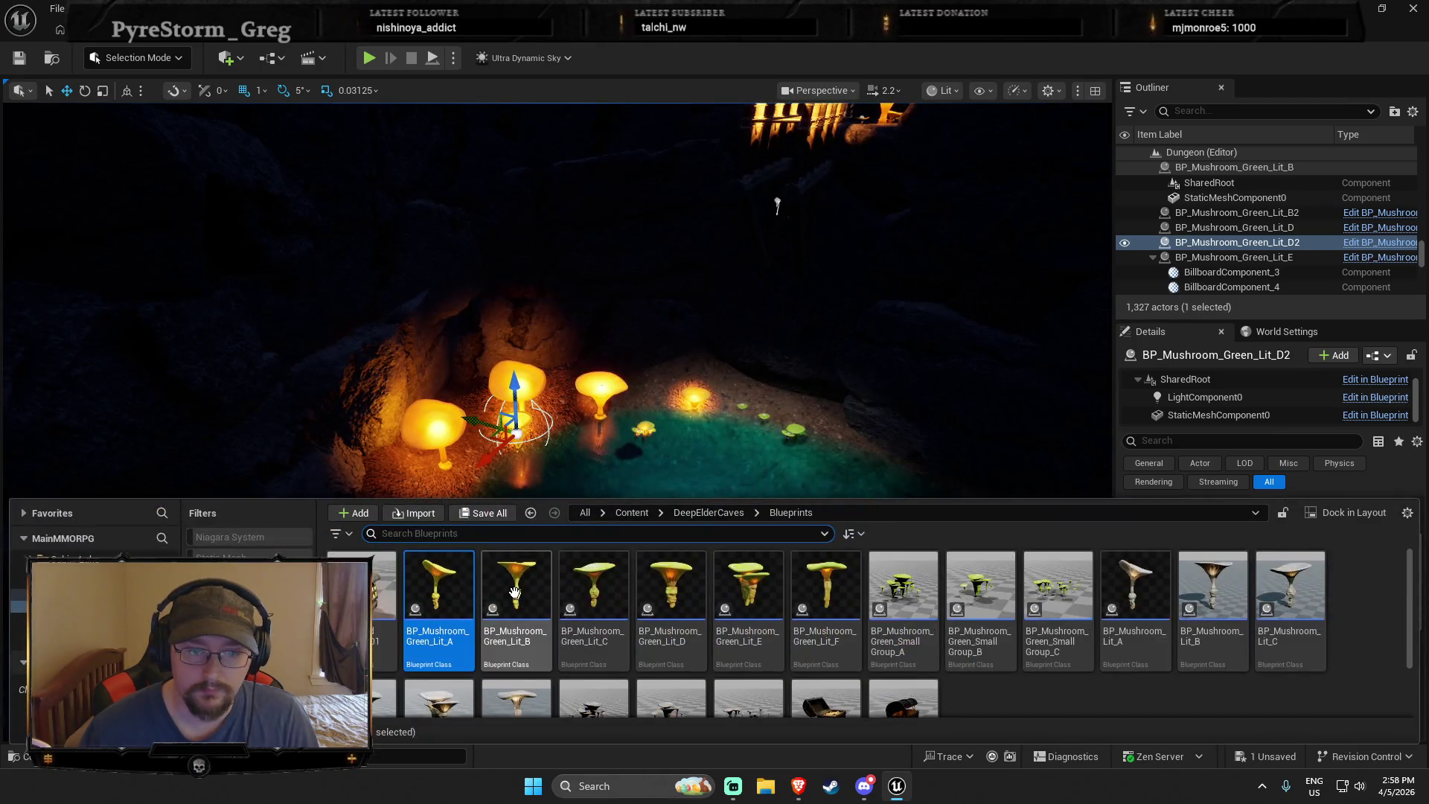
drag(516, 588, 390, 465)
key(ctrl+space)
Shift the view and place two more glowing mushrooms, including a Green_Lit_F, by the pool
mouse_move(618, 447)
mouse_down()
mouse_move(614, 475)
mouse_move(606, 432)
mouse_up()
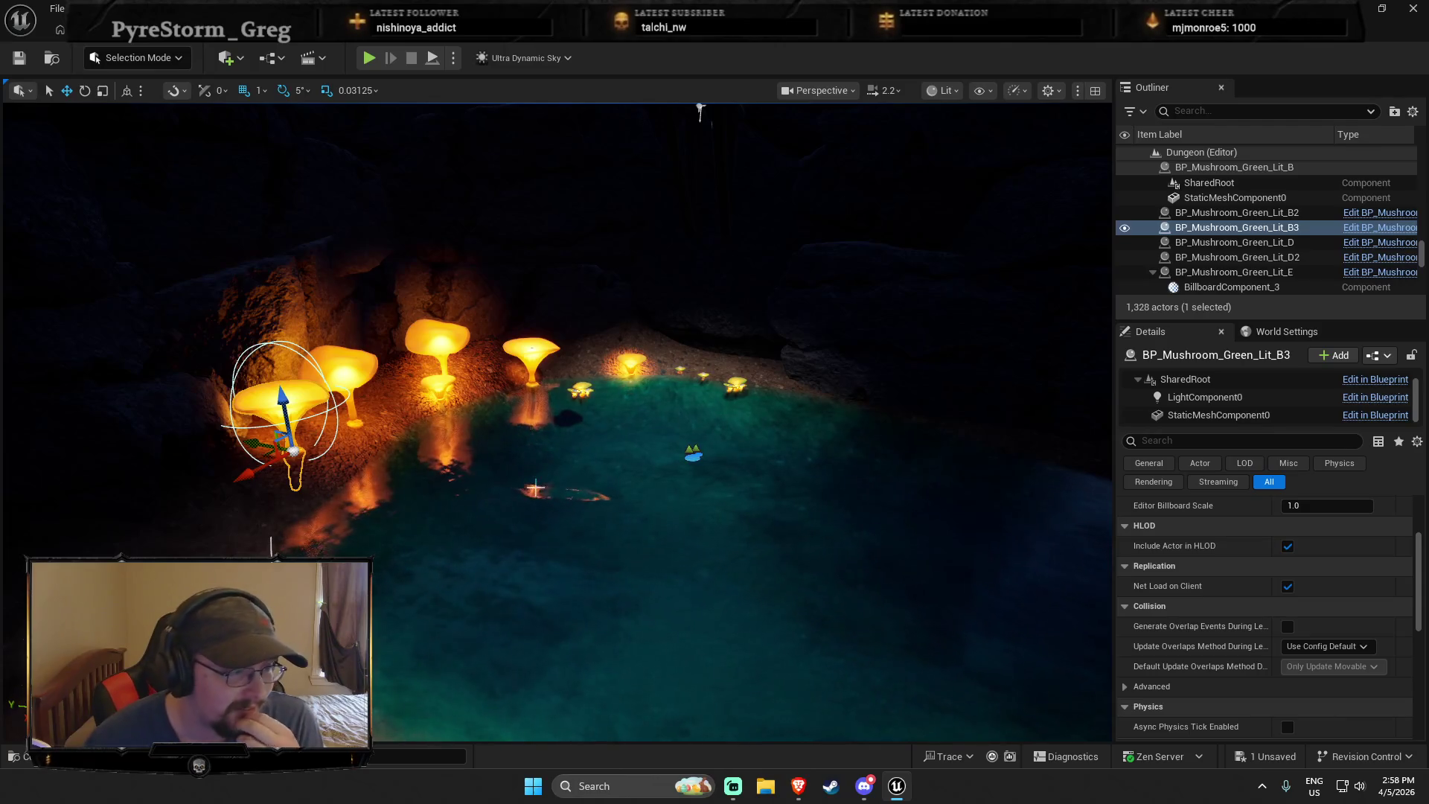
drag(529, 483, 495, 489)
key(ctrl+space)
mouse_move(439, 614)
mouse_down()
mouse_move(435, 587)
mouse_move(335, 491)
mouse_move(283, 499)
mouse_move(252, 524)
mouse_up()
key(ctrl+space)
mouse_move(824, 588)
mouse_down()
mouse_move(759, 491)
mouse_move(548, 380)
mouse_up()
key(ctrl+space)
key(Right)
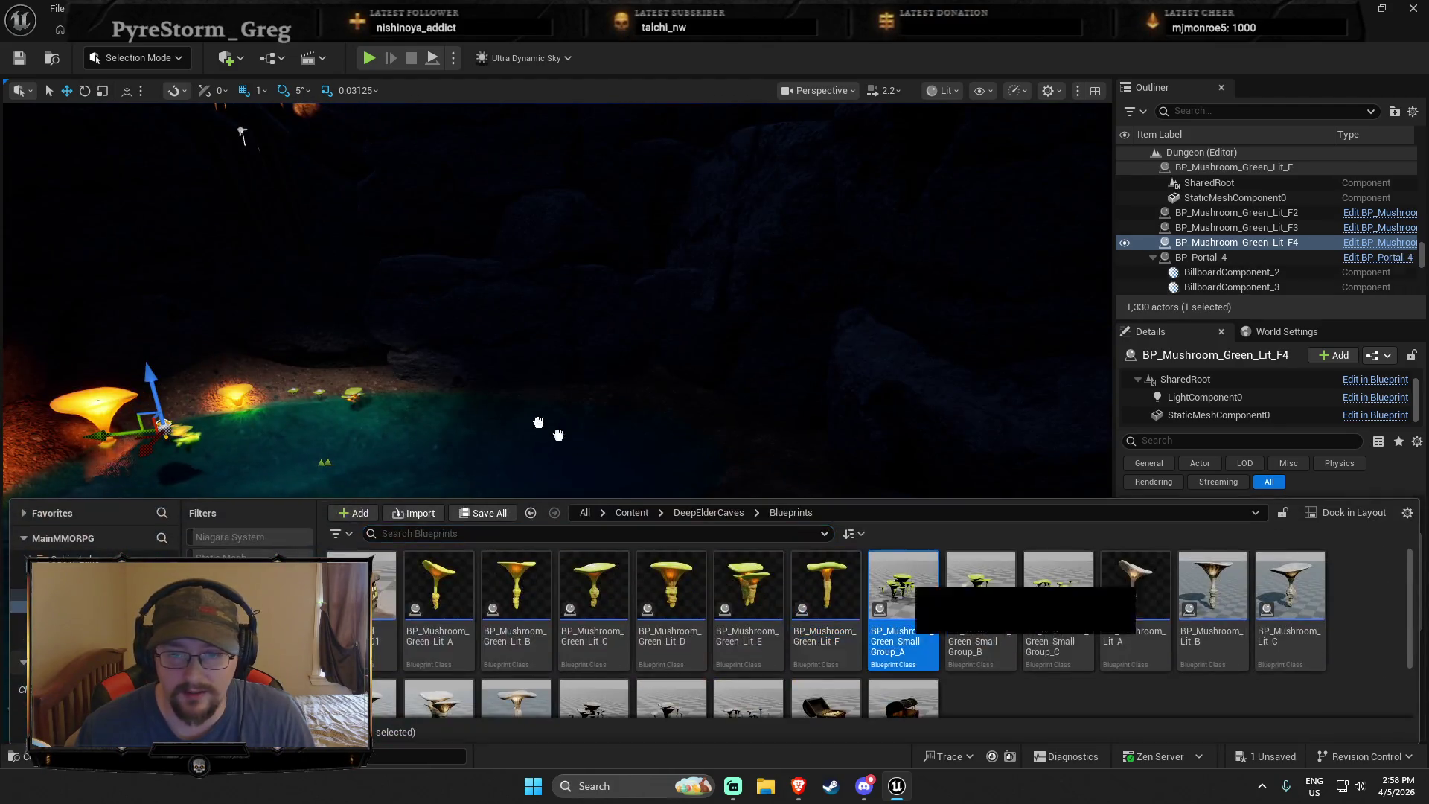
Drop a BP_Mushroom_Green_SmallGroup_A, delete it, and place a white BP_Mushroom_Lit_A
drag(559, 434, 341, 372)
drag(541, 451, 808, 573)
key(f)
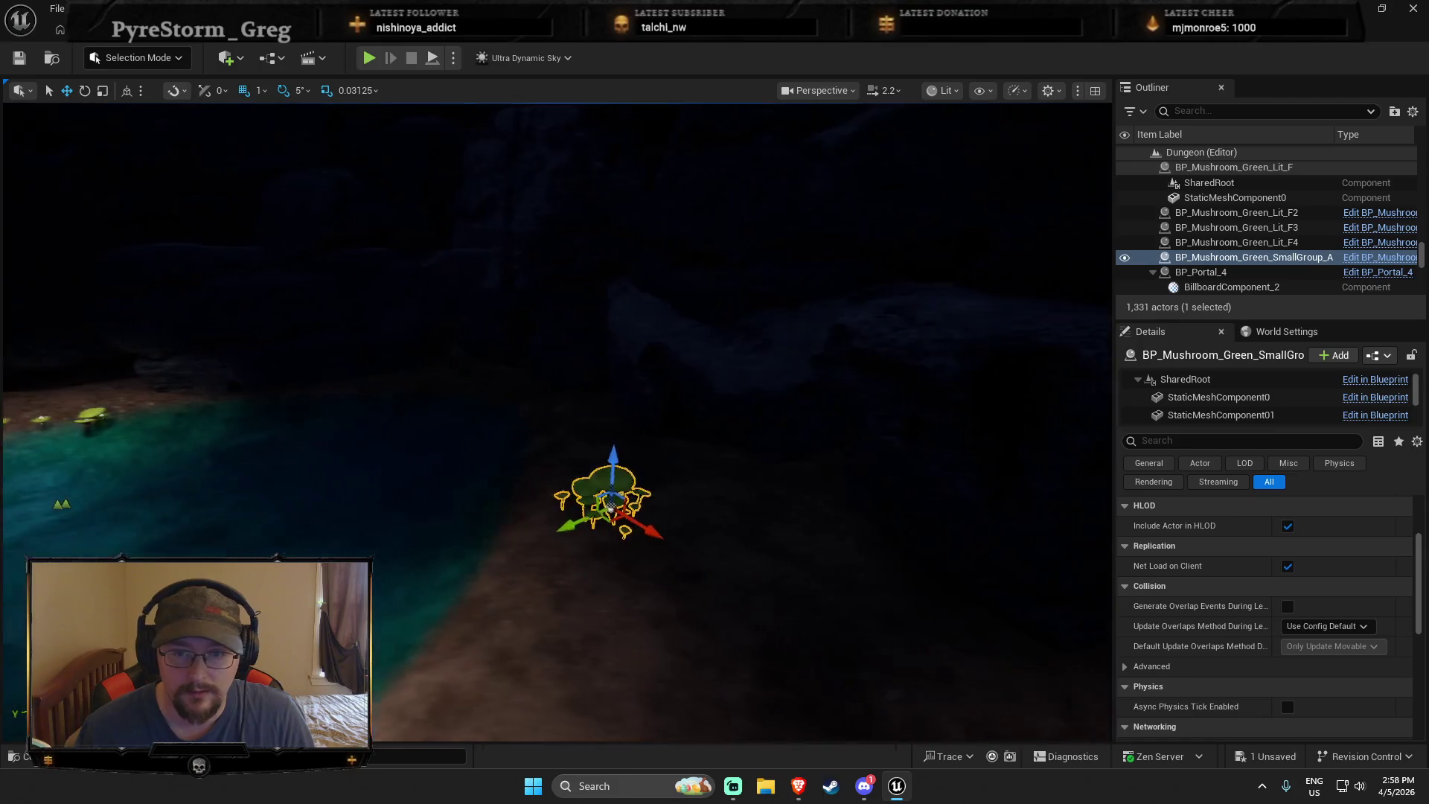
key(Delete)
key(ctrl+space)
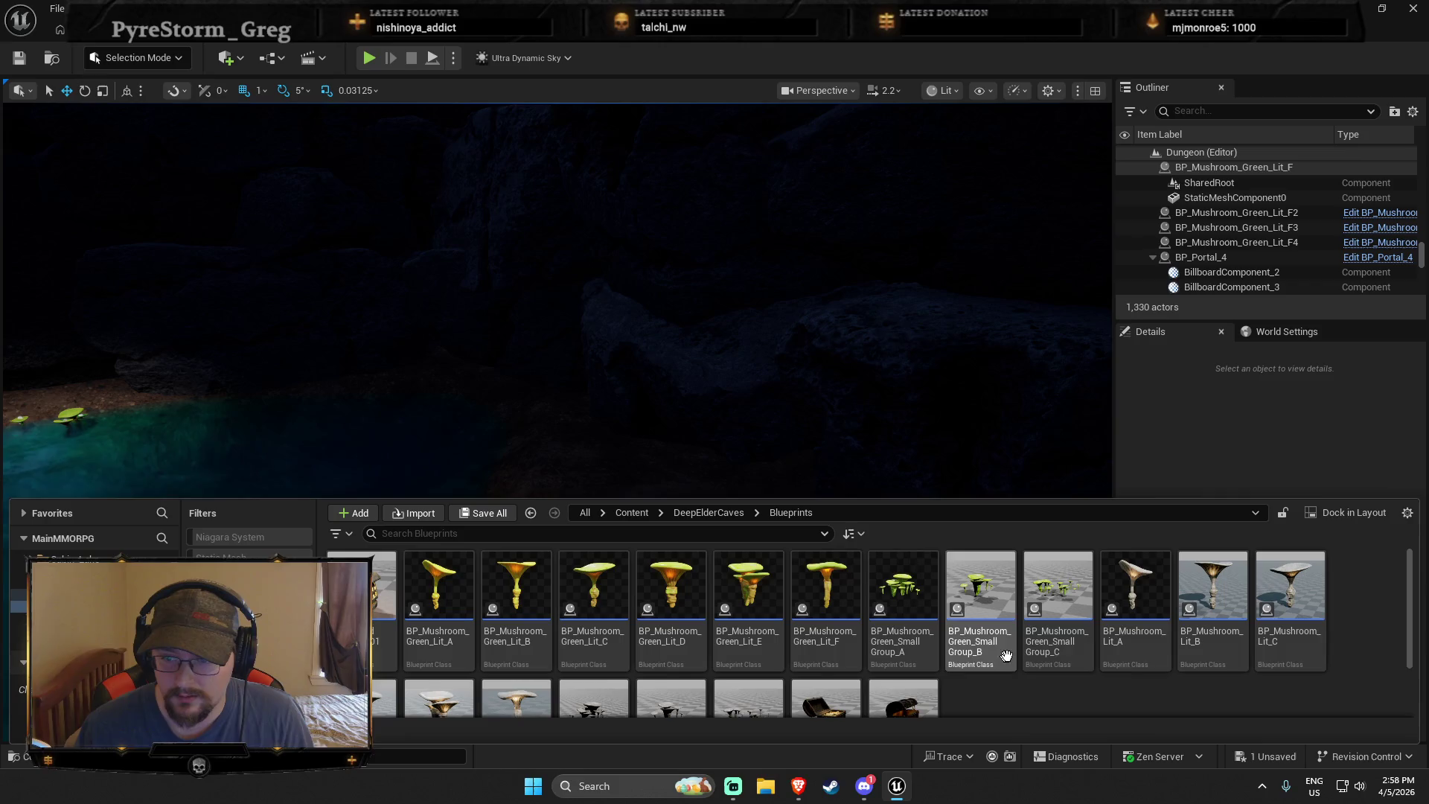
mouse_move(1135, 592)
mouse_down()
mouse_move(439, 350)
mouse_move(407, 390)
mouse_move(506, 447)
mouse_move(669, 454)
mouse_up()
key(ctrl+space)
drag(1230, 602, 419, 314)
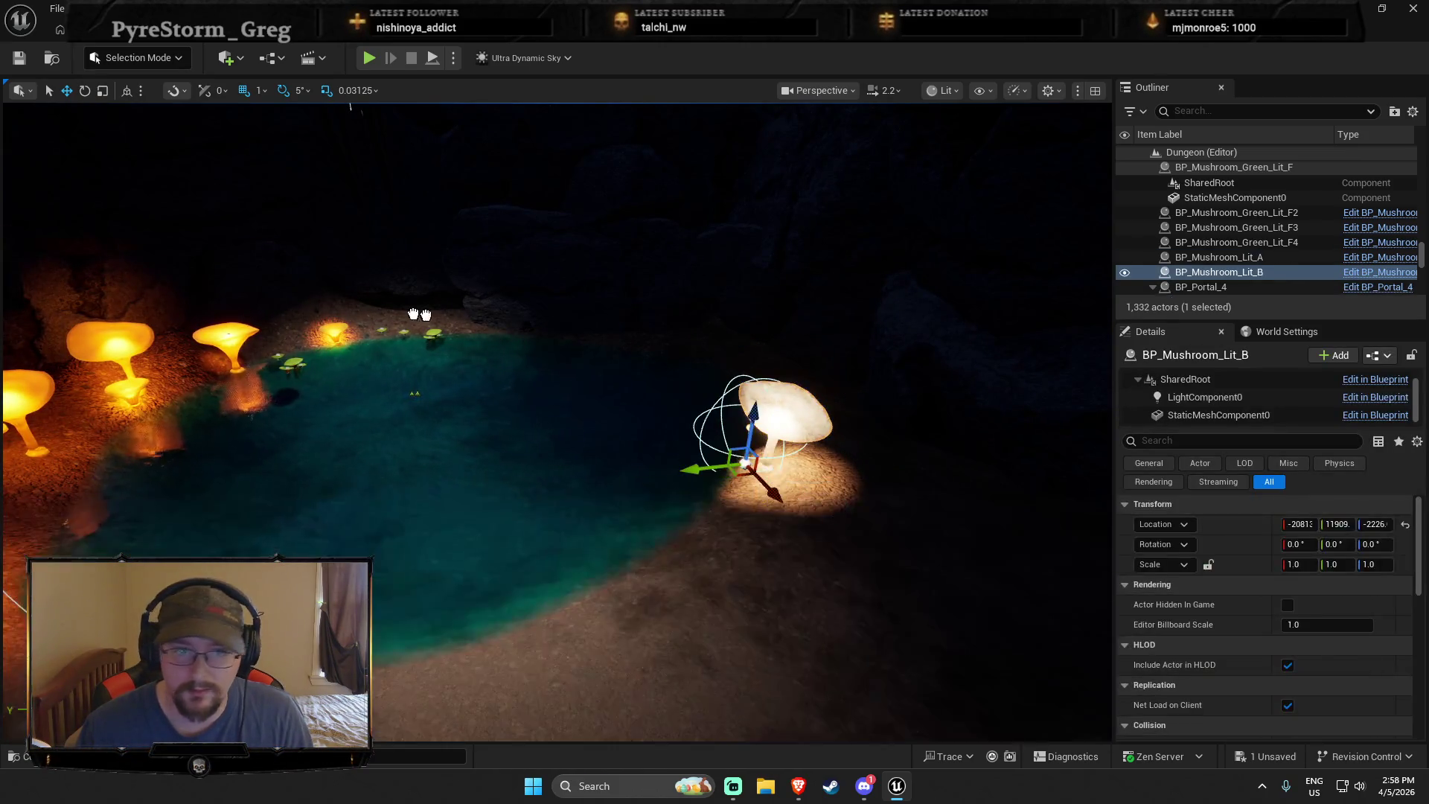
key(ctrl+d)
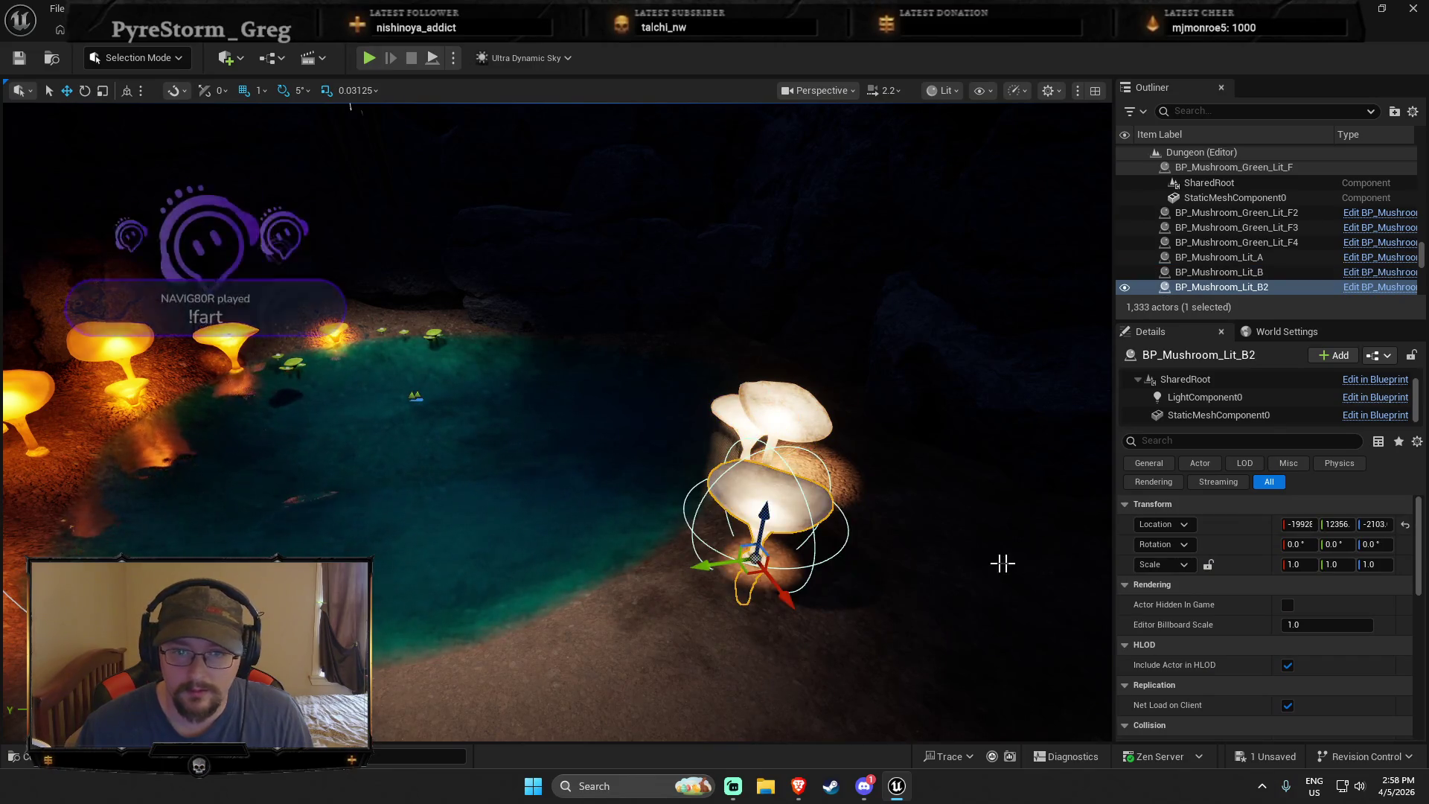
key(ctrl+space)
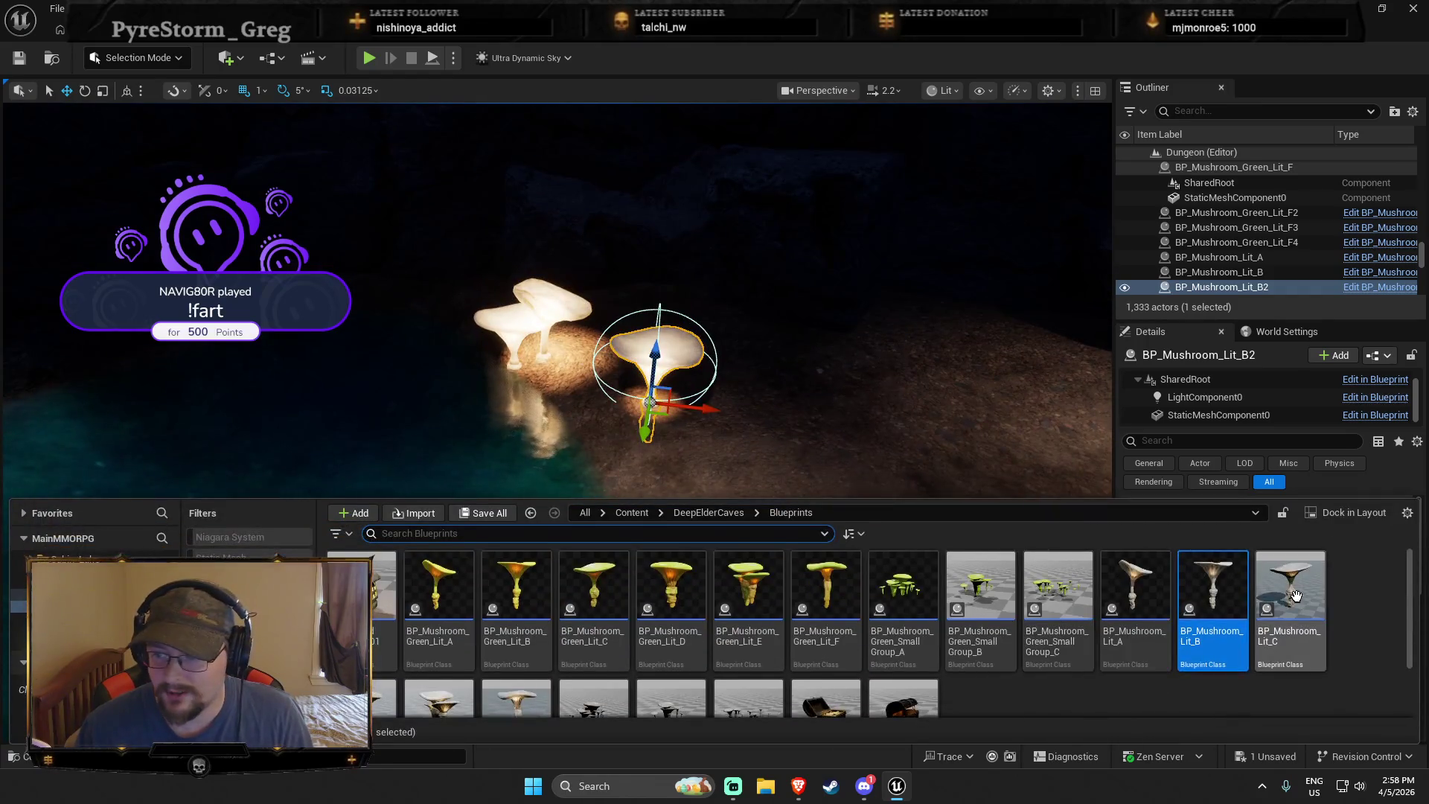
drag(1295, 595, 726, 446)
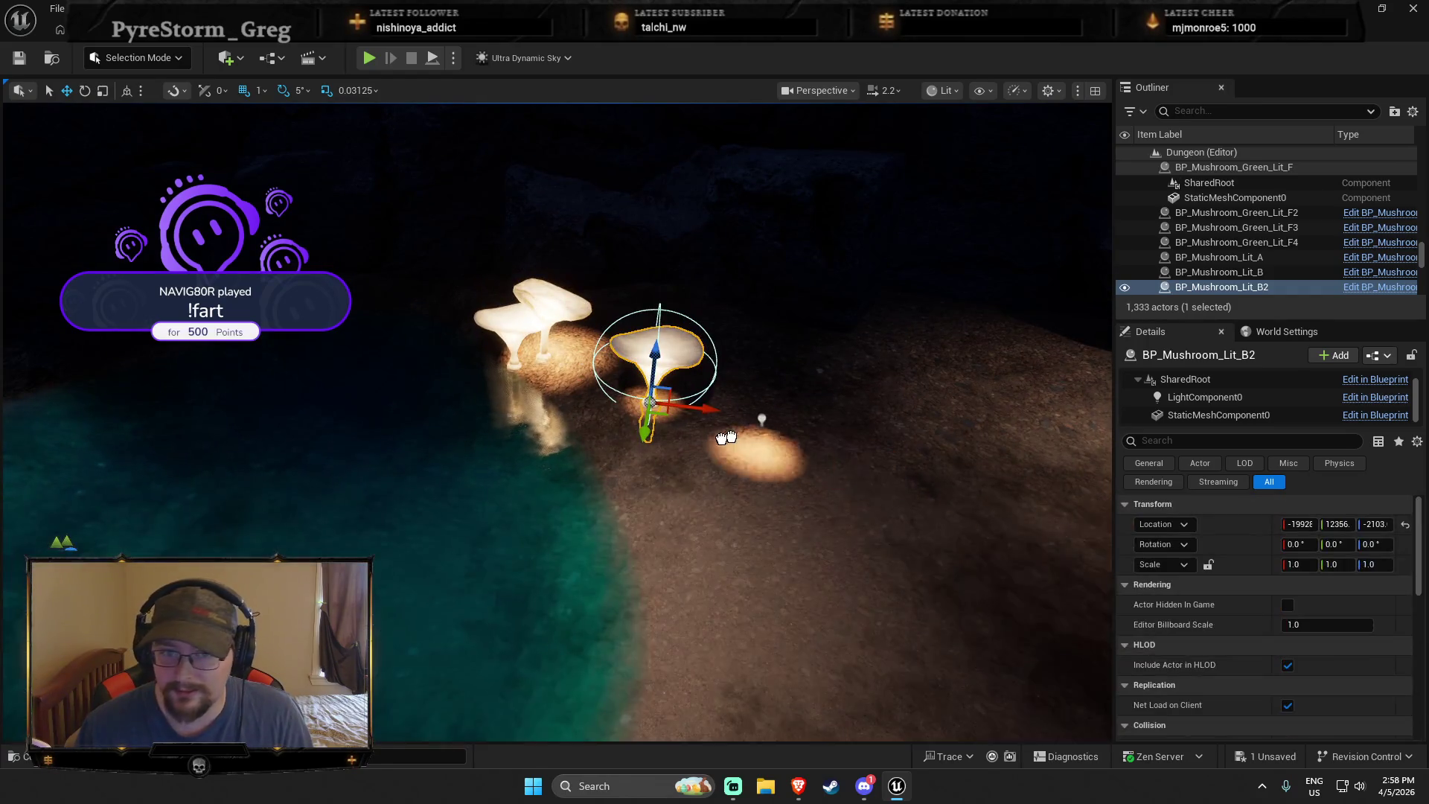
key(ctrl+space)
scroll(393, 640, down, 1)
drag(393, 639, 610, 435)
key(ctrl+space)
key(ctrl+space)
key(ctrl+space)
mouse_move(516, 633)
mouse_down()
mouse_move(590, 428)
mouse_move(593, 463)
mouse_up()
key(ctrl+space)
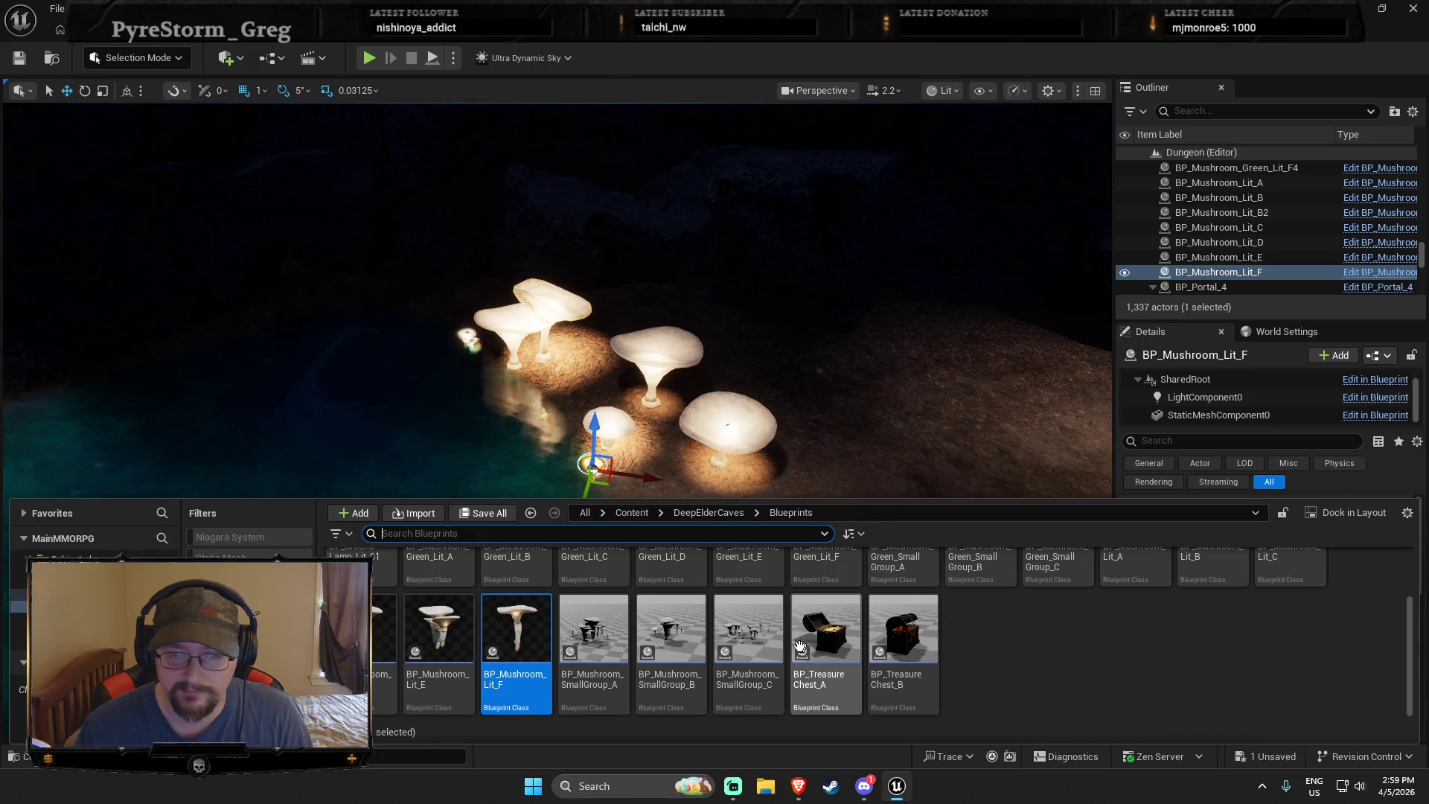
mouse_move(748, 632)
mouse_down()
mouse_move(733, 513)
mouse_move(677, 483)
mouse_up()
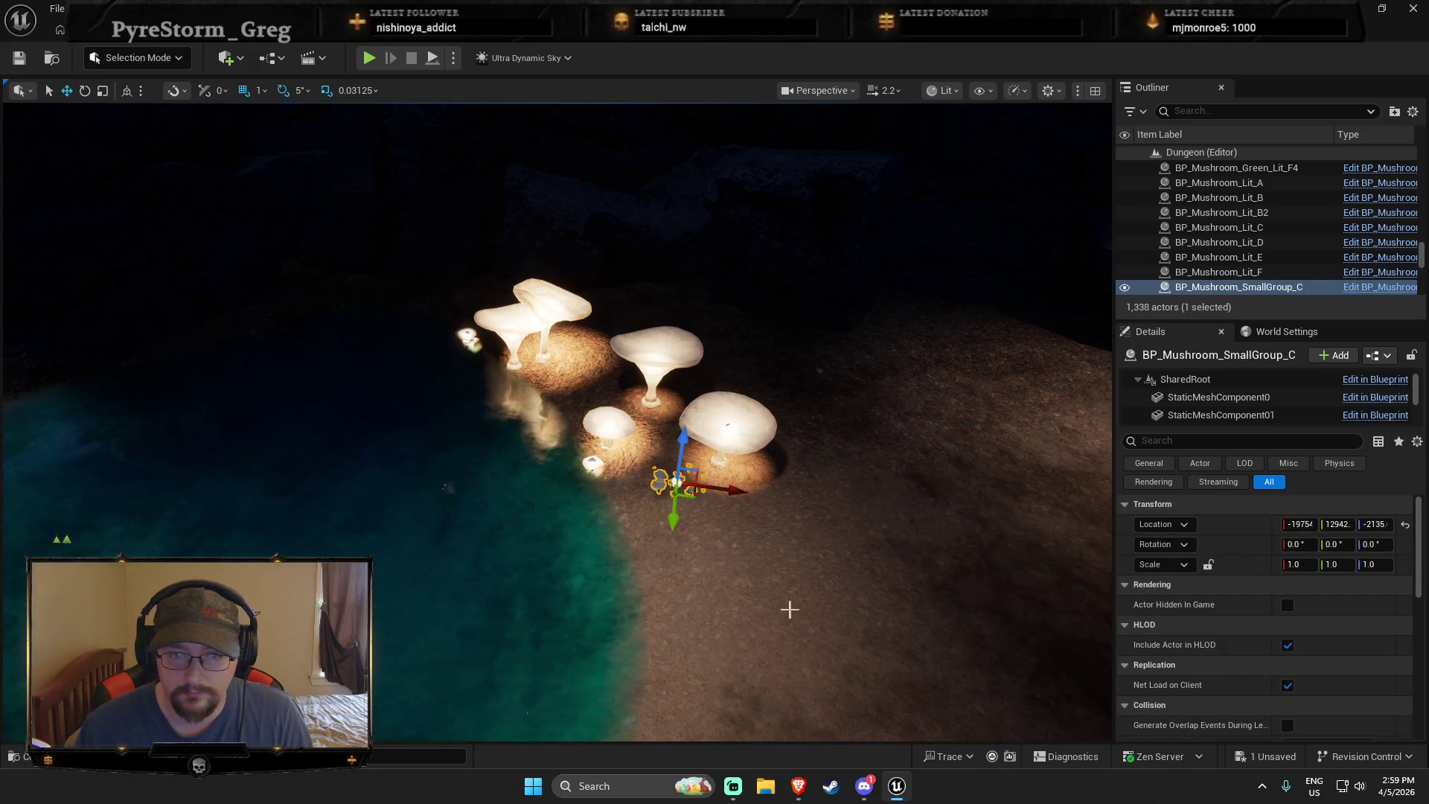
scroll(790, 610, up, 6)
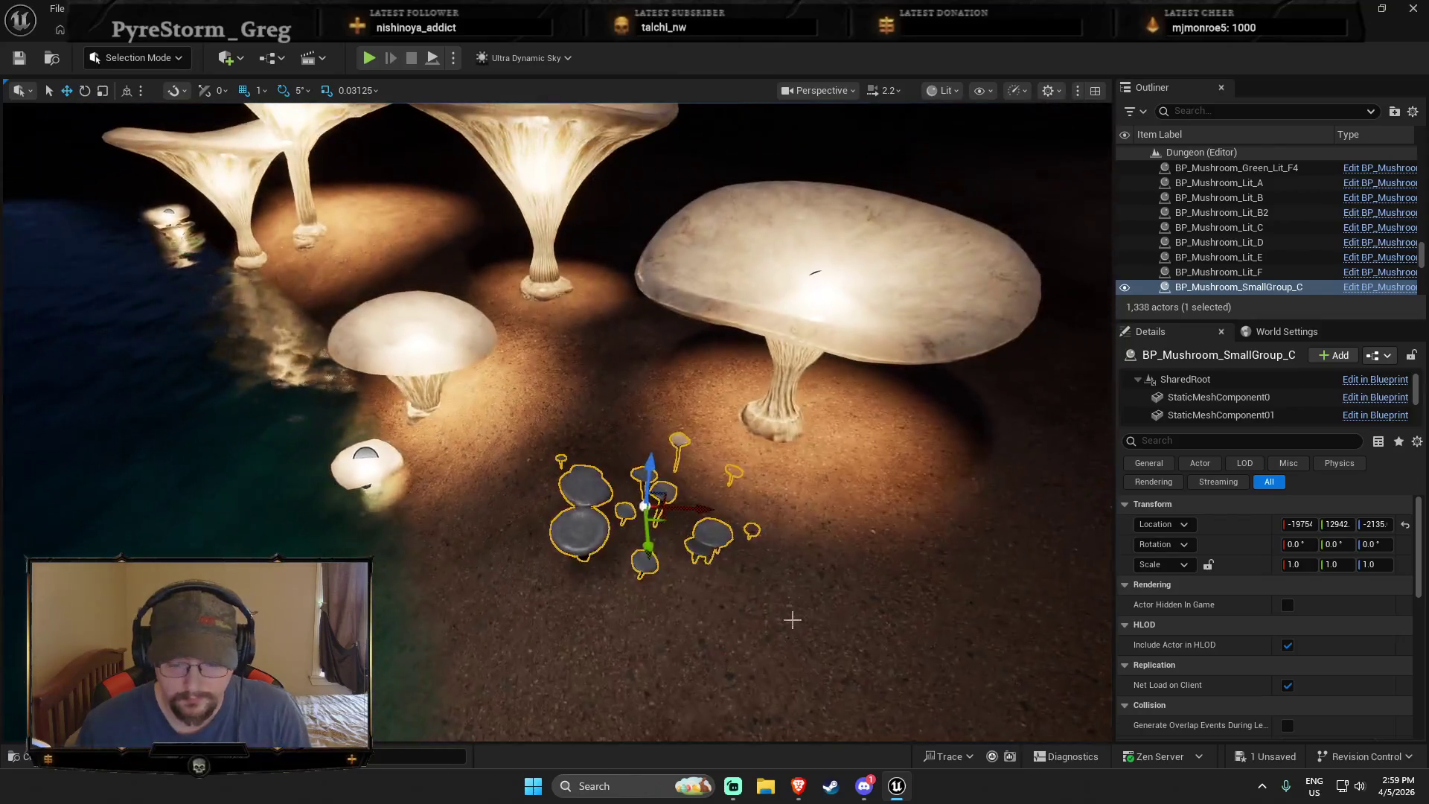
key(Delete)
scroll(791, 619, down, 10)
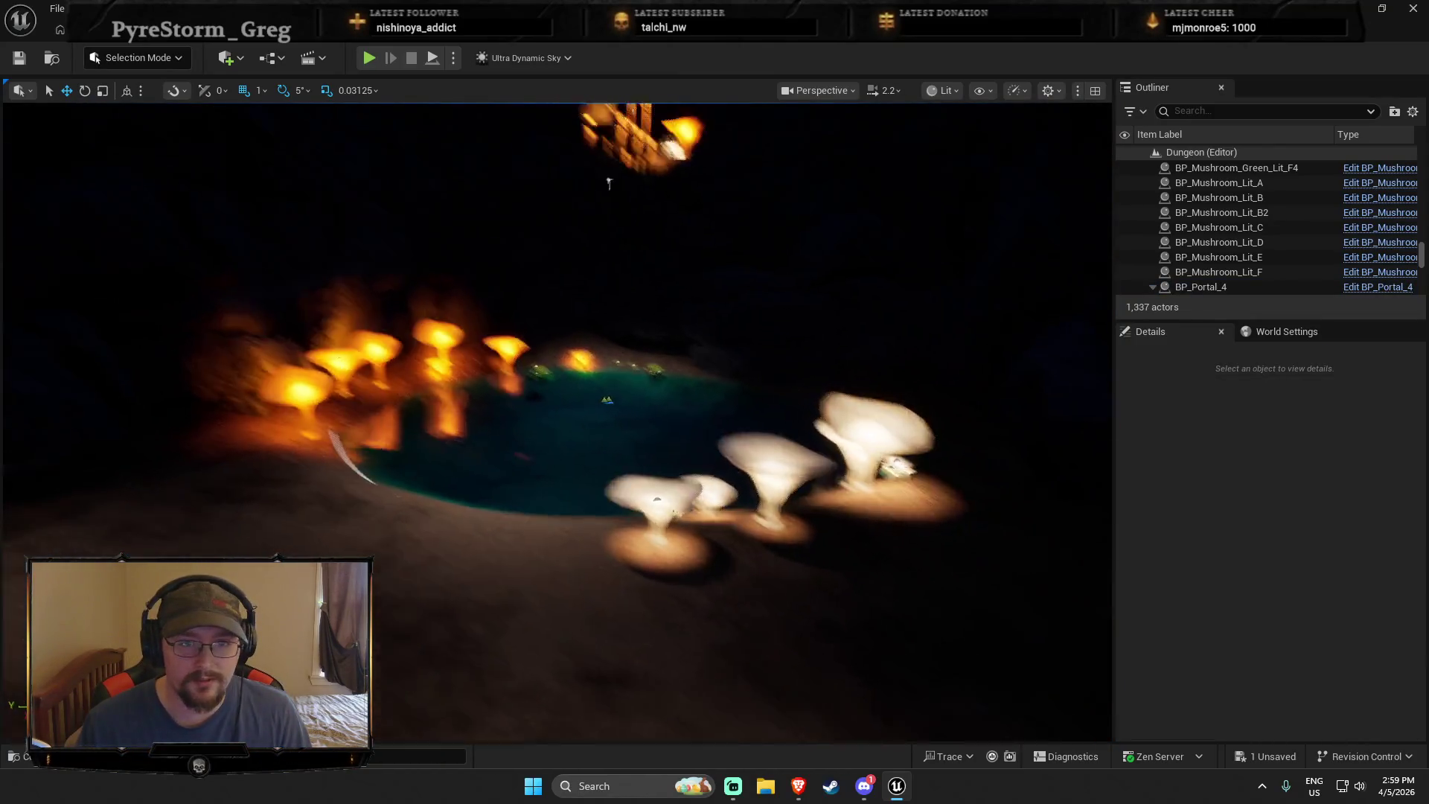
Move mushroom B3 to the pool's far edge and raise mushroom E4 higher
click(436, 477)
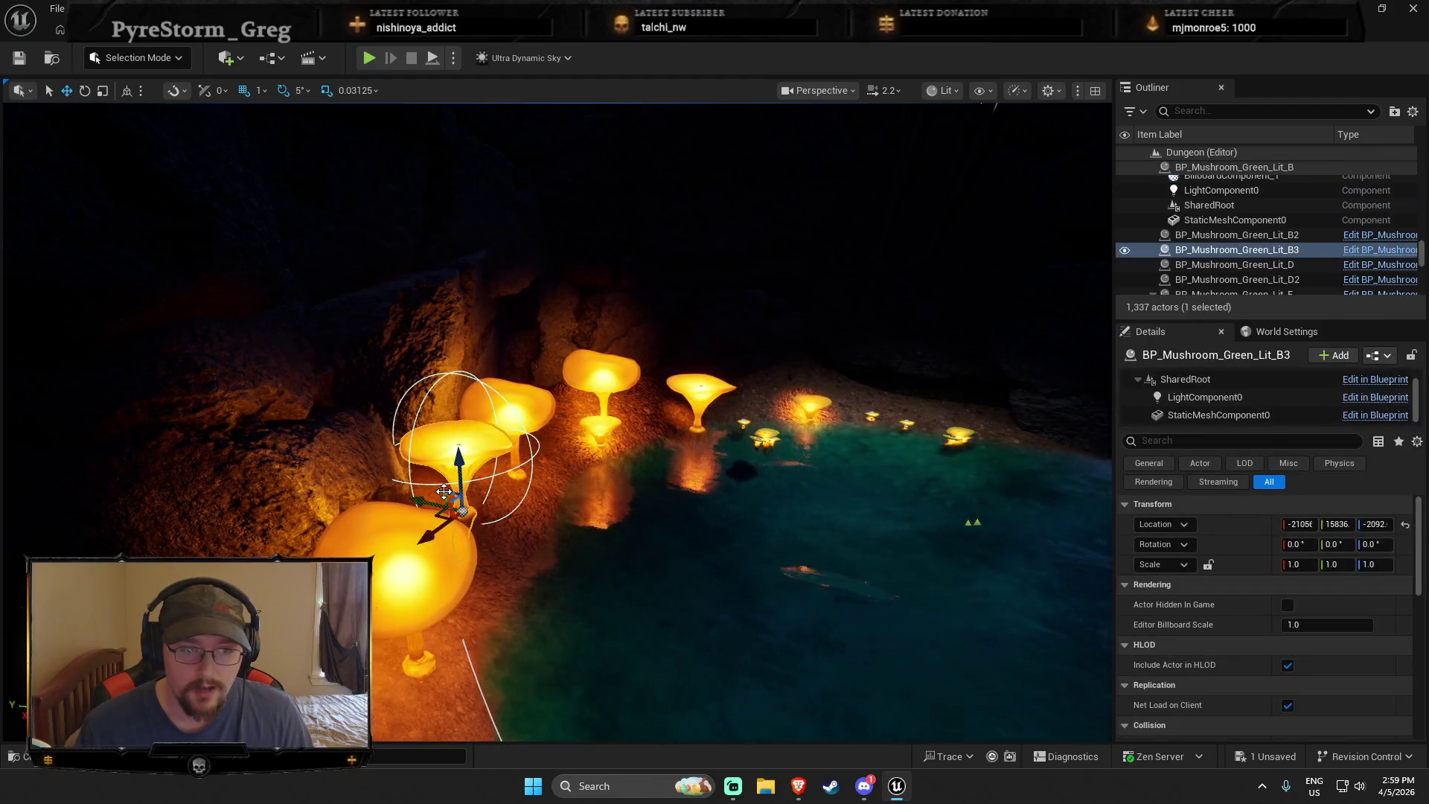
mouse_move(459, 512)
mouse_down()
mouse_move(995, 434)
mouse_move(980, 444)
mouse_move(922, 411)
mouse_move(982, 452)
mouse_up()
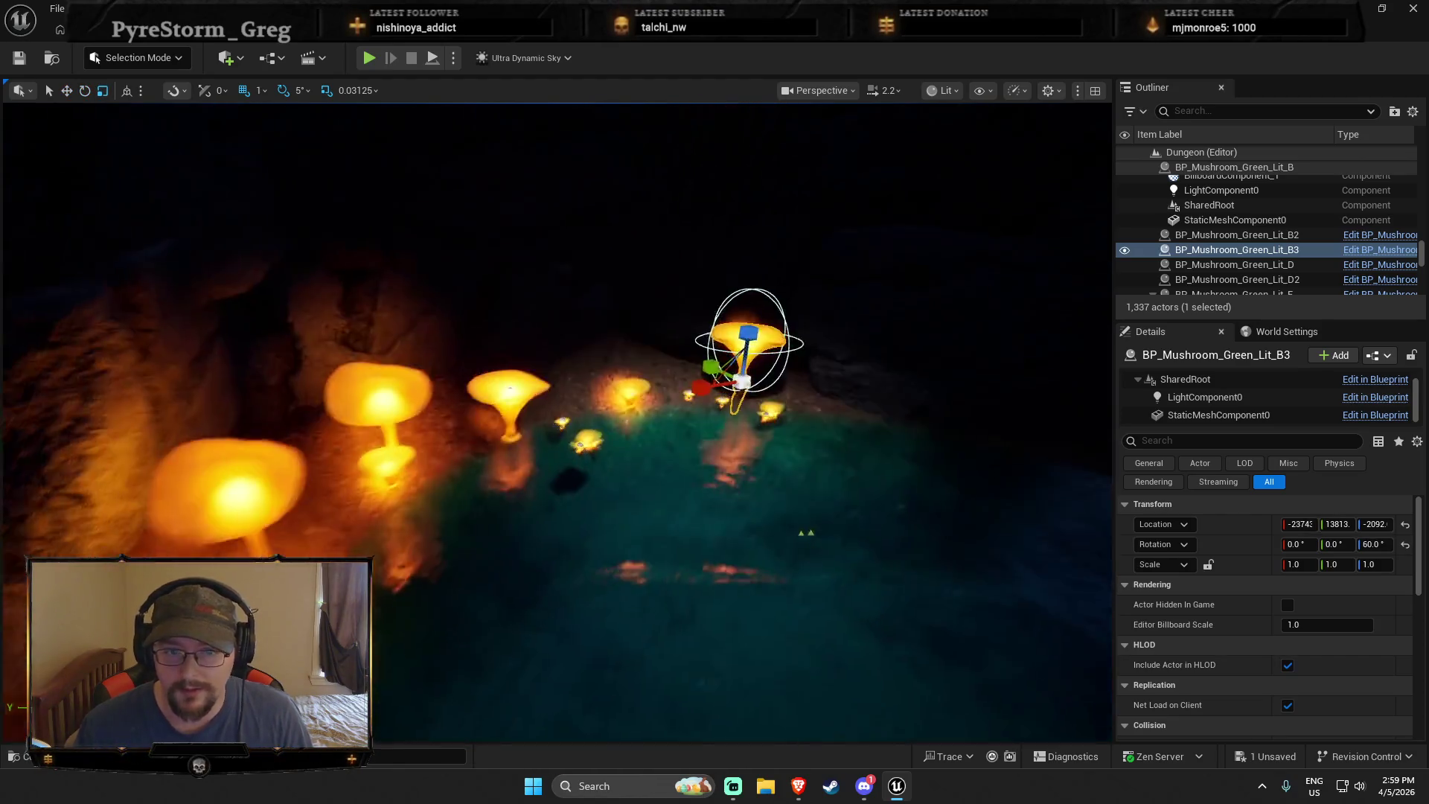
key(r)
click(477, 447)
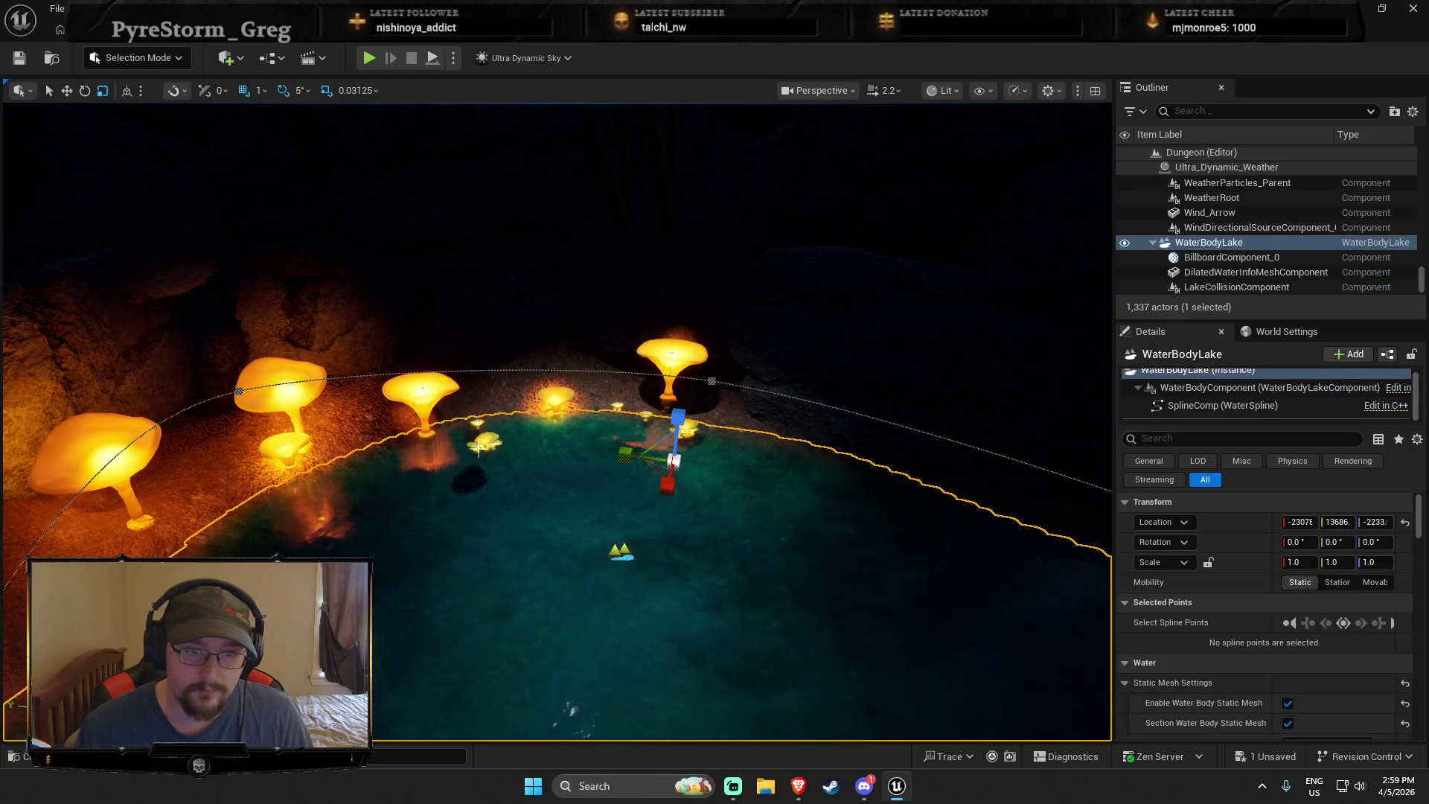
click(479, 440)
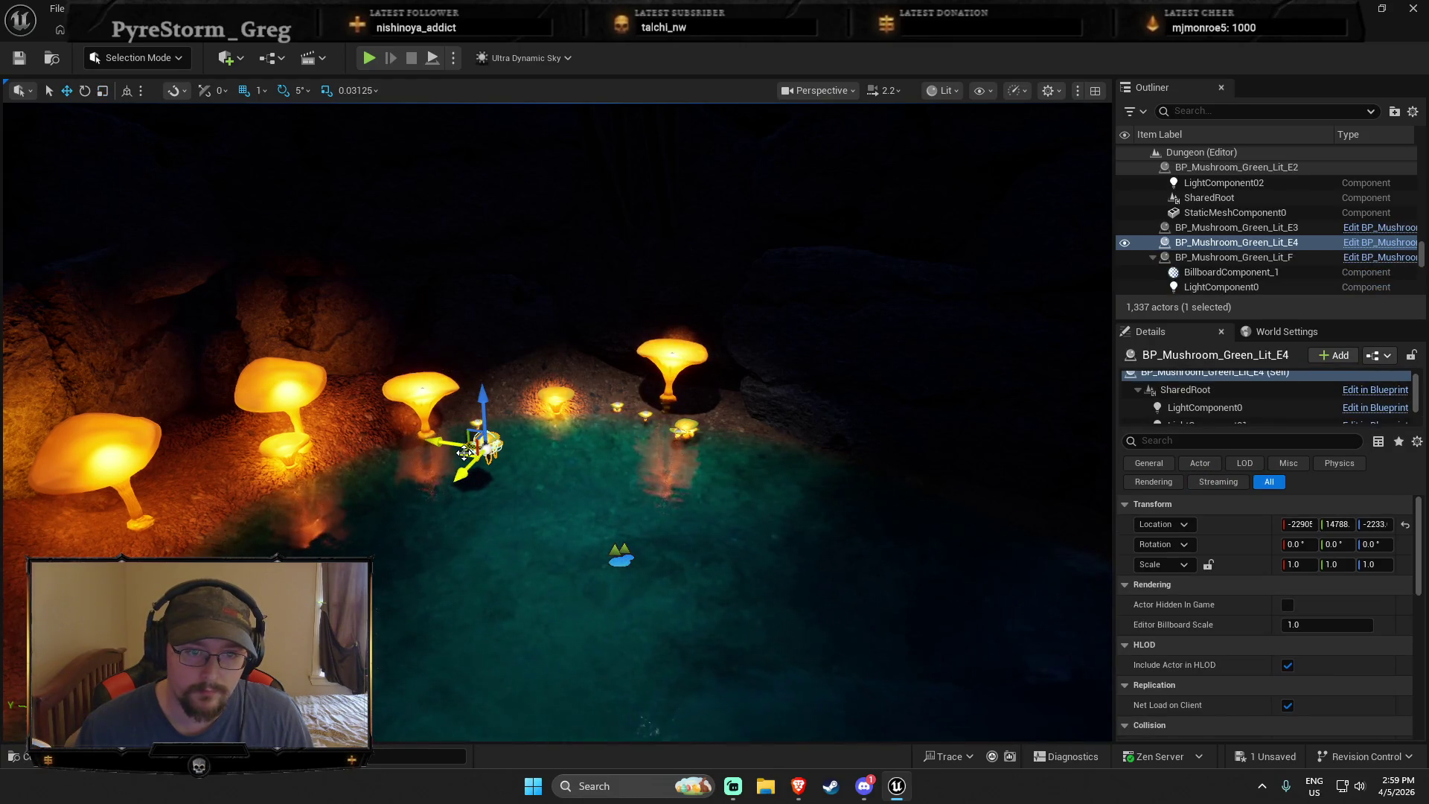
scroll(246, 495, up, 5)
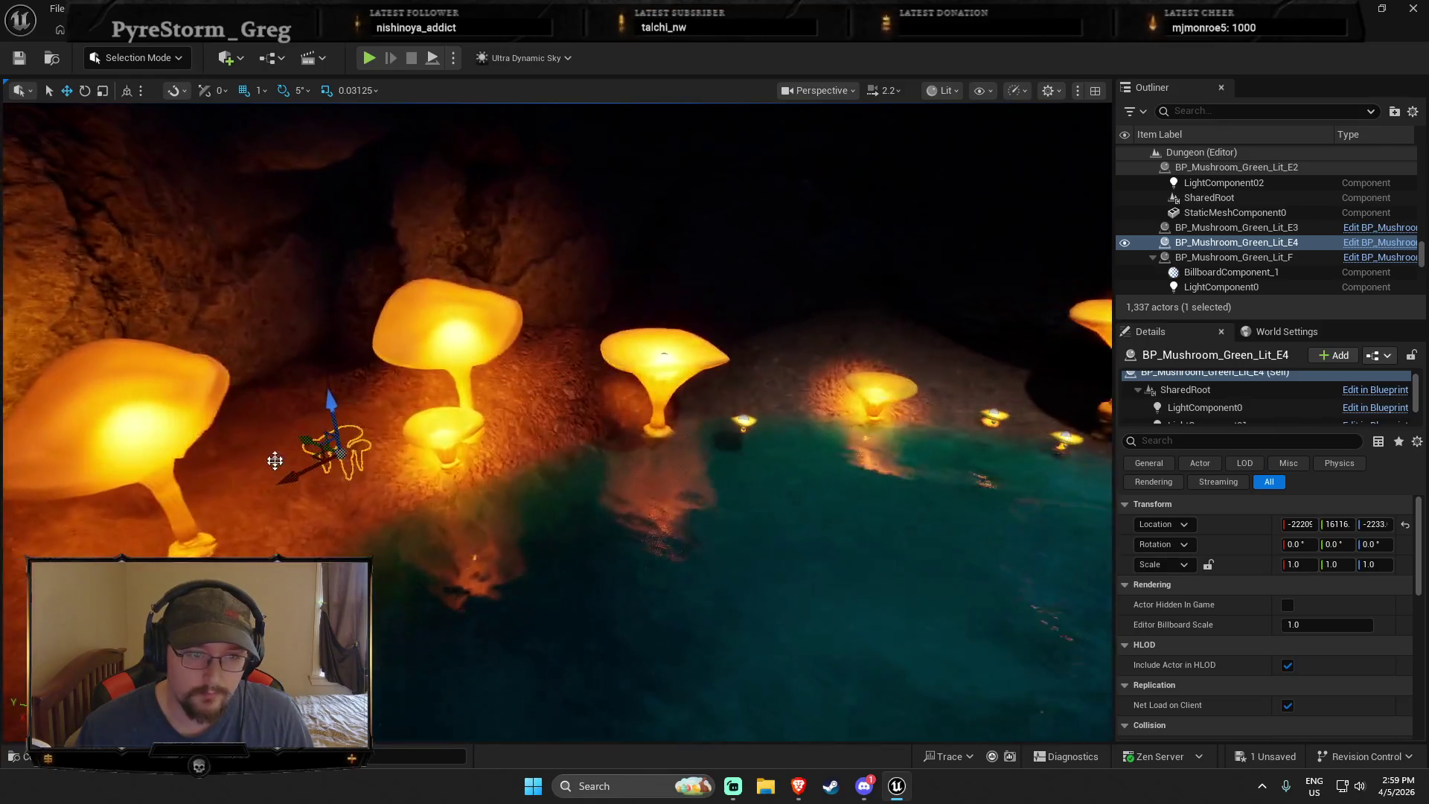
drag(321, 417, 329, 356)
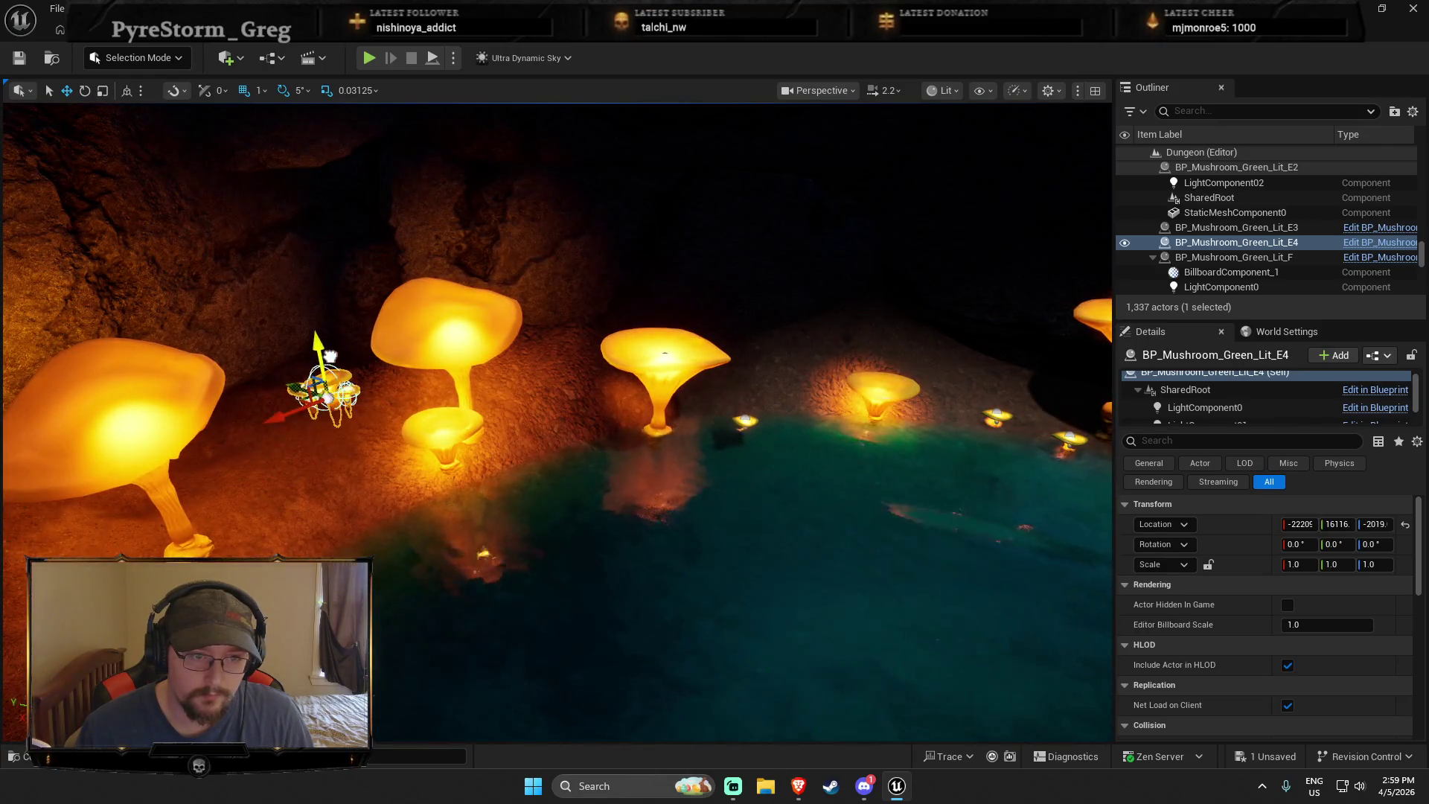
Shift mushroom D2 toward the cluster and reposition the white BP_Mushroom_Lit_B2
click(443, 439)
mouse_move(428, 472)
mouse_down()
mouse_move(310, 469)
mouse_move(322, 444)
mouse_up()
click(316, 383)
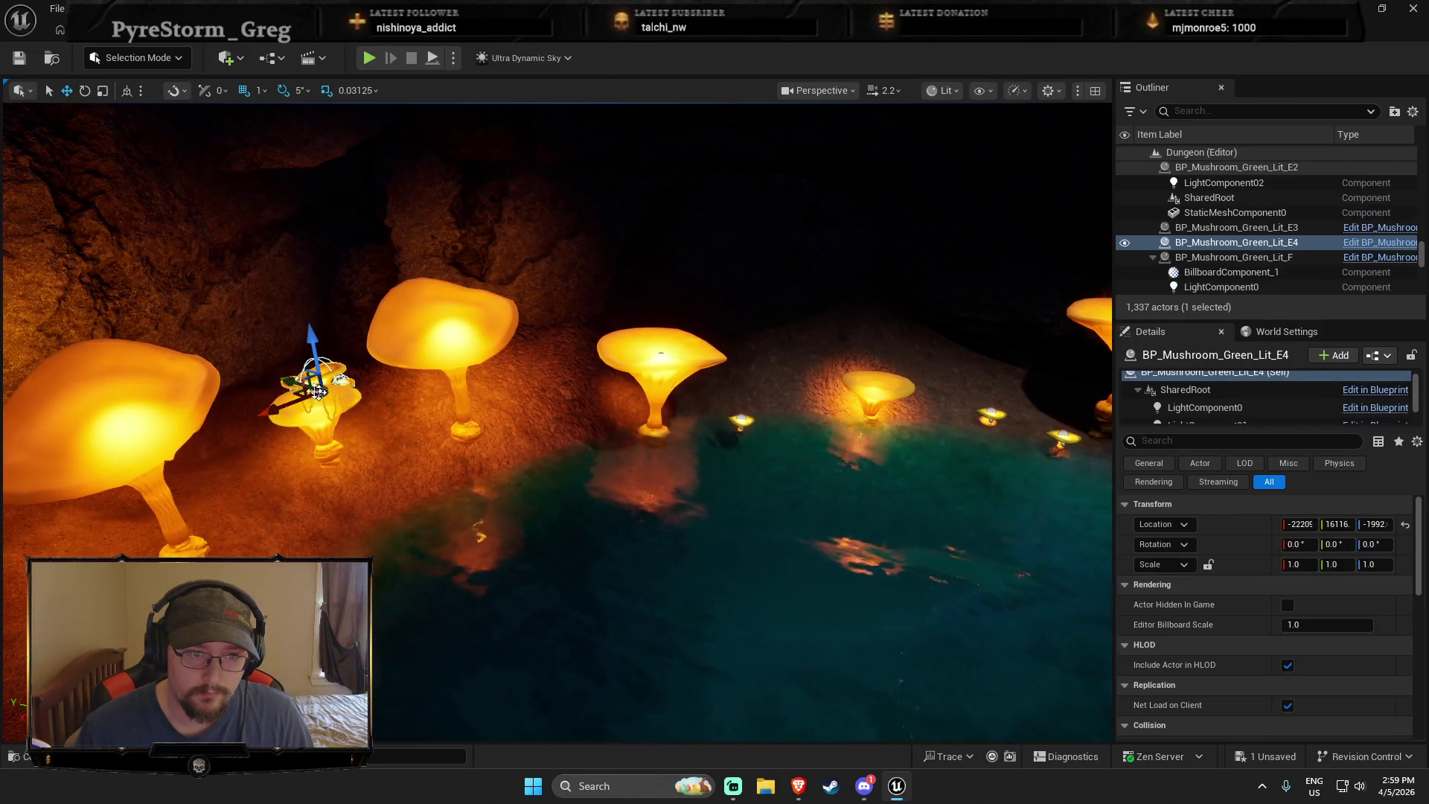
scroll(311, 416, down, 5)
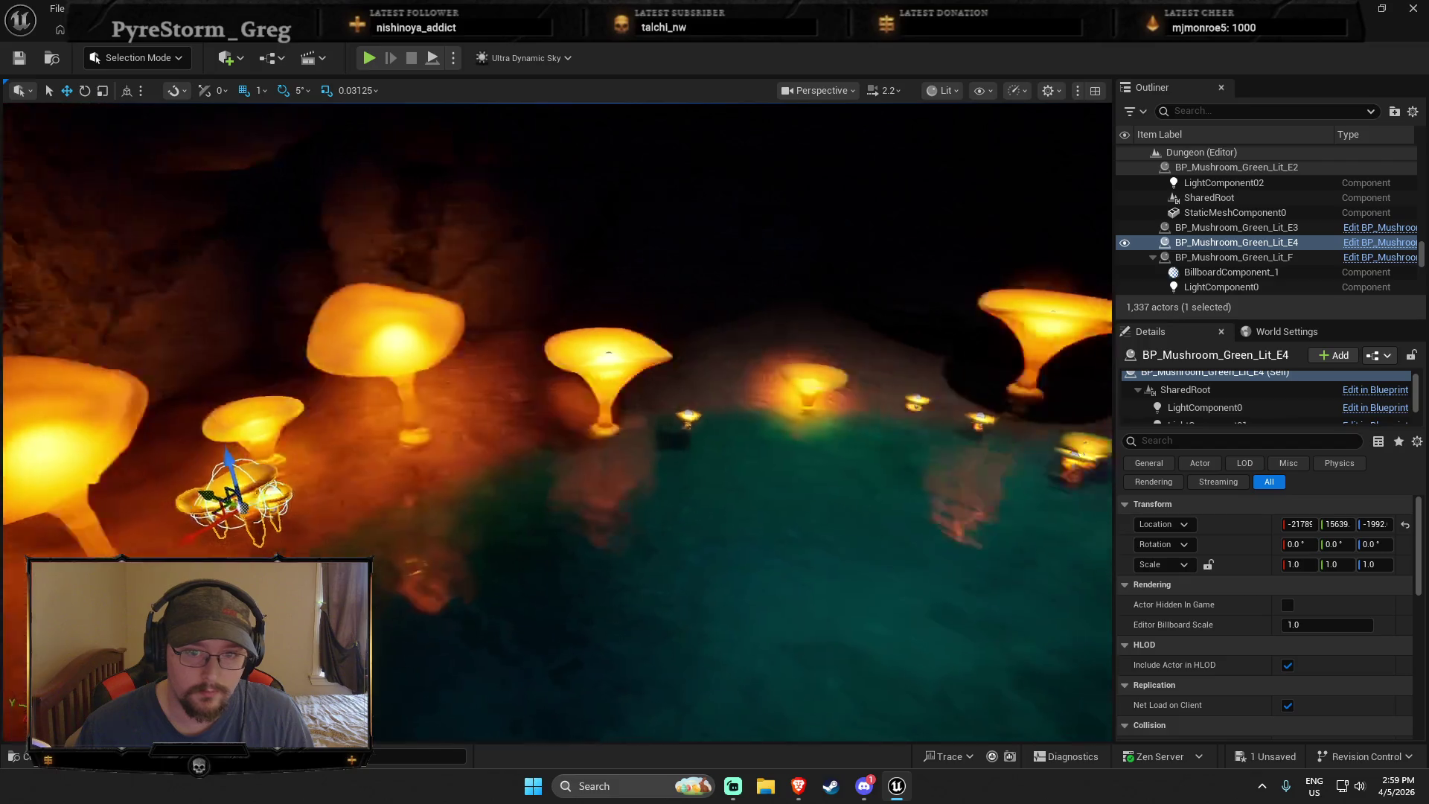
click(420, 394)
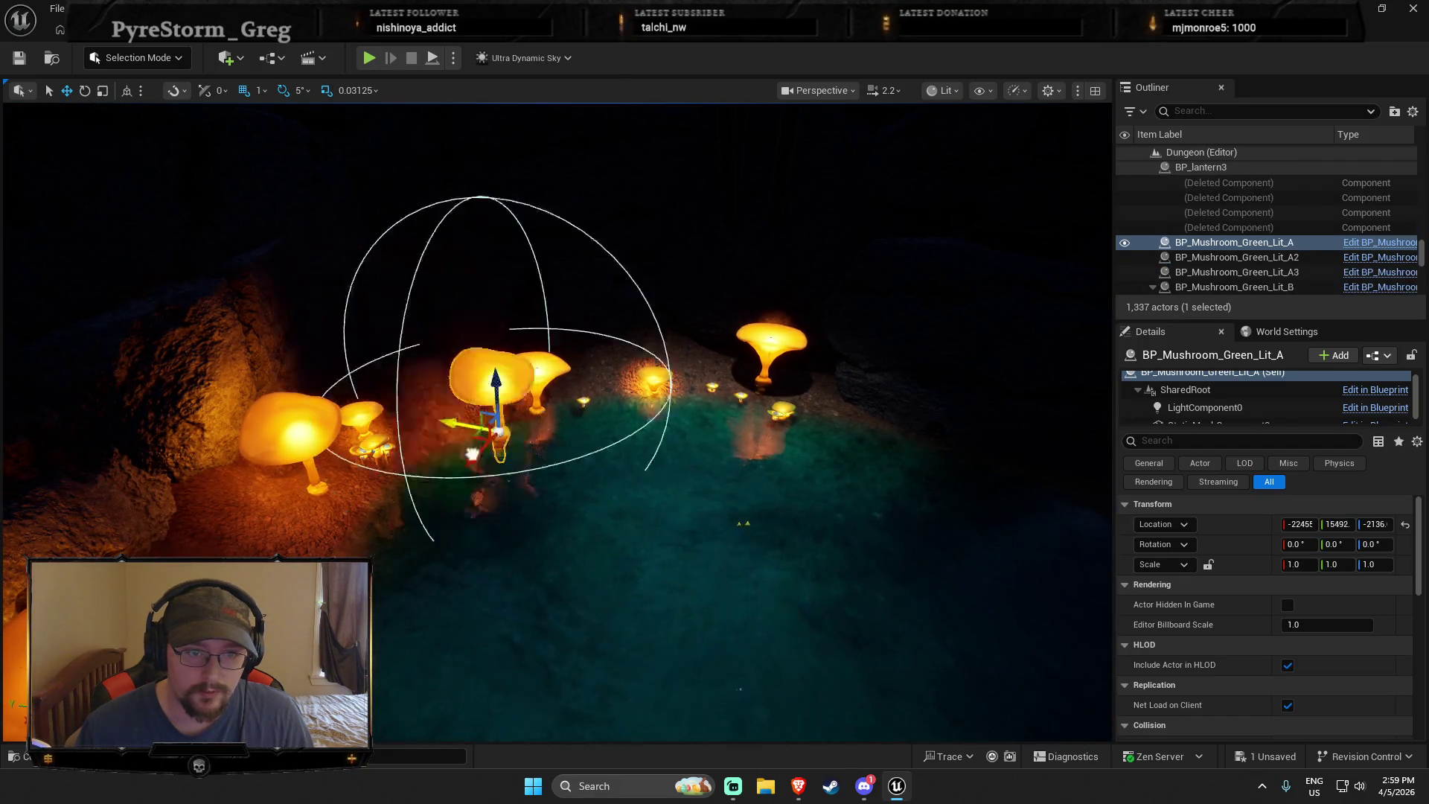
click(774, 513)
mouse_move(752, 558)
mouse_down()
mouse_move(808, 495)
mouse_move(727, 472)
mouse_move(588, 349)
mouse_move(484, 320)
mouse_move(390, 238)
mouse_move(403, 227)
mouse_up()
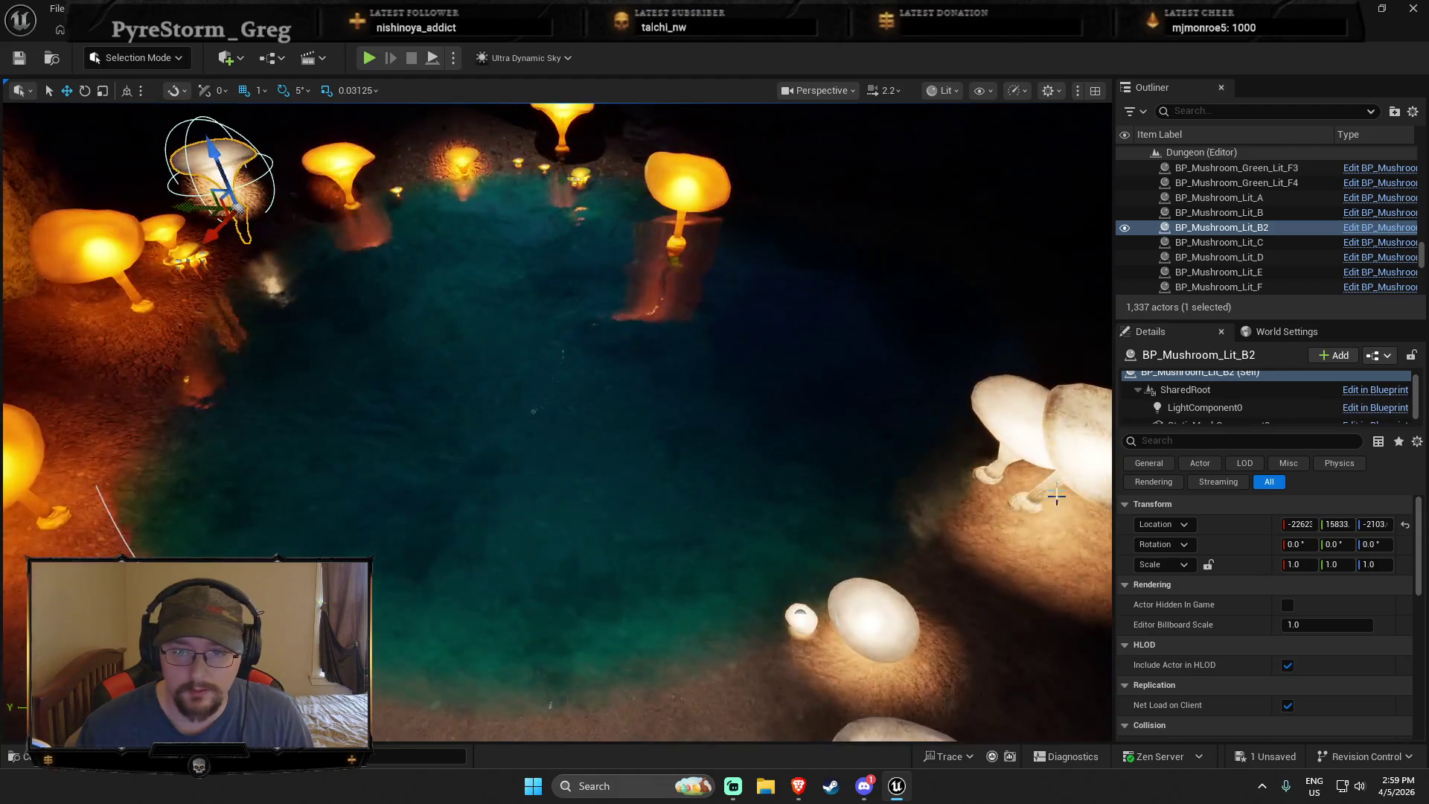
Move BP_Mushroom_Lit_A far to the left side of the pool
click(1038, 478)
mouse_move(1019, 520)
mouse_down()
mouse_move(126, 350)
mouse_move(37, 357)
mouse_up()
key(e)
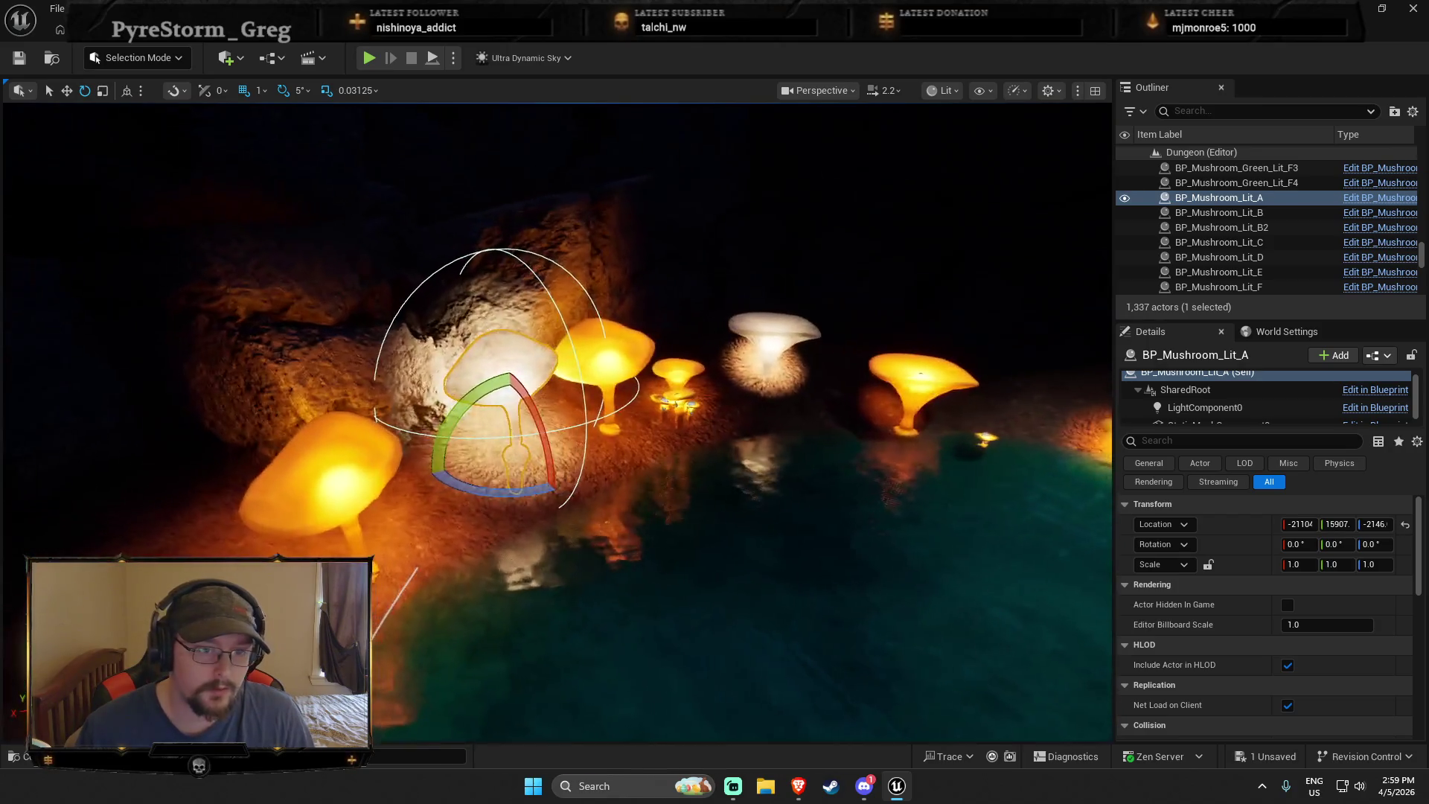
click(501, 391)
click(501, 391)
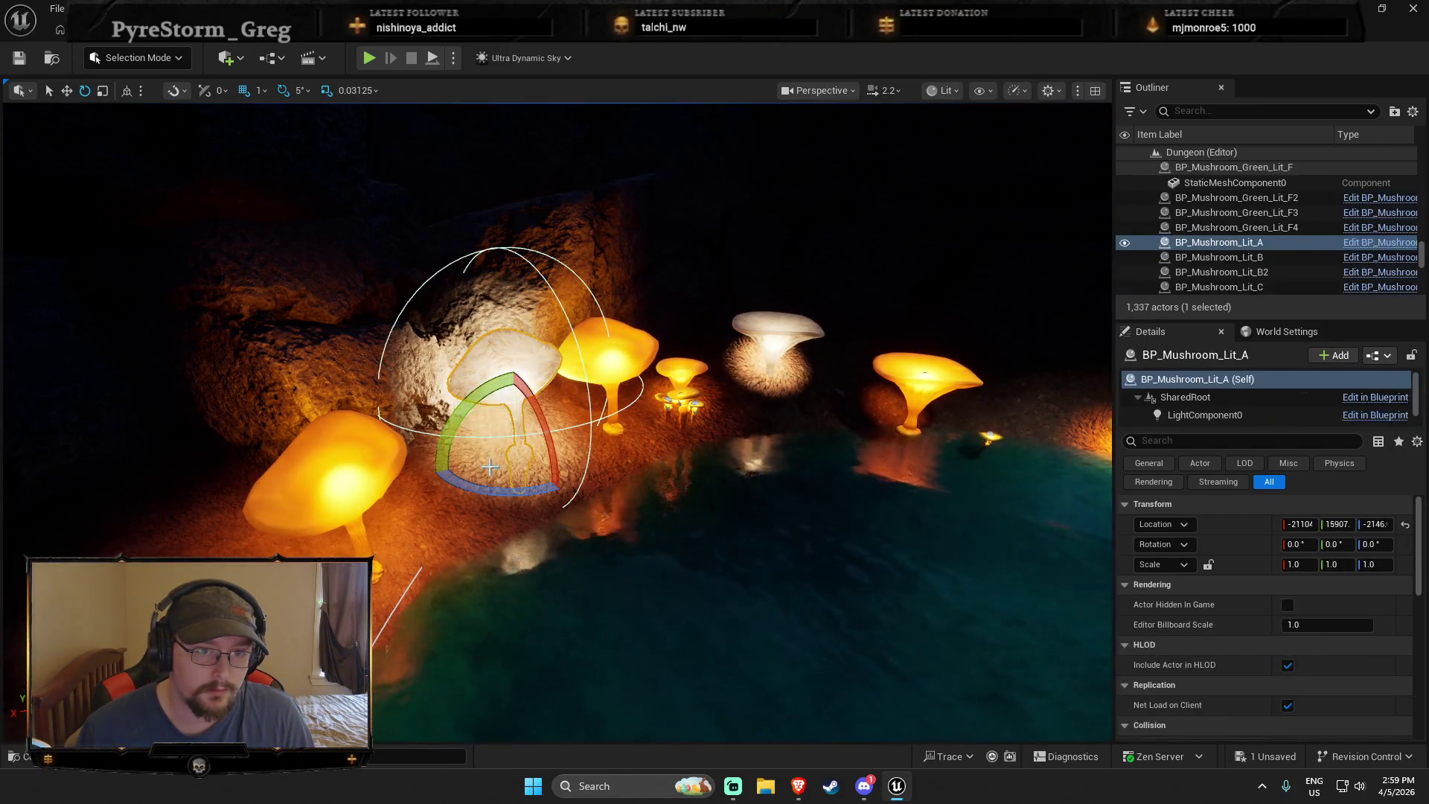
key(r)
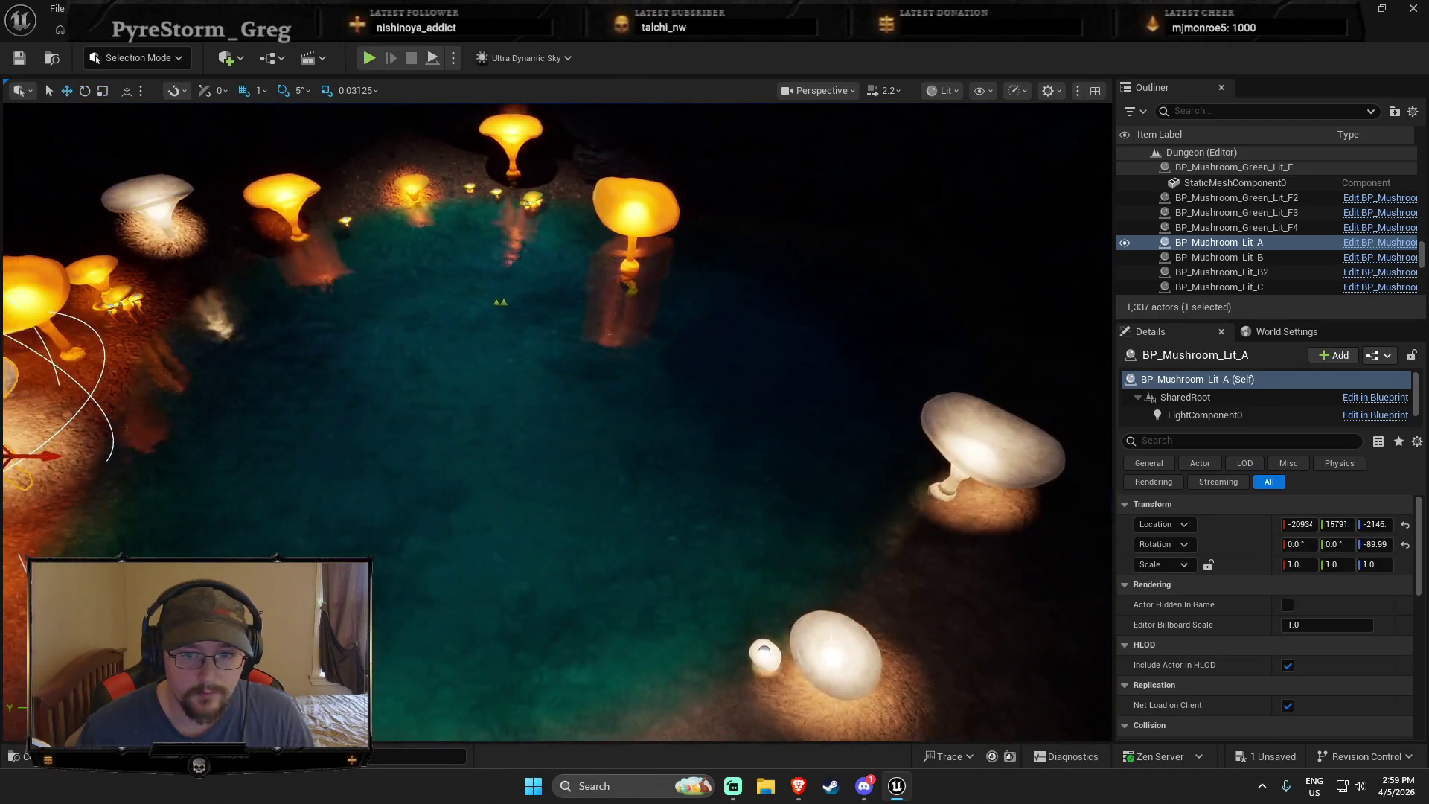
Move BP_Mushroom_Lit_D and BP_Mushroom_Lit_F to the pool's left edge, then review the pool
click(817, 655)
mouse_move(811, 689)
mouse_down()
mouse_move(144, 462)
mouse_move(43, 385)
mouse_up()
click(766, 659)
drag(766, 660, 88, 374)
drag(86, 321, 87, 306)
drag(159, 335, 159, 316)
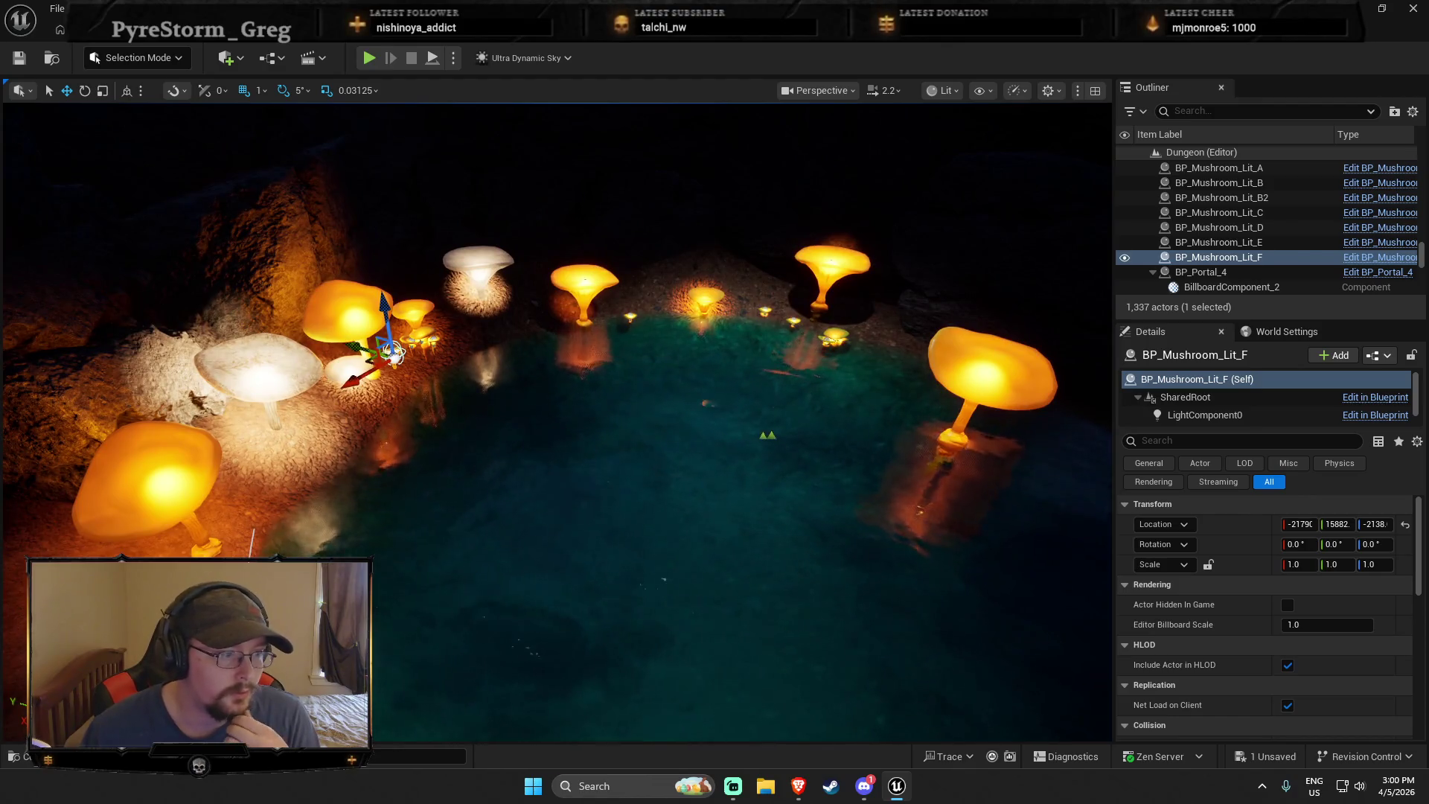
mouse_move(515, 551)
mouse_down()
mouse_move(542, 439)
mouse_move(520, 373)
mouse_up()
click(558, 491)
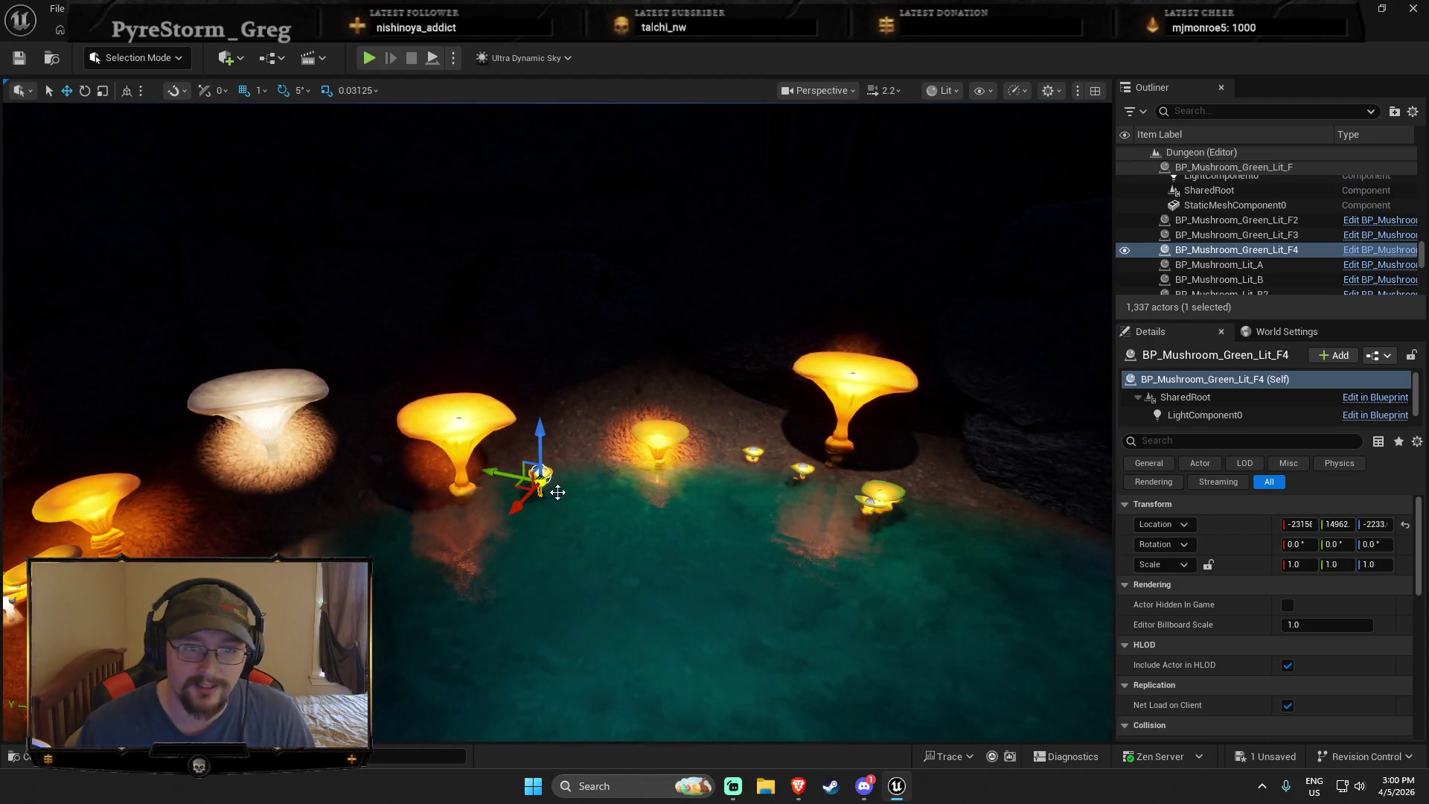
click(546, 435)
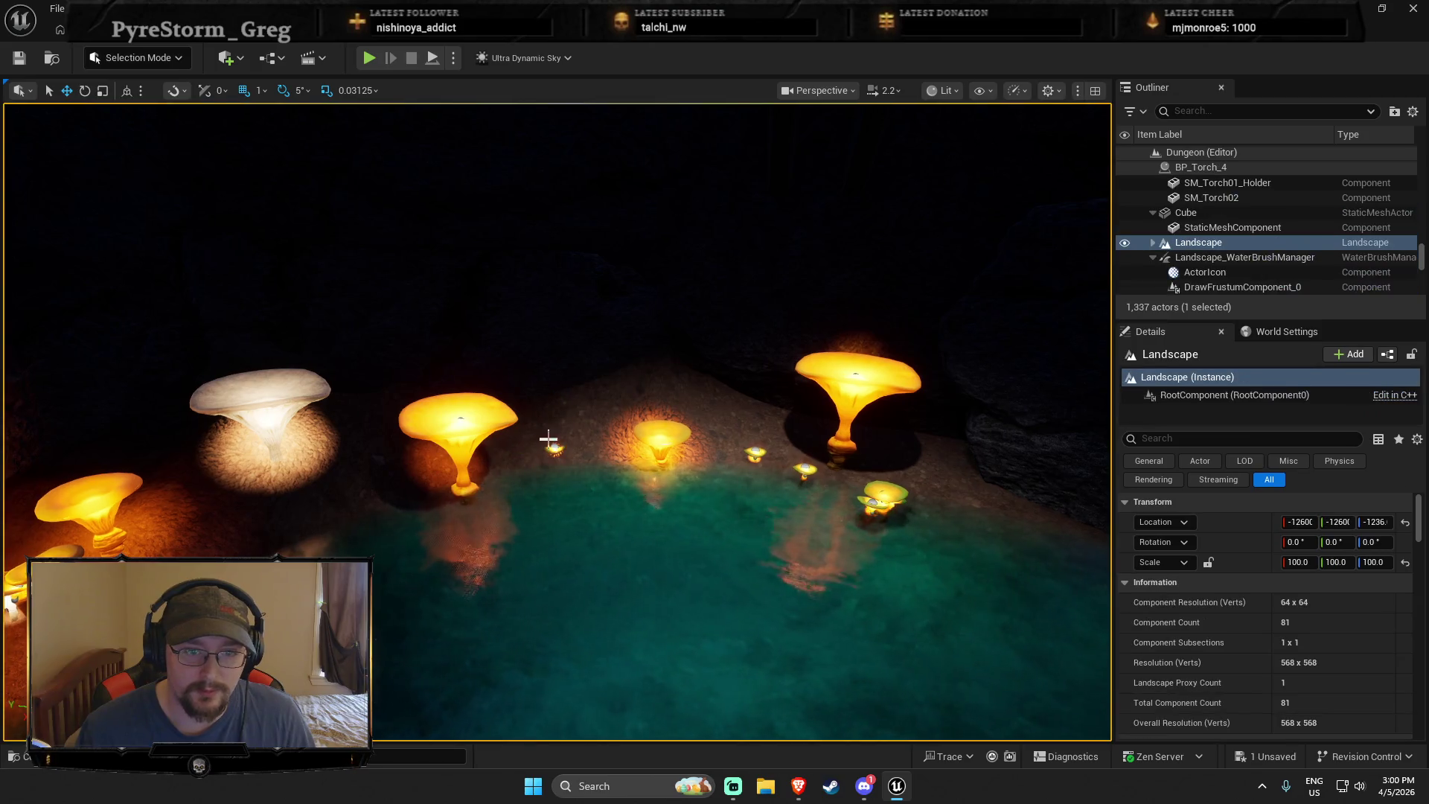
Switch to Landscape Mode and smooth the shoreline terrain near the mushrooms
click(549, 447)
click(154, 66)
click(141, 100)
click(102, 134)
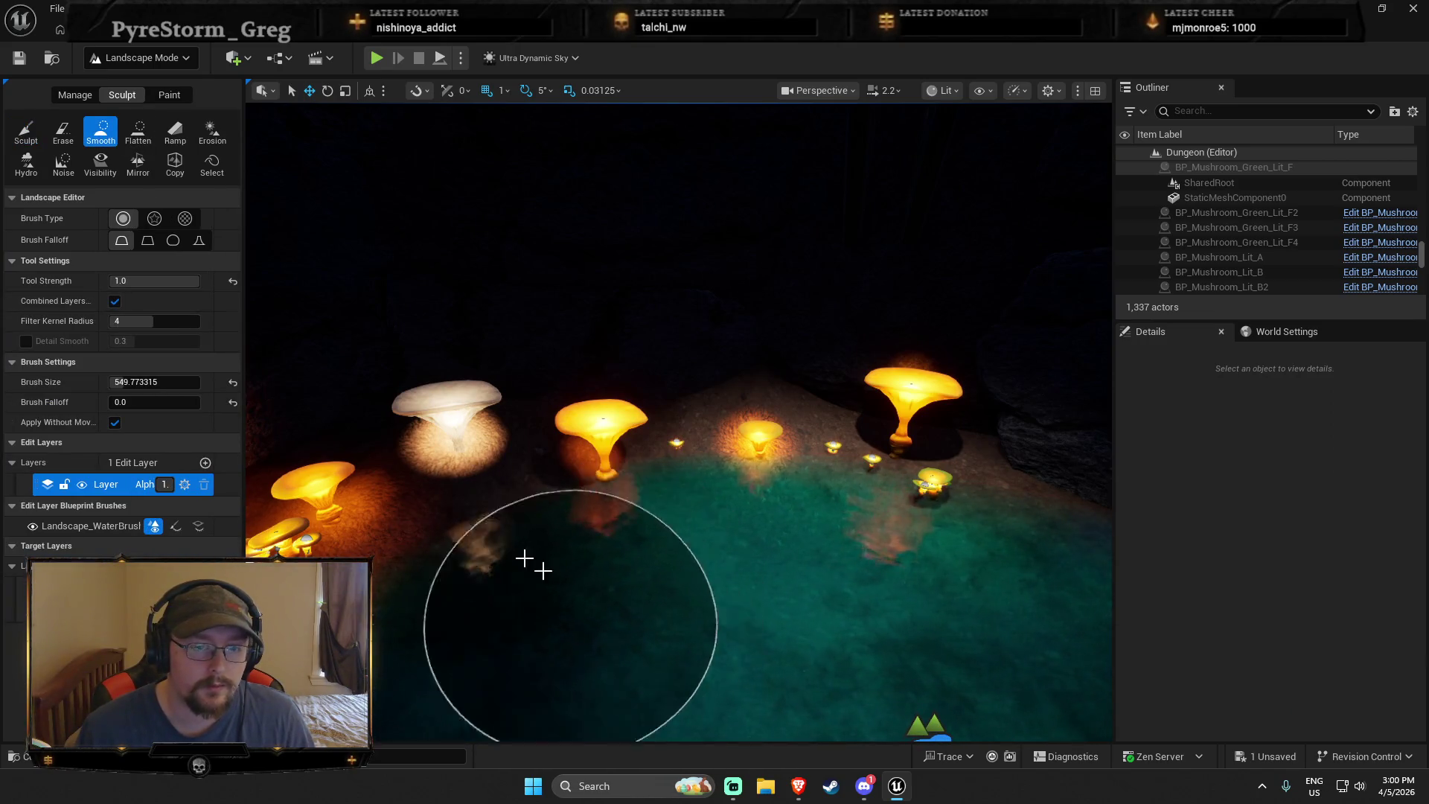
mouse_move(878, 429)
mouse_down()
mouse_move(632, 417)
mouse_move(660, 479)
mouse_move(868, 479)
mouse_move(765, 528)
mouse_up()
mouse_move(453, 715)
mouse_down()
mouse_move(383, 623)
mouse_move(394, 562)
mouse_up()
scroll(593, 568, up, 10)
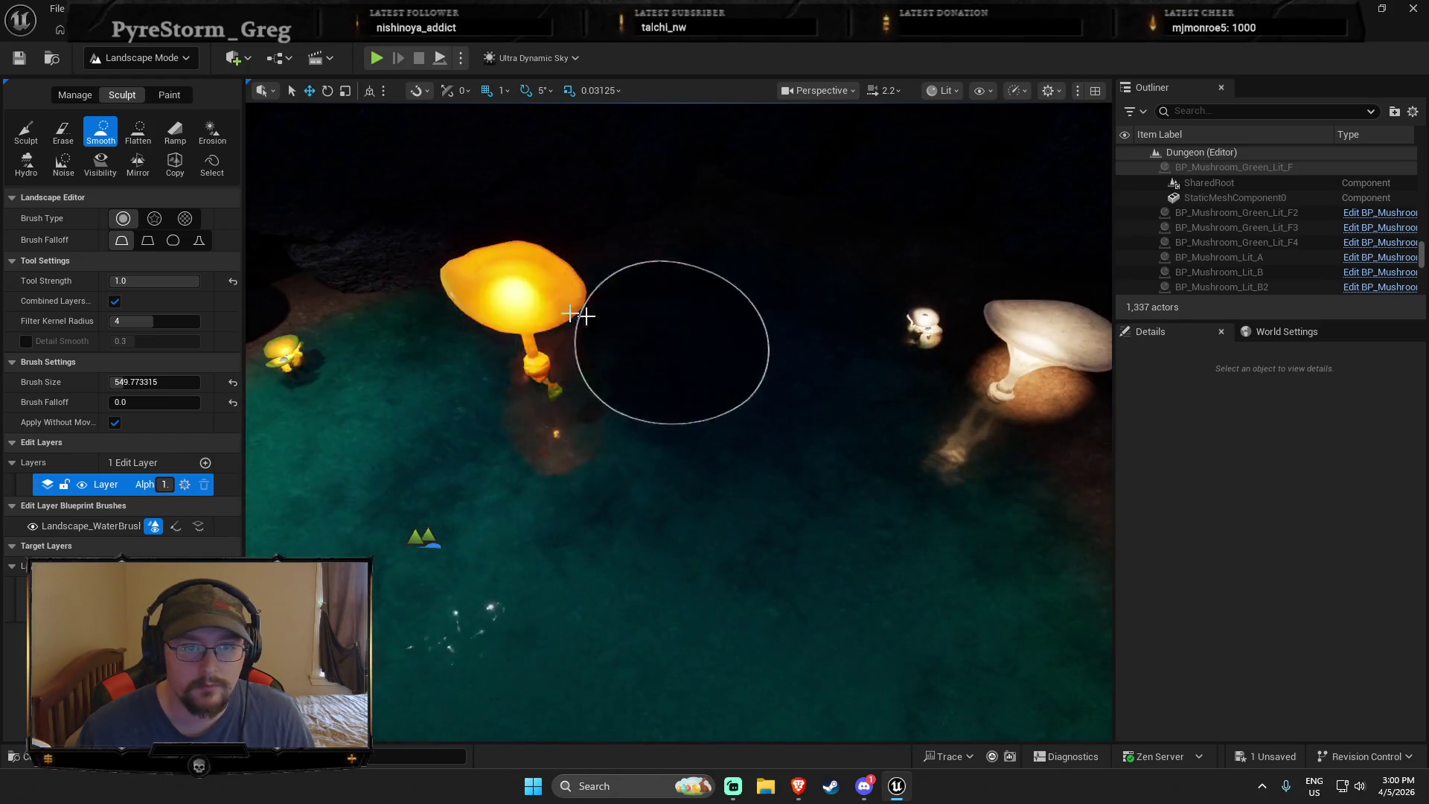
Alternate between the Flatten and Smooth brushes on the shore, then return to Selection Mode
click(138, 133)
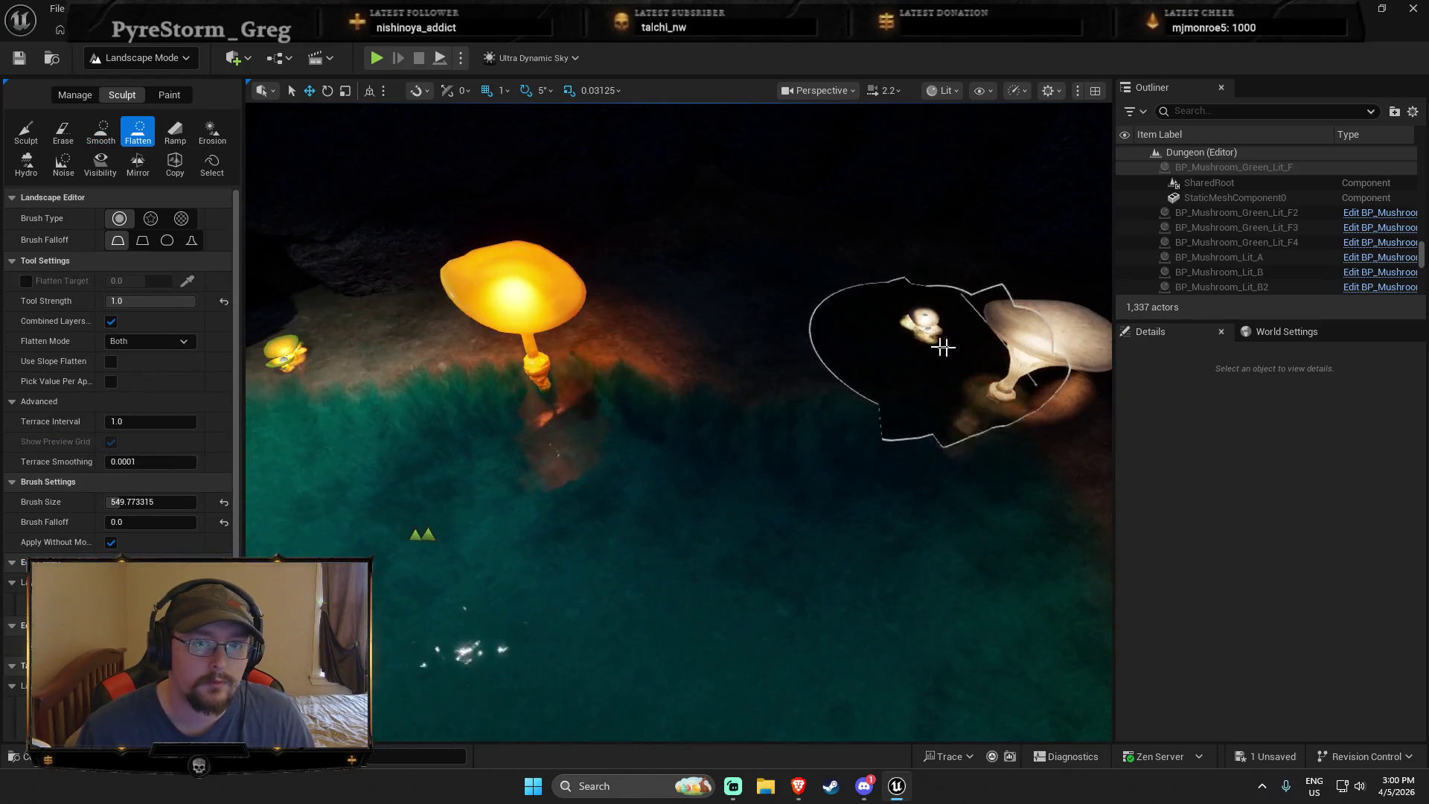
click(100, 132)
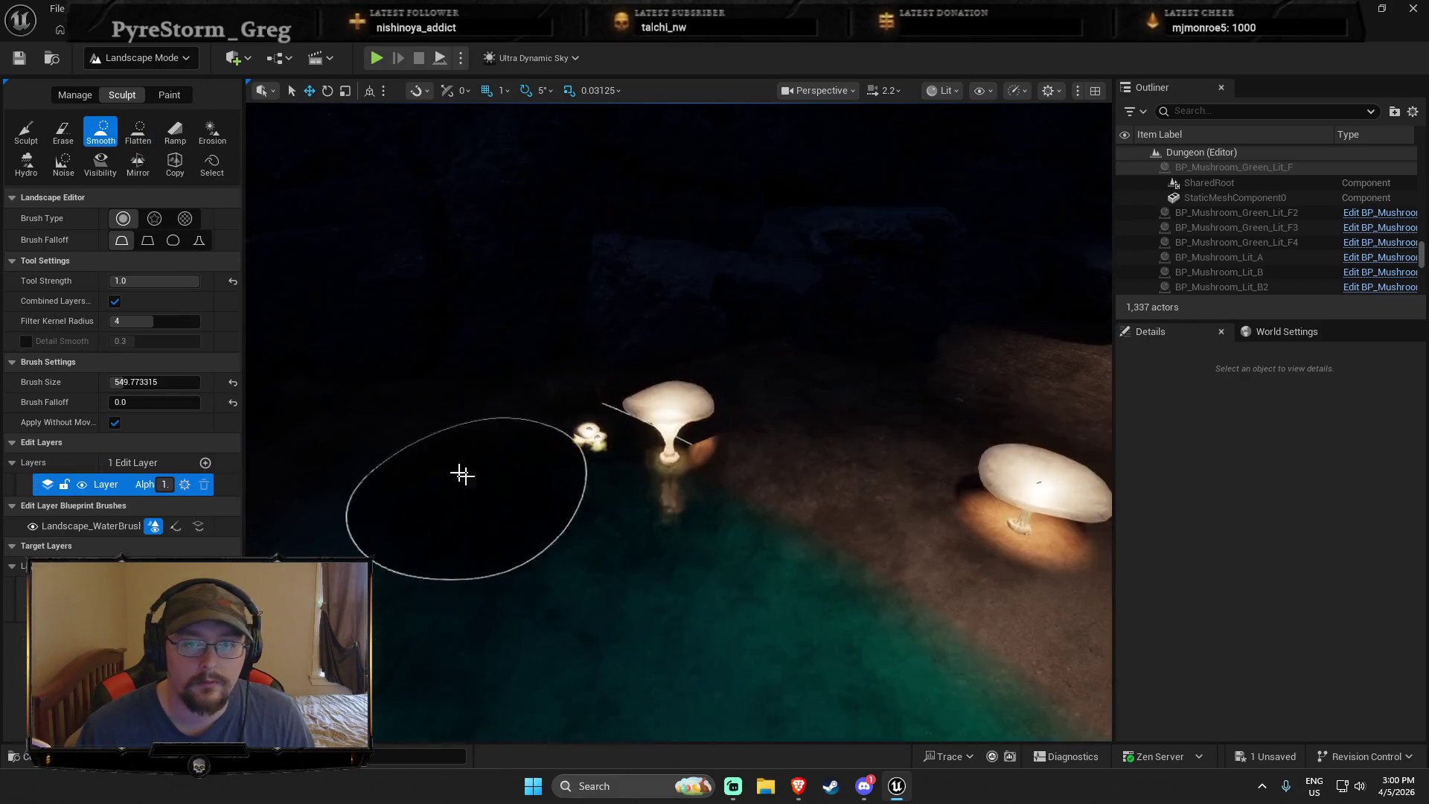
scroll(622, 399, up, 5)
scroll(795, 443, down, 3)
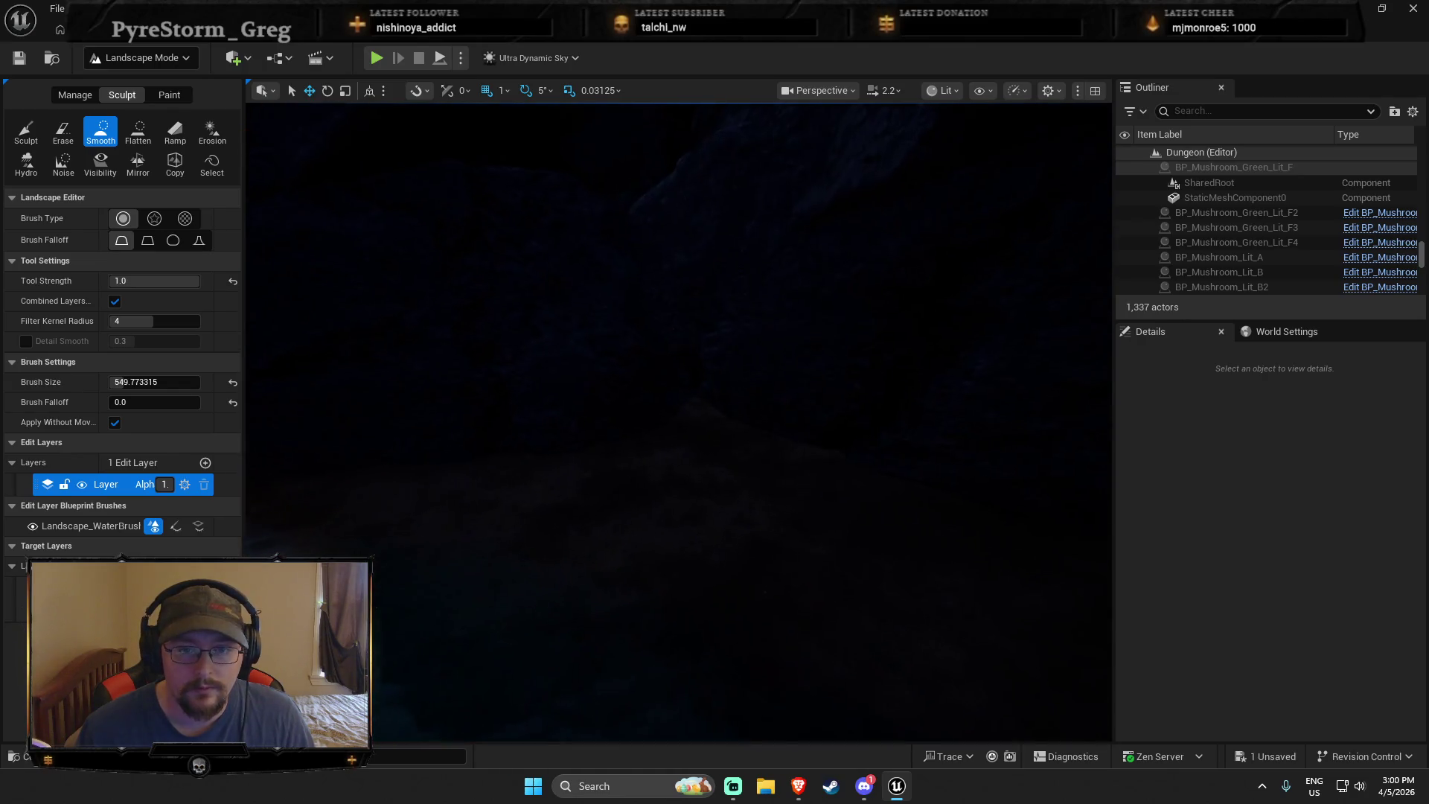
scroll(793, 435, down, 5)
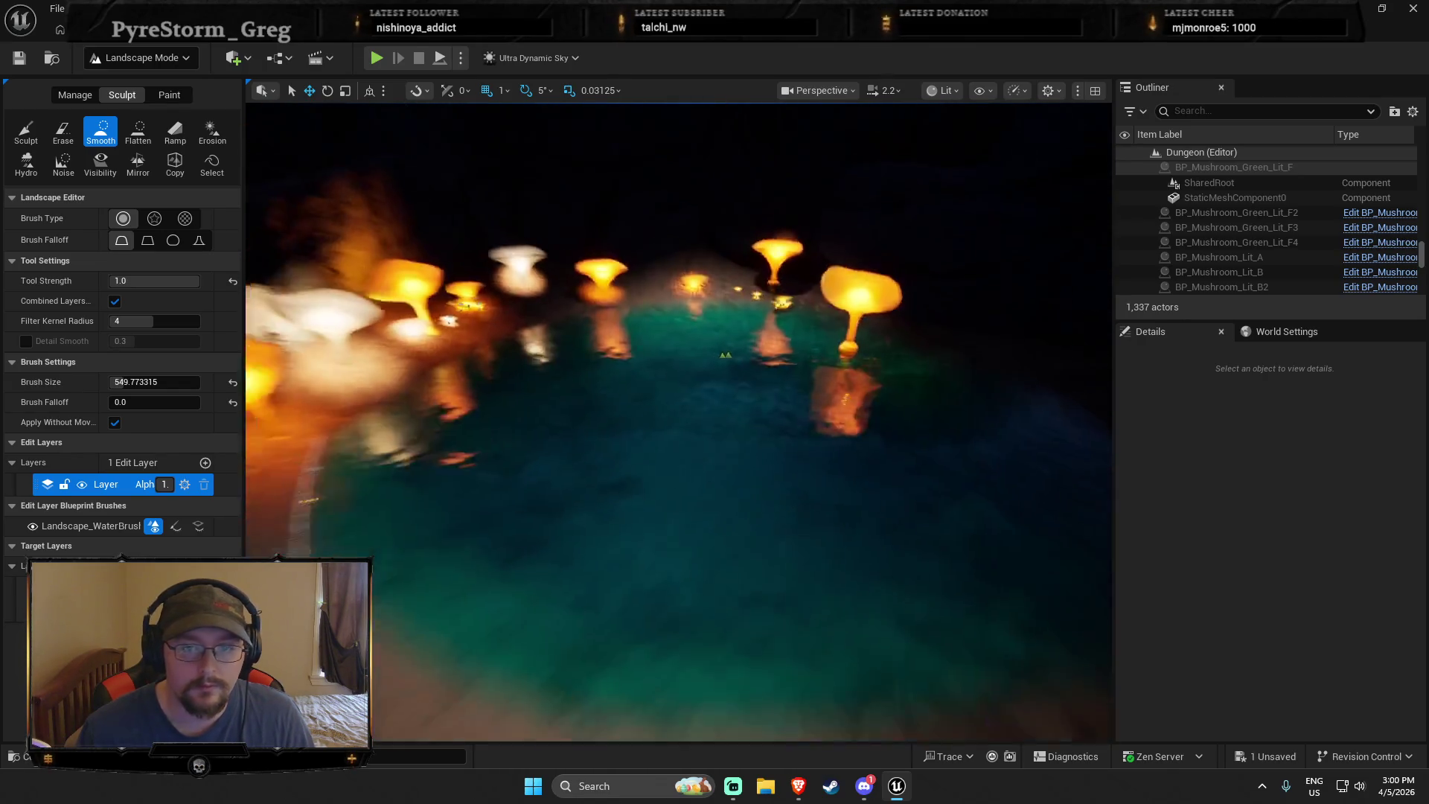
click(138, 57)
click(112, 88)
scroll(817, 405, up, 5)
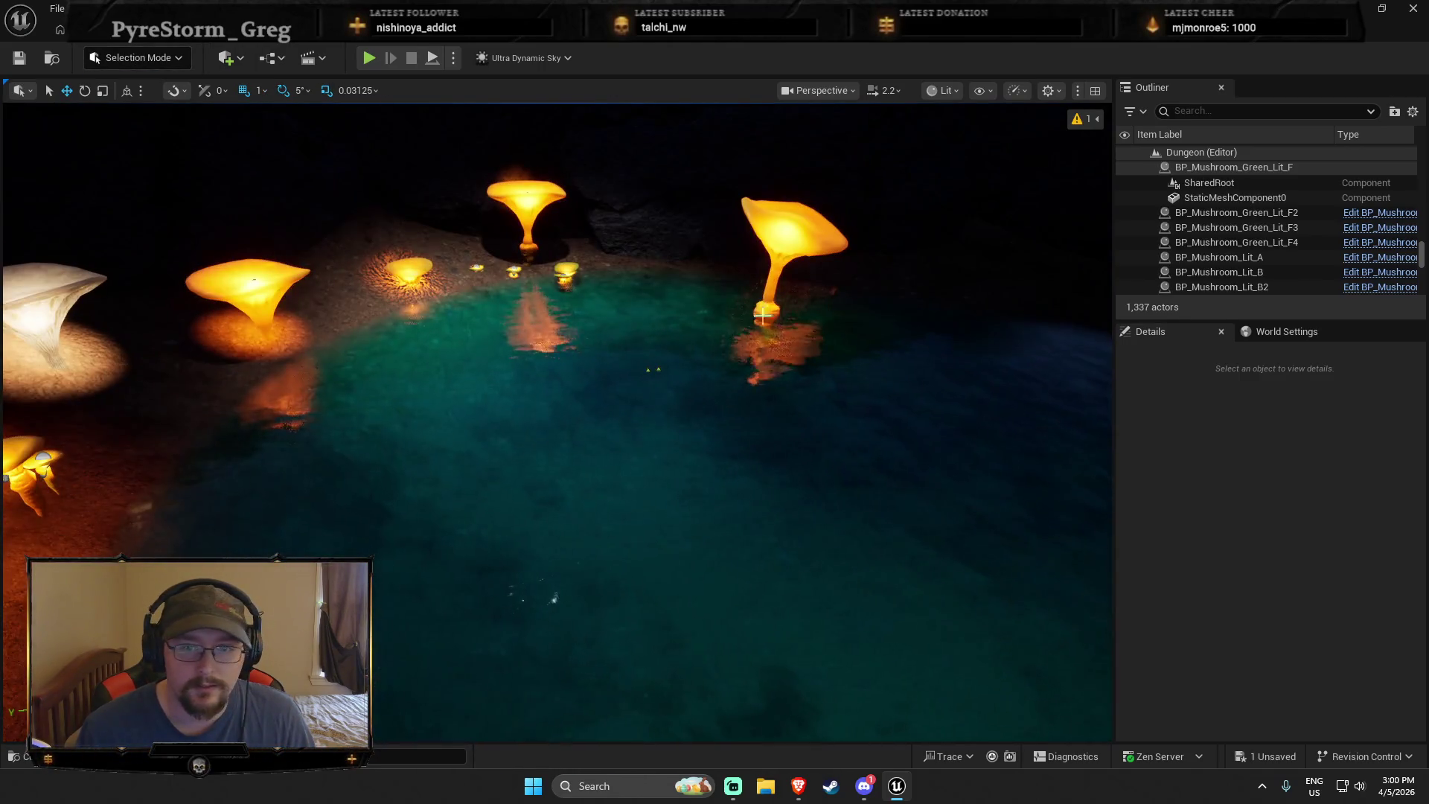
Shift Lit_B left and Green_Lit_B2 right, and enlarge Green_Lit_A to about 1.47 scale
click(789, 320)
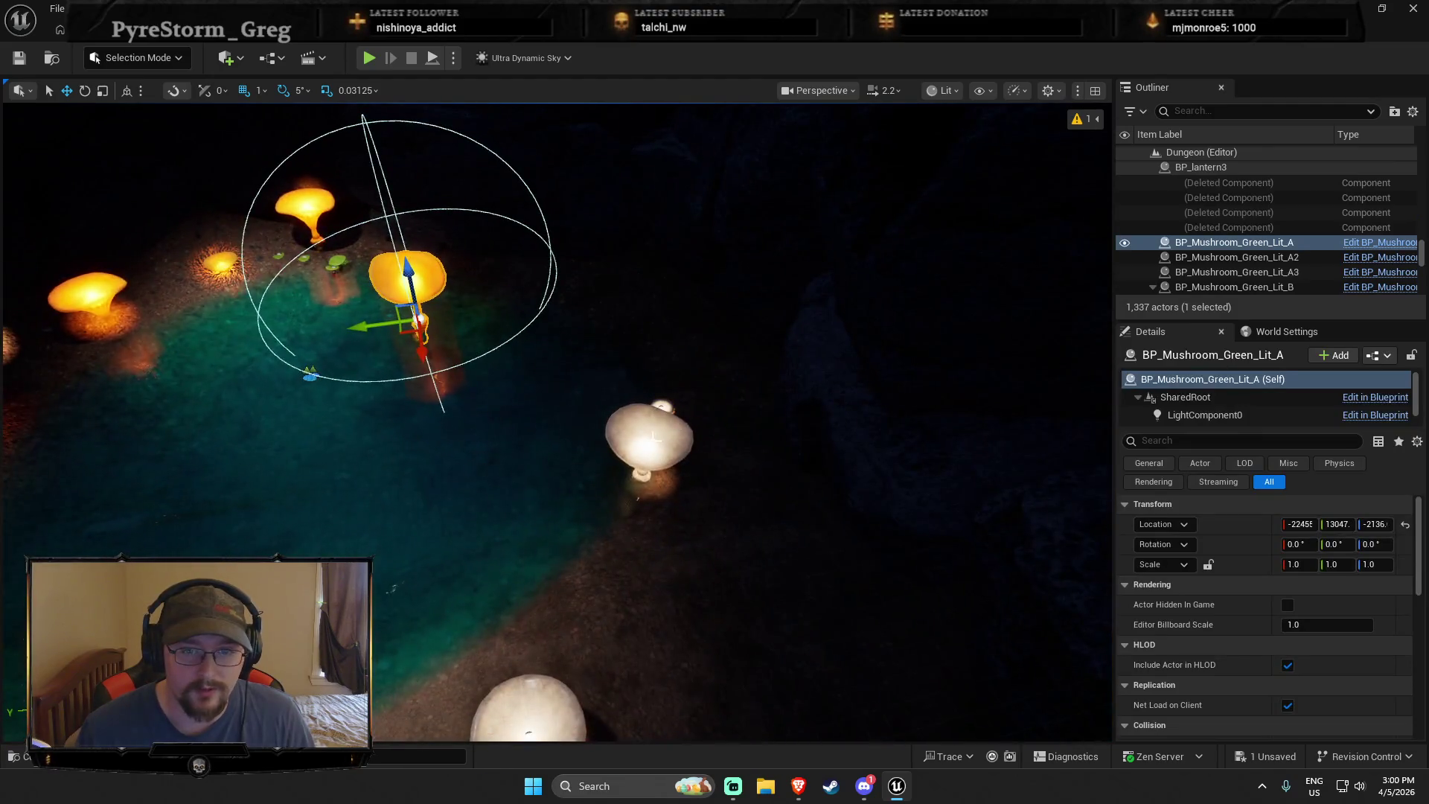
click(643, 439)
mouse_move(640, 447)
mouse_down()
mouse_move(156, 305)
mouse_move(175, 326)
mouse_up()
click(86, 298)
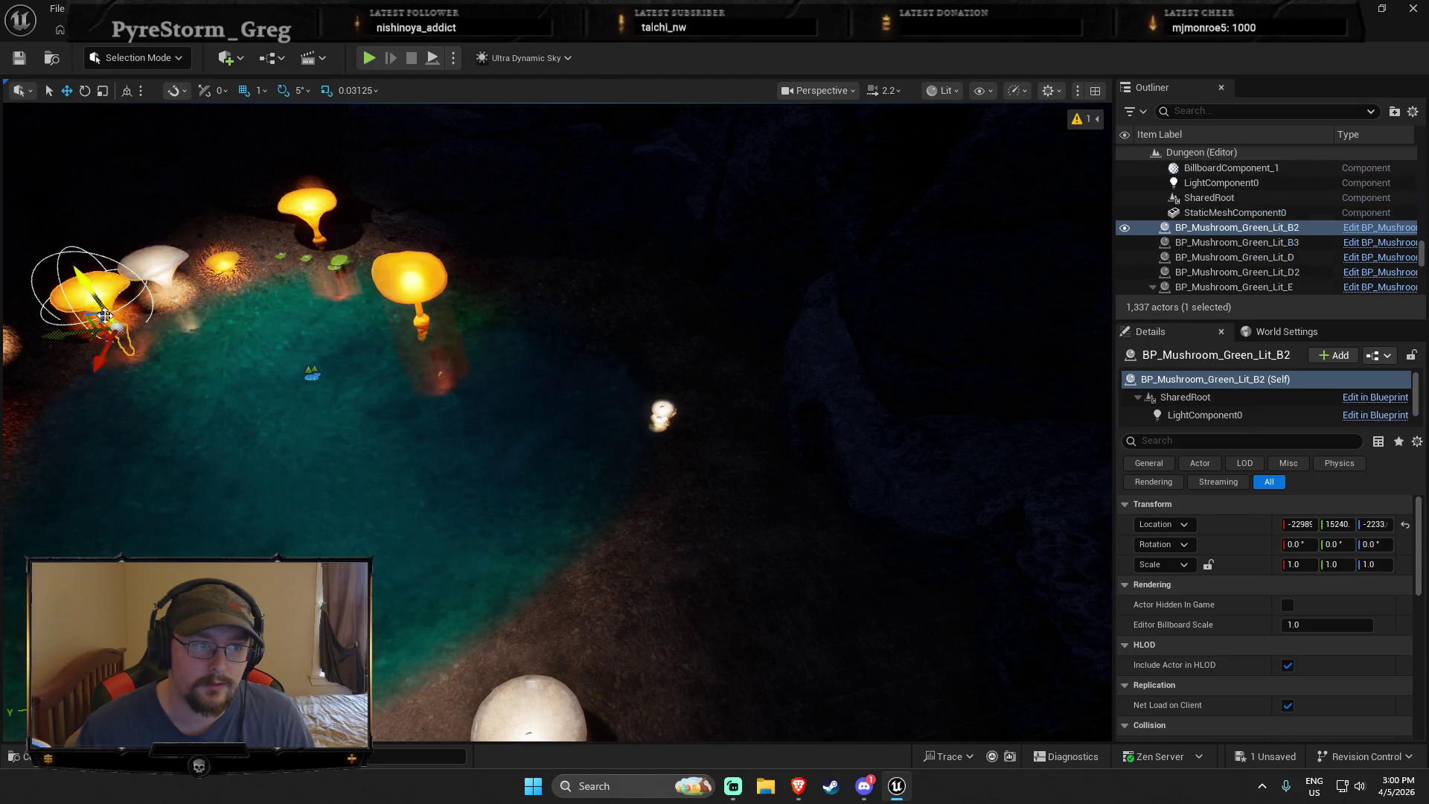
mouse_move(86, 324)
mouse_down()
mouse_move(325, 327)
mouse_move(520, 295)
mouse_up()
click(426, 308)
click(426, 308)
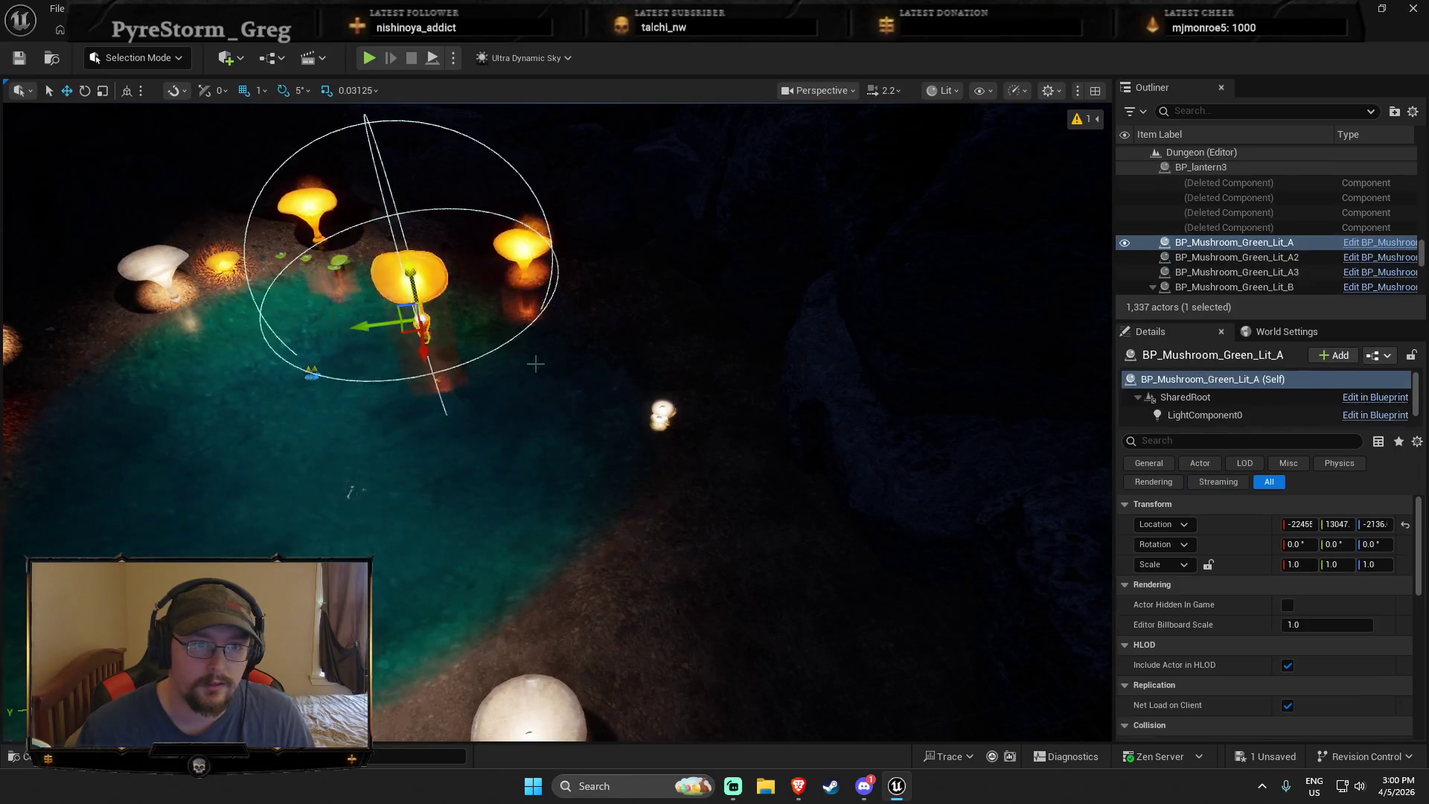
key(f)
mouse_move(556, 361)
mouse_down()
mouse_move(559, 347)
mouse_move(328, 306)
mouse_move(264, 312)
mouse_up()
key(w)
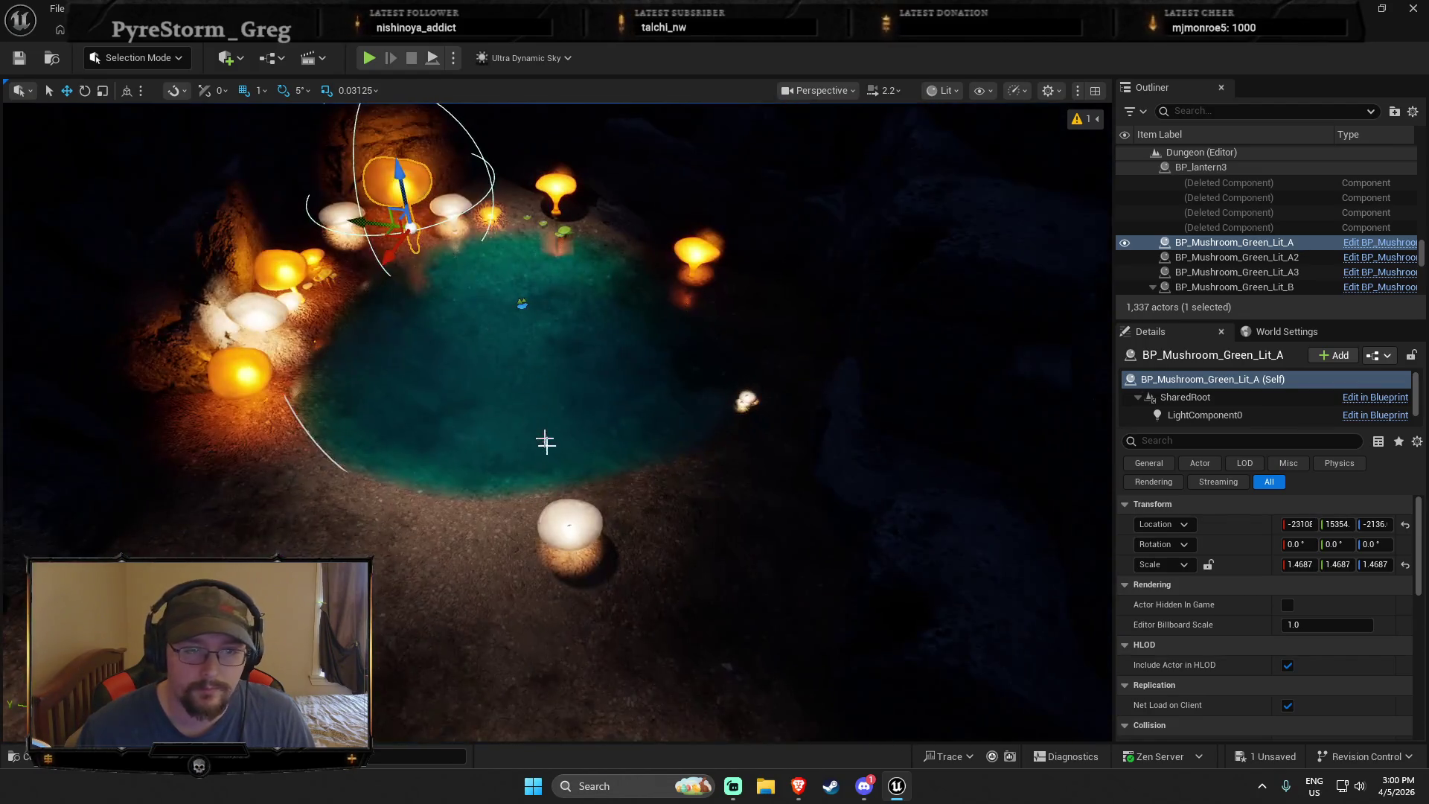
Move Lit_C and Lit_E to the pool's far rim and set Green_Lit_E3 slightly raised on the sandy bank
click(783, 623)
mouse_move(782, 624)
mouse_down()
mouse_move(780, 264)
mouse_move(810, 266)
mouse_up()
click(956, 457)
drag(955, 458, 704, 231)
scroll(766, 332, up, 3)
click(641, 309)
scroll(585, 442, up, 5)
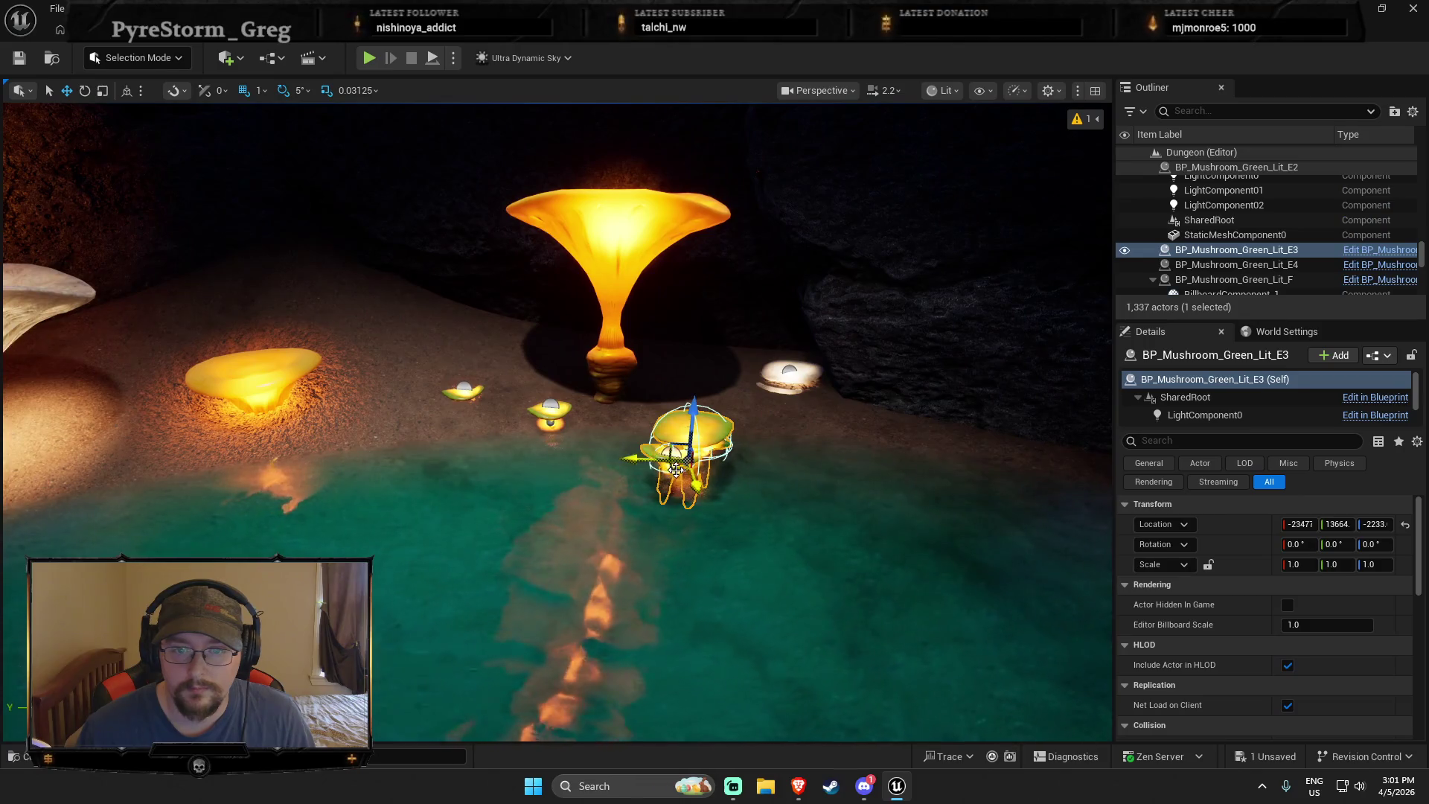
drag(679, 456, 505, 386)
mouse_move(514, 317)
mouse_down()
mouse_move(540, 271)
mouse_move(521, 282)
mouse_move(539, 285)
mouse_up()
Raise the small Green_Lit_F3 mushroom slightly and lift Green_Lit_D out of the ground
key(e)
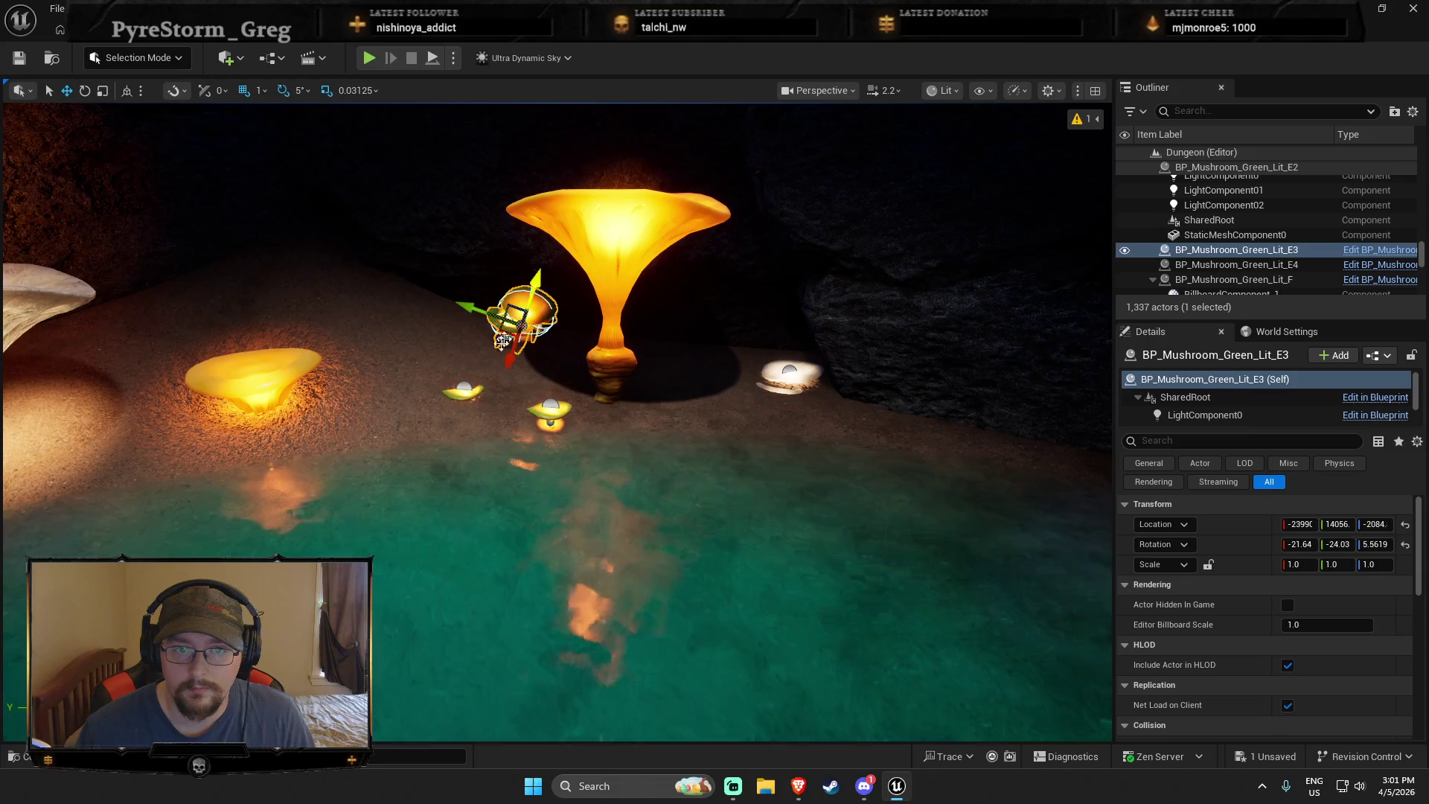
click(470, 408)
click(462, 390)
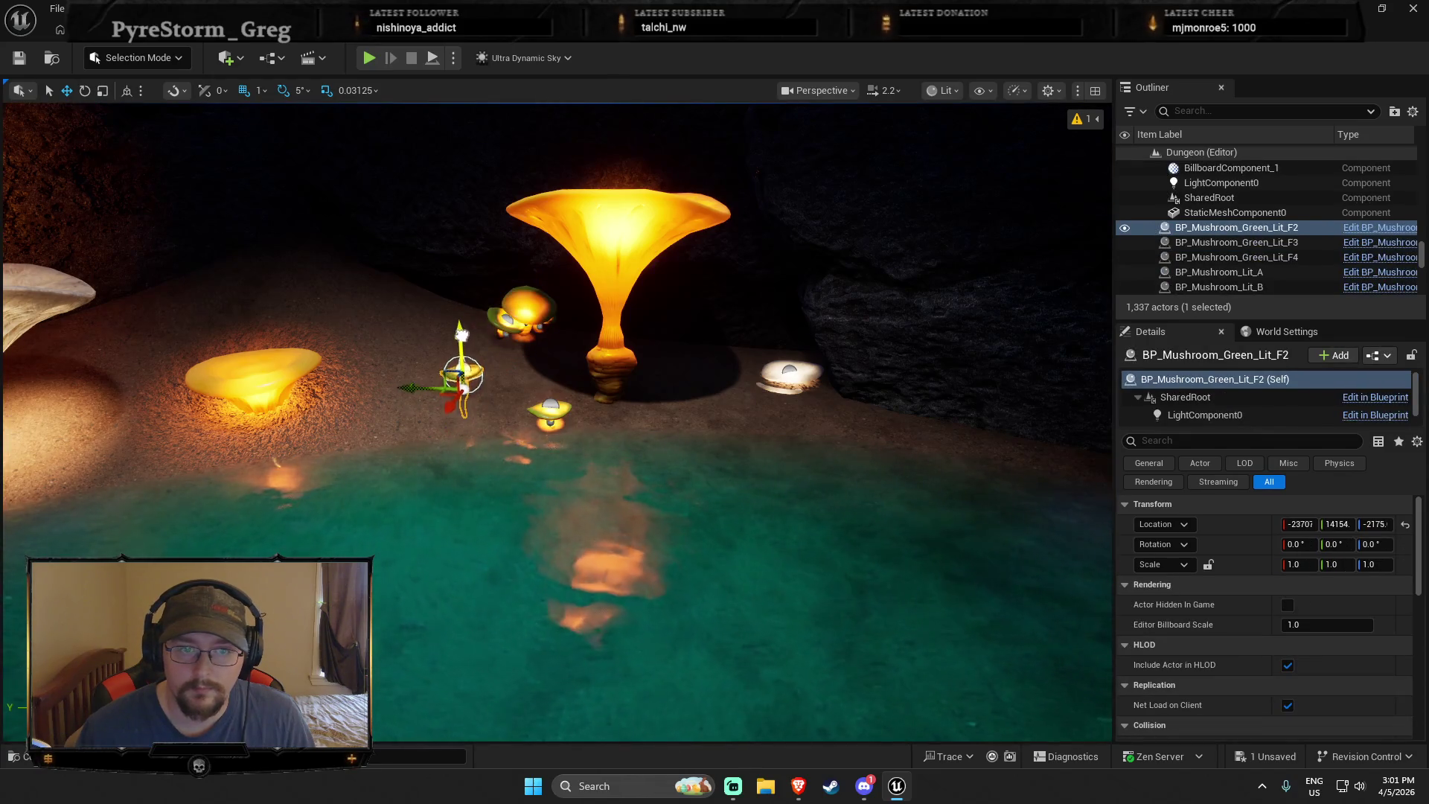
click(541, 419)
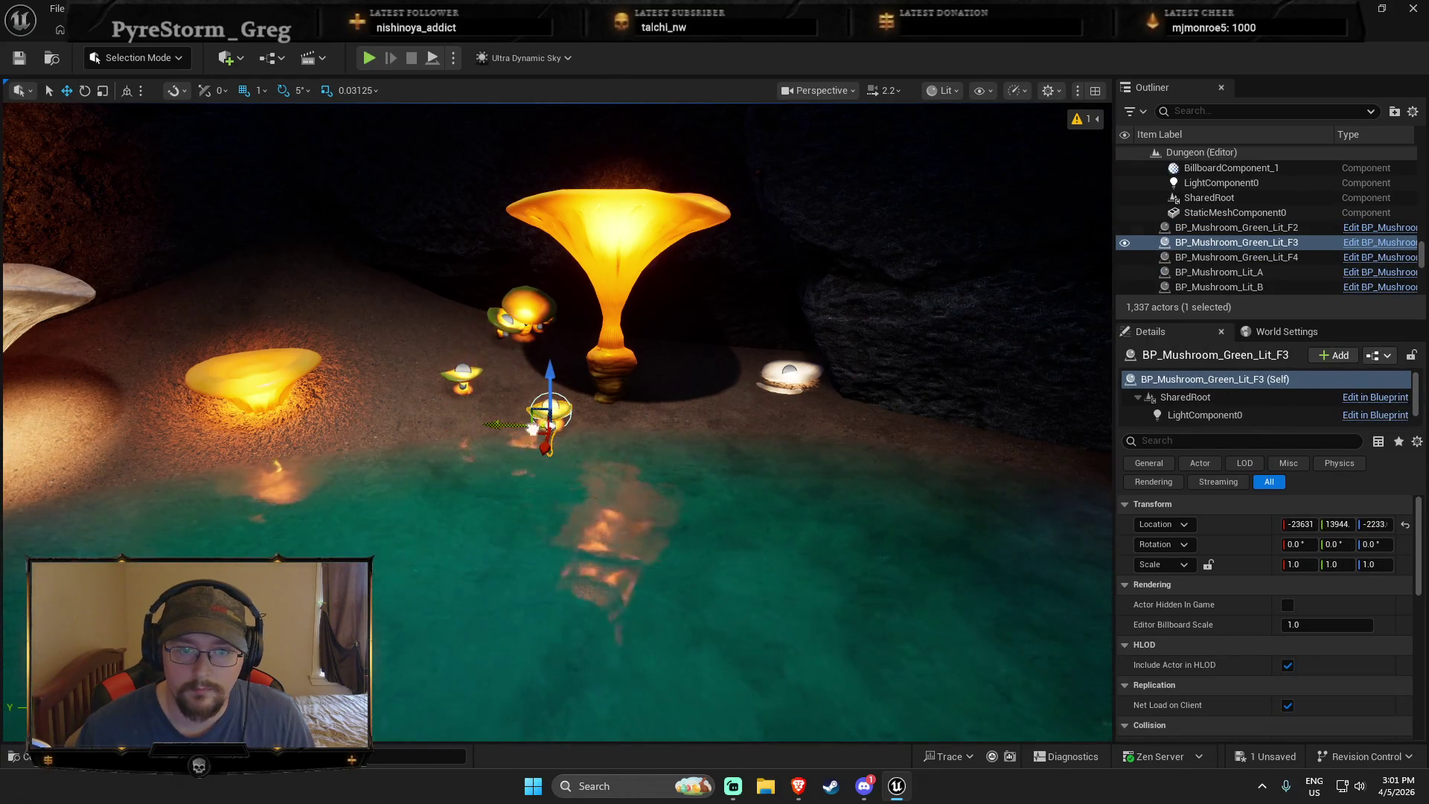
drag(512, 399, 525, 396)
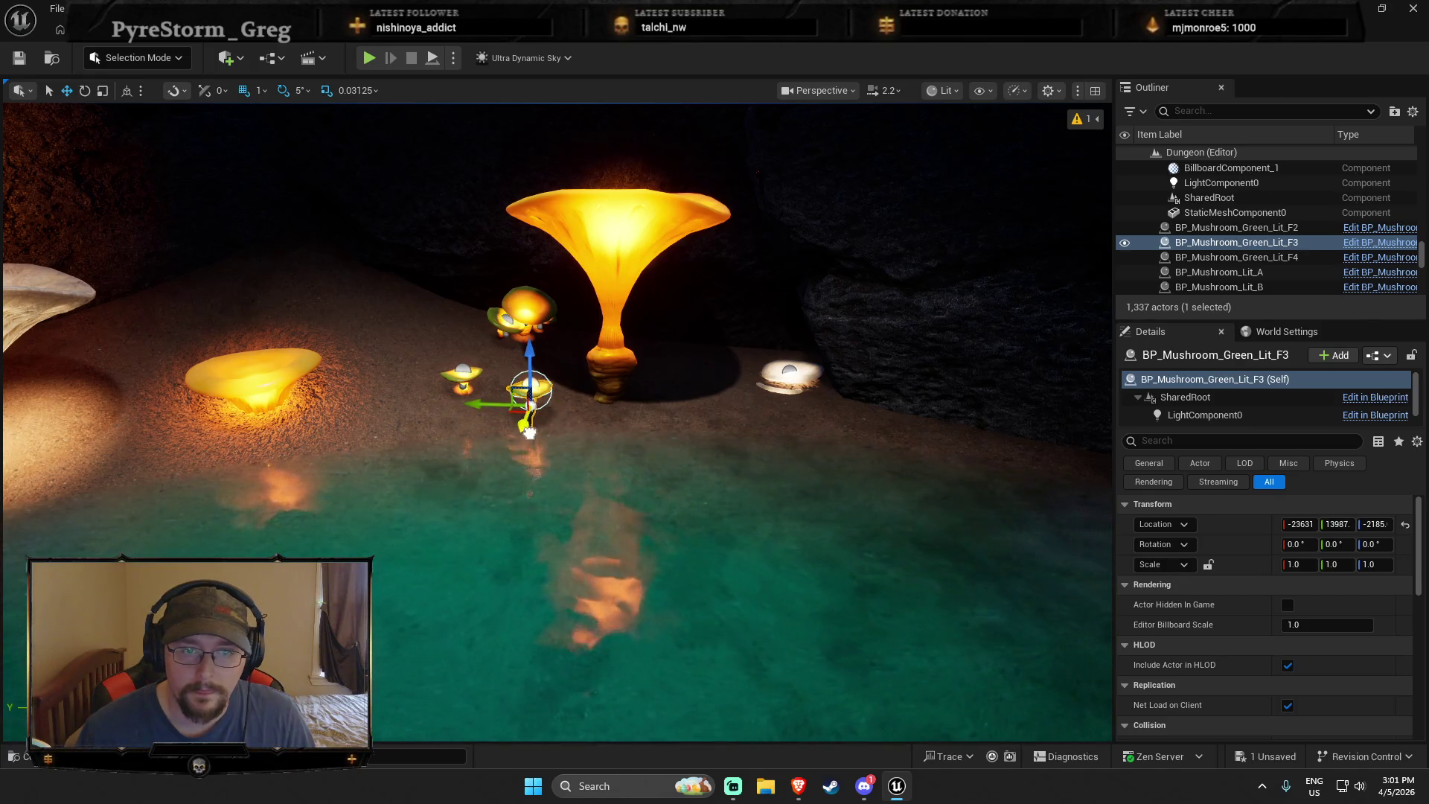
click(602, 429)
key(f)
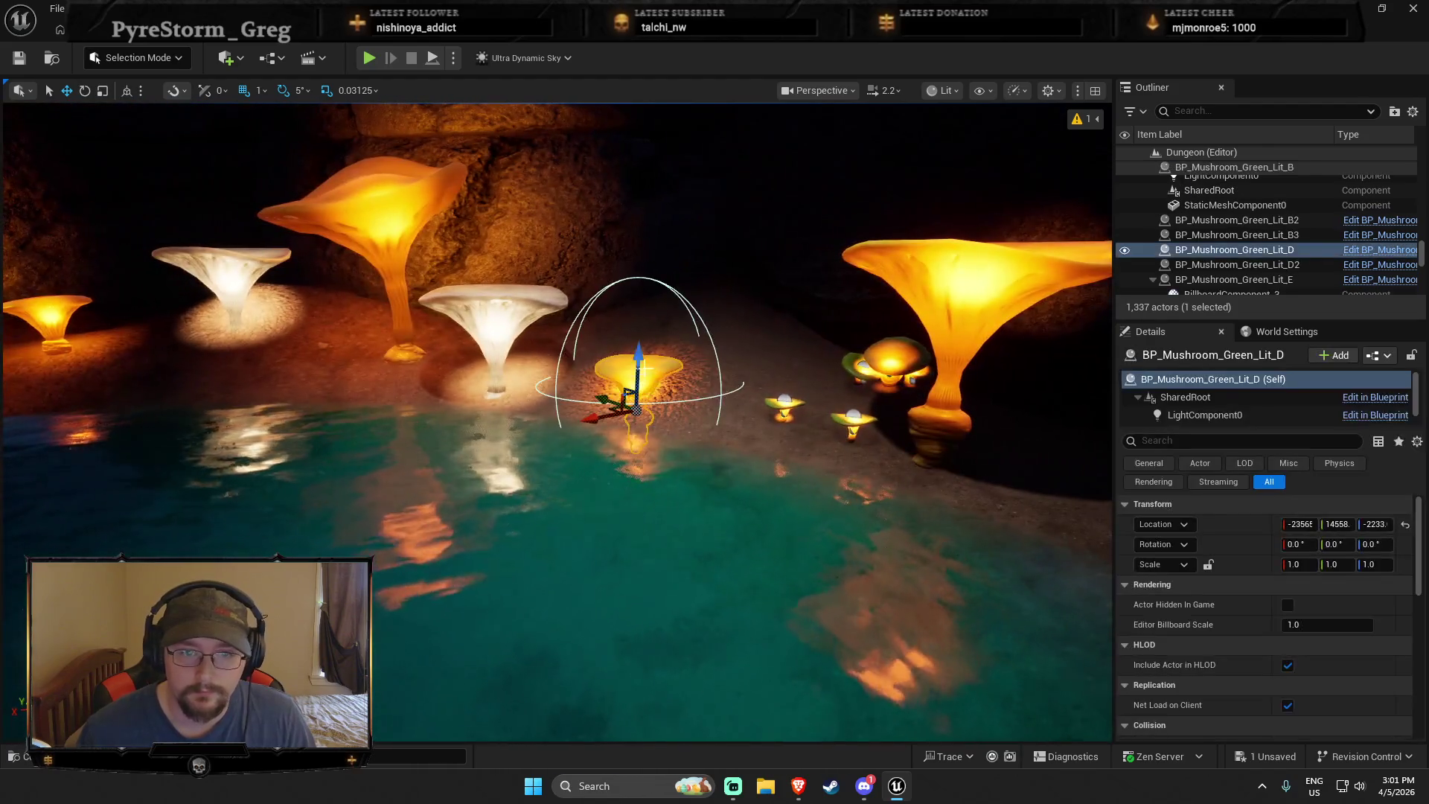
mouse_move(639, 357)
mouse_down()
mouse_move(610, 331)
mouse_move(497, 305)
mouse_move(497, 293)
mouse_move(461, 320)
mouse_move(500, 323)
mouse_move(476, 319)
mouse_up()
click(506, 298)
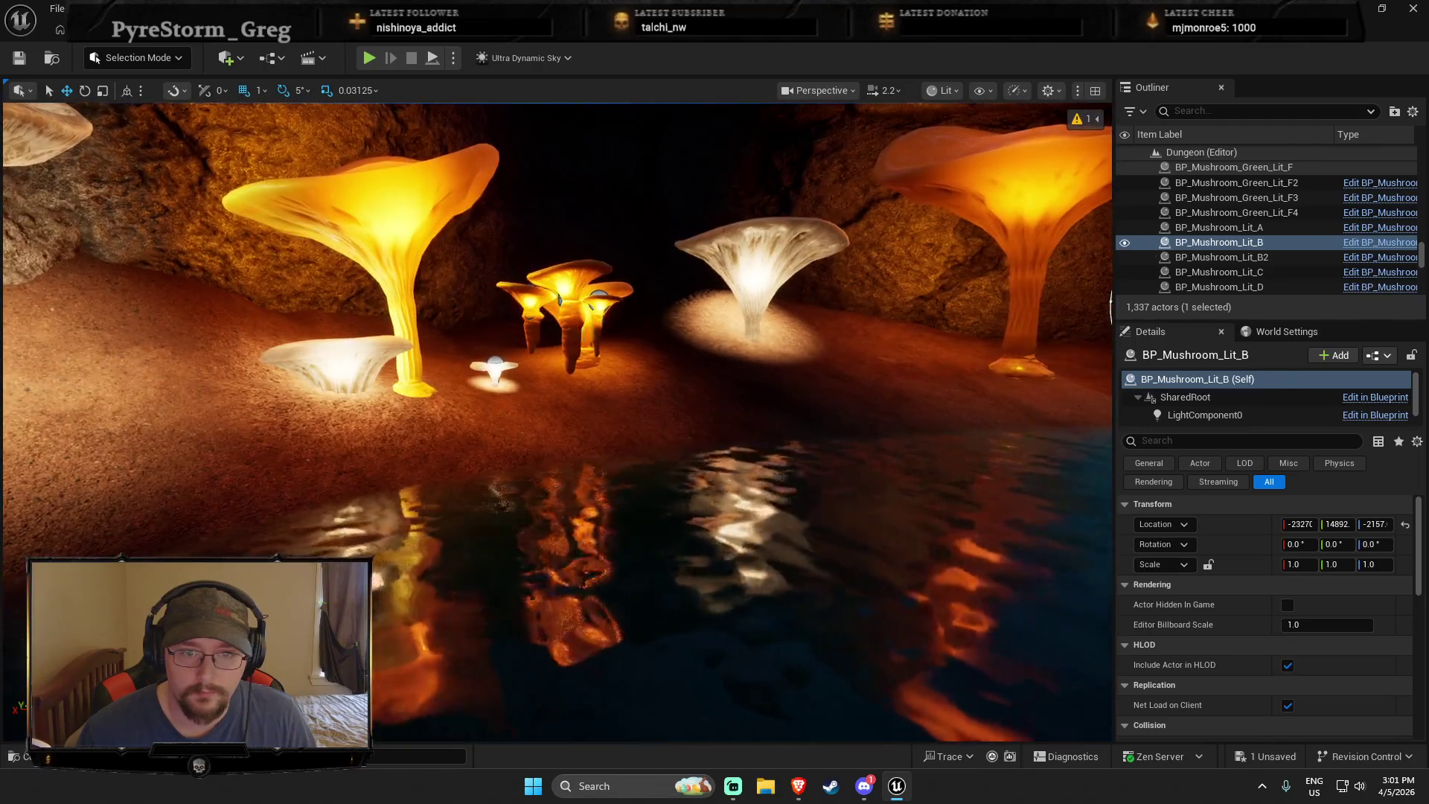
Tilt the small yellow Green_Lit_E4 mushroom to -25, -5, 0 and lift it onto the slope
click(565, 312)
mouse_move(566, 312)
mouse_down()
mouse_move(570, 430)
mouse_move(186, 514)
mouse_up()
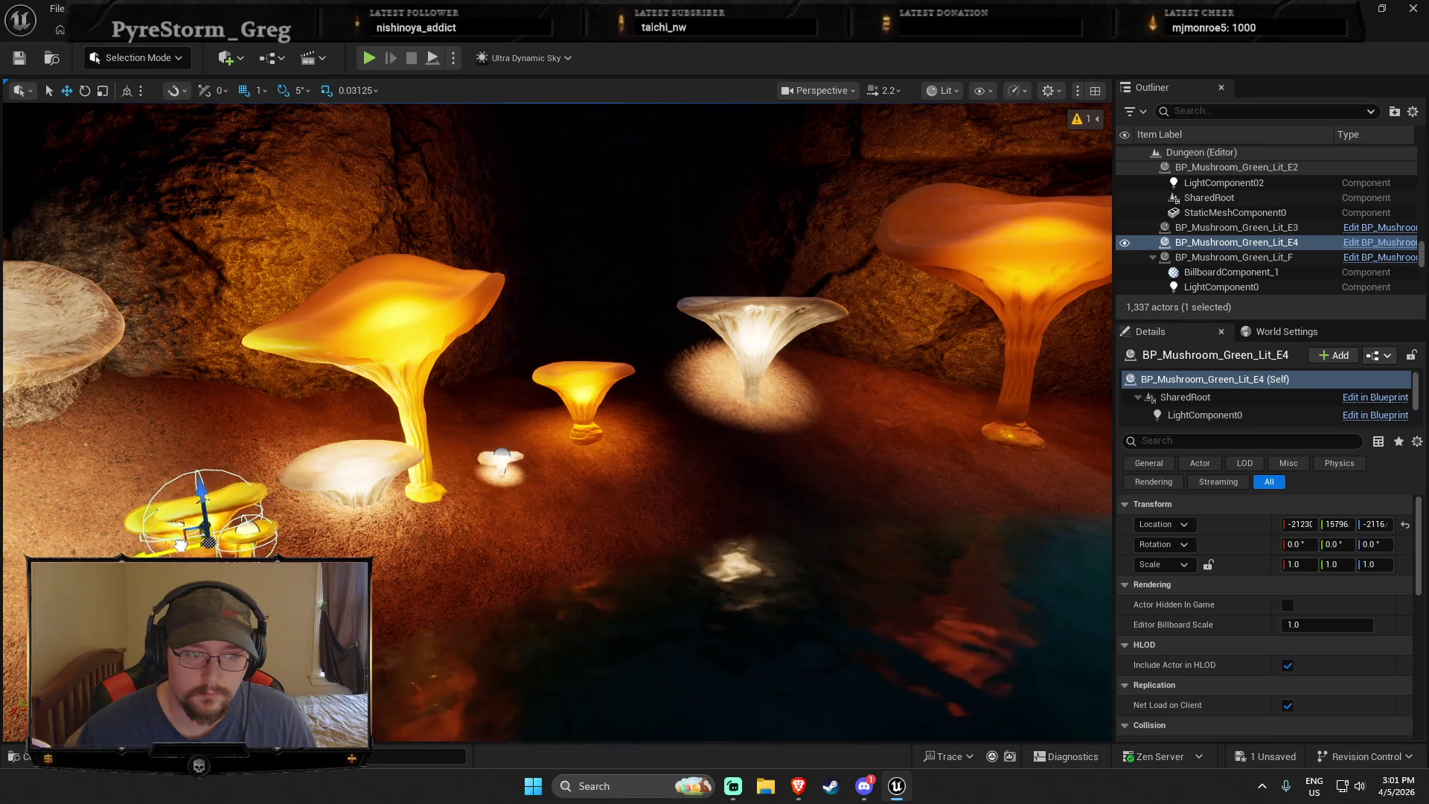
key(e)
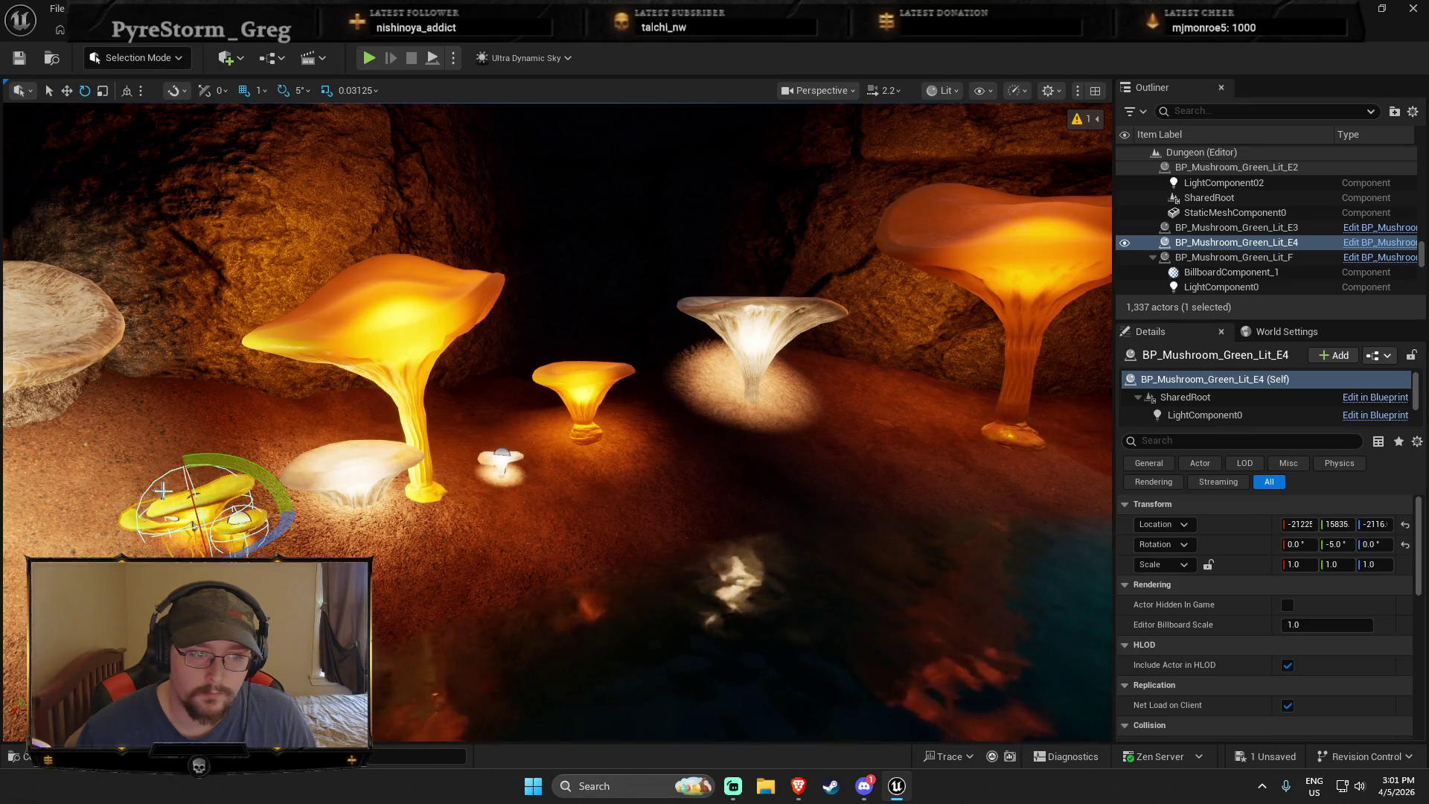
drag(147, 484, 188, 446)
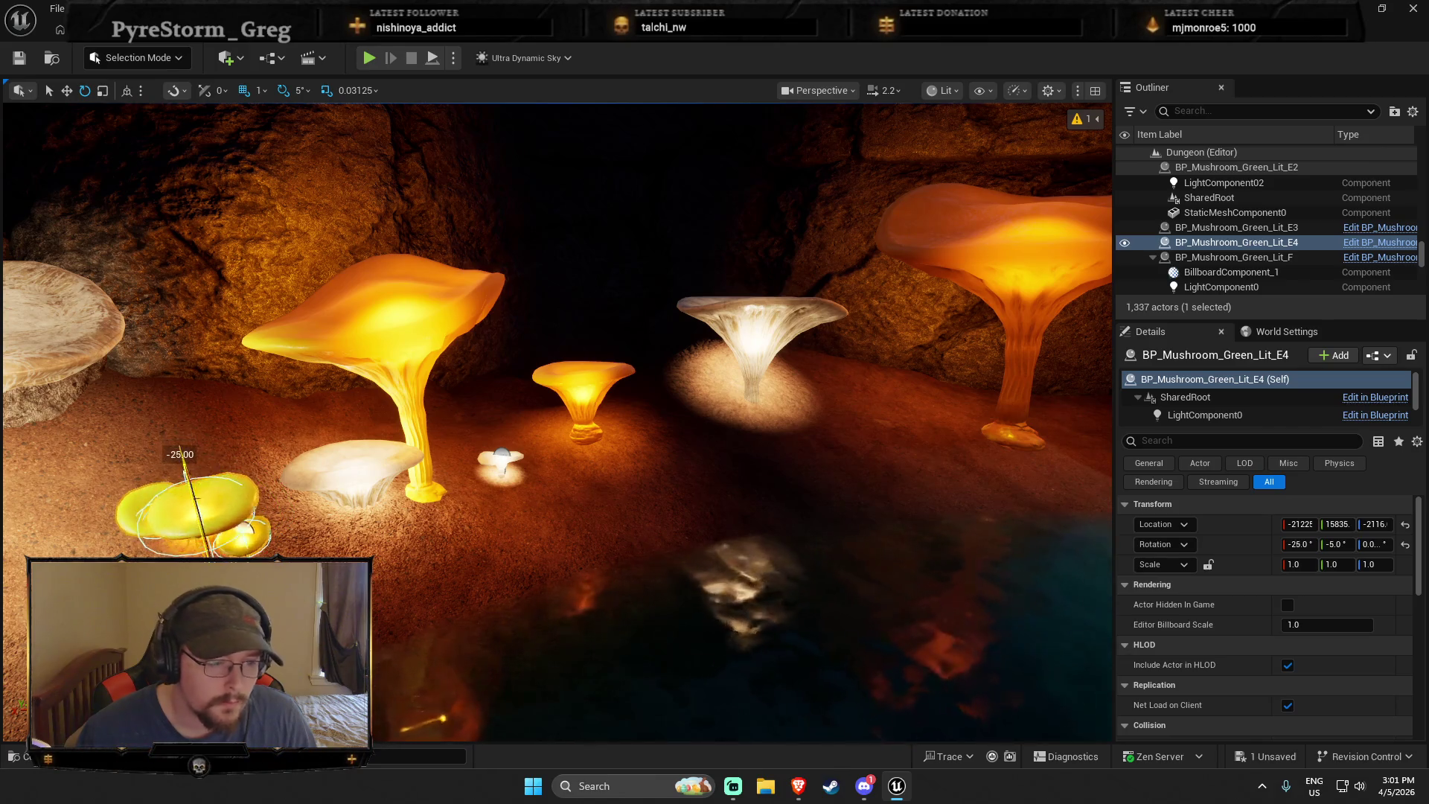
key(r)
key(w)
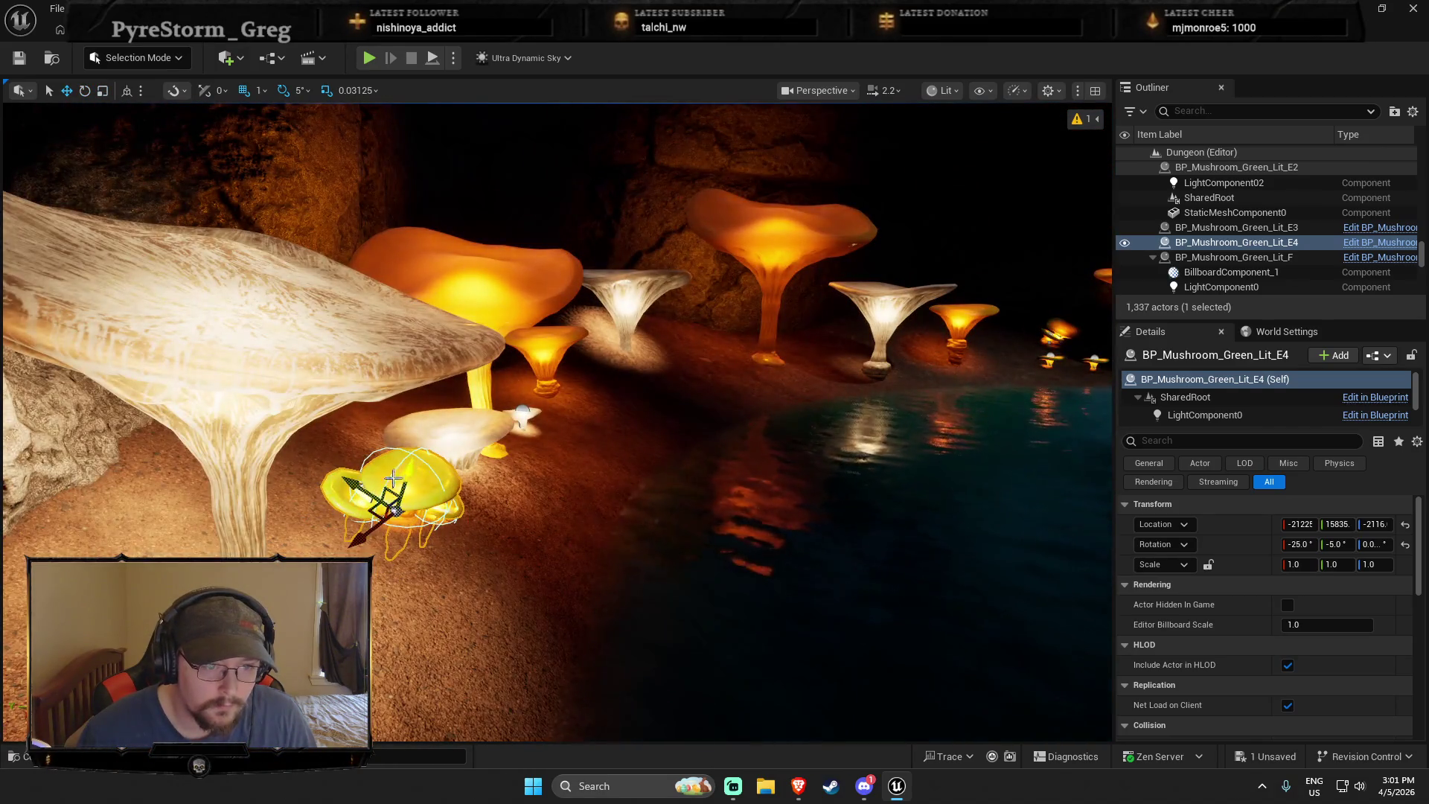
drag(402, 483, 422, 446)
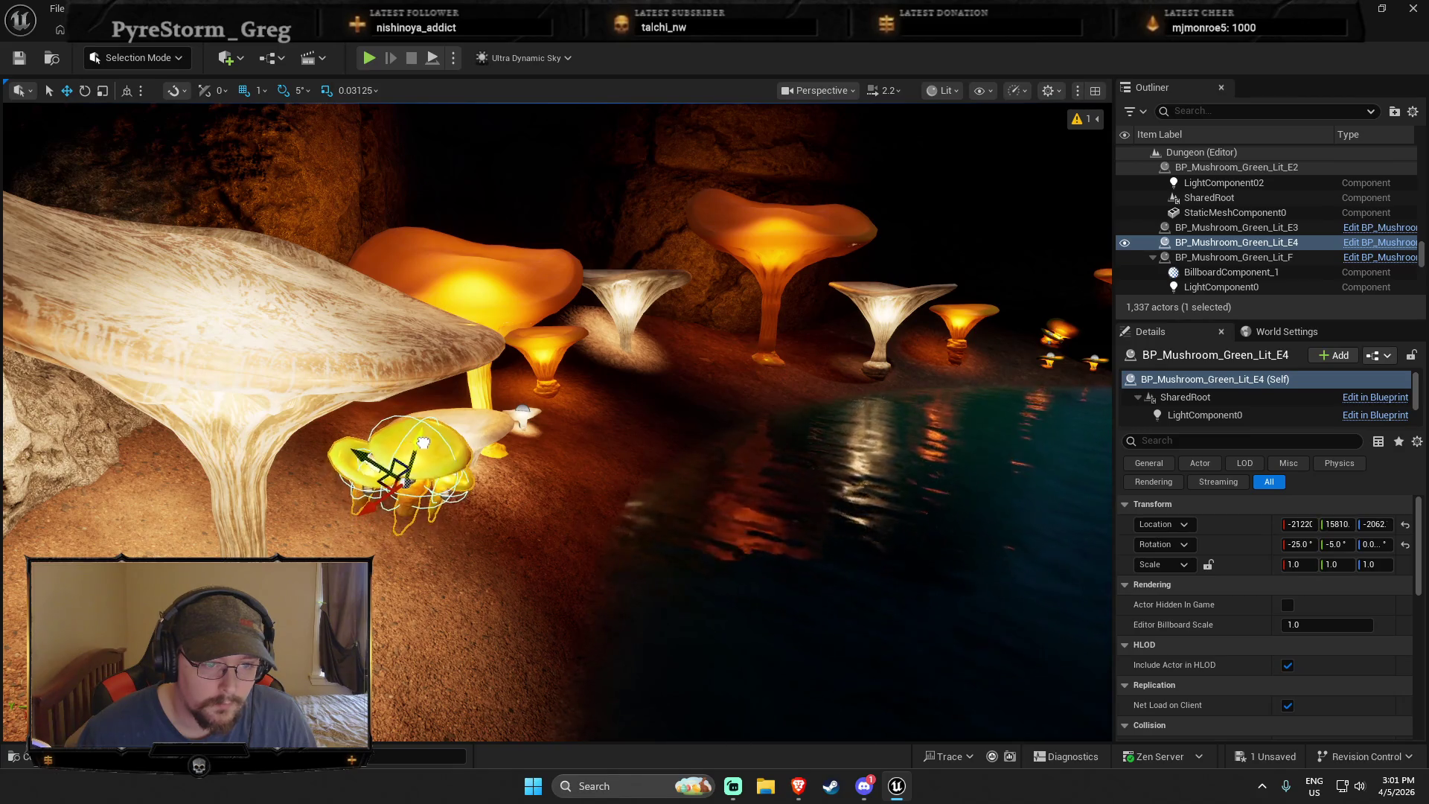
scroll(422, 447, down, 10)
scroll(598, 482, down, 2)
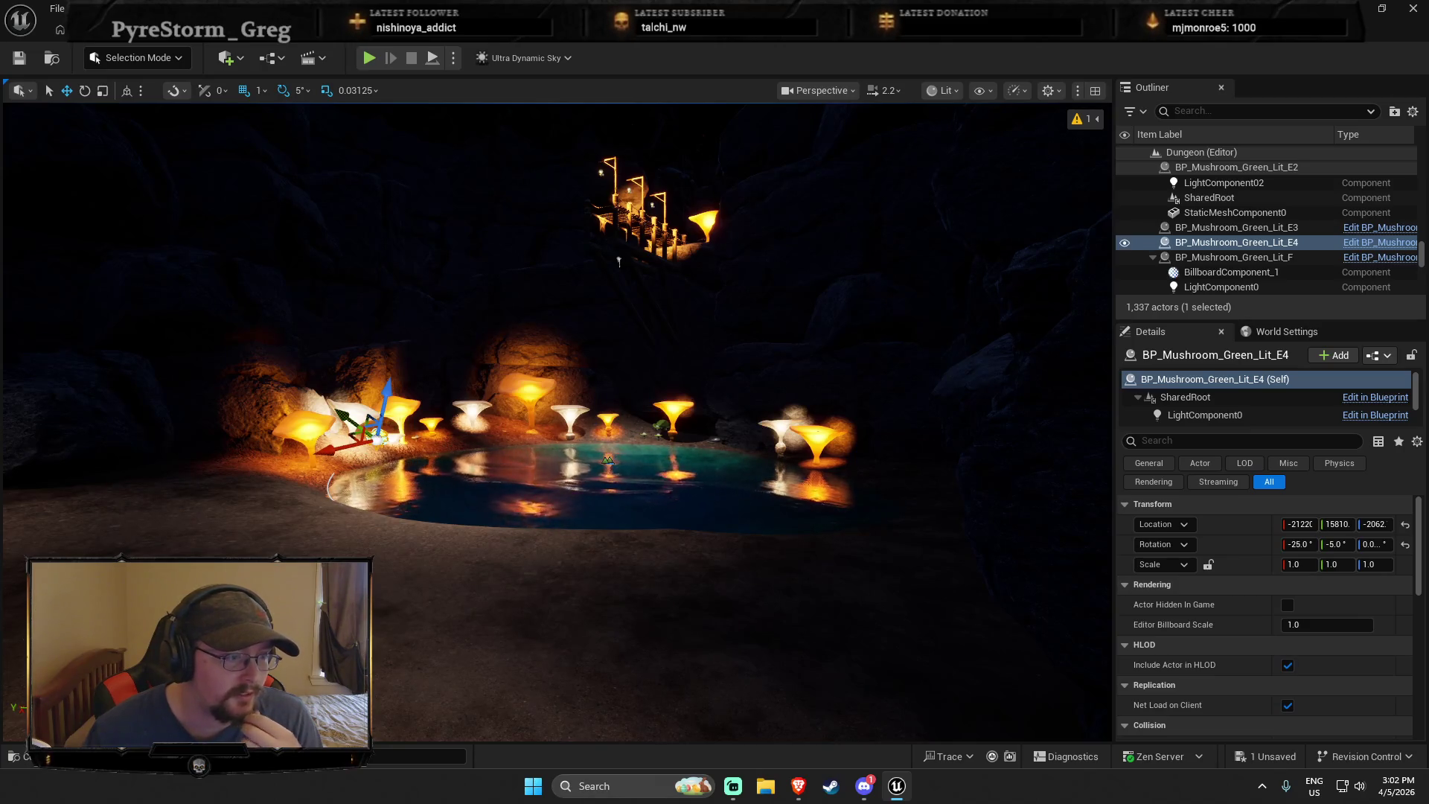
Place BP_Mushroom_Lit_C and BP_Mushroom_Lit_F from DeepElderCaves/Blueprints on the shore by the pool
mouse_move(601, 520)
mouse_down()
mouse_move(617, 458)
mouse_move(543, 494)
mouse_up()
key(ctrl+space)
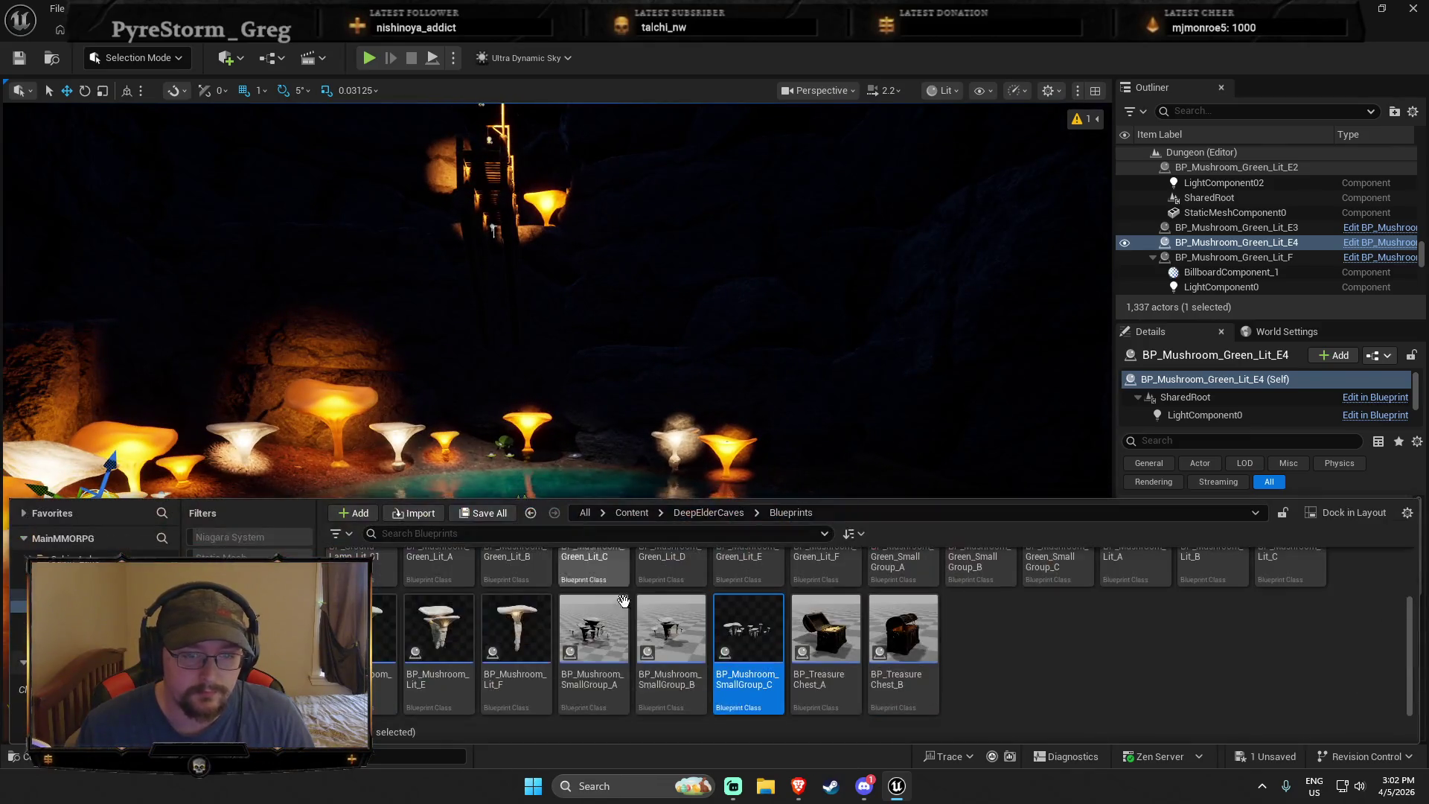
click(707, 506)
drag(707, 507, 720, 392)
key(ctrl+space)
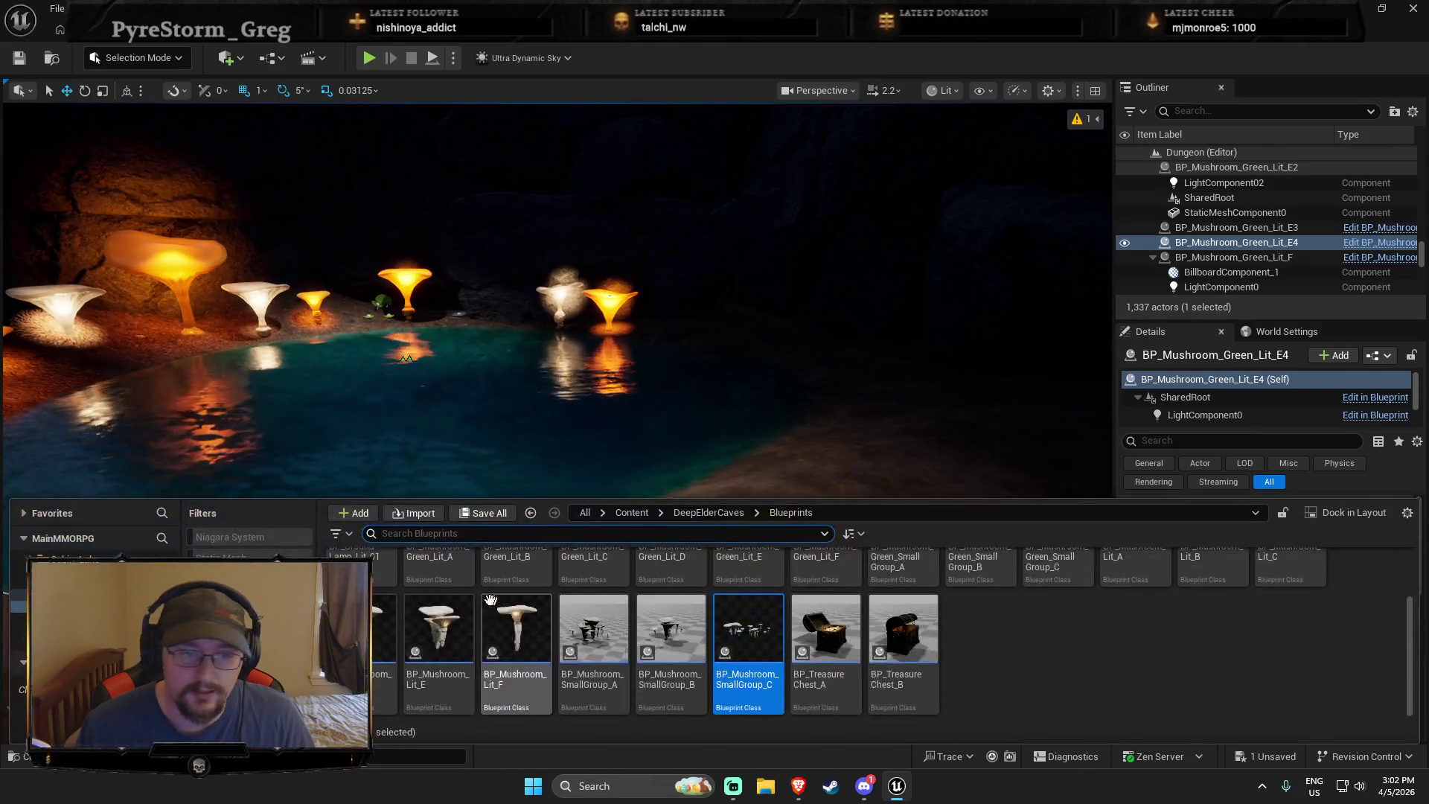
scroll(491, 599, up, 2)
click(74, 606)
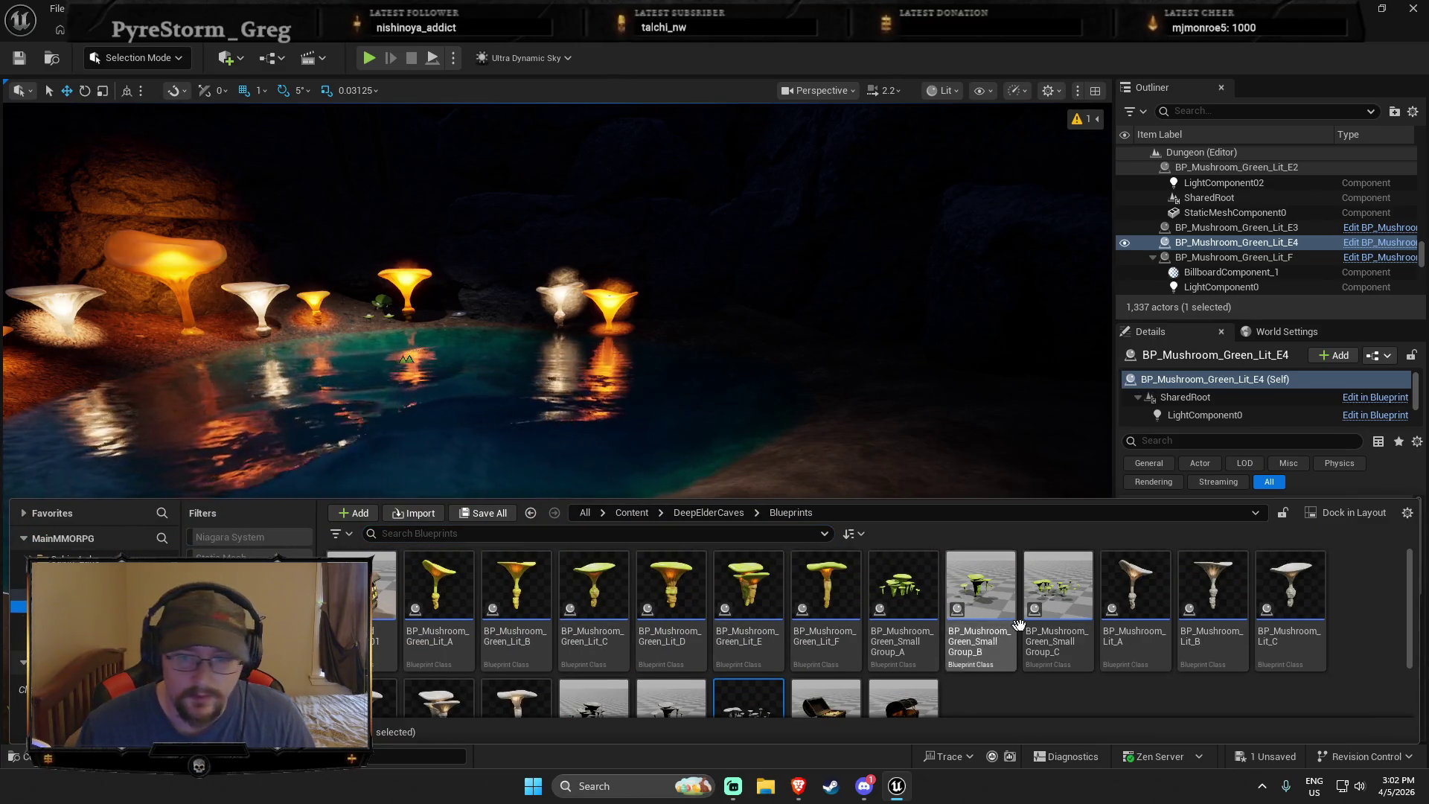
mouse_move(1289, 596)
mouse_down()
mouse_move(1220, 588)
mouse_move(917, 445)
mouse_up()
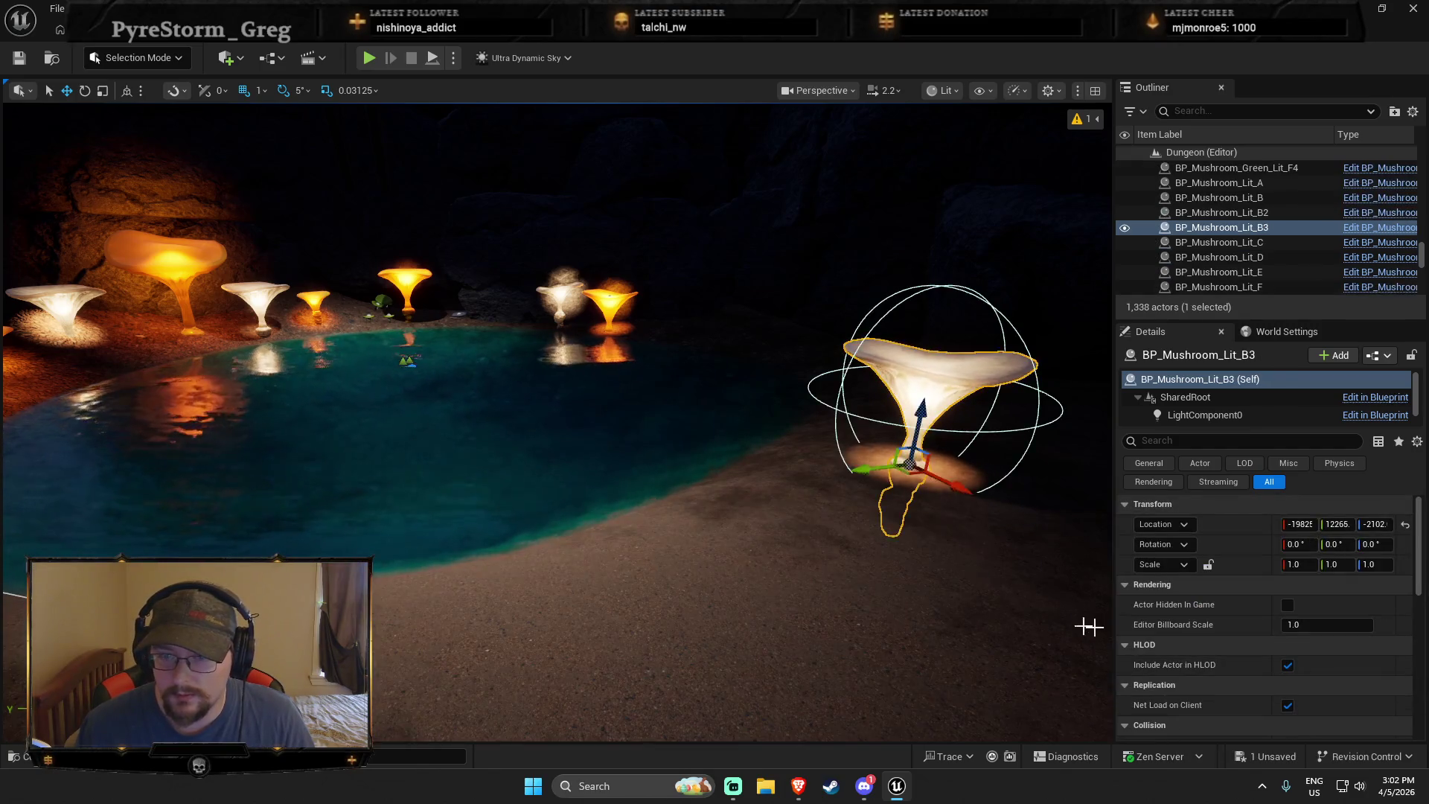
key(ctrl+space)
scroll(468, 660, down, 2)
drag(516, 643, 770, 487)
Add three BP_Mushroom_Lit_E copies along the sandy shore
key(ctrl+space)
drag(442, 670, 796, 480)
key(ctrl+space)
drag(441, 654, 815, 468)
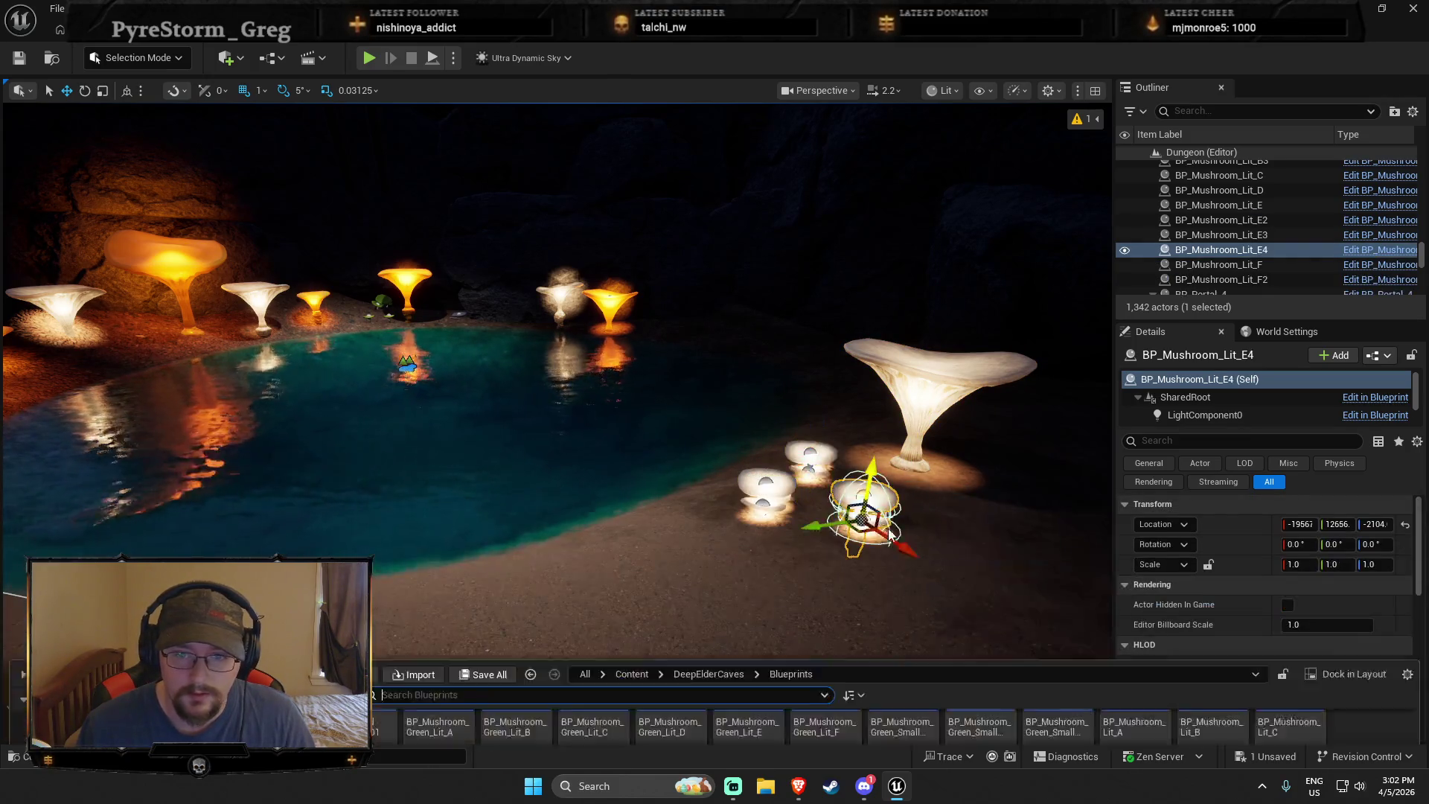
key(ctrl+space)
scroll(521, 655, down, 1)
drag(441, 655, 404, 548)
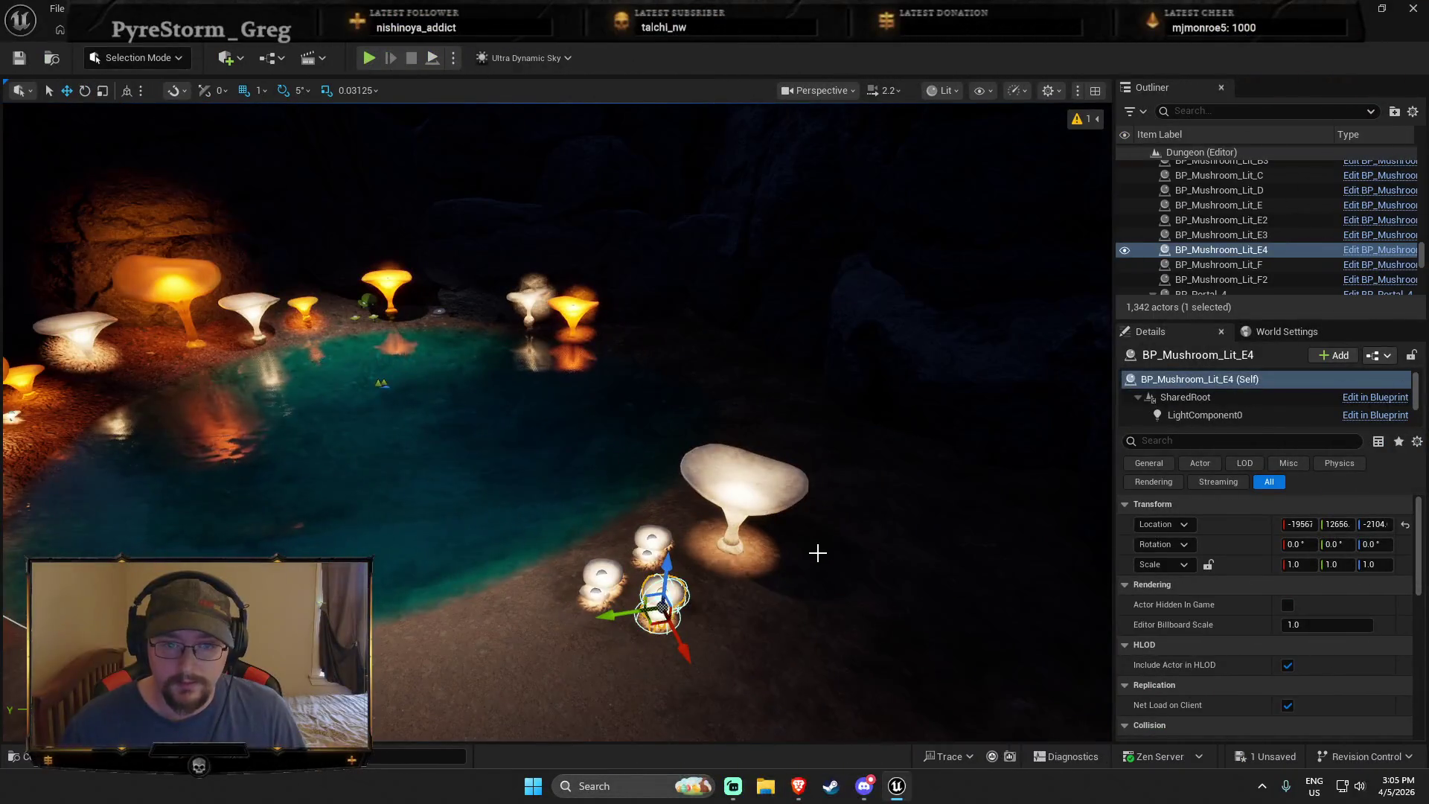
Move BP_Mushroom_Lit_E4 to the far pool edge, lowered beside the big orange mushroom
mouse_move(654, 596)
mouse_down()
mouse_move(468, 336)
mouse_move(405, 310)
mouse_up()
key(f)
key(w)
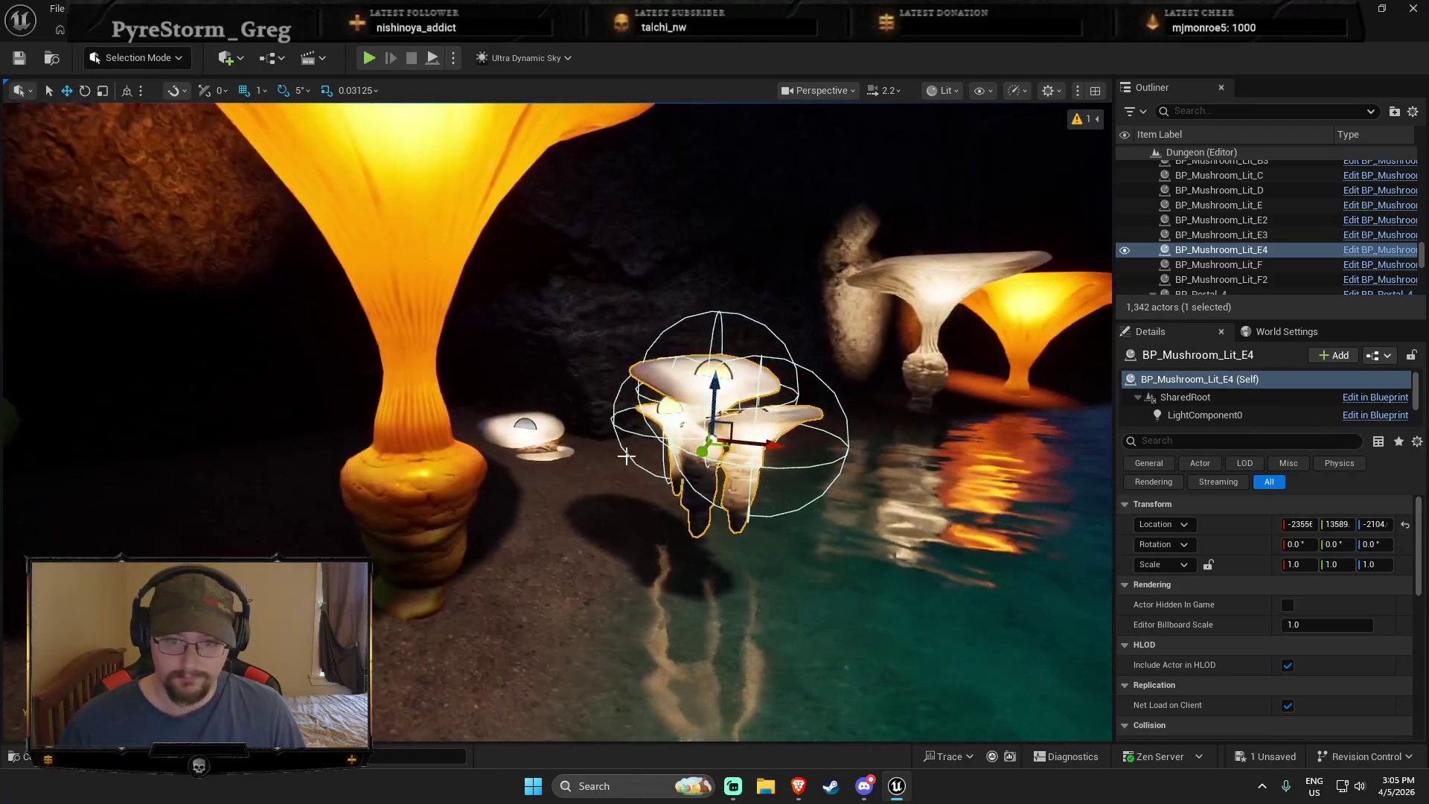
key(End)
mouse_move(708, 465)
mouse_down()
mouse_move(706, 530)
mouse_move(569, 502)
mouse_up()
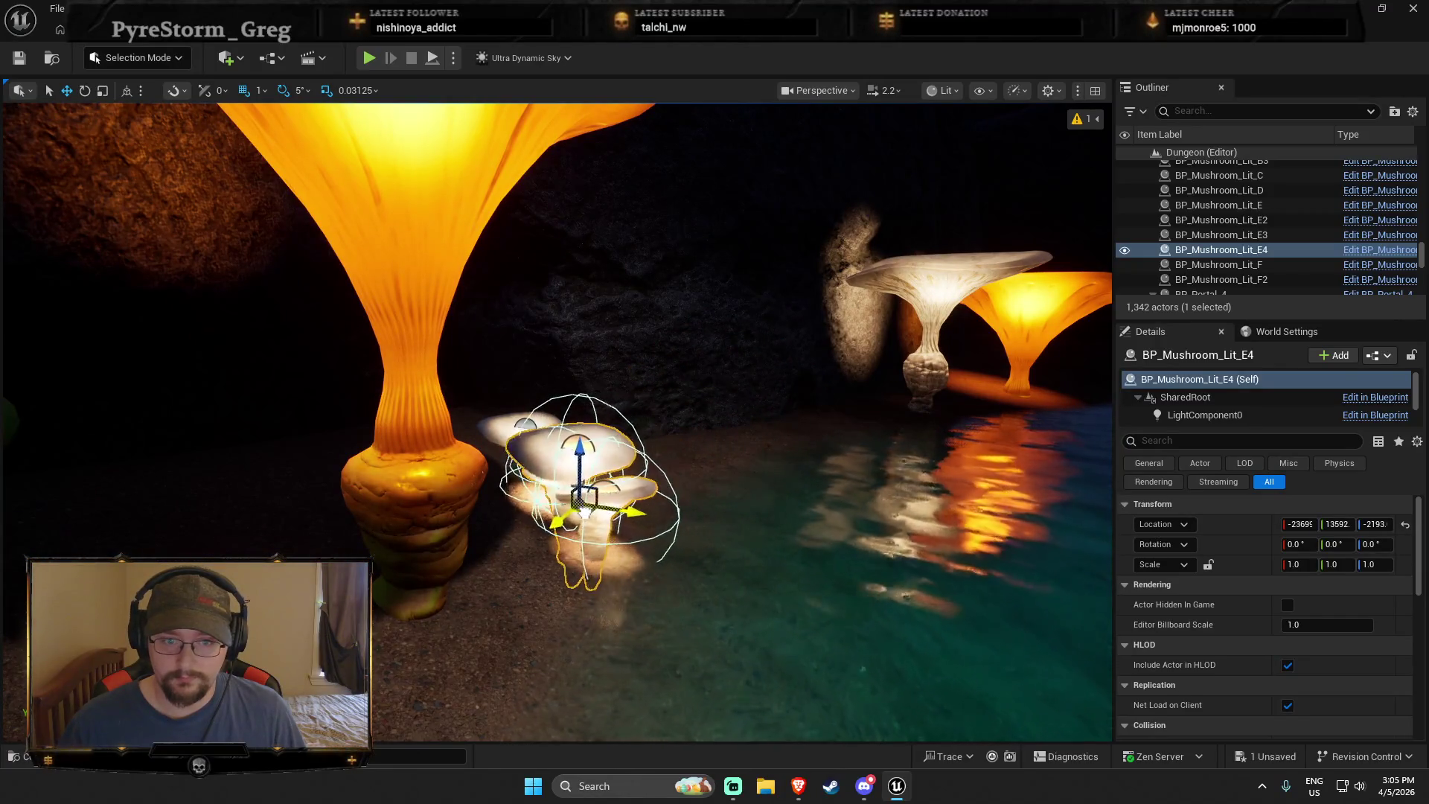
key(s)
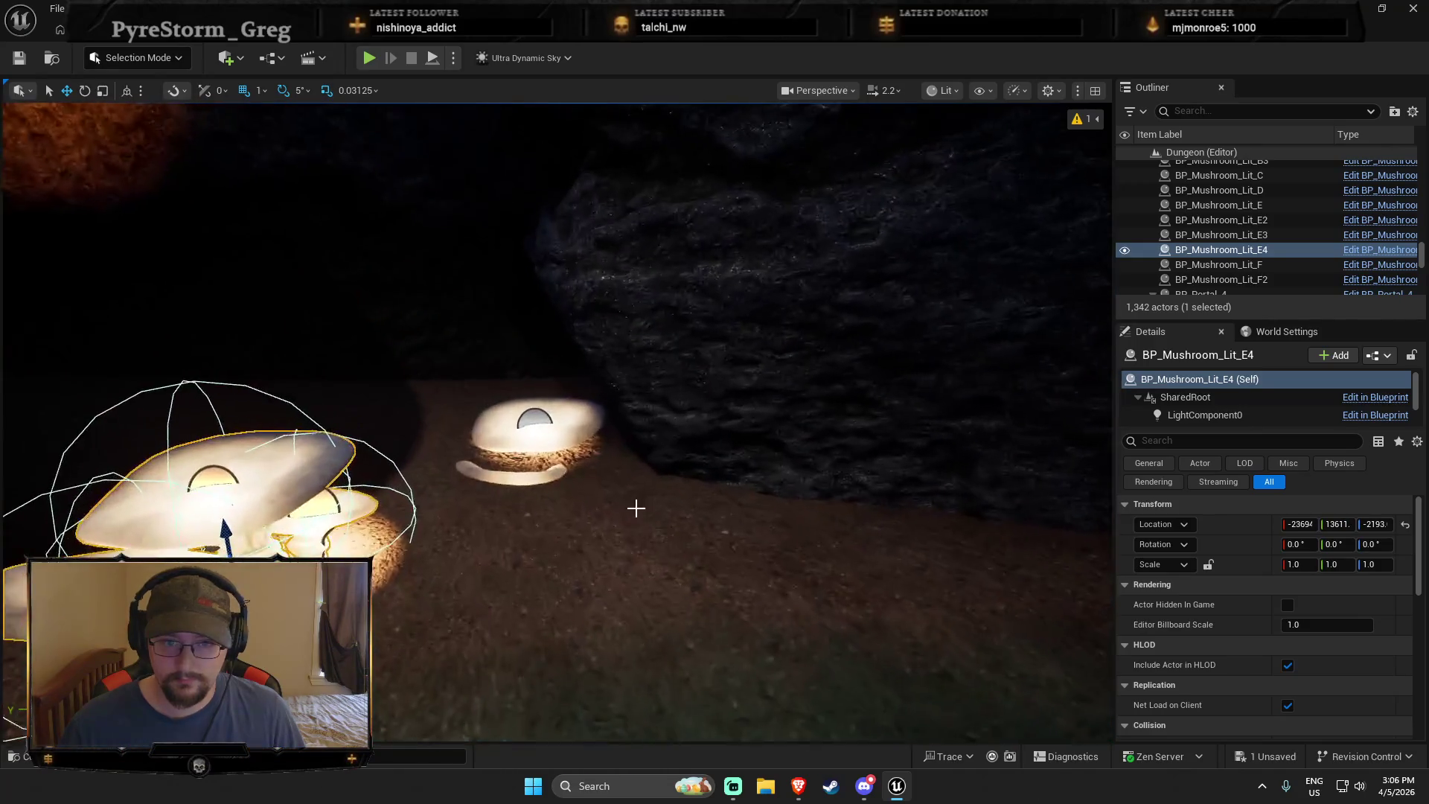
Raise BP_Mushroom_Lit_E and turn it to about -35 degrees
click(557, 424)
drag(537, 429, 537, 375)
key(e)
drag(610, 447, 641, 435)
key(w)
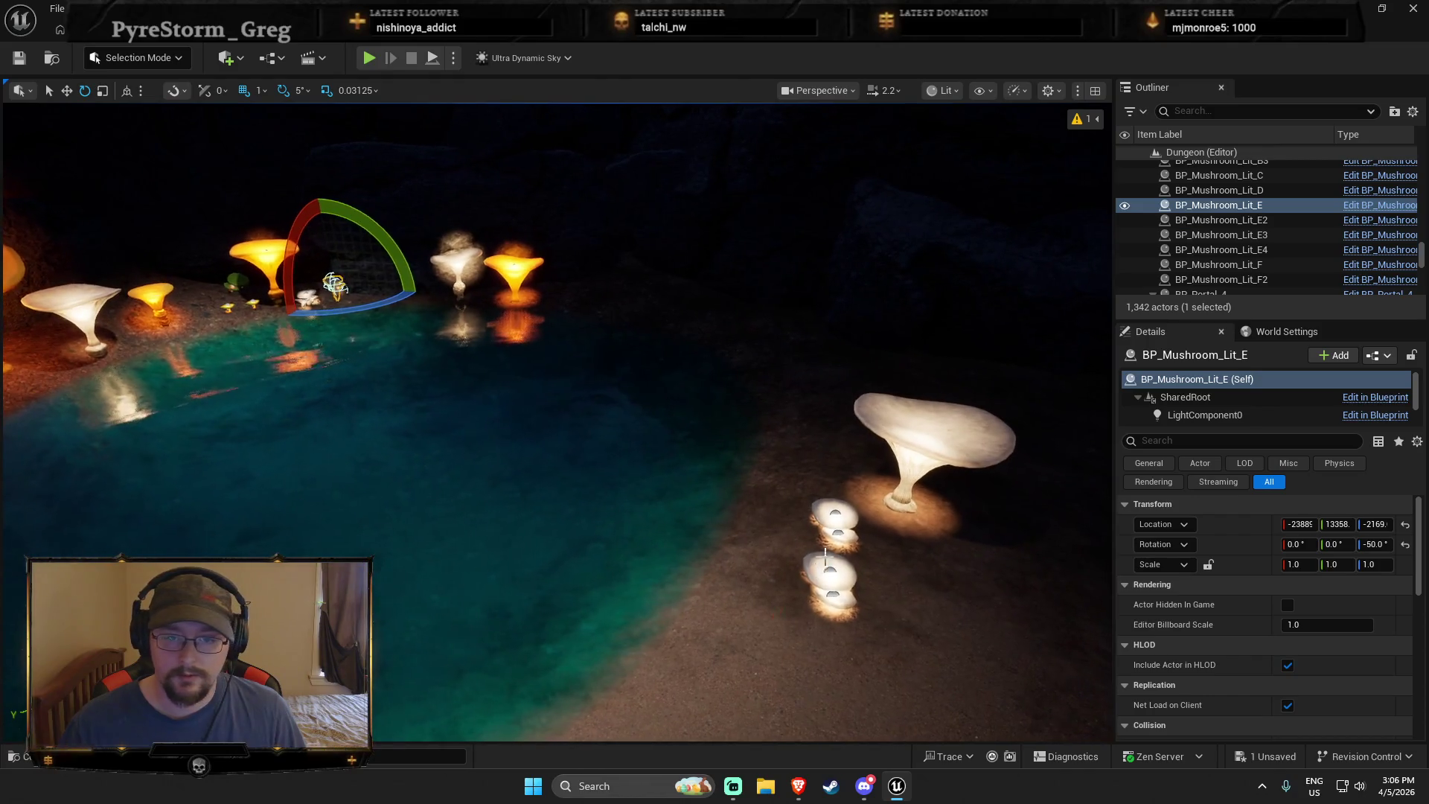
Move the small Lit_E2 and Lit_E3 mushrooms to the far-left pool edge beside the white mushroom
click(835, 521)
ctrl+click(827, 597)
key(w)
mouse_move(829, 550)
mouse_down()
mouse_move(128, 383)
mouse_move(29, 344)
mouse_up()
key(f)
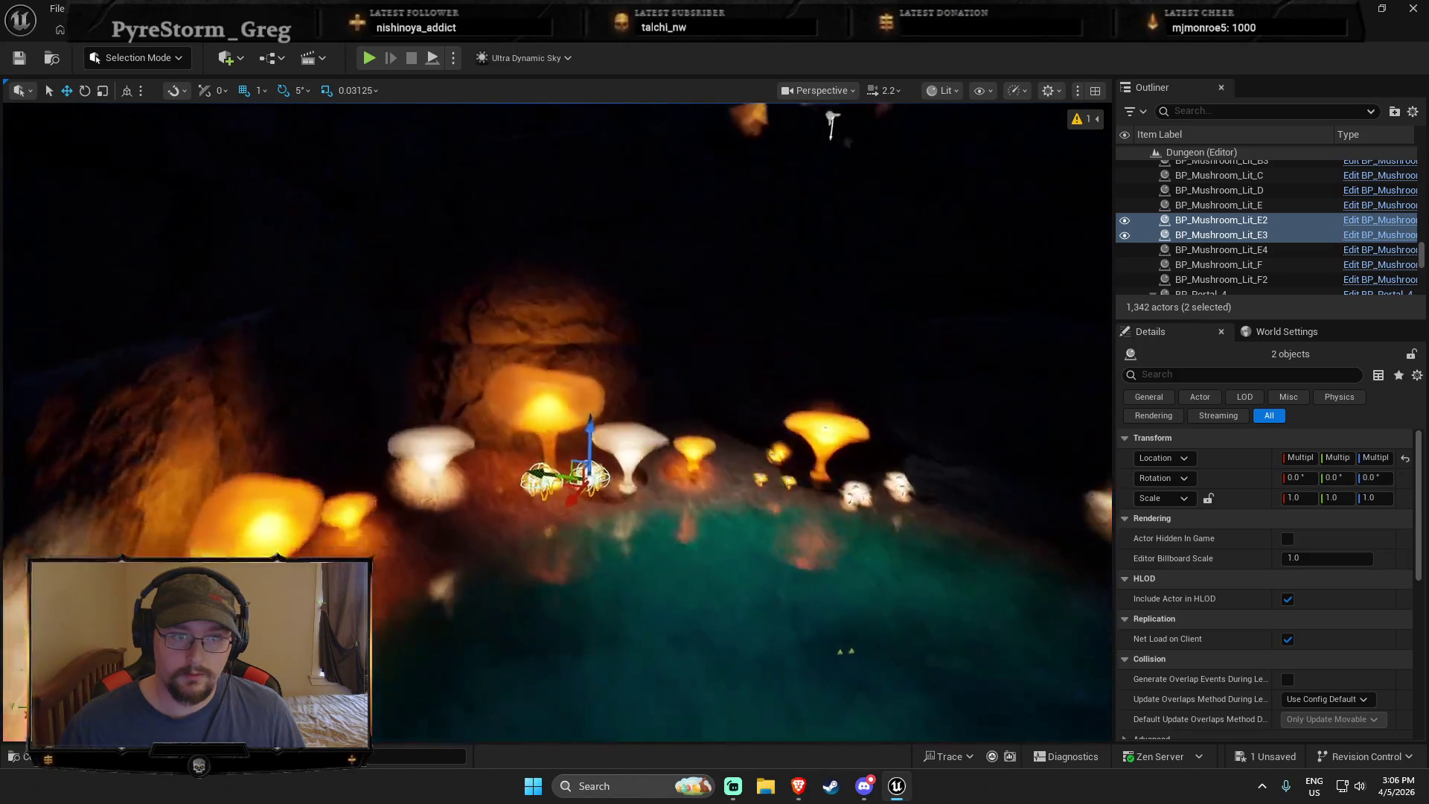
drag(586, 504, 462, 516)
mouse_move(614, 513)
mouse_down()
mouse_move(618, 447)
mouse_move(614, 513)
mouse_up()
Place Lit_B3 and Lit_F2 beside the other mushrooms, sinking Lit_F2 slightly into the ground
click(614, 514)
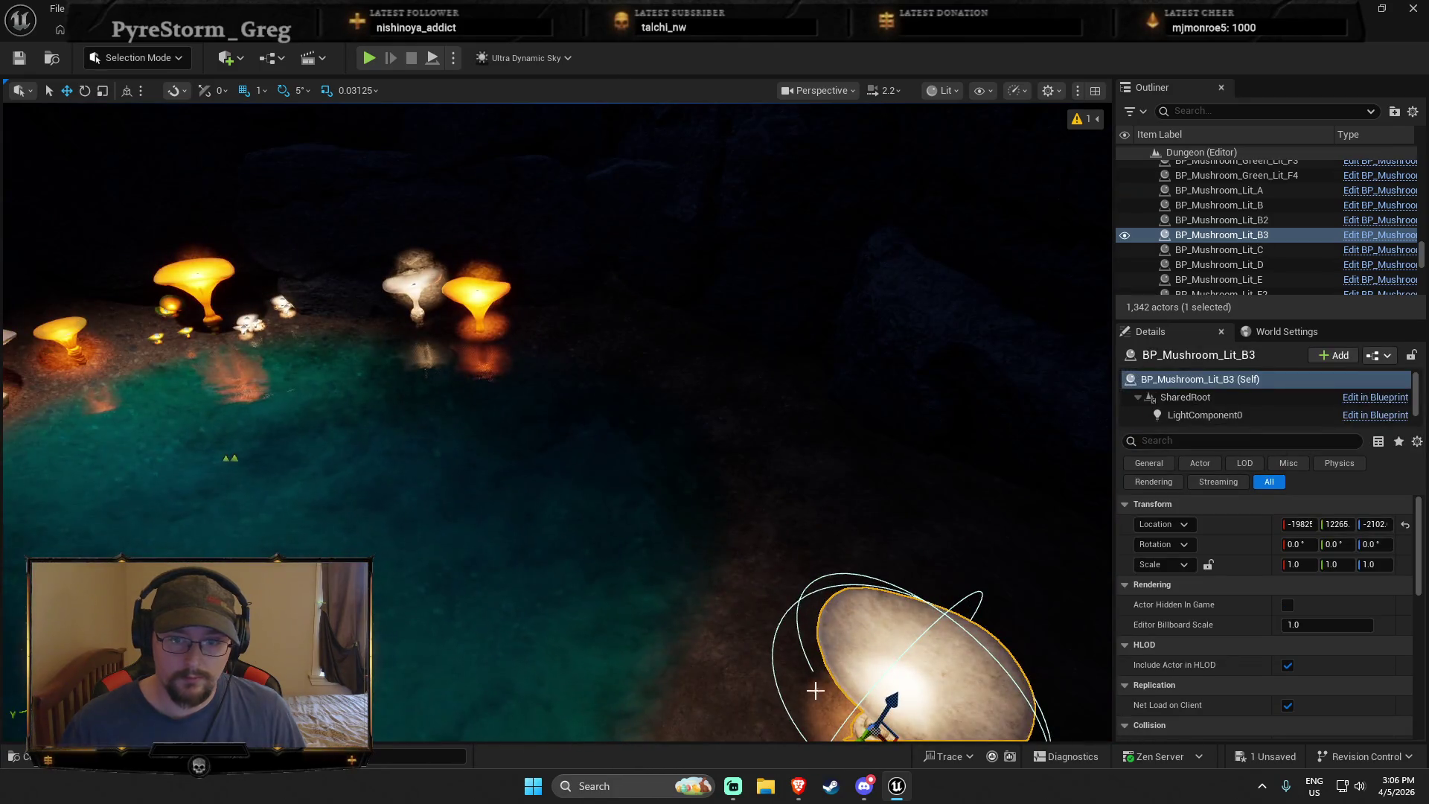
mouse_move(855, 656)
mouse_down()
mouse_move(525, 328)
mouse_move(514, 290)
mouse_move(583, 256)
mouse_move(568, 238)
mouse_up()
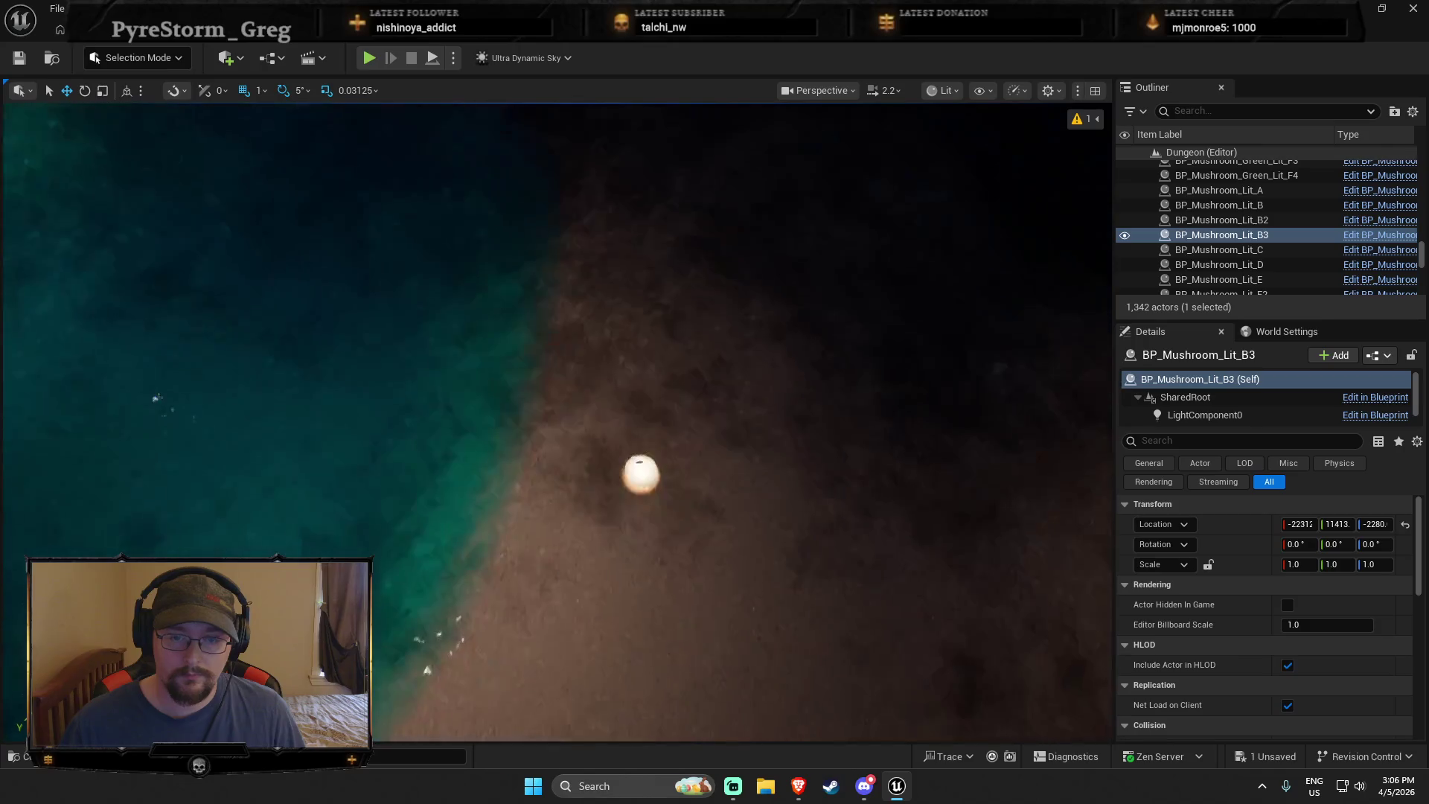
click(640, 478)
mouse_move(674, 681)
mouse_down()
mouse_move(447, 334)
mouse_move(406, 214)
mouse_up()
key(f)
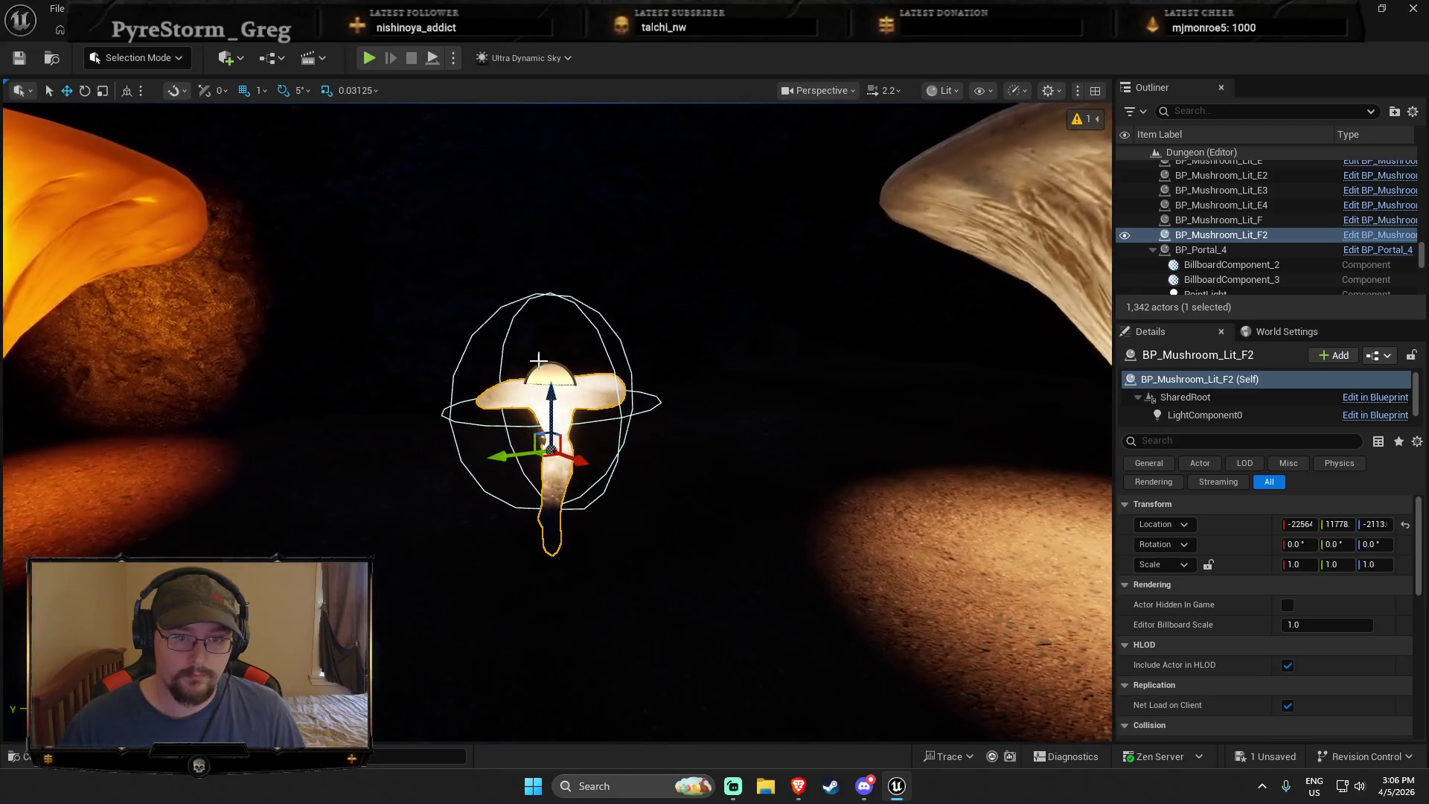
mouse_move(553, 398)
mouse_down()
mouse_move(536, 524)
mouse_move(497, 417)
mouse_move(501, 432)
mouse_up()
scroll(539, 520, up, 2)
Play from here across the lit rope bridge and underwater to the mushroom shore, then stop
right_click(502, 433)
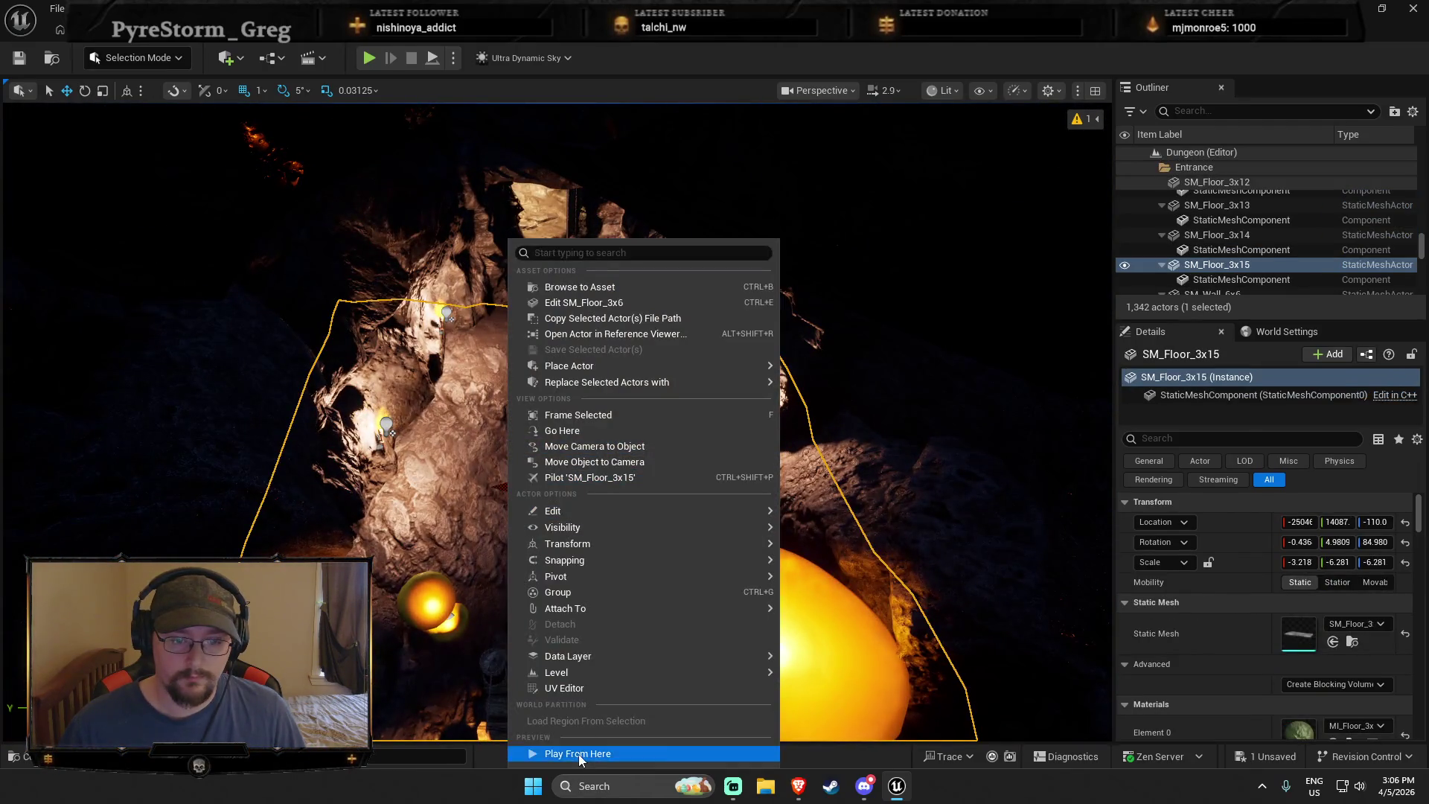
click(579, 753)
click(462, 379)
key(w)
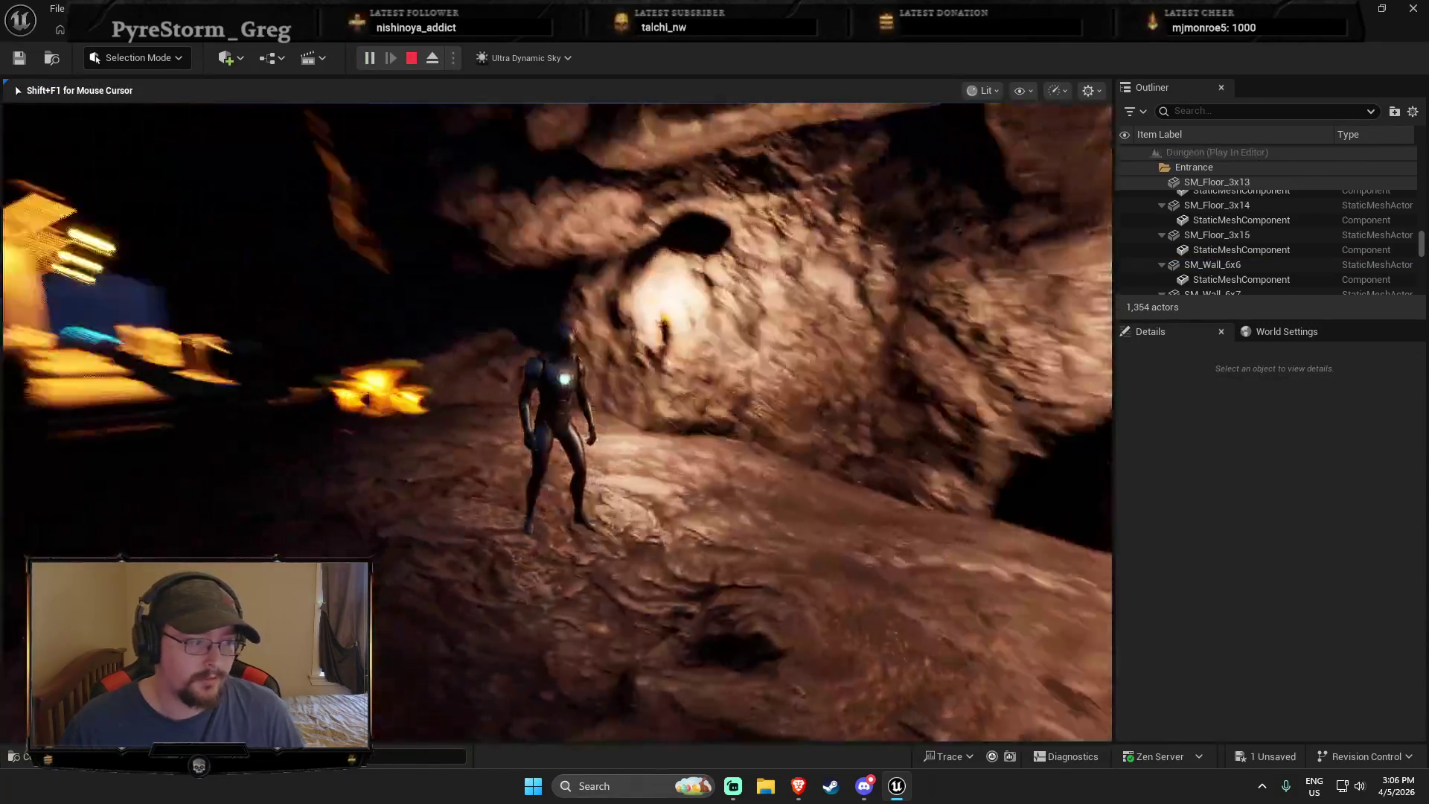
key(w)
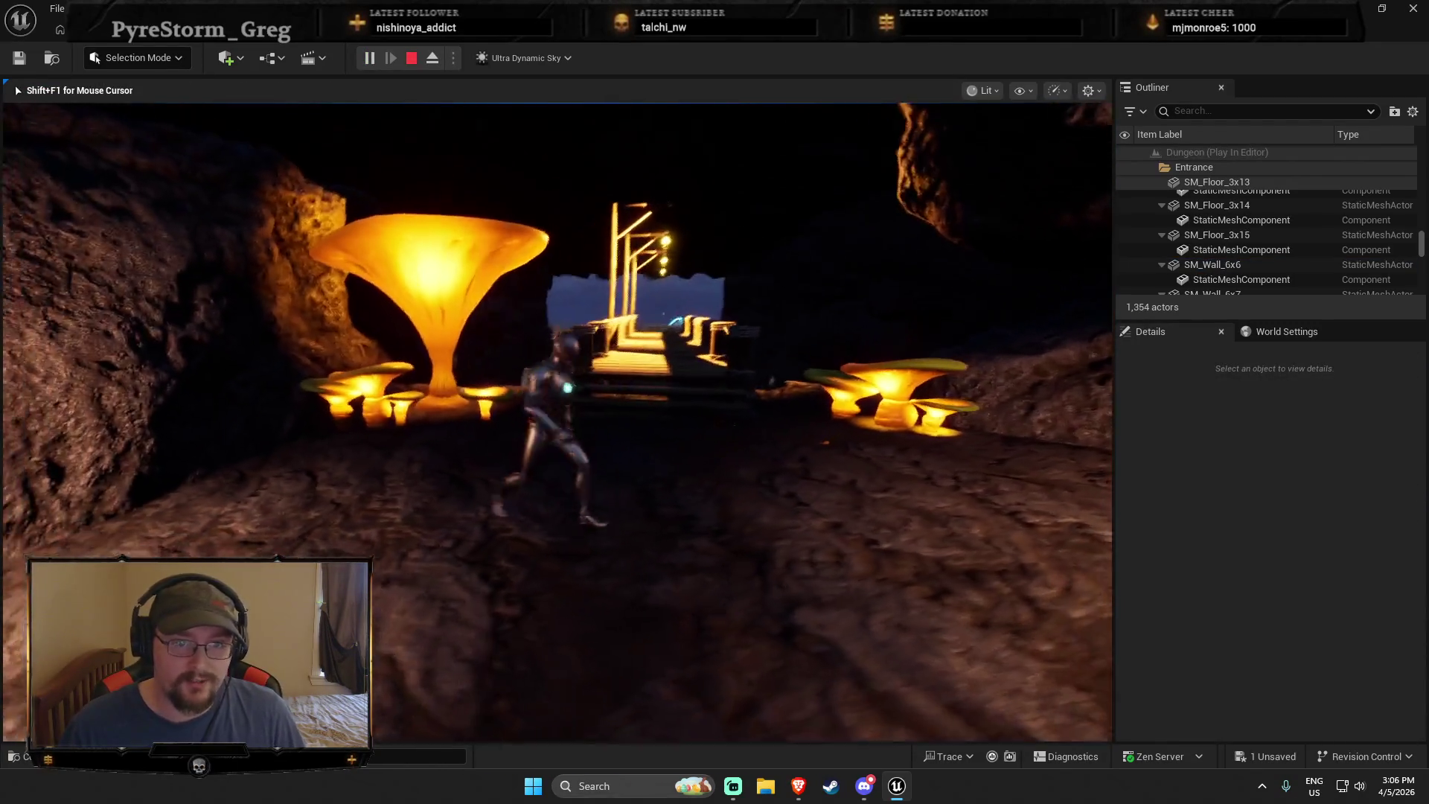
key(w)
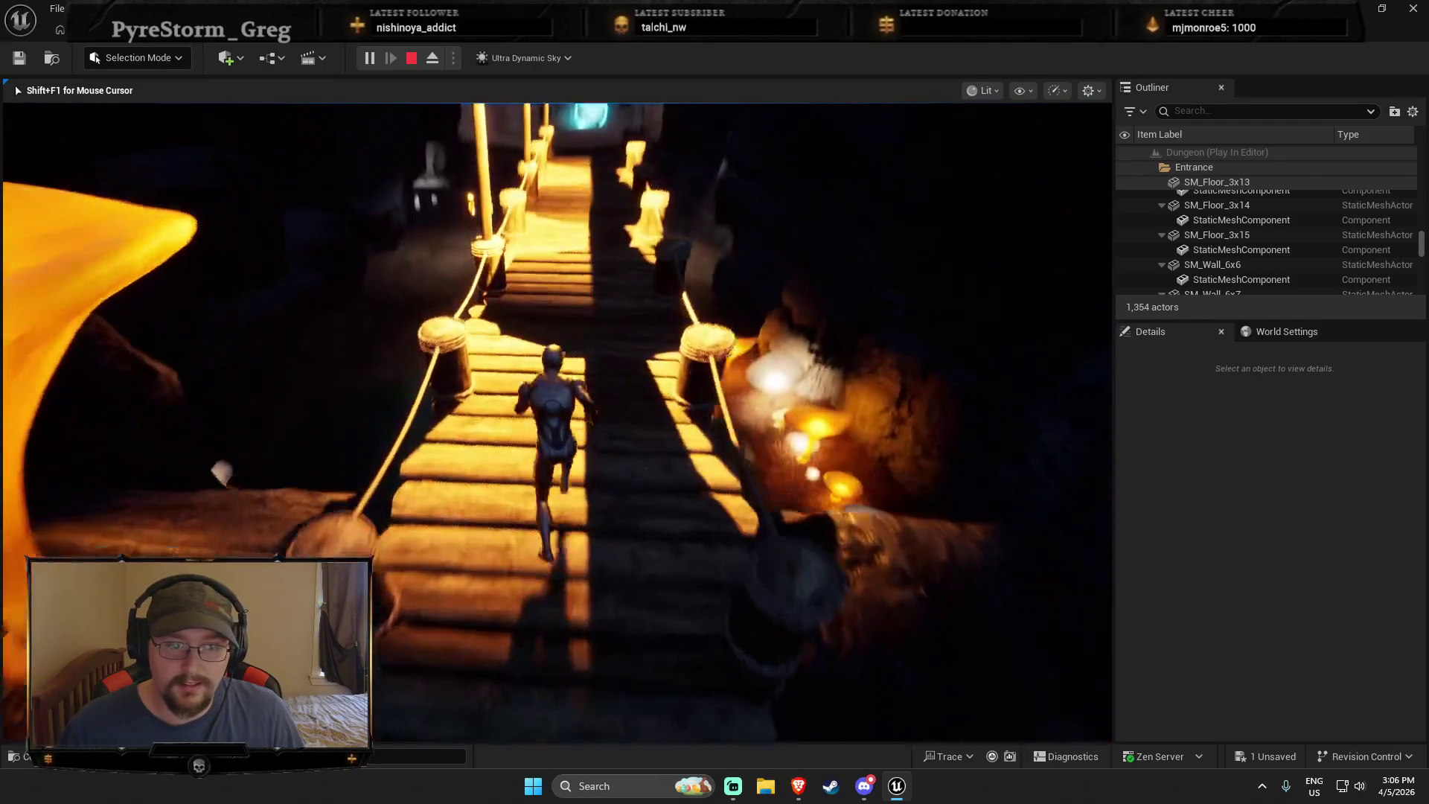
key(w)
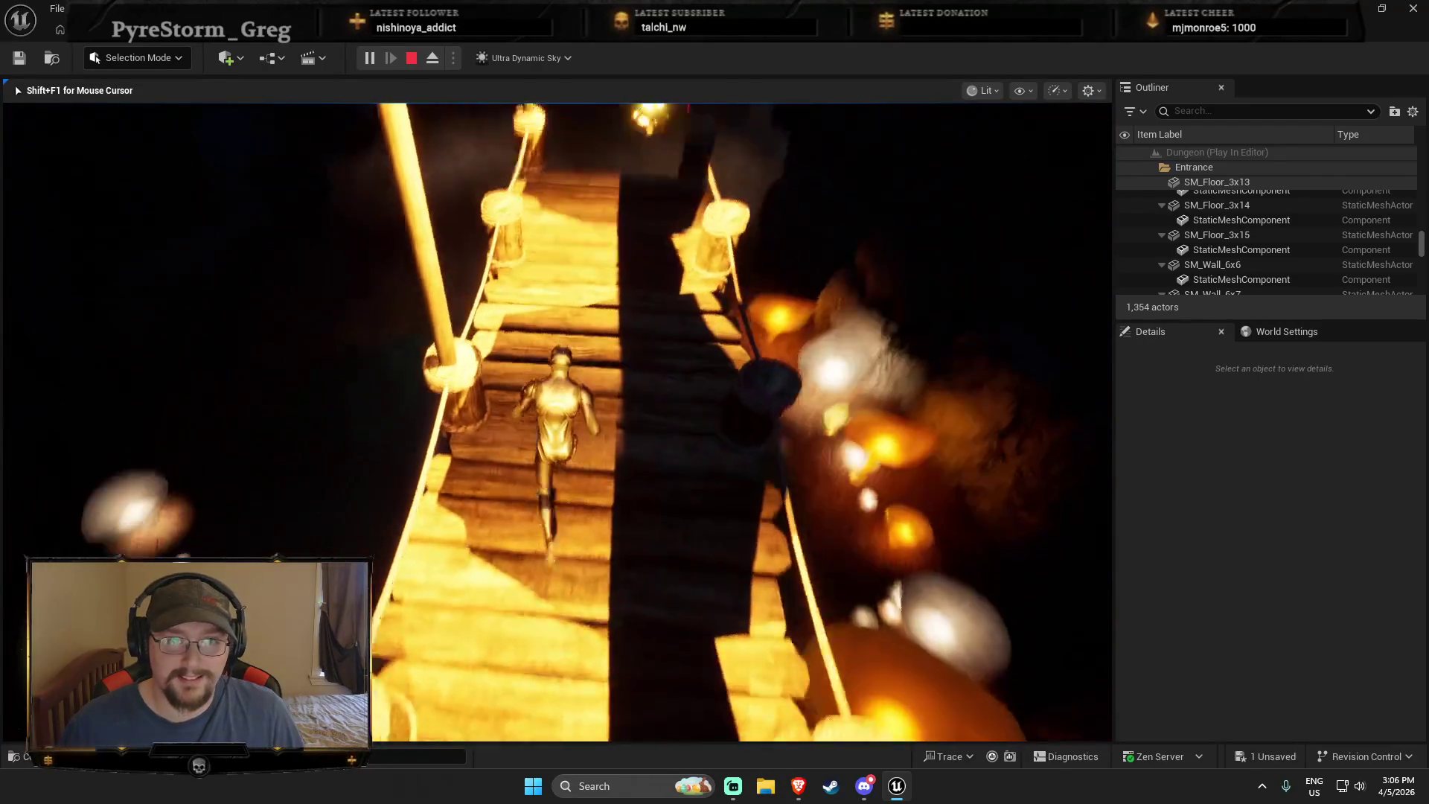
key(w)
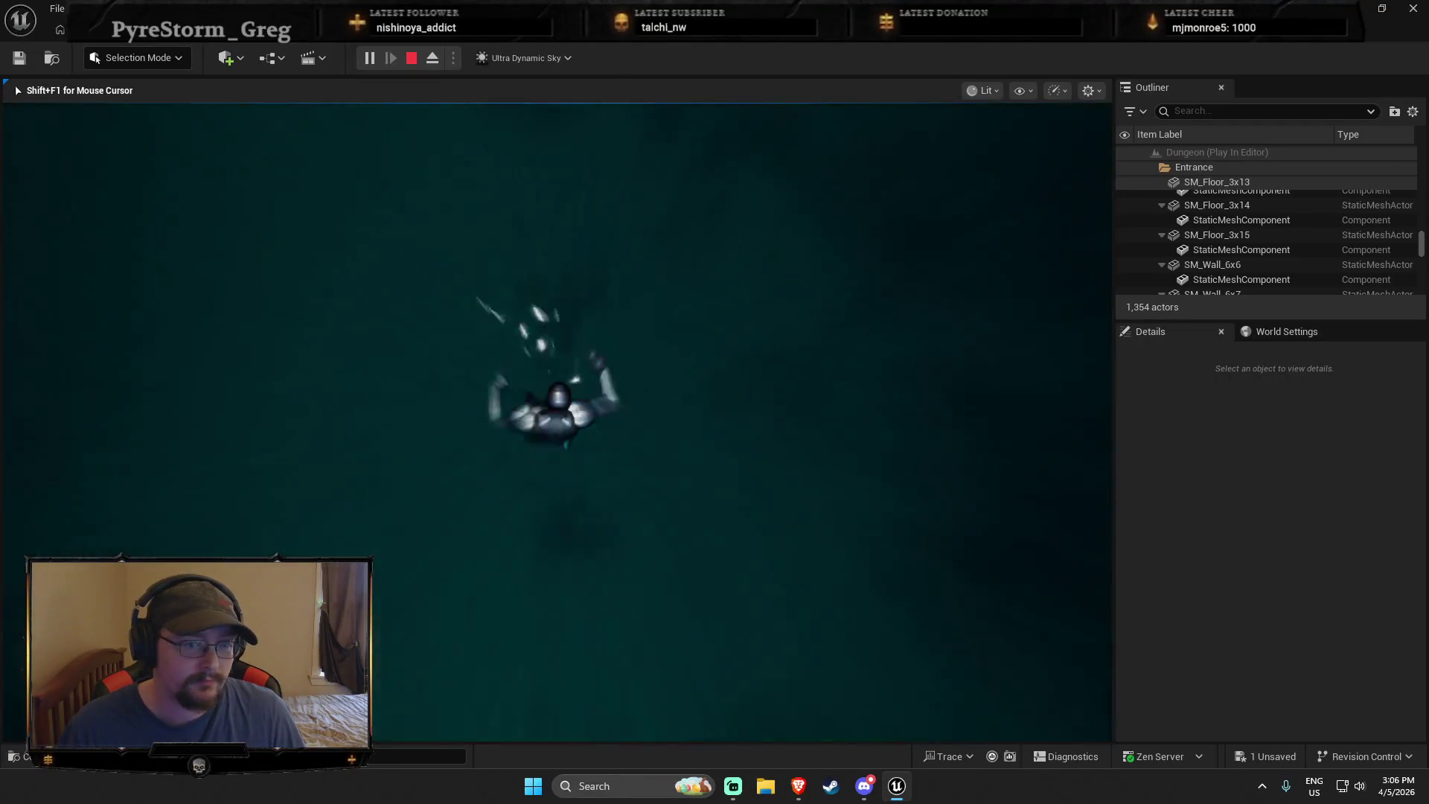
key(w)
key(w)
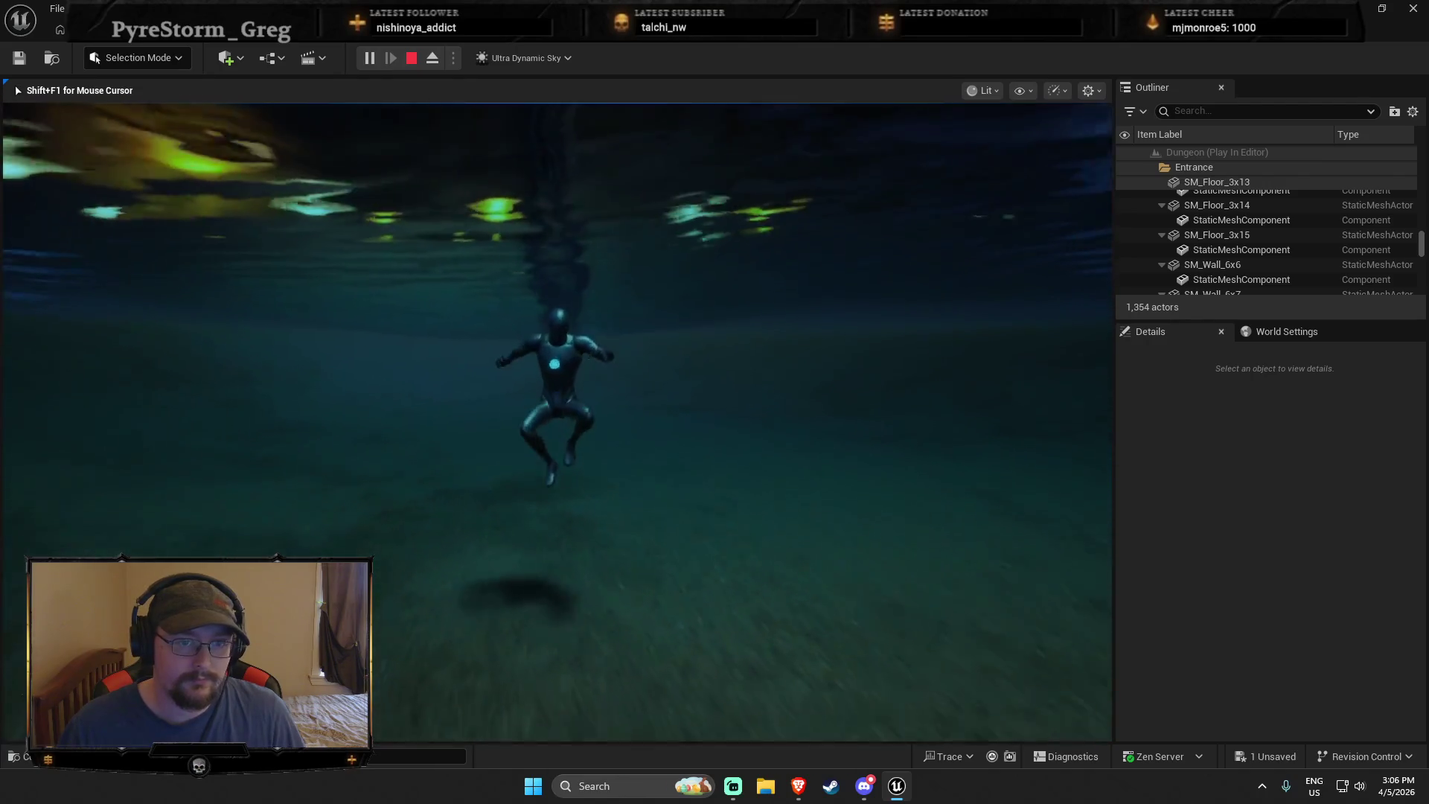
key(w)
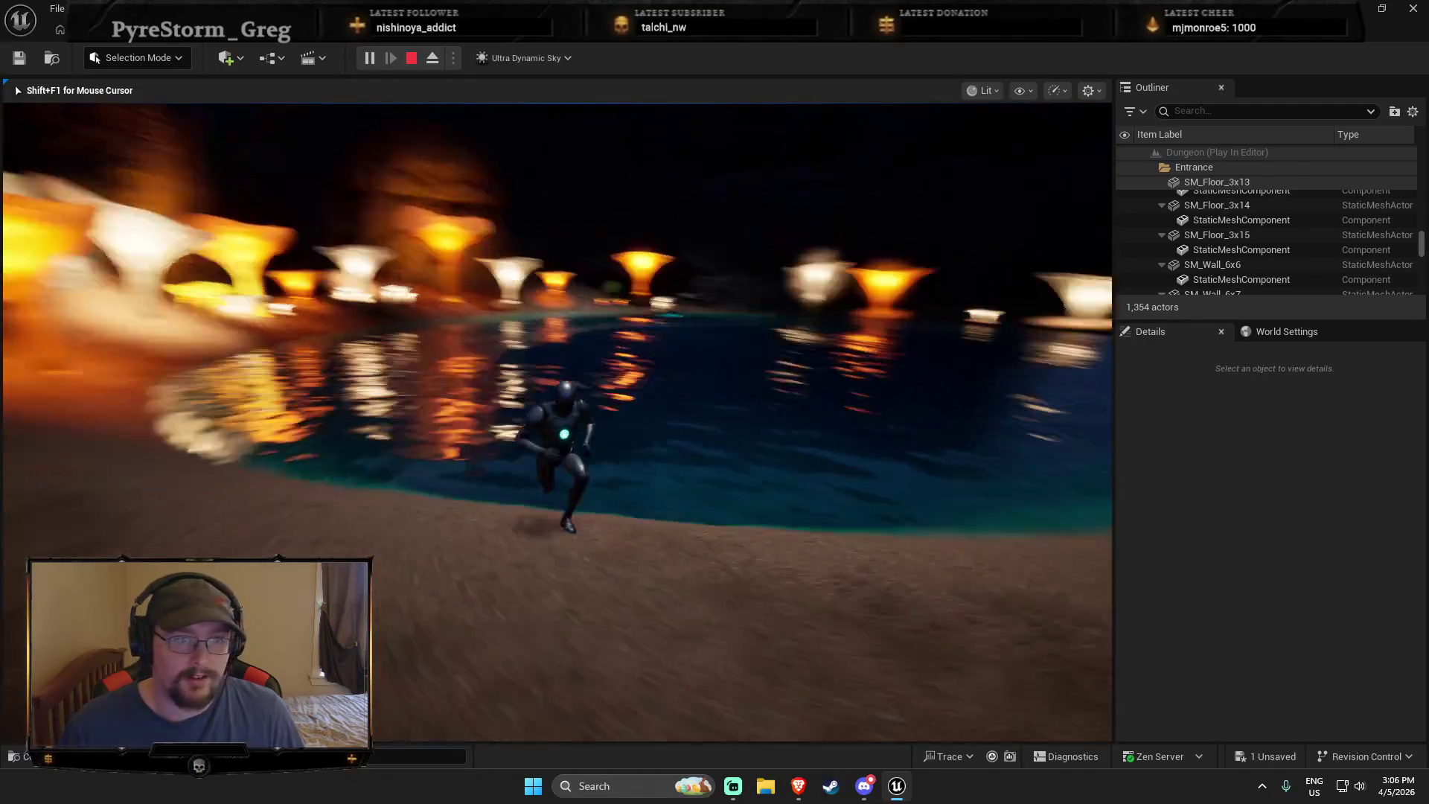
key(w)
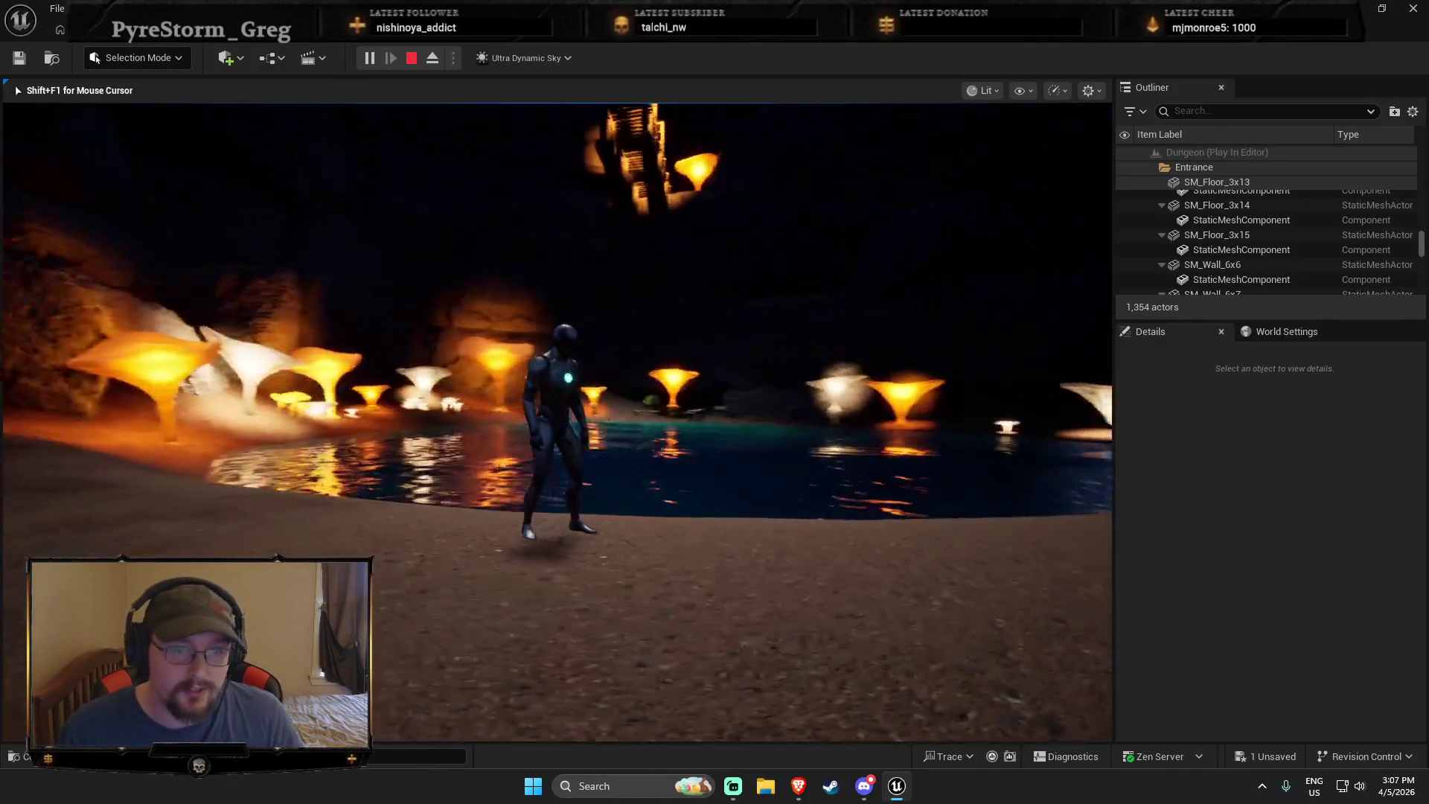
key(ctrl+space)
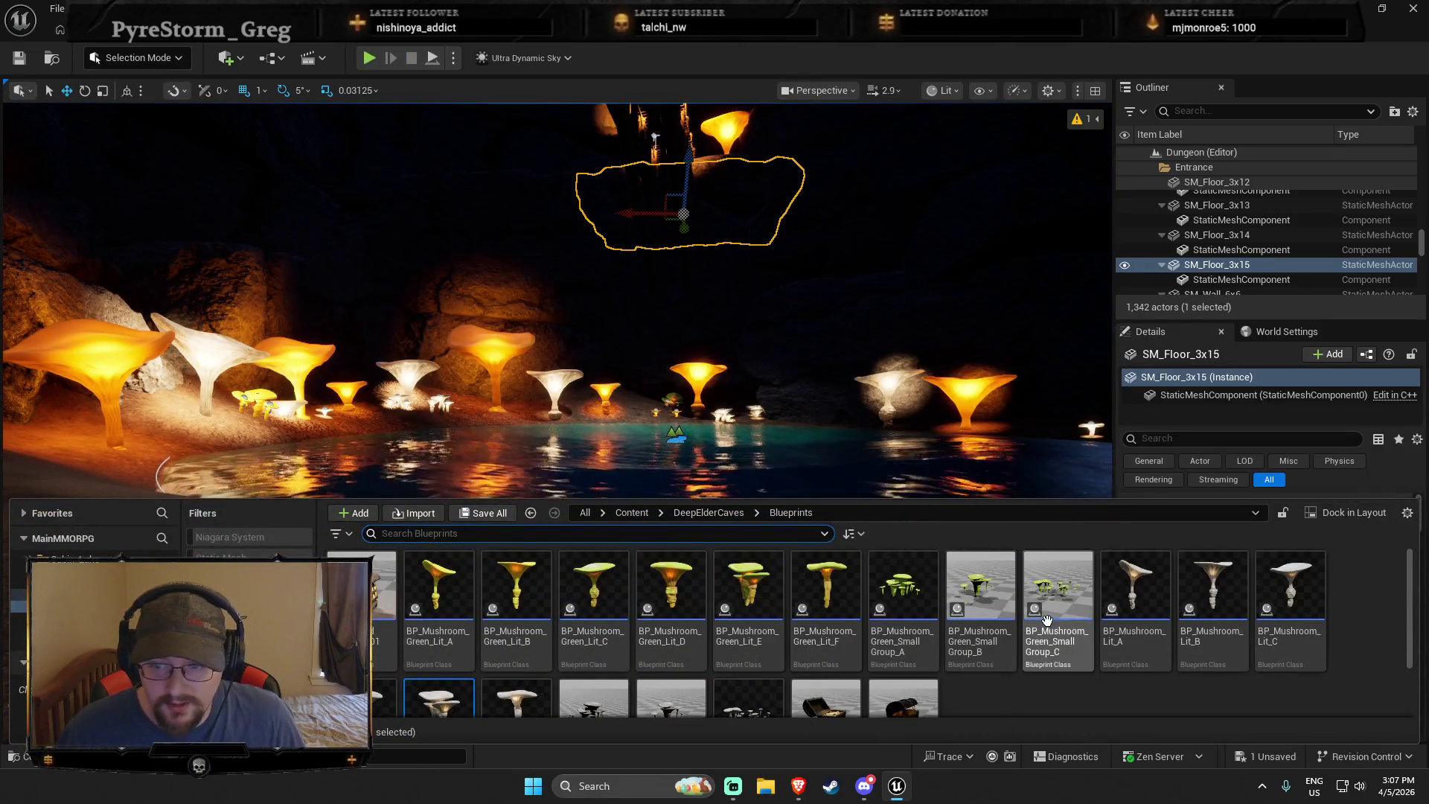
Browse to Dungeon_Modular_V1 > Meshes and scroll down to the last meshes in the grid
ctrl+click(18, 594)
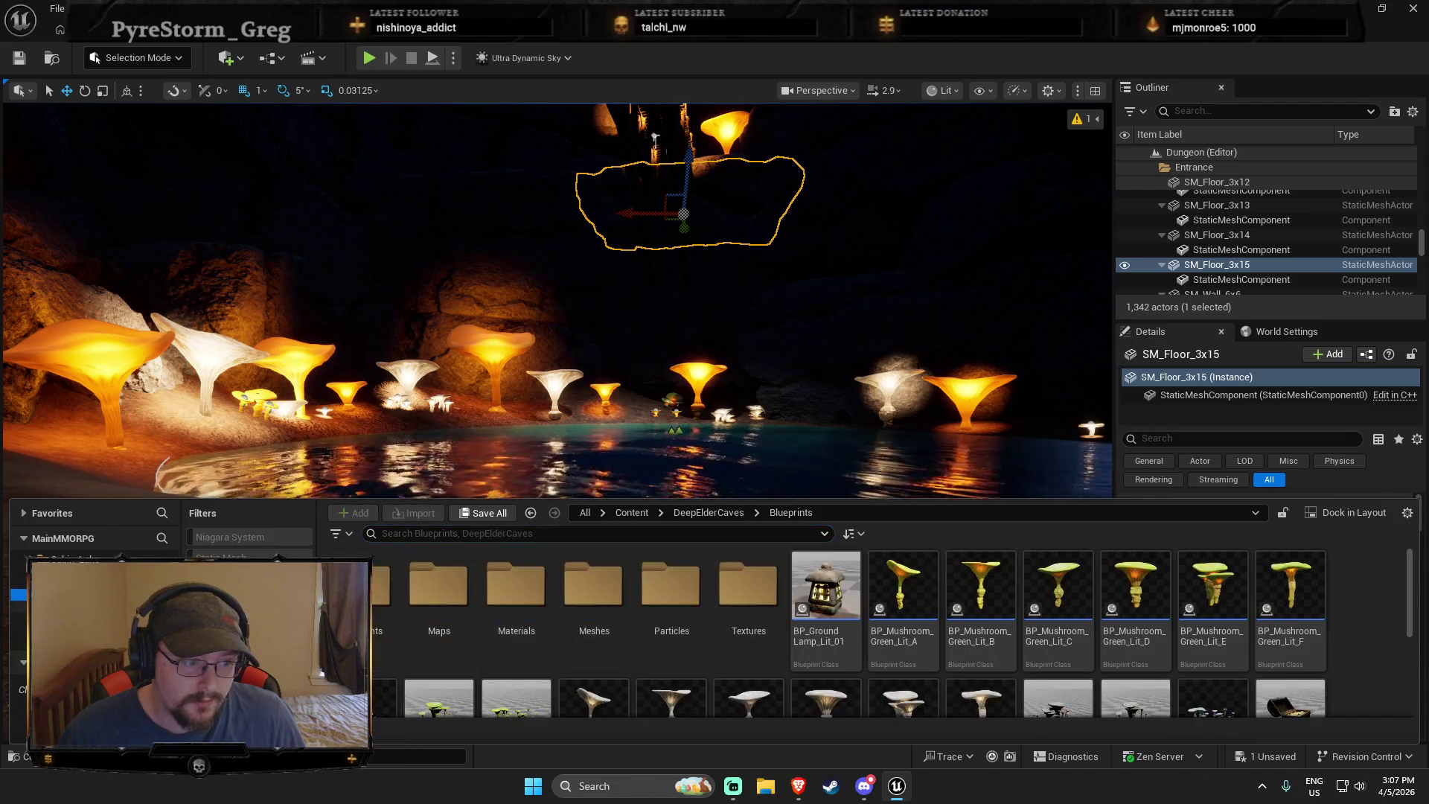
click(18, 583)
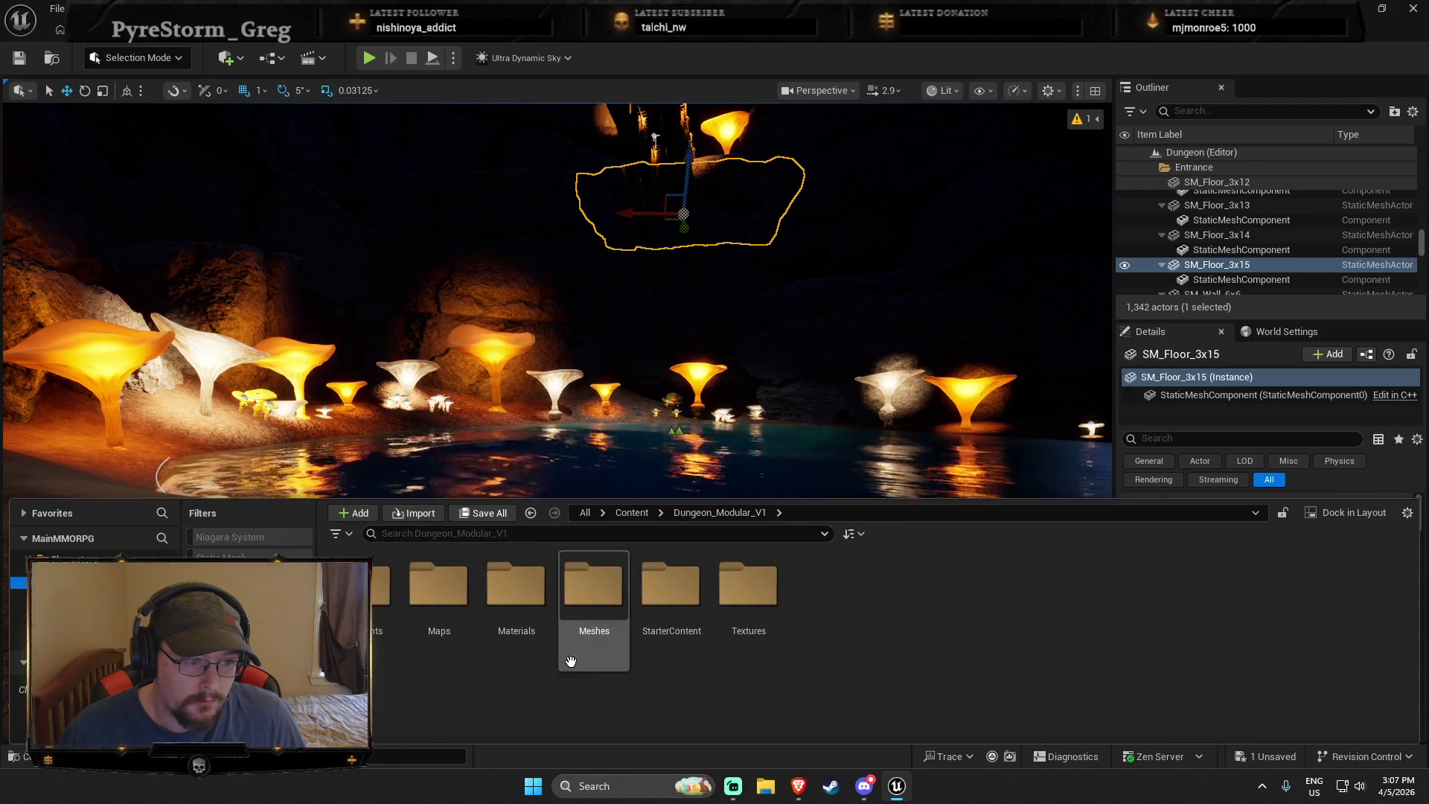
click(586, 595)
double_click(586, 595)
scroll(1332, 611, down, 3)
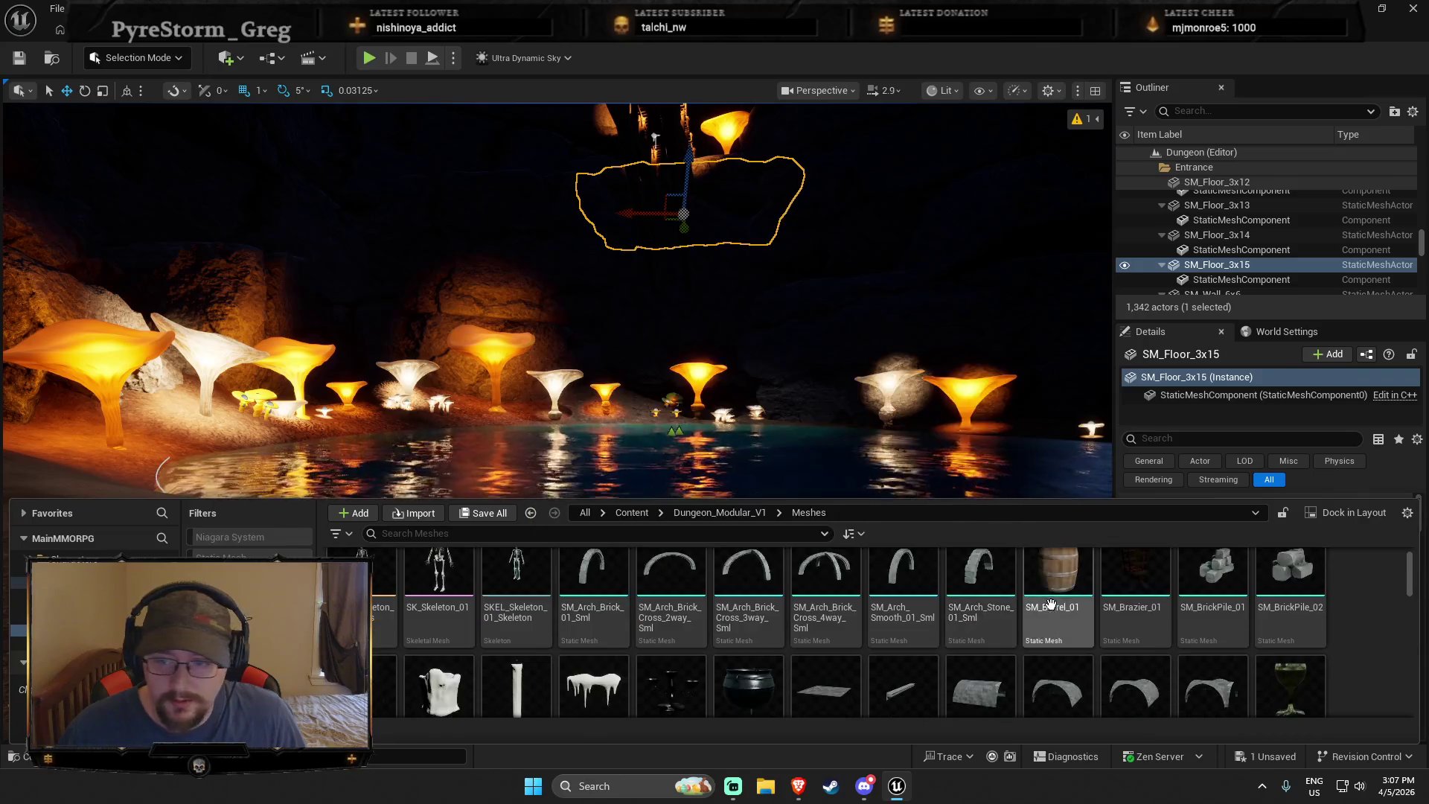
scroll(1332, 612, down, 5)
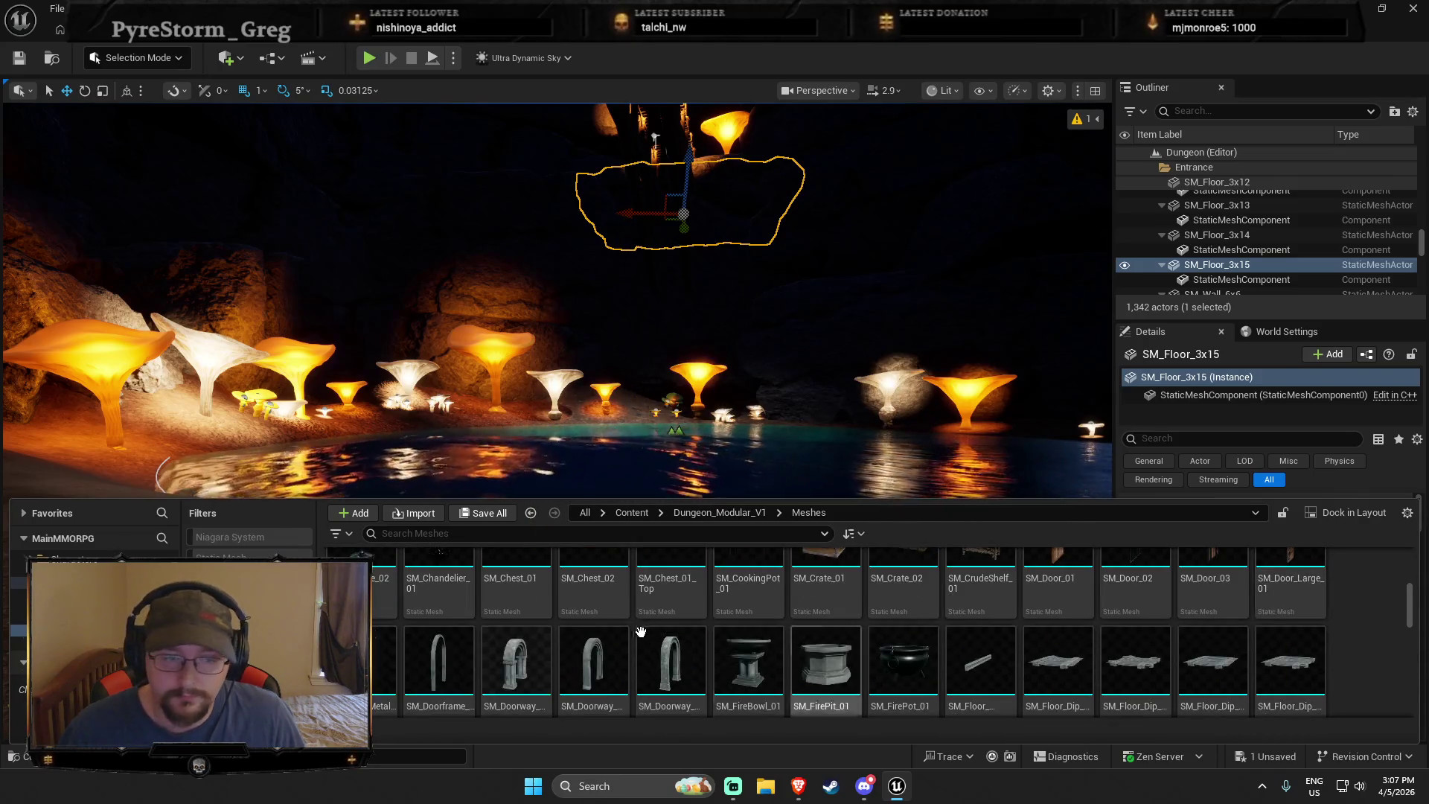
scroll(1220, 632, down, 10)
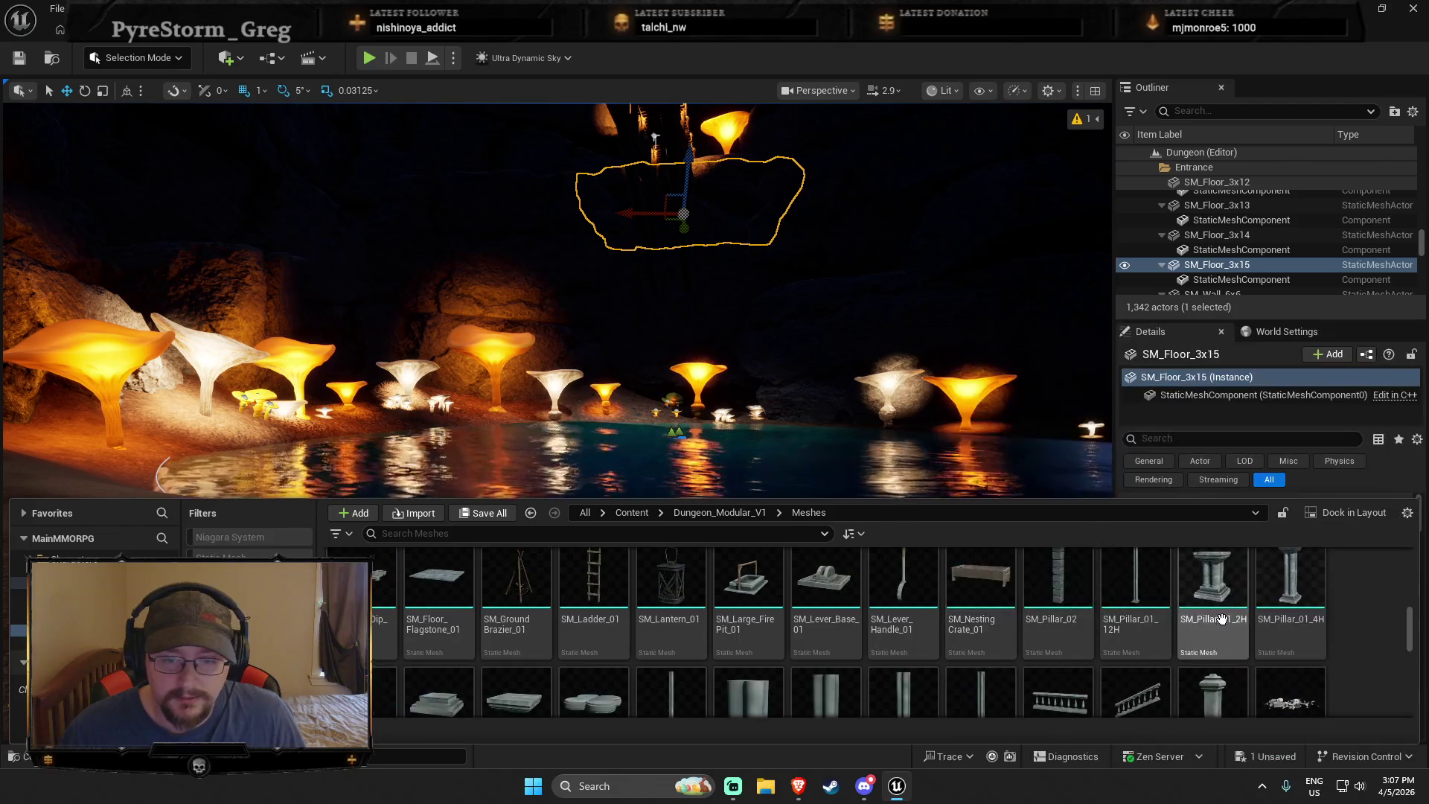
scroll(1239, 627, down, 10)
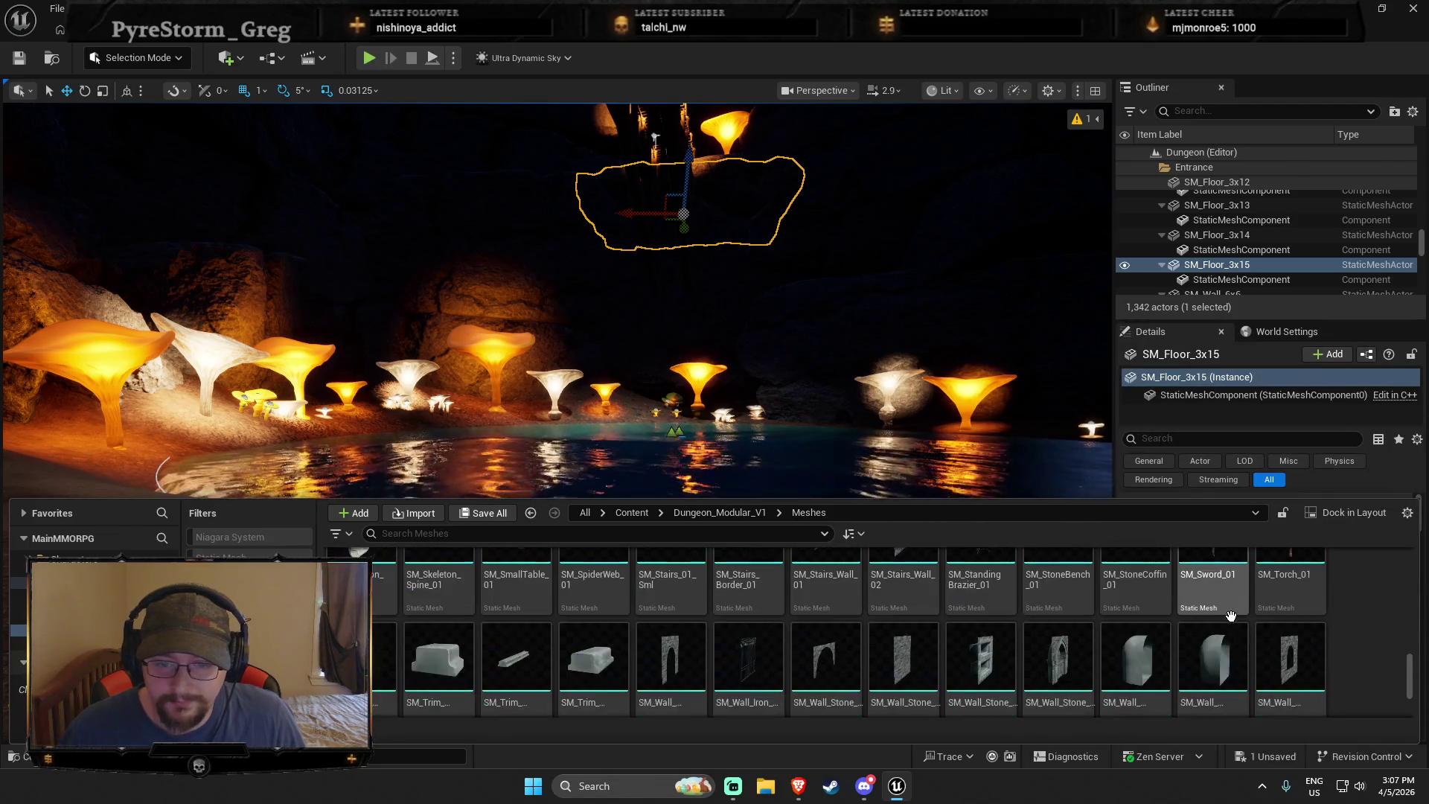
scroll(1139, 641, down, 1)
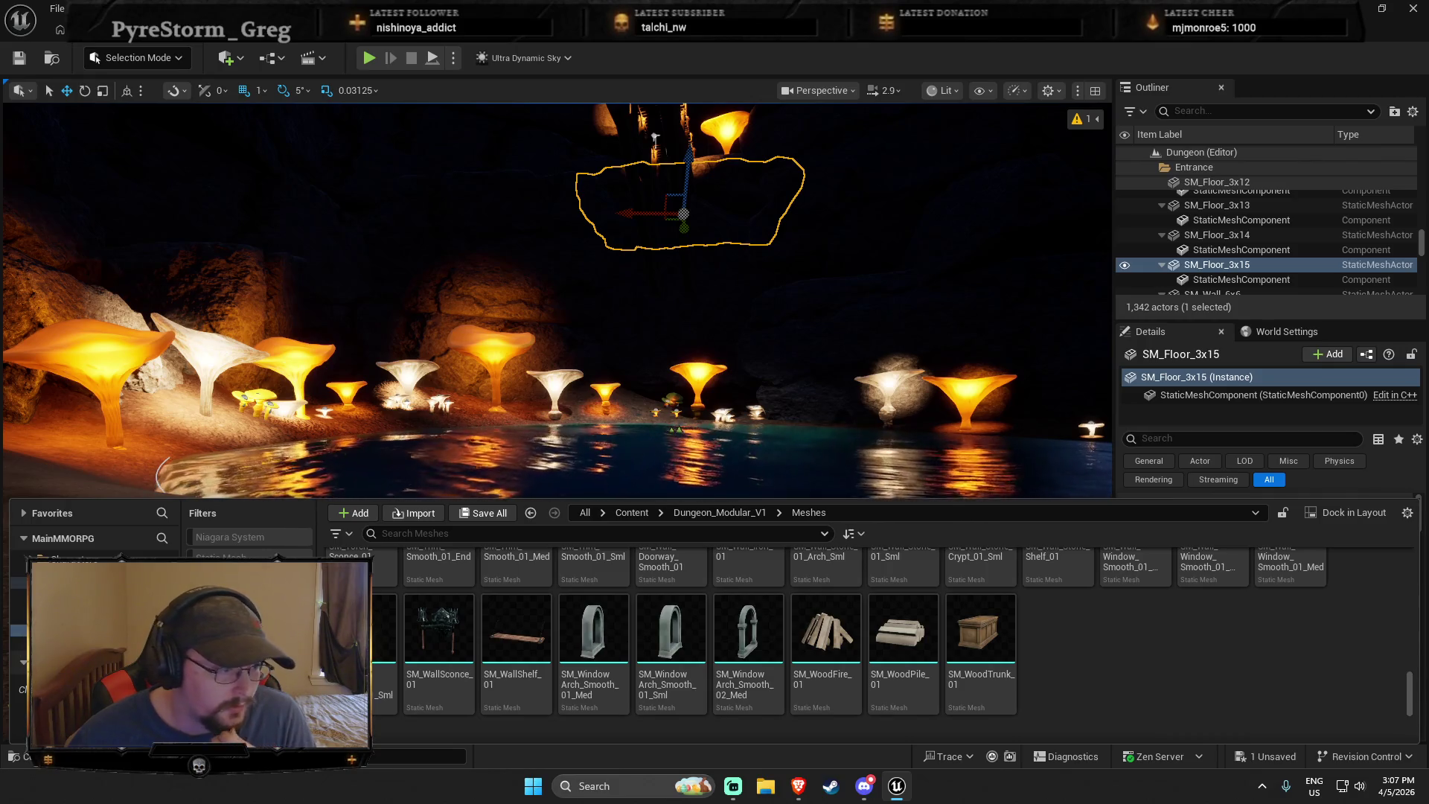
mouse_move(627, 405)
mouse_down()
mouse_move(628, 372)
mouse_move(640, 410)
mouse_up()
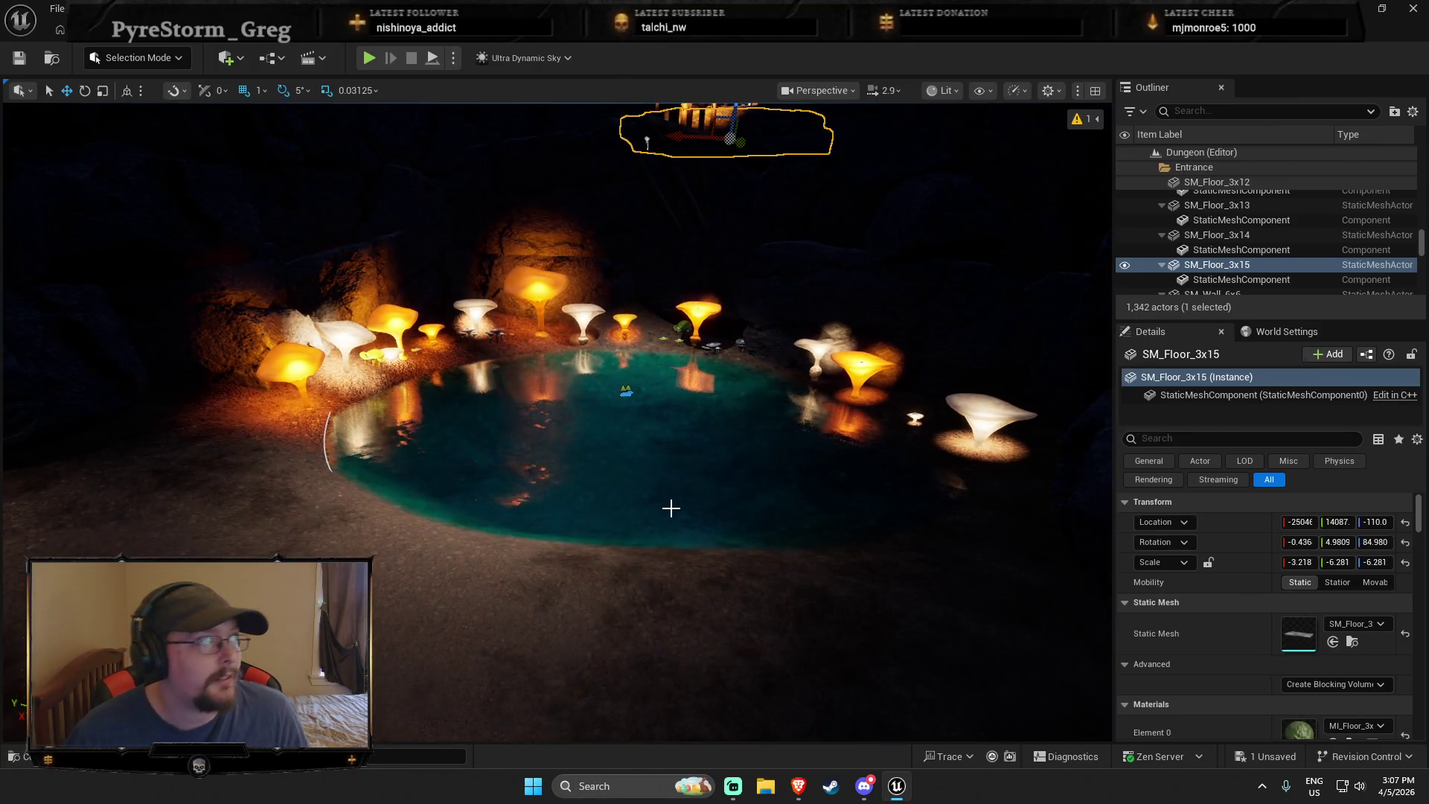
Fly in close to the mushroom-lit pool and save the Dungeon_1 map with Ctrl+S
mouse_move(647, 142)
mouse_down()
mouse_move(695, 224)
mouse_move(600, 590)
mouse_up()
key(ctrl+s)
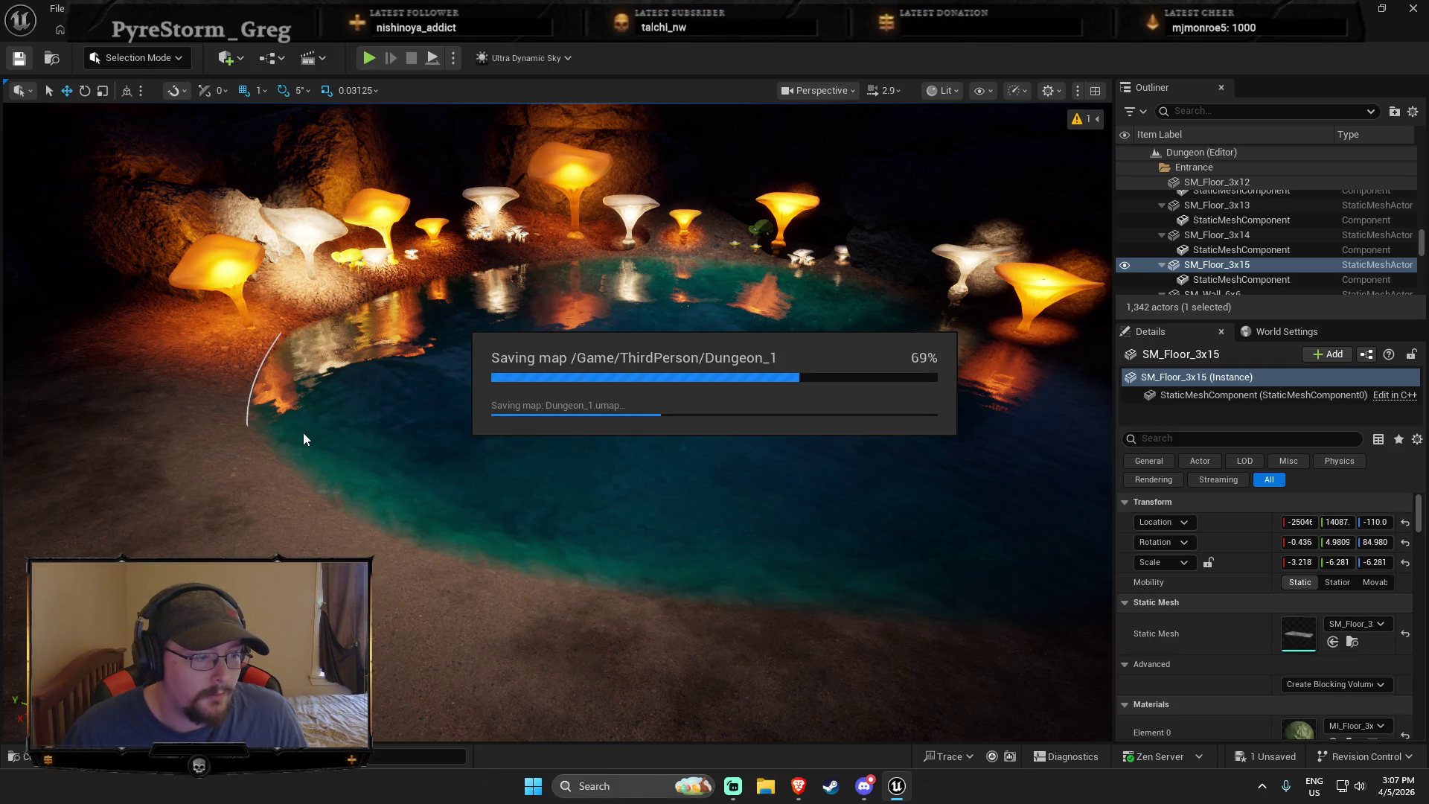
key(s)
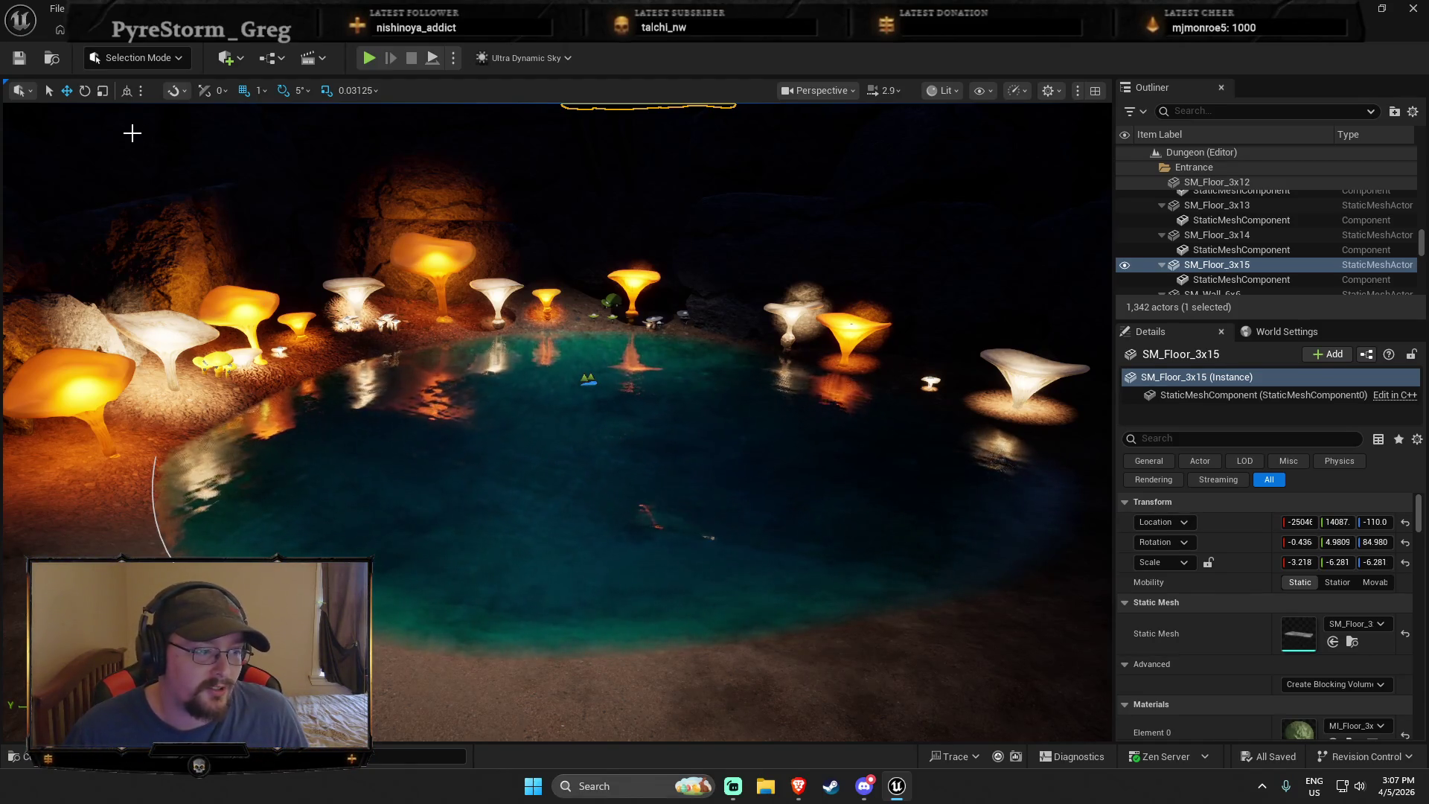
key(ctrl+space)
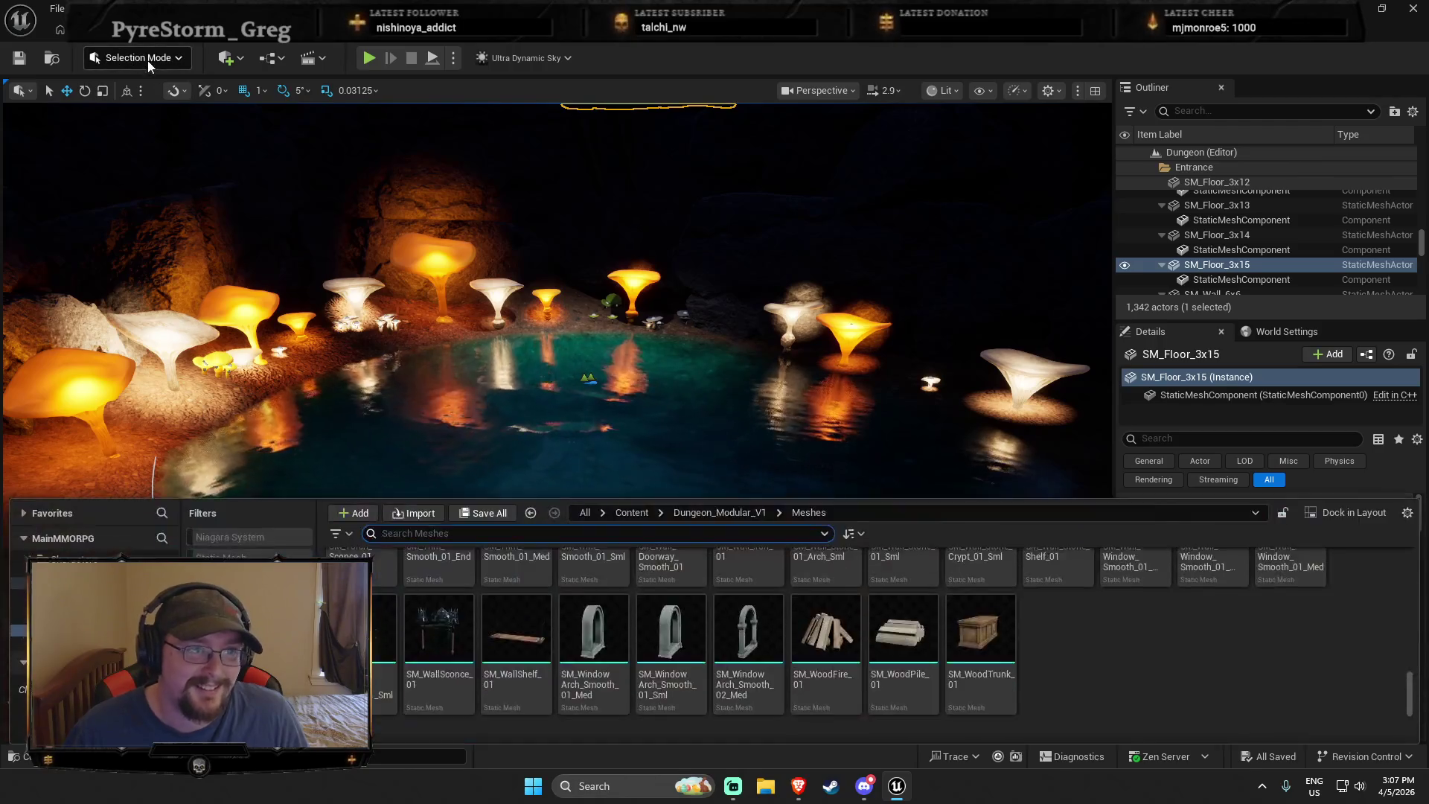
click(137, 58)
key(alt+p)
key(a)
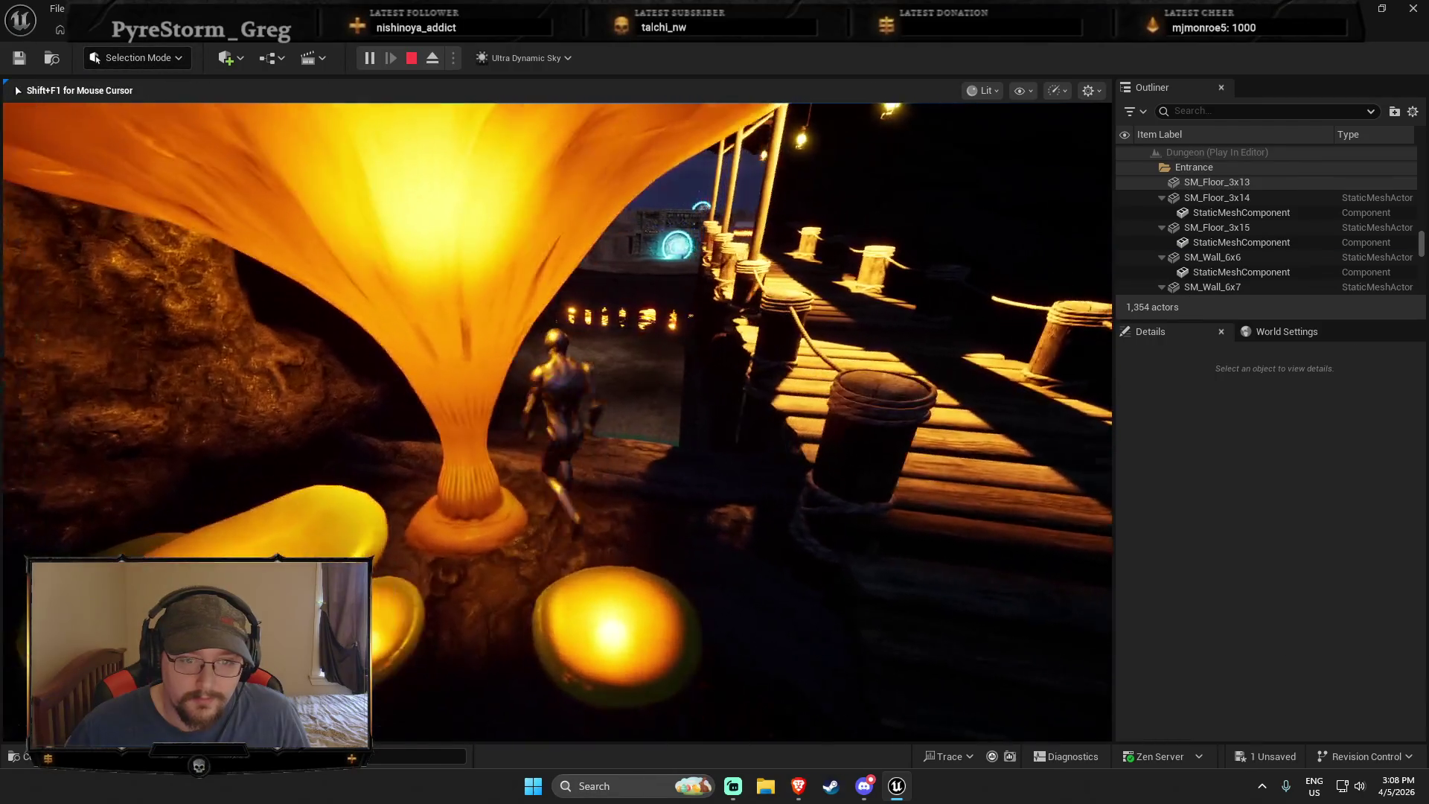
key(w)
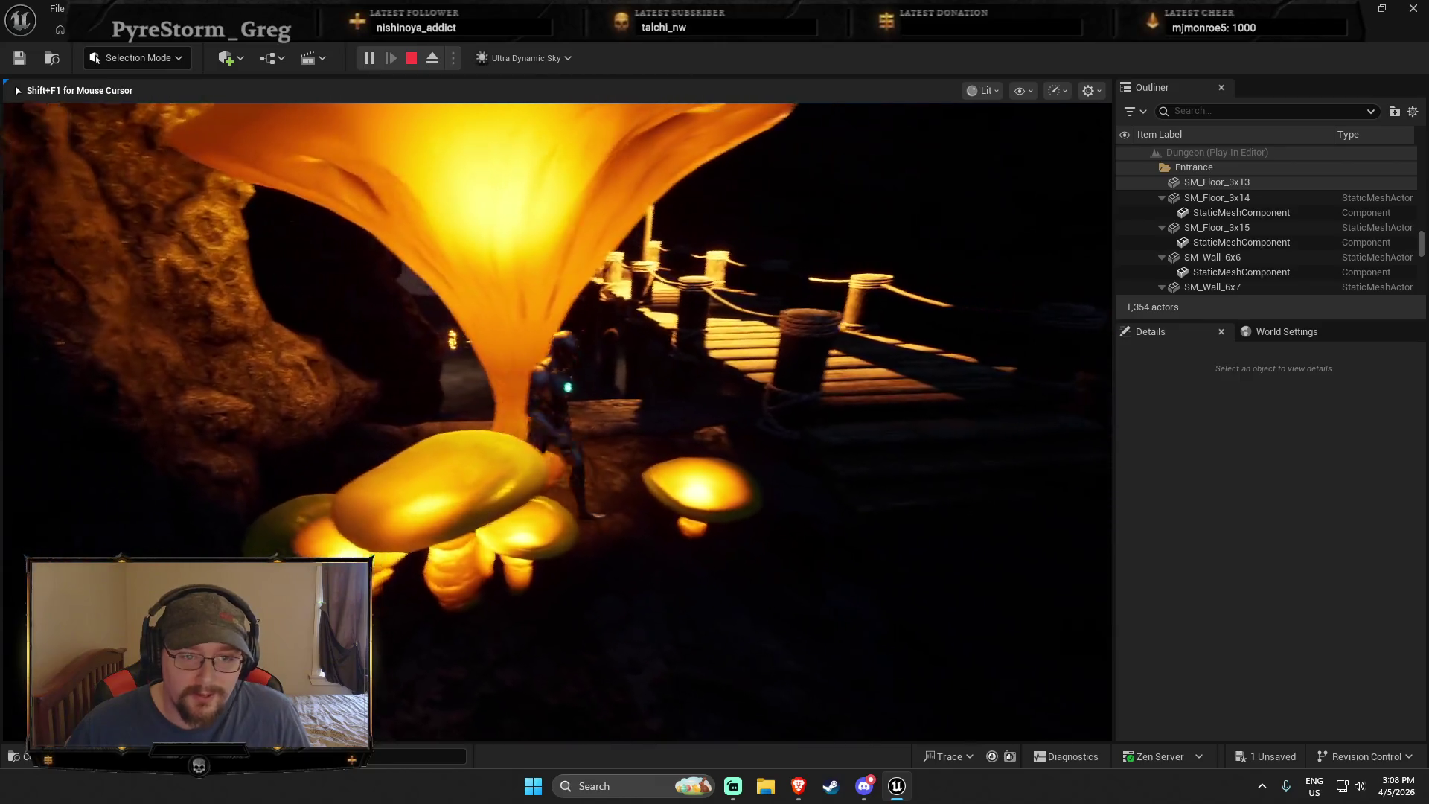
key(w)
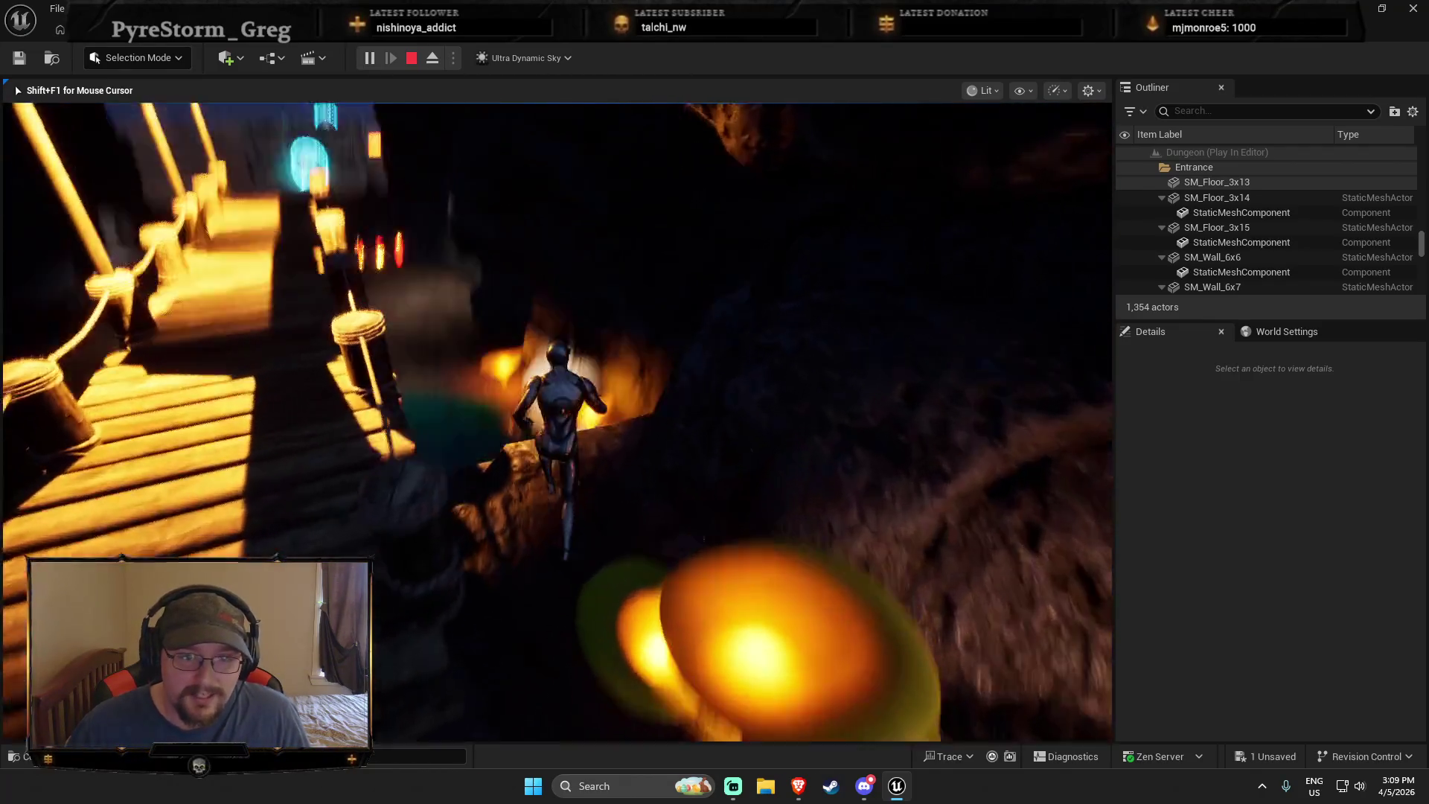
key(space)
key(w)
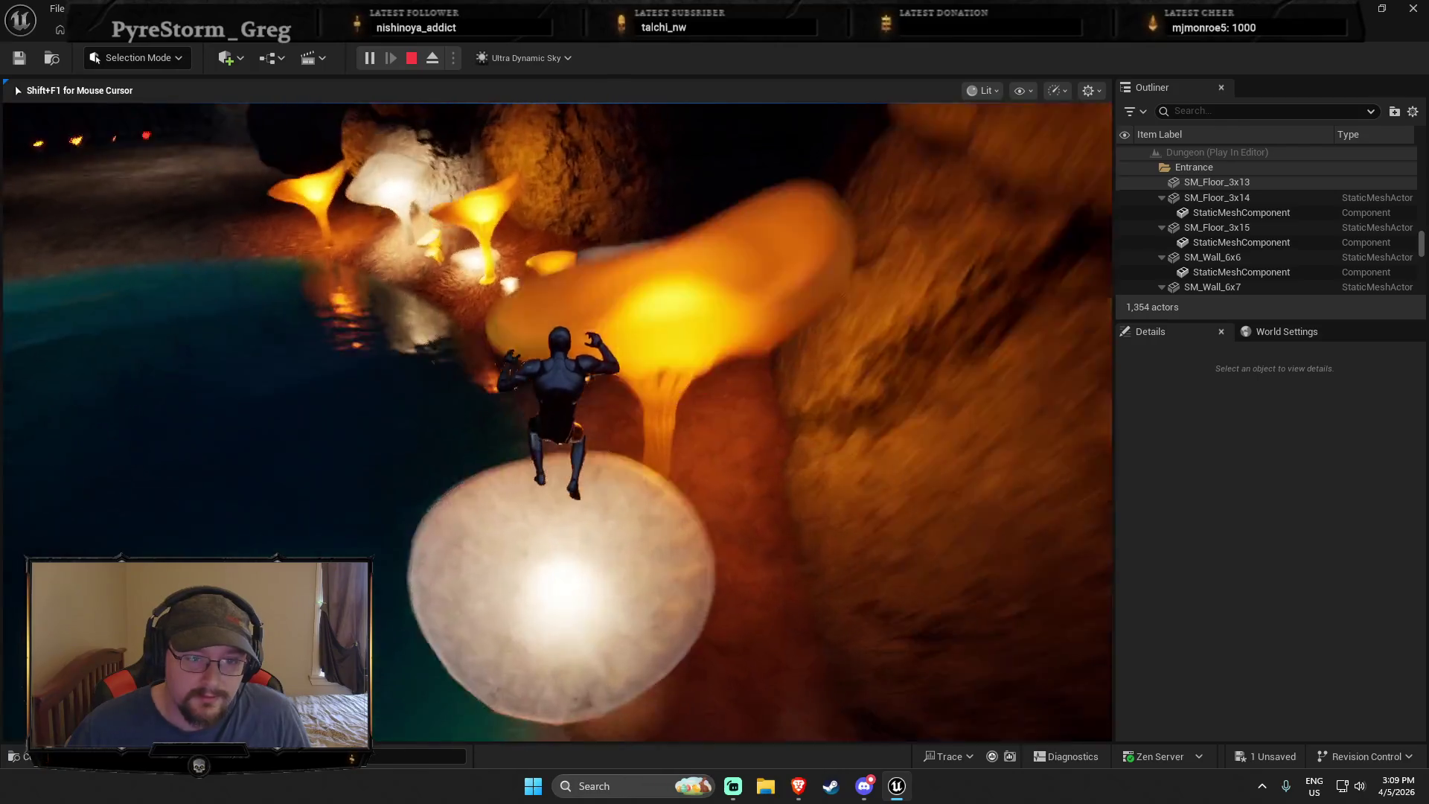
key(w)
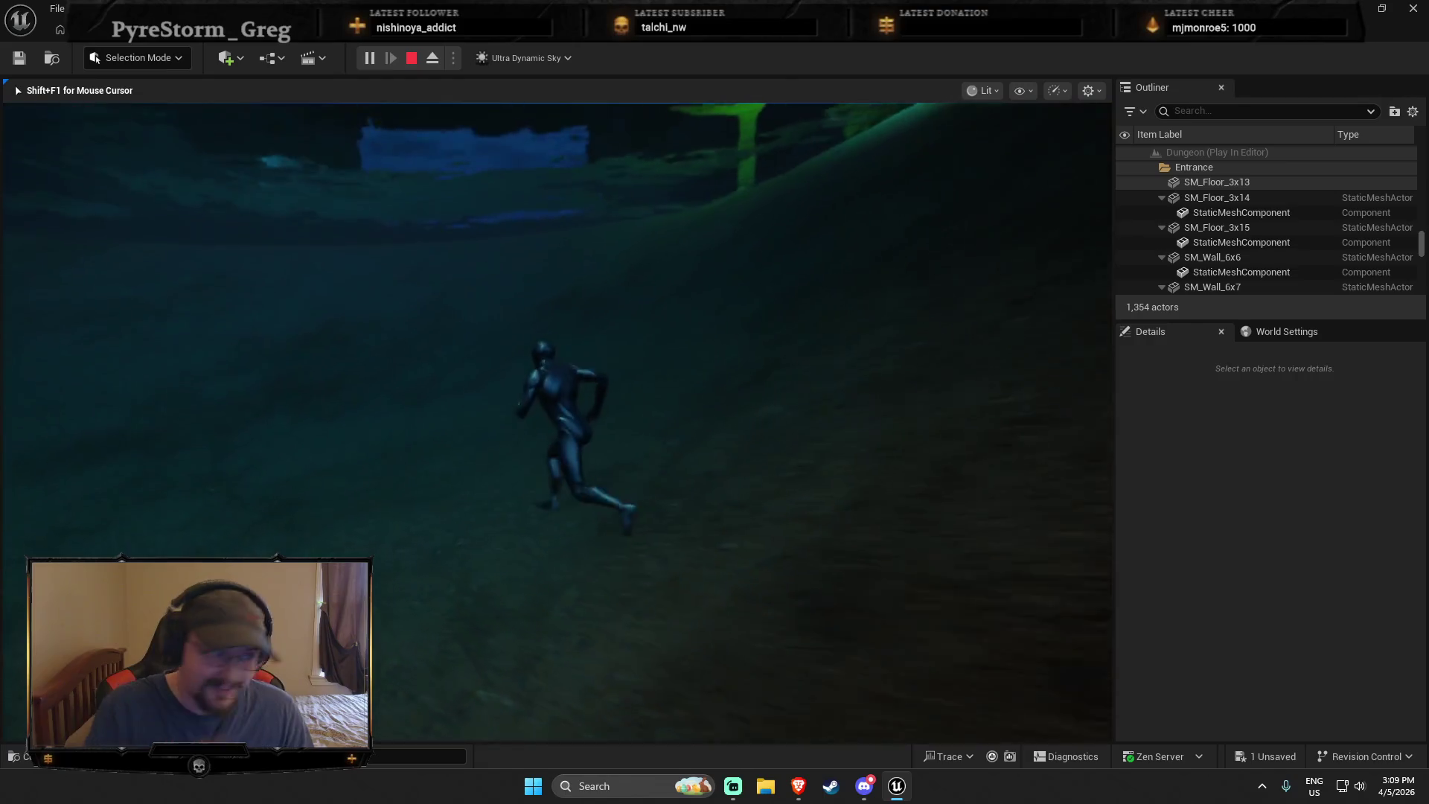
key(Escape)
key(w)
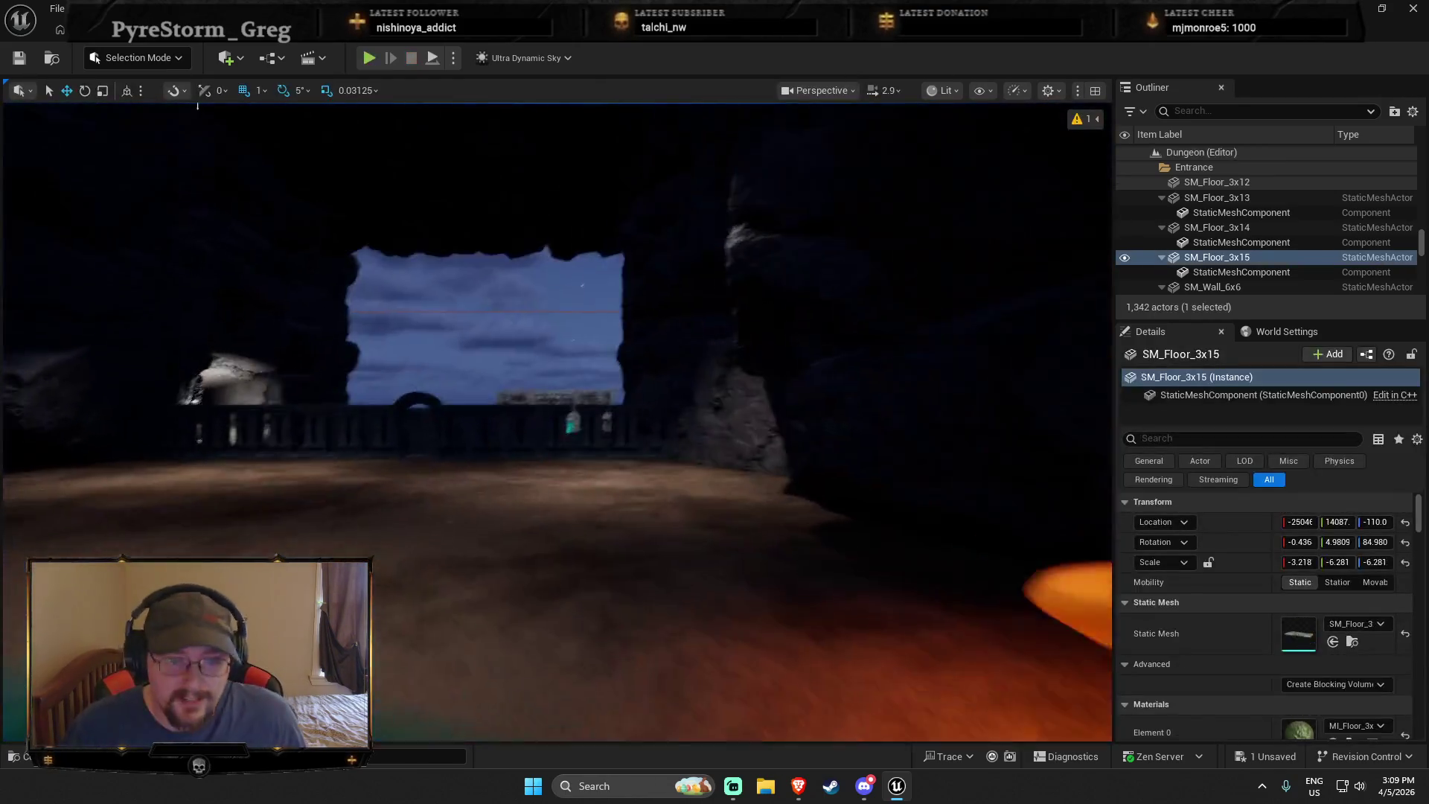
Drag SM_gr_StalactiteSmallG_1 from MysteryCave > Meshes into the cave above the pond
key(w)
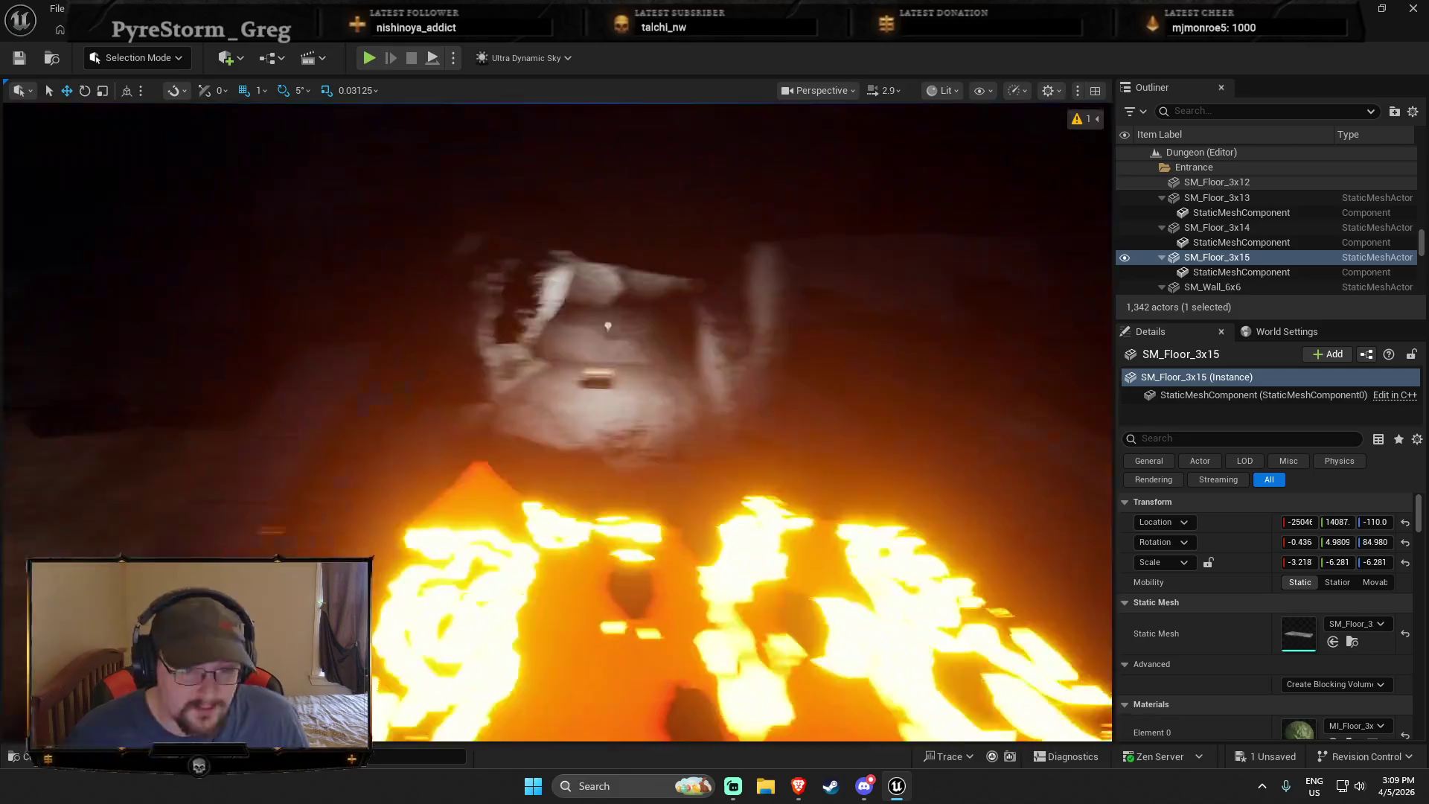
key(w)
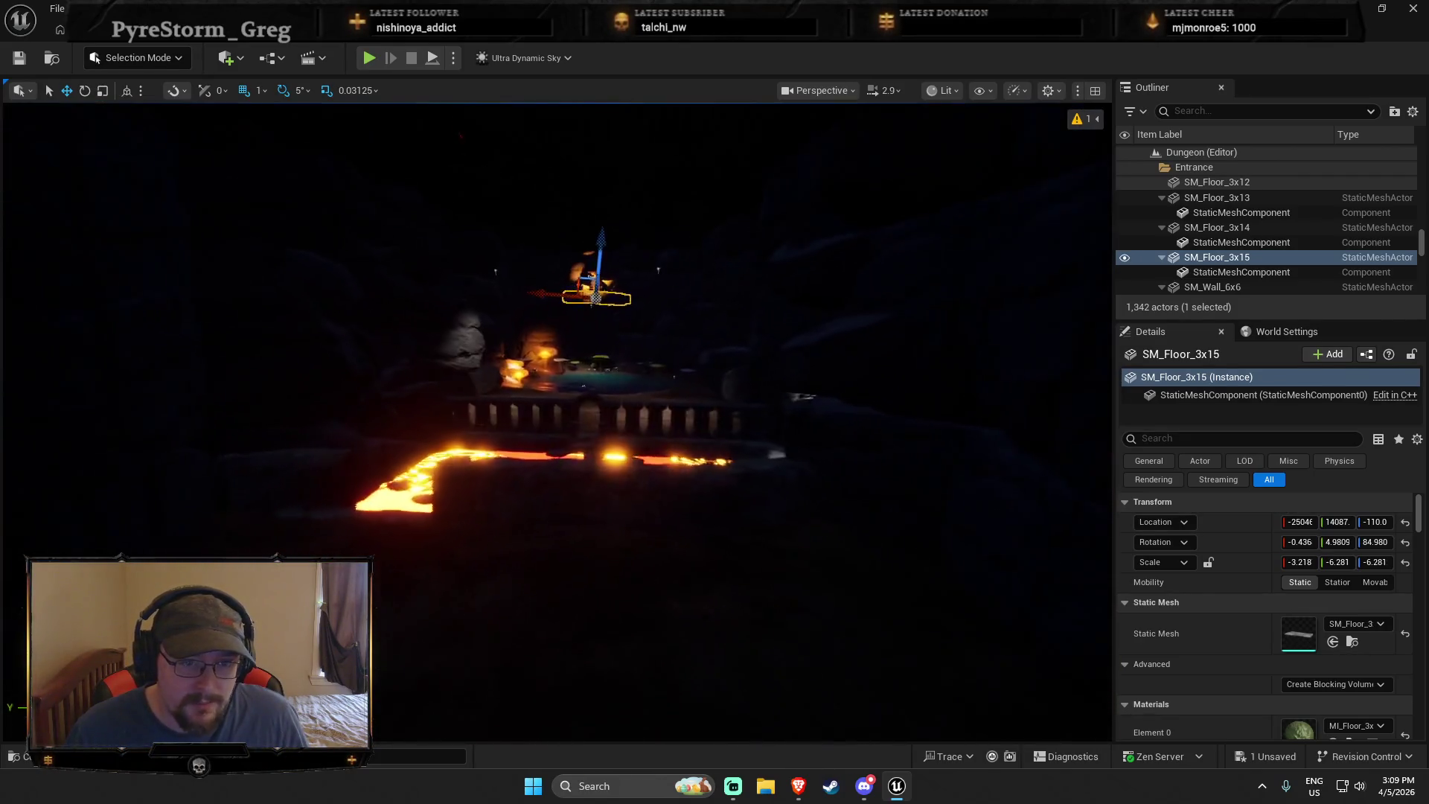
key(ctrl+space)
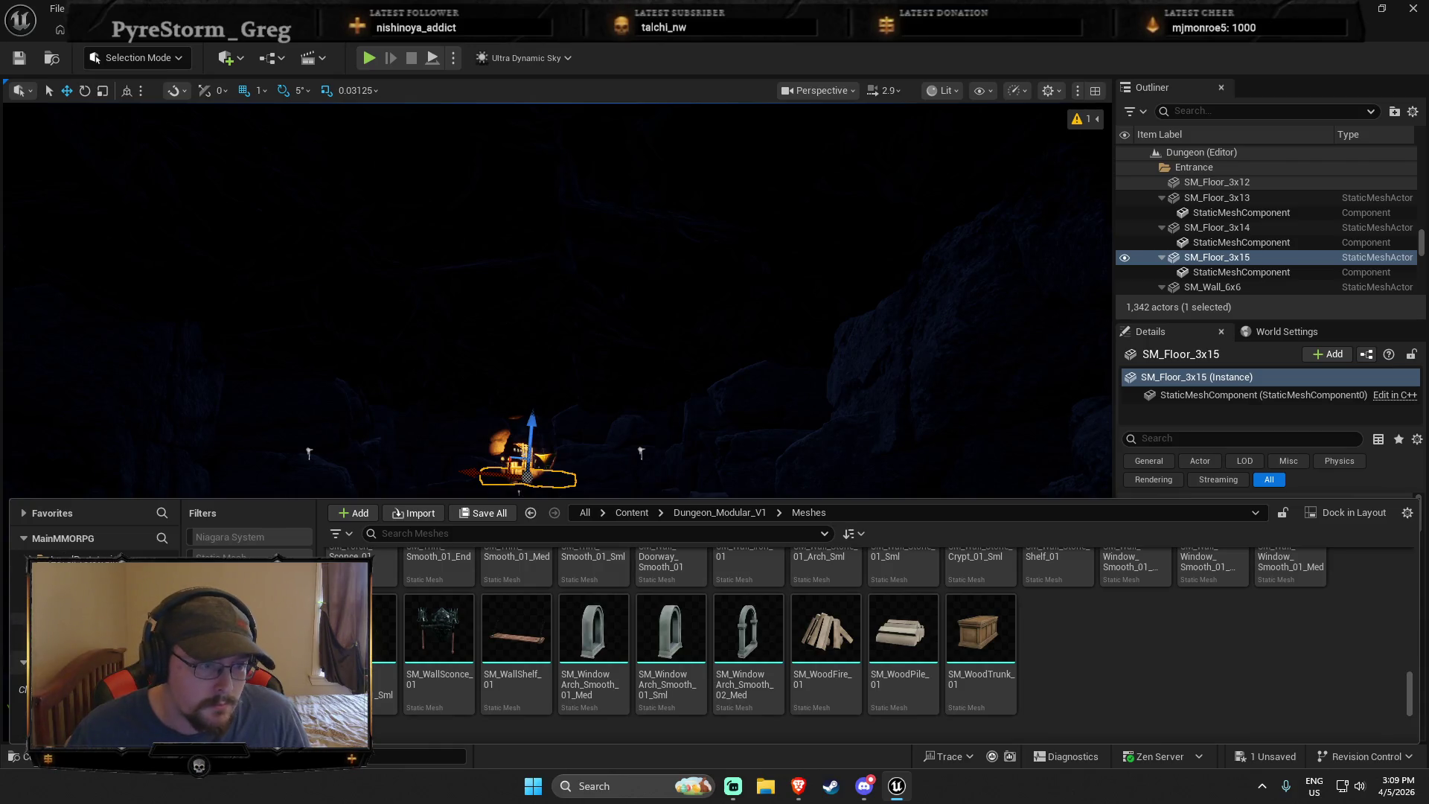
click(82, 617)
click(82, 606)
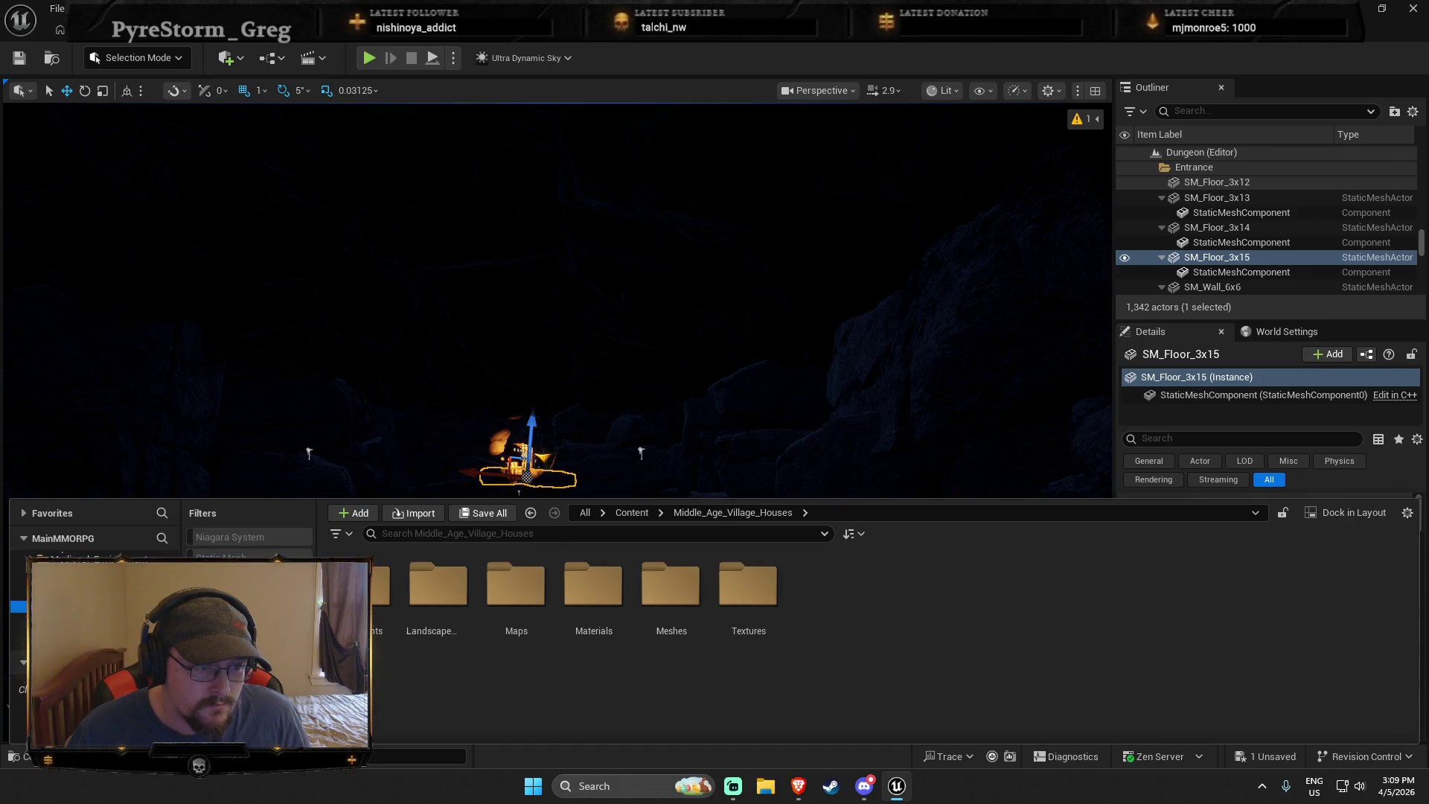
click(82, 571)
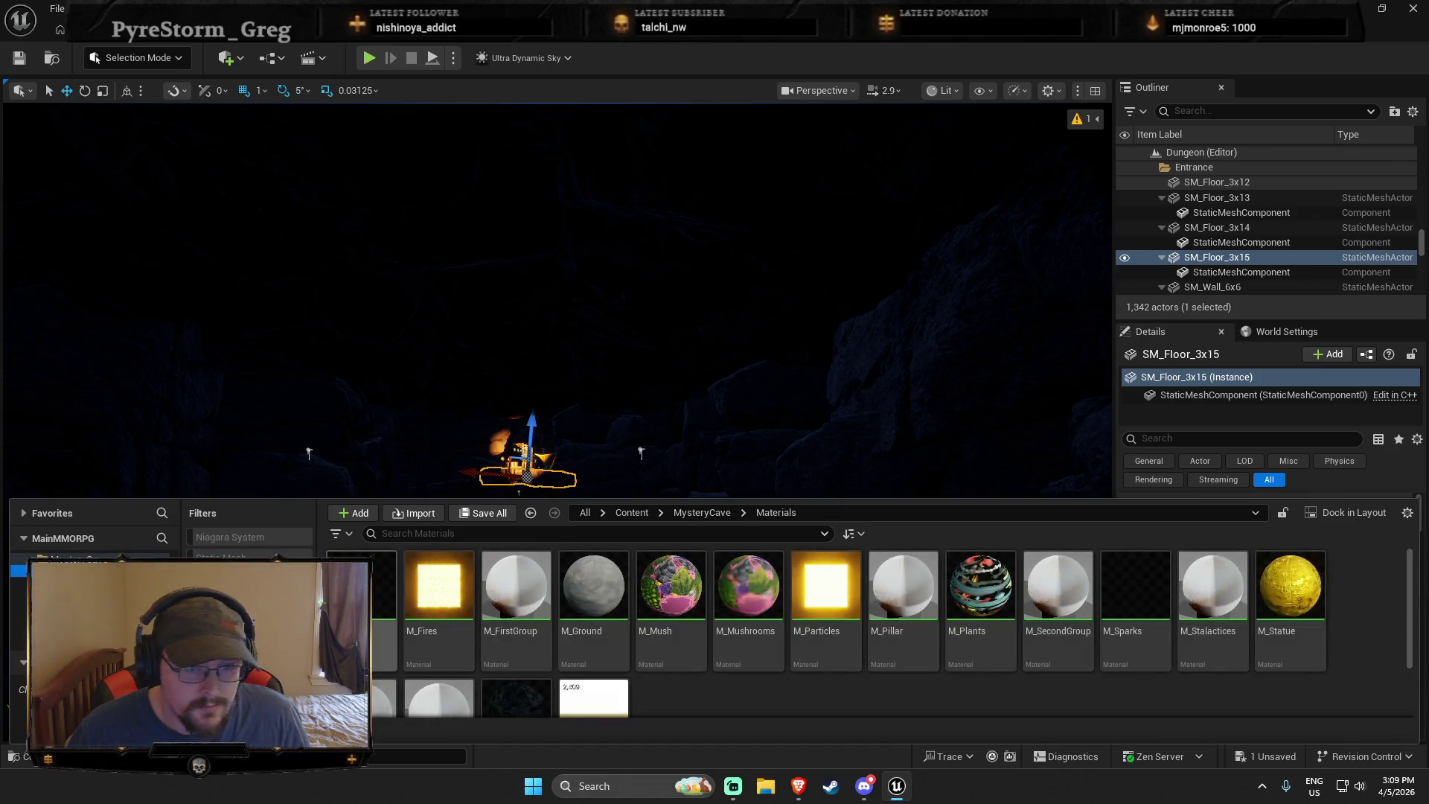
click(82, 582)
mouse_move(516, 587)
mouse_down()
mouse_move(550, 407)
mouse_move(548, 308)
mouse_up()
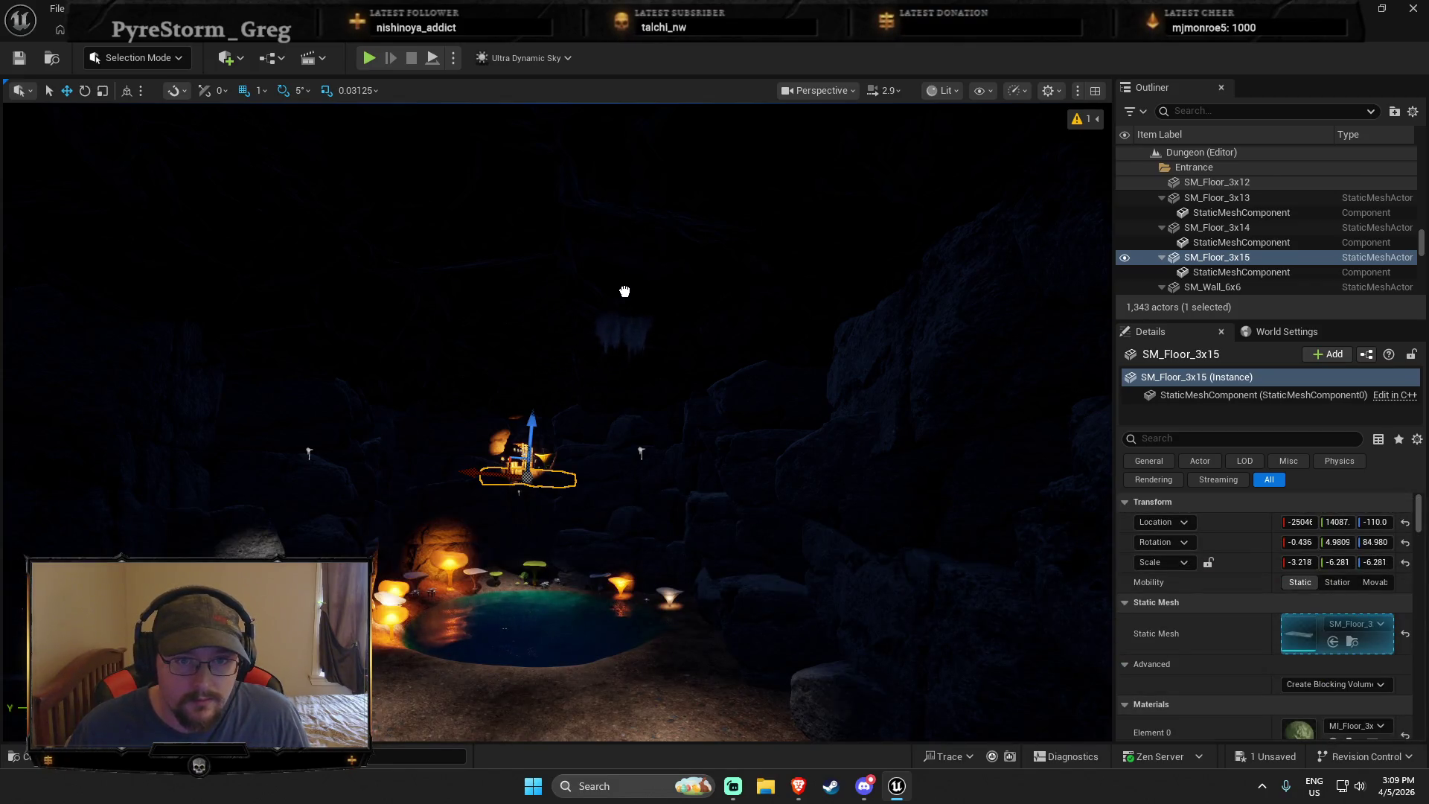
Inspect the SM_gr_StalactiteSmallG_1 stalactite up close, then reselect and delete it
click(626, 266)
key(f)
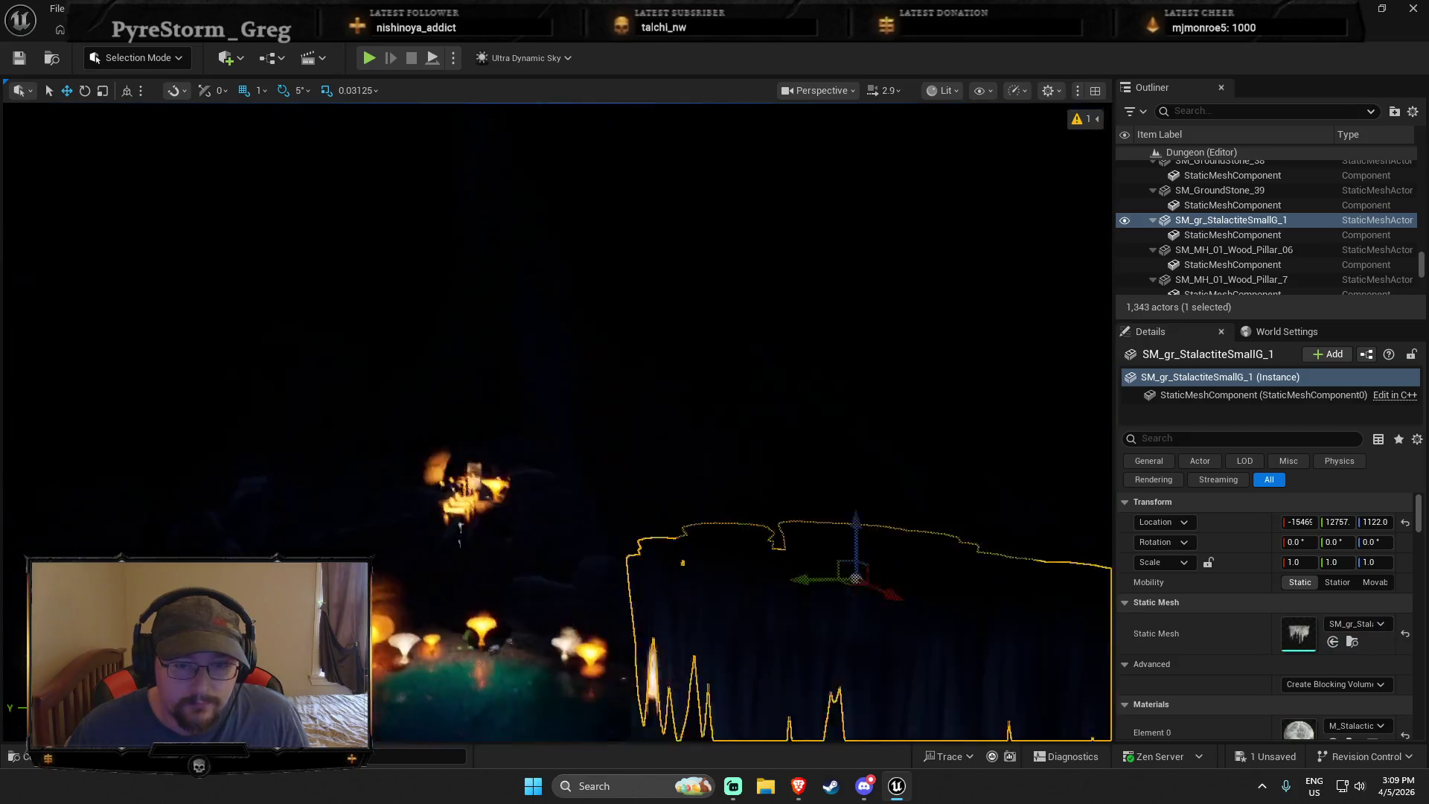
click(635, 399)
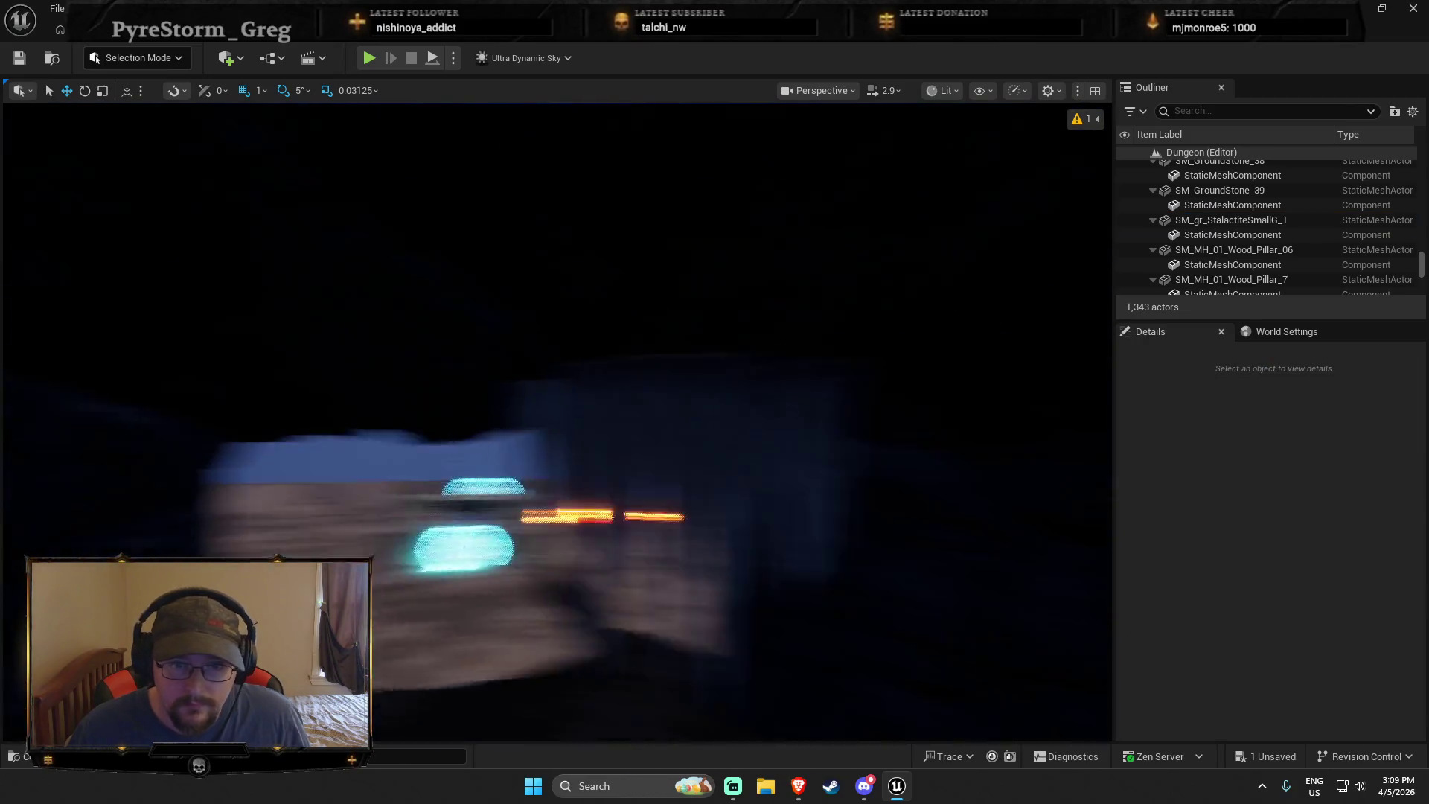
mouse_move(396, 577)
mouse_down()
mouse_move(409, 615)
mouse_move(396, 577)
mouse_move(410, 574)
mouse_move(323, 576)
mouse_move(358, 577)
mouse_up()
drag(502, 333, 551, 296)
click(495, 425)
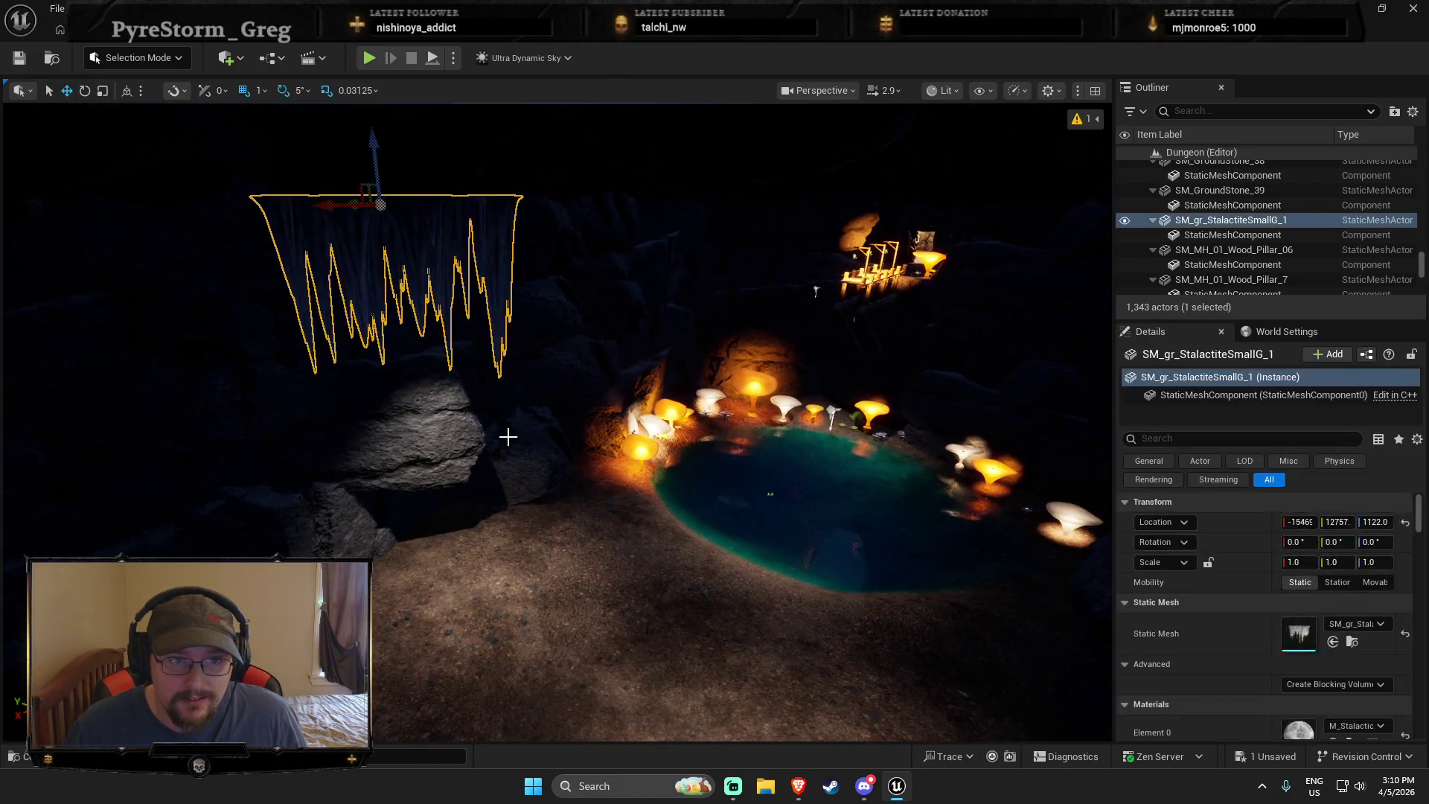
key(Delete)
key(ctrl+space)
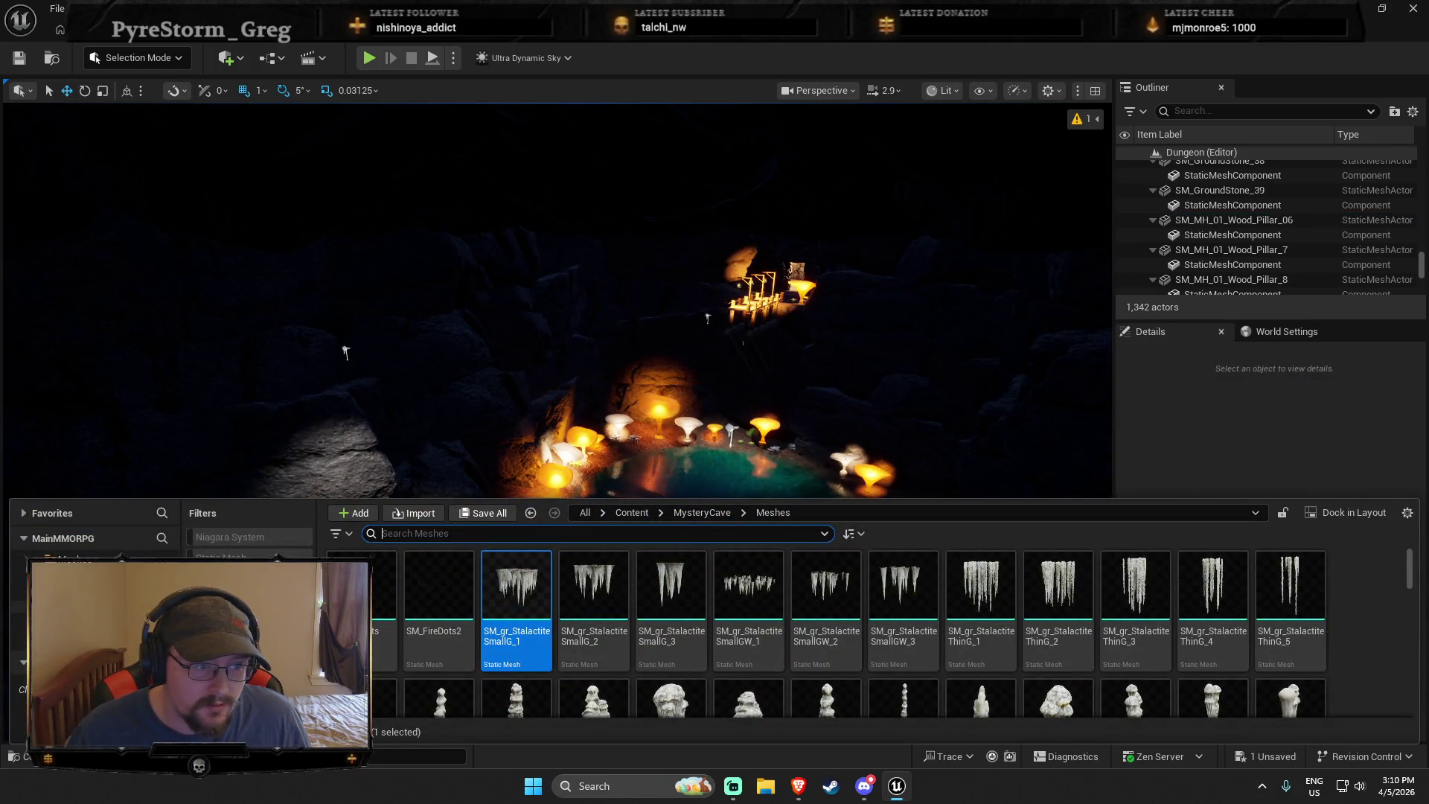
Duplicate a mushroom blueprint in DeepElderCaves/Blueprints and name the copy BP_Spikes
click(59, 566)
double_click(514, 588)
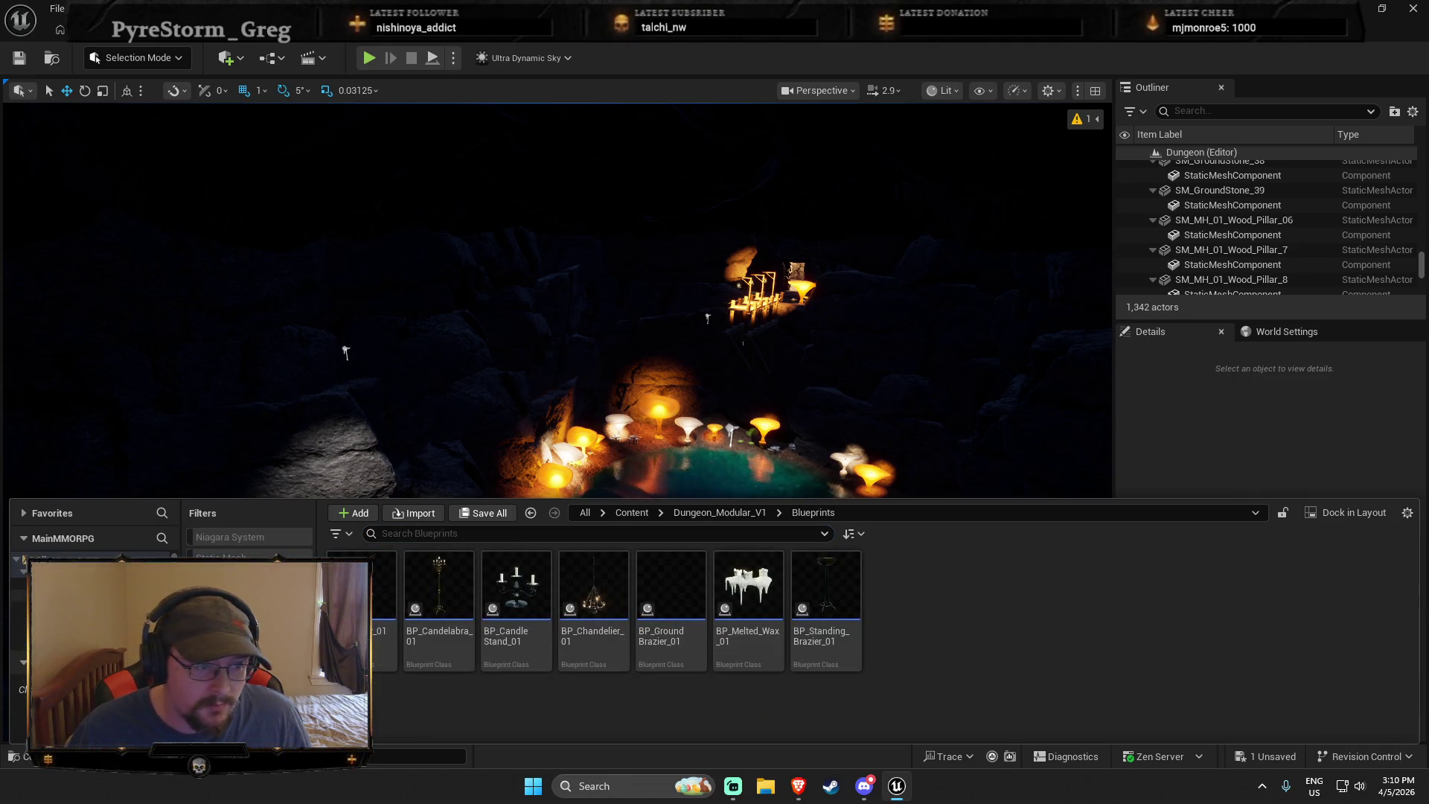
click(59, 554)
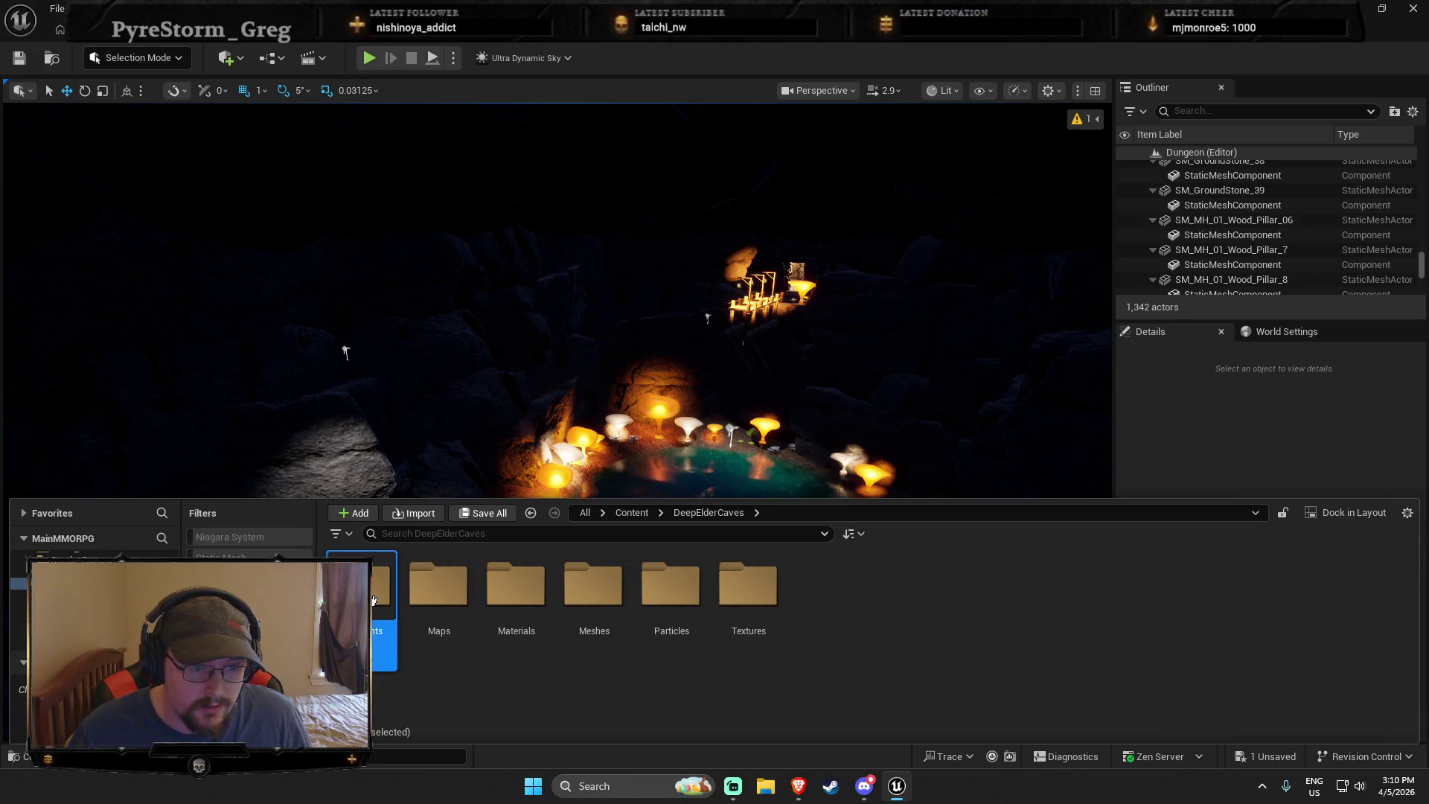
double_click(372, 588)
scroll(896, 639, down, 1)
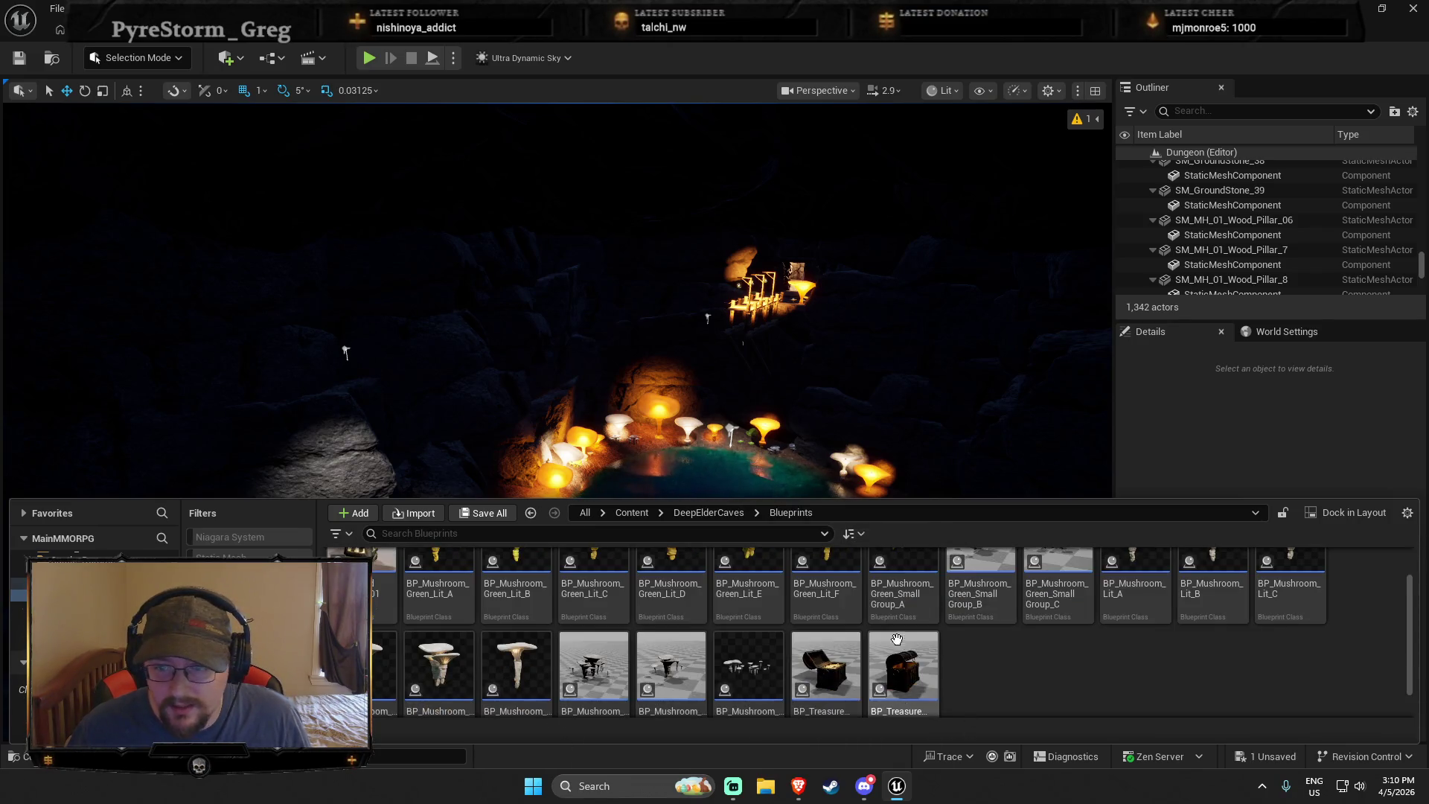
right_click(530, 666)
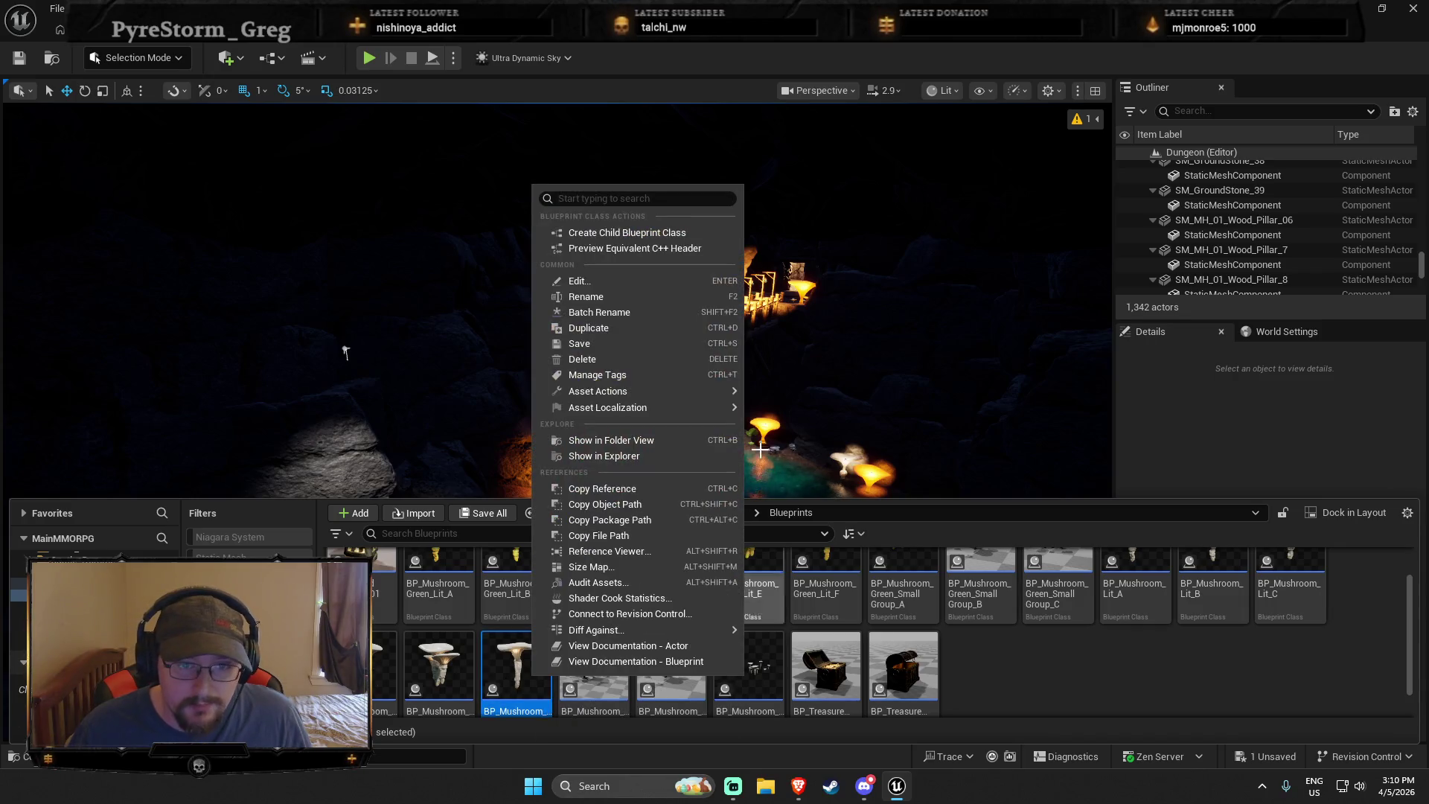
click(587, 328)
text(BP_Spikes)
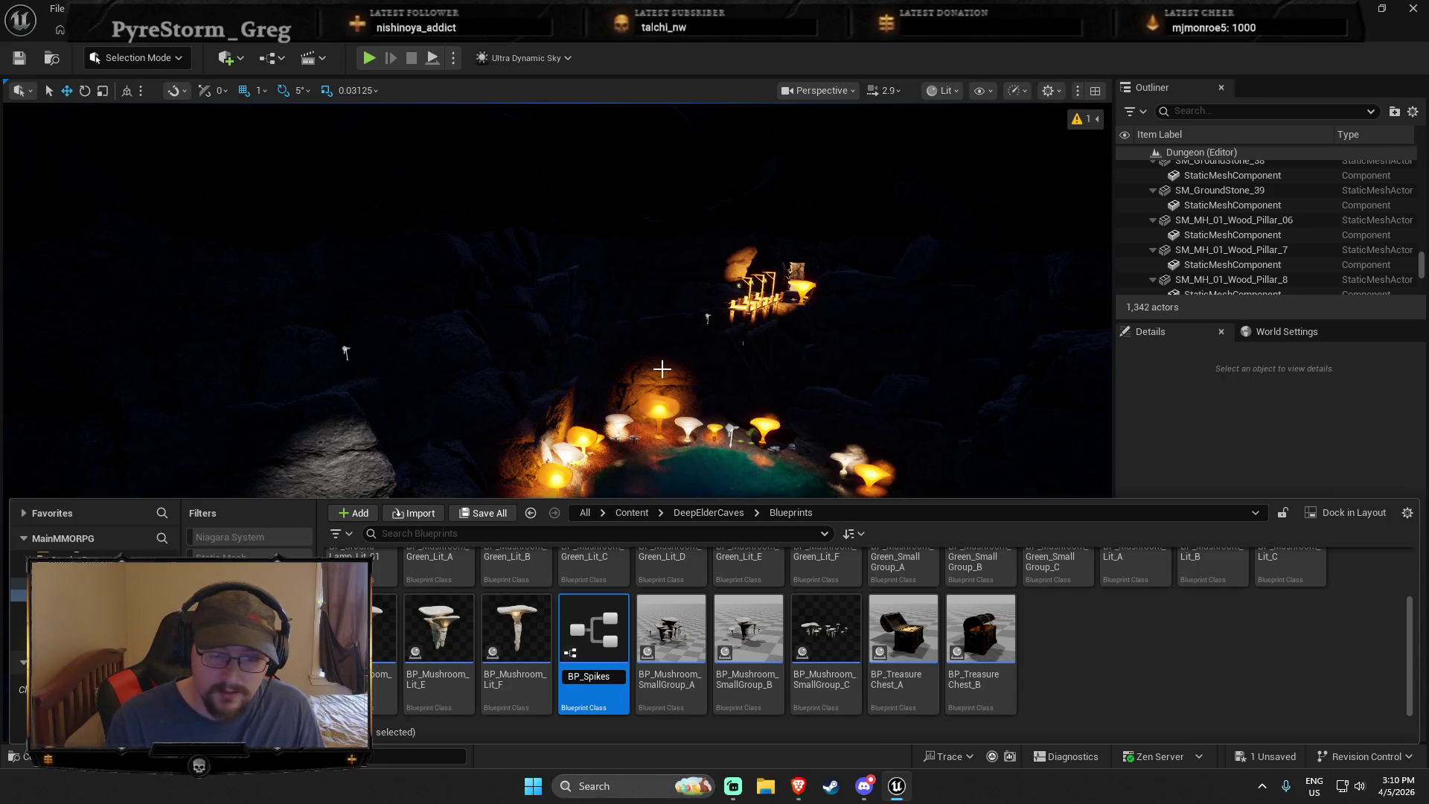
key(Return)
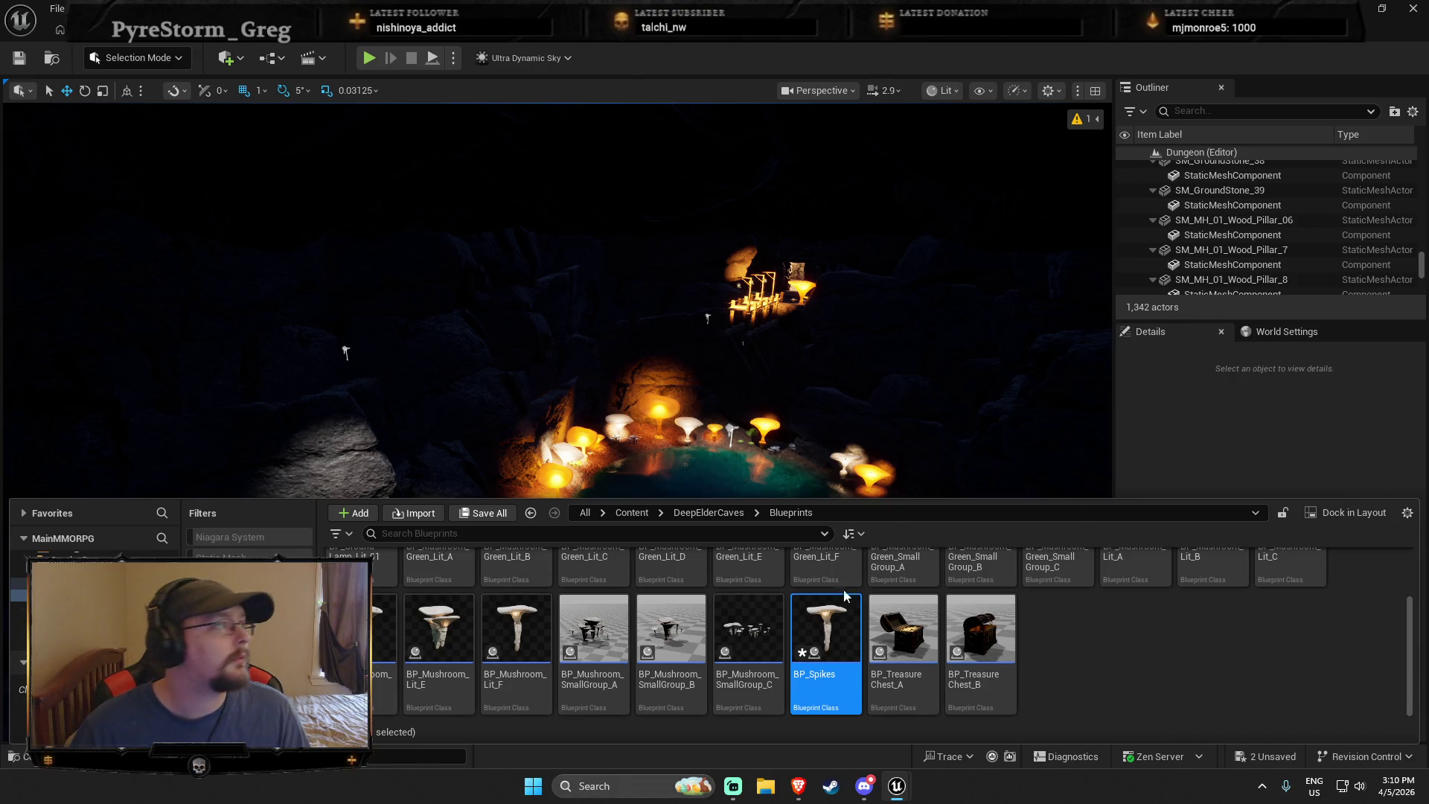
key(ctrl+space)
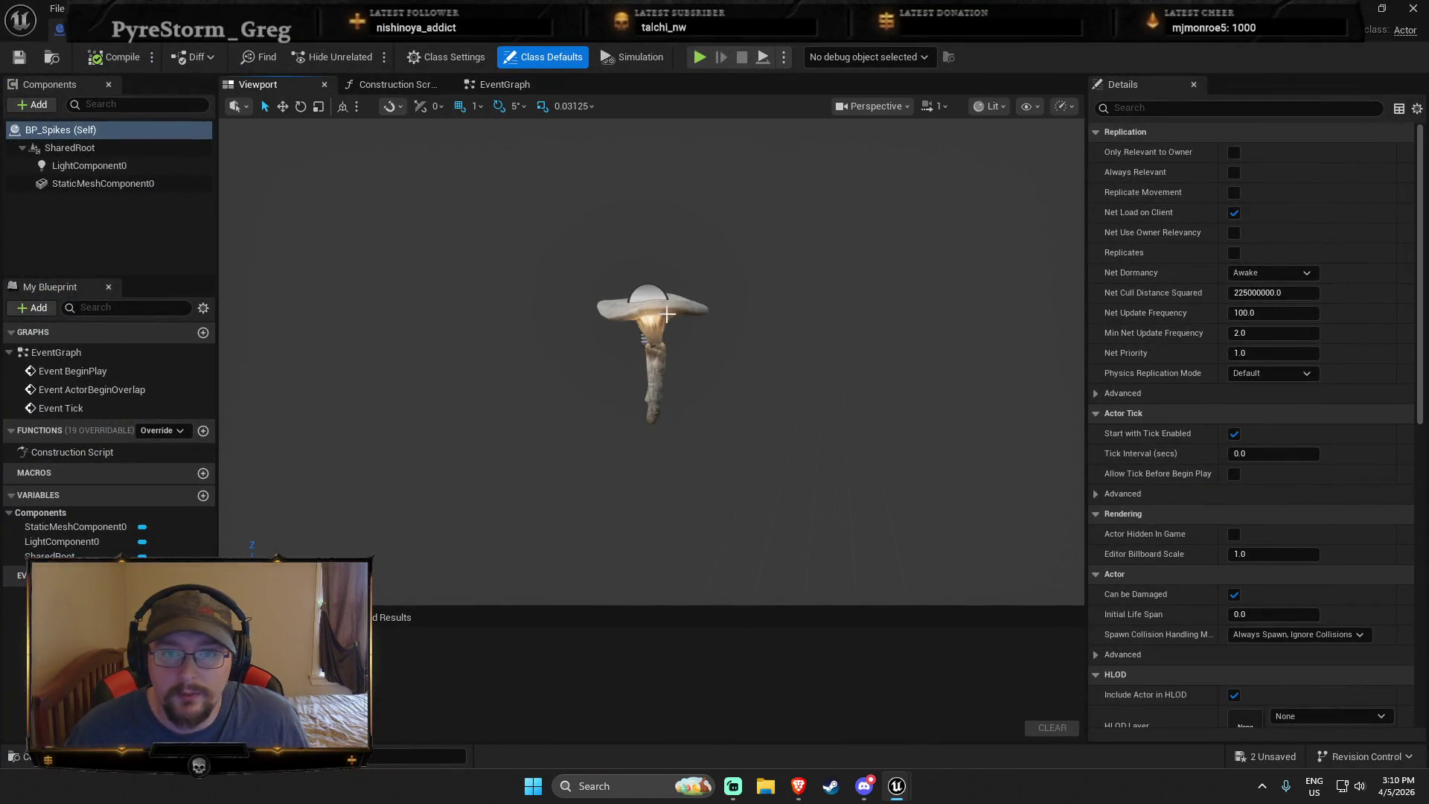
Show the BP_Spikes viewport preview and look through the static mesh choices without changing them
click(668, 314)
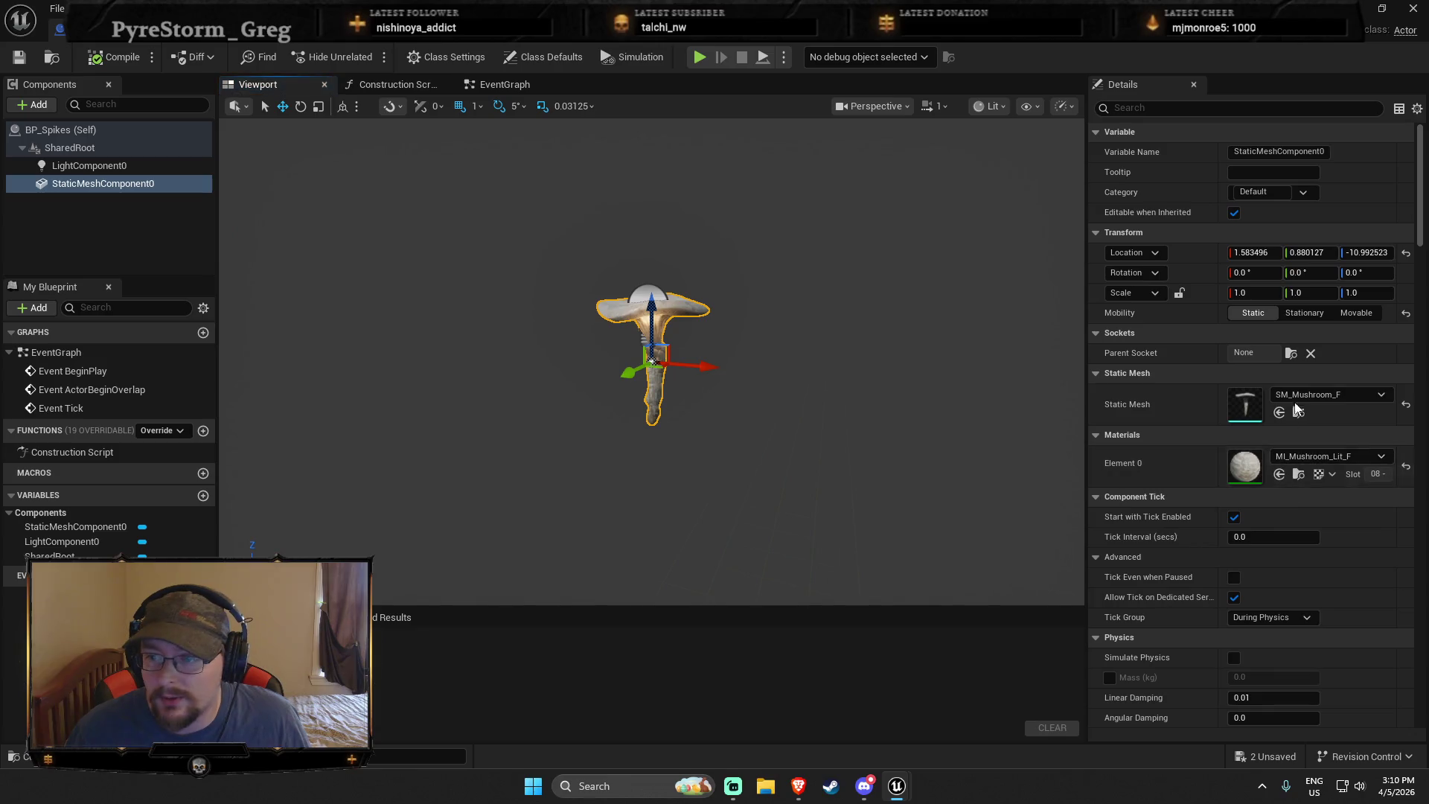
click(1328, 394)
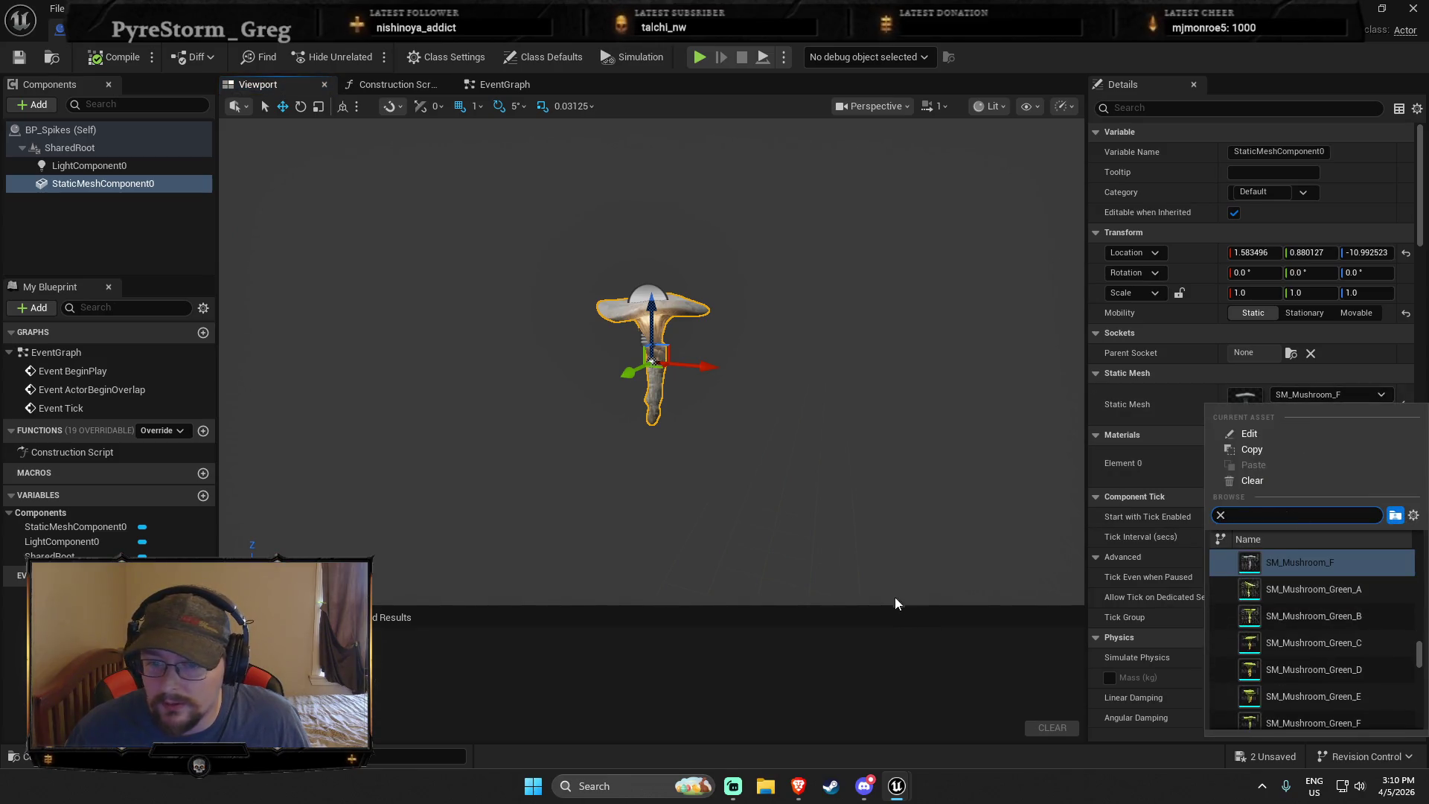
click(896, 596)
Browse the Content Drawer to MysteryCave/Meshes with the mushroom mesh component selected
key(ctrl+space)
scroll(97, 565, down, 3)
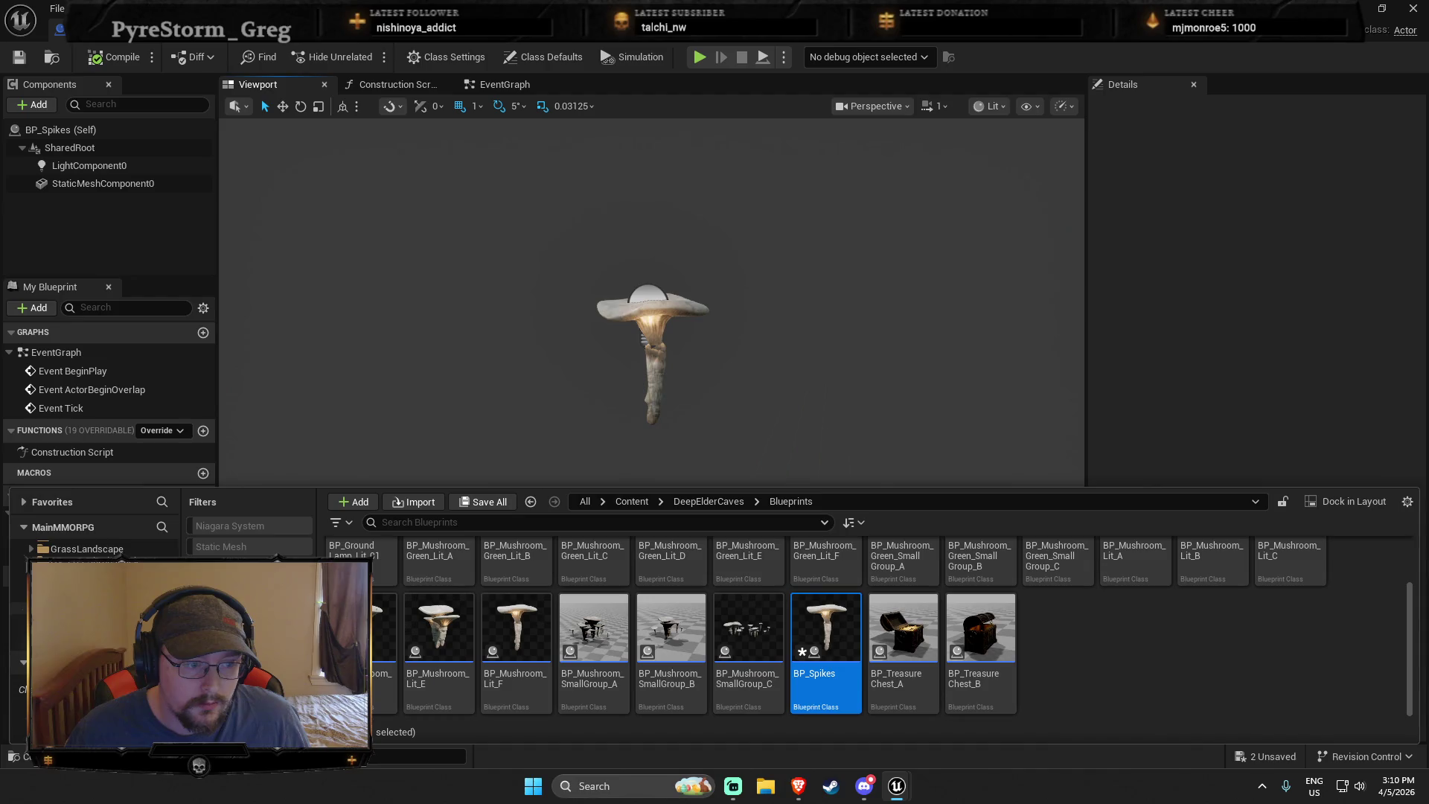
click(97, 595)
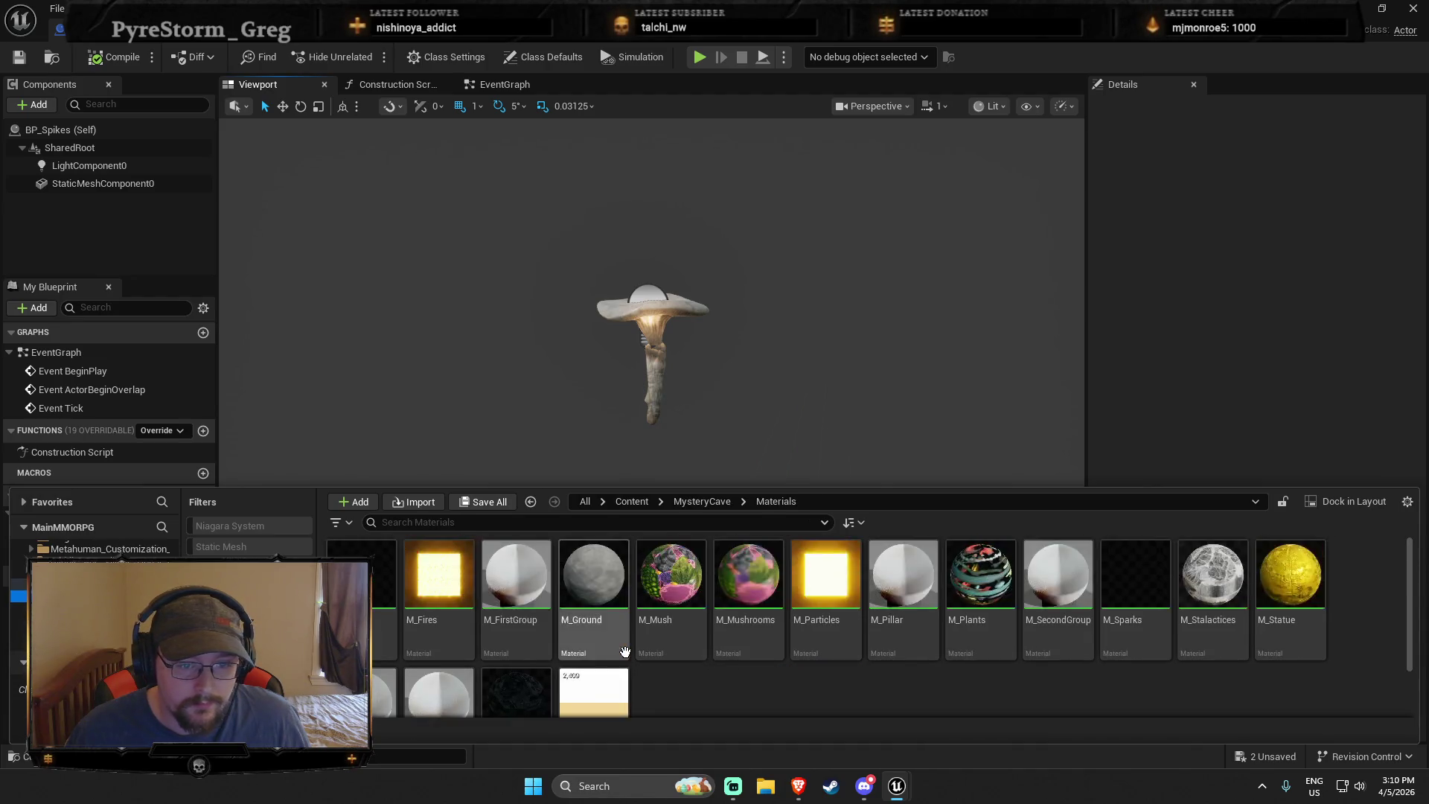
click(97, 607)
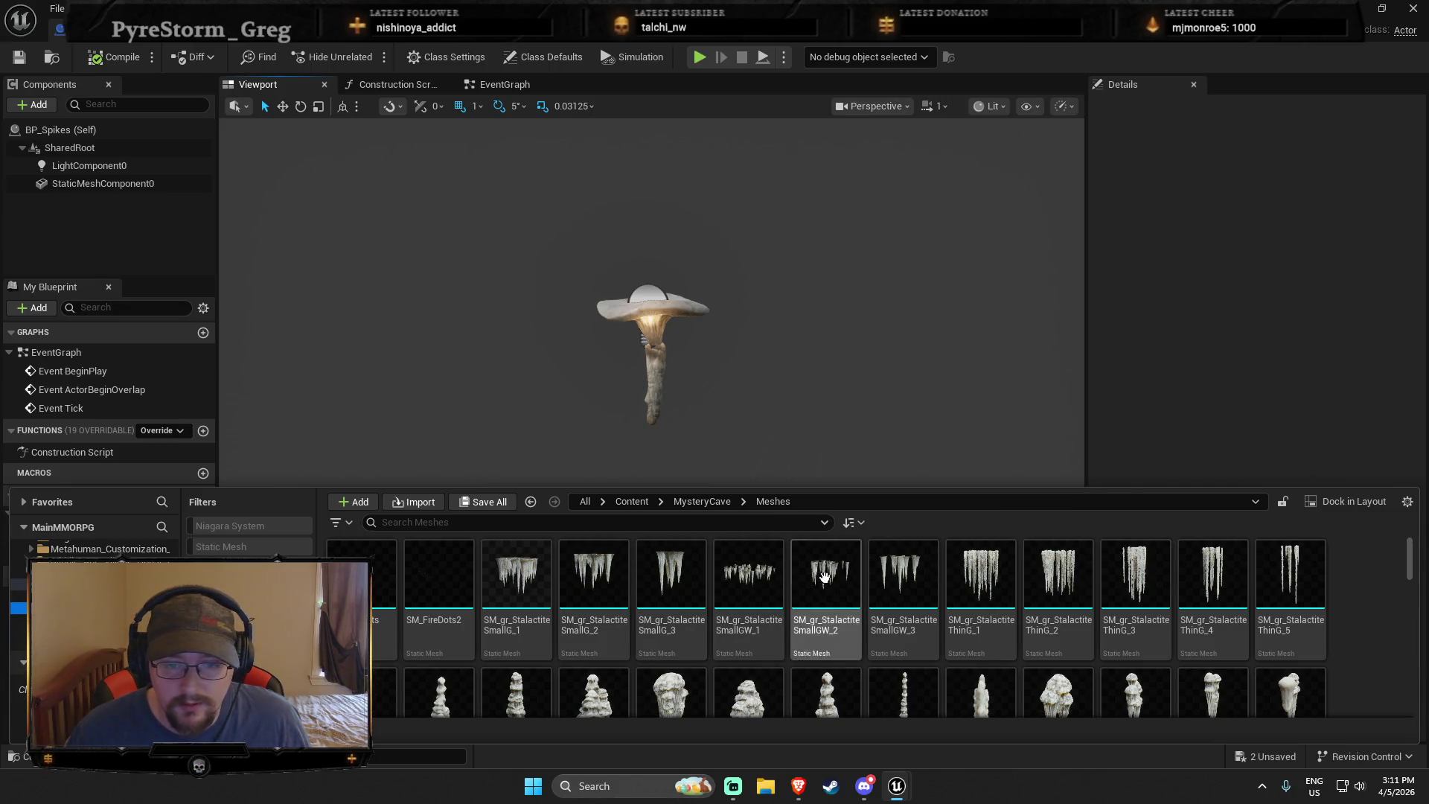
scroll(999, 557, down, 2)
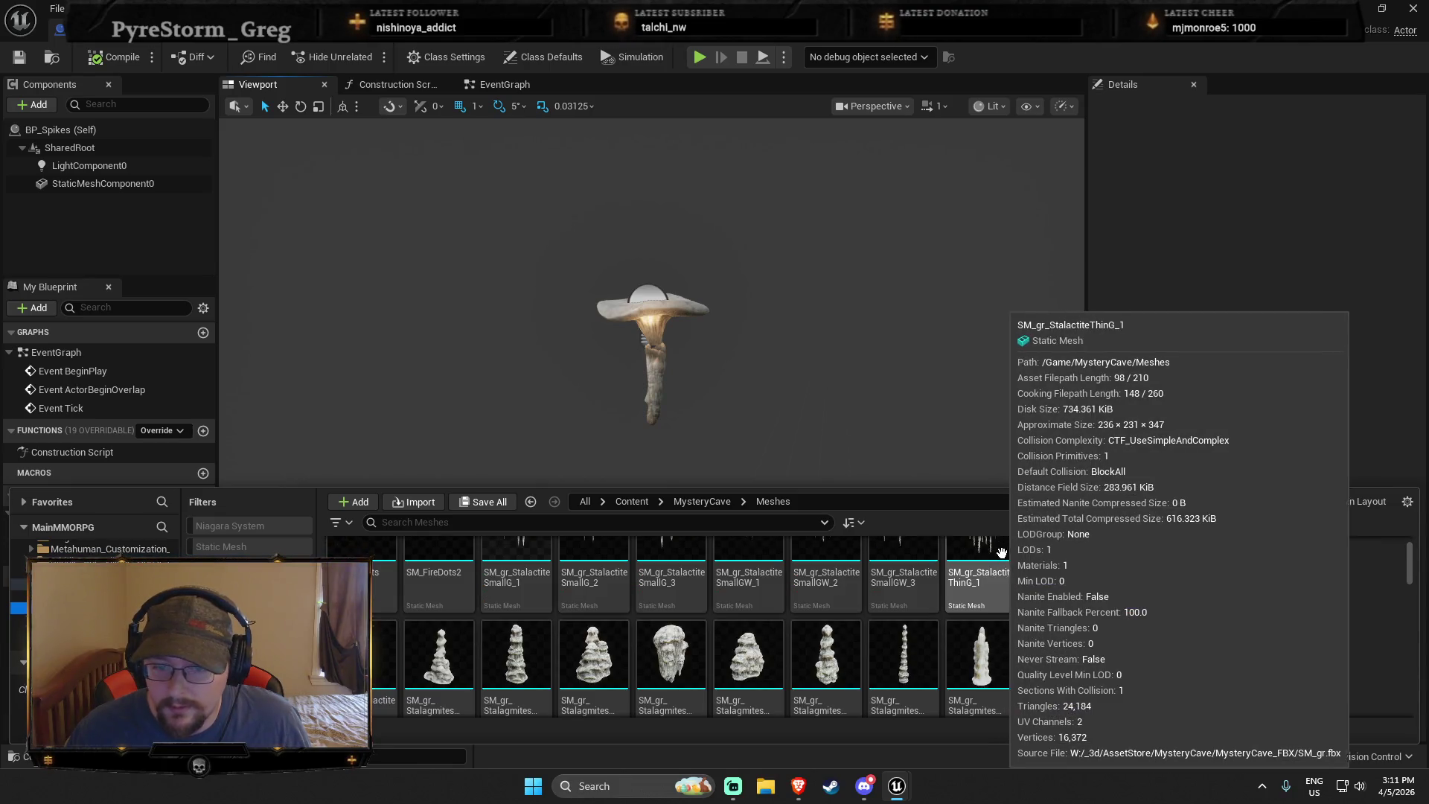
scroll(447, 633, up, 2)
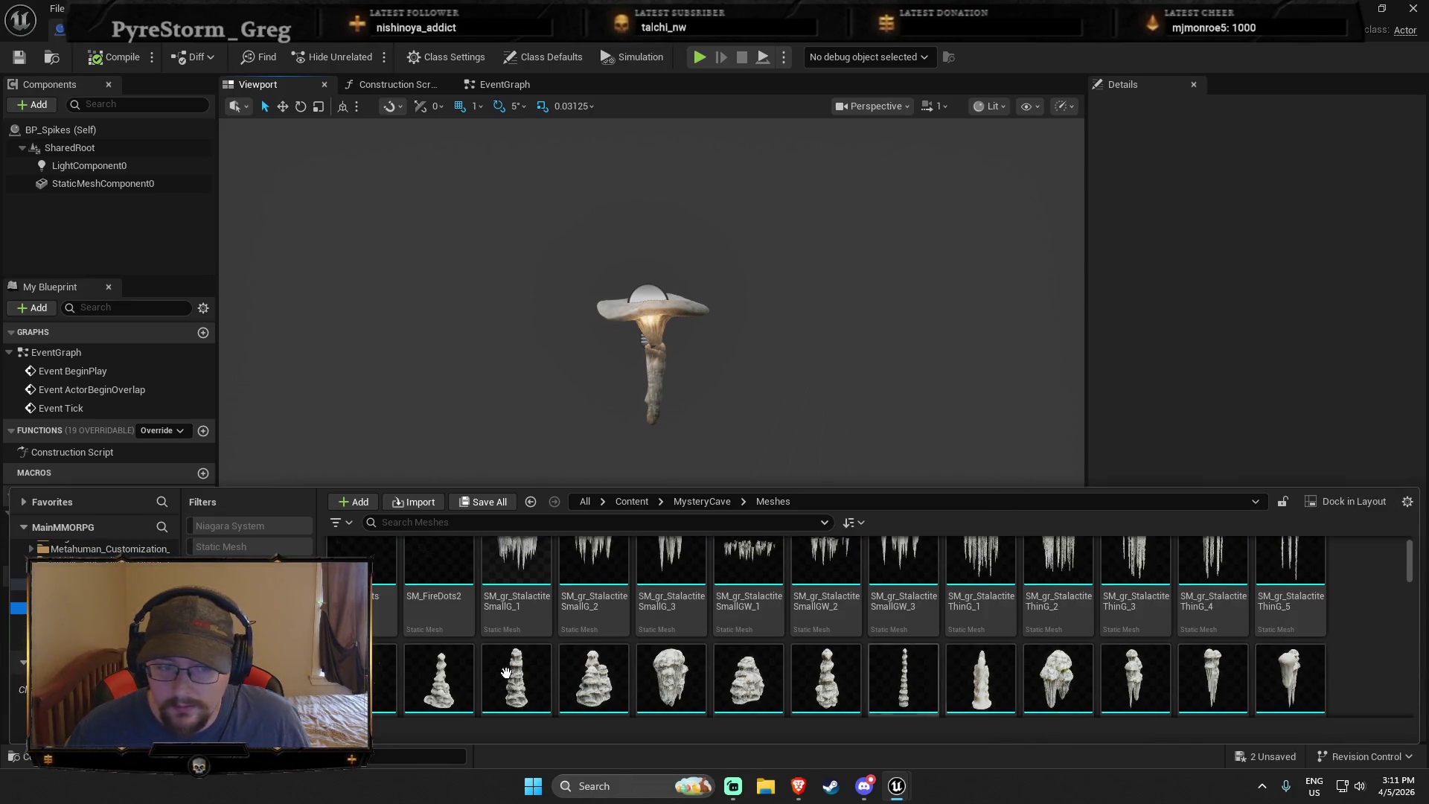
scroll(447, 633, down, 2)
mouse_move(439, 606)
mouse_down()
mouse_move(374, 626)
mouse_move(963, 374)
mouse_move(700, 311)
mouse_up()
click(653, 335)
key(ctrl+space)
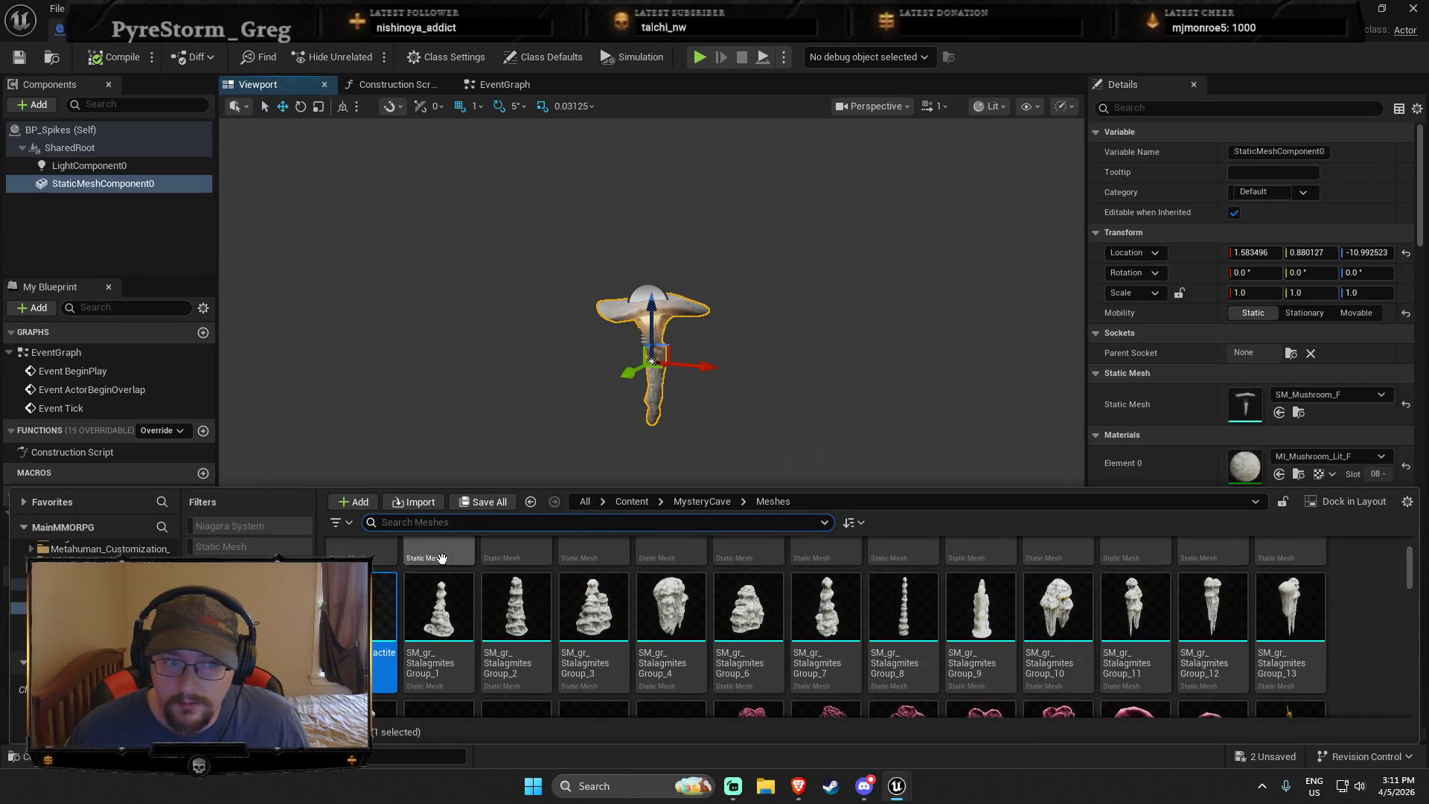
Replace the mushroom mesh with SM_gr_StalactiteThinG_6
mouse_move(681, 625)
mouse_down()
mouse_move(681, 595)
mouse_move(1219, 409)
mouse_up()
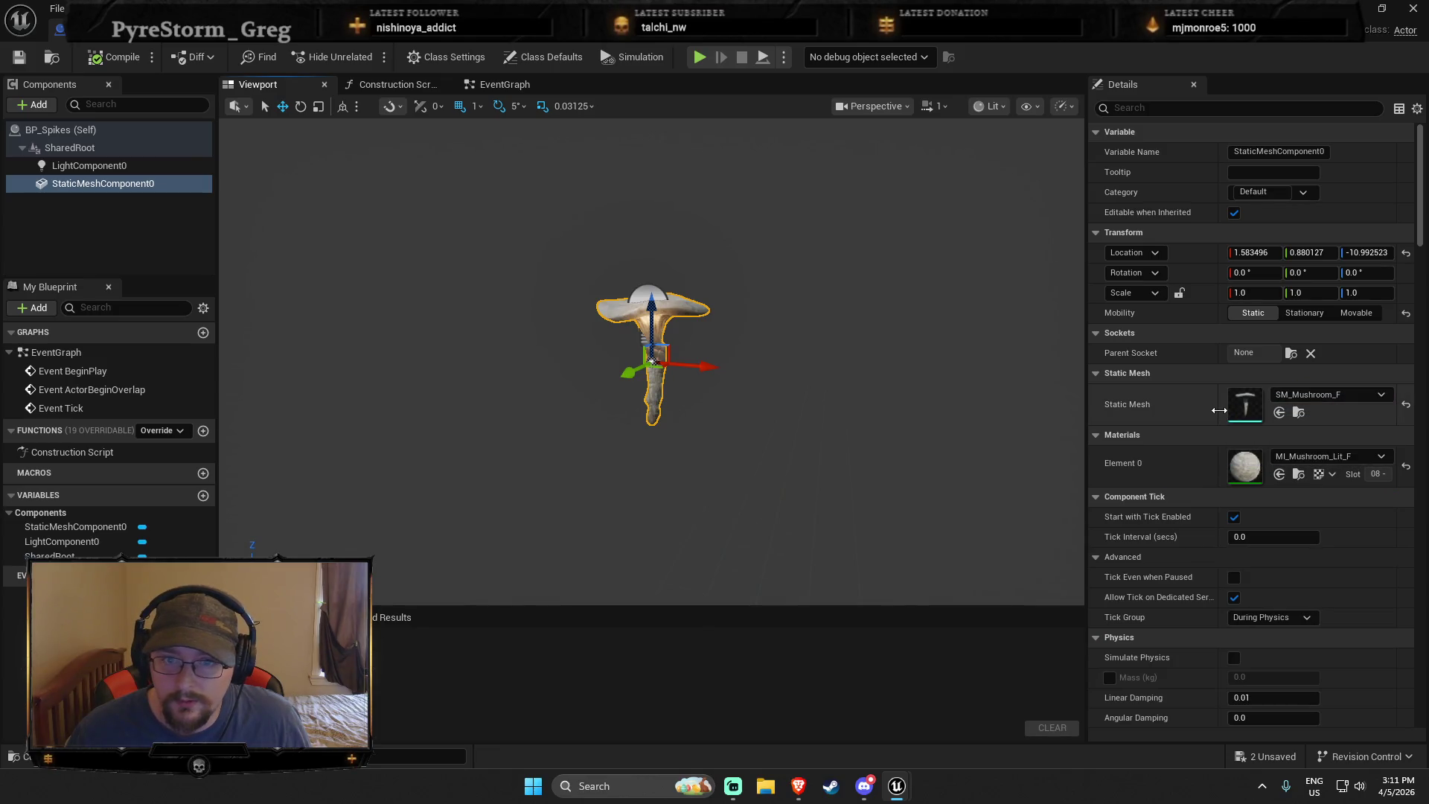
key(ctrl+space)
drag(680, 640, 1275, 404)
Lower the blueprint's light down inside the stalactite
click(621, 322)
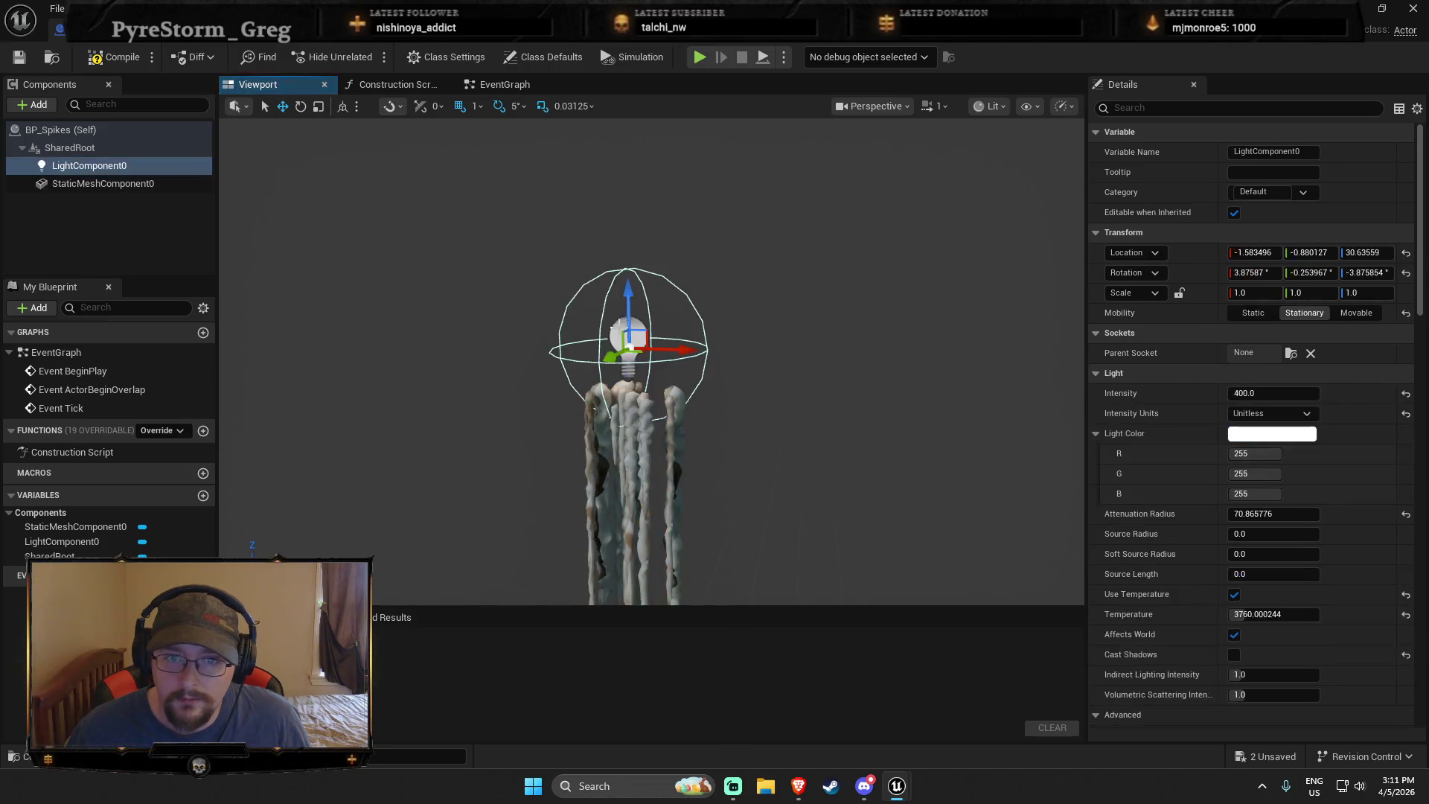
drag(629, 294, 629, 363)
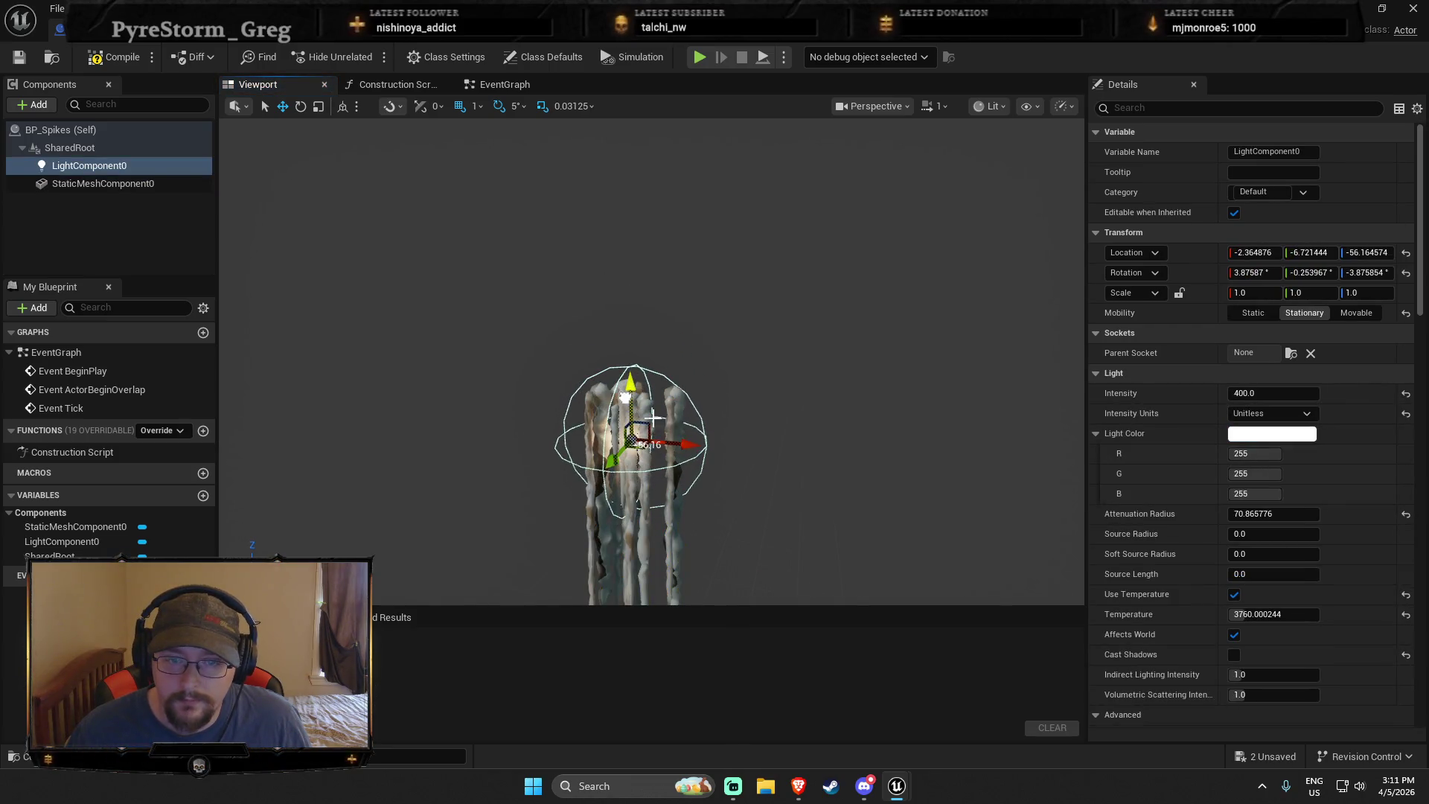
scroll(754, 407, up, 5)
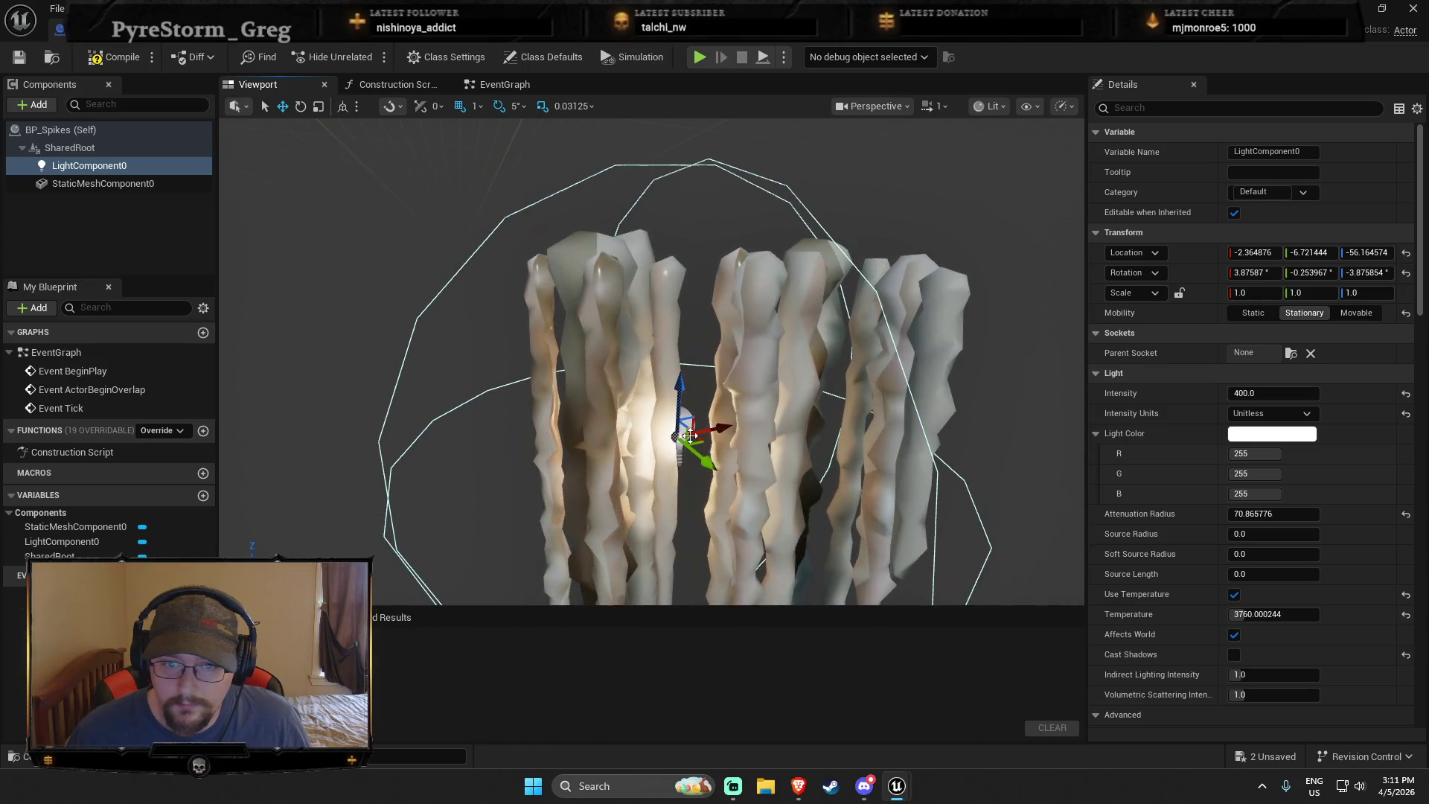
scroll(682, 415, down, 5)
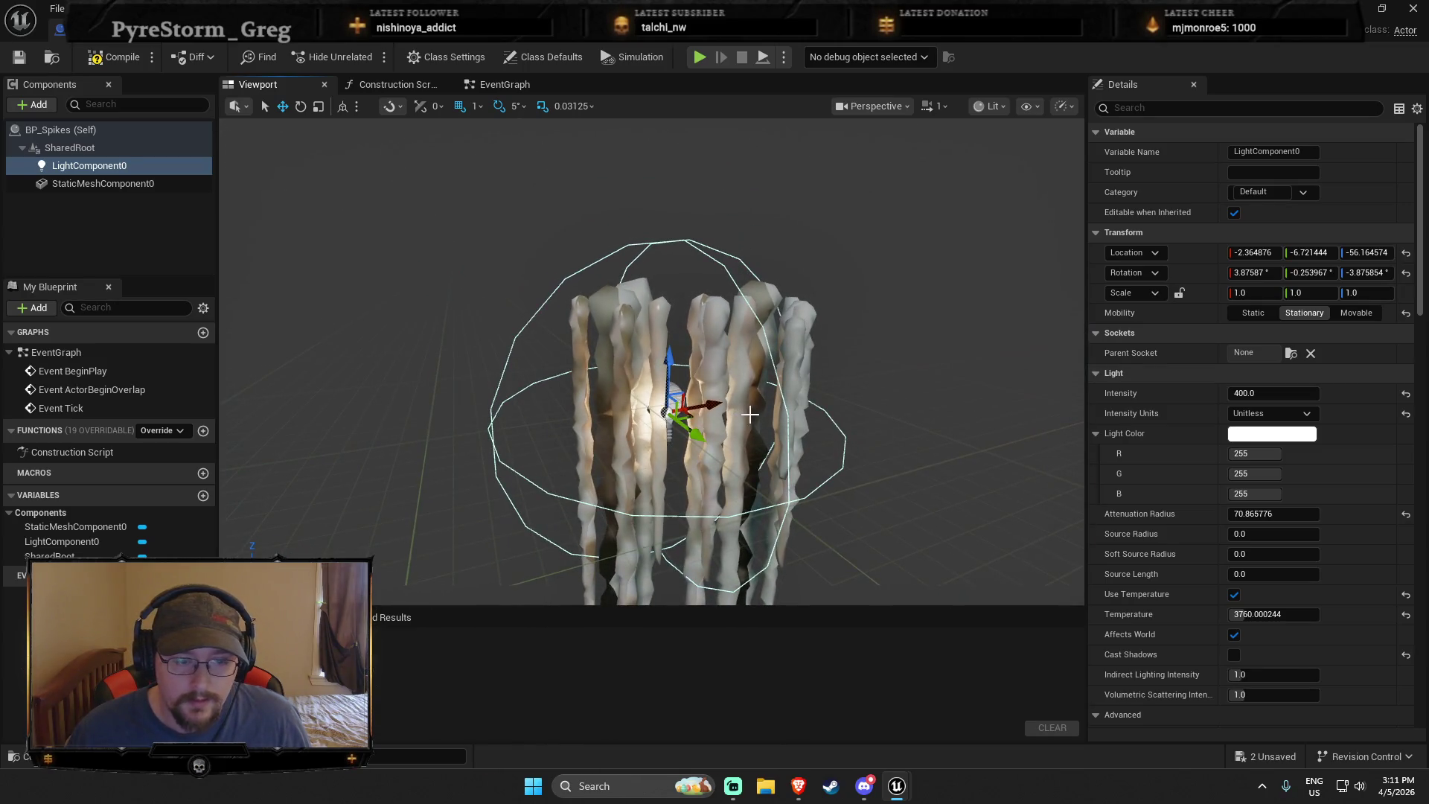
Swap the stalactite mesh to SM_gr_StalactiteThinG_2
key(ctrl+space)
click(717, 378)
key(ctrl+space)
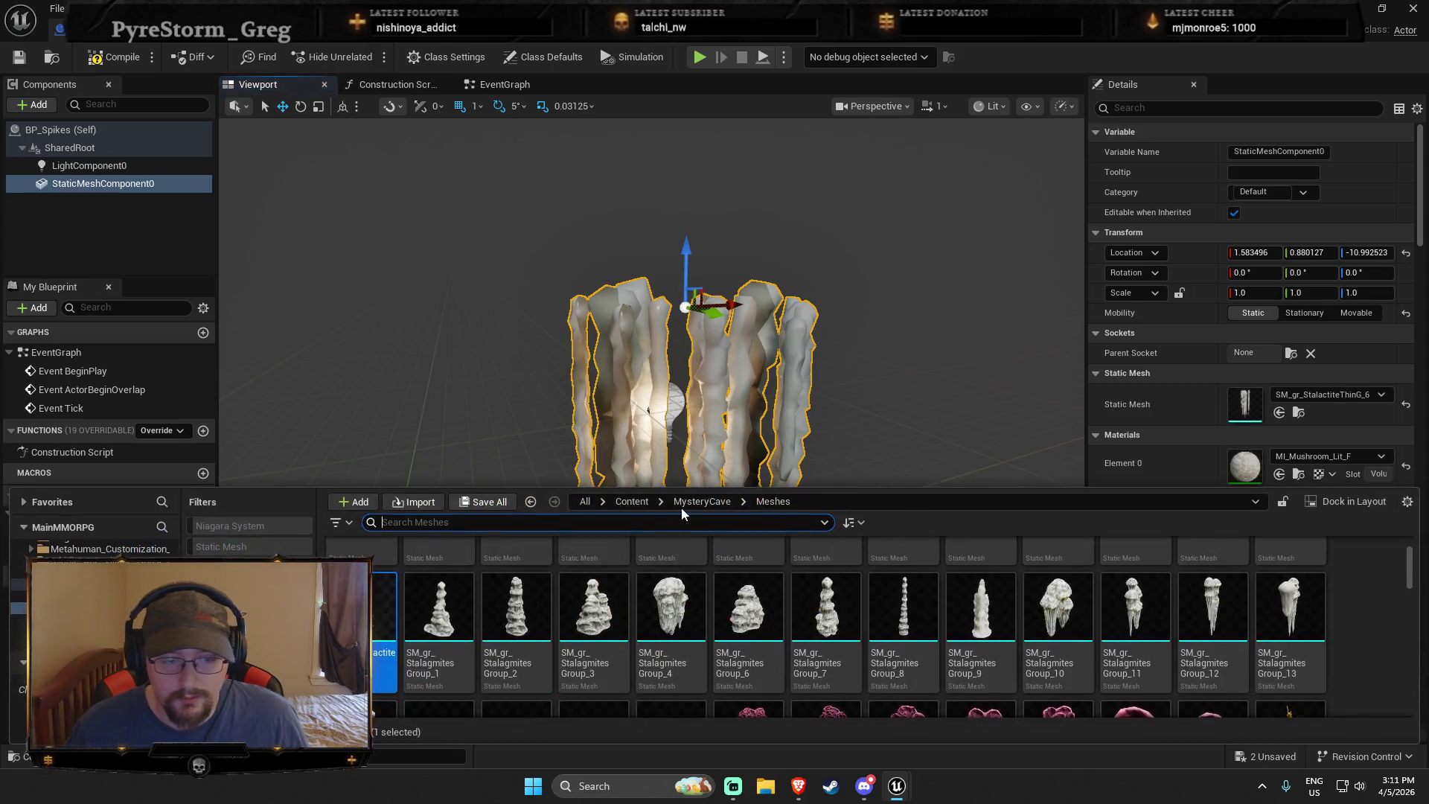
scroll(521, 599, up, 2)
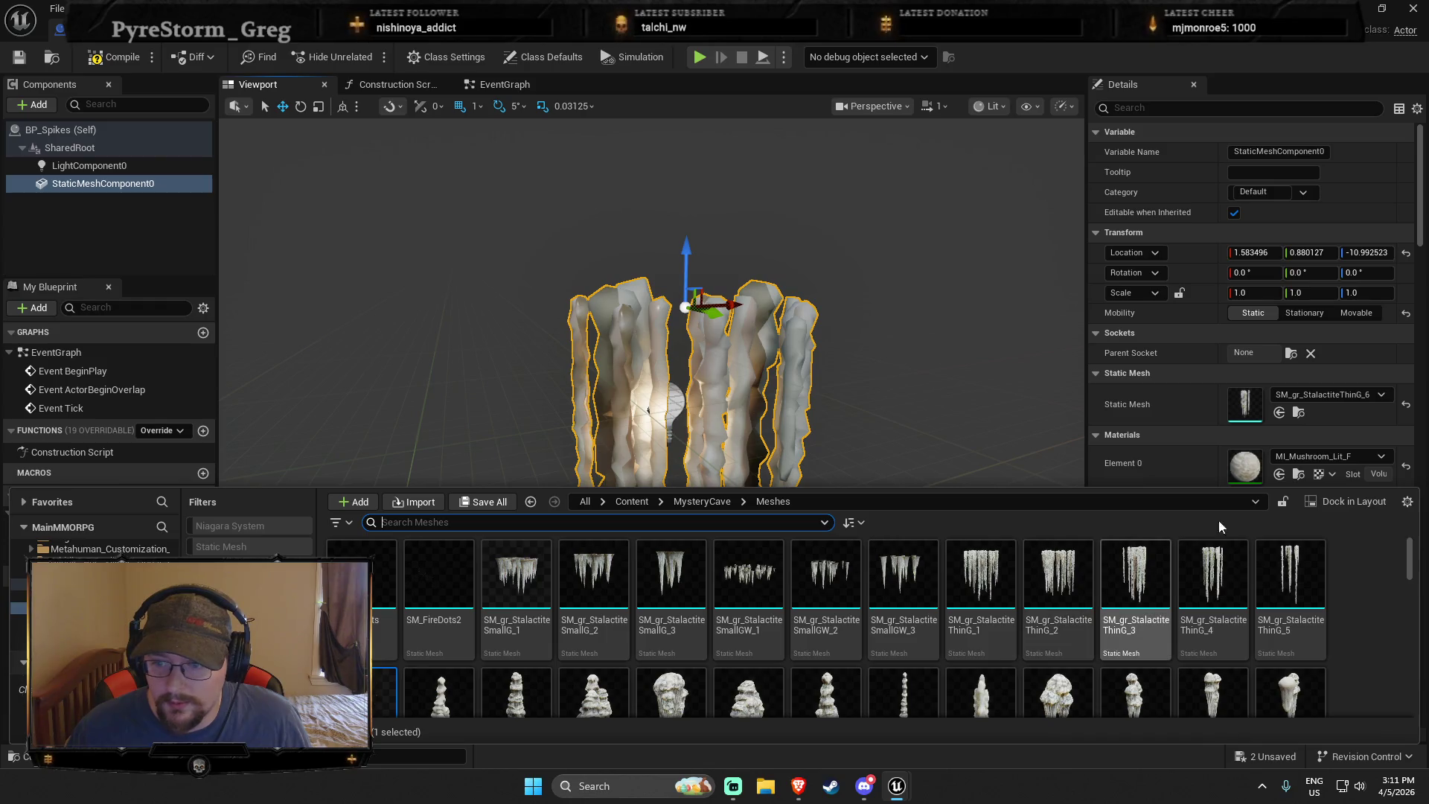
click(1278, 412)
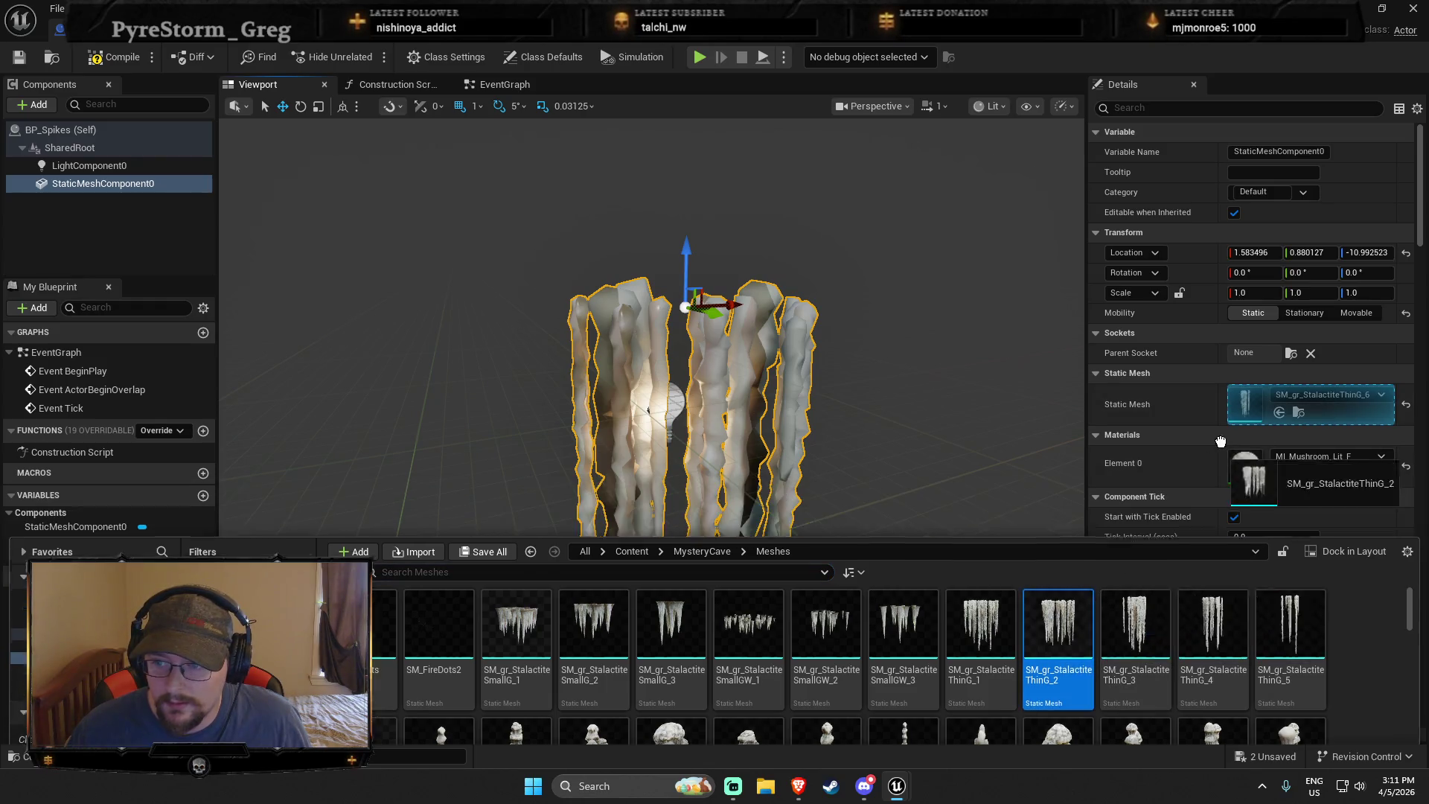
drag(915, 395, 871, 402)
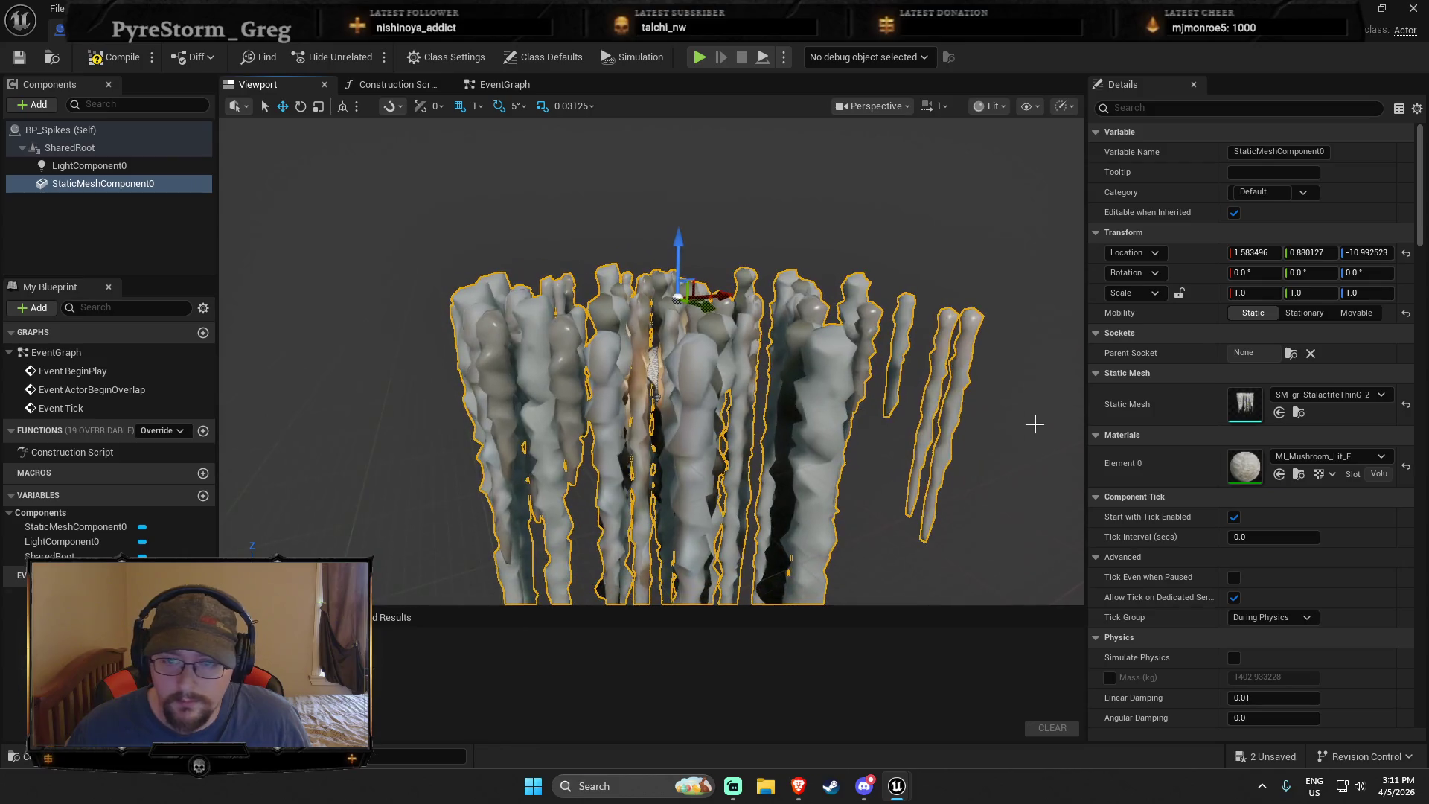
Raise the light intensity to about 29571, then compile and save BP_Spikes
click(655, 361)
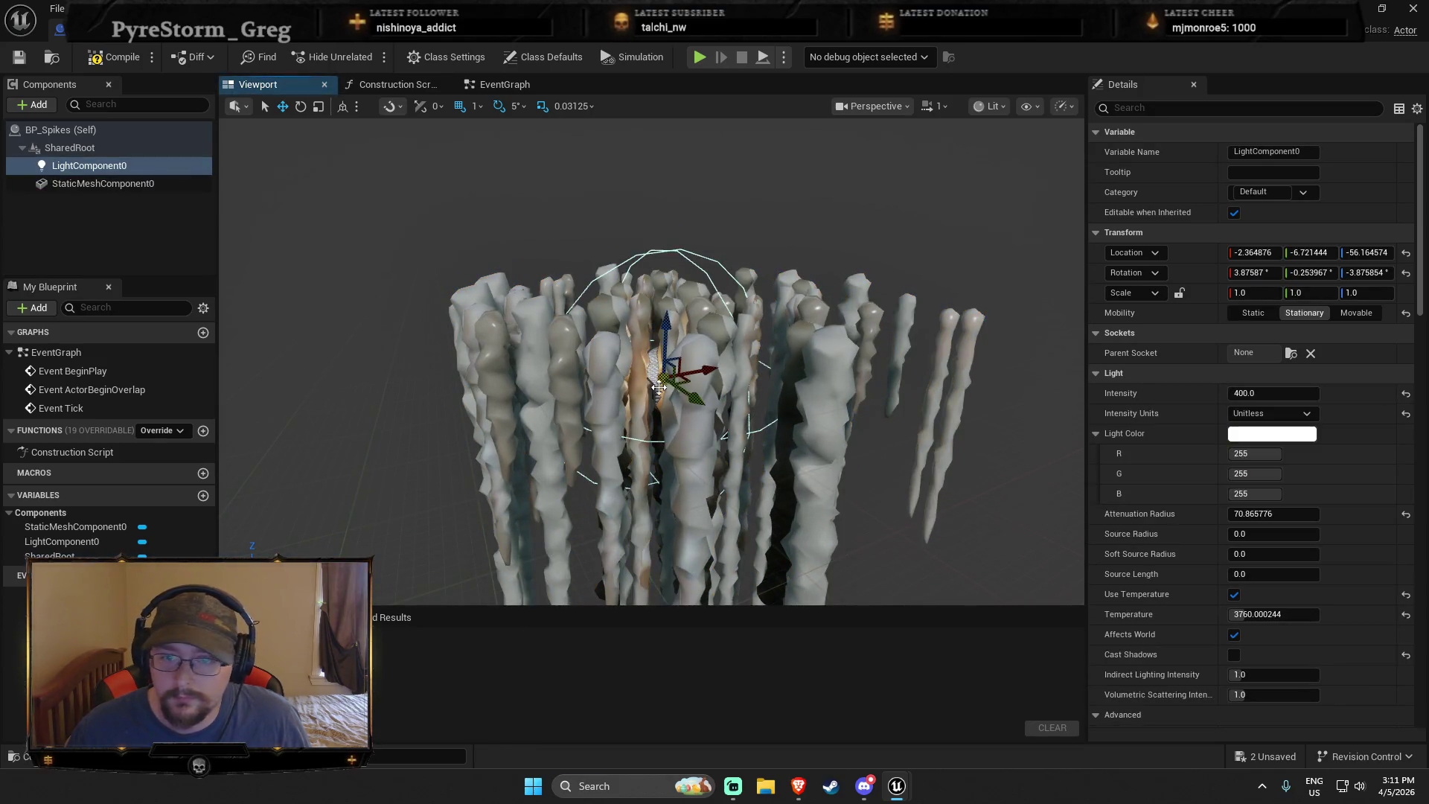
drag(1265, 393, 1276, 393)
click(18, 58)
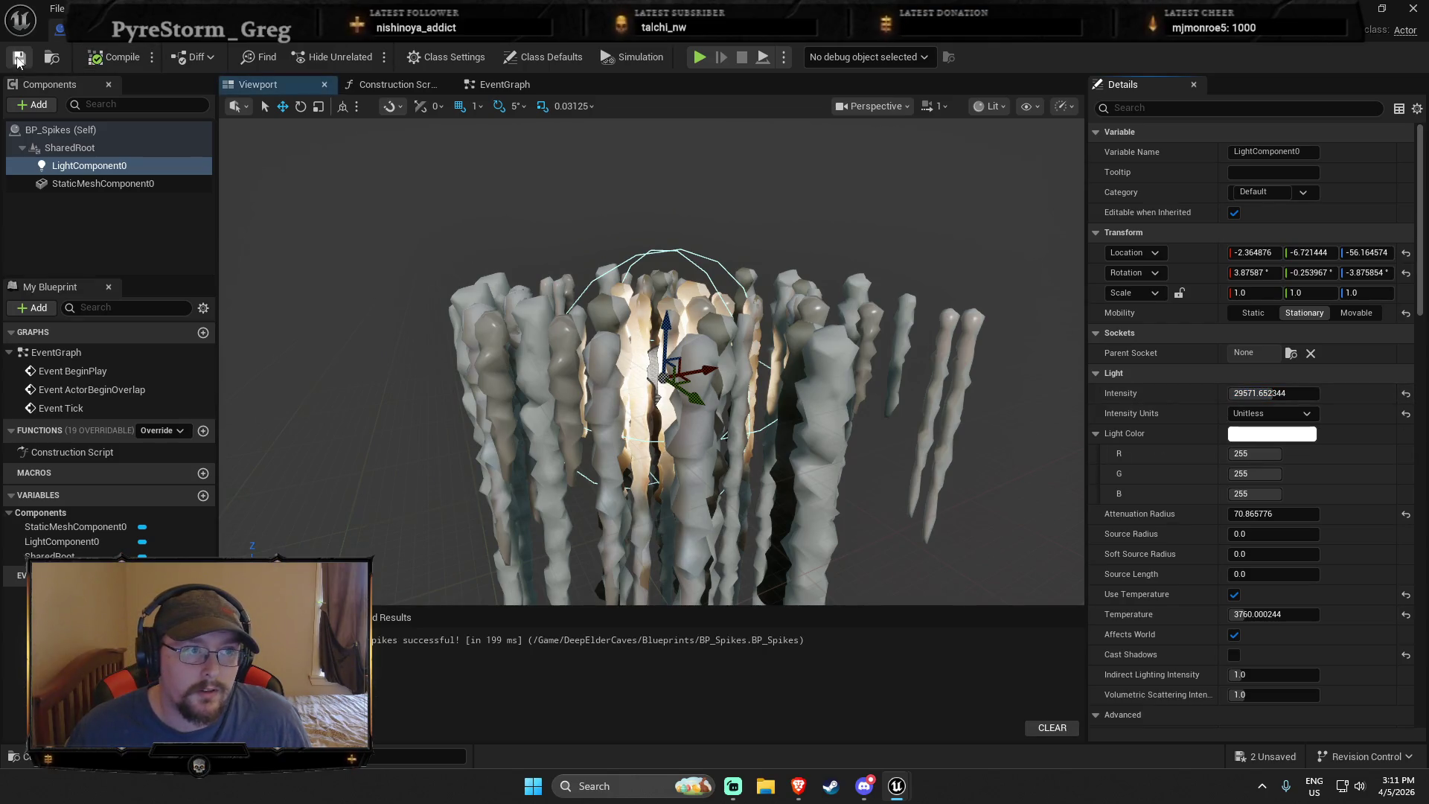
key(ctrl+space)
key(ctrl+space)
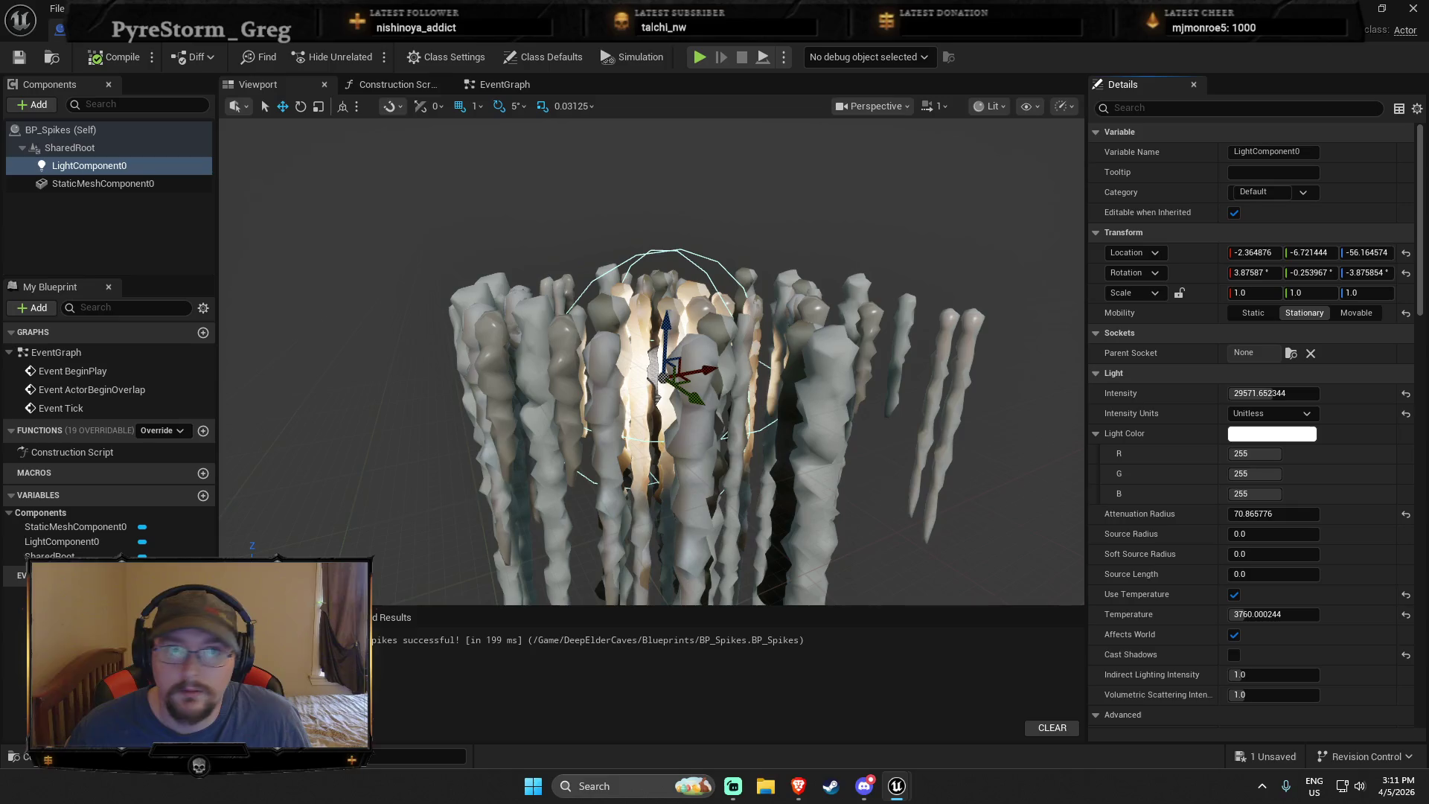
Place BP_Spikes from the DeepElderCaves Blueprints folder into the cave level and focus on it
click(60, 30)
key(ctrl+space)
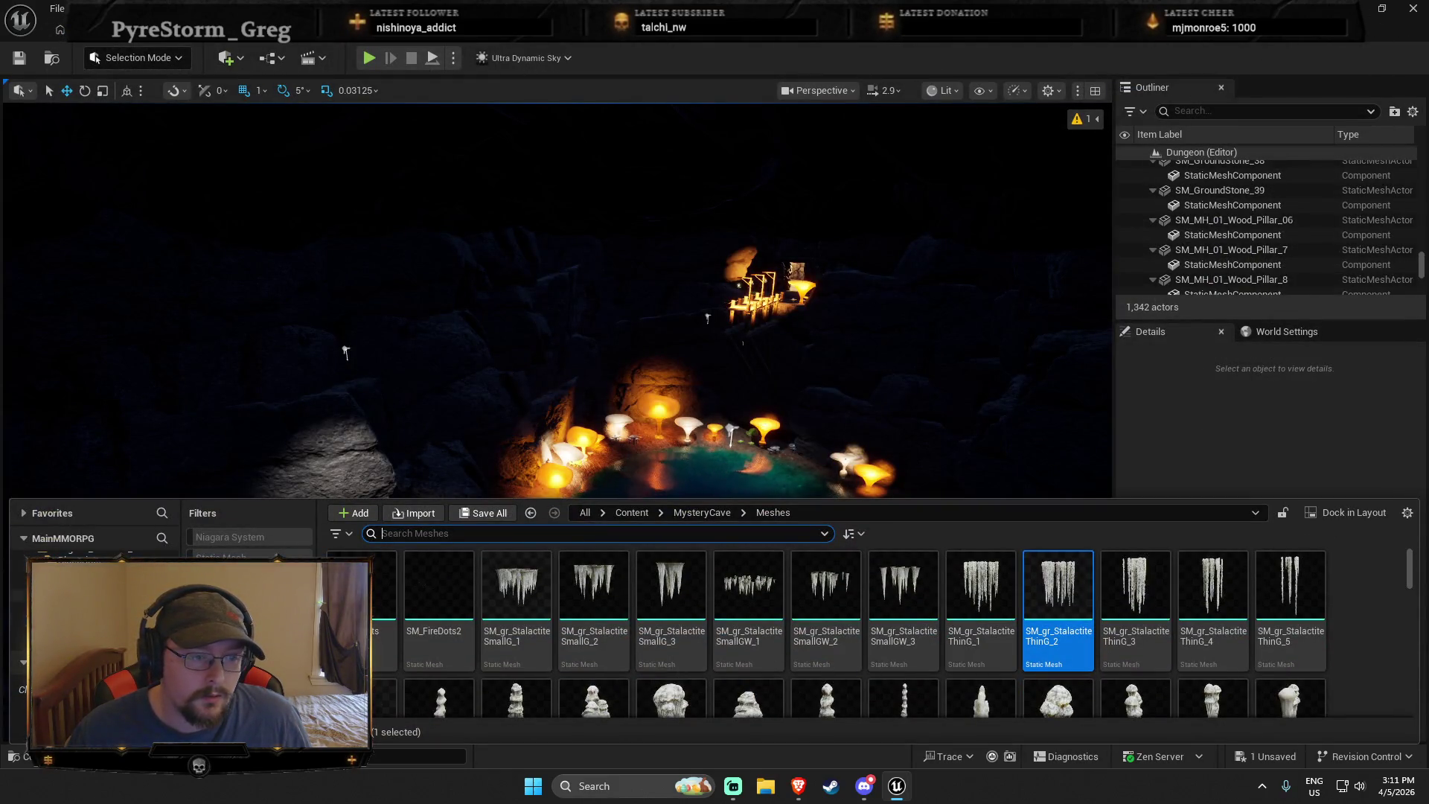
click(104, 606)
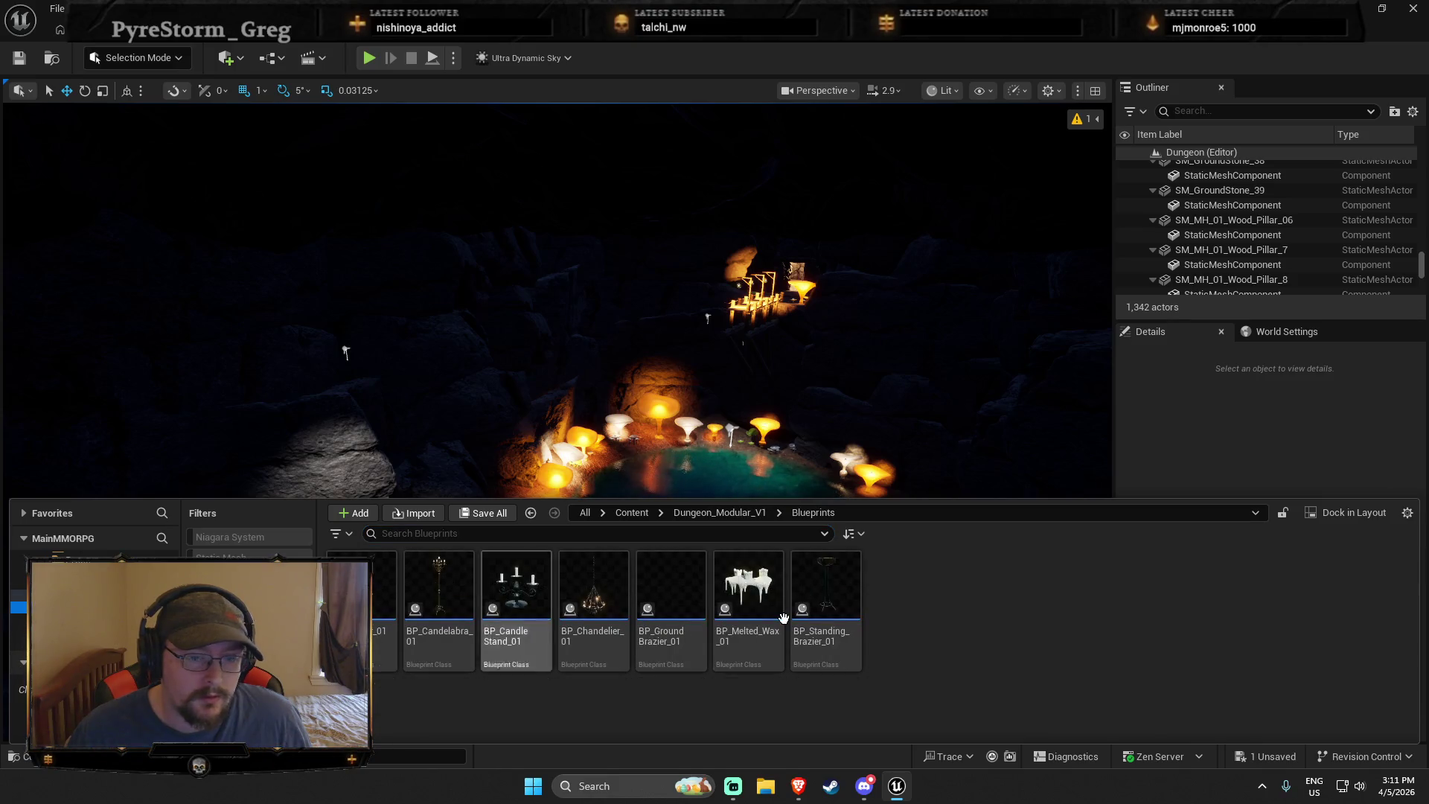
click(74, 595)
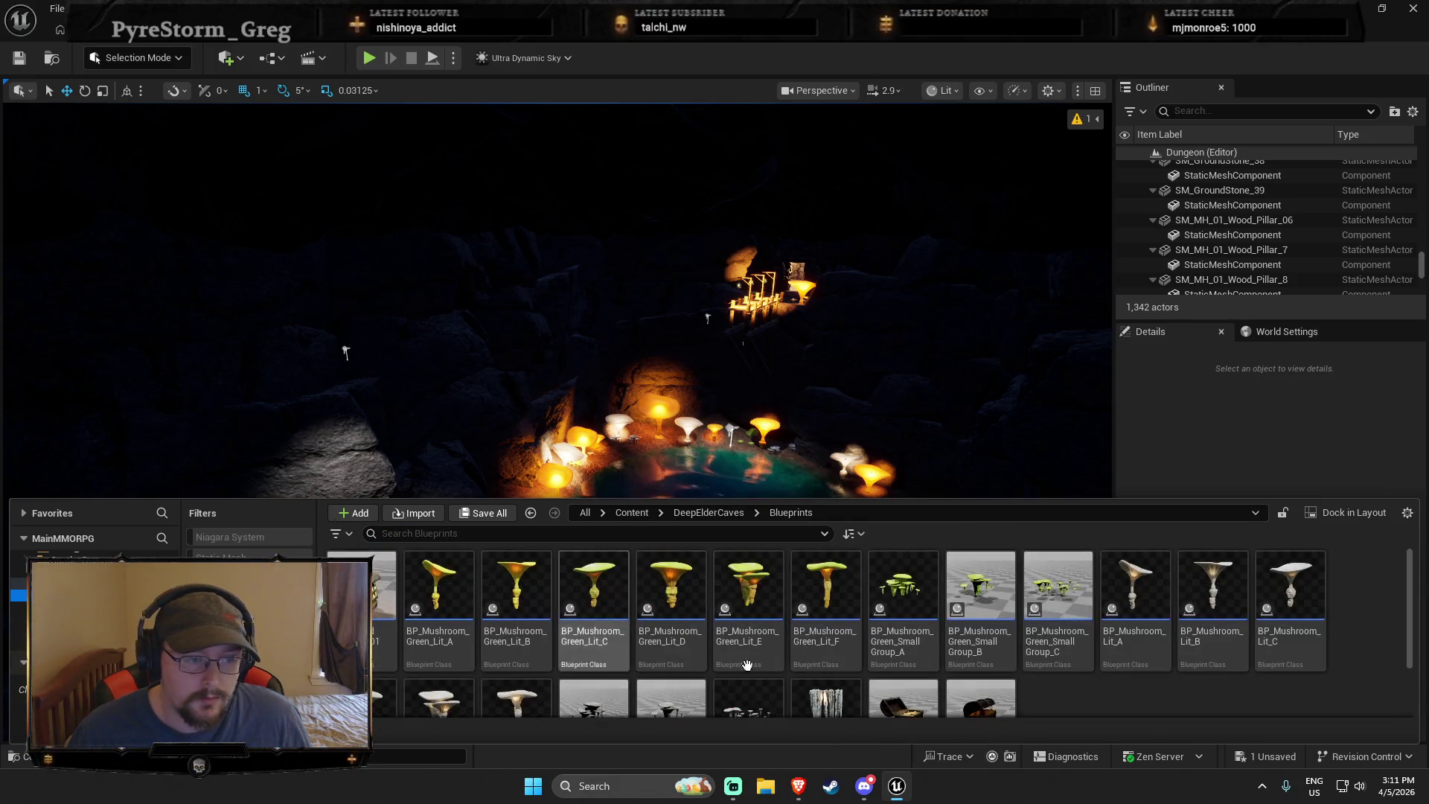
scroll(1093, 669, down, 1)
click(826, 648)
mouse_move(823, 536)
mouse_down()
mouse_move(708, 224)
mouse_move(688, 290)
mouse_move(707, 380)
mouse_up()
key(f)
Delete the placed BP_Spikes actor and reopen the BP_Spikes Blueprint
key(Escape)
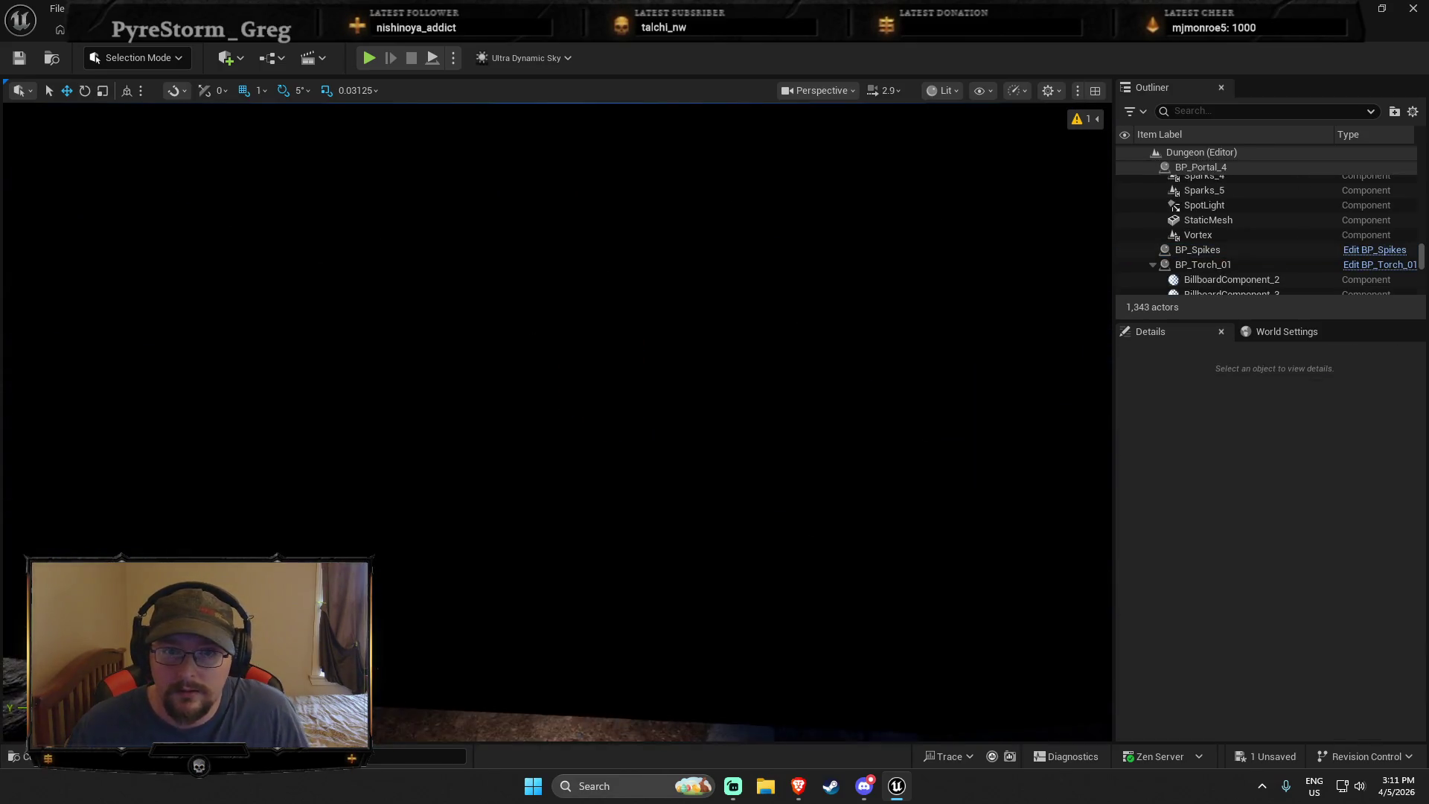
mouse_move(558, 417)
mouse_down()
mouse_move(558, 357)
mouse_move(558, 462)
mouse_move(536, 446)
mouse_move(551, 417)
mouse_move(631, 430)
mouse_up()
click(631, 430)
key(Delete)
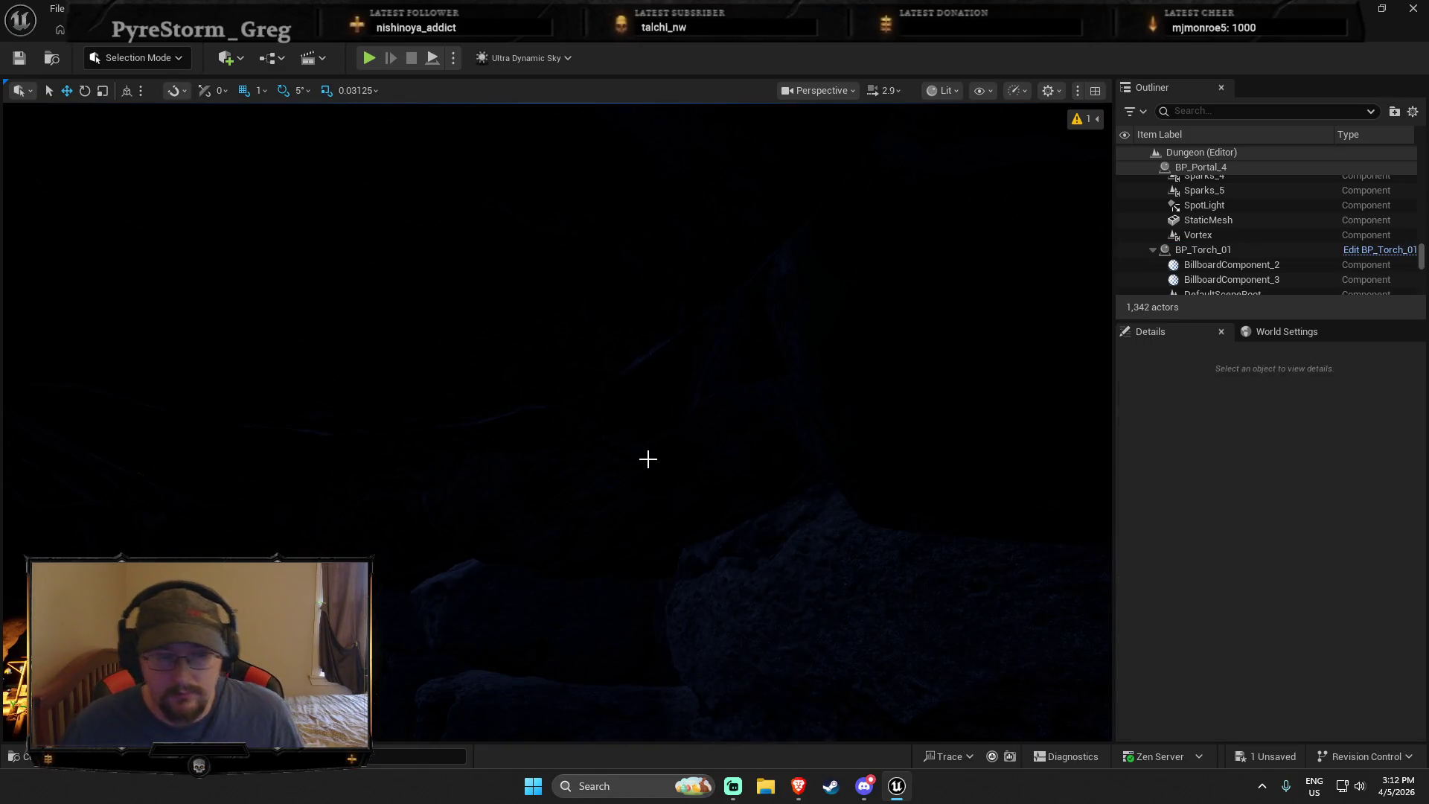
key(ctrl+space)
double_click(824, 669)
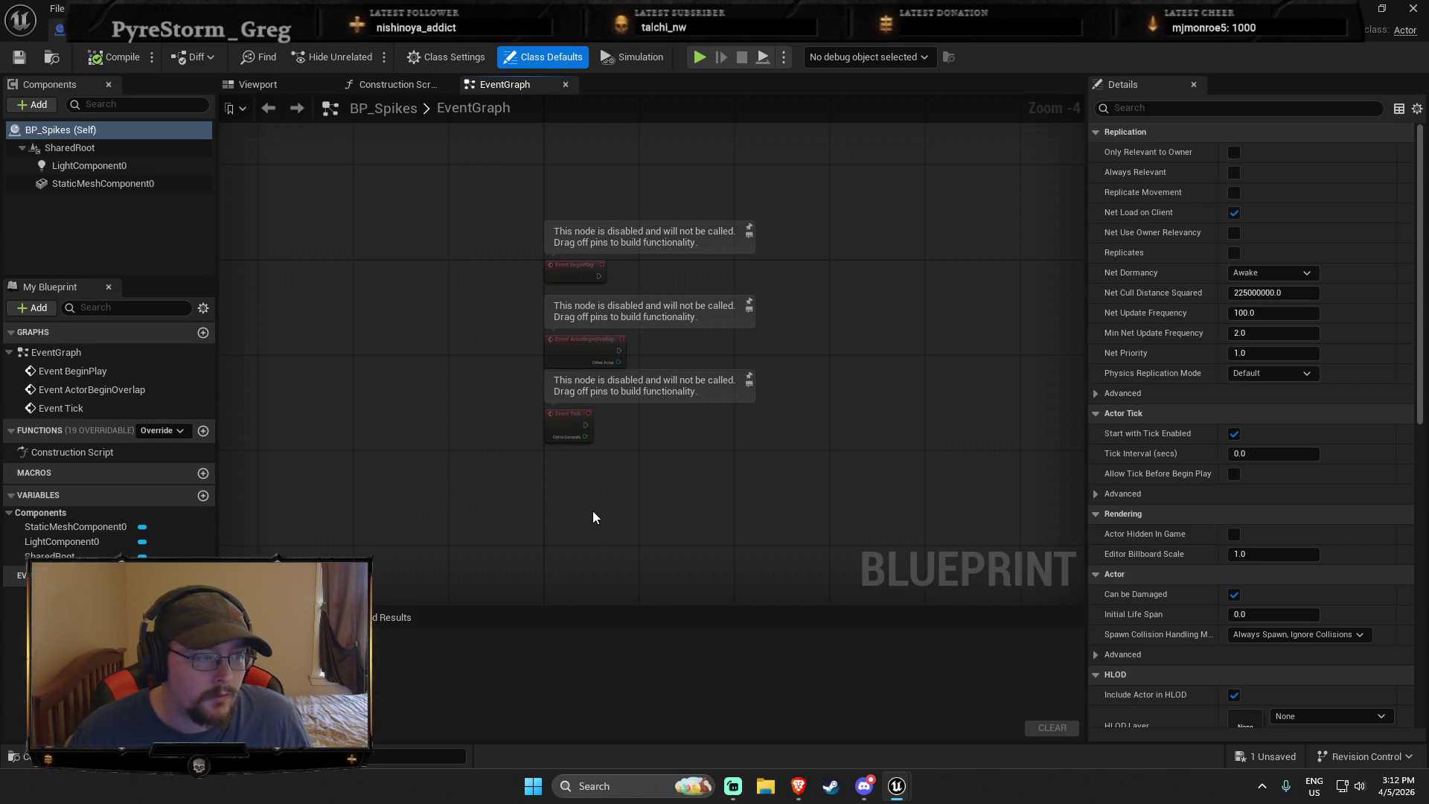
Assign SM_gr_StalagmitesGroup_9 from MysteryCave/Meshes to the spikes' static mesh component
click(259, 85)
click(546, 296)
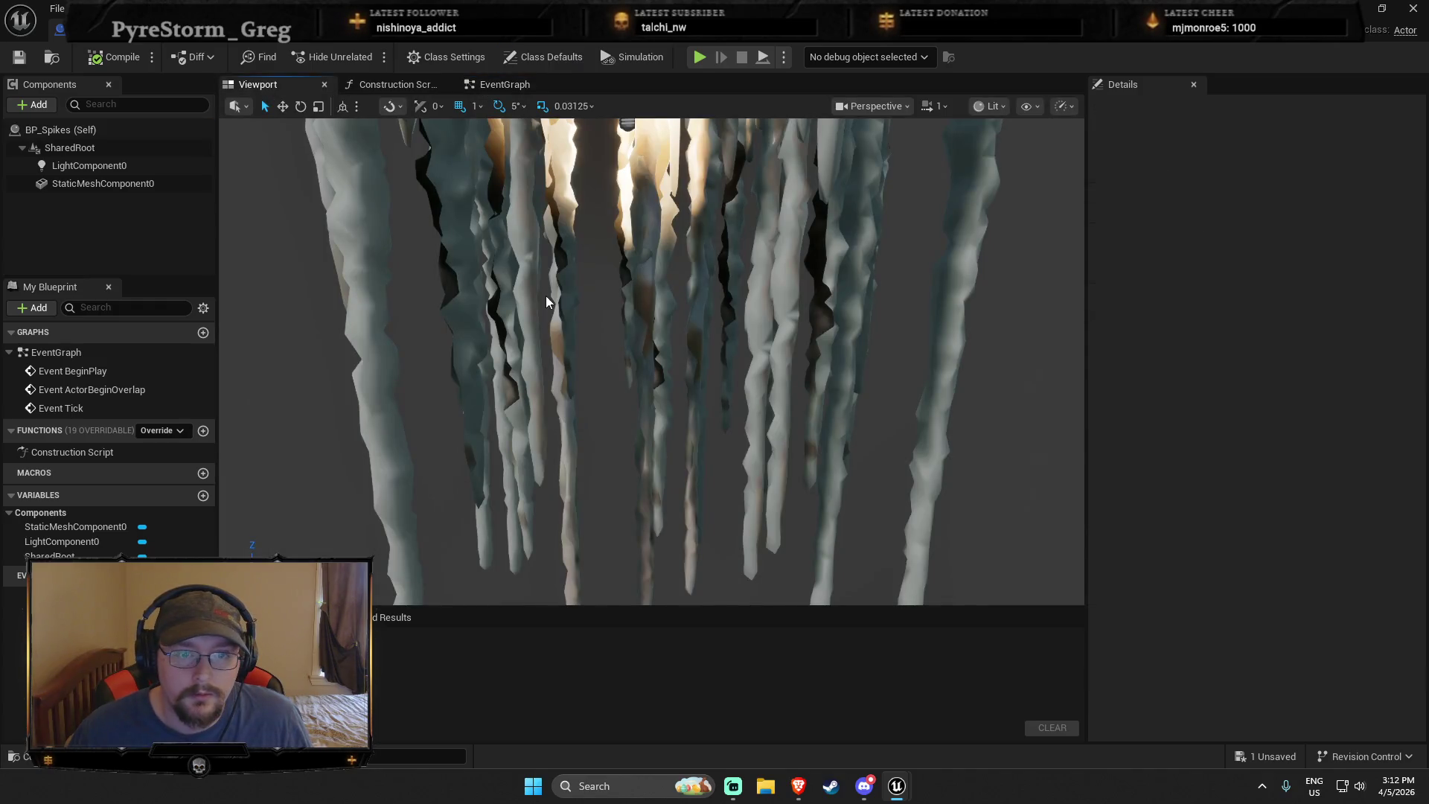
key(ctrl+space)
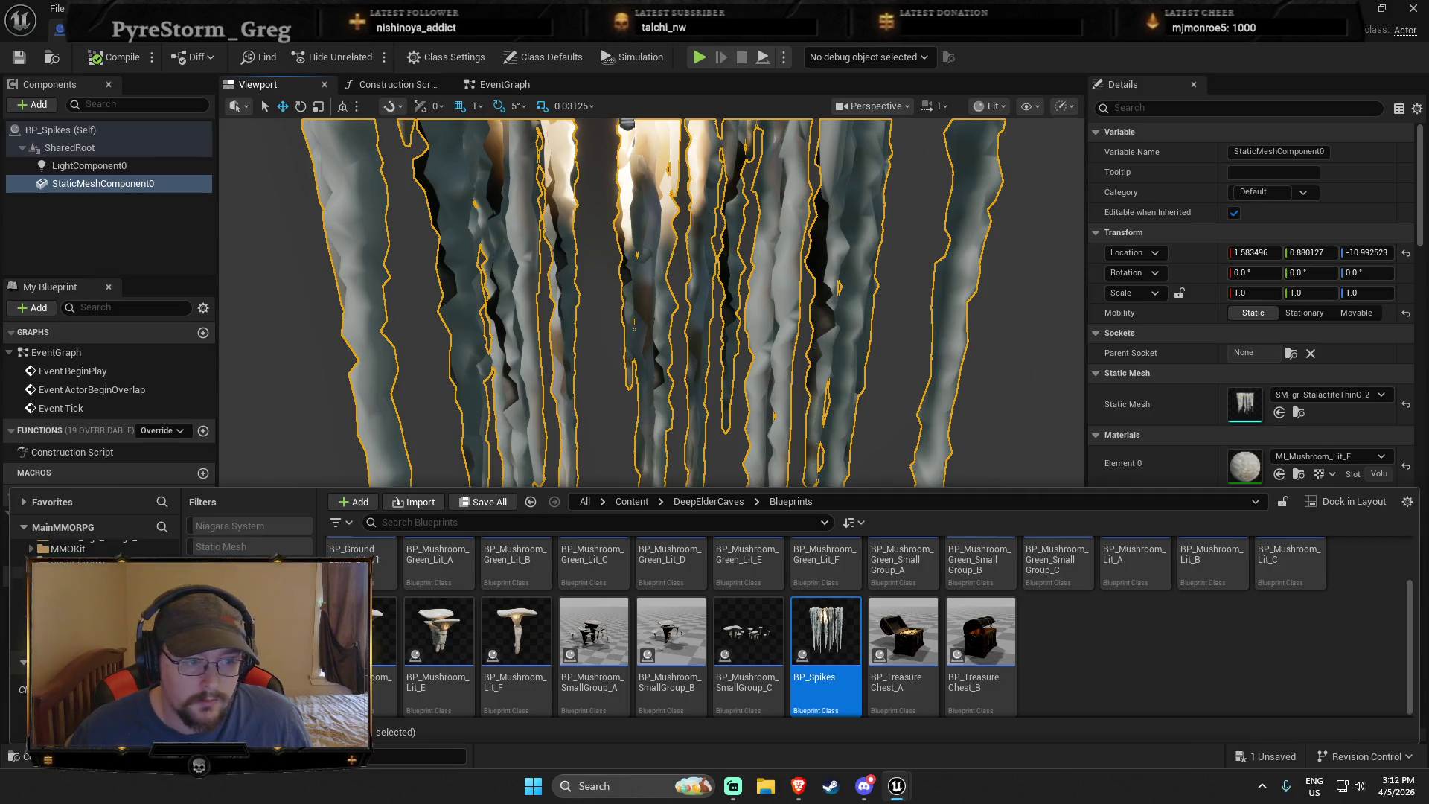
click(19, 584)
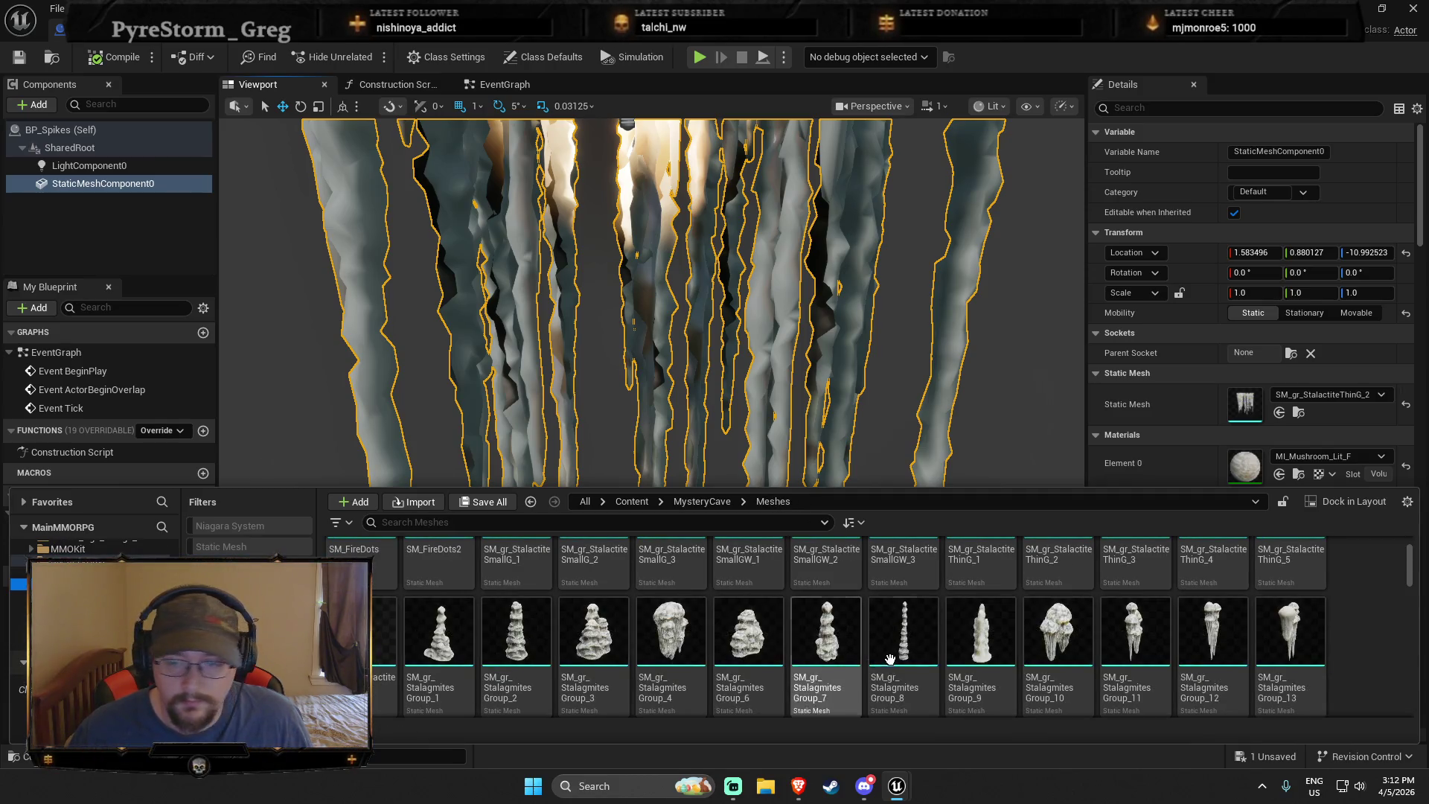
scroll(819, 640, up, 2)
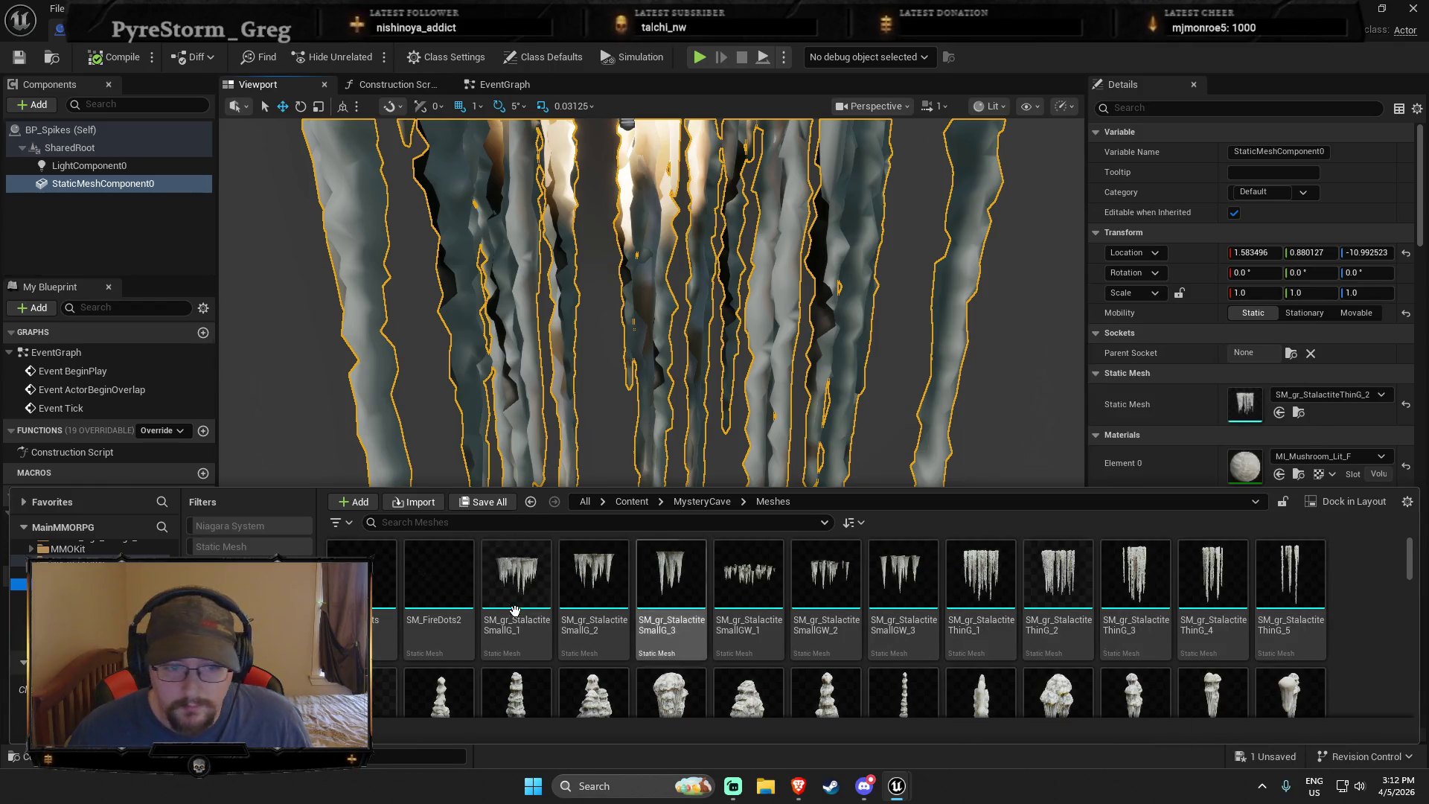
mouse_move(848, 626)
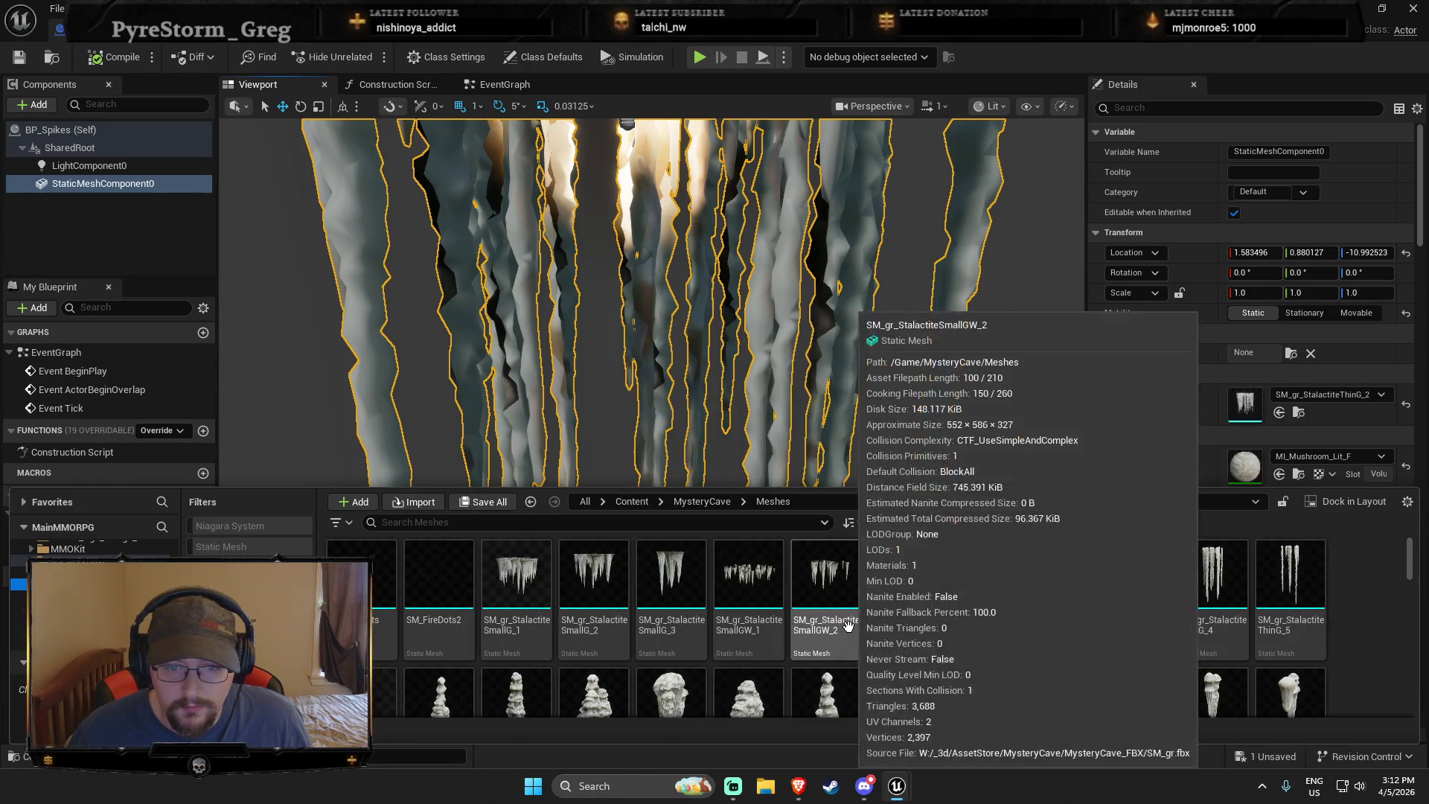
scroll(1068, 609, down, 1)
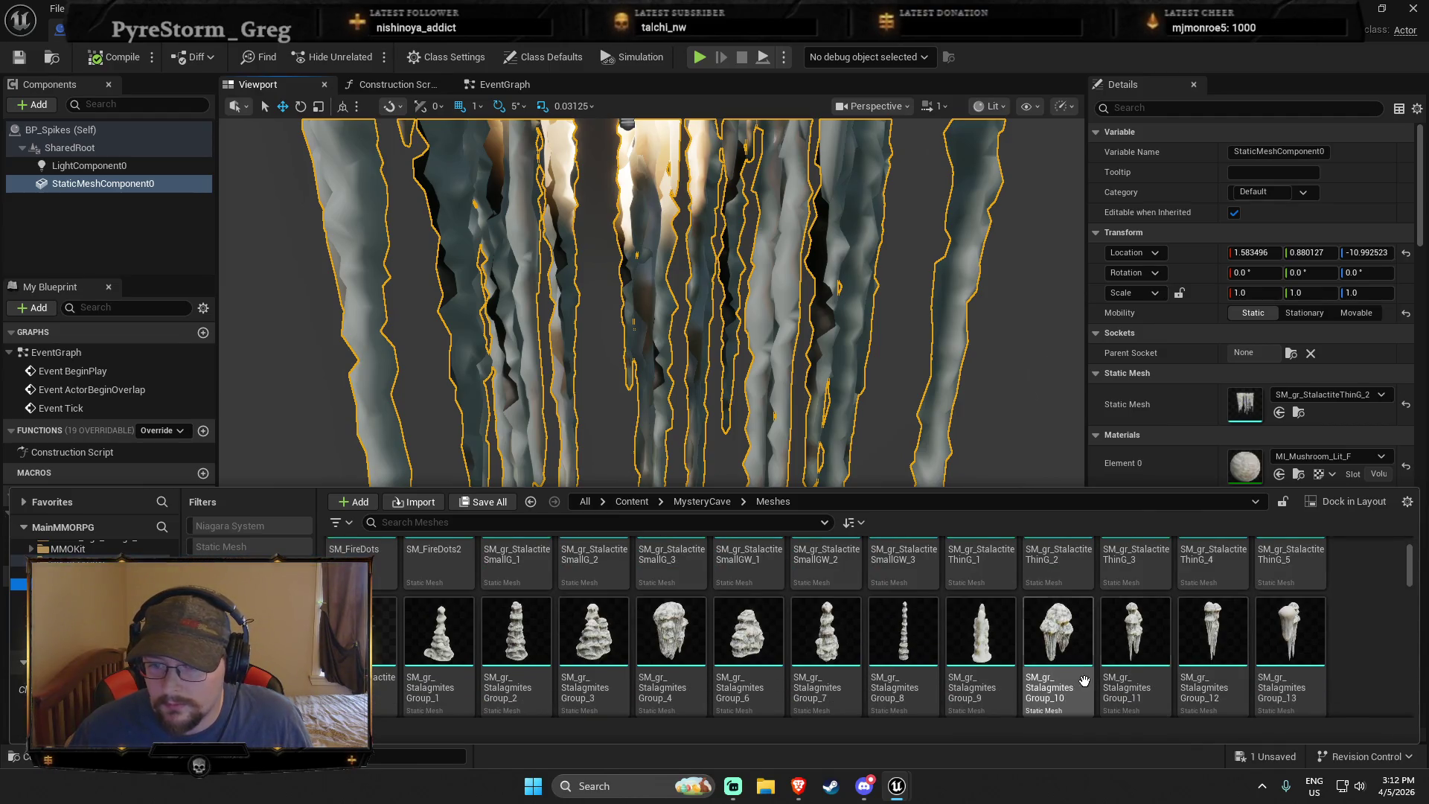
mouse_move(971, 657)
mouse_down()
mouse_move(1239, 454)
mouse_move(1272, 406)
mouse_up()
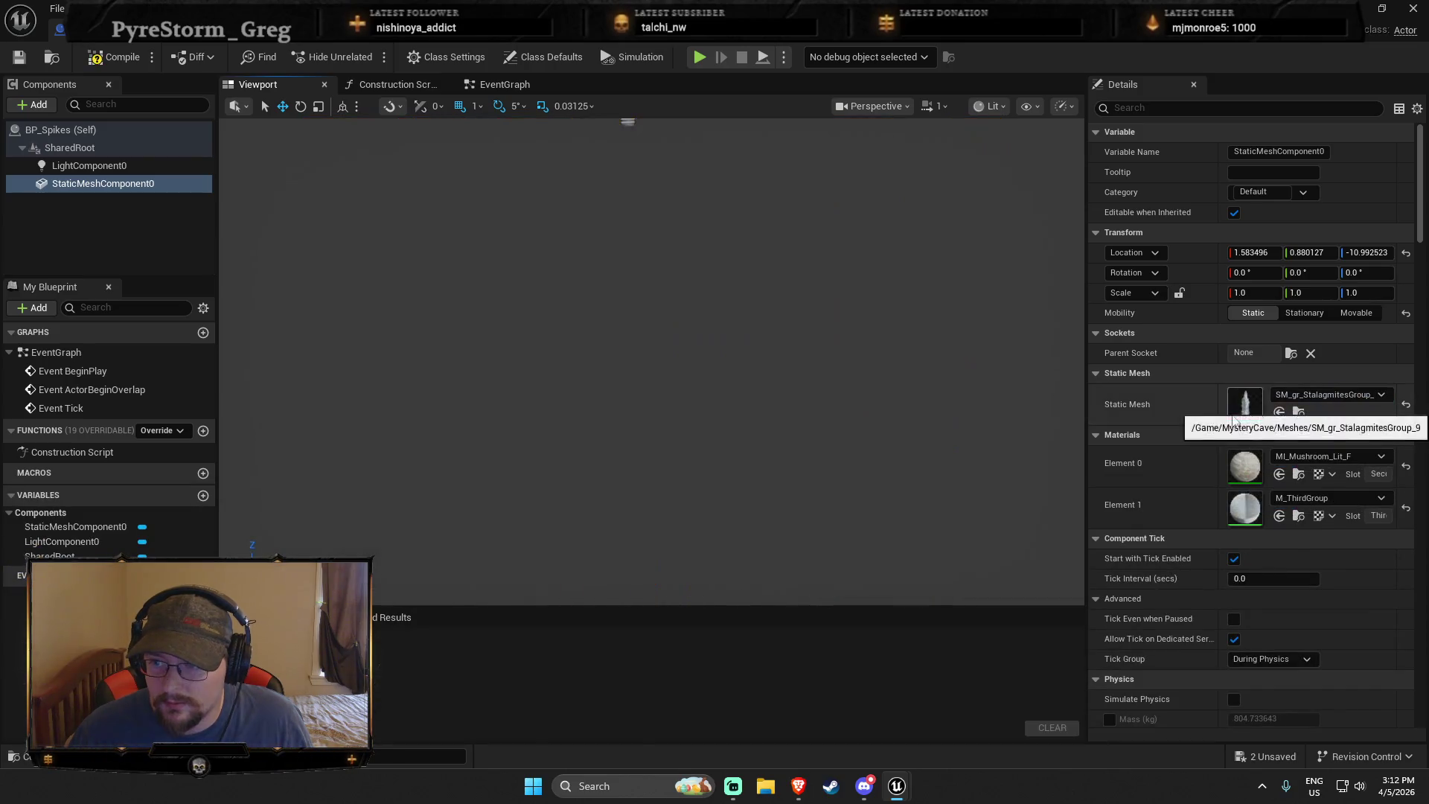
Rotate the stalagmite mesh 180 degrees so it hangs upside down
key(f)
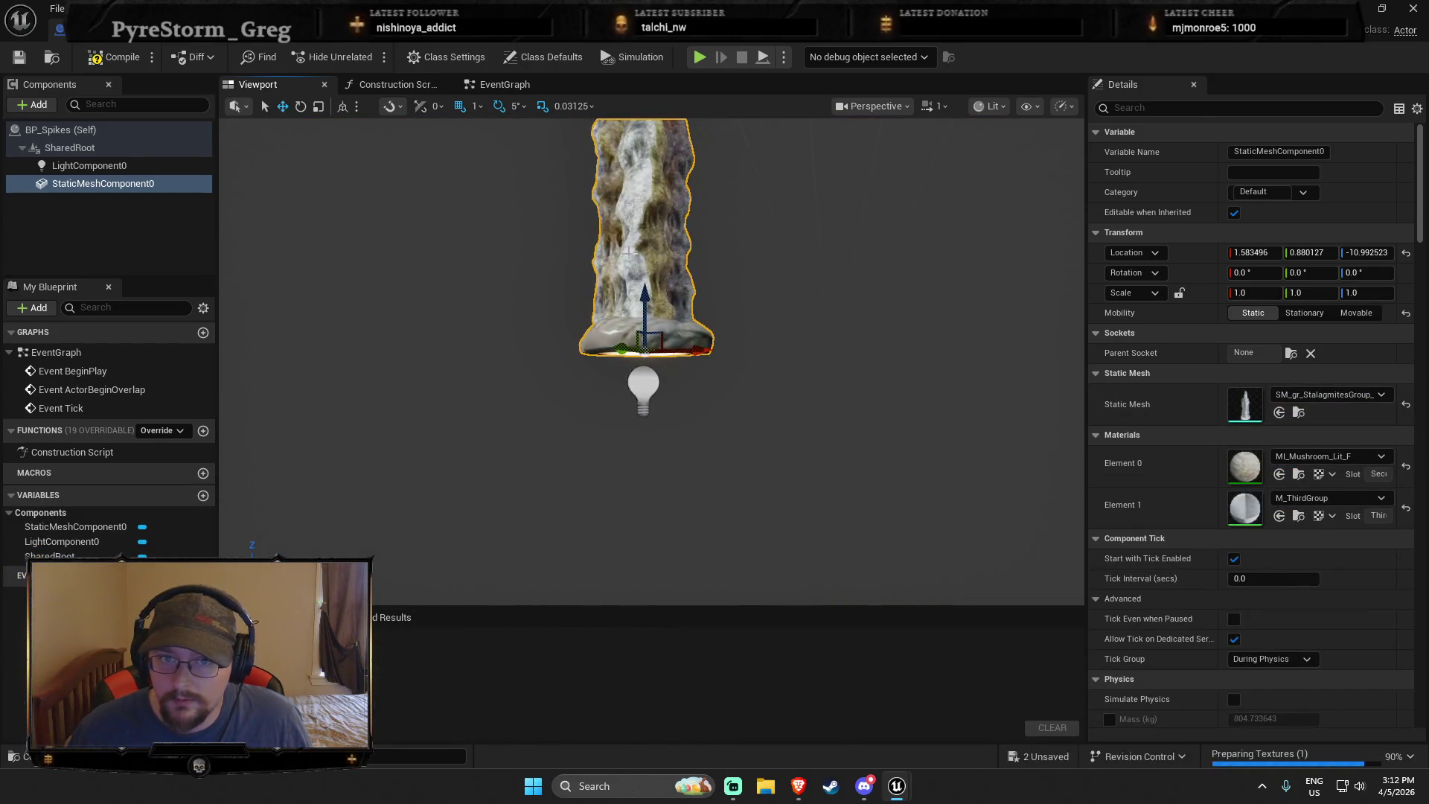
key(e)
mouse_move(689, 477)
mouse_down()
mouse_move(658, 579)
mouse_move(733, 290)
mouse_up()
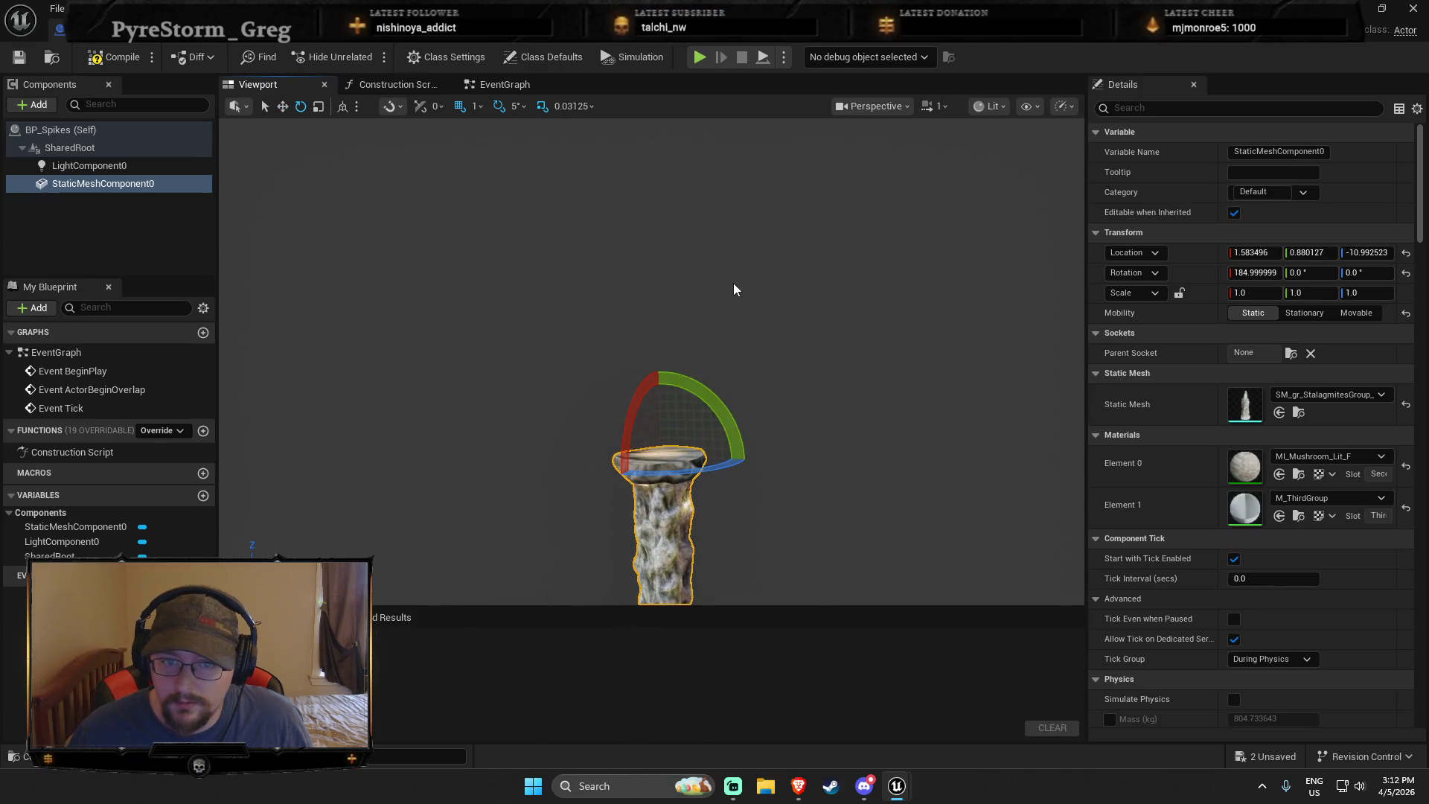
drag(691, 383, 685, 423)
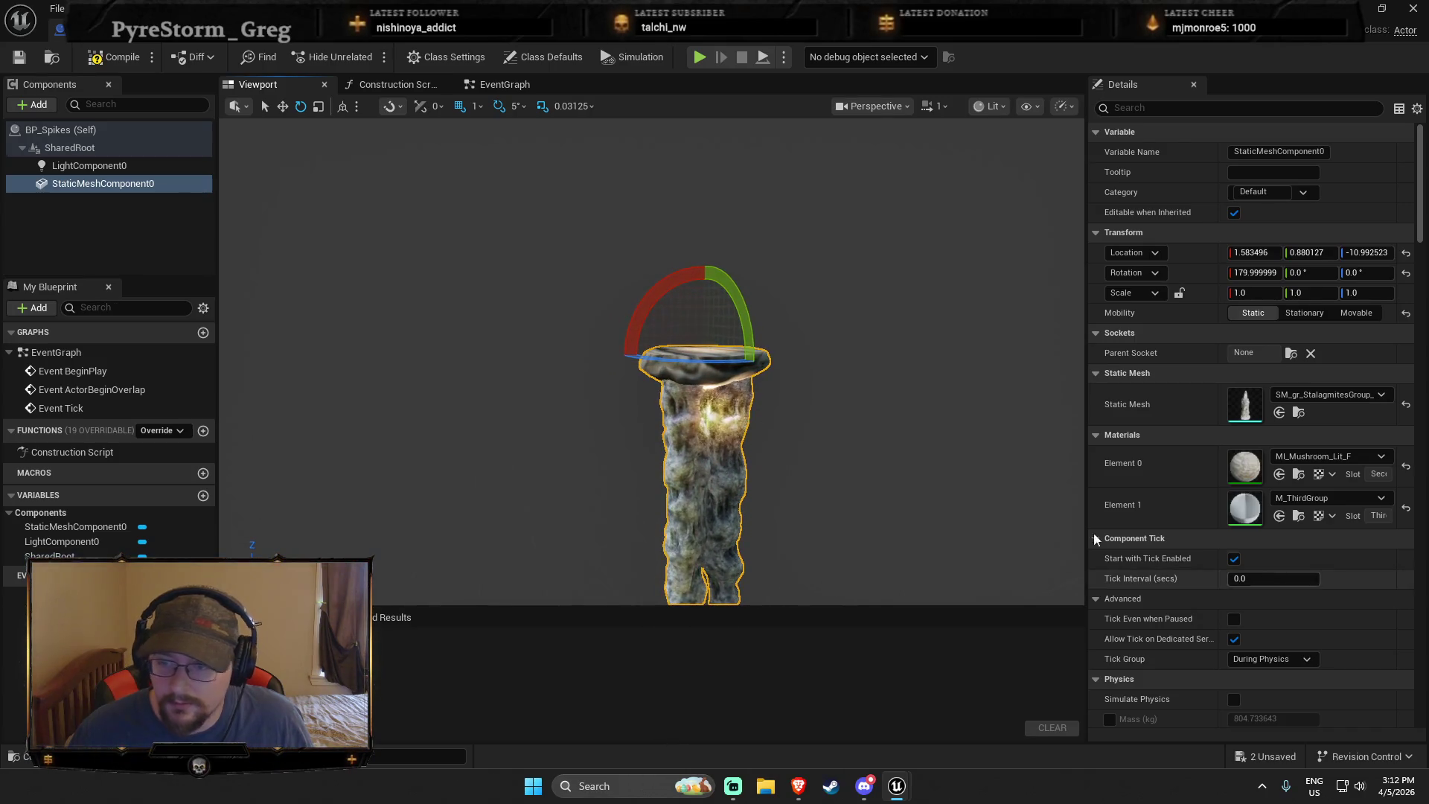
Set the light component's intensity to 100000
click(112, 165)
click(1272, 393)
text(100000)
key(Return)
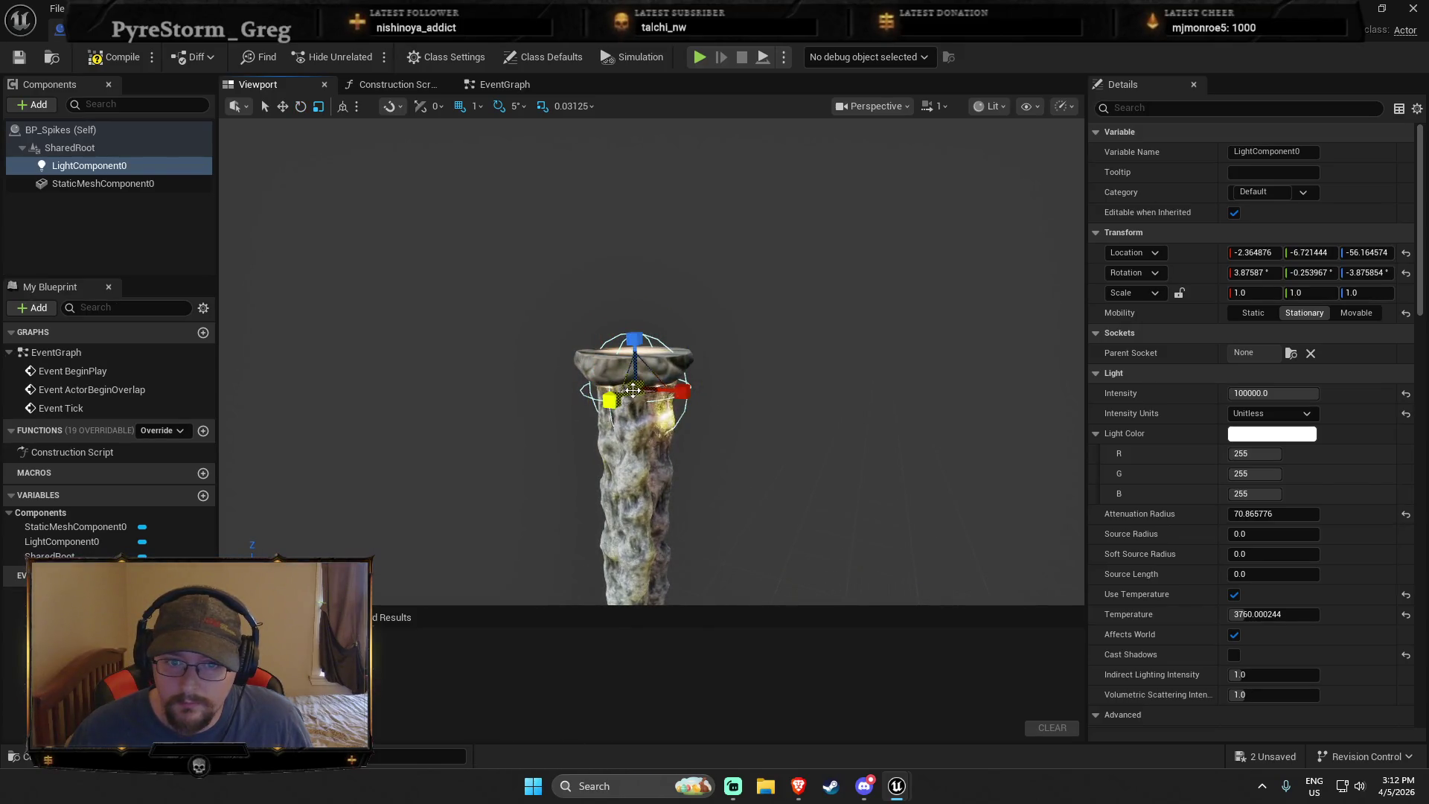
Scale LightComponent0 to 3.15625, duplicate it four times down the pillar, and compile
drag(634, 388, 670, 372)
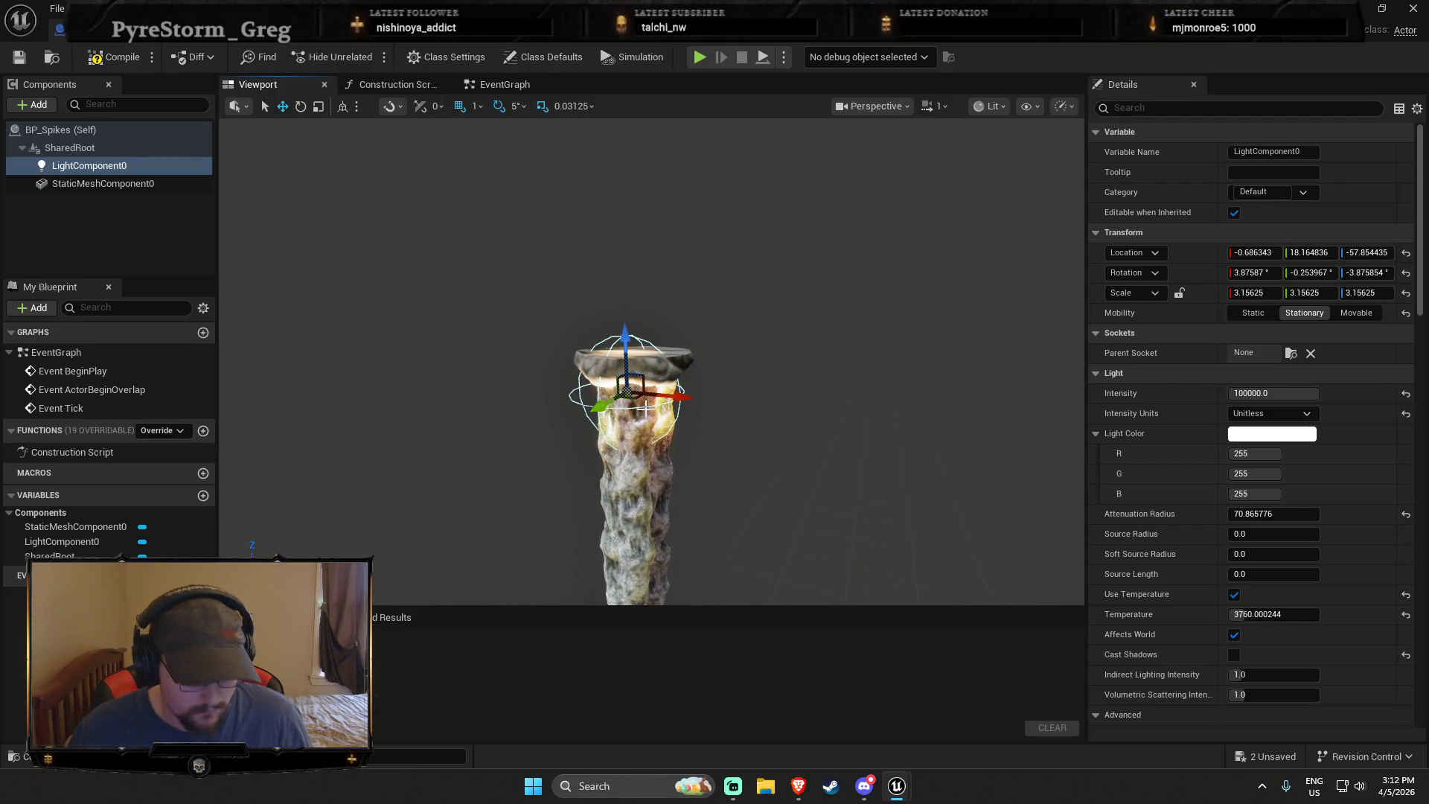
key(ctrl+d)
drag(644, 407, 629, 509)
key(ctrl+d)
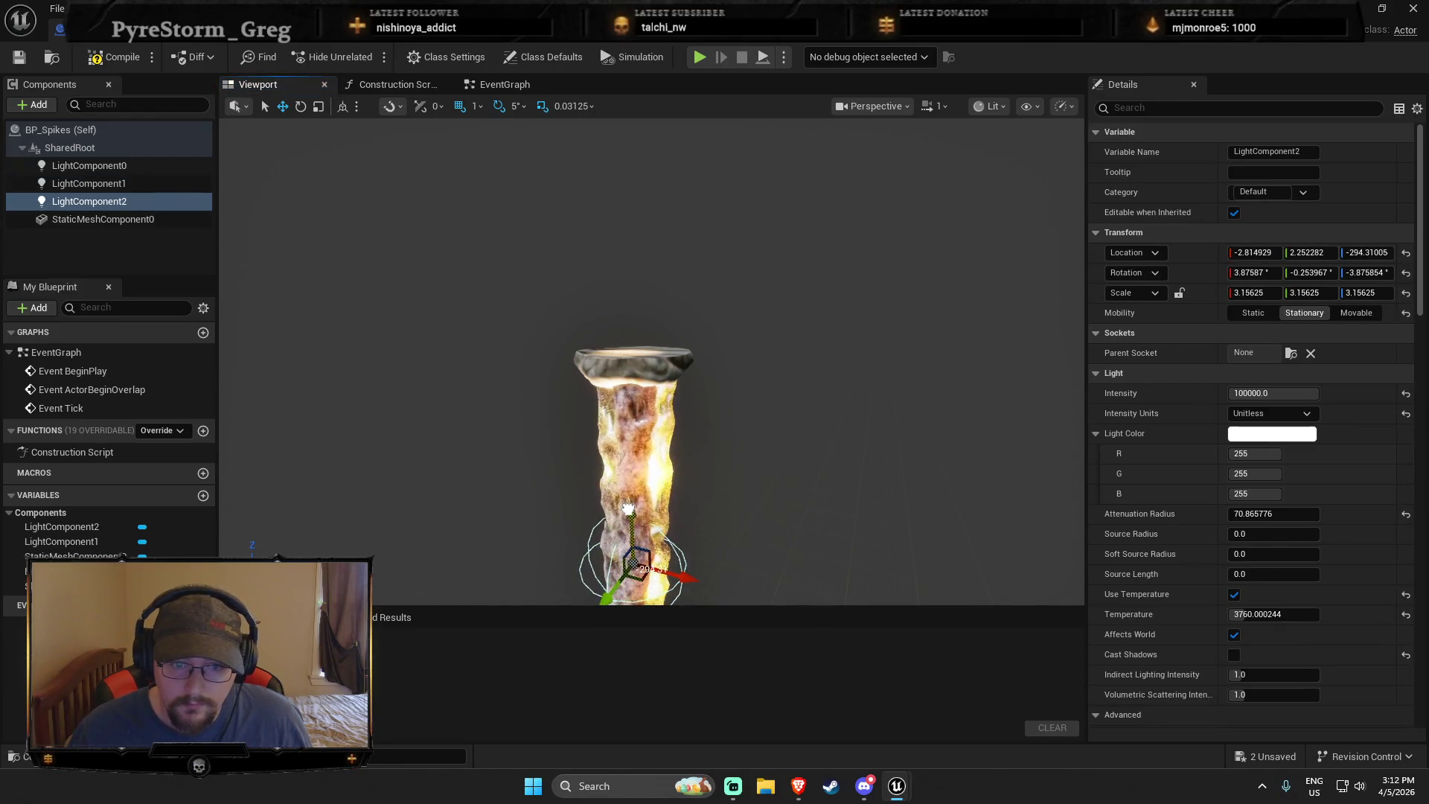
key(ctrl+d)
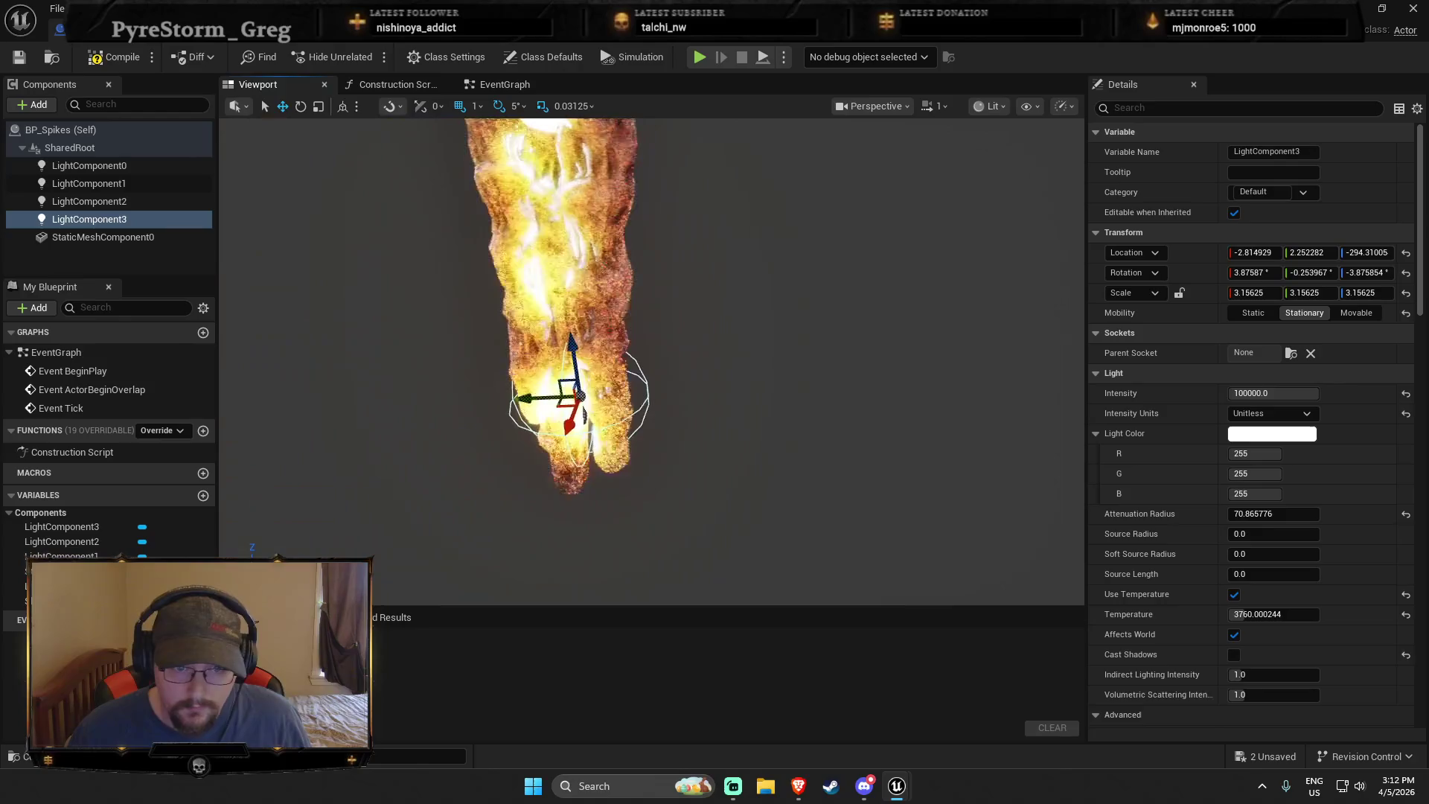
drag(680, 387, 679, 404)
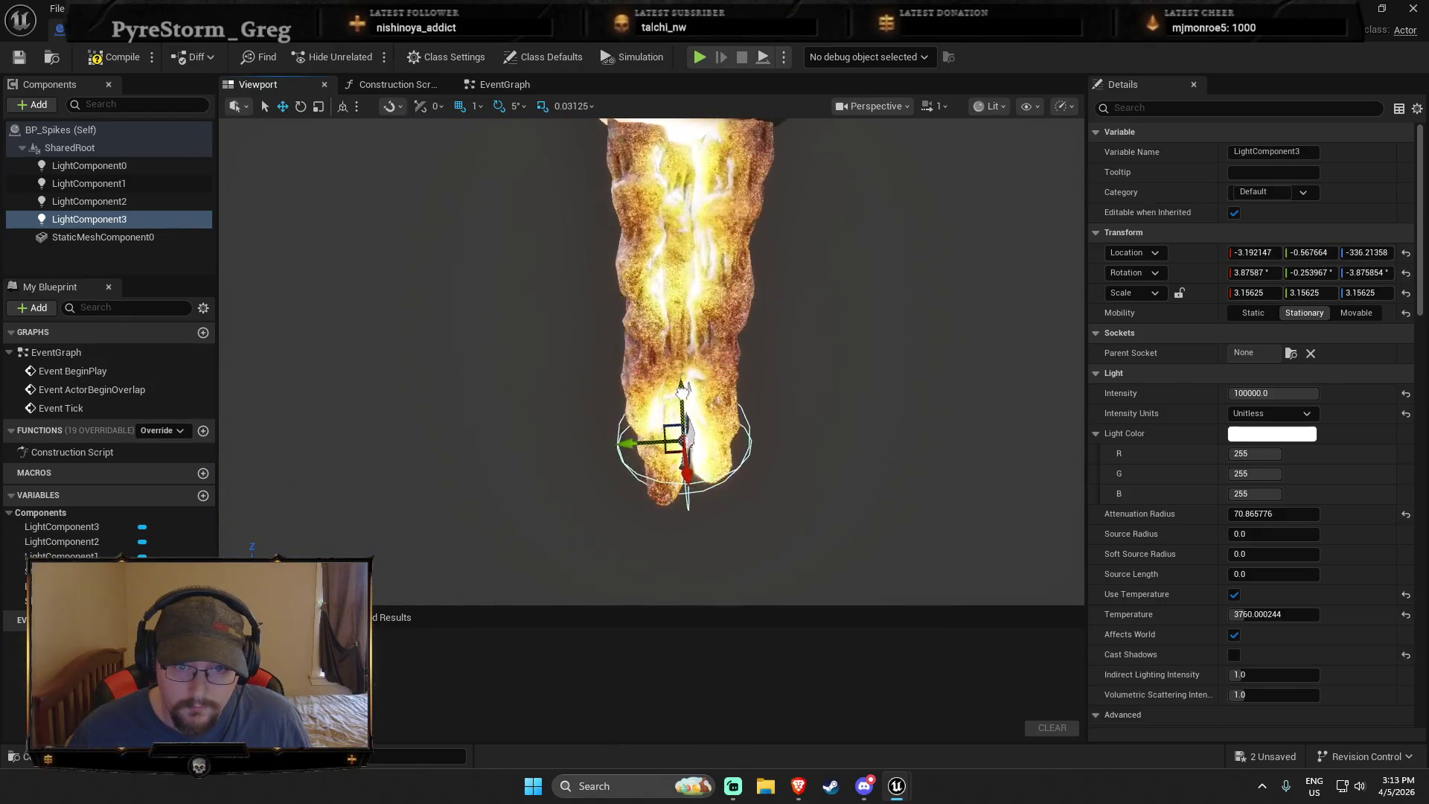
key(ctrl+d)
click(1265, 392)
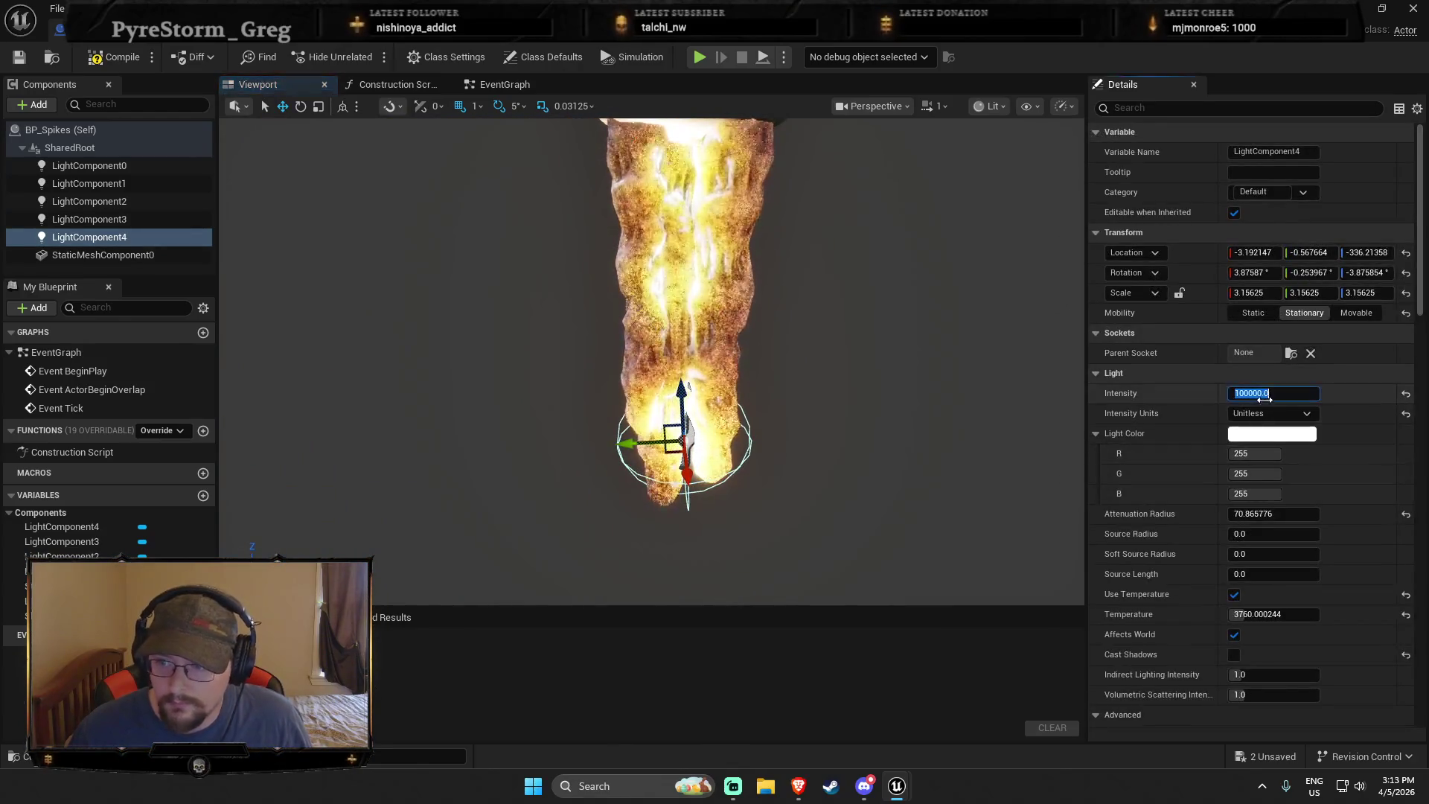
mouse_move(417, 485)
mouse_down()
mouse_move(447, 454)
mouse_move(410, 452)
mouse_move(389, 498)
mouse_up()
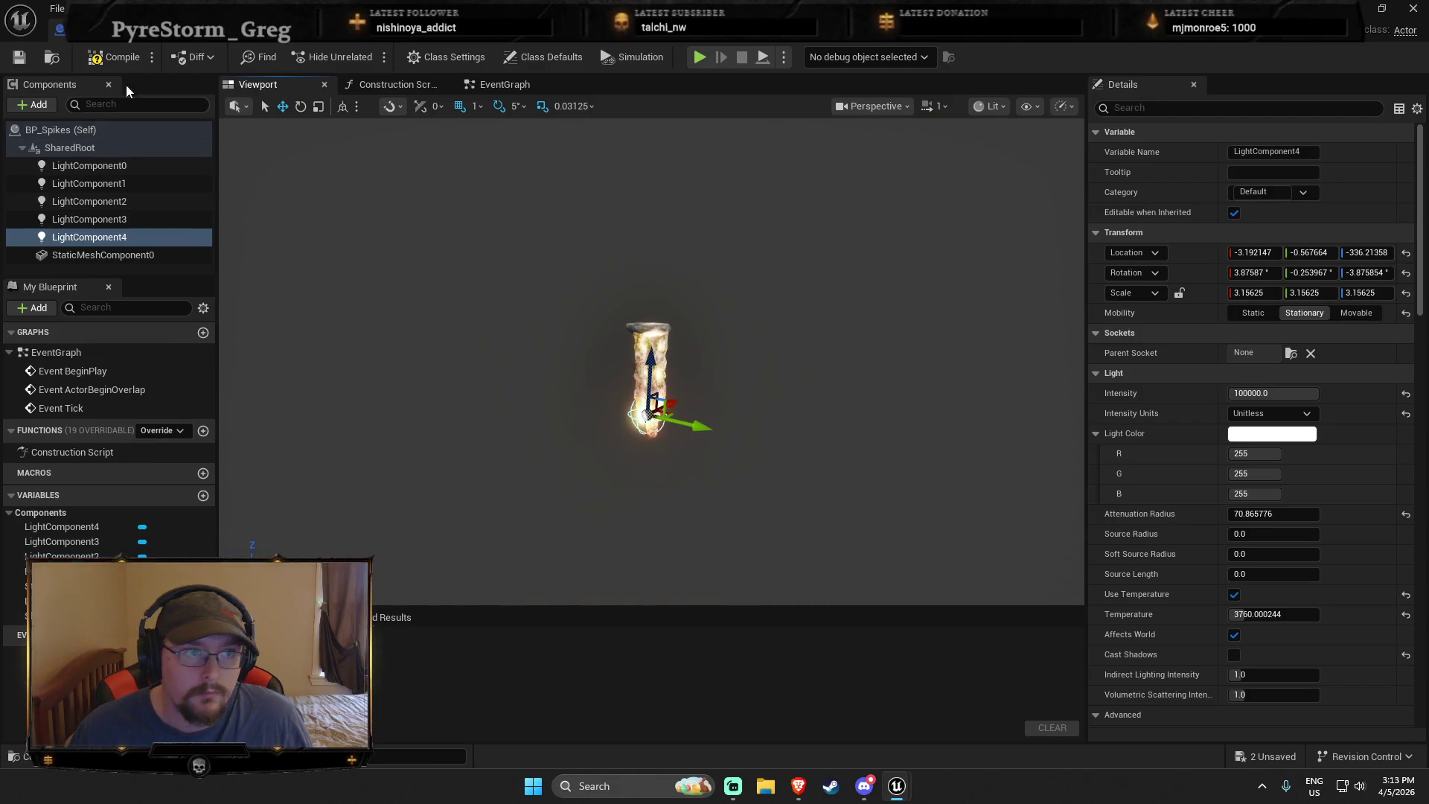
click(115, 57)
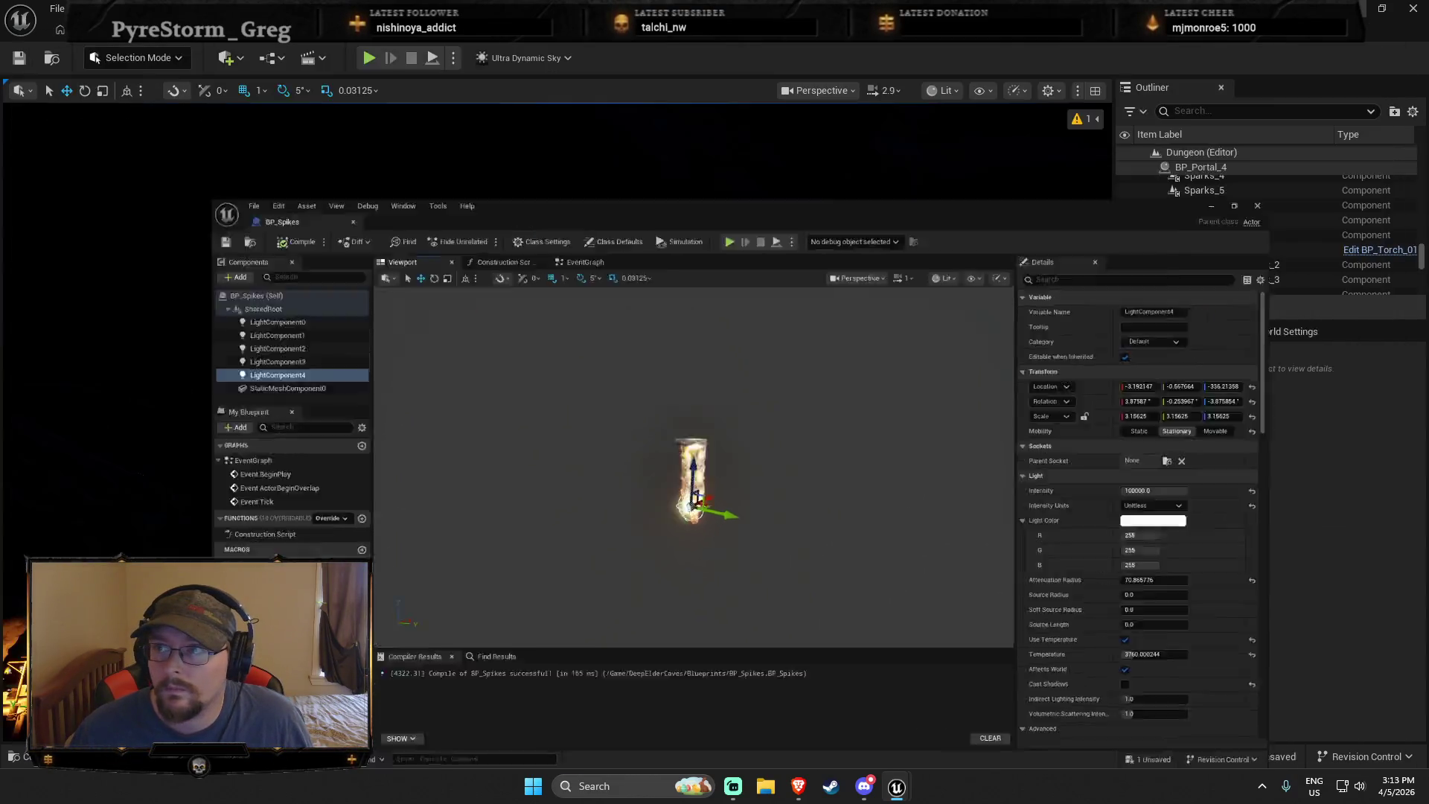
Place the updated BP_Spikes pillar in the level and frame the glowing pillar
key(ctrl+space)
click(970, 644)
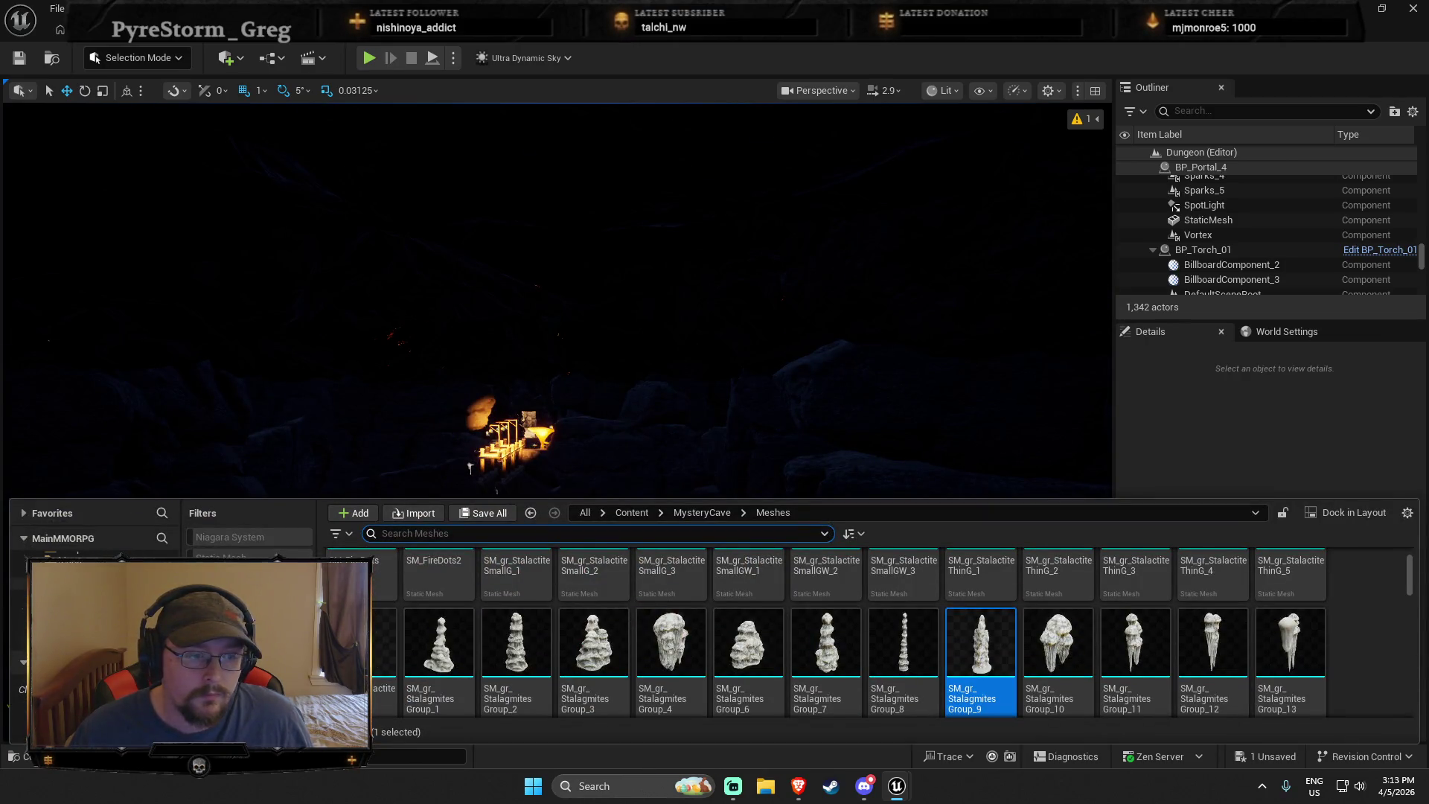
click(67, 577)
mouse_move(826, 647)
mouse_down()
mouse_move(636, 227)
mouse_move(678, 461)
mouse_up()
click(678, 461)
scroll(678, 460, up, 5)
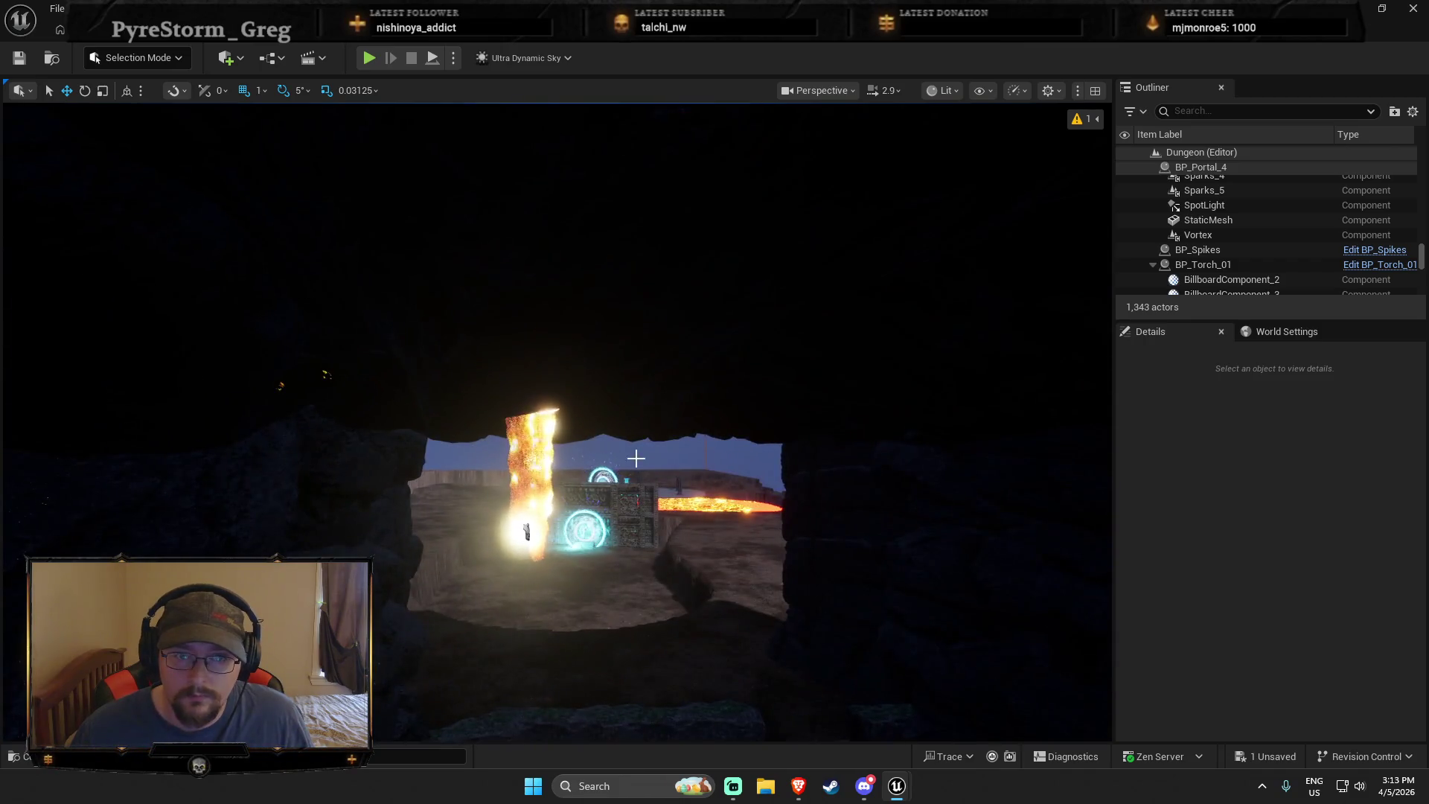
click(550, 447)
key(f)
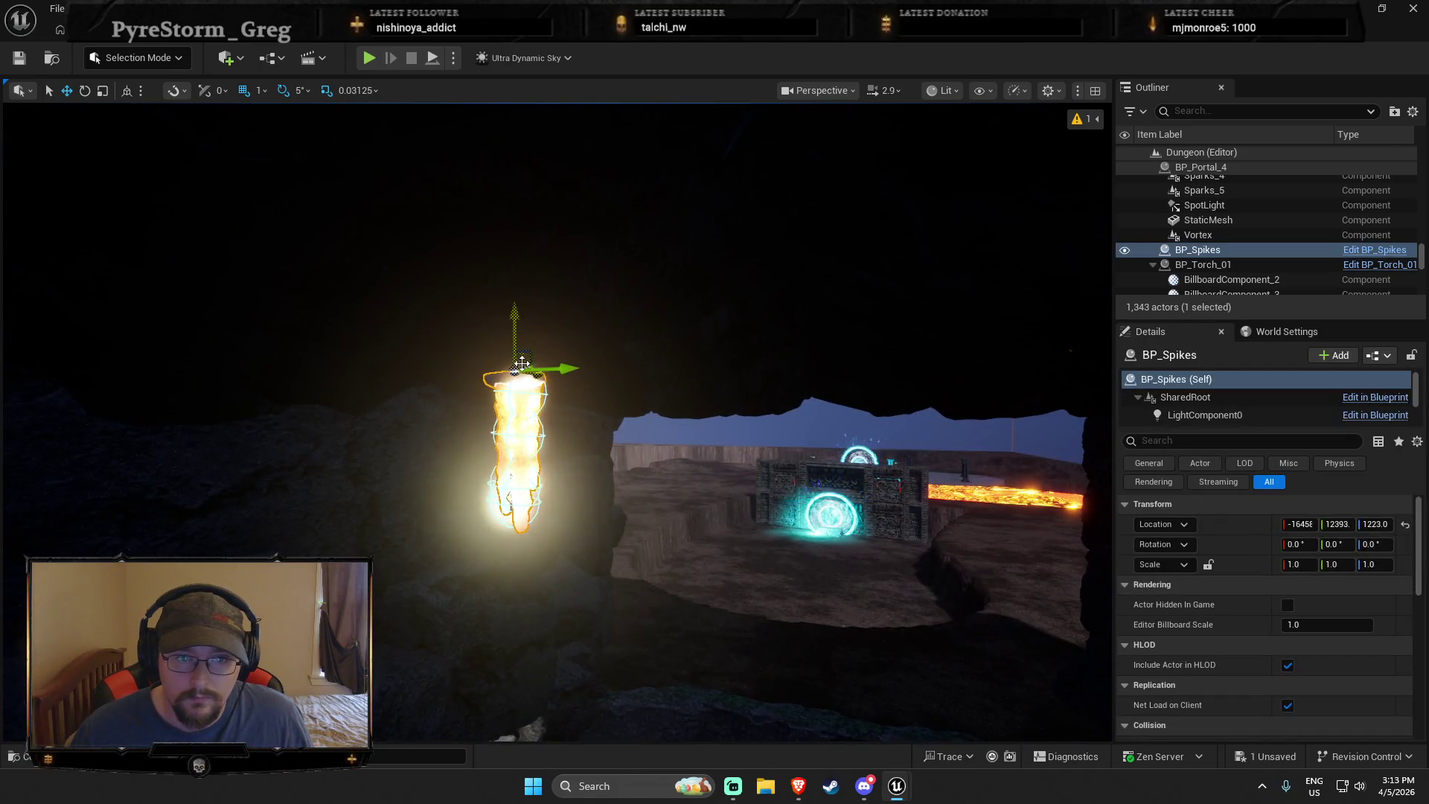
Alt-drag a duplicate of the spike light sideways, then delete that duplicate
drag(558, 358, 519, 332)
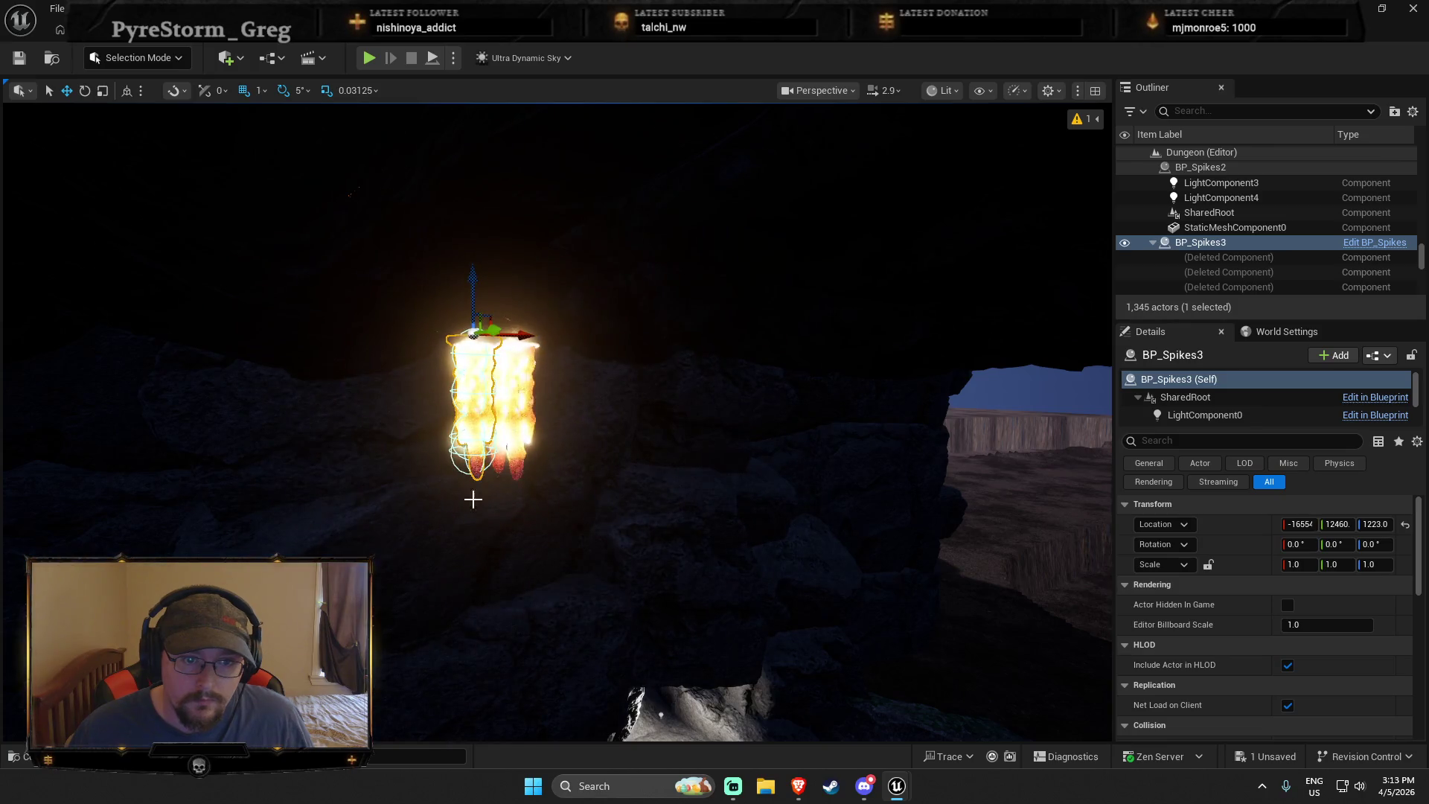
key(Escape)
drag(661, 482, 661, 482)
drag(479, 236, 479, 235)
click(479, 235)
key(Delete)
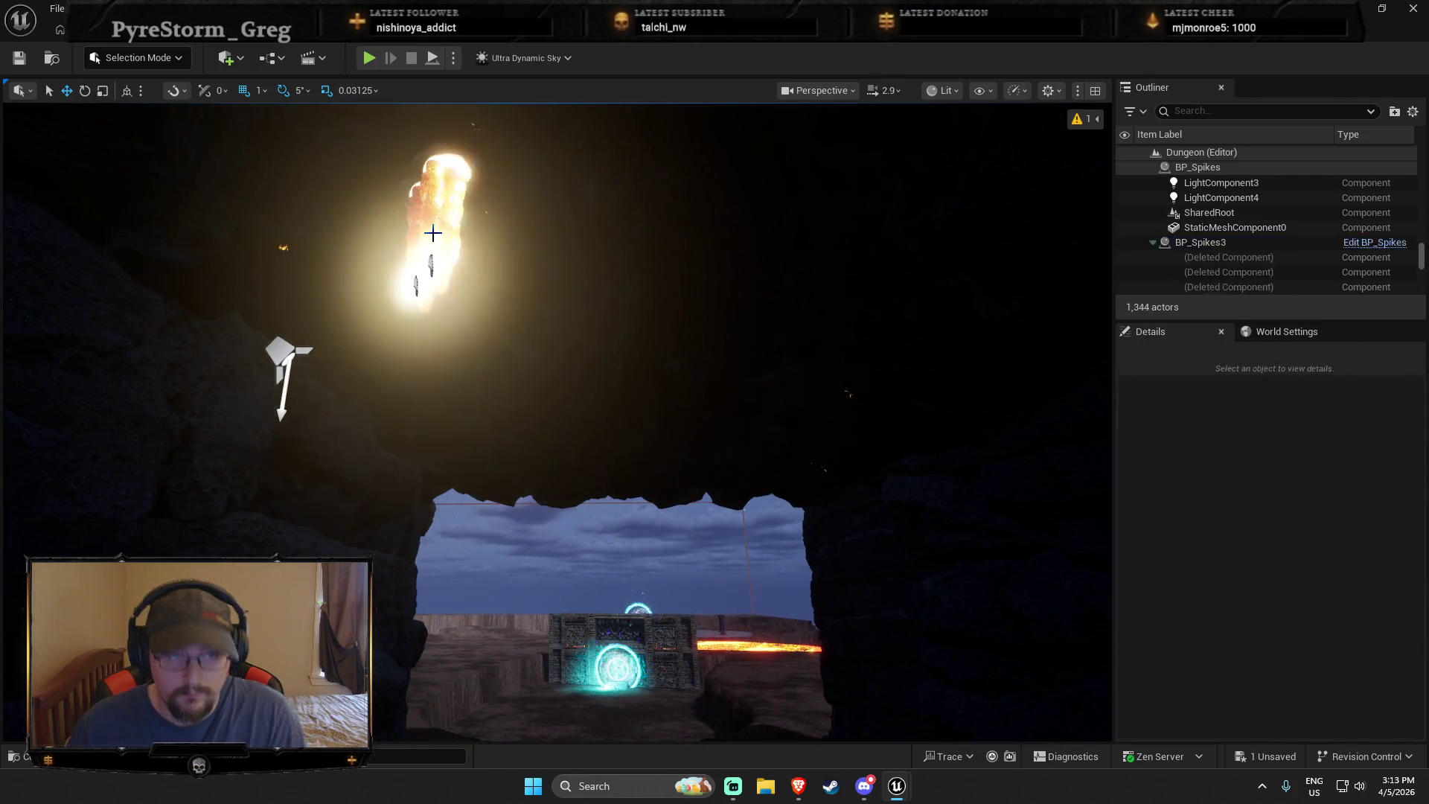
Open the remaining BP_Spikes actor's blueprint with Edit BP_Spikes
click(430, 268)
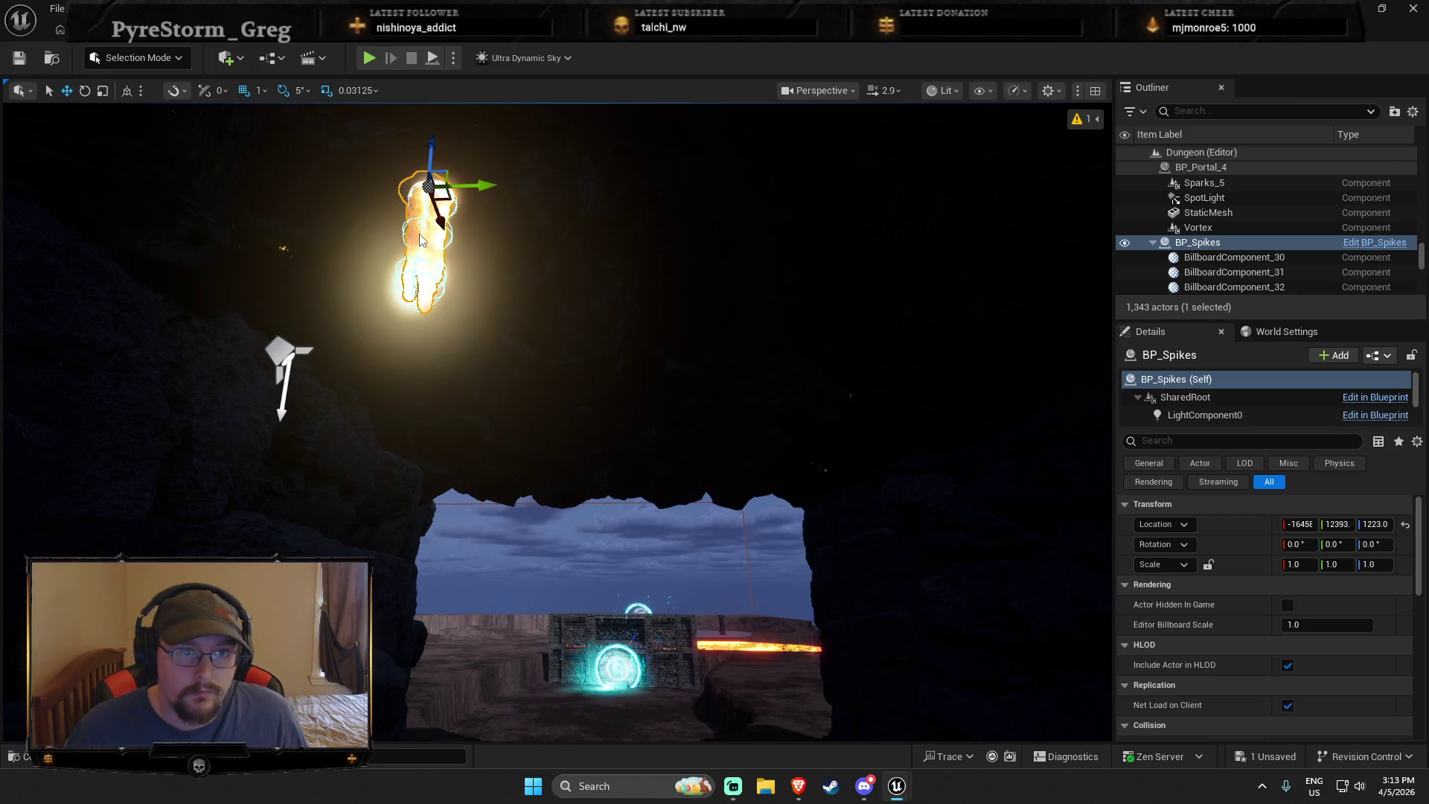
right_click(418, 269)
click(461, 282)
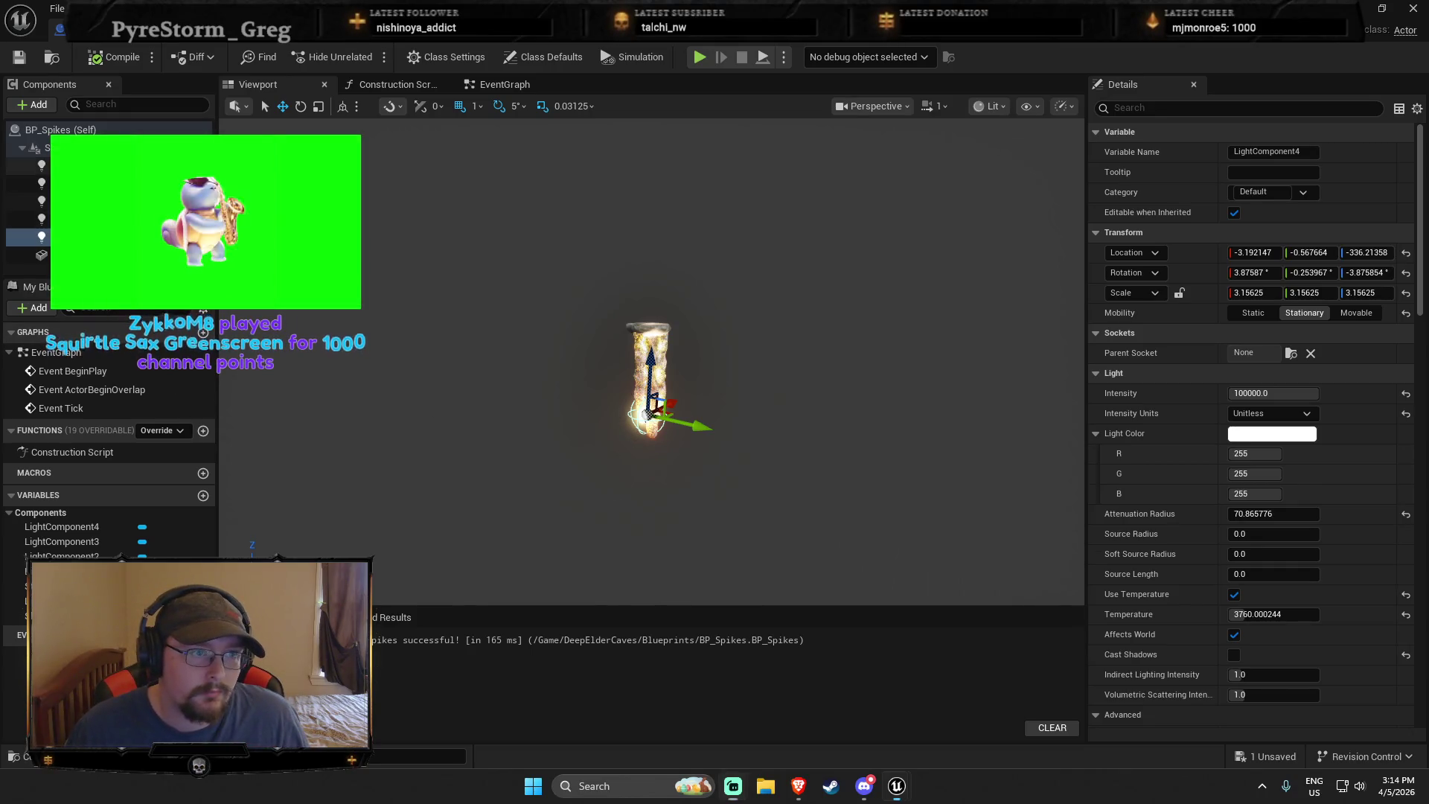
Set all five light components, LightComponent0–4, to an intensity of 2000
shift+click(74, 165)
click(1281, 253)
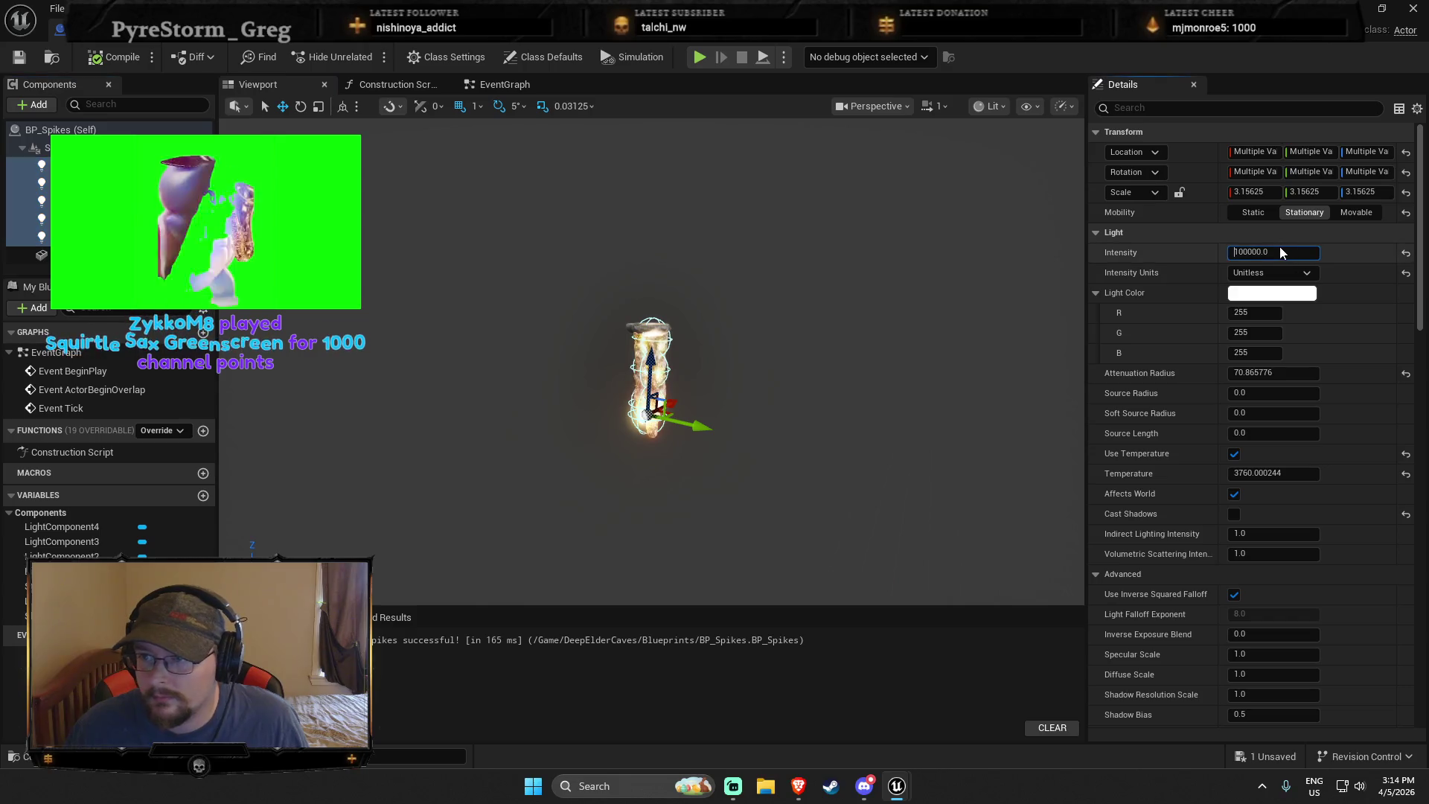
key(Return)
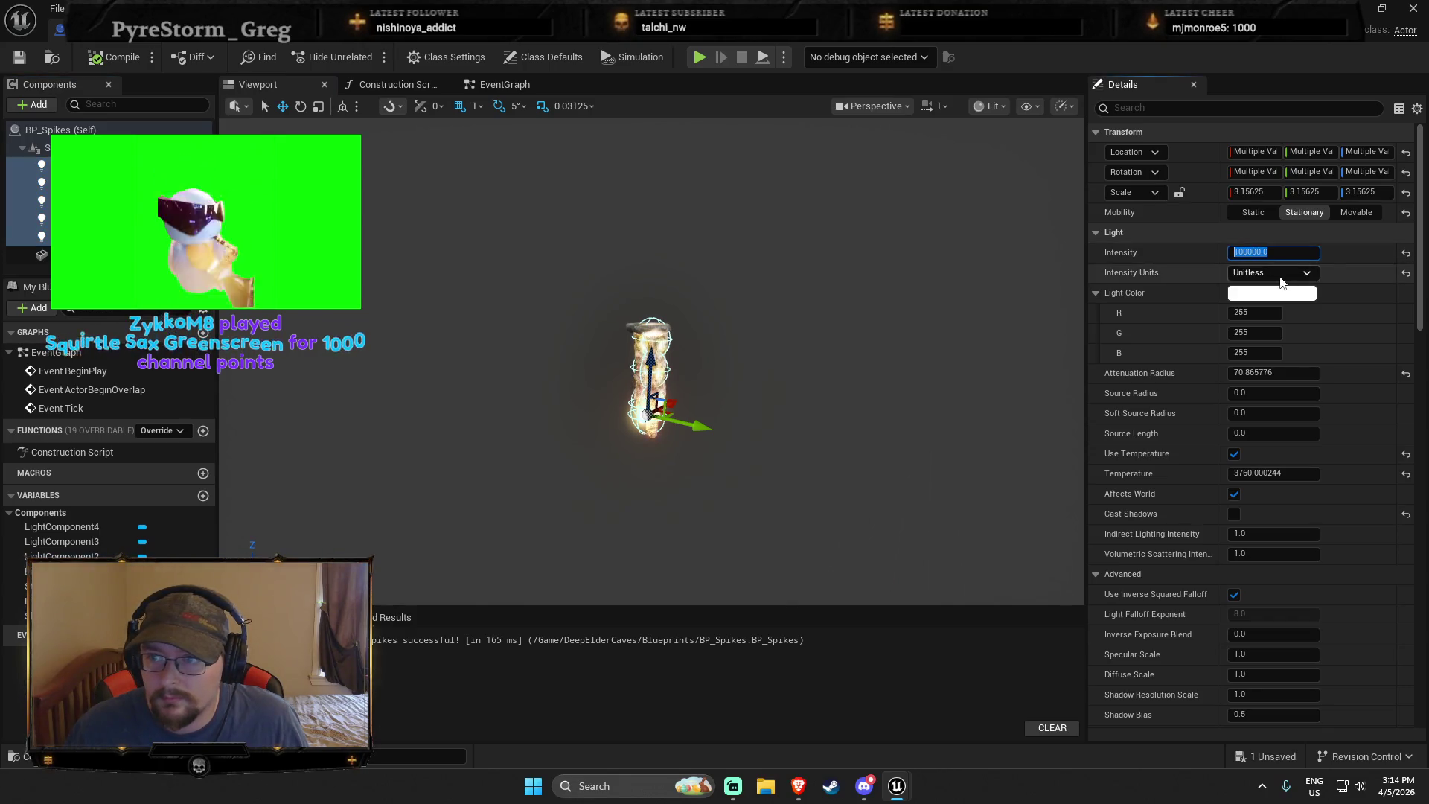
text(00)
key(Return)
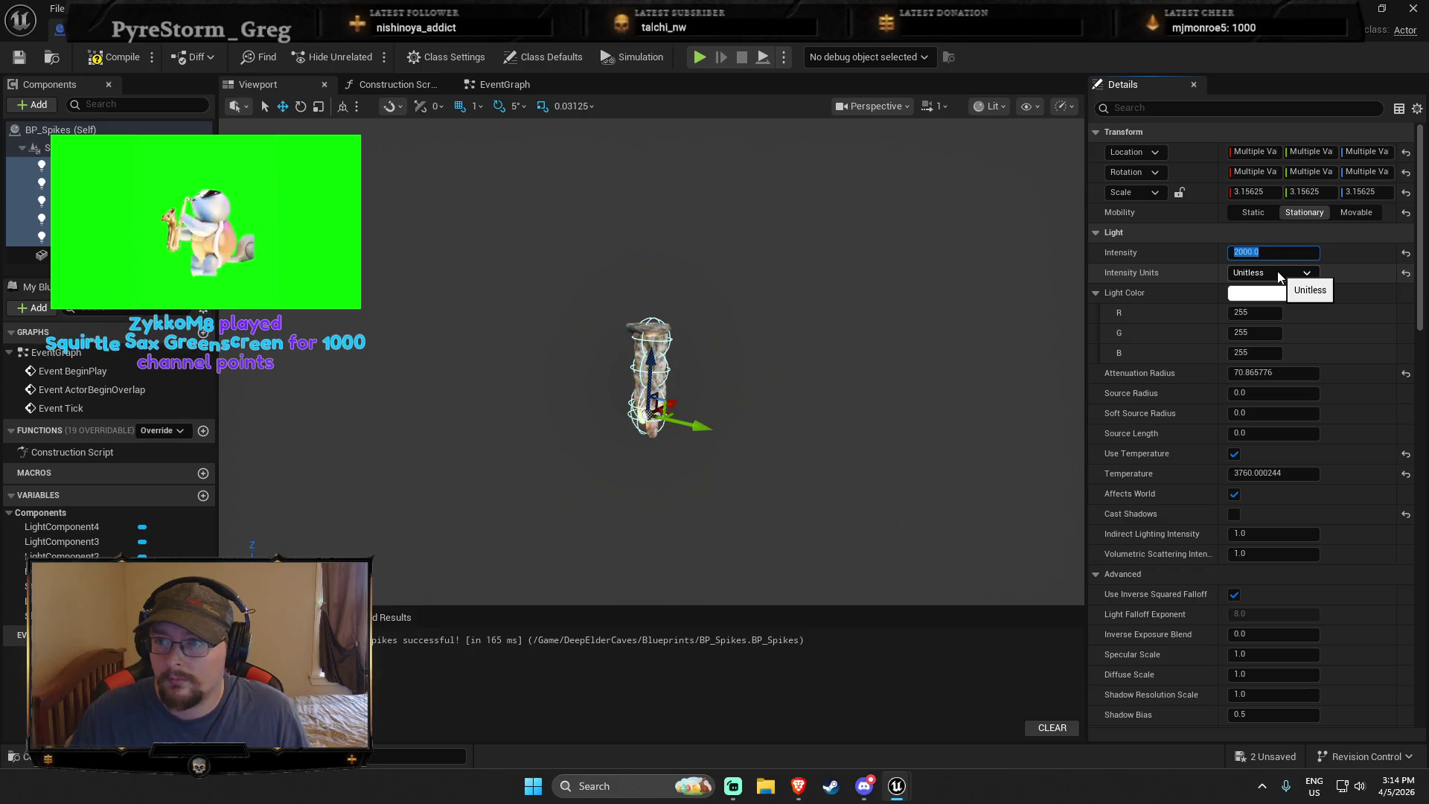
scroll(838, 477, up, 5)
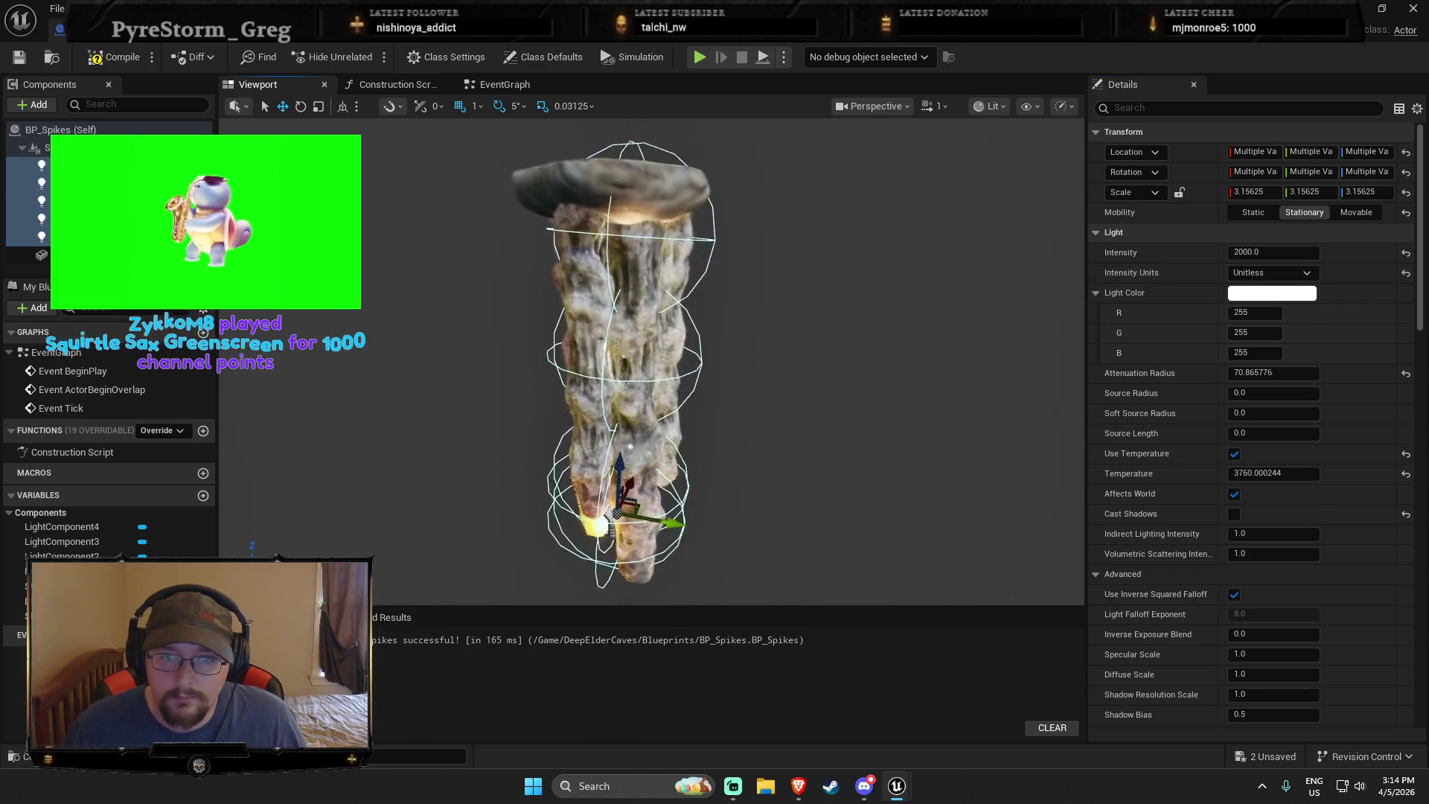
Give the lights warm pale-orange colour FFEAC8 and a 750 attenuation radius
click(1272, 292)
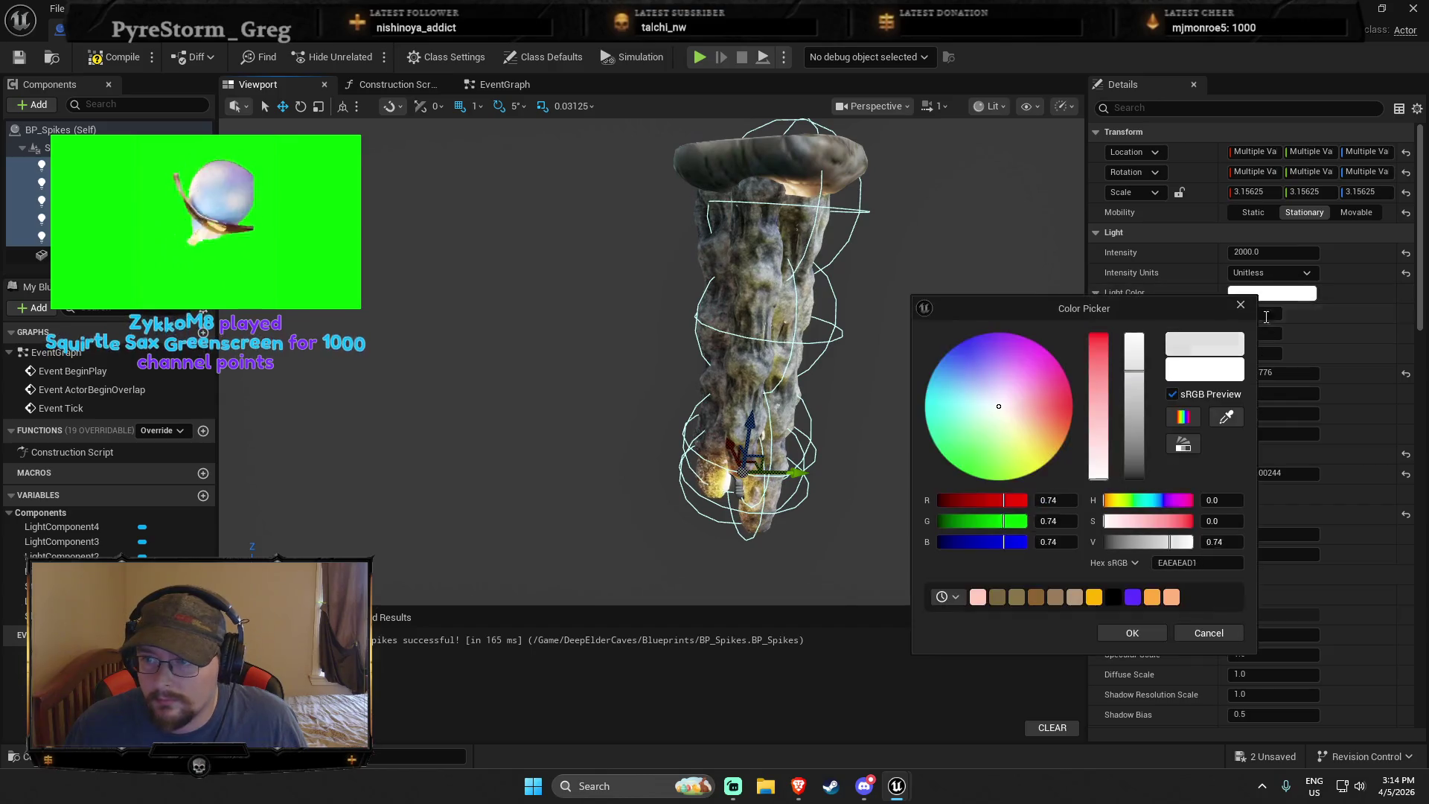
click(1024, 424)
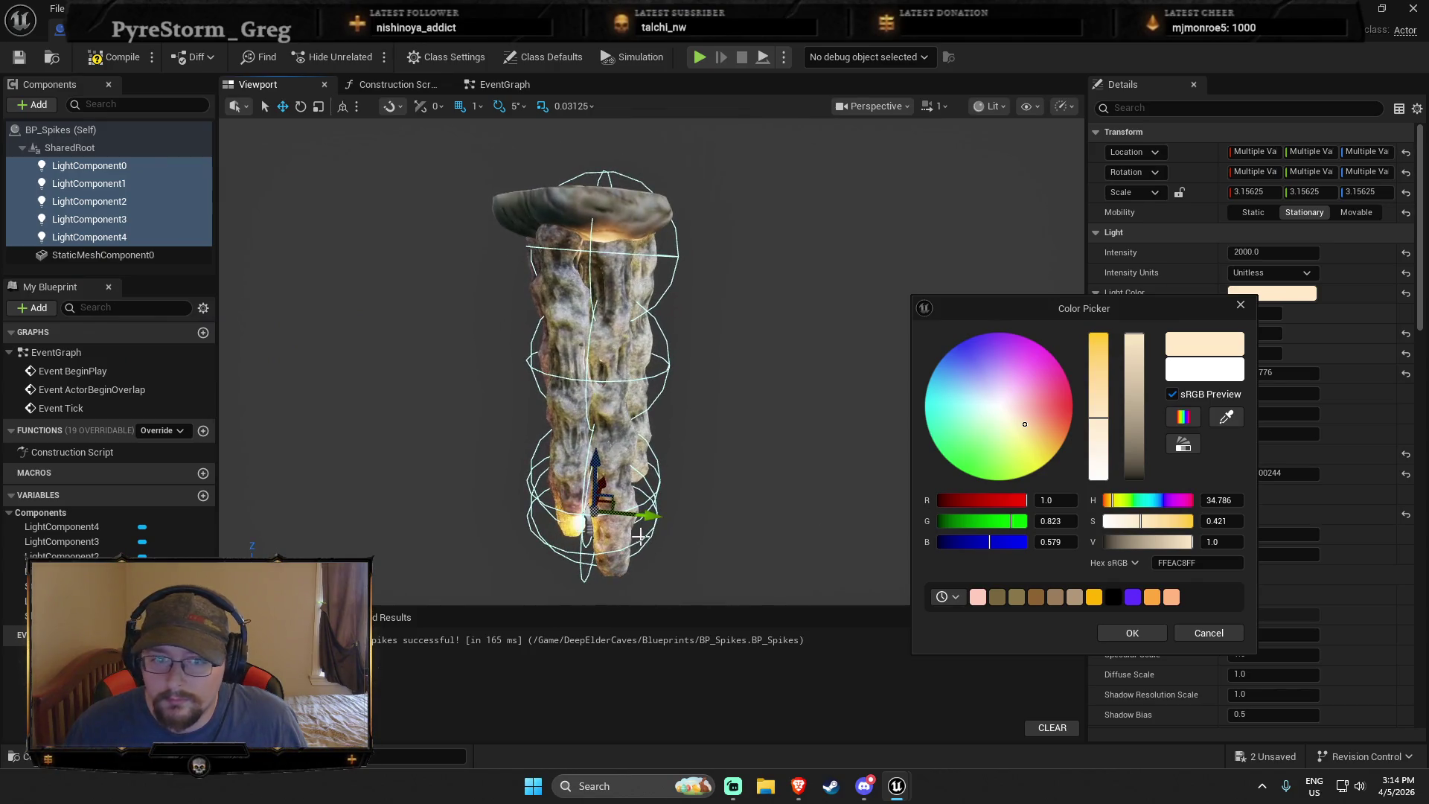
click(1295, 372)
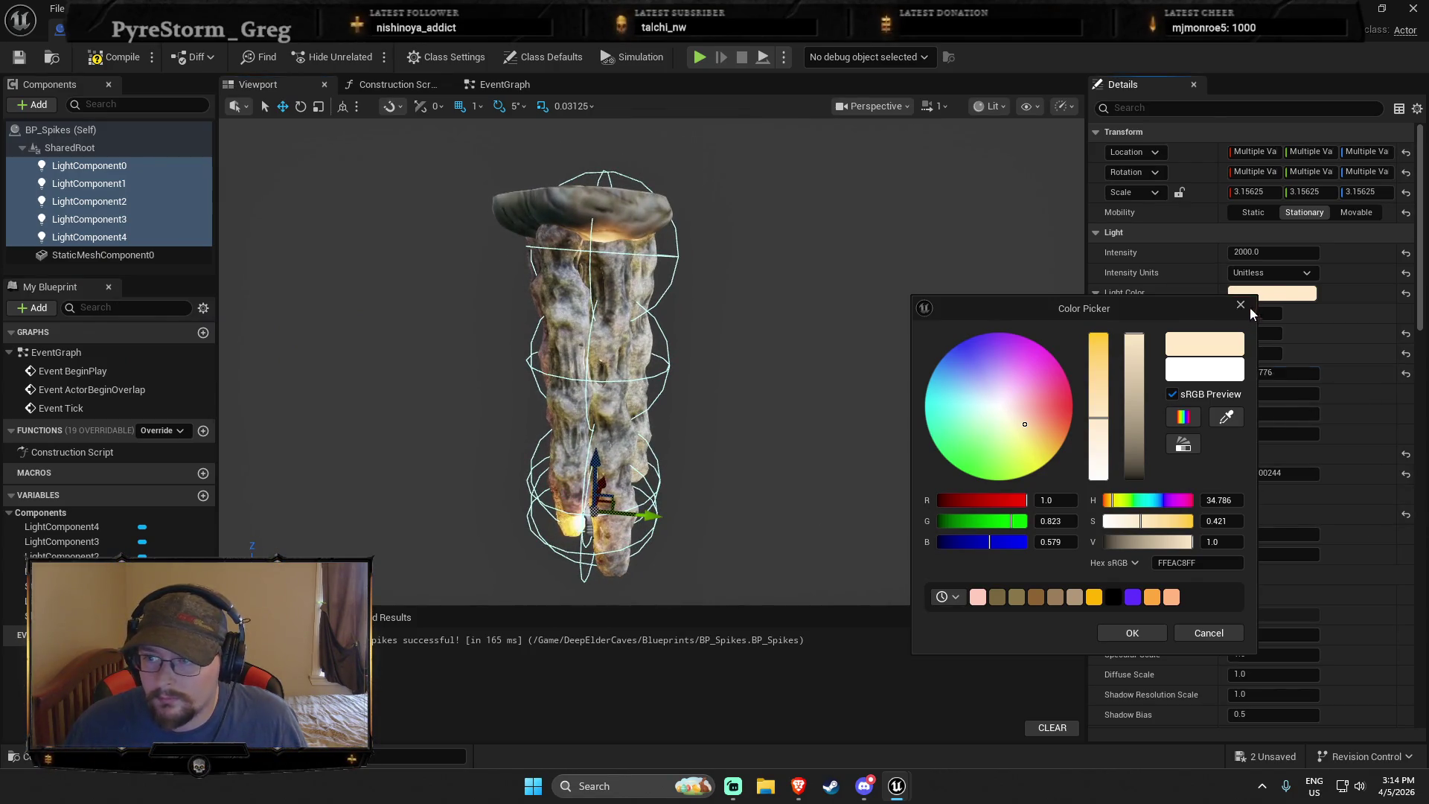
click(1246, 308)
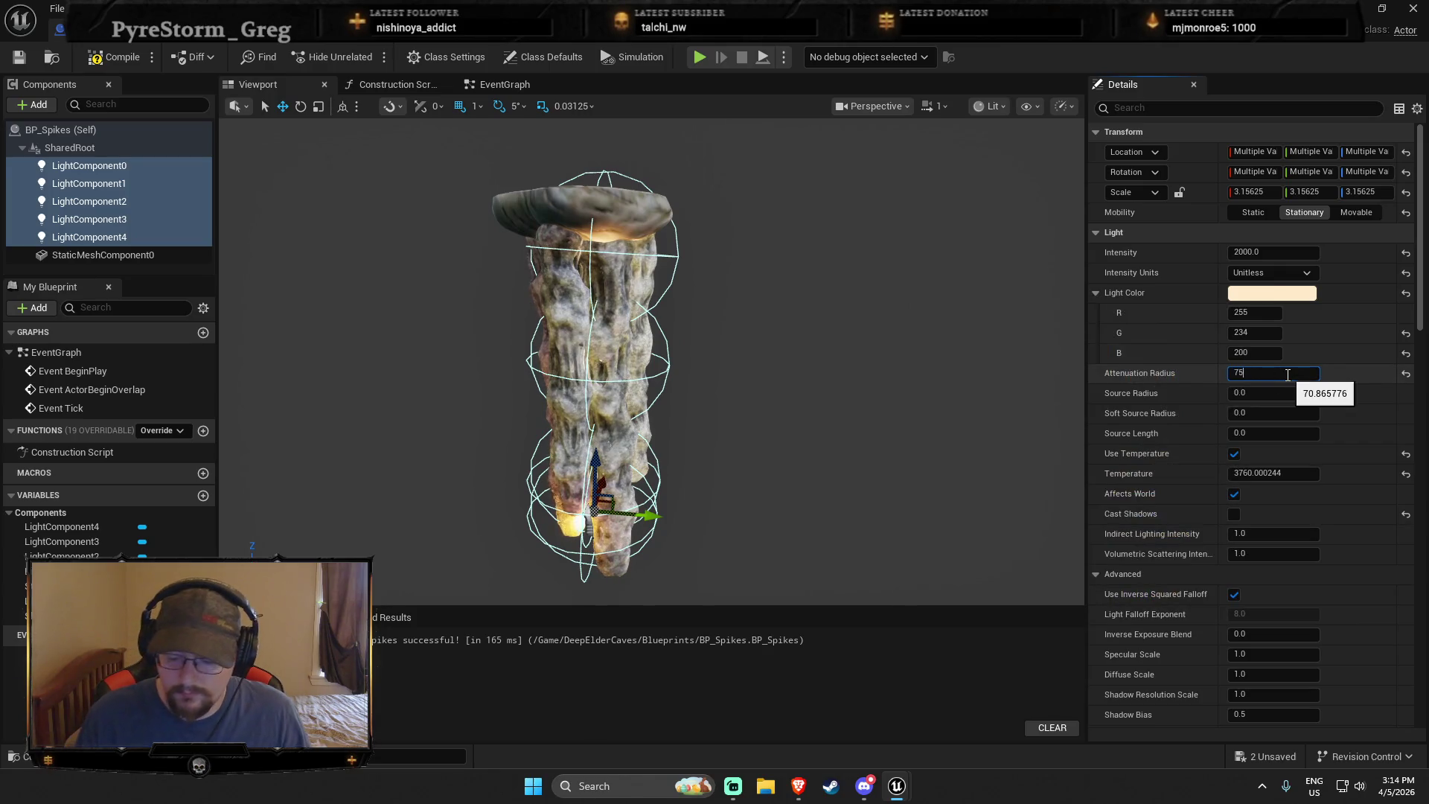
text(0.0)
key(Return)
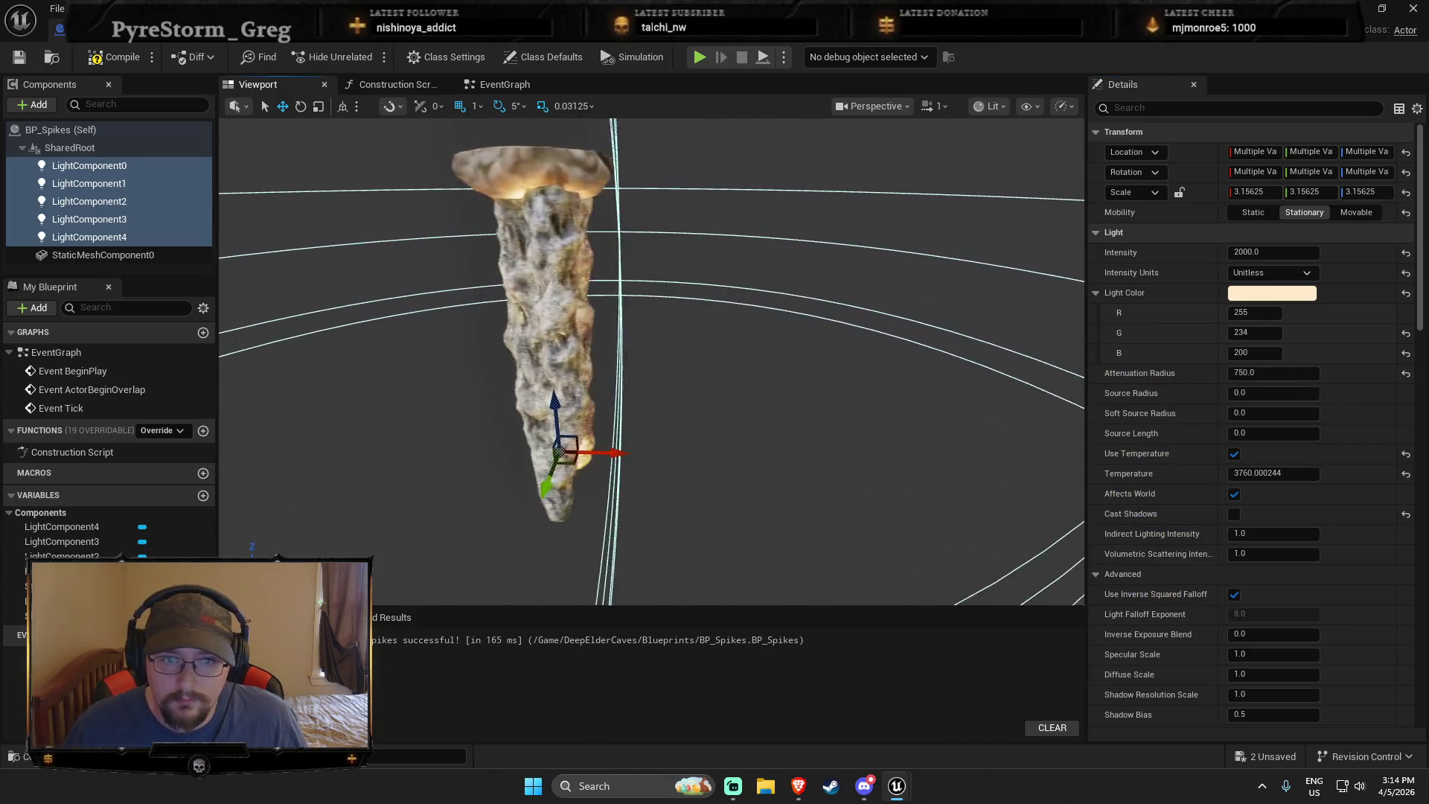
Compile and save BP_Spikes, then return to the cave level
click(116, 56)
click(19, 57)
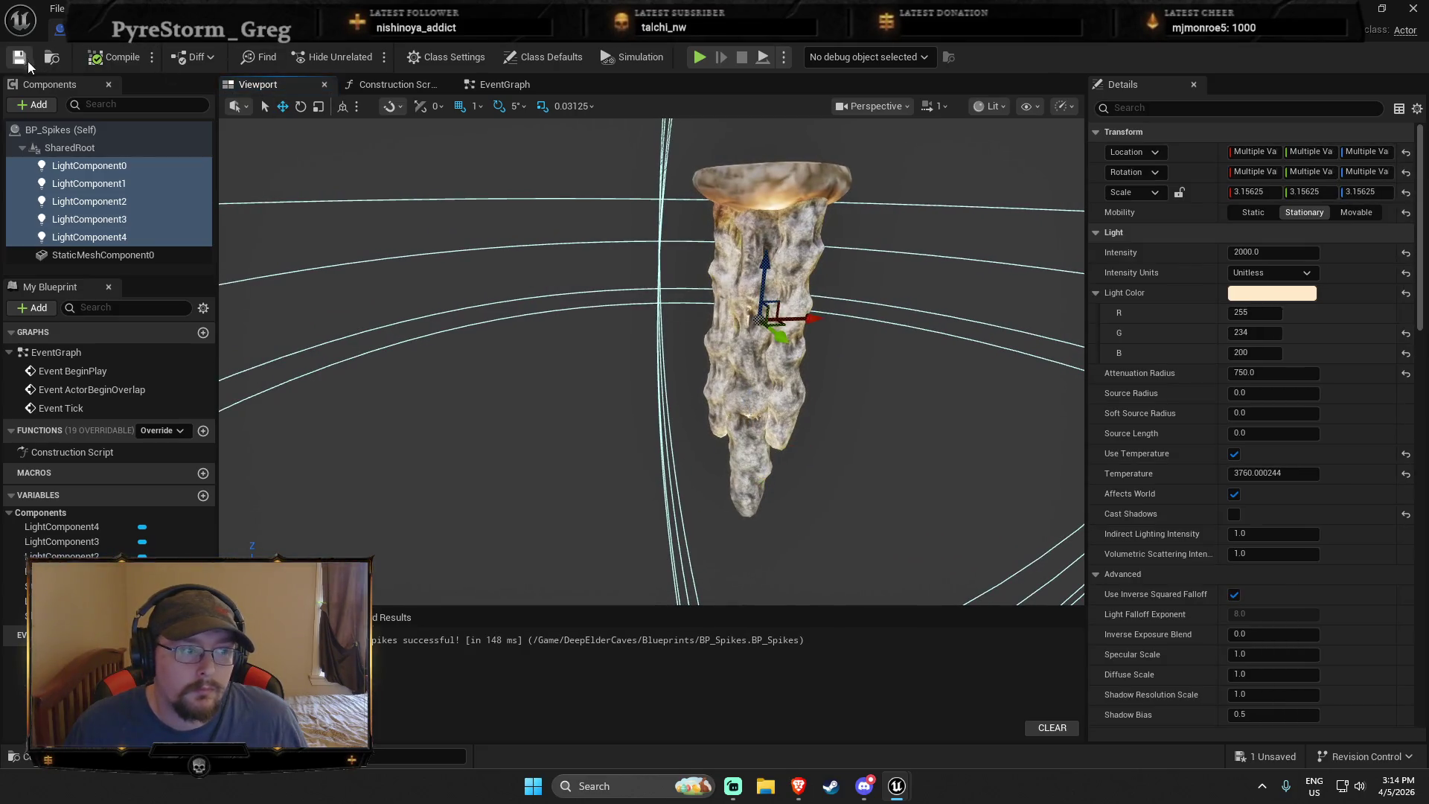
drag(706, 411, 537, 459)
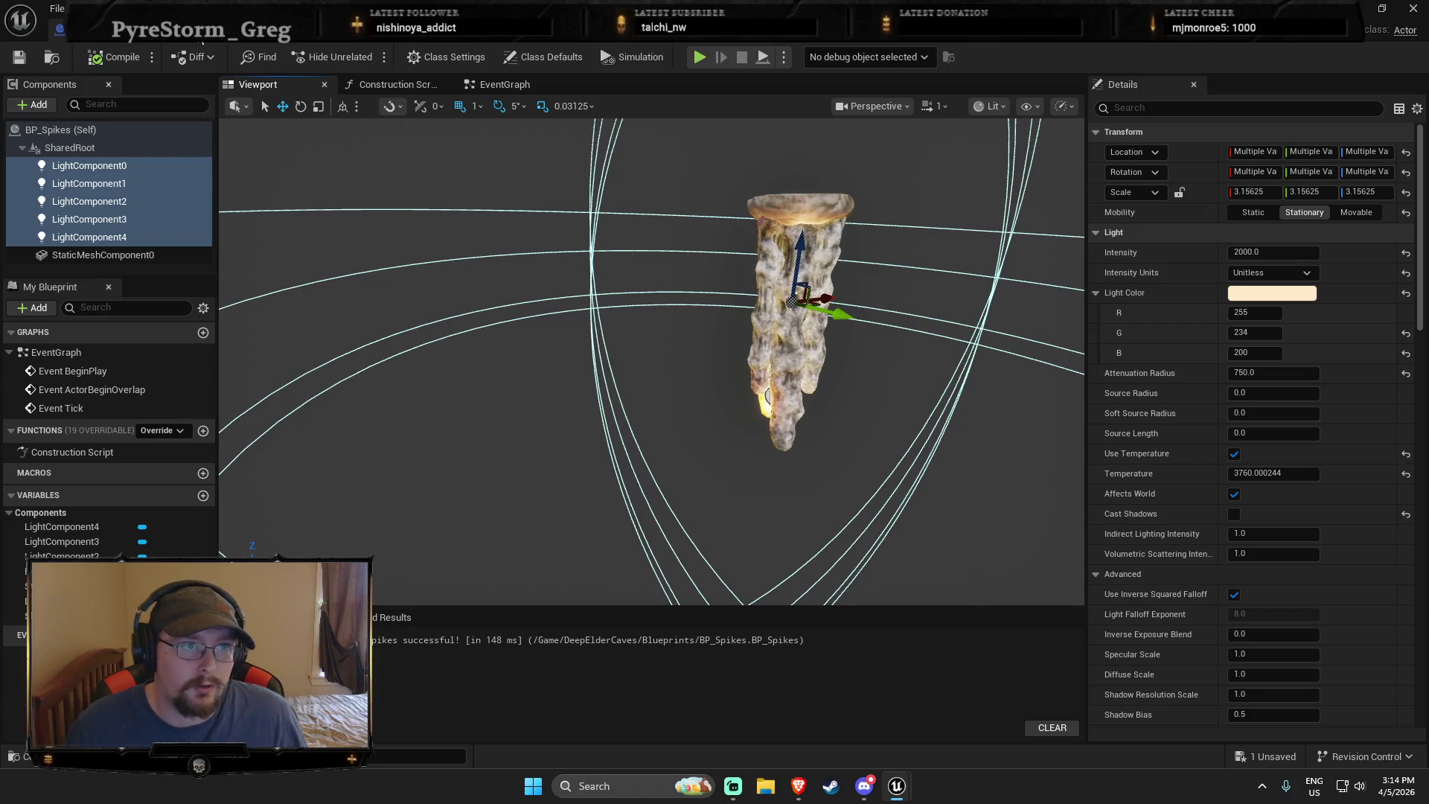
click(59, 29)
scroll(654, 415, down, 3)
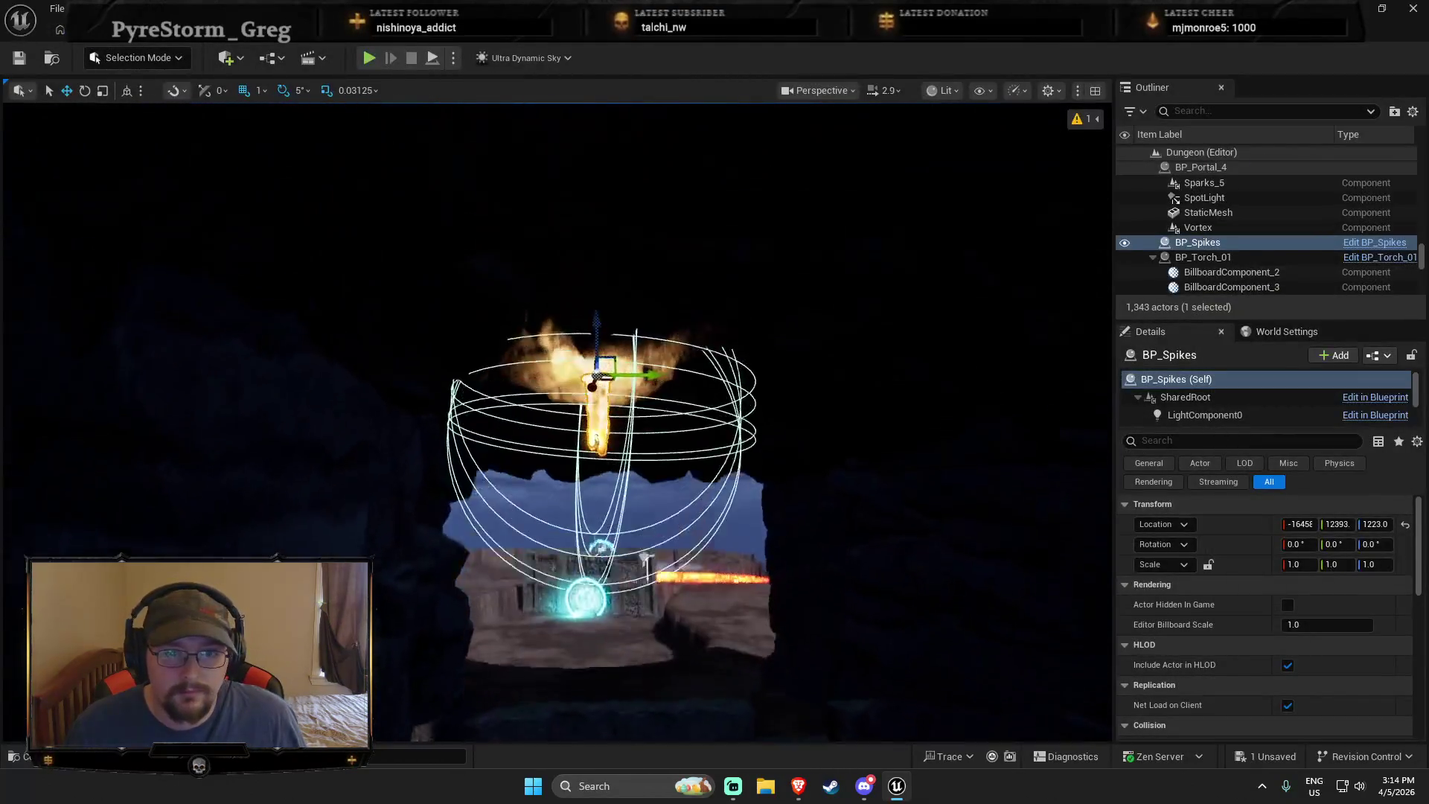
click(670, 395)
mouse_move(669, 395)
mouse_down()
mouse_move(84, 352)
mouse_move(646, 444)
mouse_up()
Move the BP_Spikes actor under the cave ceiling above the walkway
click(521, 638)
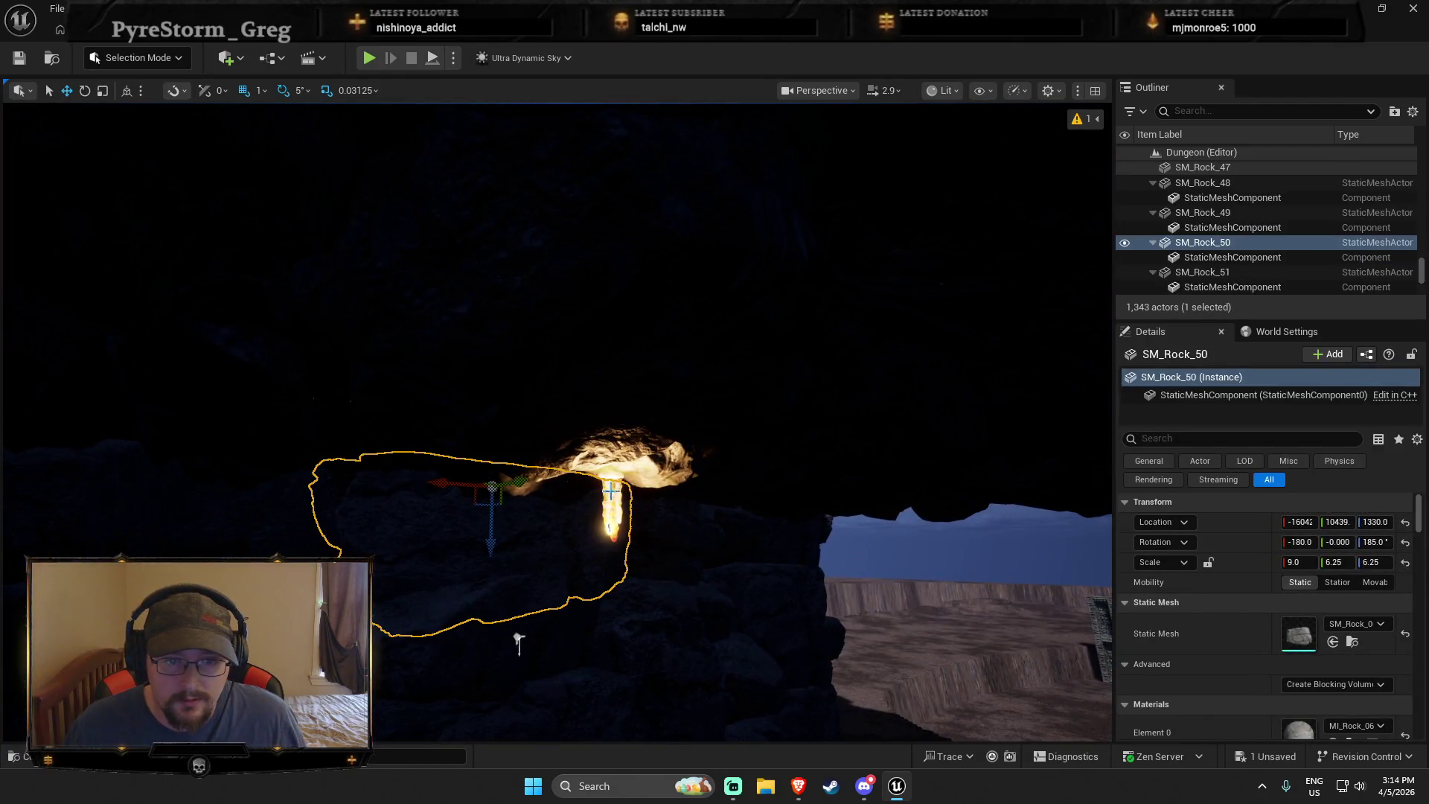
click(593, 584)
key(f)
drag(636, 402, 494, 440)
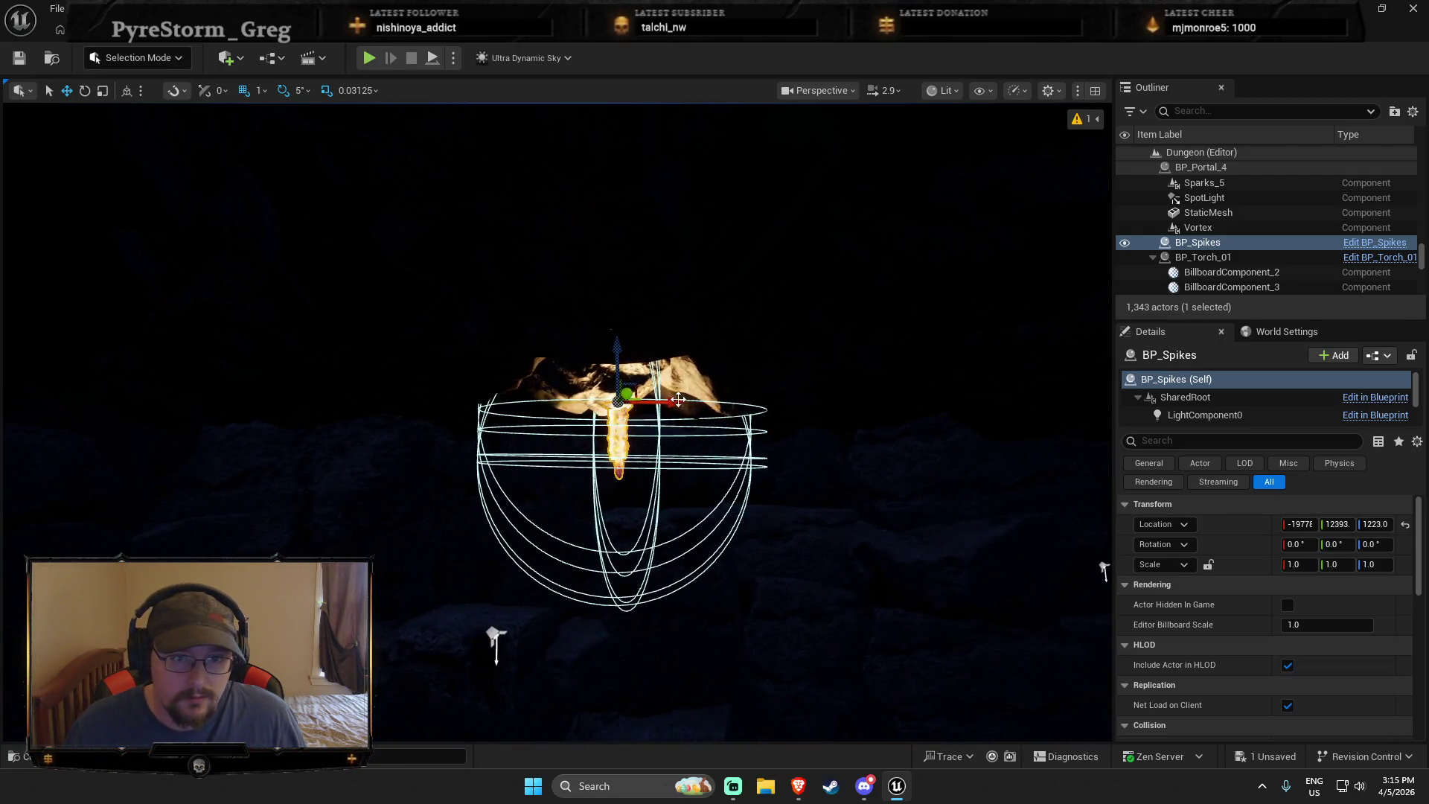
drag(678, 399, 447, 387)
key(f)
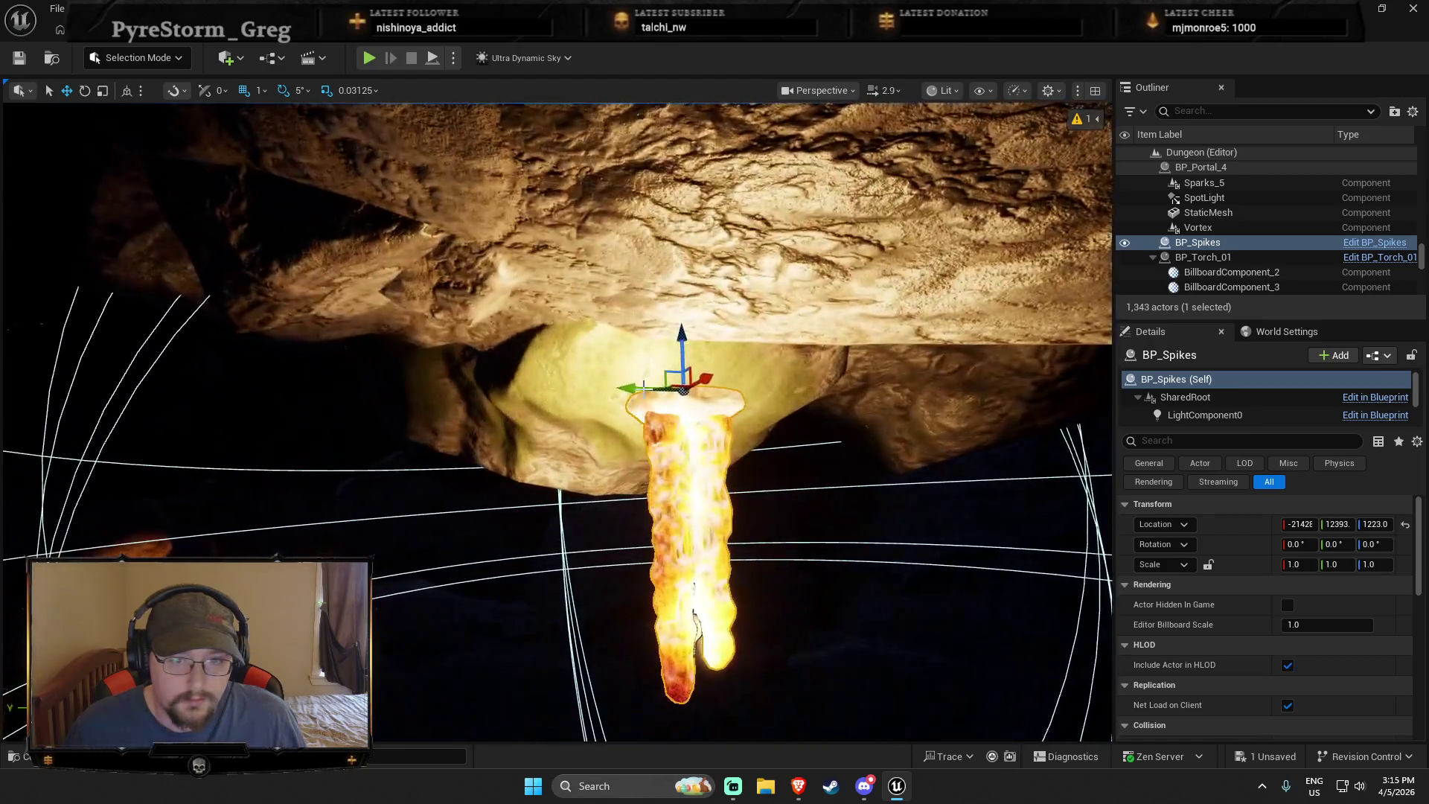
mouse_move(667, 402)
mouse_down()
mouse_move(377, 383)
mouse_move(753, 386)
mouse_up()
mouse_move(736, 376)
mouse_down()
mouse_move(746, 351)
mouse_move(1014, 274)
mouse_up()
key(f)
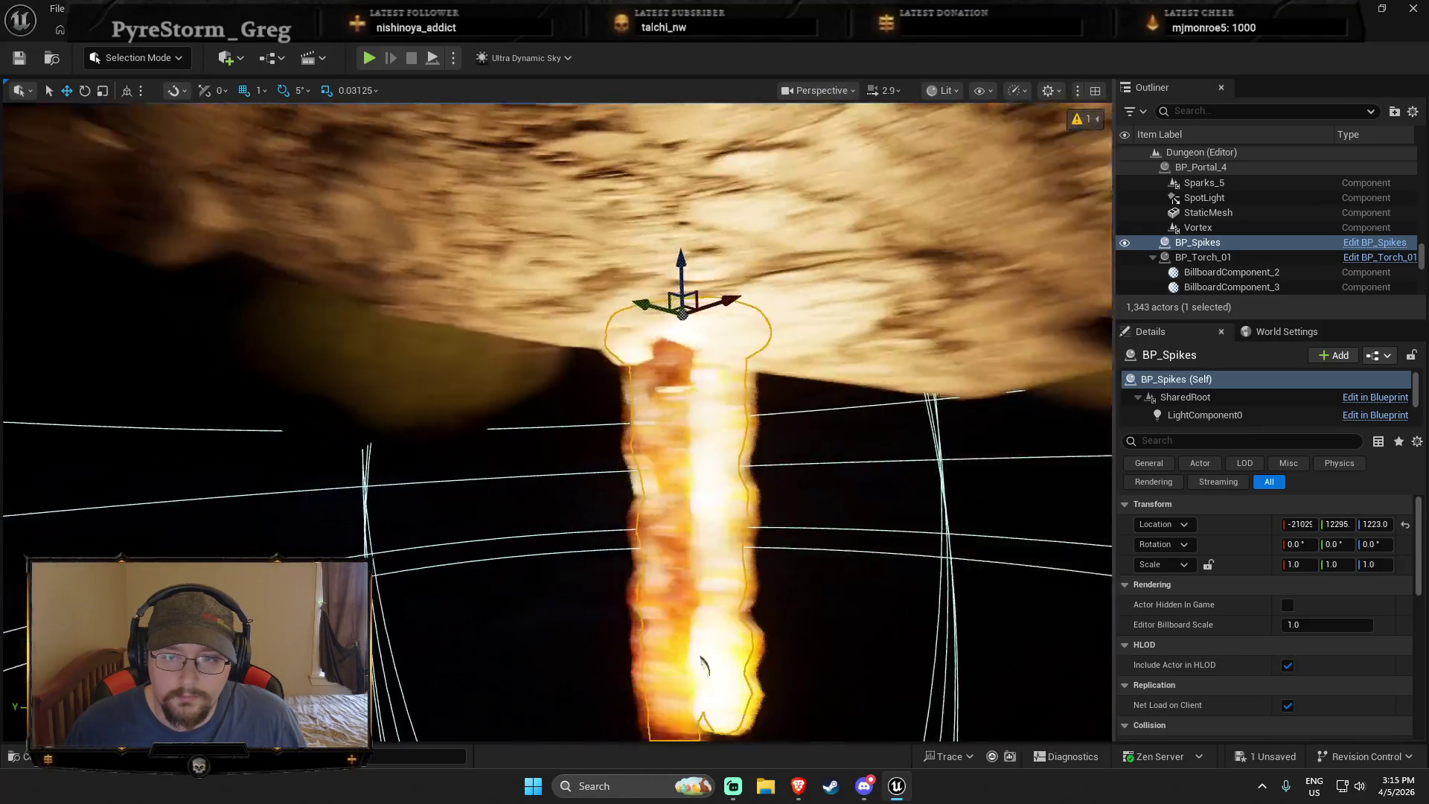
mouse_move(810, 368)
mouse_down()
mouse_move(836, 319)
mouse_move(846, 628)
mouse_move(702, 399)
mouse_up()
Play the level from the wooden bridge, ignoring the blueprint compile errors
right_click(591, 250)
click(689, 750)
click(825, 438)
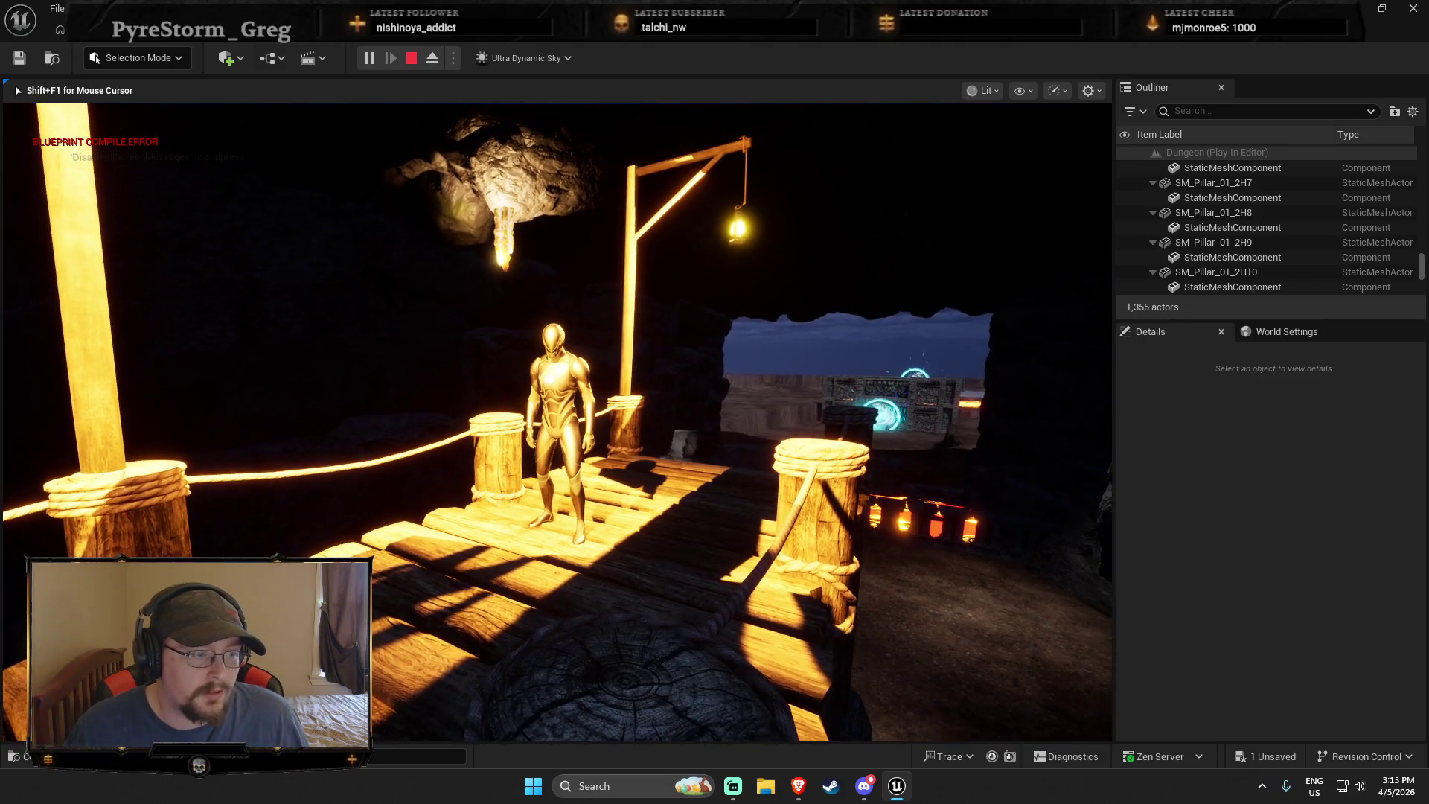
Stop the playtest, delete the ceiling spike light, and fly out to the outdoor rock wall
key(Escape)
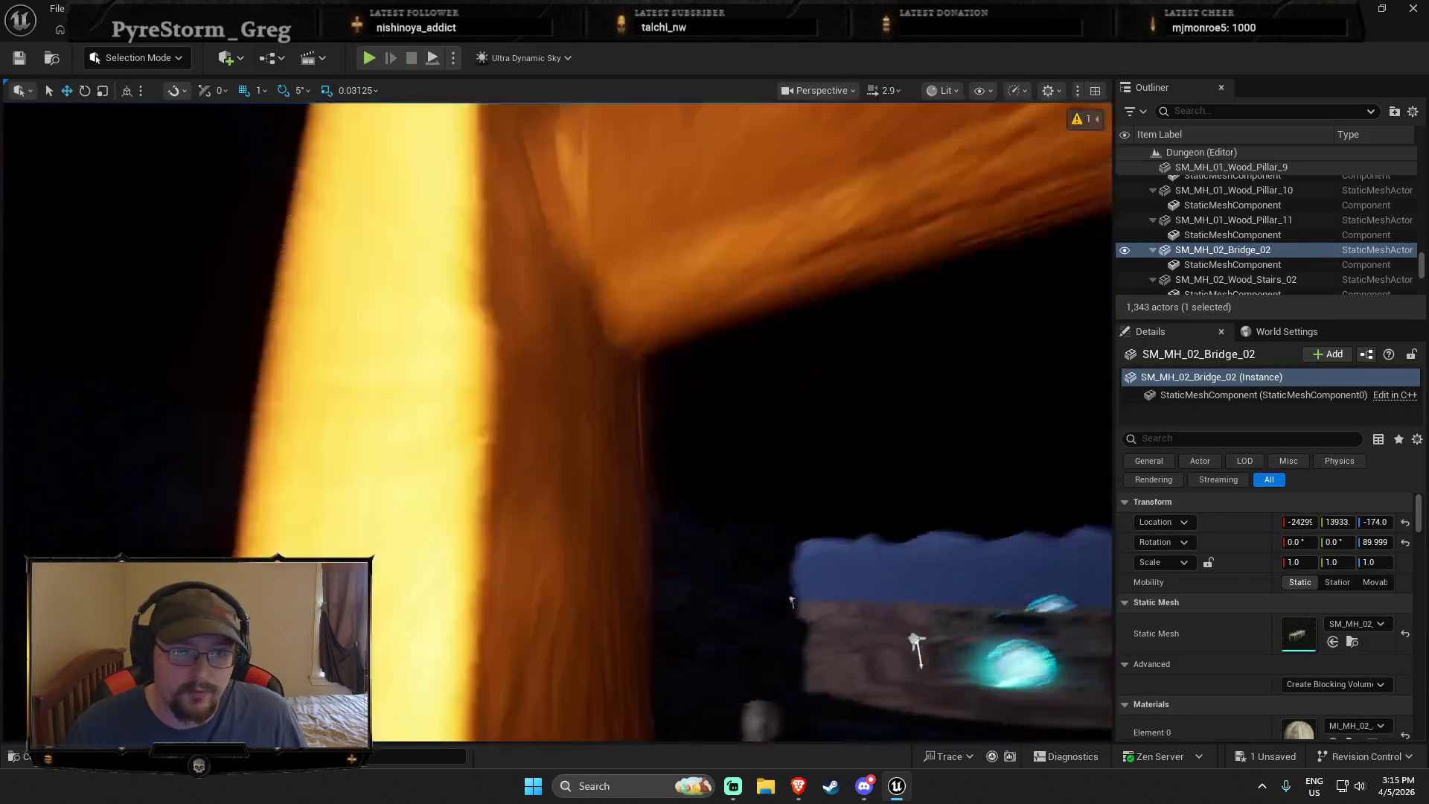
click(534, 430)
click(574, 437)
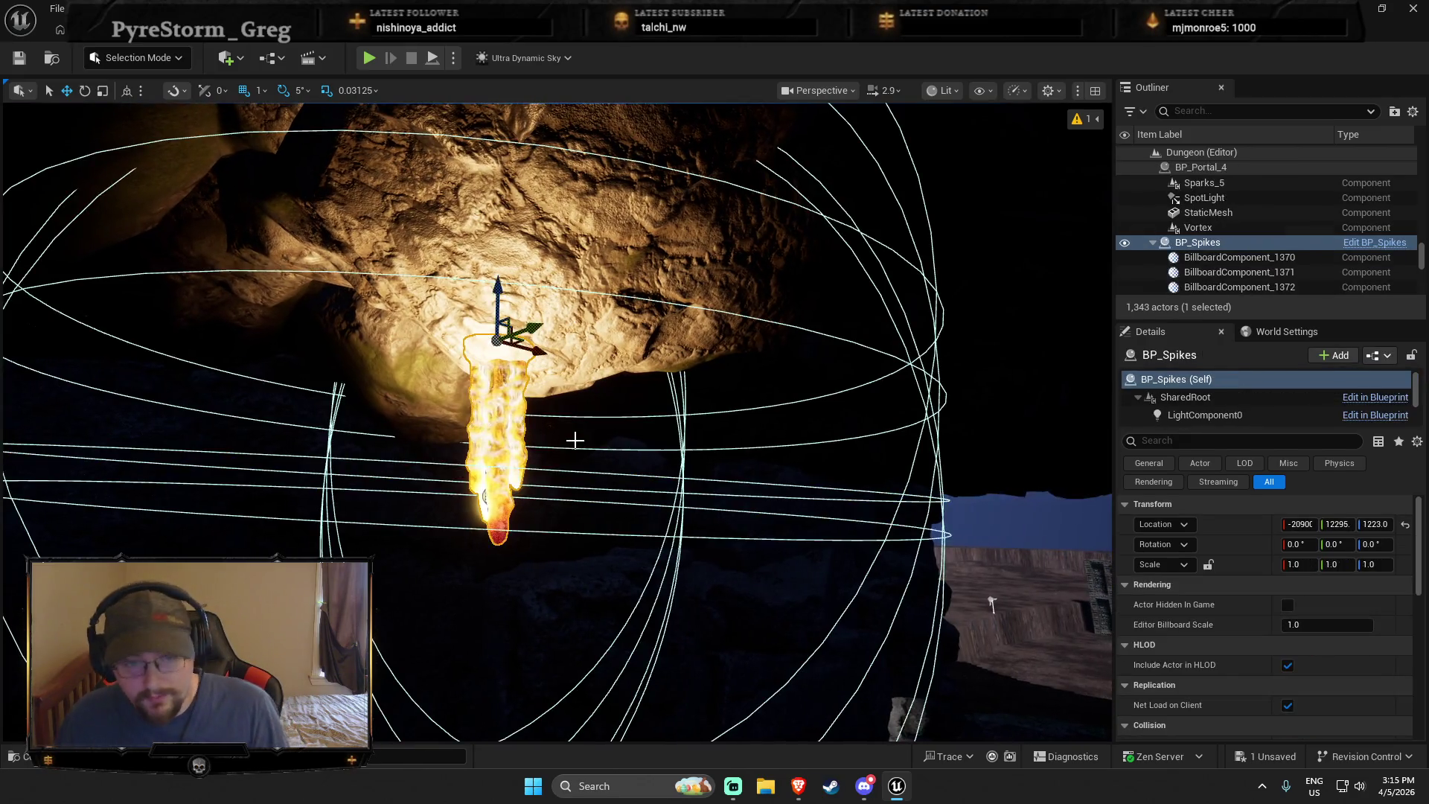
key(Delete)
mouse_move(561, 427)
mouse_down()
mouse_move(879, 430)
mouse_move(186, 305)
mouse_move(171, 245)
mouse_move(186, 178)
mouse_move(223, 179)
mouse_move(201, 141)
mouse_move(164, 149)
mouse_move(171, 212)
mouse_up()
click(416, 355)
Build up a selection of the wall's rocks by picking them one by one in the viewport
ctrl+click(417, 363)
ctrl+click(417, 443)
ctrl+click(500, 464)
ctrl+click(510, 485)
drag(511, 485, 517, 446)
scroll(466, 415, down, 3)
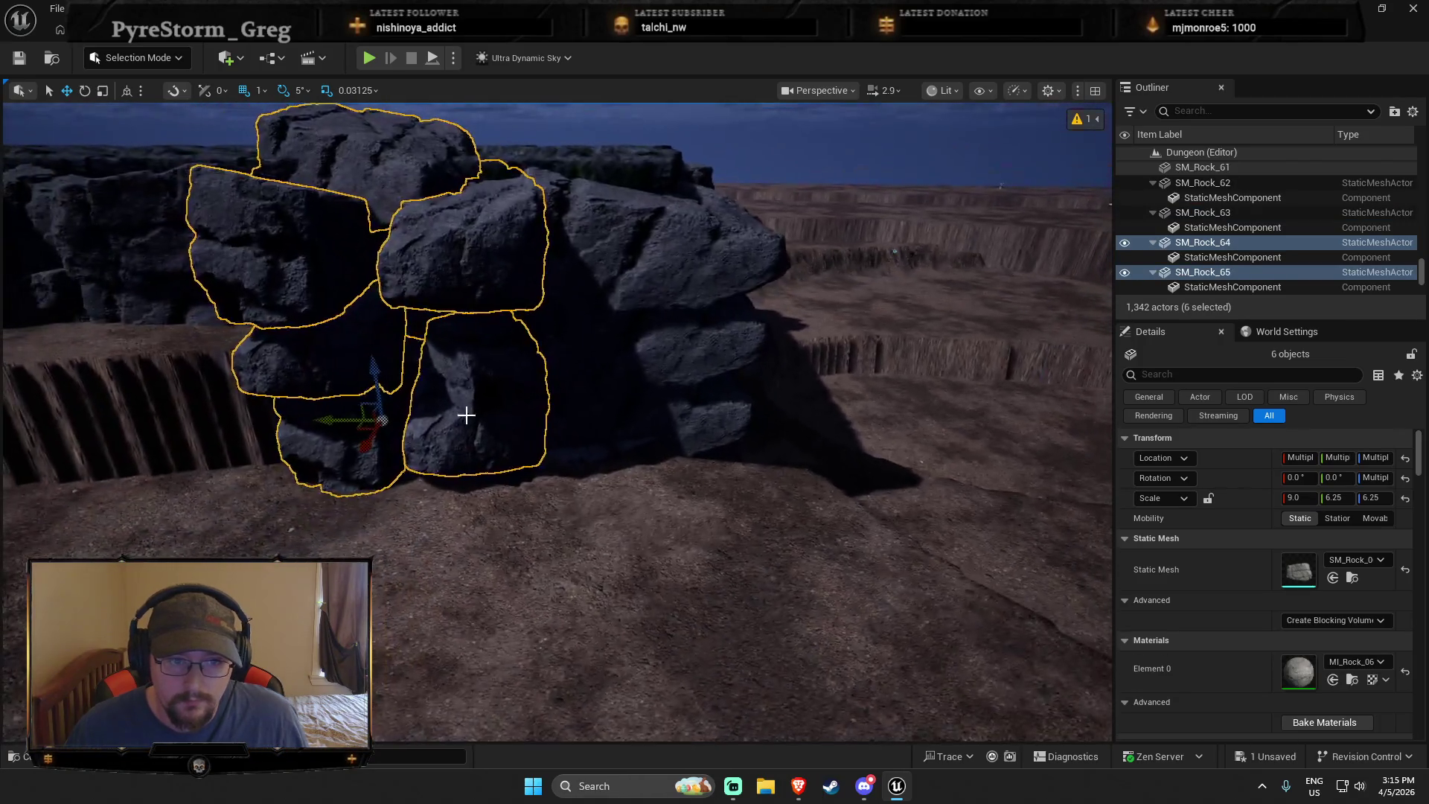
ctrl+click(412, 348)
ctrl+click(662, 364)
ctrl+click(675, 440)
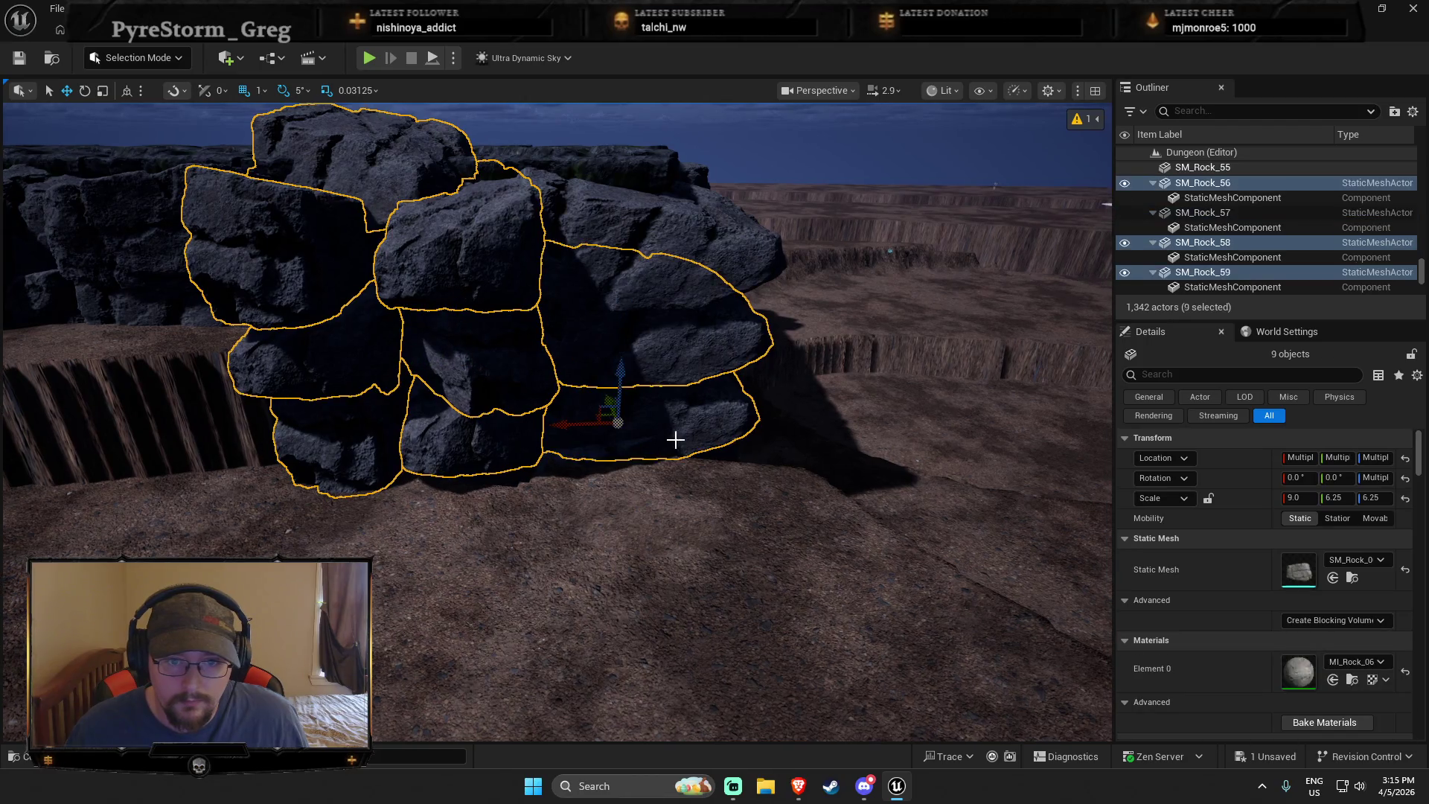
ctrl+click(633, 225)
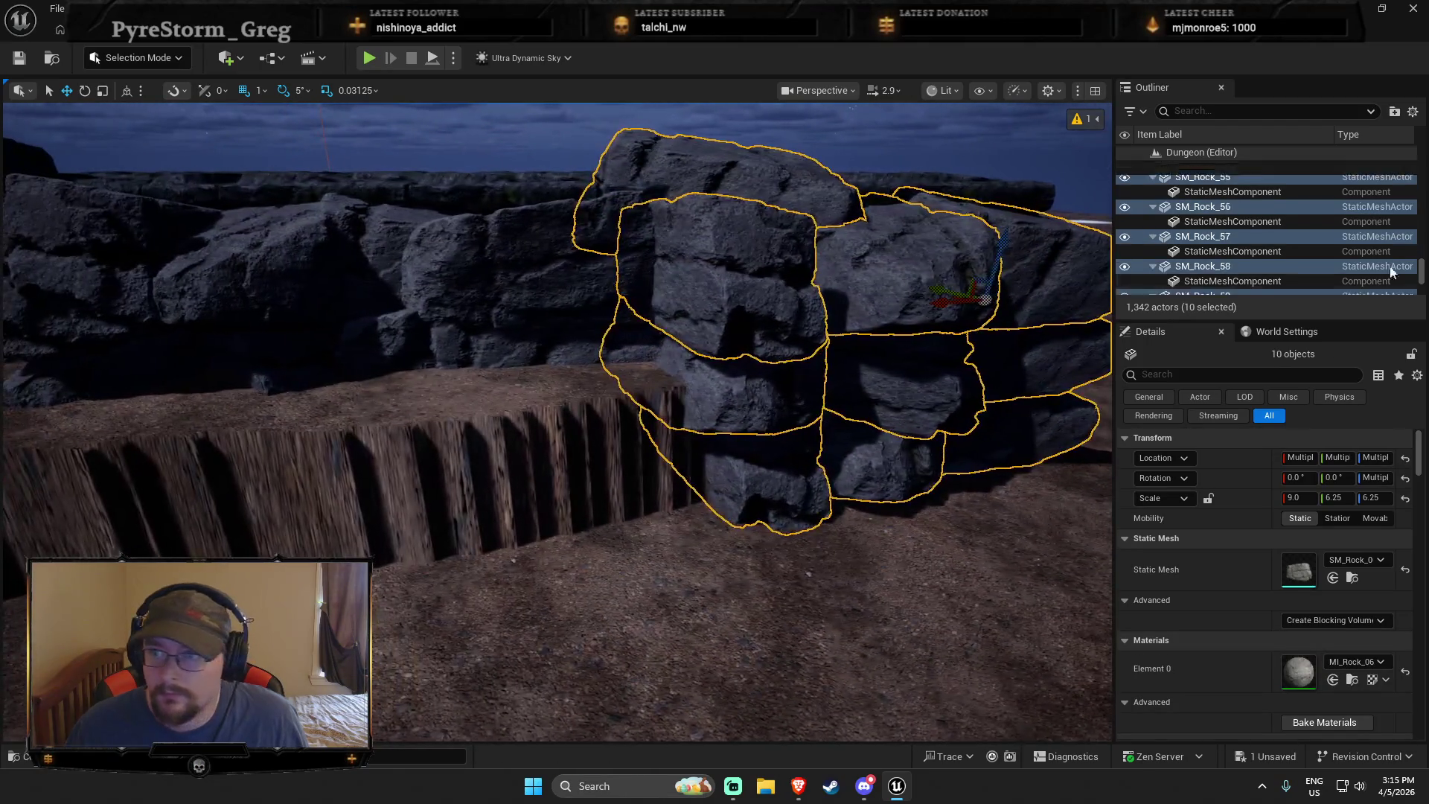
scroll(1390, 272, up, 5)
In the Outliner, range-select from SM_Rock_28 down to take all 18 wall rocks
click(1339, 266)
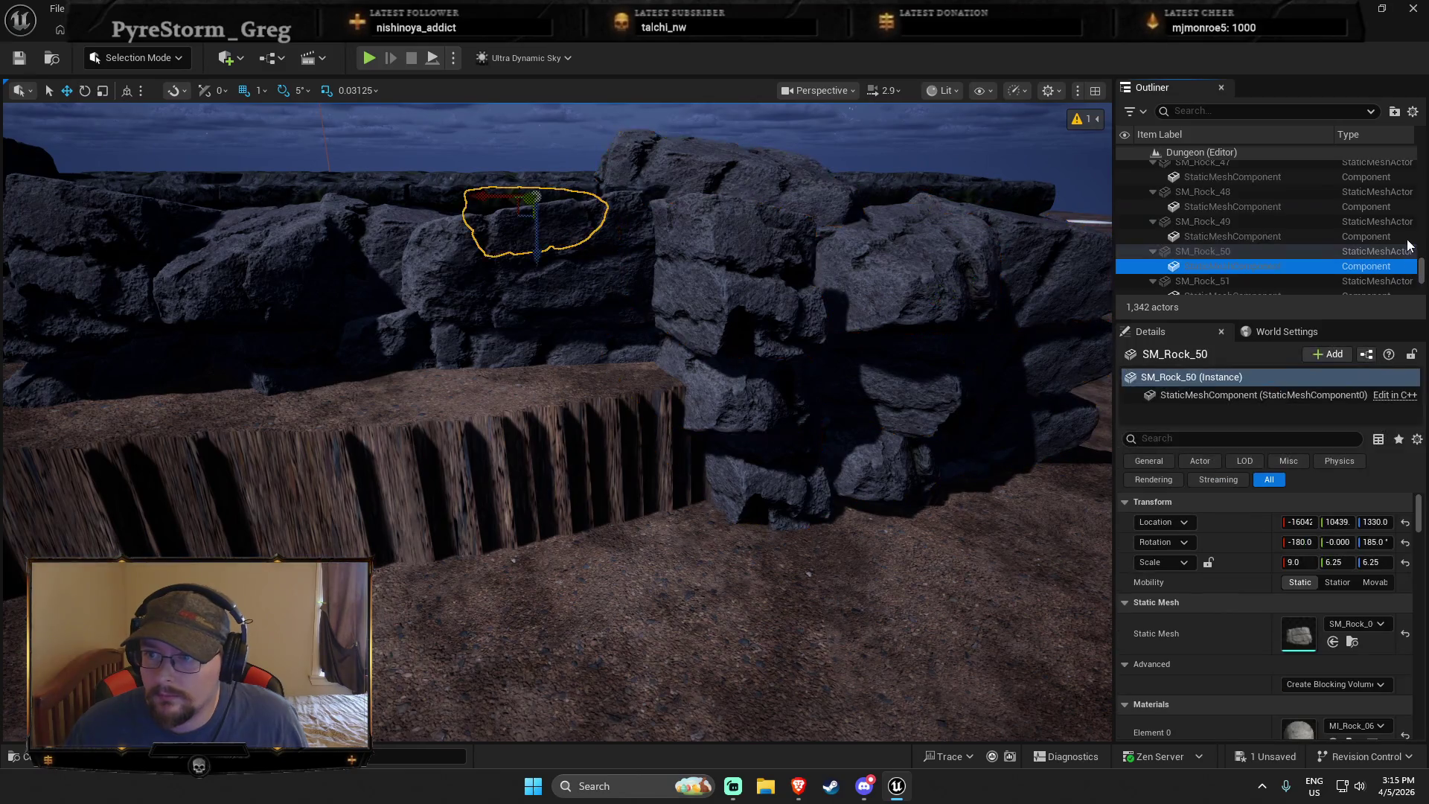
scroll(1271, 250, up, 2)
scroll(1265, 238, up, 5)
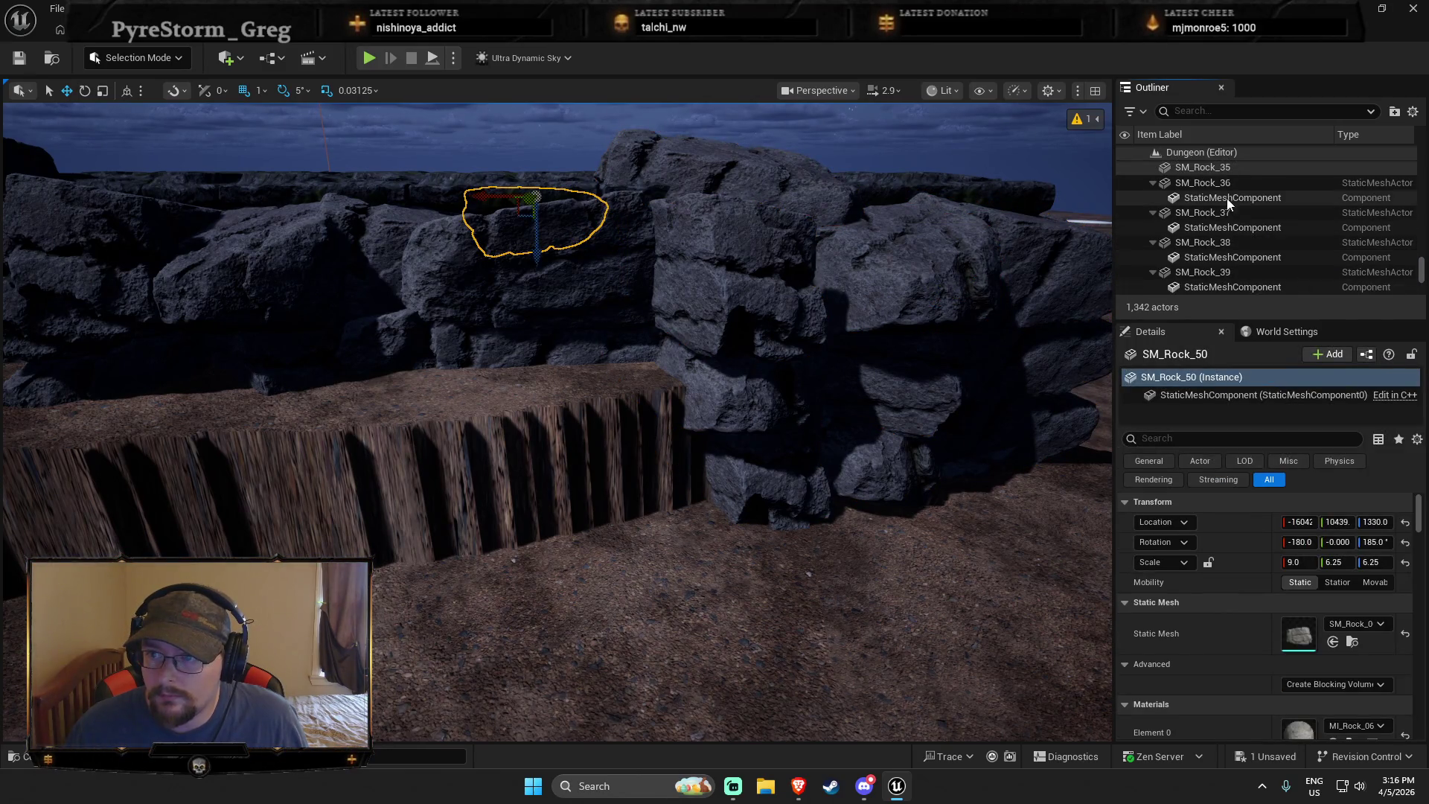
double_click(1226, 189)
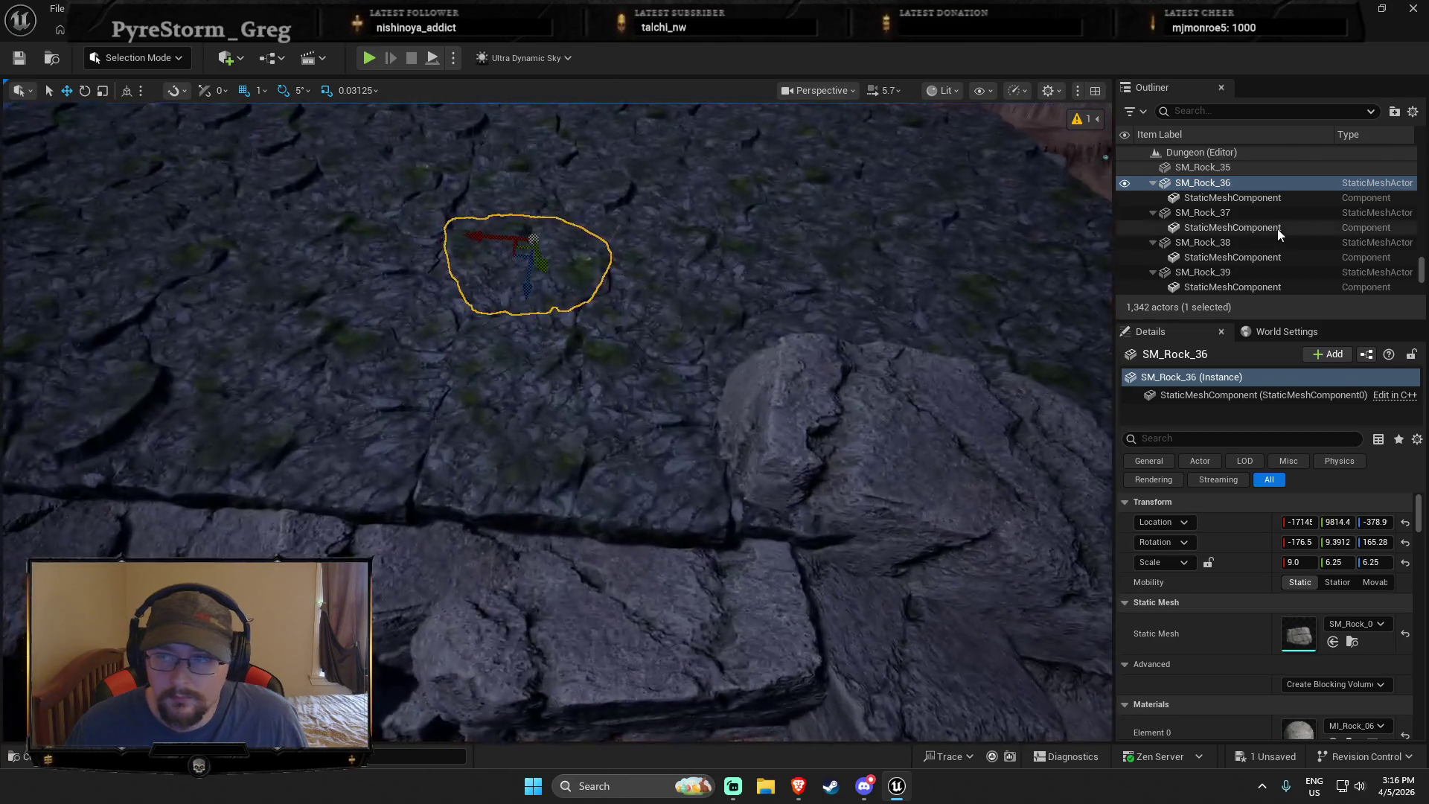
scroll(1265, 241, up, 3)
click(1235, 185)
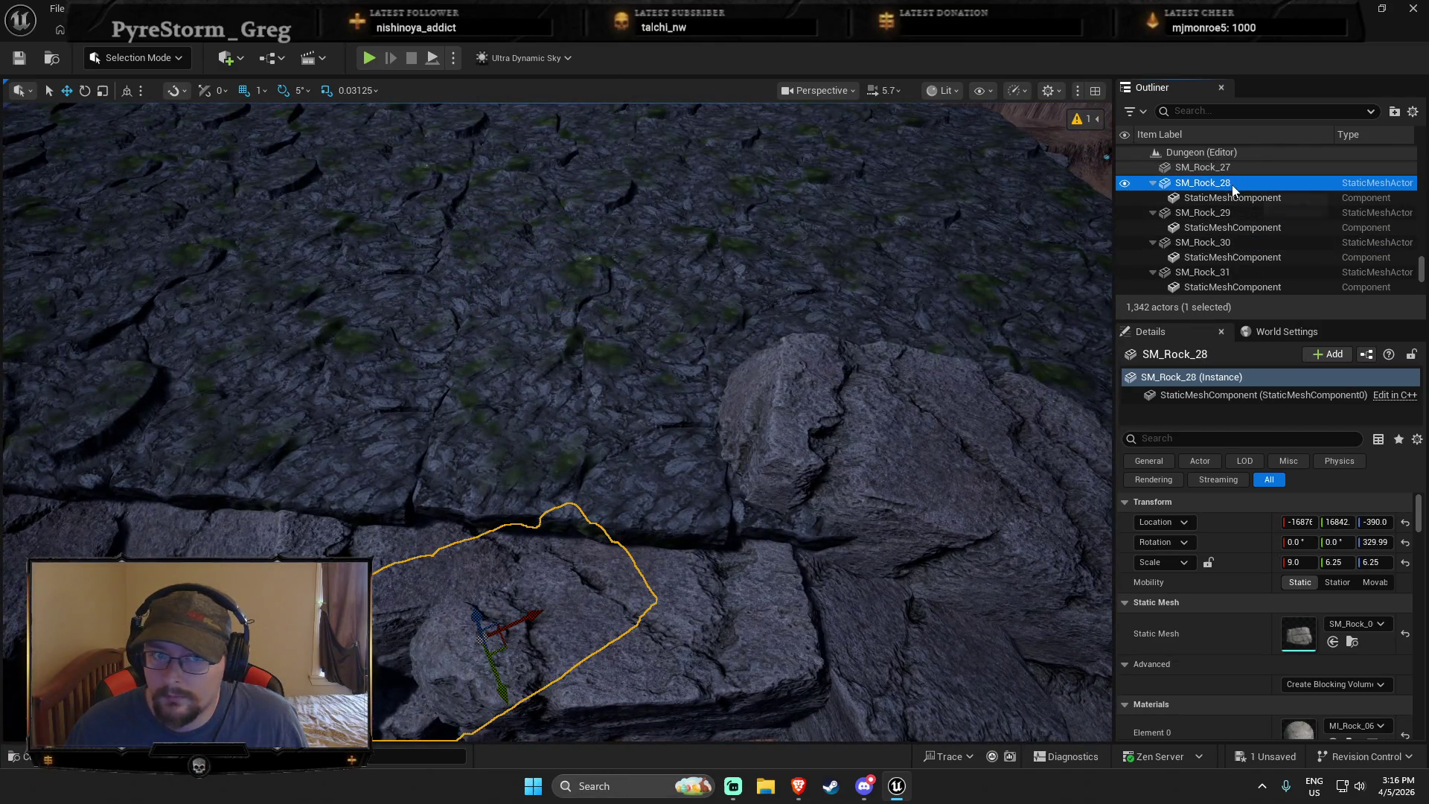
scroll(1228, 238, up, 5)
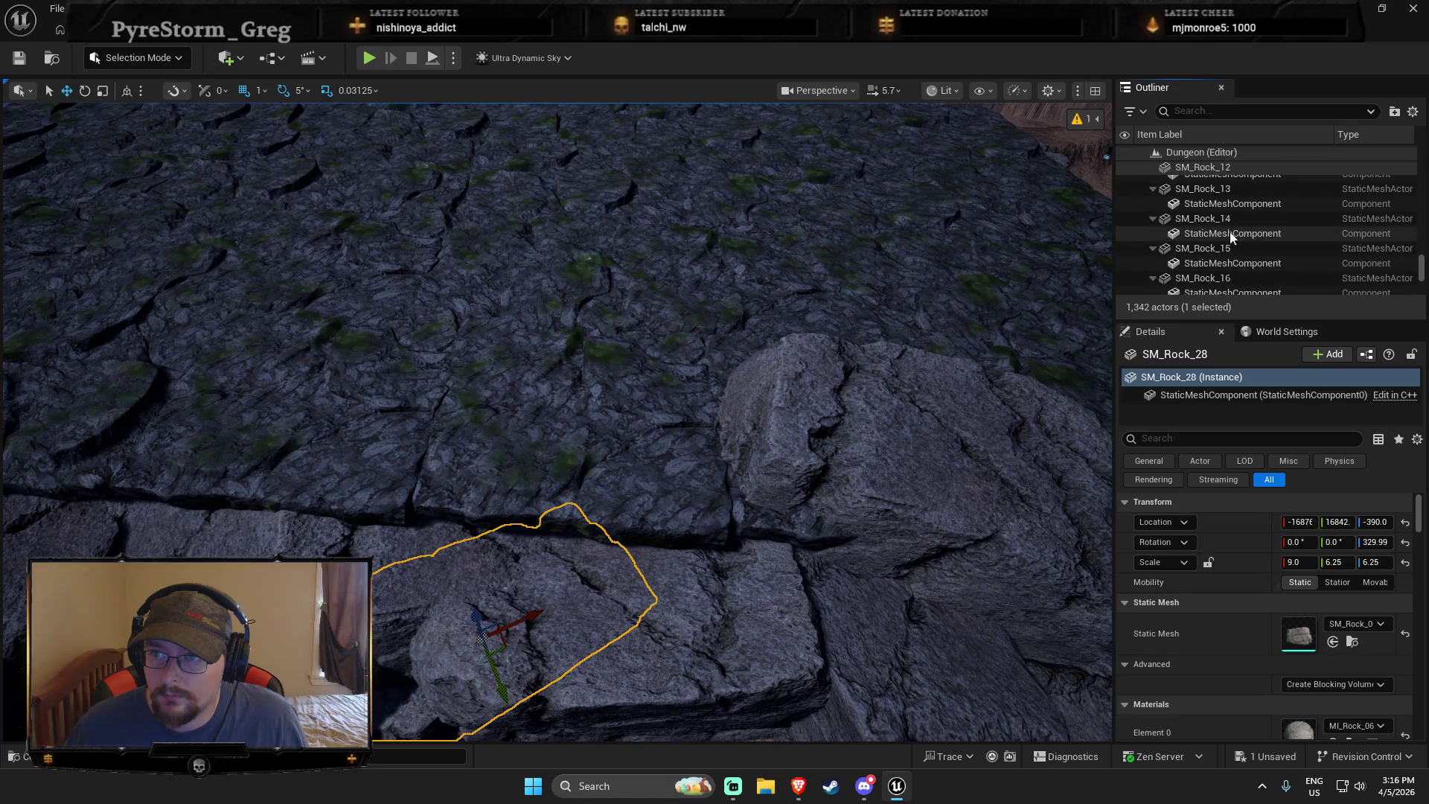
scroll(1232, 223, up, 6)
double_click(1235, 247)
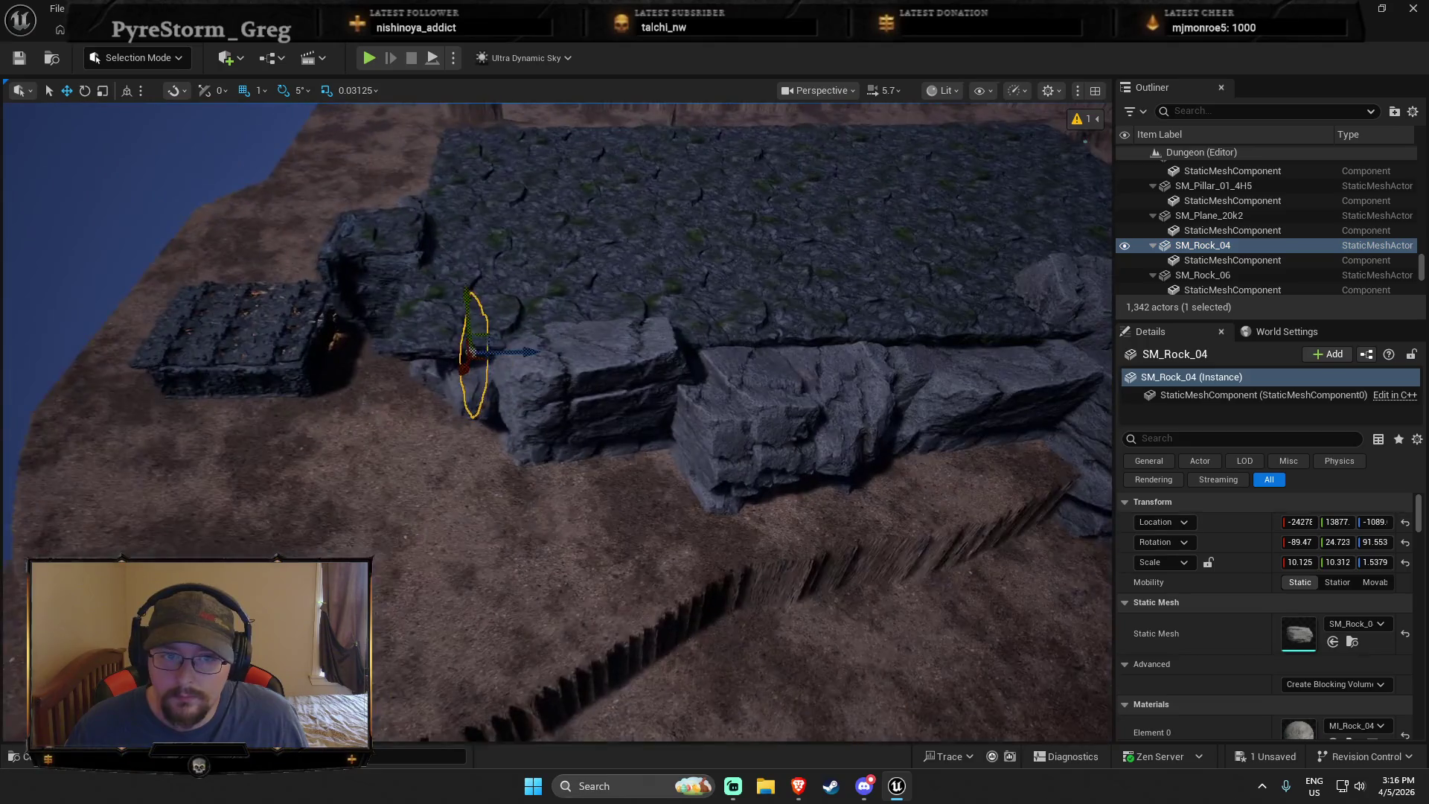
click(1209, 277)
scroll(1204, 273, down, 8)
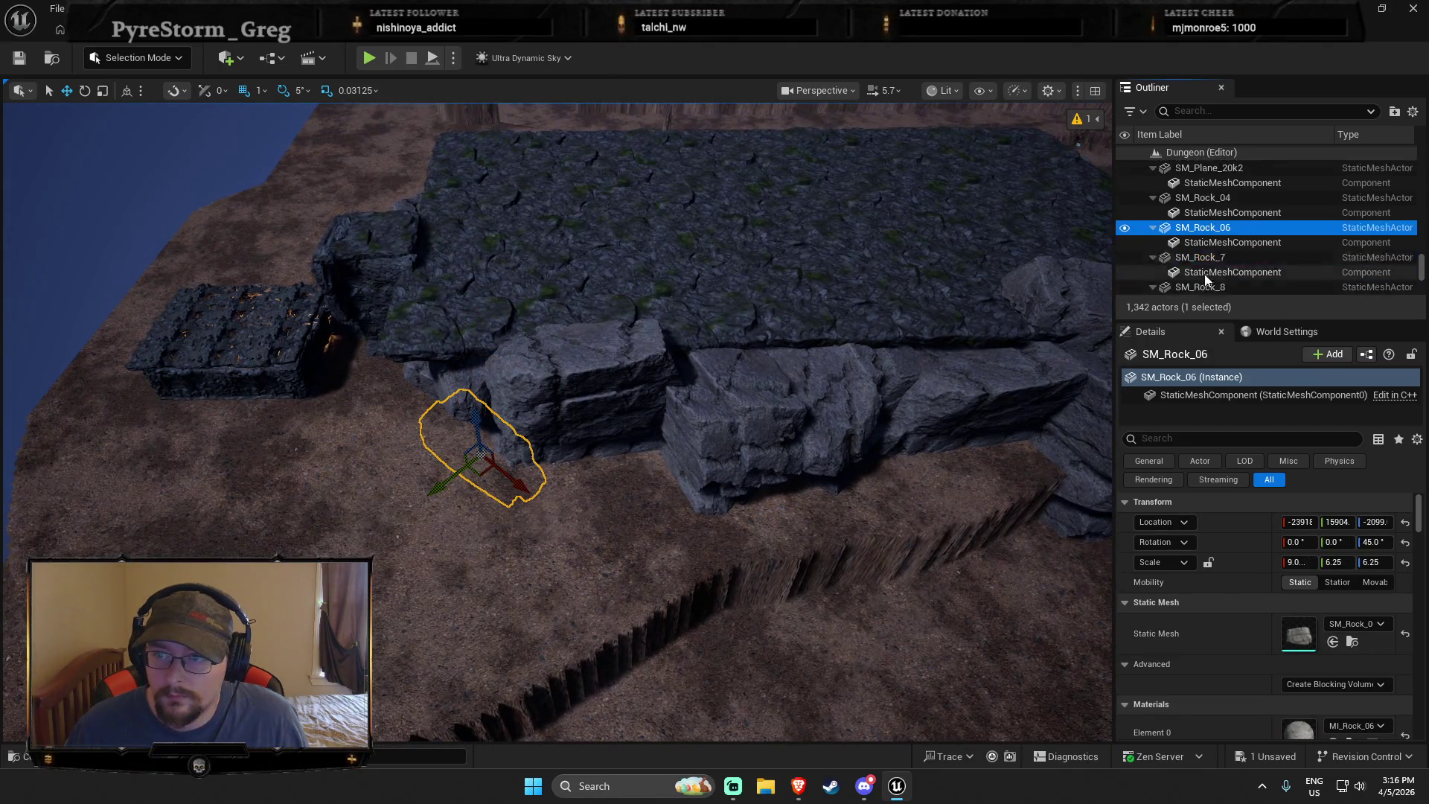
right_click(1198, 253)
scroll(1293, 243, down, 5)
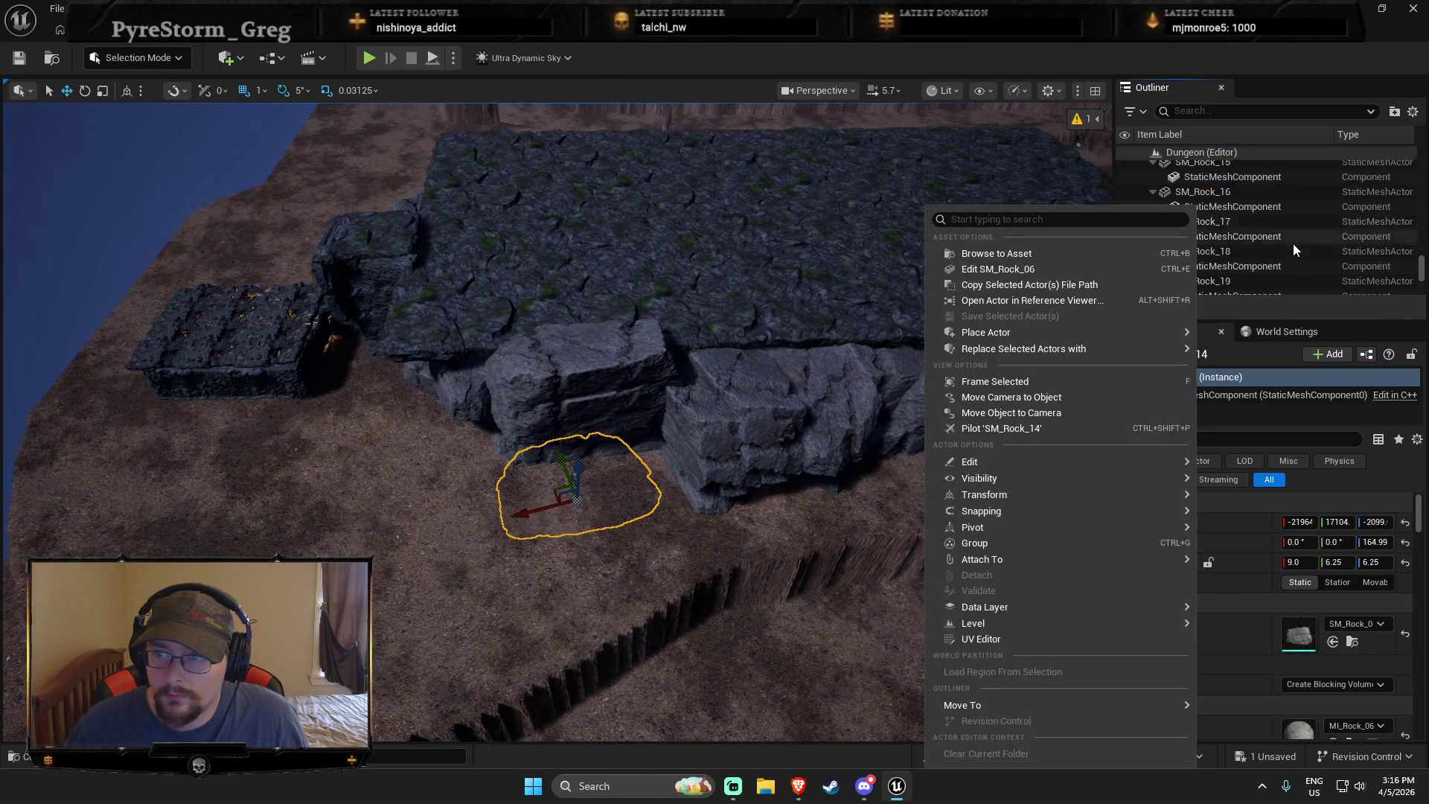
click(1275, 313)
scroll(1278, 270, down, 2)
scroll(1265, 268, down, 2)
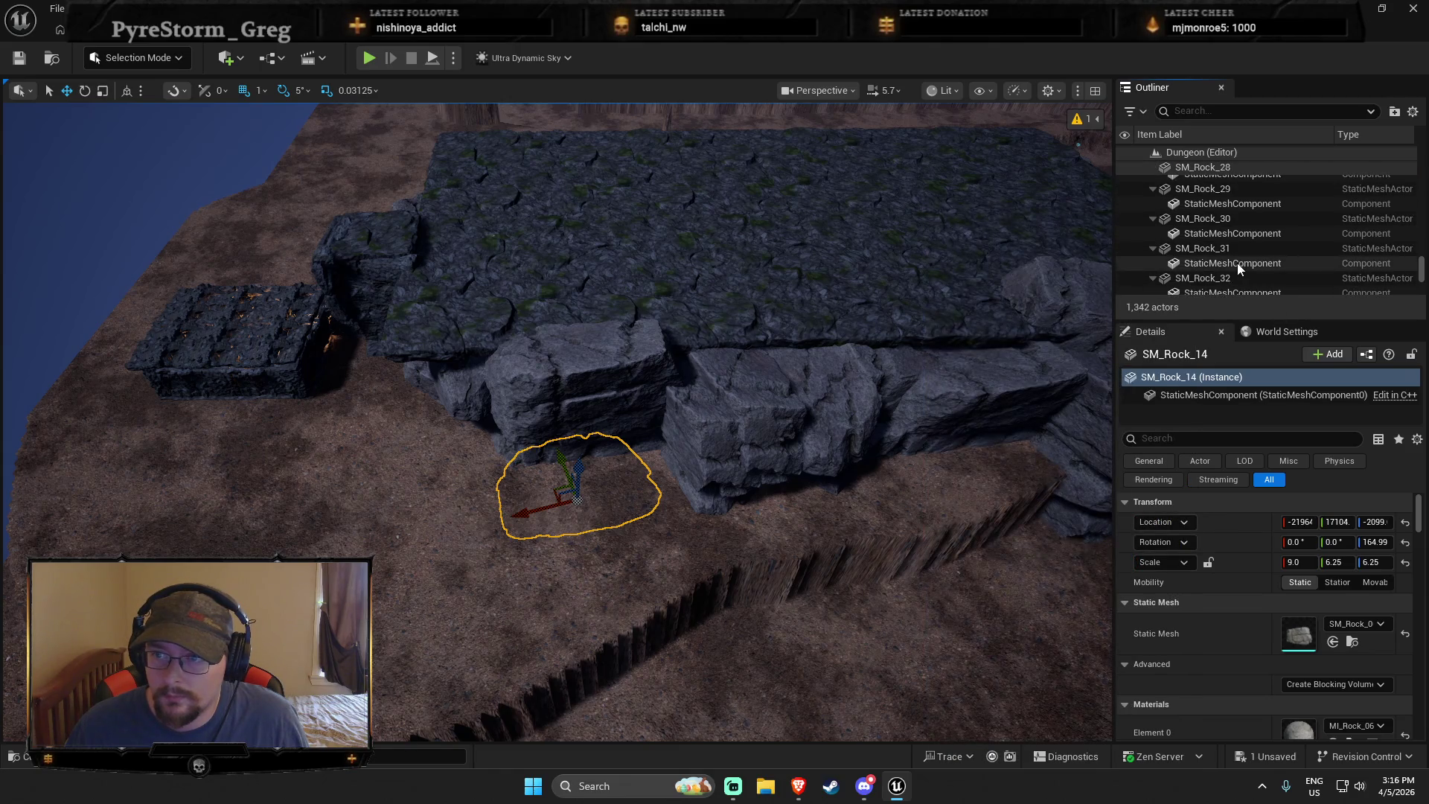
shift+click(1220, 279)
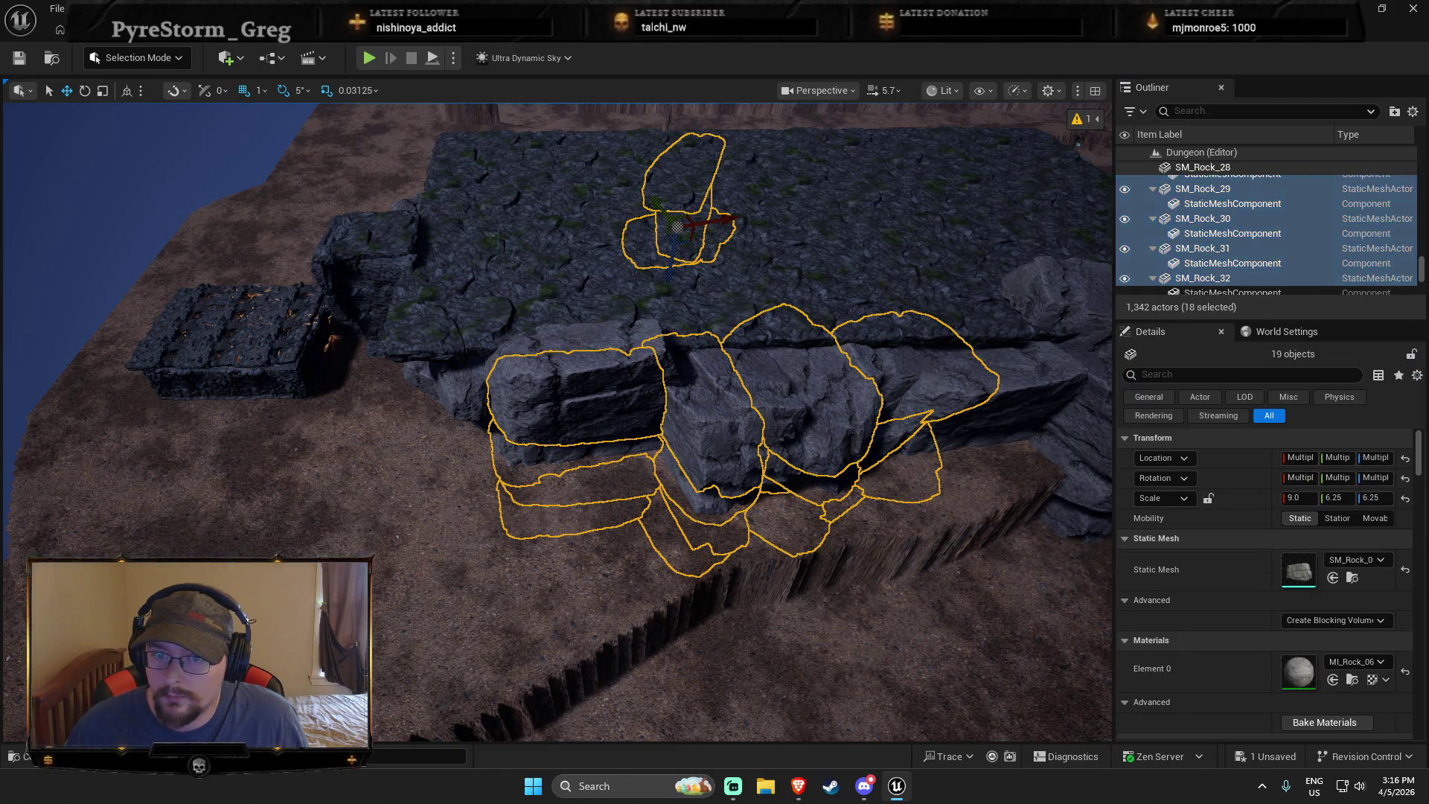
Duplicate the selected rocks with Ctrl+D and drag the copy out across the dirt ground
drag(918, 367, 967, 365)
key(ctrl+d)
drag(577, 247, 1014, 210)
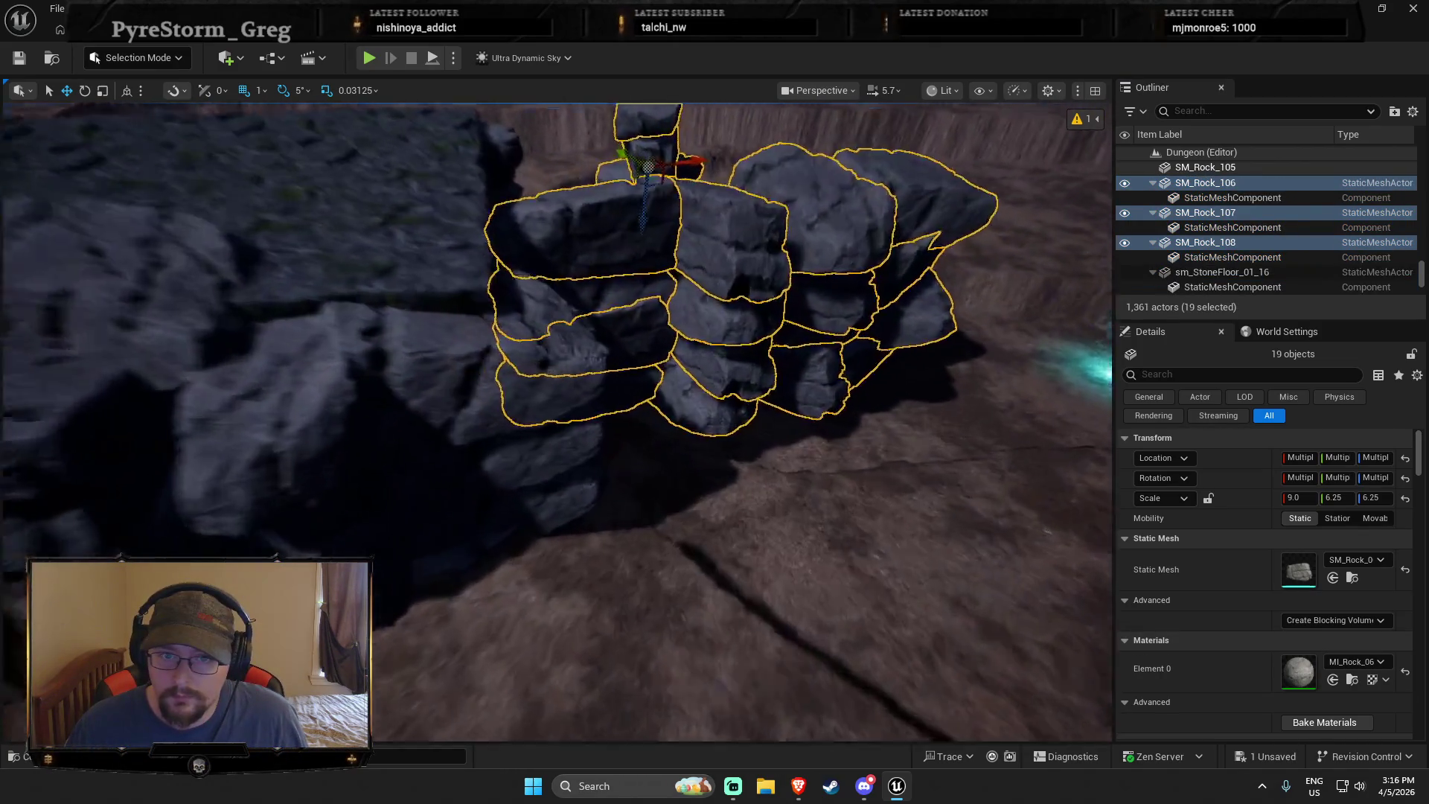
mouse_move(364, 355)
mouse_down()
mouse_move(364, 439)
mouse_move(364, 355)
mouse_up()
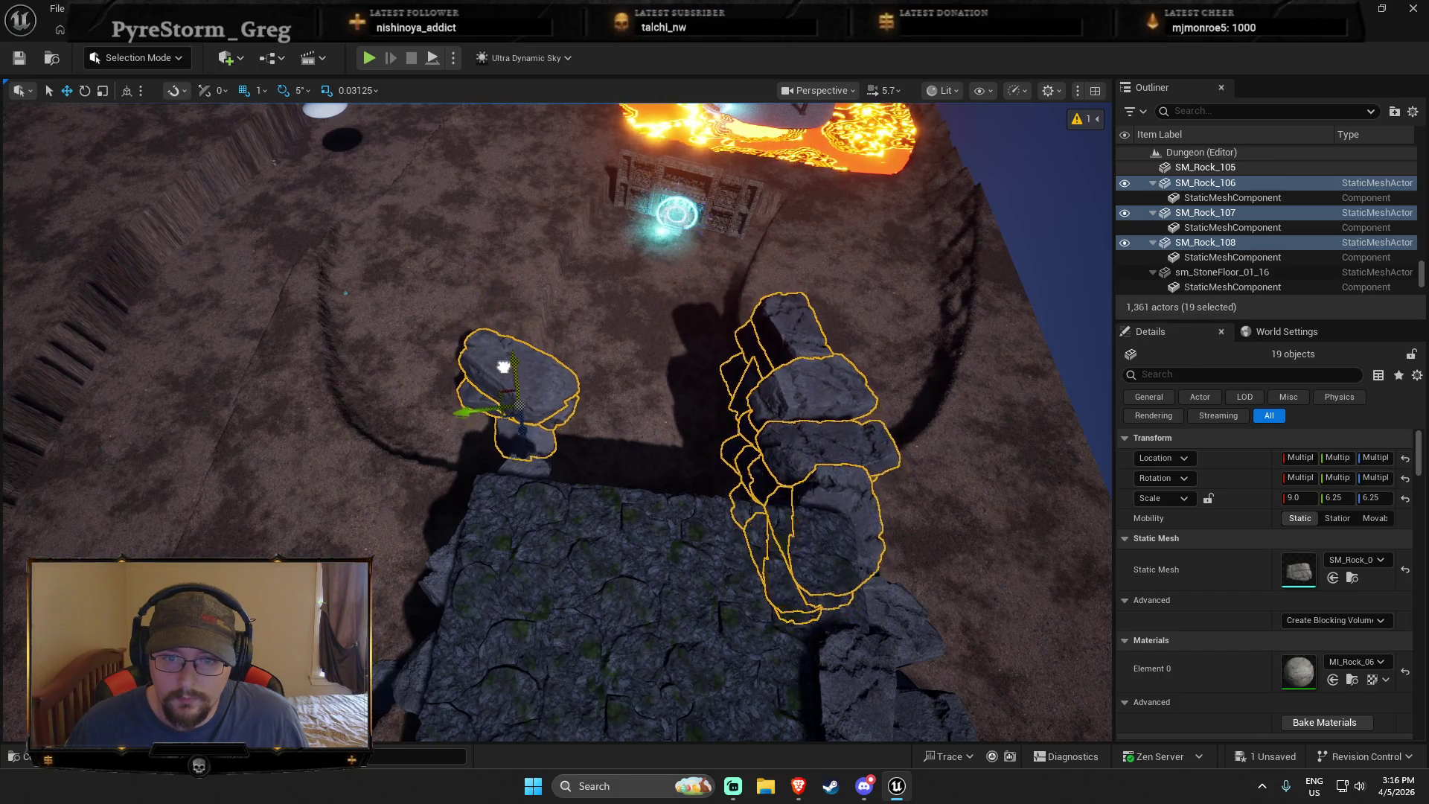
mouse_move(695, 376)
mouse_down()
mouse_move(695, 275)
mouse_move(696, 320)
mouse_up()
click(695, 319)
ctrl+click(665, 428)
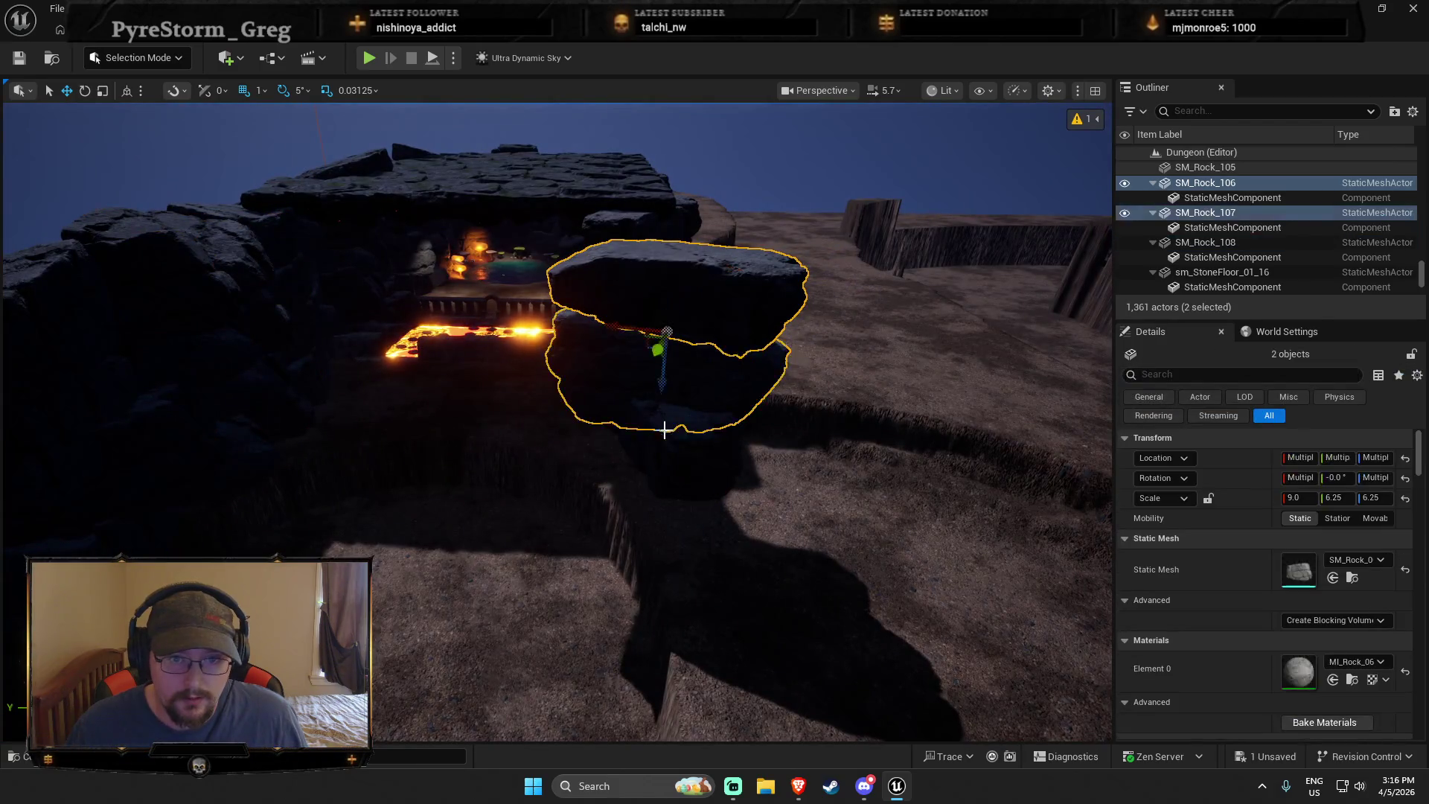
key(ctrl+z)
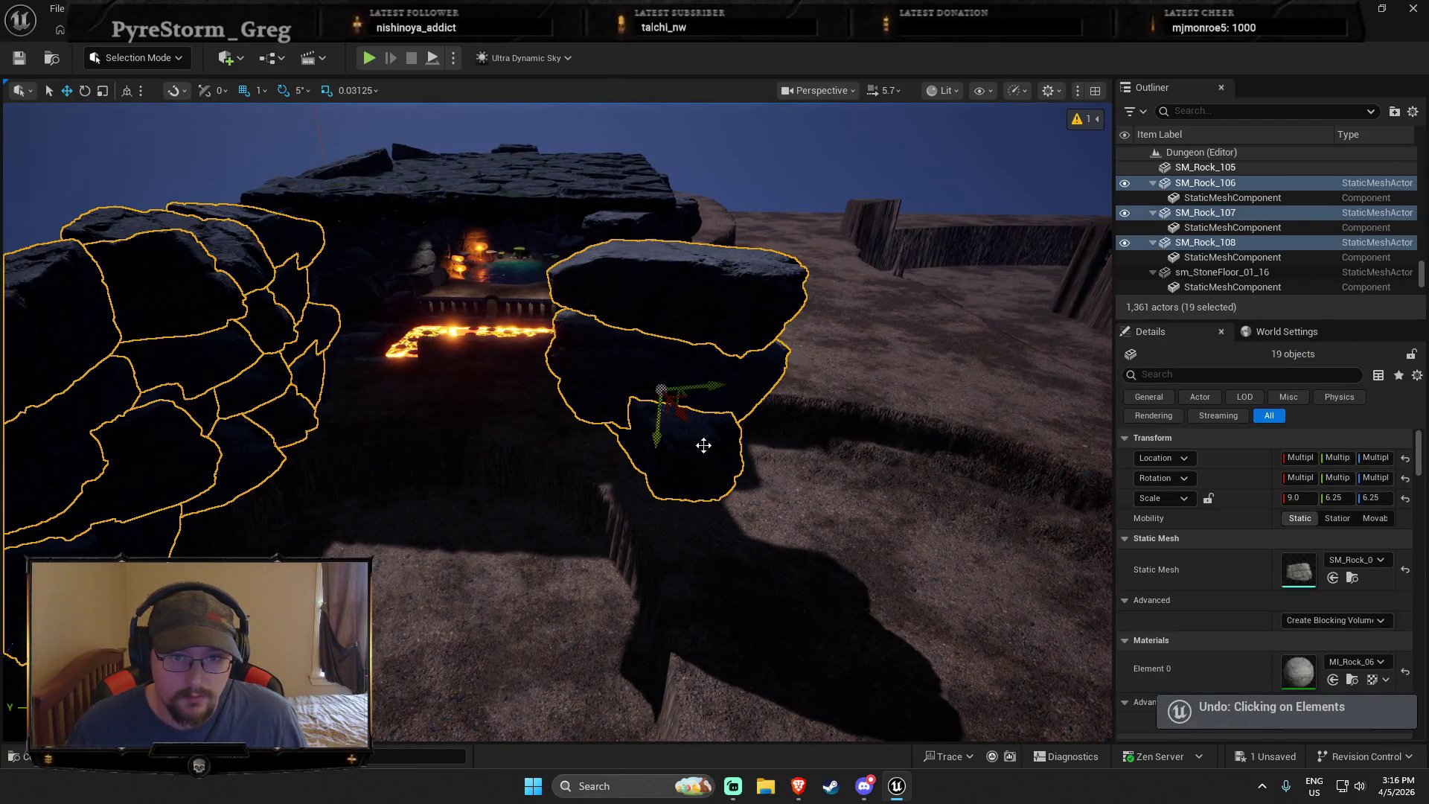
Turn the copied wall about 170 degrees, then 20 more, and shift it up-left on the ground
drag(684, 425, 698, 430)
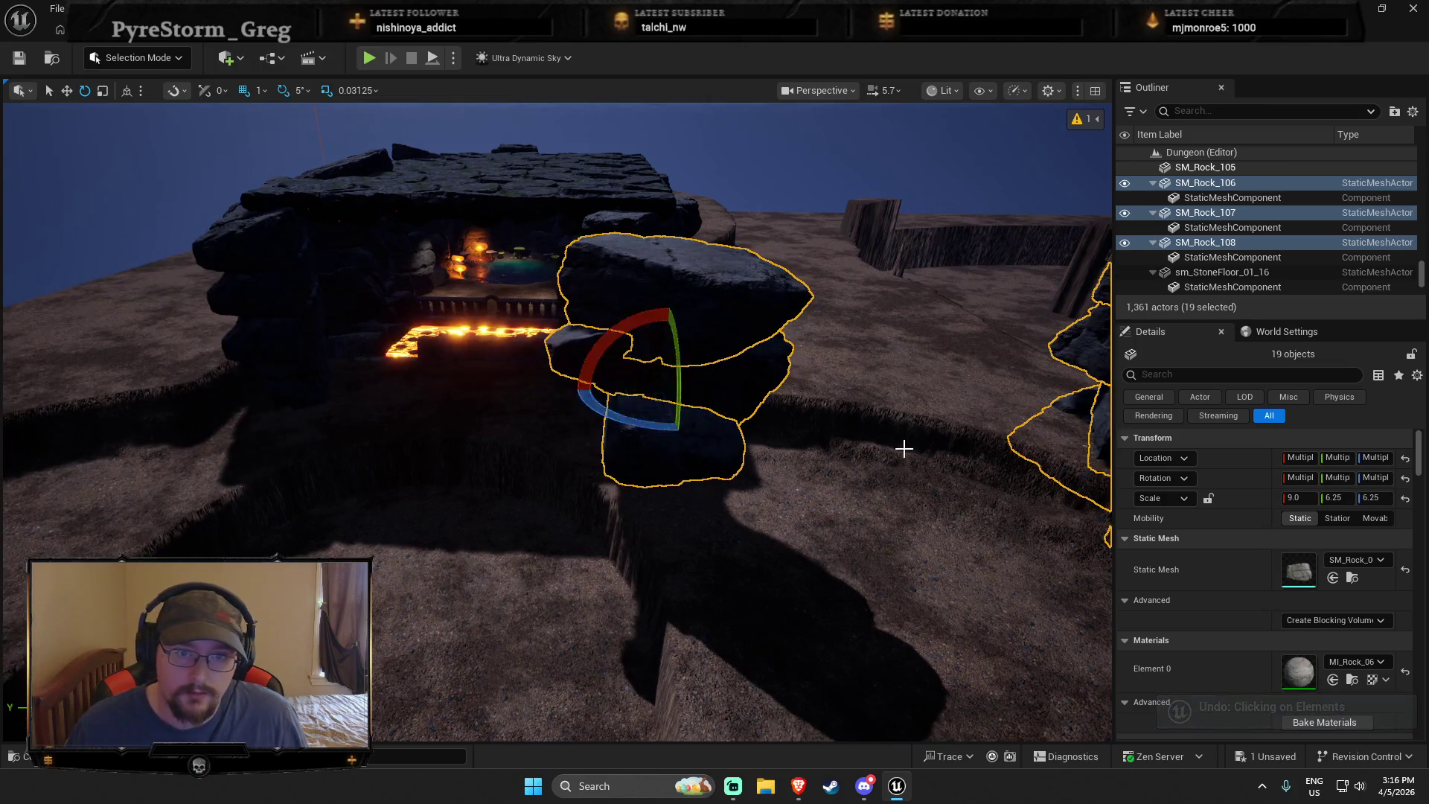
key(ctrl+z)
key(r)
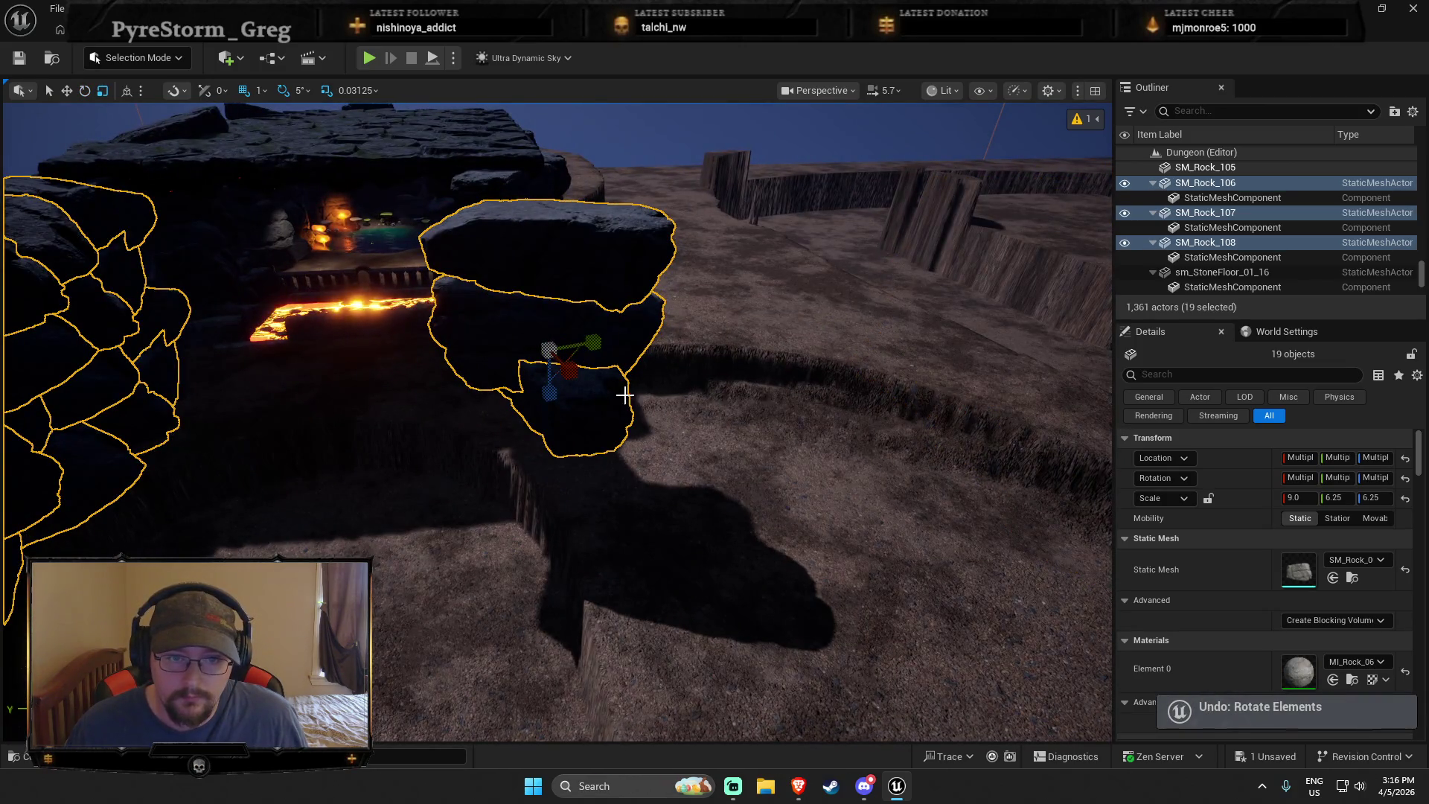
drag(567, 379, 589, 387)
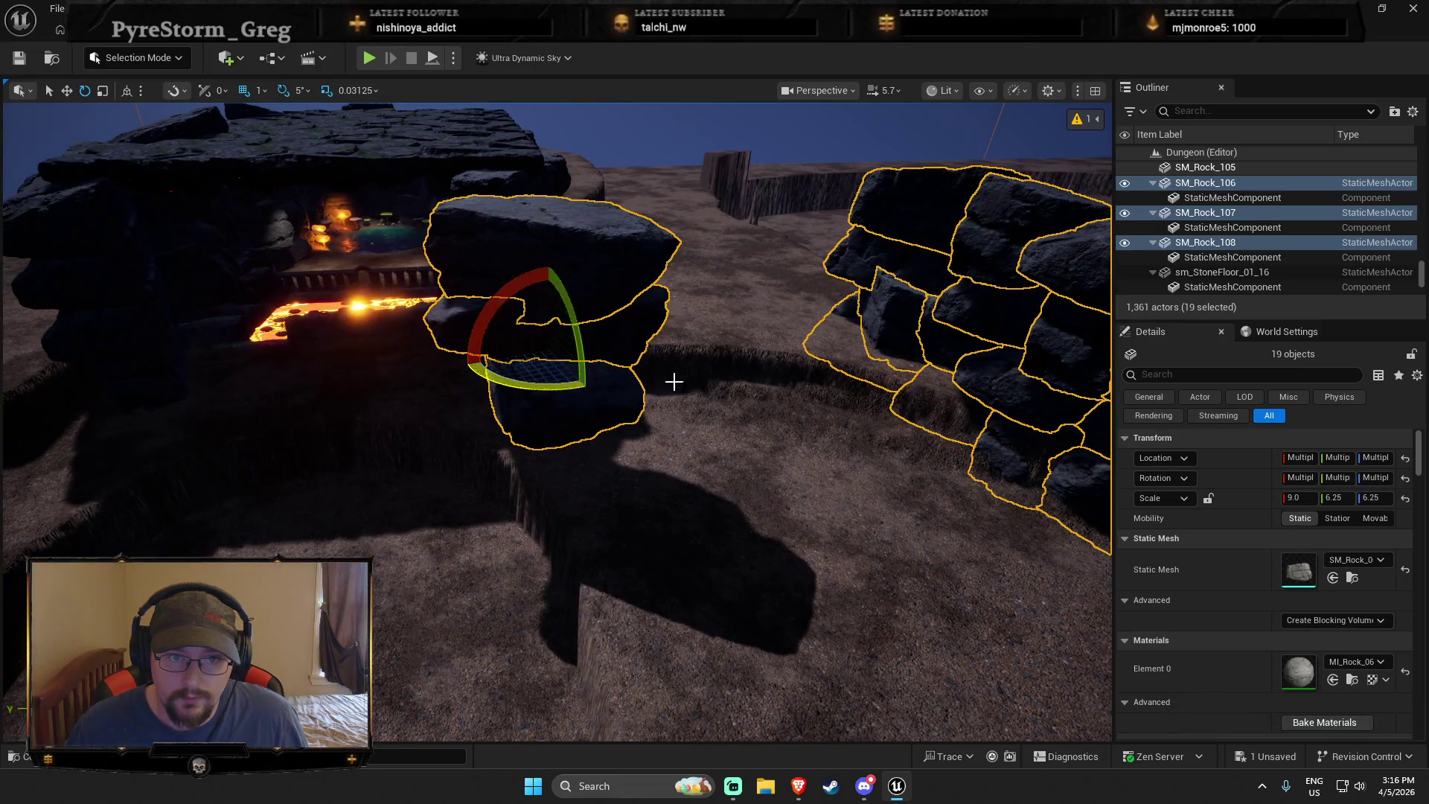
mouse_move(520, 352)
mouse_down()
mouse_move(558, 359)
mouse_move(367, 405)
mouse_move(425, 464)
mouse_move(551, 543)
mouse_move(498, 520)
mouse_move(489, 547)
mouse_up()
drag(556, 598, 513, 614)
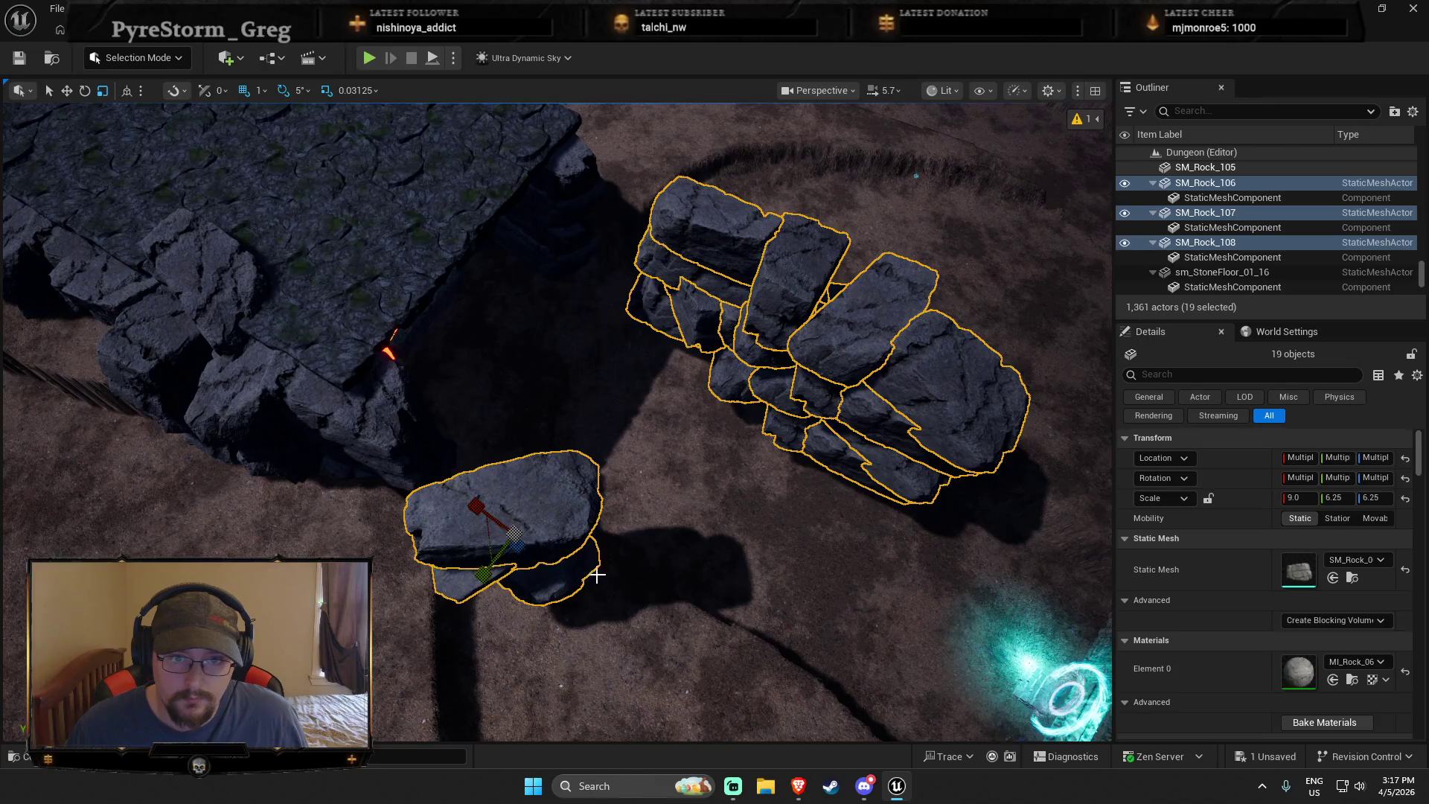
mouse_move(484, 550)
mouse_down()
mouse_move(494, 536)
mouse_move(408, 467)
mouse_up()
Delete the two loose rocks lying beside the copied wall
scroll(757, 454, up, 3)
click(393, 532)
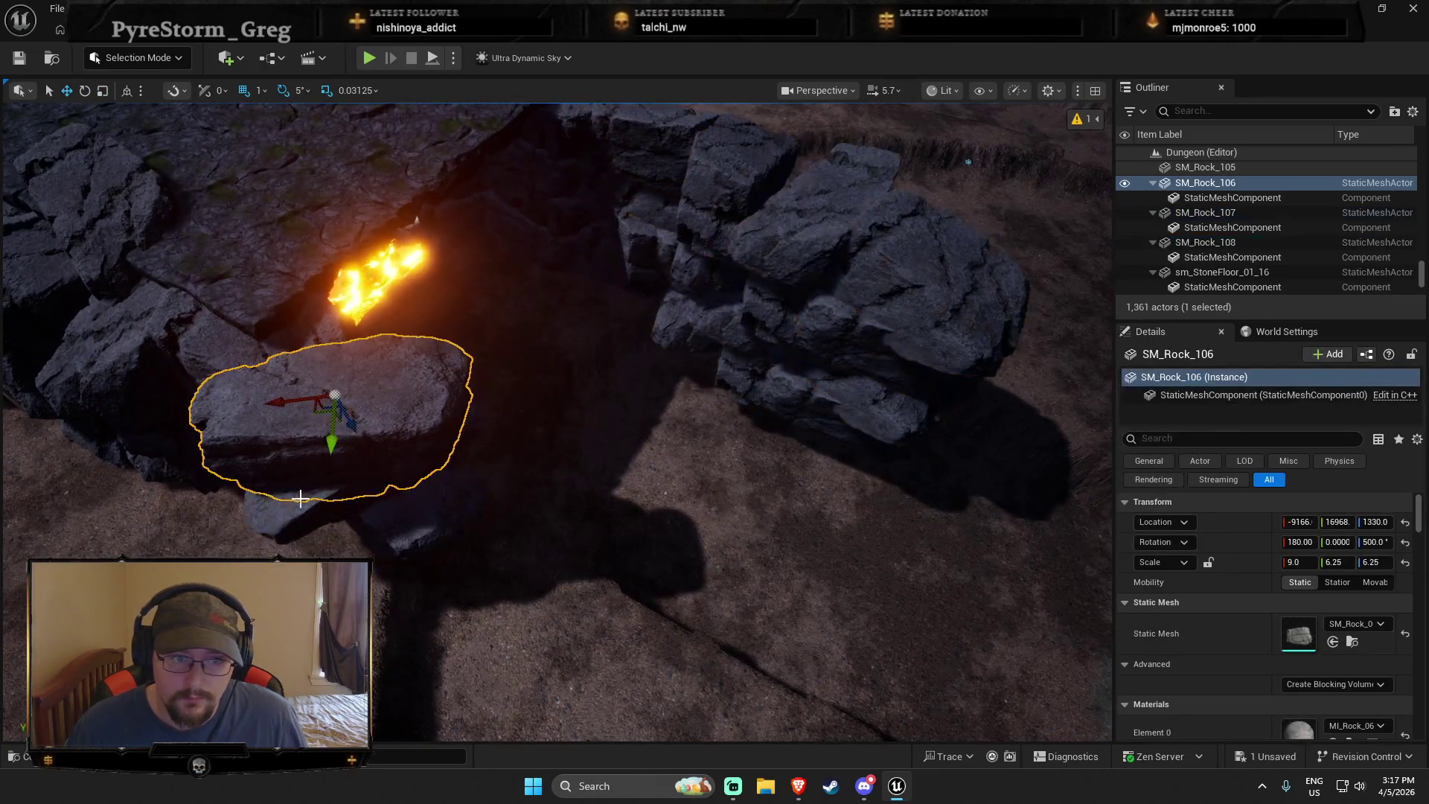
key(Delete)
mouse_move(551, 520)
mouse_down()
mouse_move(491, 520)
mouse_move(552, 526)
mouse_up()
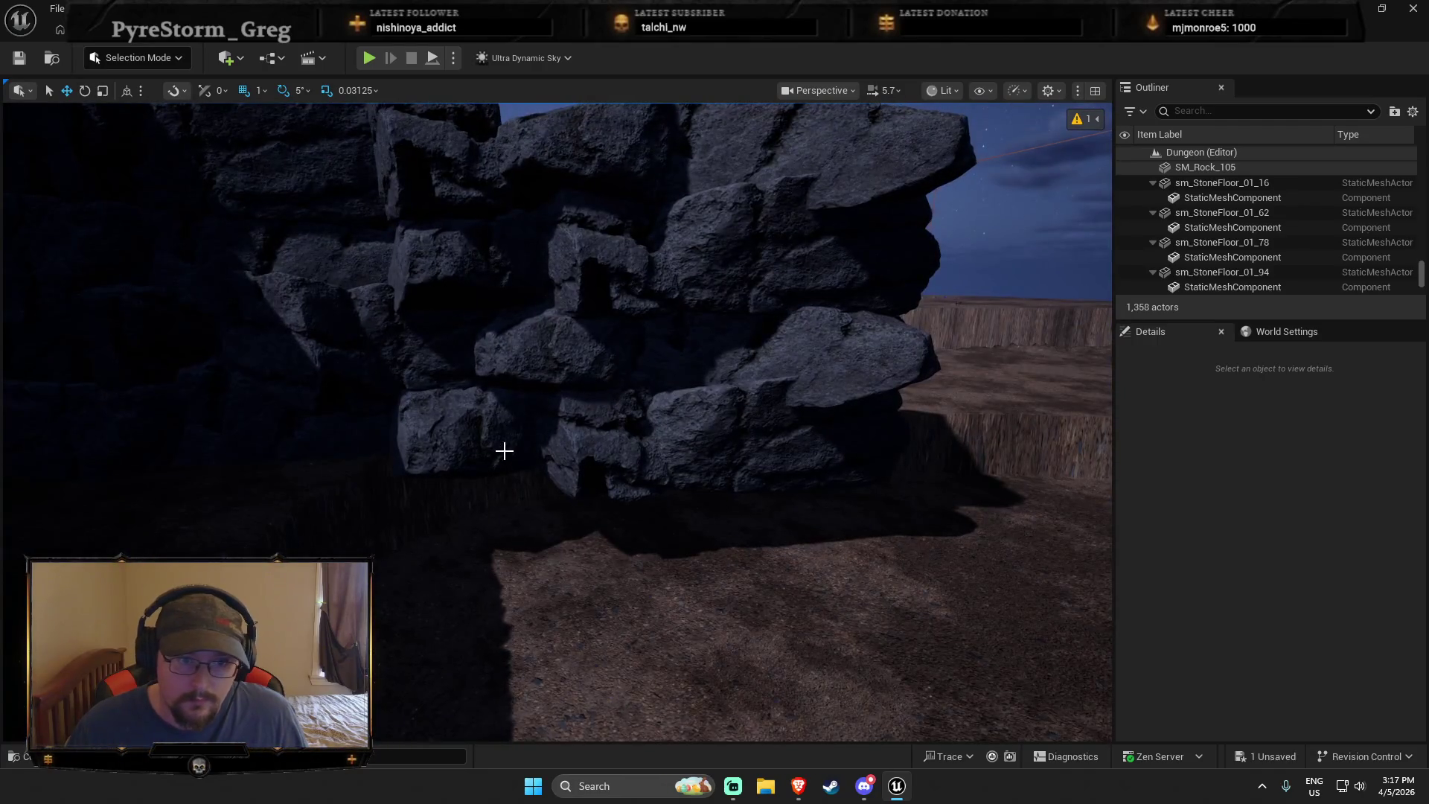
Duplicate two wall rocks and spin the copy around
click(504, 450)
ctrl+click(677, 457)
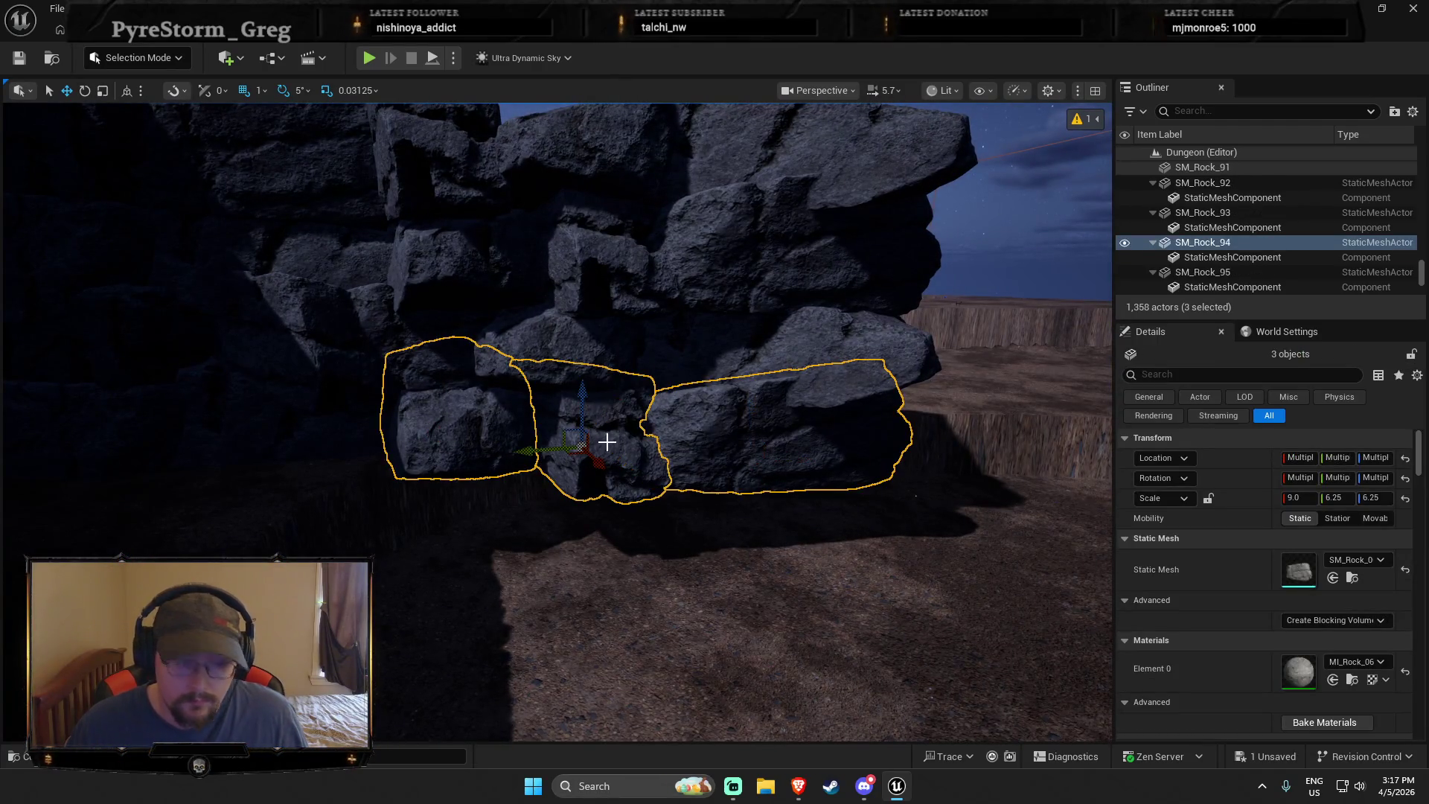
key(ctrl+d)
key(e)
mouse_move(571, 456)
mouse_down()
mouse_move(632, 461)
mouse_move(513, 435)
mouse_move(578, 457)
mouse_move(579, 487)
mouse_up()
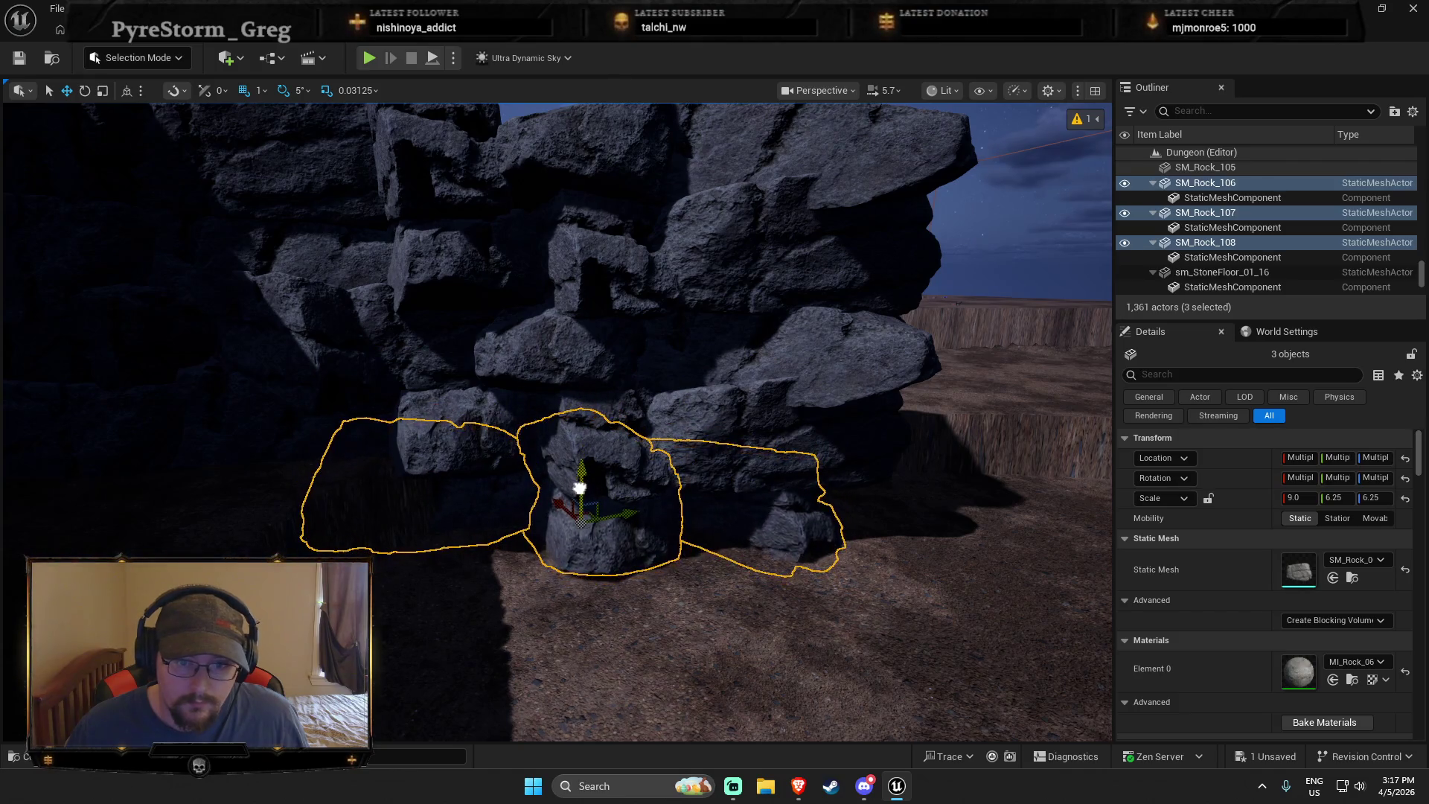
Select the 18 rocks of the wall and duplicate them with Ctrl+D
ctrl+click(492, 402)
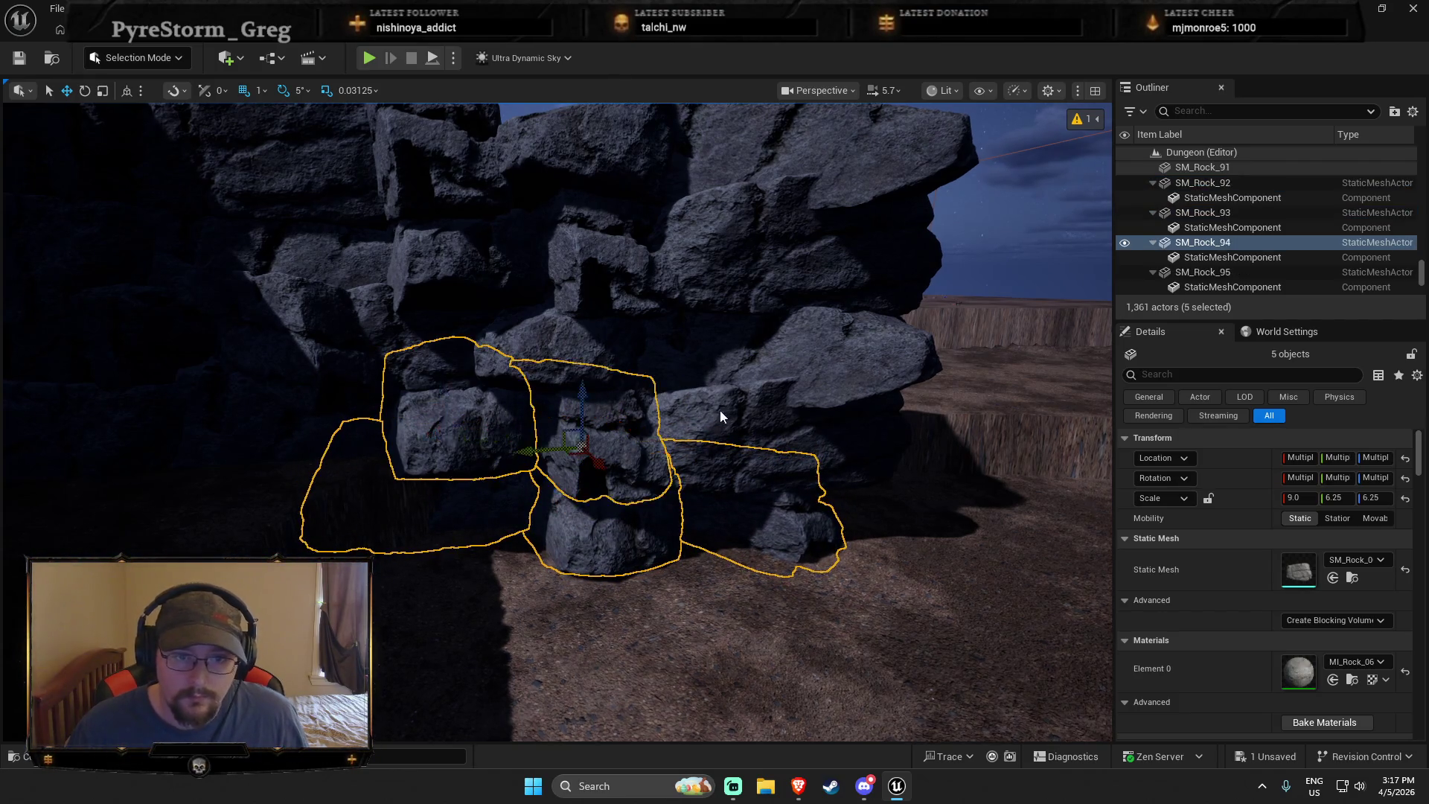
ctrl+click(725, 365)
ctrl+click(592, 354)
ctrl+click(454, 246)
ctrl+click(351, 318)
ctrl+click(349, 269)
ctrl+click(313, 164)
ctrl+click(417, 159)
ctrl+click(596, 216)
ctrl+click(588, 242)
ctrl+click(708, 248)
ctrl+click(818, 149)
ctrl+click(271, 419)
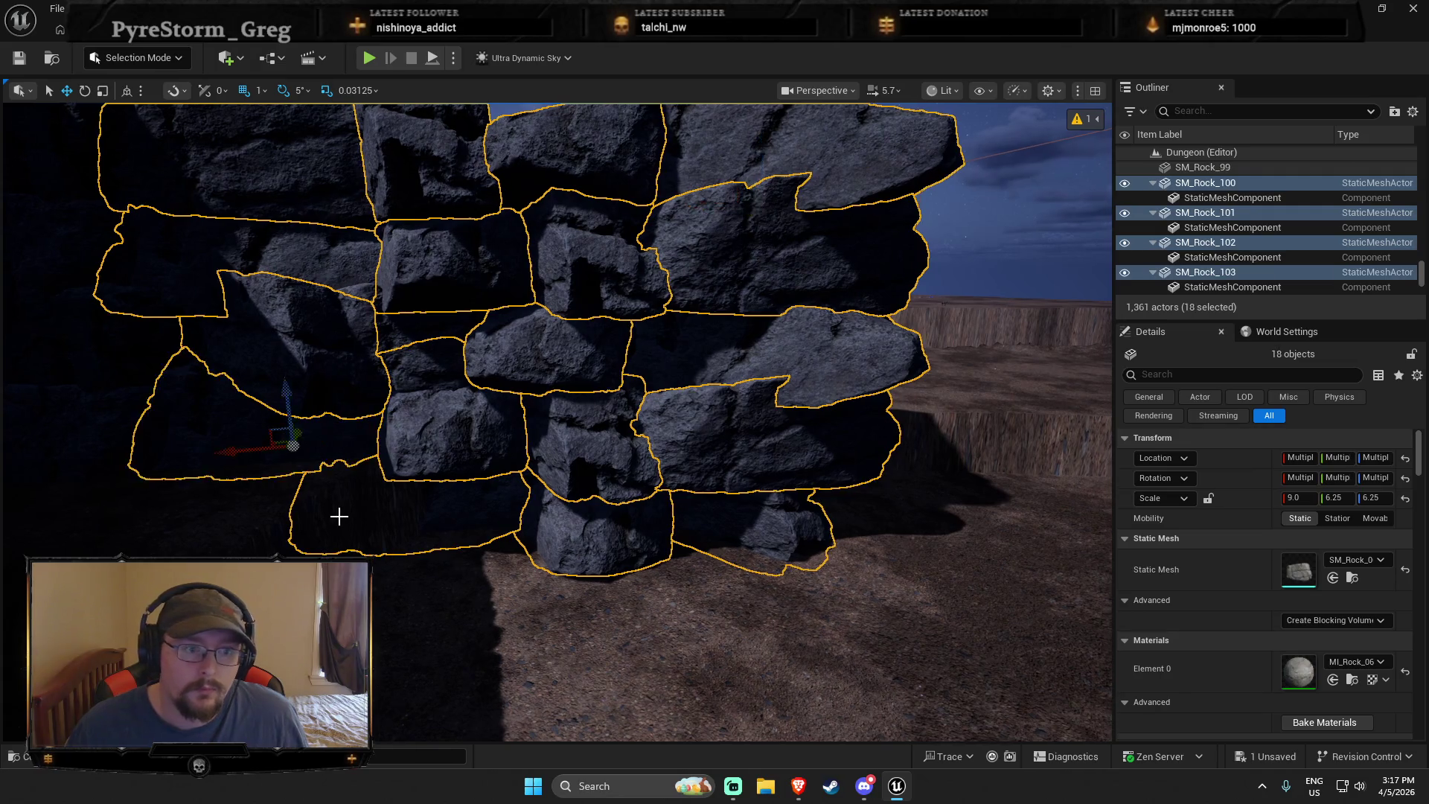
key(ctrl+d)
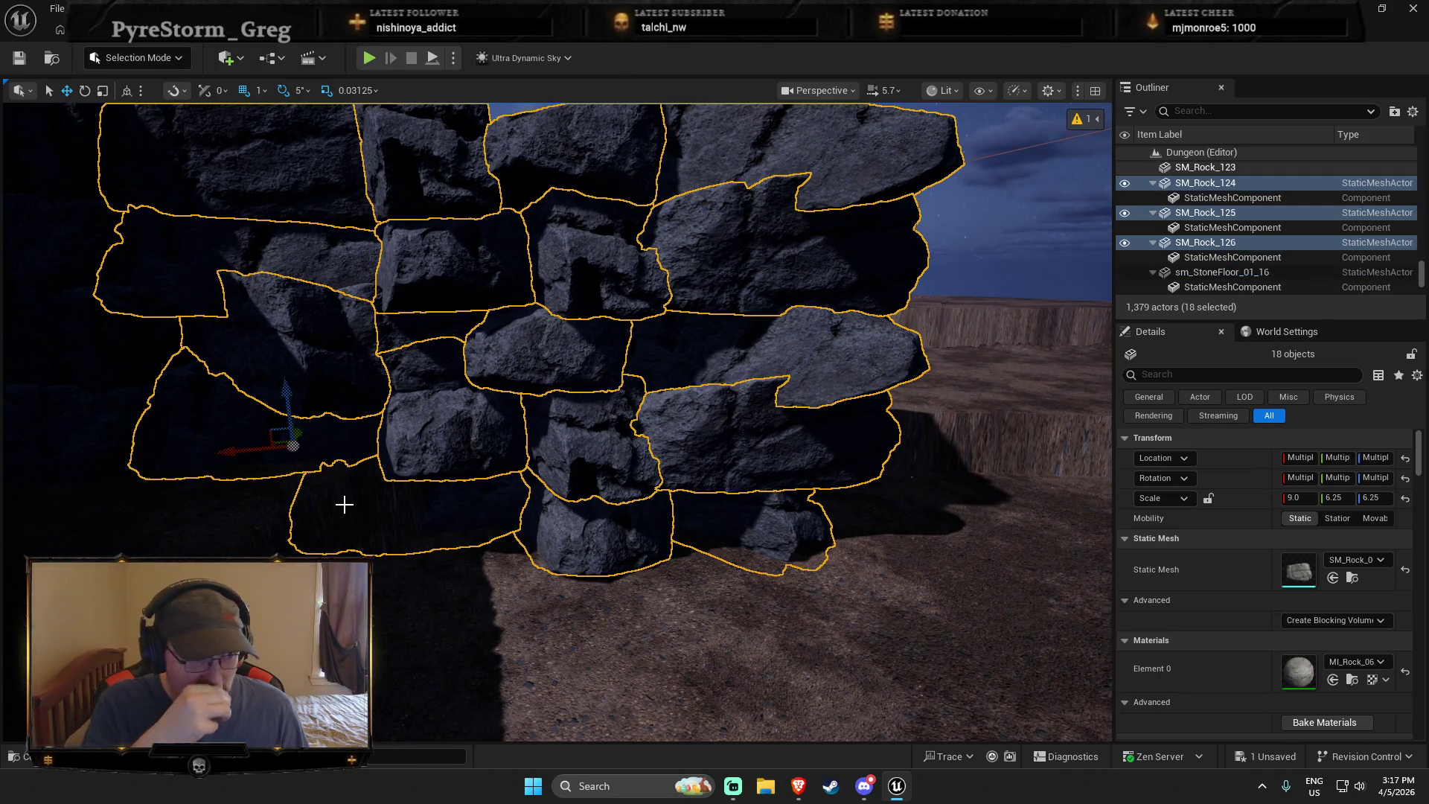
Slide the copied 18-rock section into its new spot extending the wall
key(a)
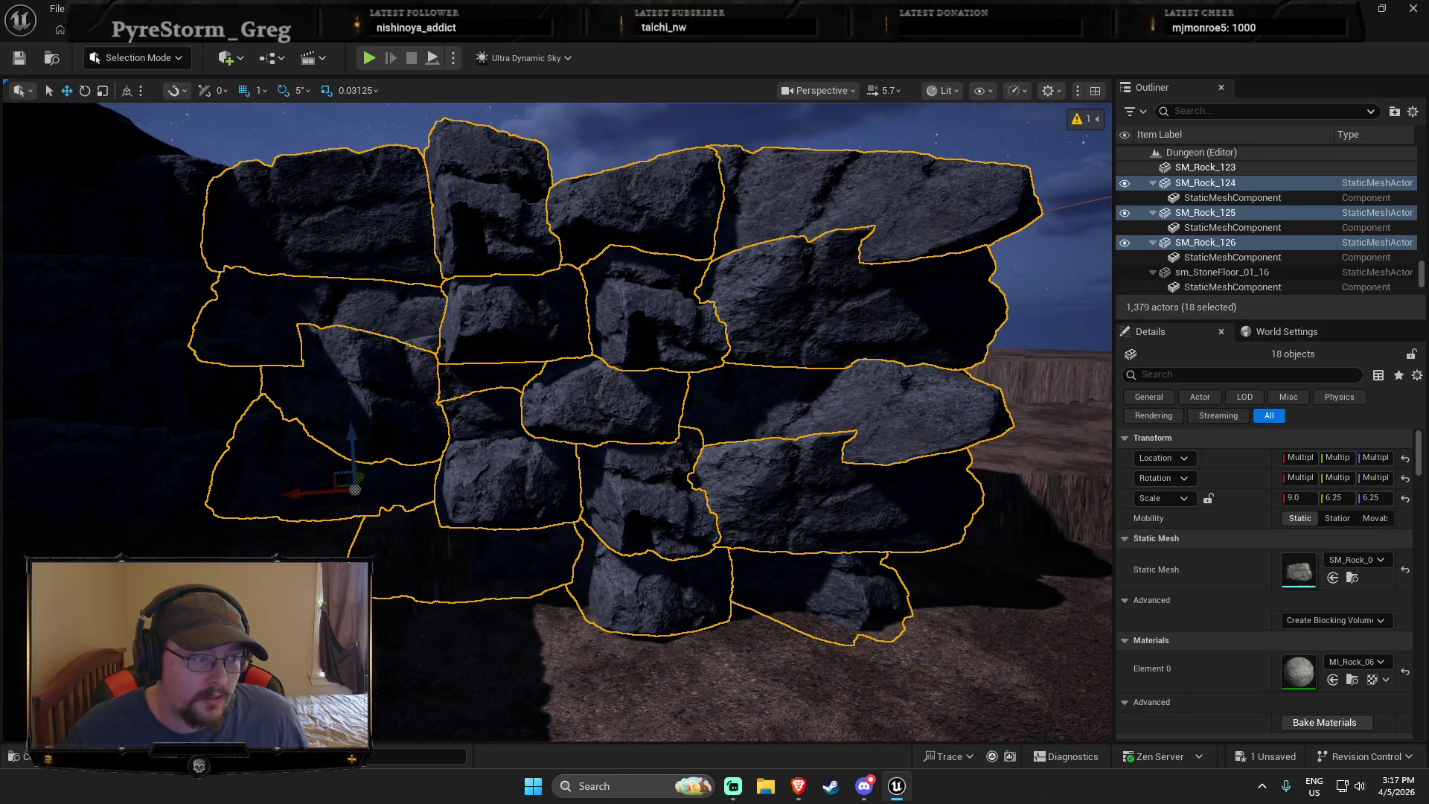
key(w)
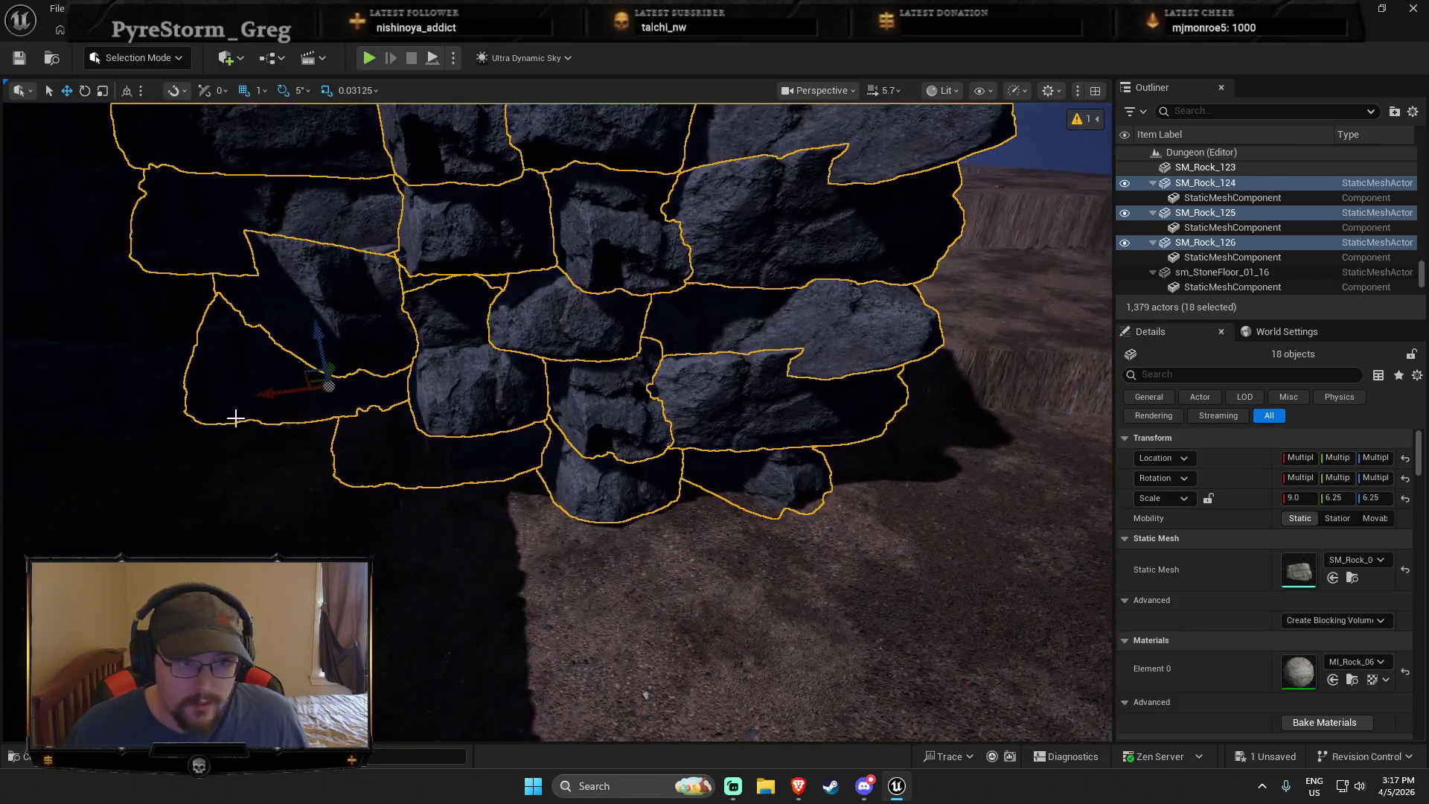
mouse_move(313, 384)
mouse_down()
mouse_move(505, 409)
mouse_move(968, 373)
mouse_move(884, 402)
mouse_move(572, 427)
mouse_up()
key(e)
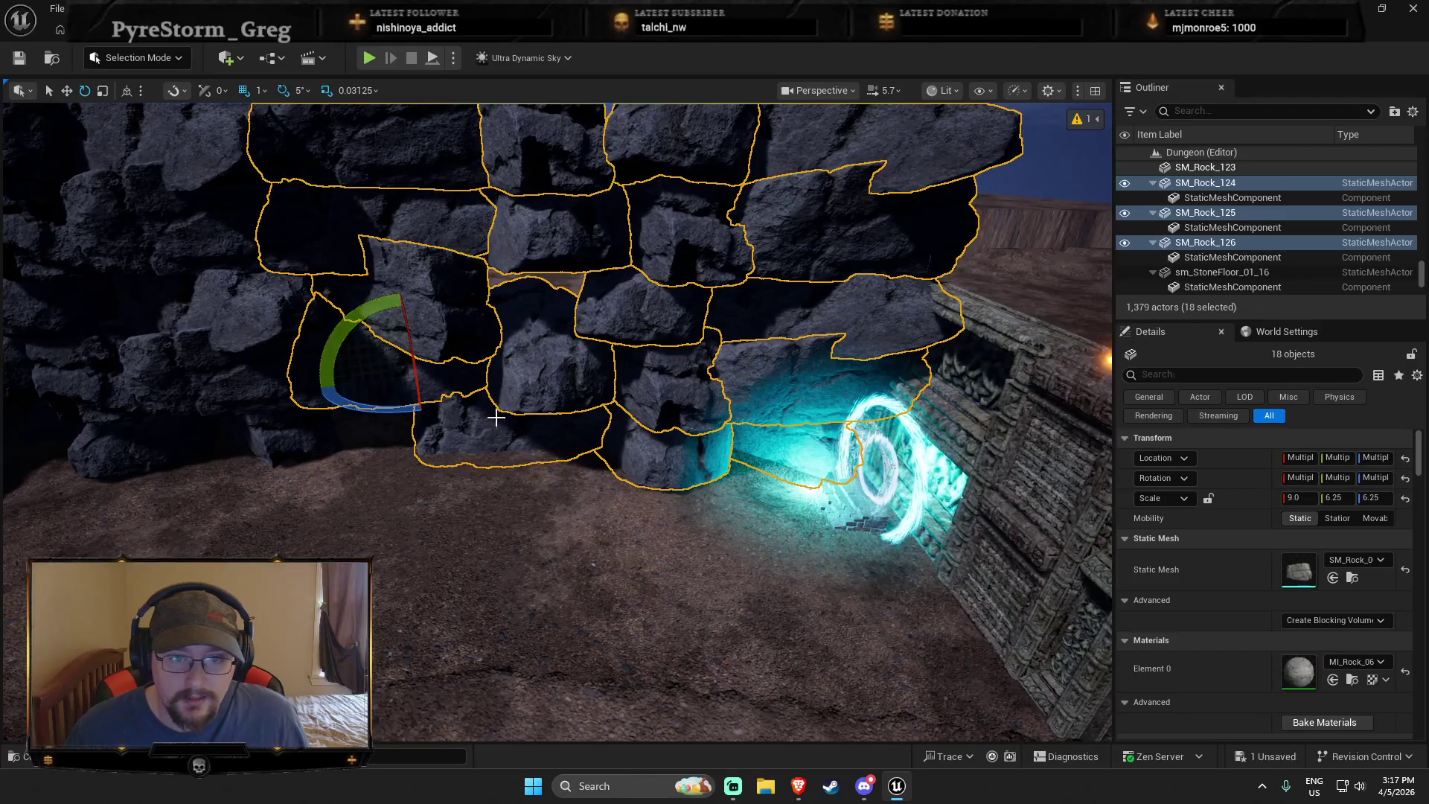
drag(397, 409, 398, 408)
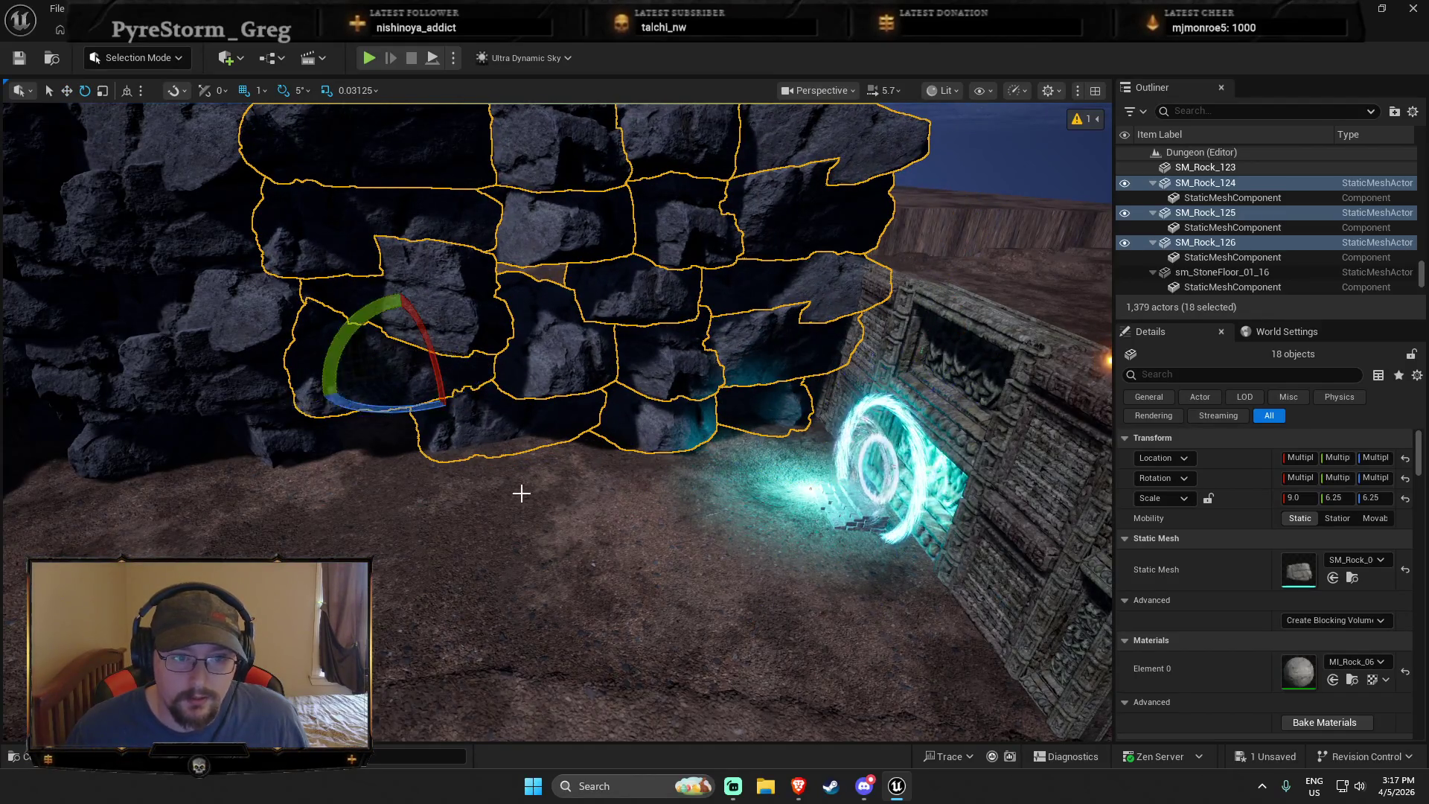
key(w)
key(r)
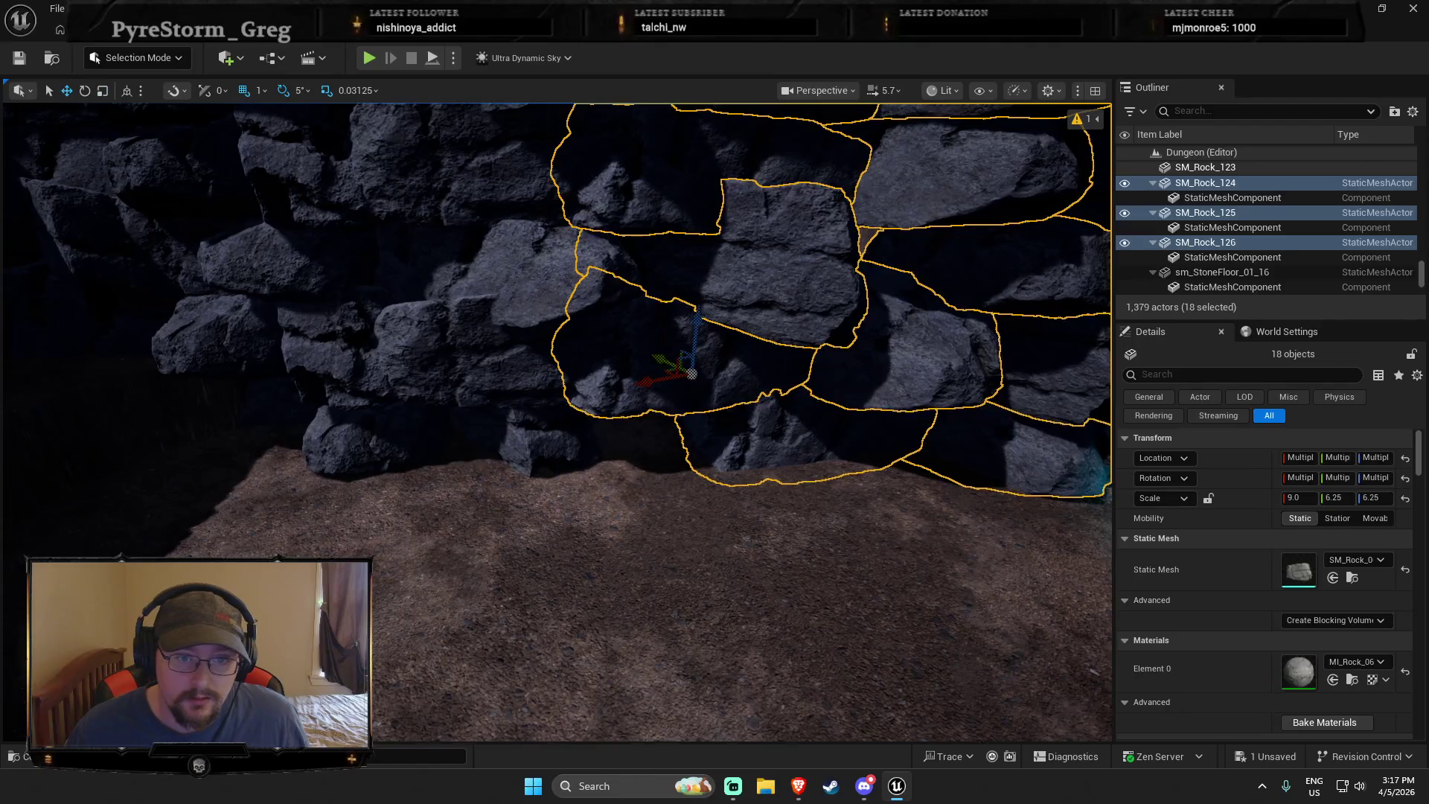
Rotate one rock 115 degrees and move SM_Rock_127 against the wall's base
click(573, 472)
key(e)
drag(517, 461, 417, 462)
mouse_move(497, 422)
mouse_down()
mouse_move(654, 466)
mouse_move(1015, 470)
mouse_move(777, 503)
mouse_up()
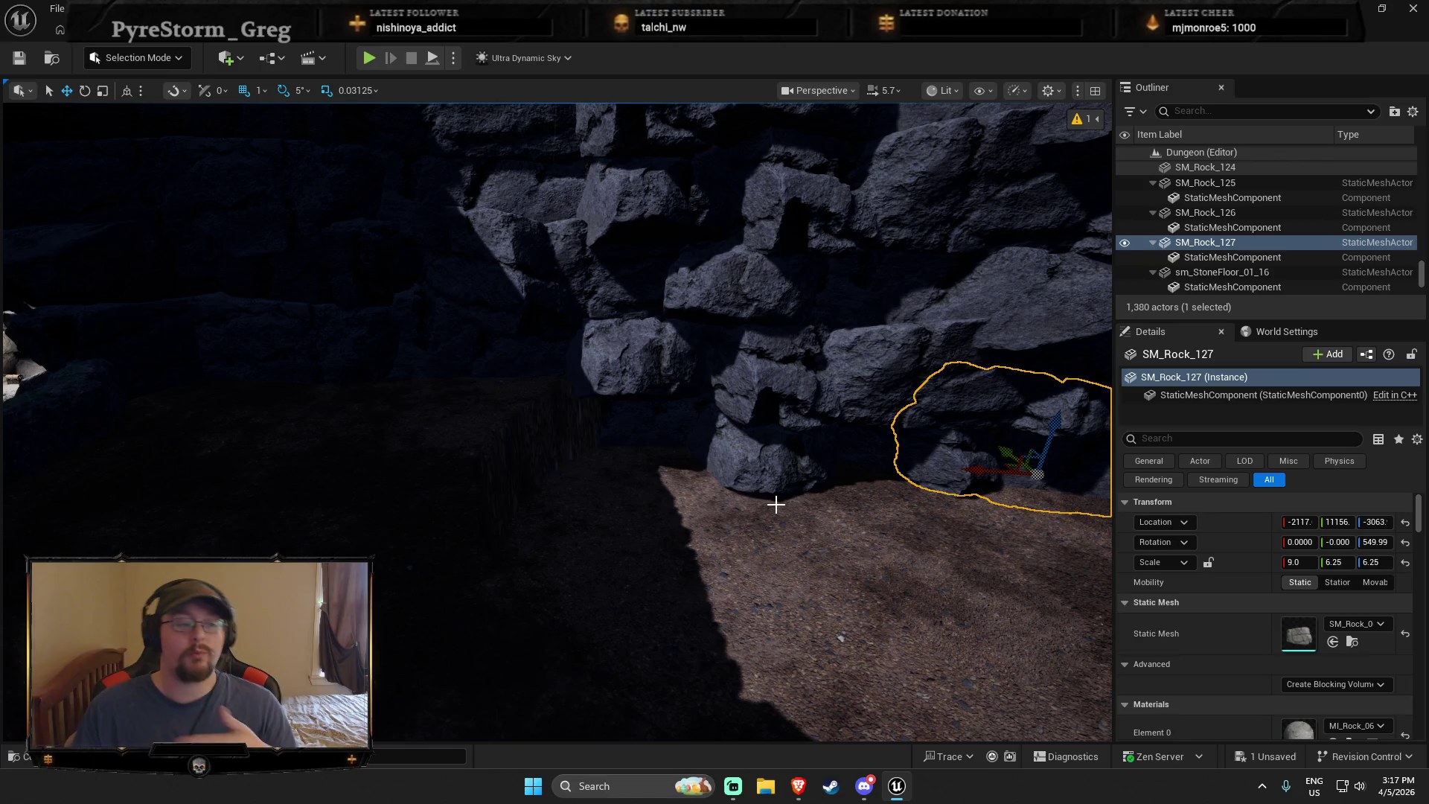
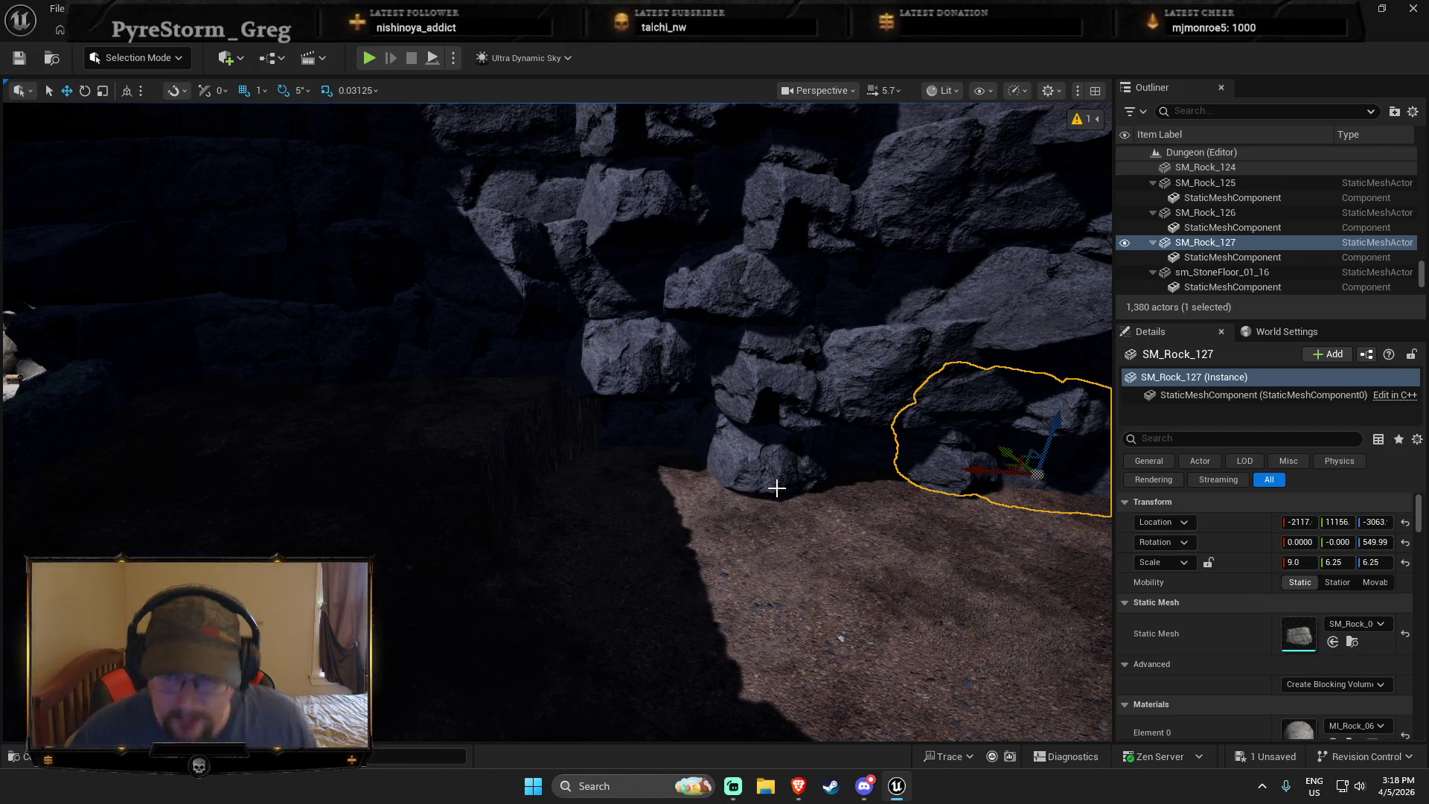
From a wide view of the rock wall, select the middle rock, then deselect it
mouse_move(771, 497)
mouse_down()
mouse_move(714, 482)
mouse_move(587, 402)
mouse_up()
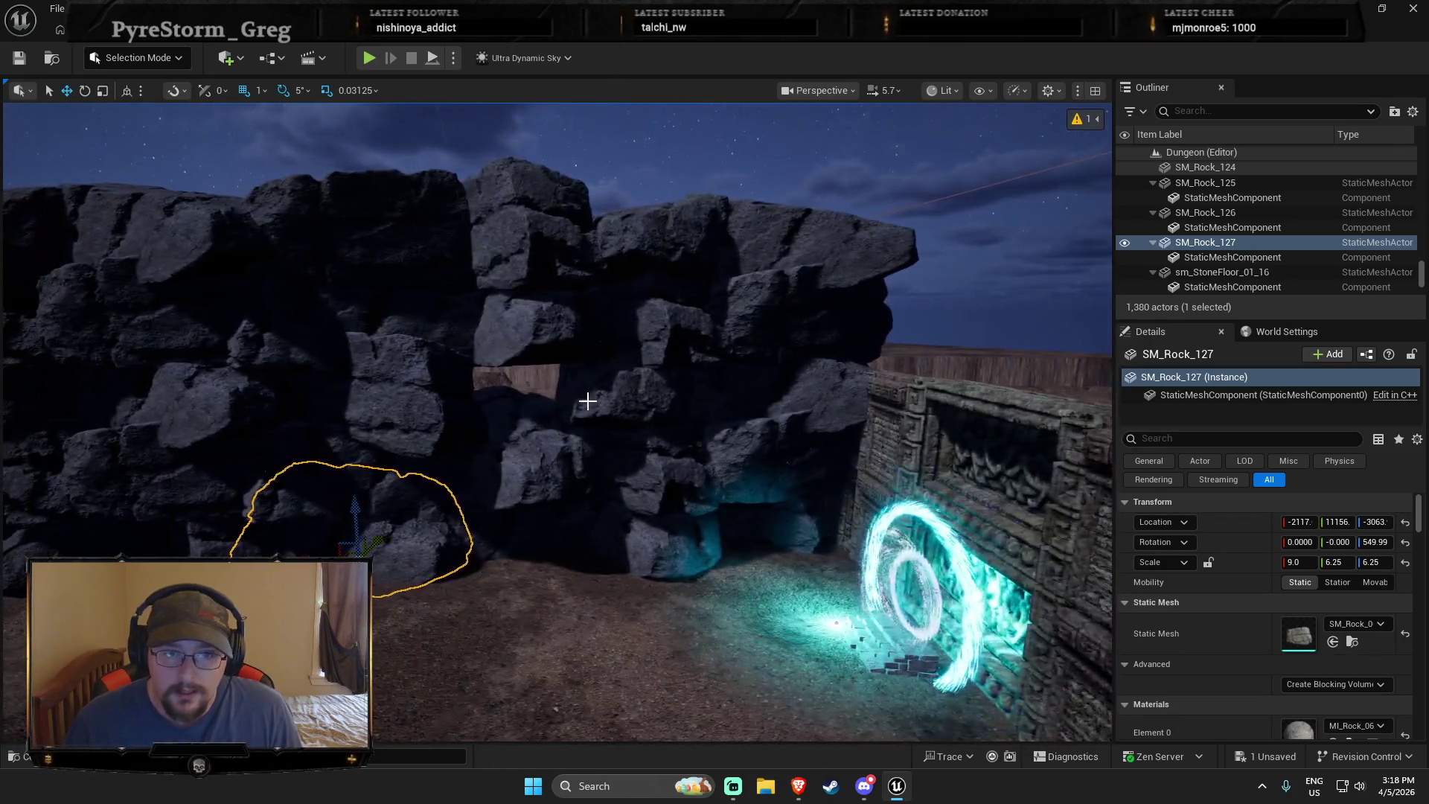
click(555, 508)
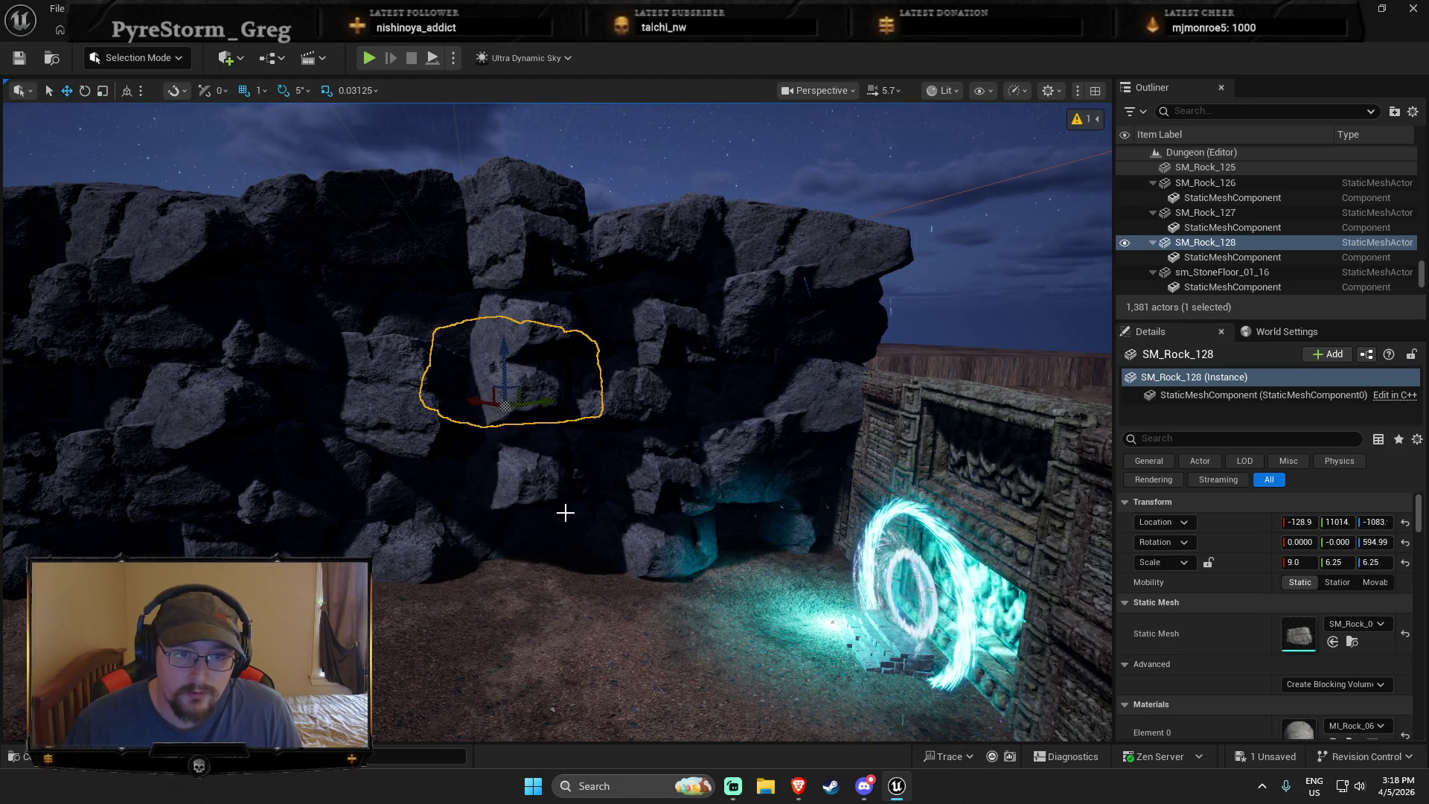
key(Escape)
mouse_move(587, 526)
mouse_down()
mouse_move(551, 514)
mouse_move(536, 424)
mouse_move(473, 362)
mouse_move(574, 504)
mouse_up()
Select the nine stacked rocks in the wall beside the portal gate
mouse_move(507, 439)
mouse_down()
mouse_move(940, 474)
mouse_move(645, 431)
mouse_up()
click(667, 383)
ctrl+click(655, 320)
ctrl+click(655, 254)
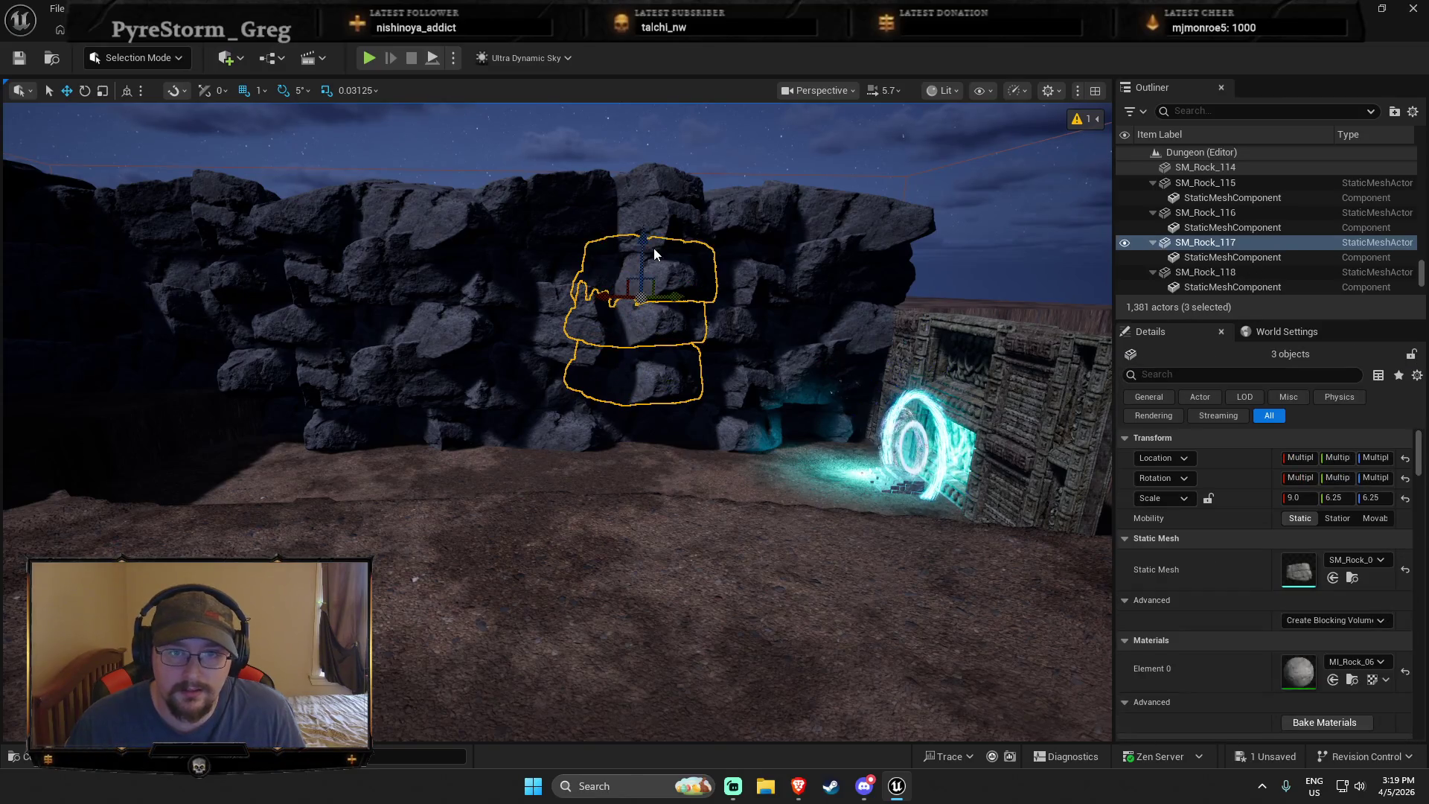
mouse_move(649, 250)
mouse_down()
mouse_move(601, 353)
mouse_move(578, 230)
mouse_move(582, 344)
mouse_up()
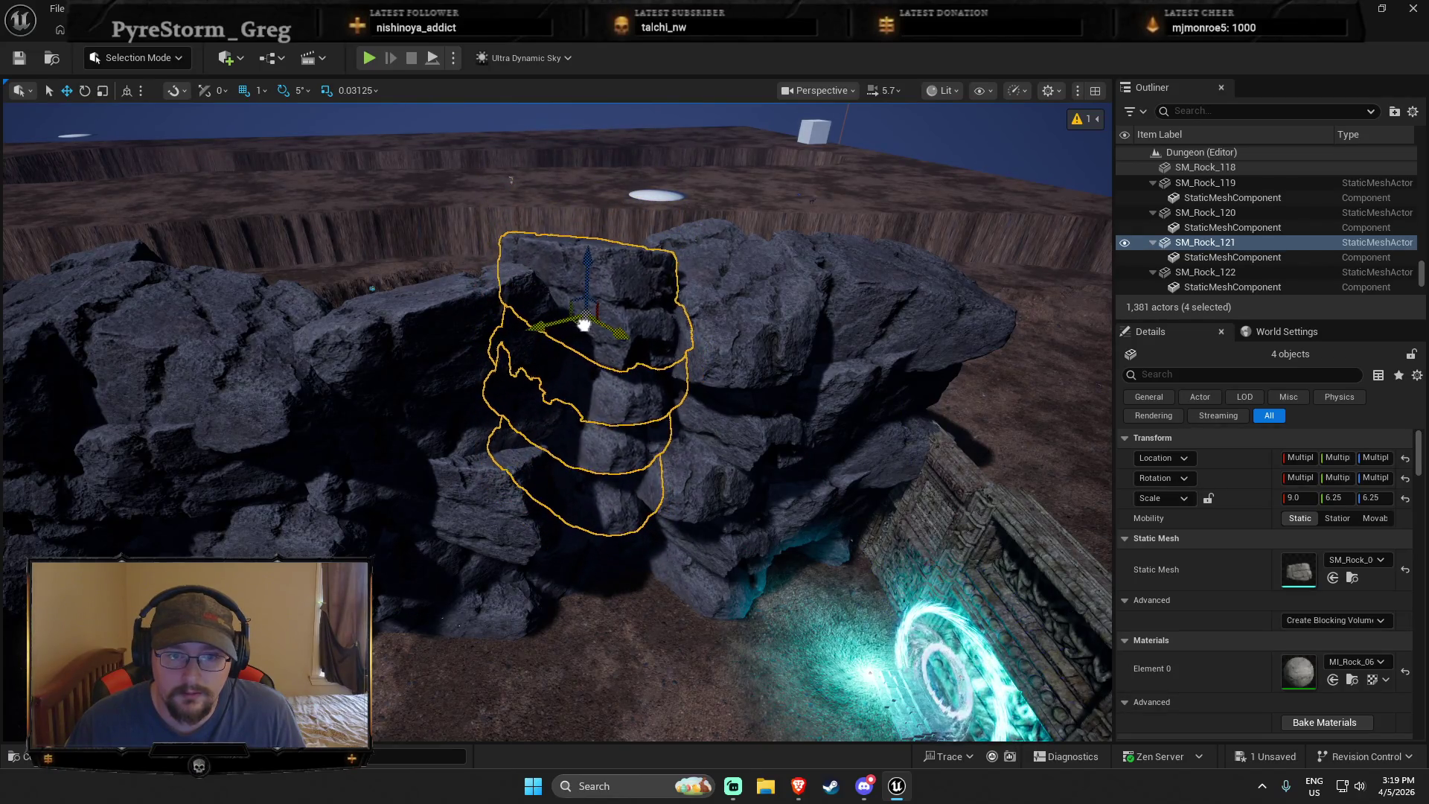
ctrl+click(711, 506)
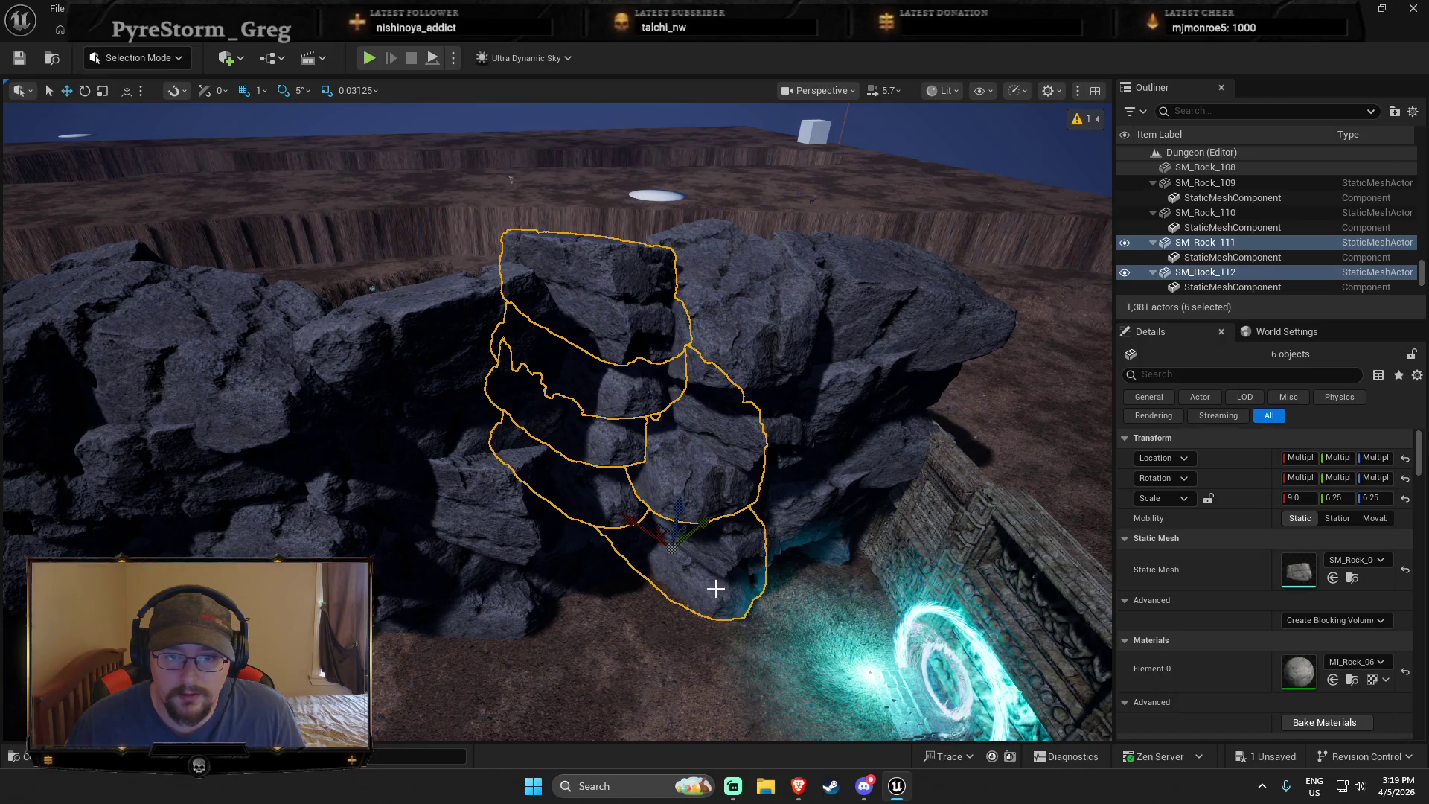
ctrl+click(725, 537)
ctrl+click(711, 358)
ctrl+click(719, 451)
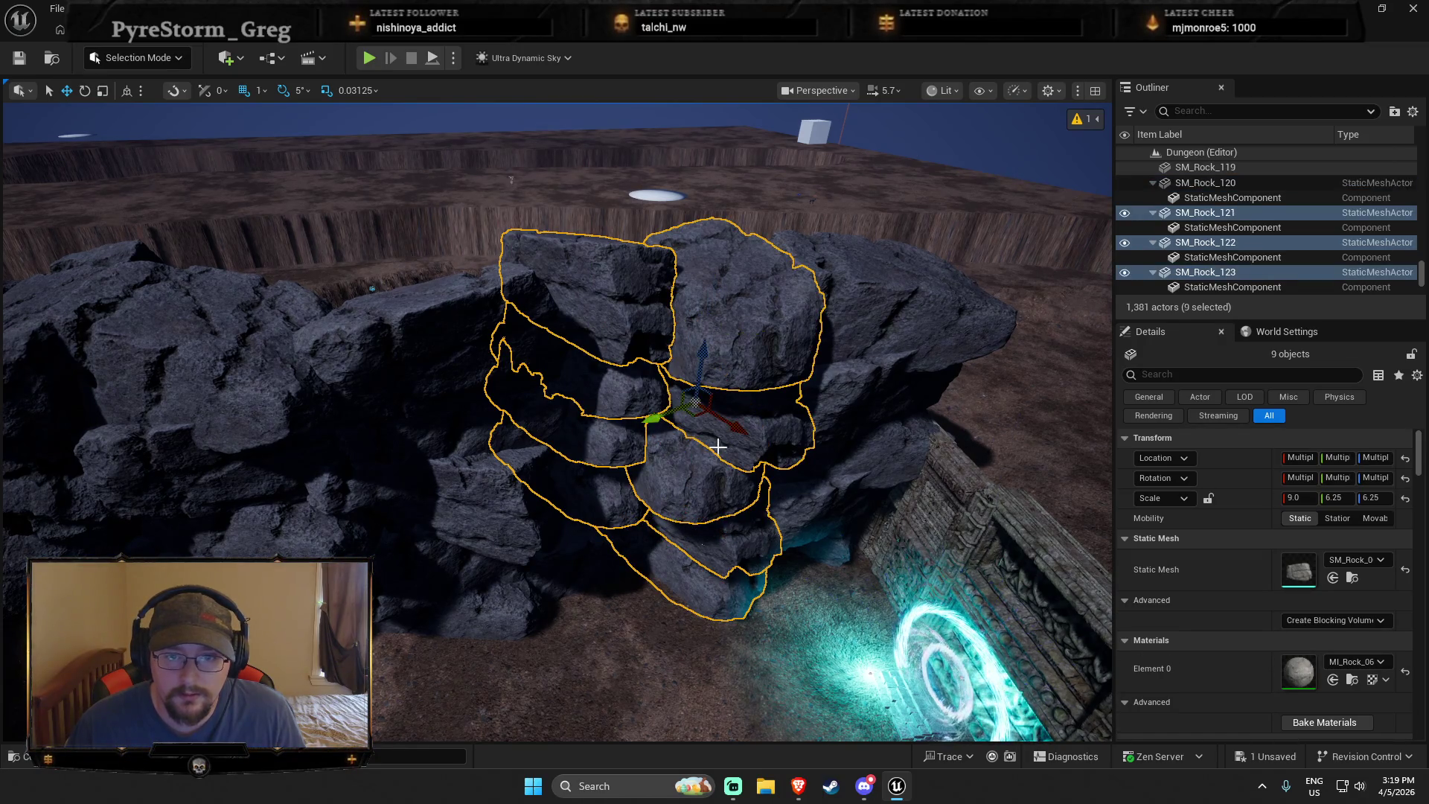
Shift the rock stack up and right and rotate it, then select SM_Rock_115 for scaling
mouse_move(697, 411)
mouse_down()
mouse_move(683, 371)
mouse_move(708, 383)
mouse_move(685, 416)
mouse_move(774, 394)
mouse_up()
key(e)
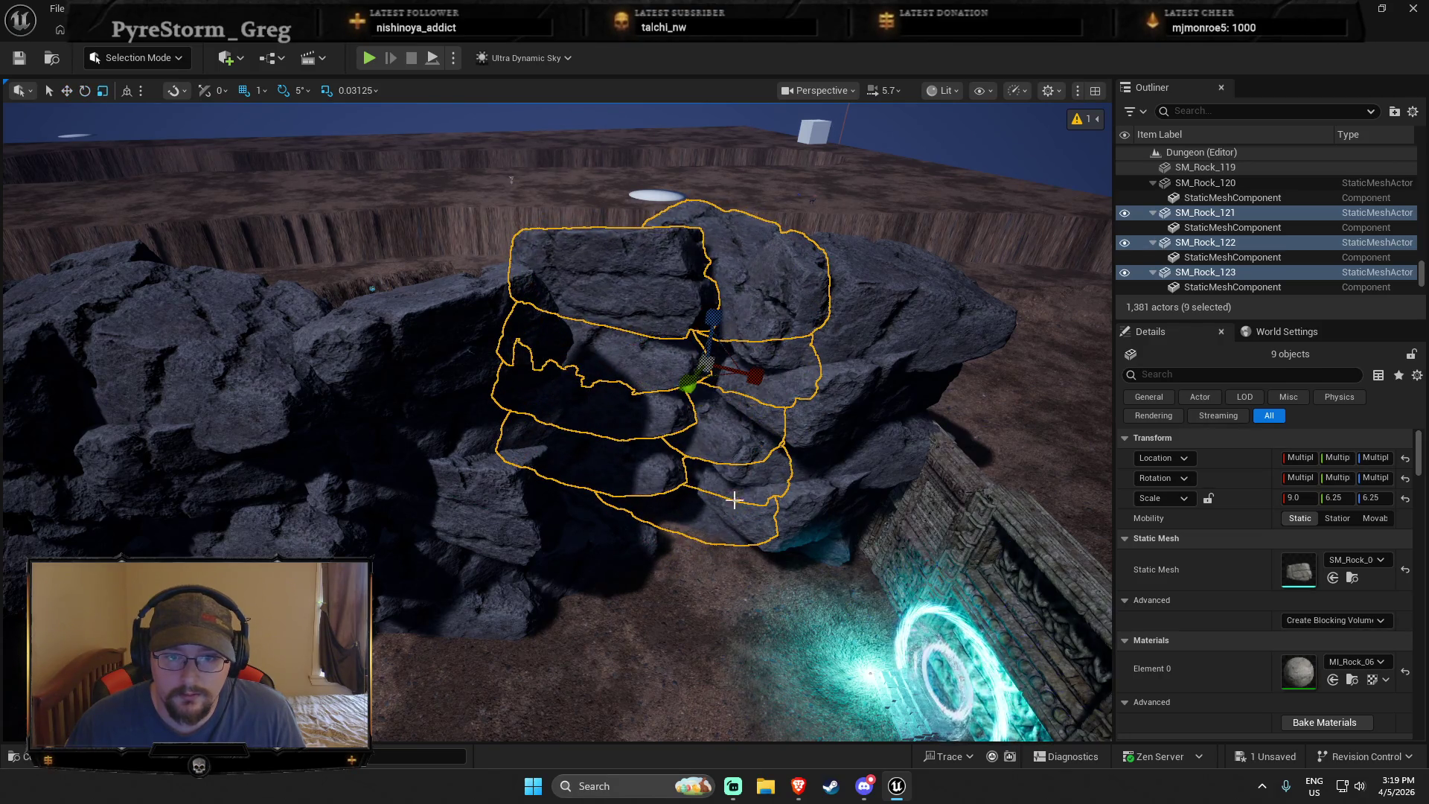
click(829, 513)
key(r)
drag(829, 513, 741, 537)
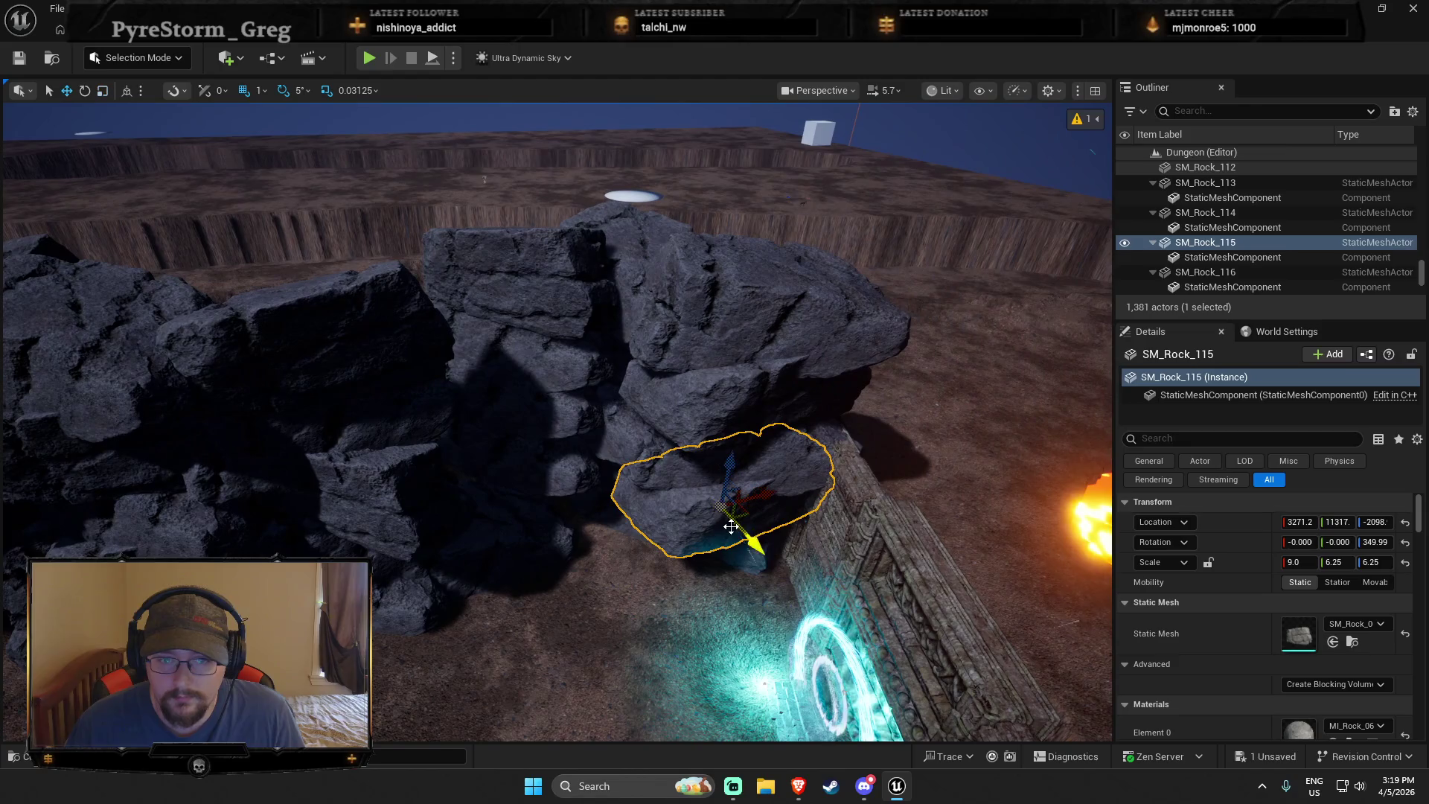
Move SM_Rock_109 beside the carved wall down and to the left
click(749, 550)
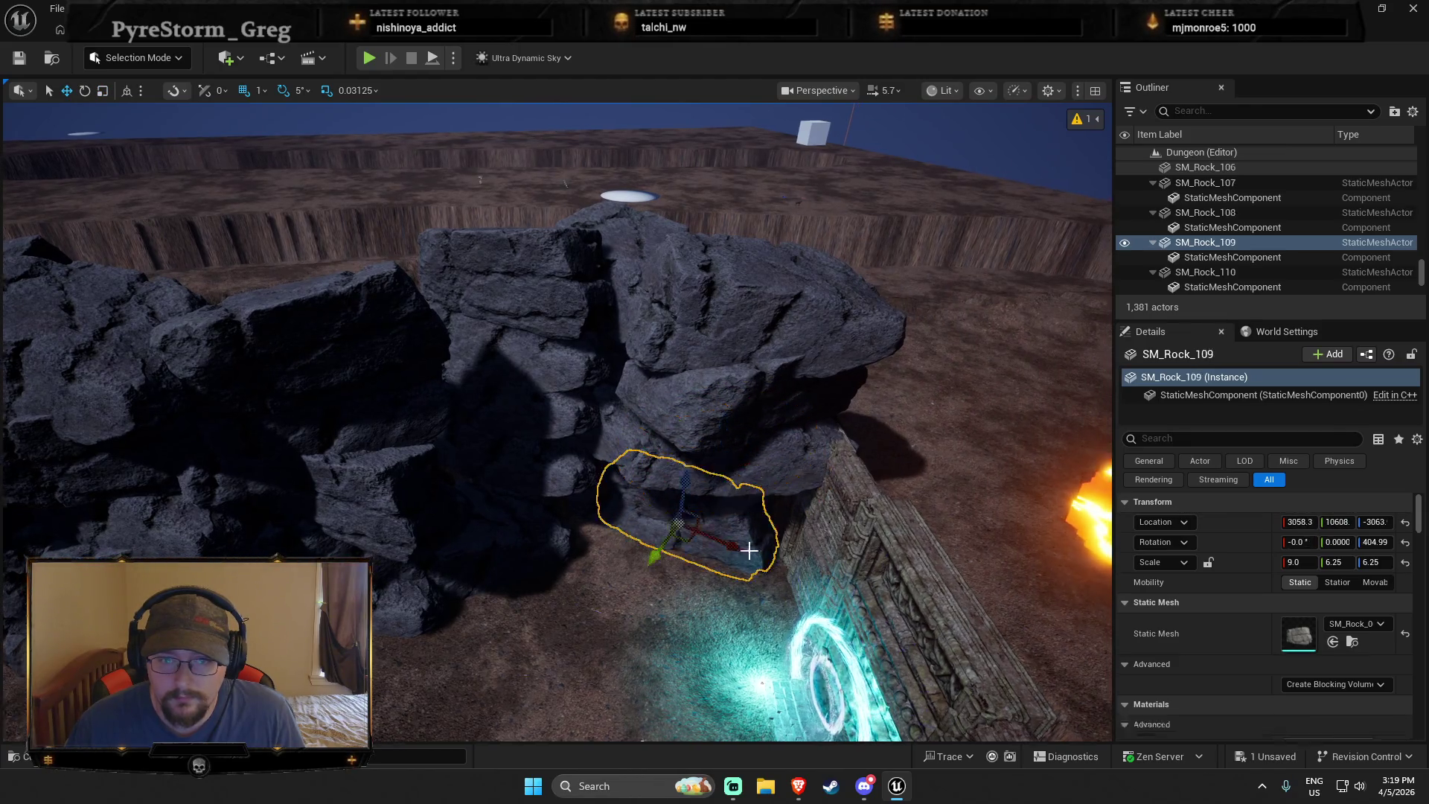
mouse_move(688, 543)
mouse_down()
mouse_move(558, 636)
mouse_move(711, 530)
mouse_move(726, 543)
mouse_move(737, 521)
mouse_move(723, 559)
mouse_move(680, 376)
mouse_up()
key(e)
key(r)
Raise SM_Rock_114 up and left above the carved wall and turn it 5 degrees
click(680, 376)
click(638, 379)
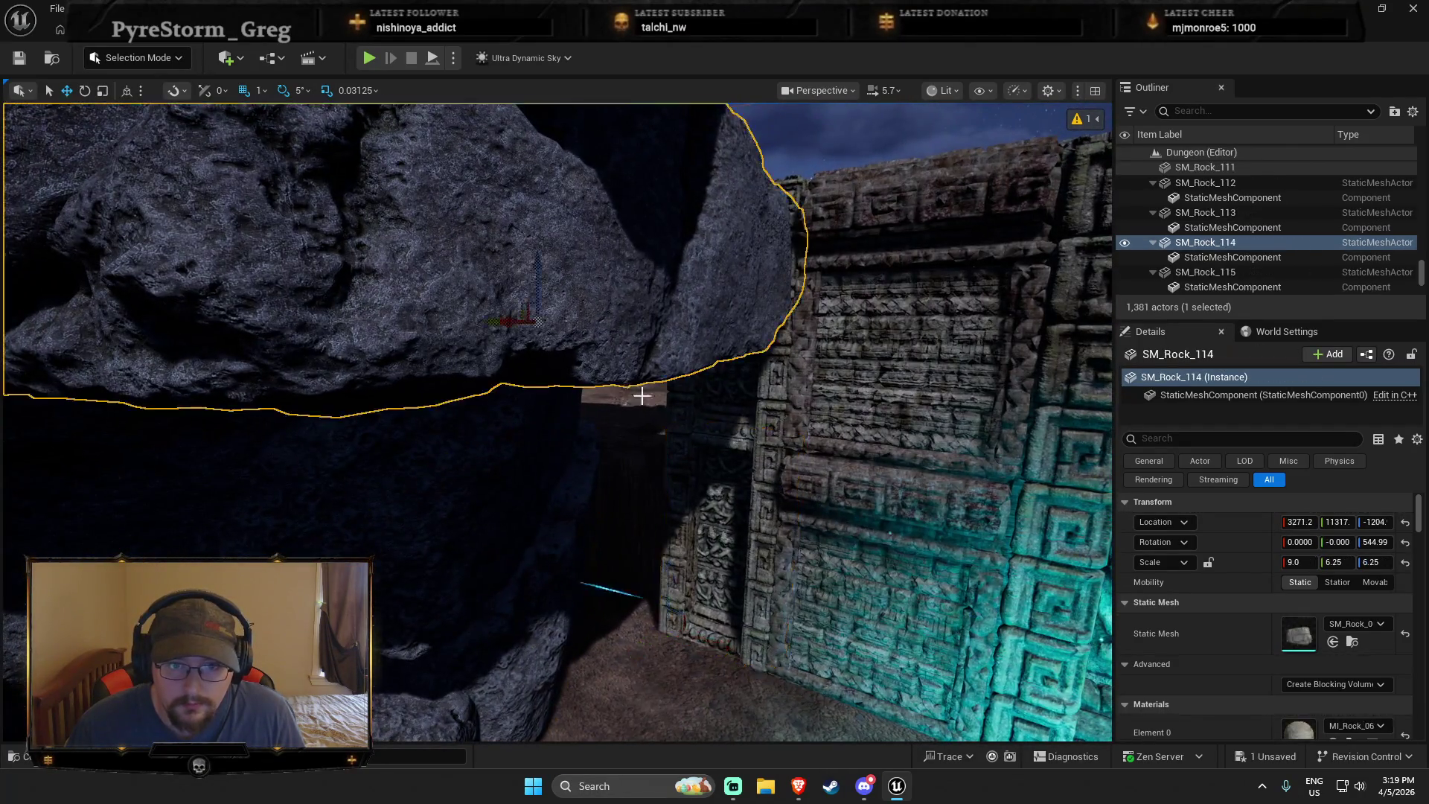
key(f)
mouse_move(548, 479)
mouse_down()
mouse_move(498, 447)
mouse_move(647, 537)
mouse_up()
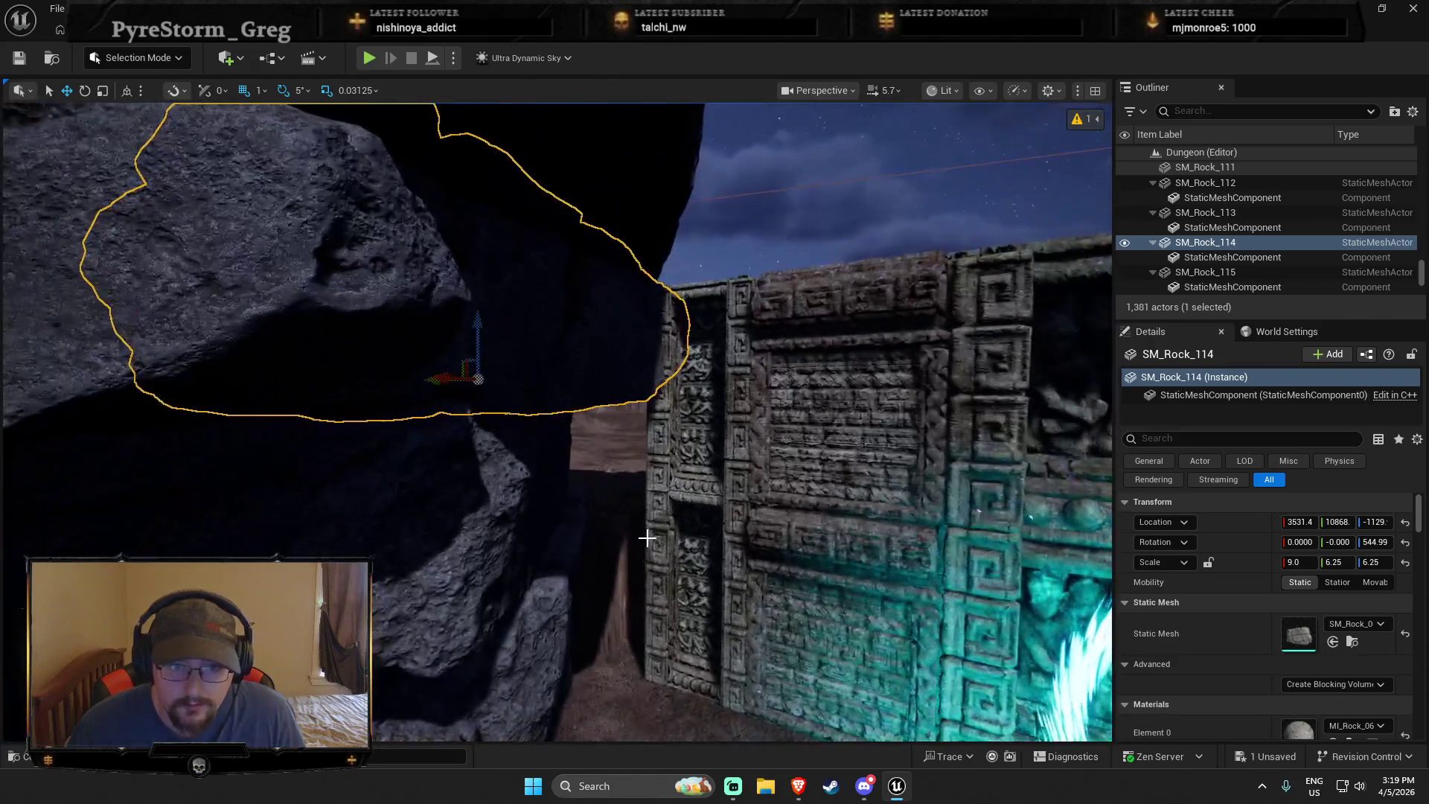
drag(463, 377, 430, 378)
Duplicate the rock twice to create SM_Rock_131, raised to Z −1246 on the cliff edge
key(w)
mouse_move(534, 404)
mouse_down()
mouse_move(447, 380)
mouse_move(467, 469)
mouse_up()
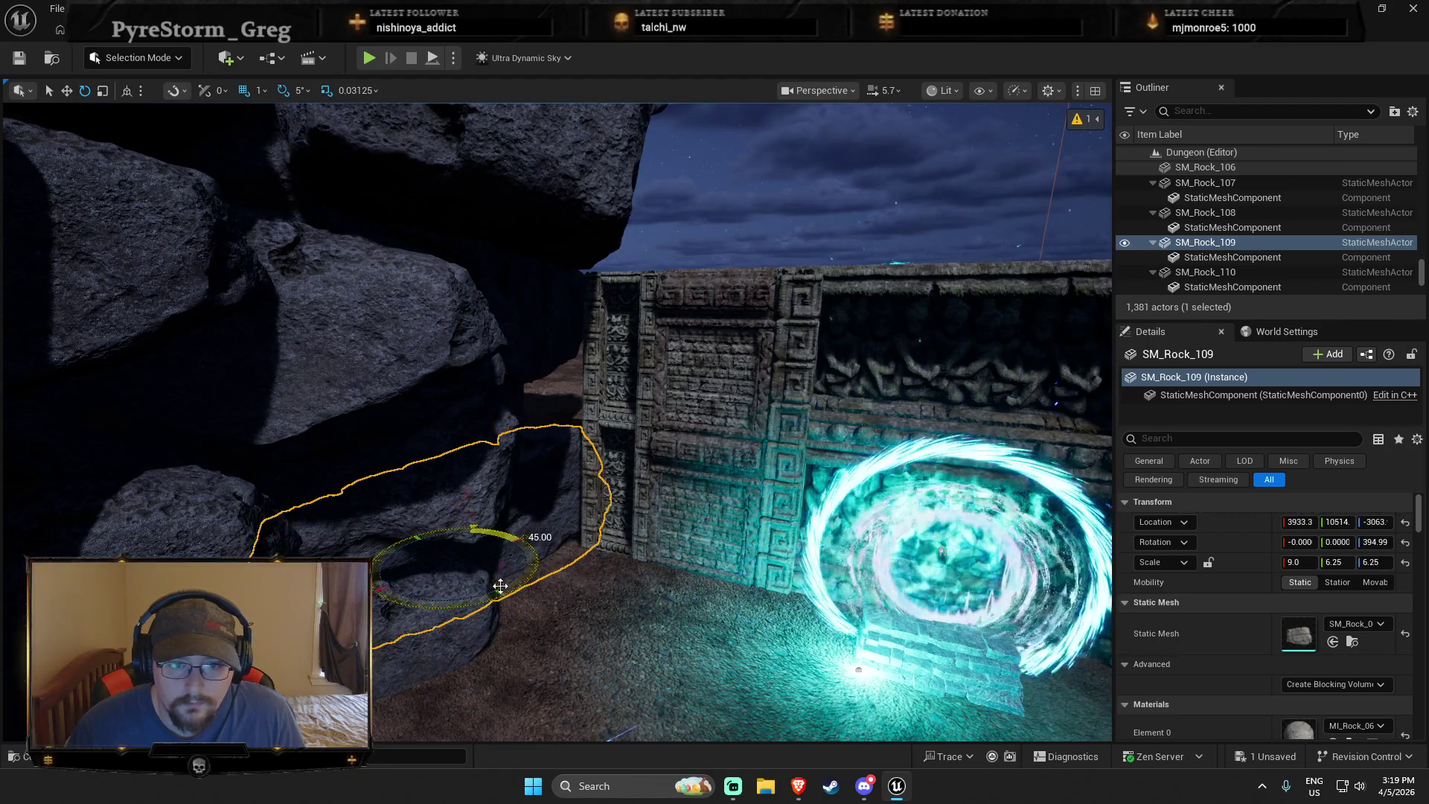
key(ctrl+d)
key(ctrl+d)
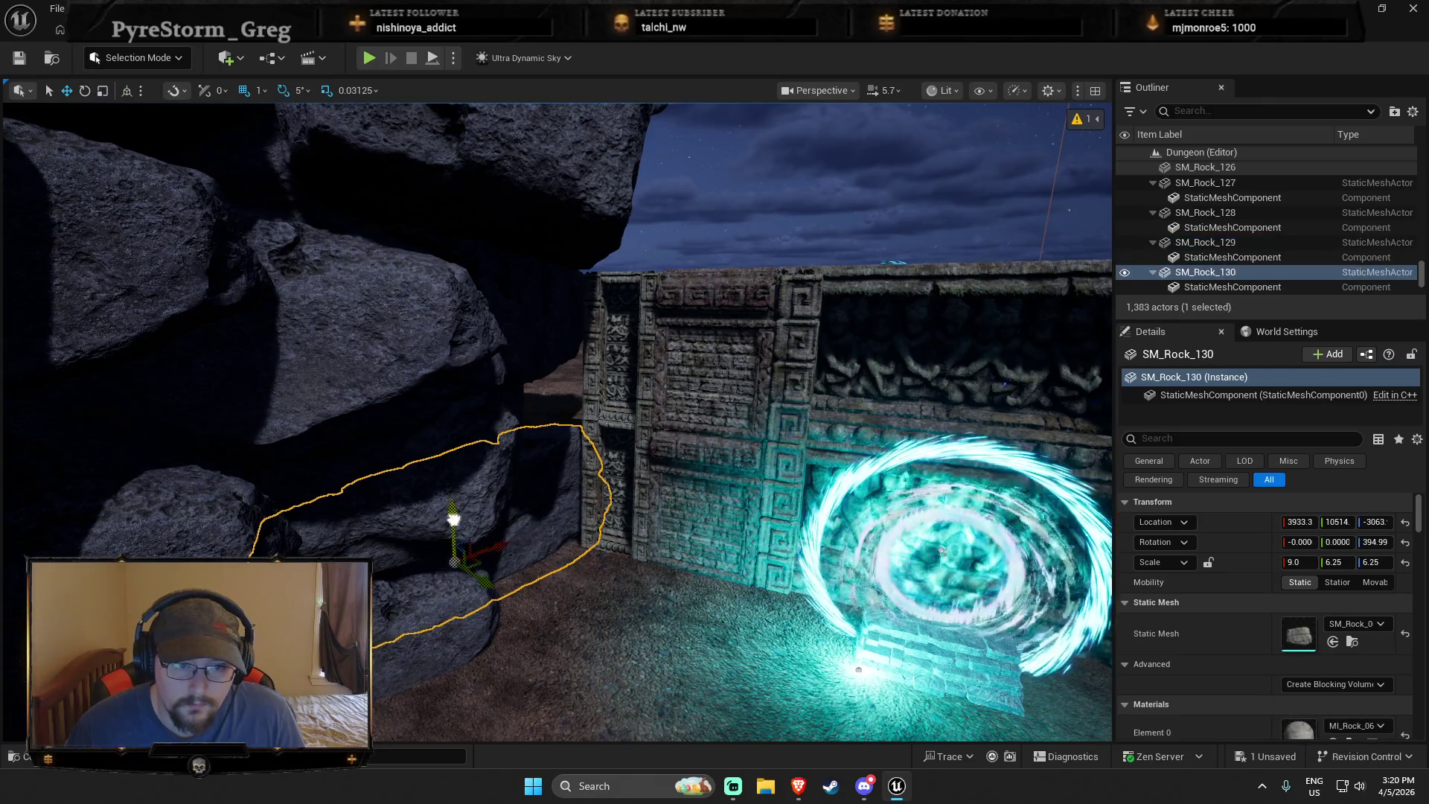
key(ctrl+d)
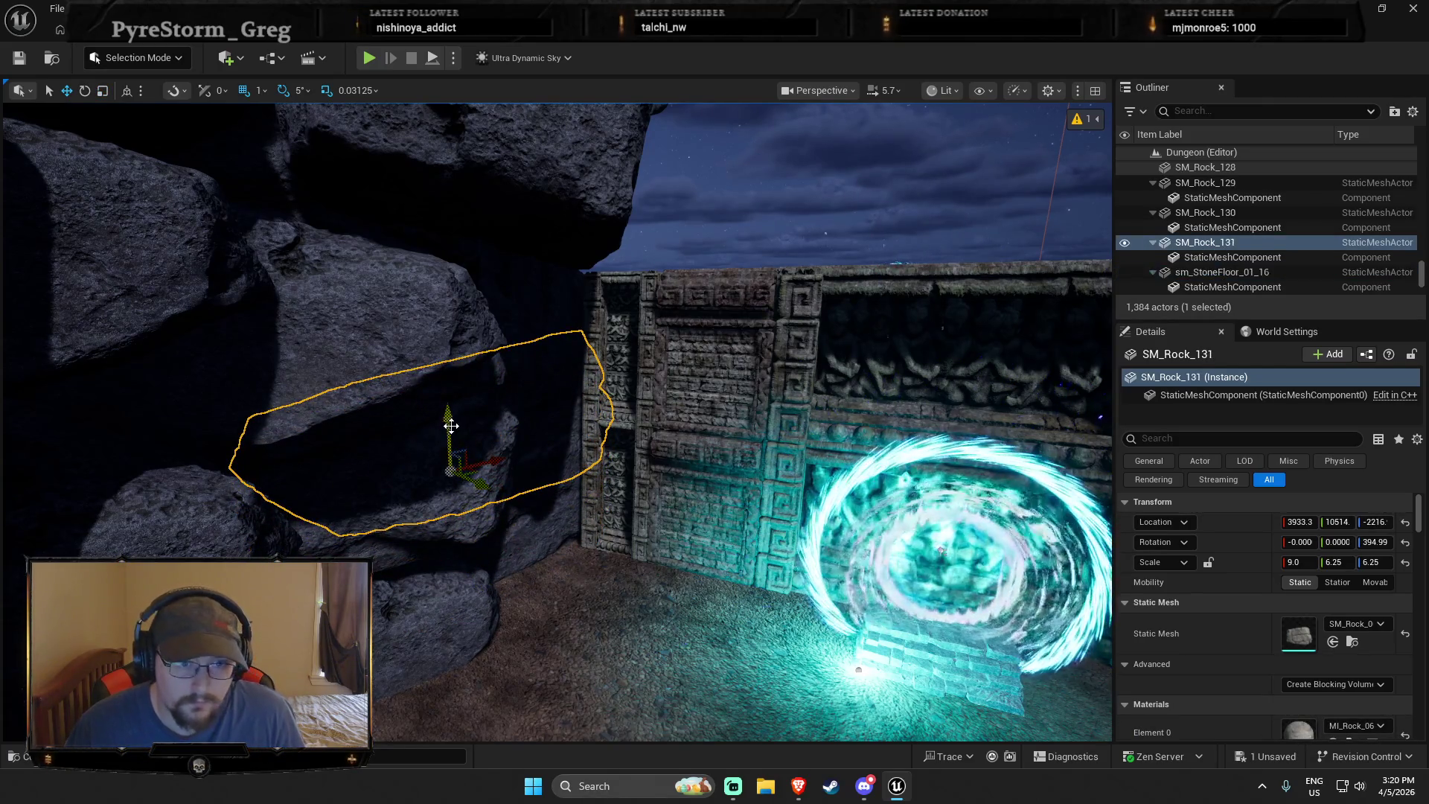
drag(457, 306, 457, 306)
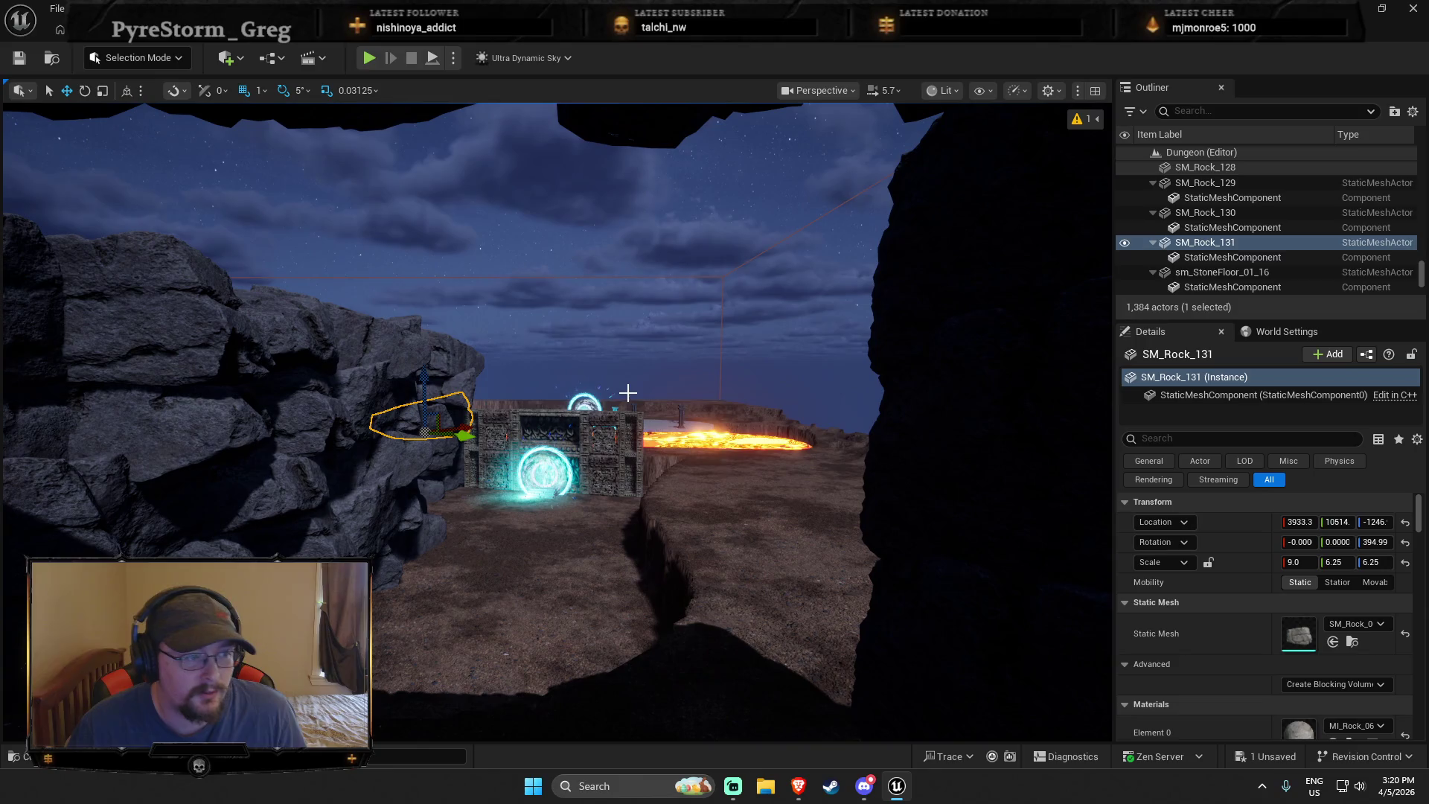
drag(573, 467, 573, 467)
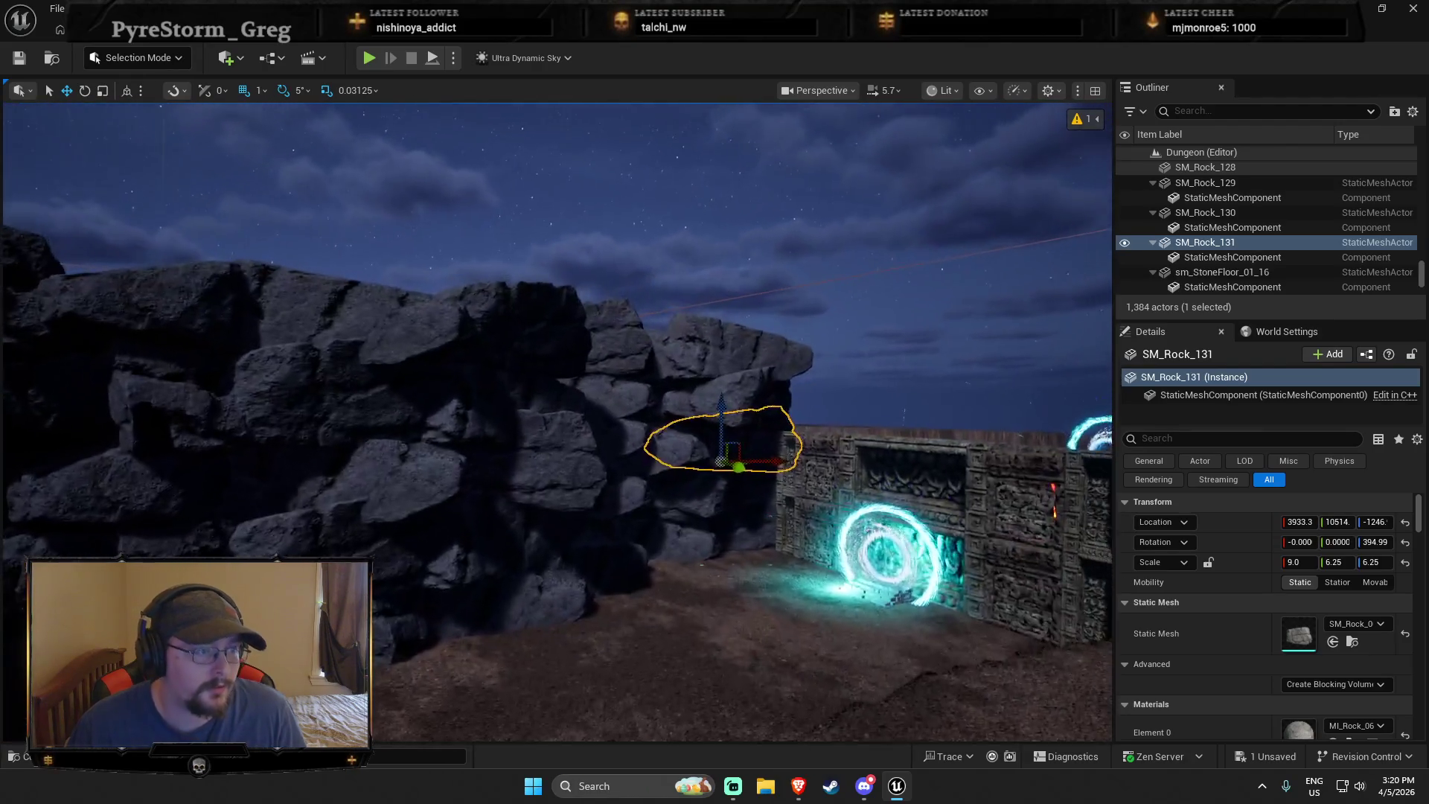
drag(480, 377, 480, 377)
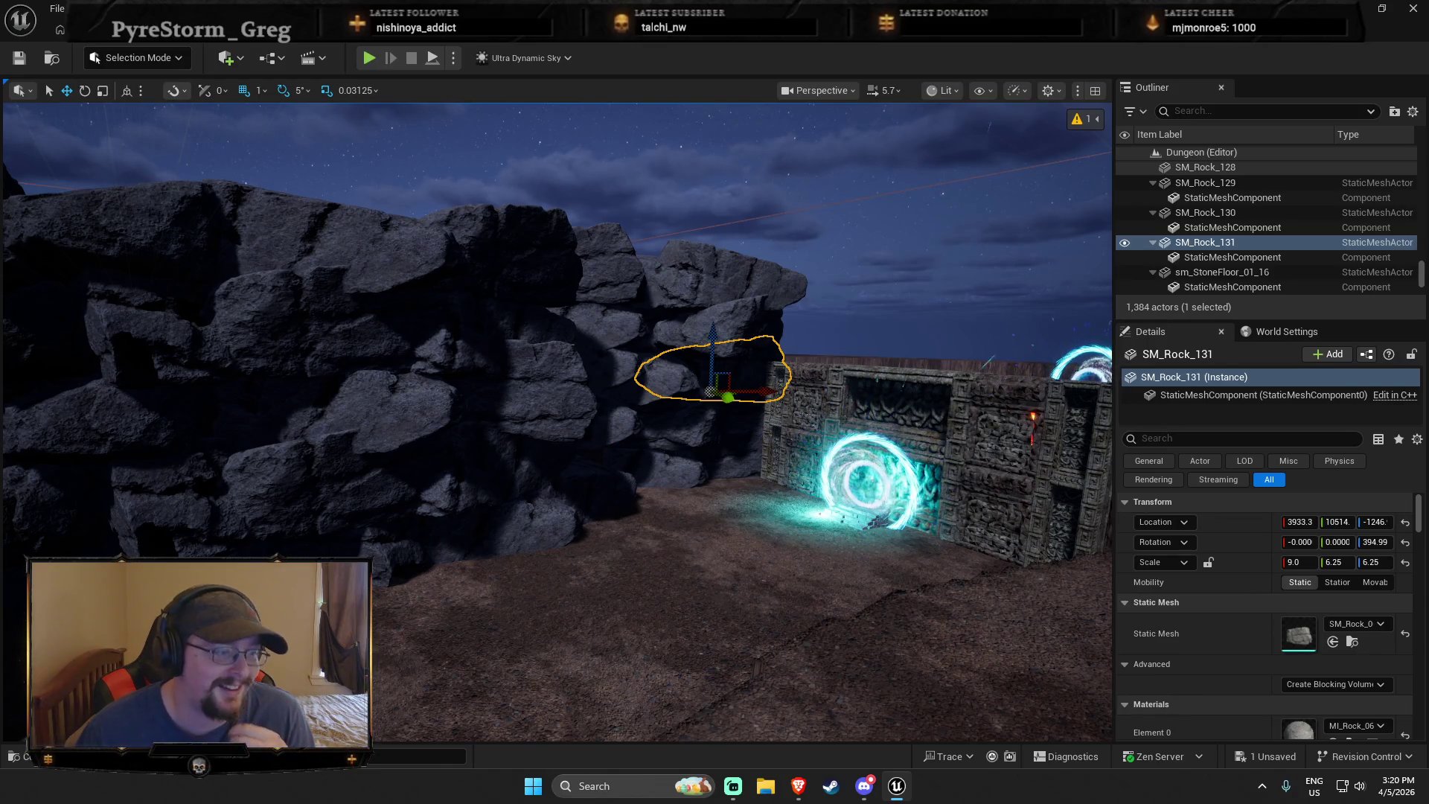
drag(433, 583, 433, 582)
drag(393, 310, 392, 310)
Add every rock of the wall section, left end to right end, to a 32-rock selection
ctrl+click(416, 318)
ctrl+click(423, 276)
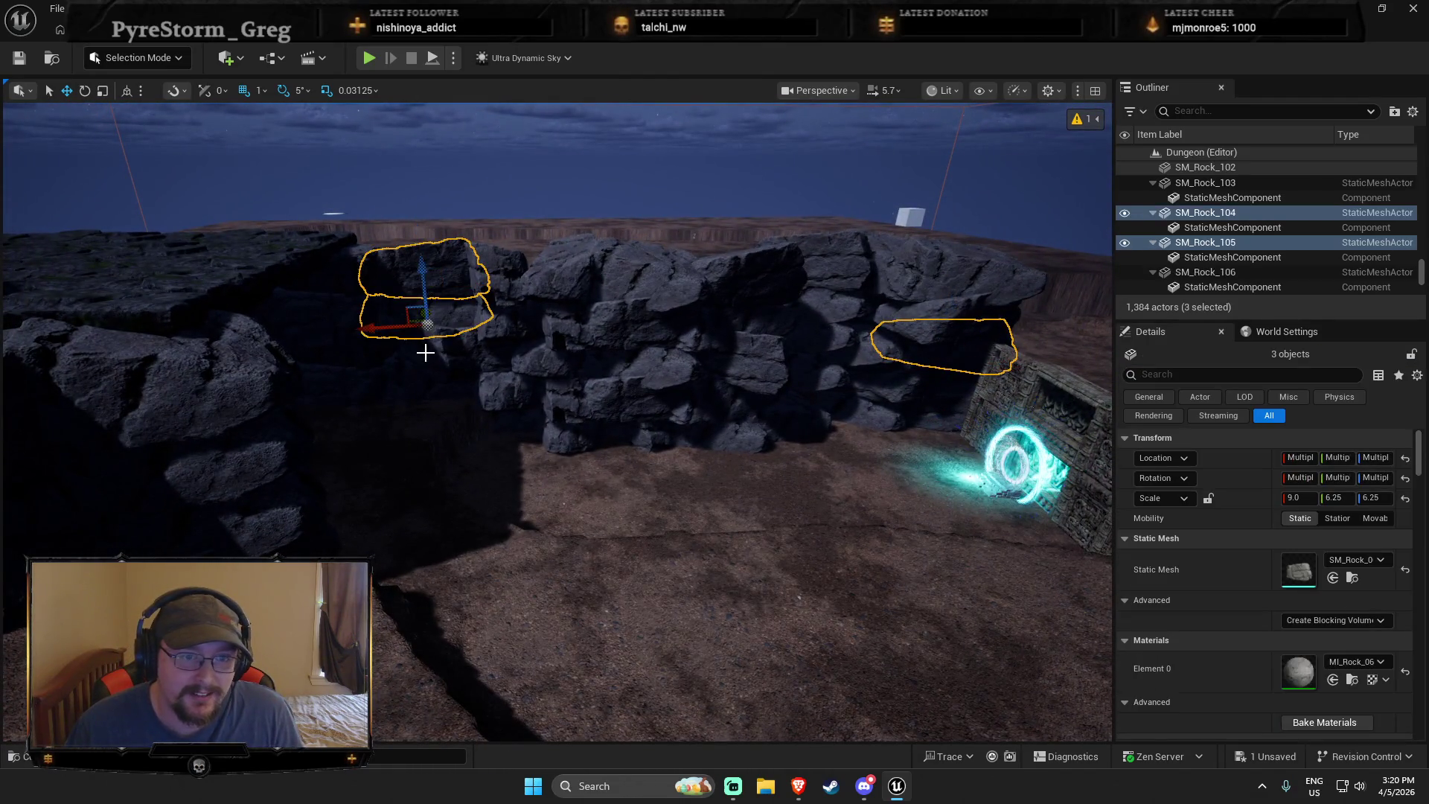
ctrl+click(430, 372)
ctrl+click(415, 395)
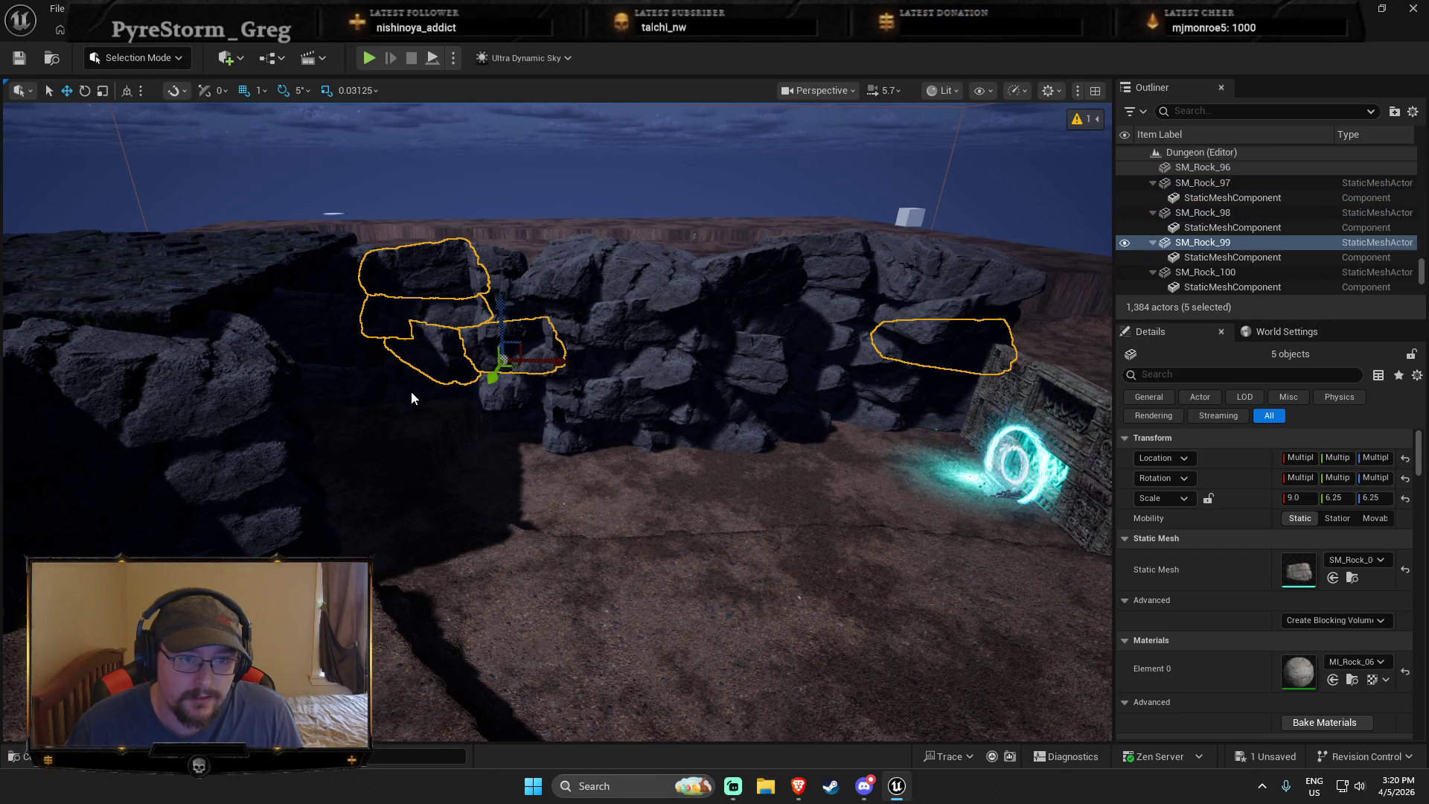
ctrl+click(516, 395)
ctrl+click(521, 350)
ctrl+click(513, 420)
ctrl+click(588, 424)
ctrl+click(632, 420)
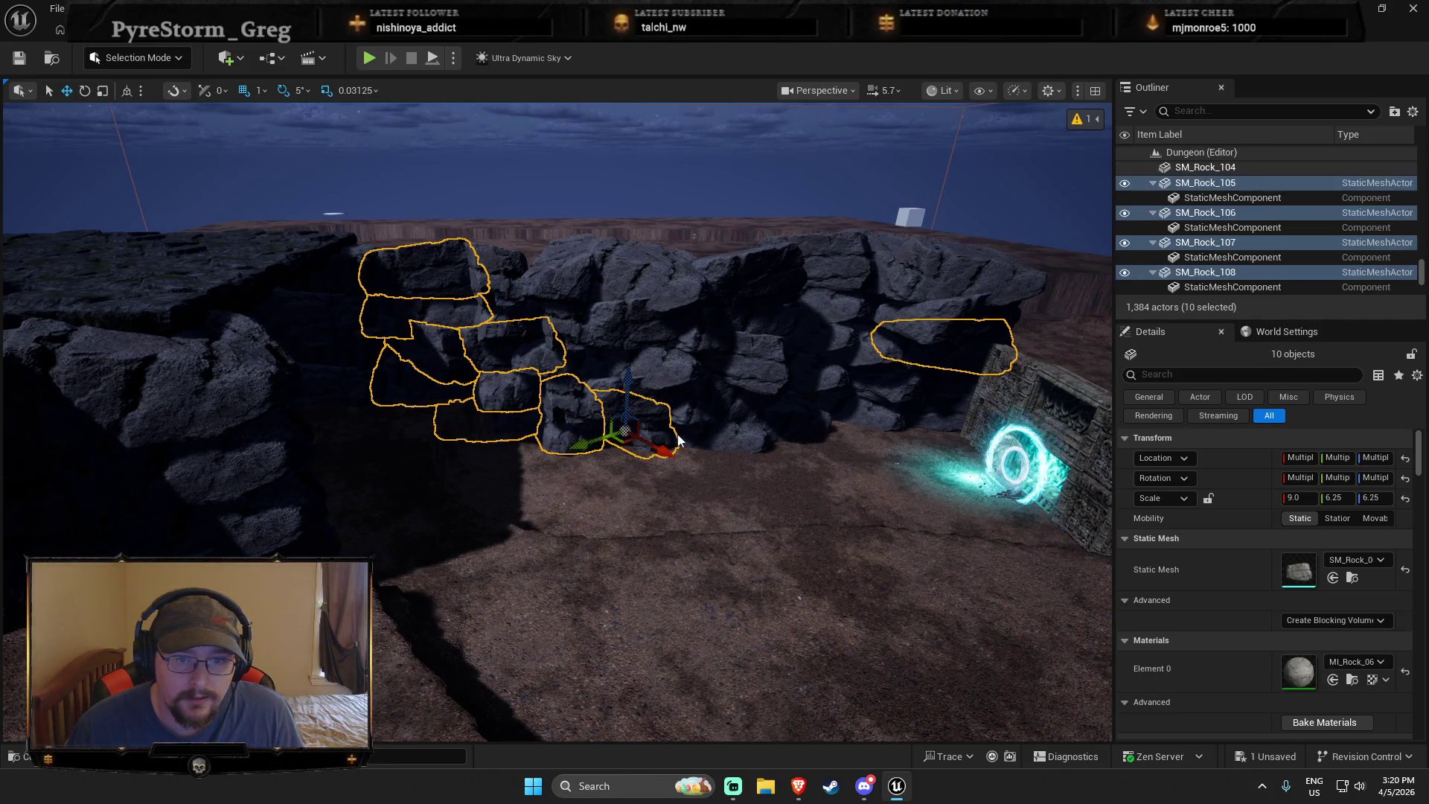
ctrl+click(714, 424)
ctrl+click(777, 413)
ctrl+click(867, 398)
ctrl+click(934, 409)
ctrl+click(915, 406)
ctrl+click(848, 332)
ctrl+click(781, 353)
ctrl+click(640, 364)
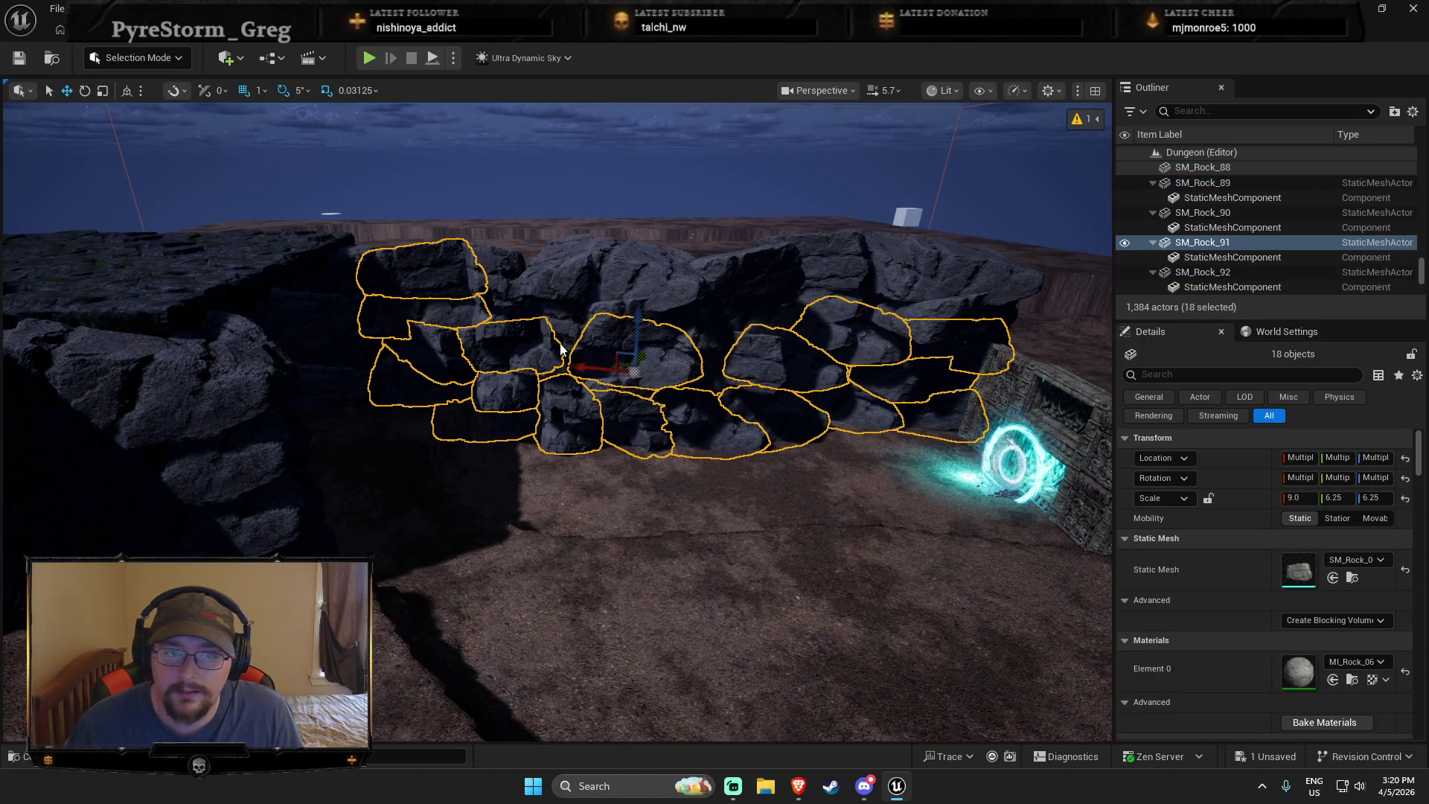
ctrl+click(487, 283)
ctrl+click(502, 316)
ctrl+click(558, 268)
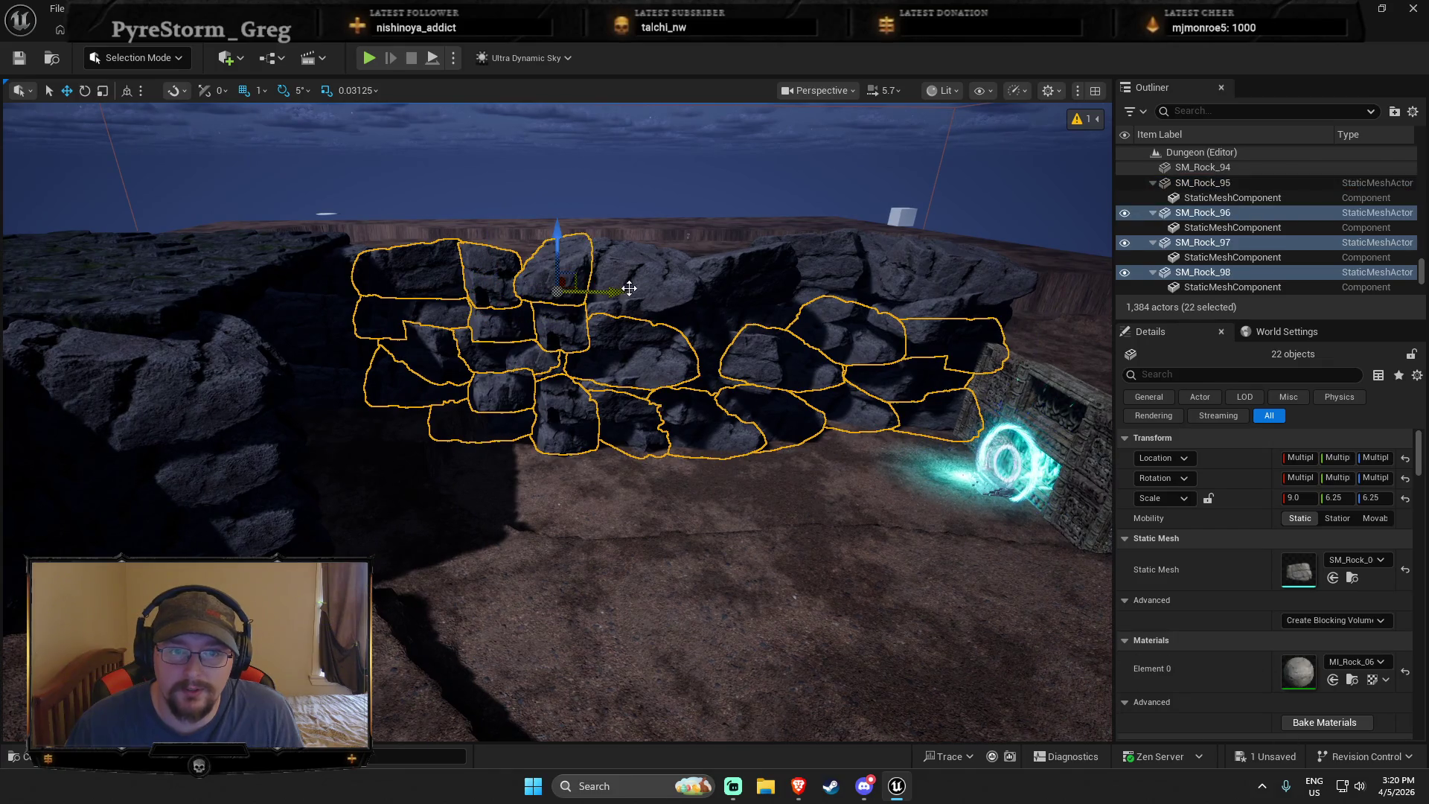
ctrl+click(629, 294)
ctrl+click(632, 334)
ctrl+click(744, 365)
ctrl+click(744, 271)
ctrl+click(715, 321)
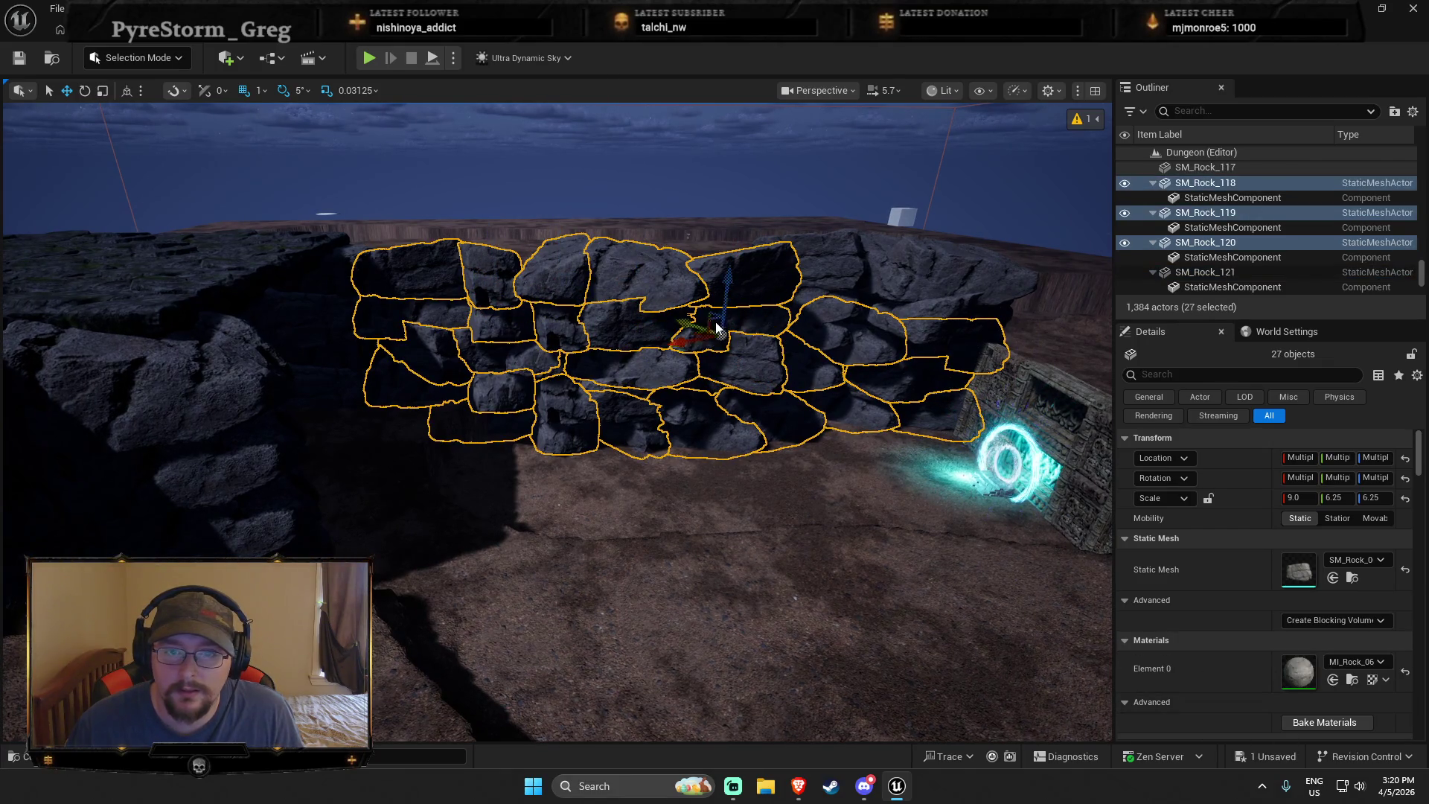
ctrl+click(815, 291)
ctrl+click(892, 279)
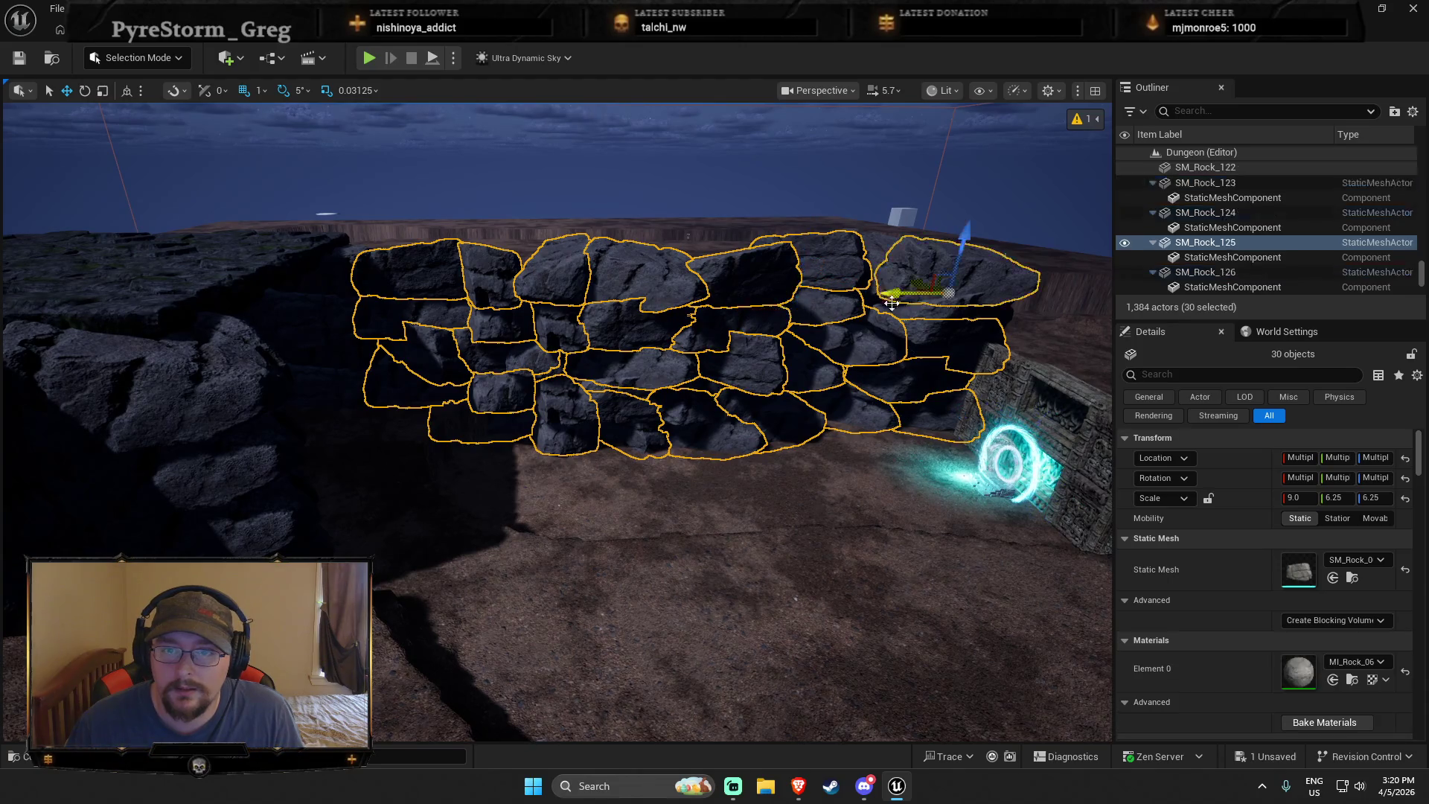
ctrl+click(916, 317)
ctrl+click(870, 283)
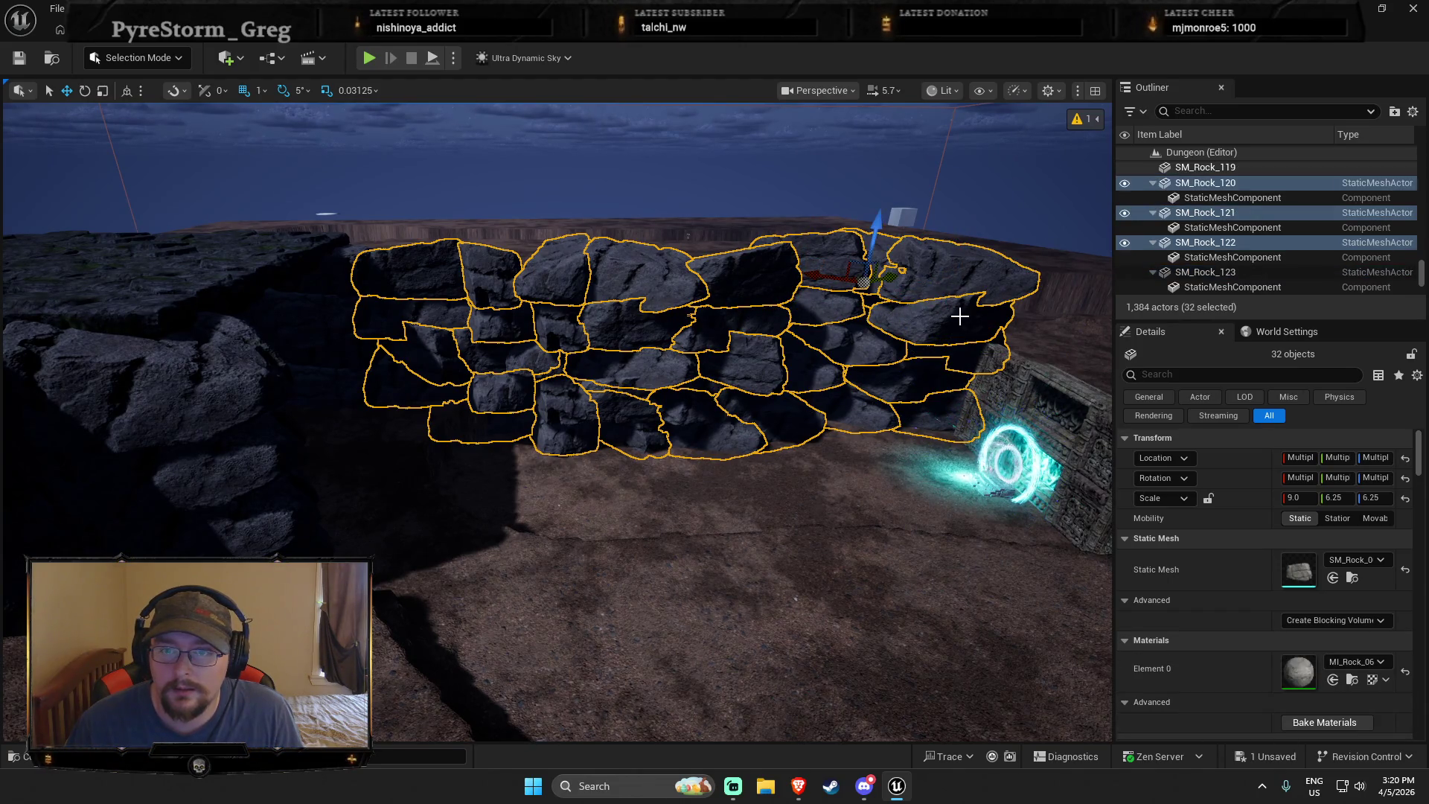
Duplicate the 32 rocks, rotate the copy about 190° and place it beside the fiery portal
key(ctrl+d)
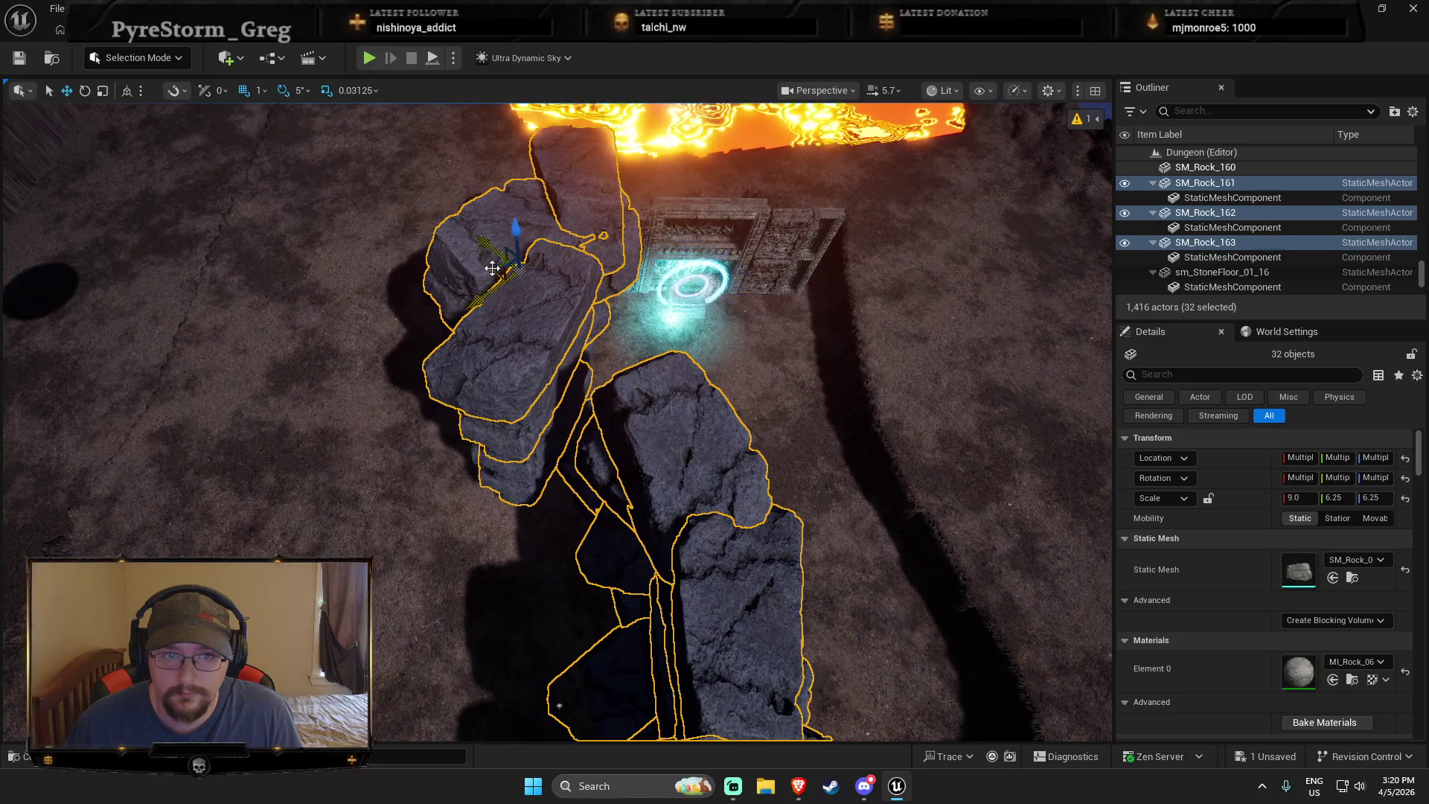
mouse_move(494, 255)
mouse_down()
mouse_move(501, 268)
mouse_move(651, 274)
mouse_move(941, 232)
mouse_move(753, 235)
mouse_up()
key(e)
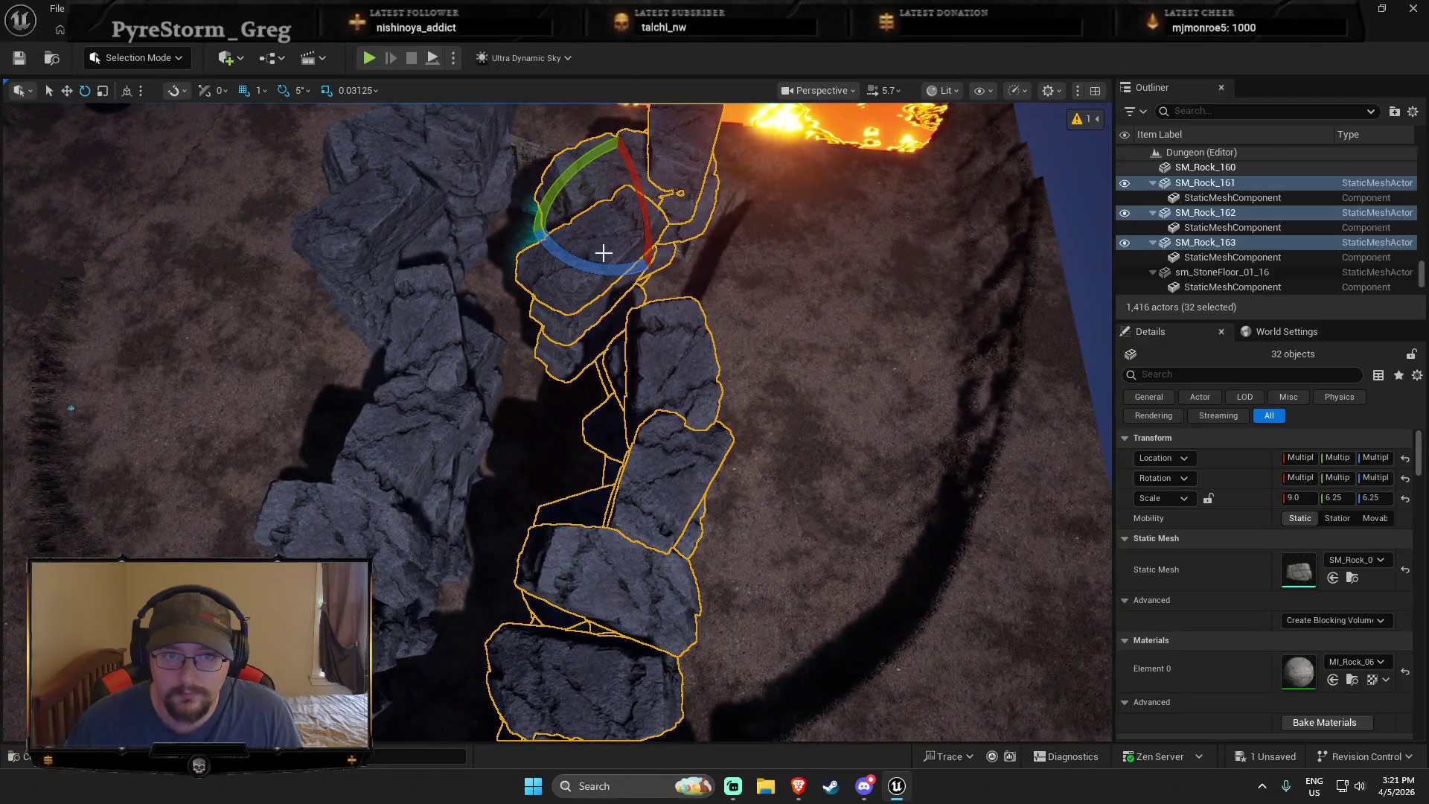
mouse_move(604, 270)
mouse_down()
mouse_move(655, 268)
mouse_move(696, 160)
mouse_up()
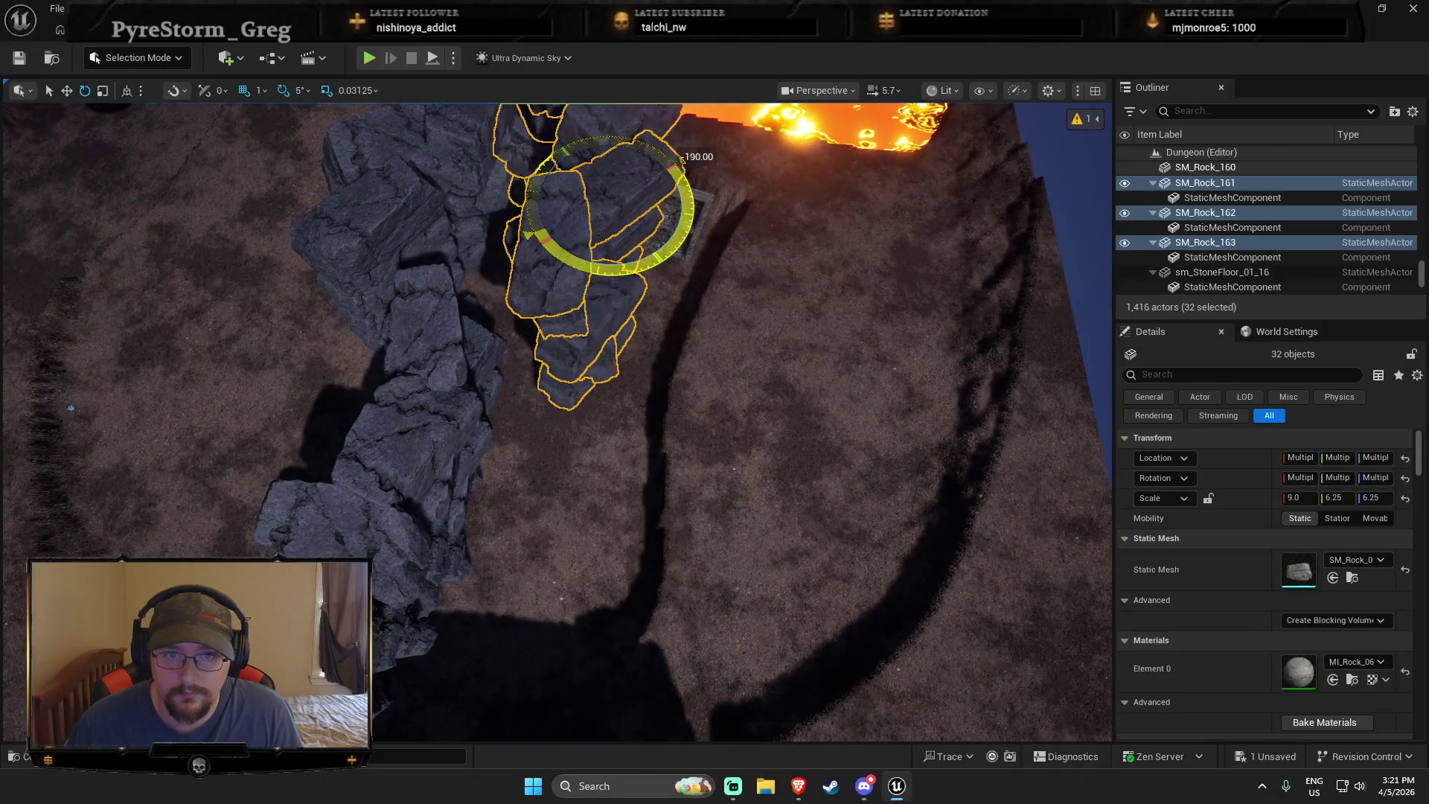
key(w)
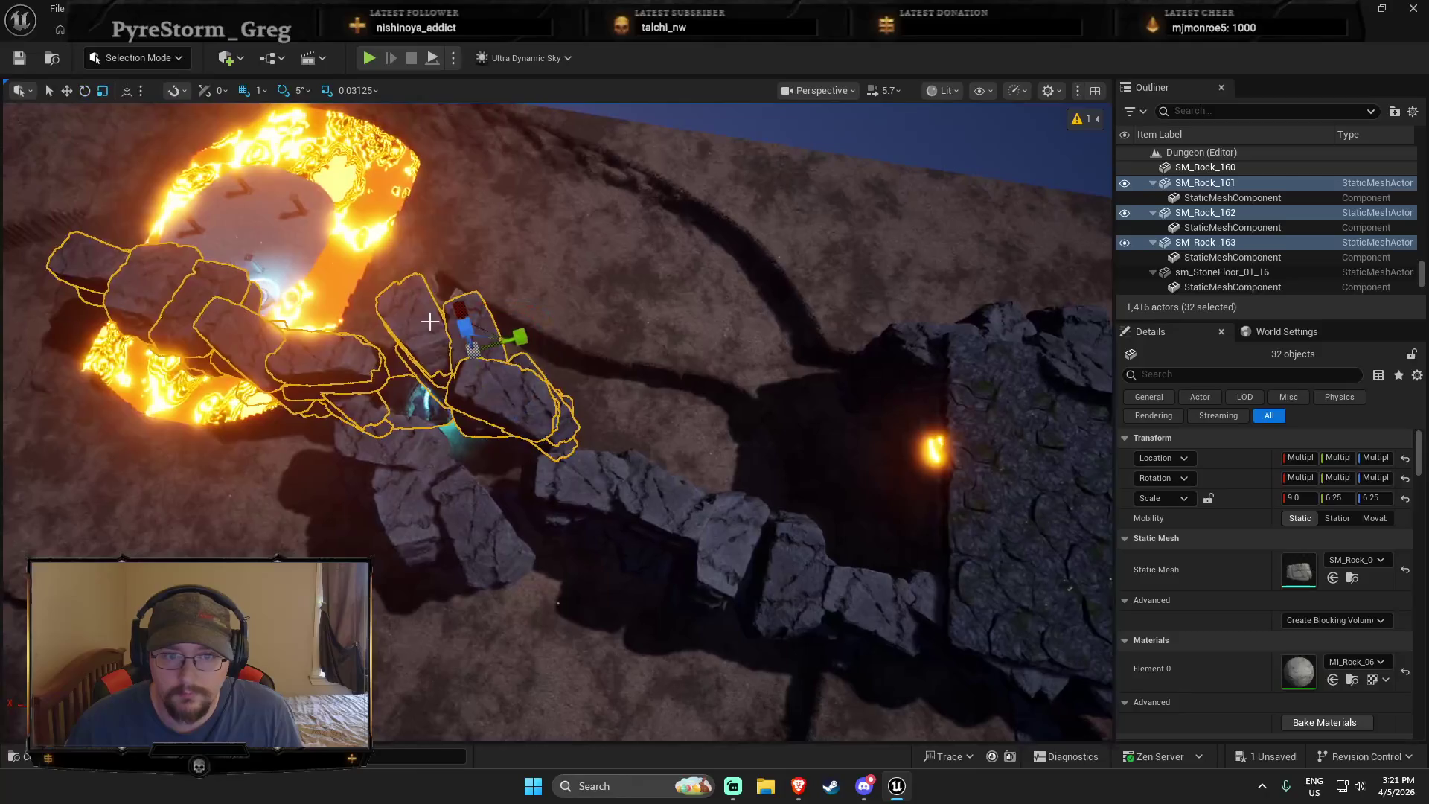
mouse_move(483, 355)
mouse_down()
mouse_move(487, 335)
mouse_move(666, 328)
mouse_move(845, 276)
mouse_up()
key(f)
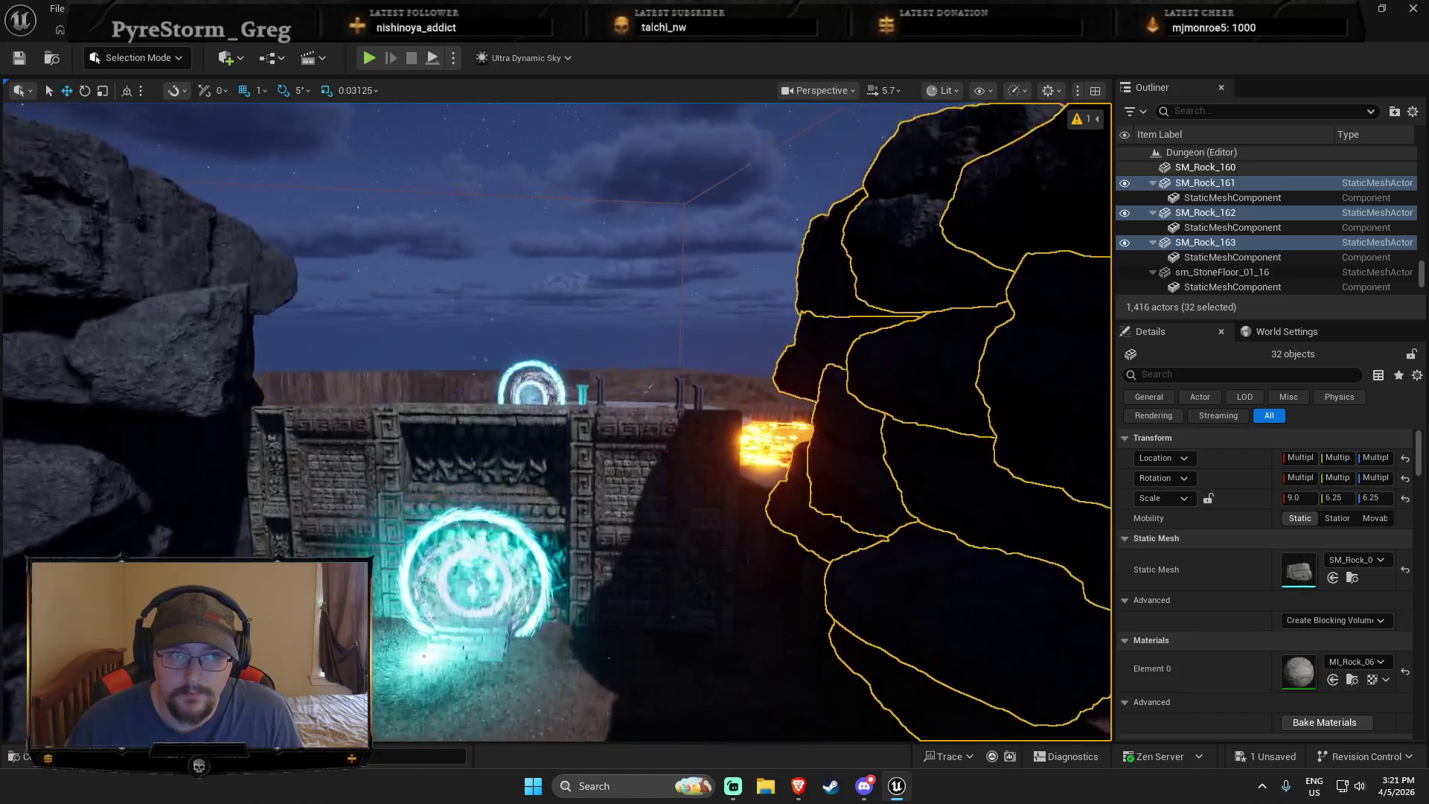
click(521, 485)
Copy panel SM_Wall_01_Linear_256_128_3 onto the wall top, undoing an accidental width change
key(ctrl+d)
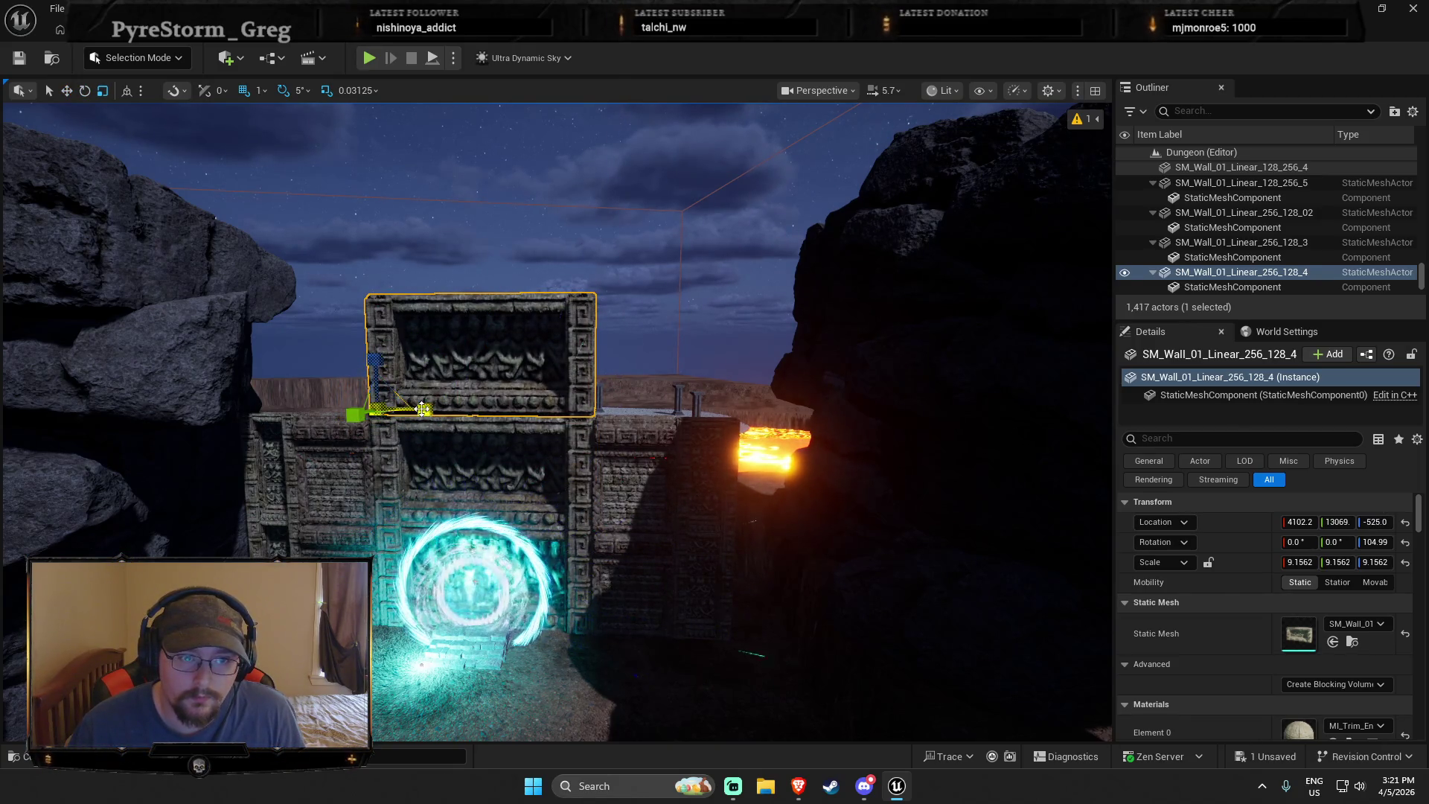
drag(428, 409, 309, 411)
key(ctrl+v)
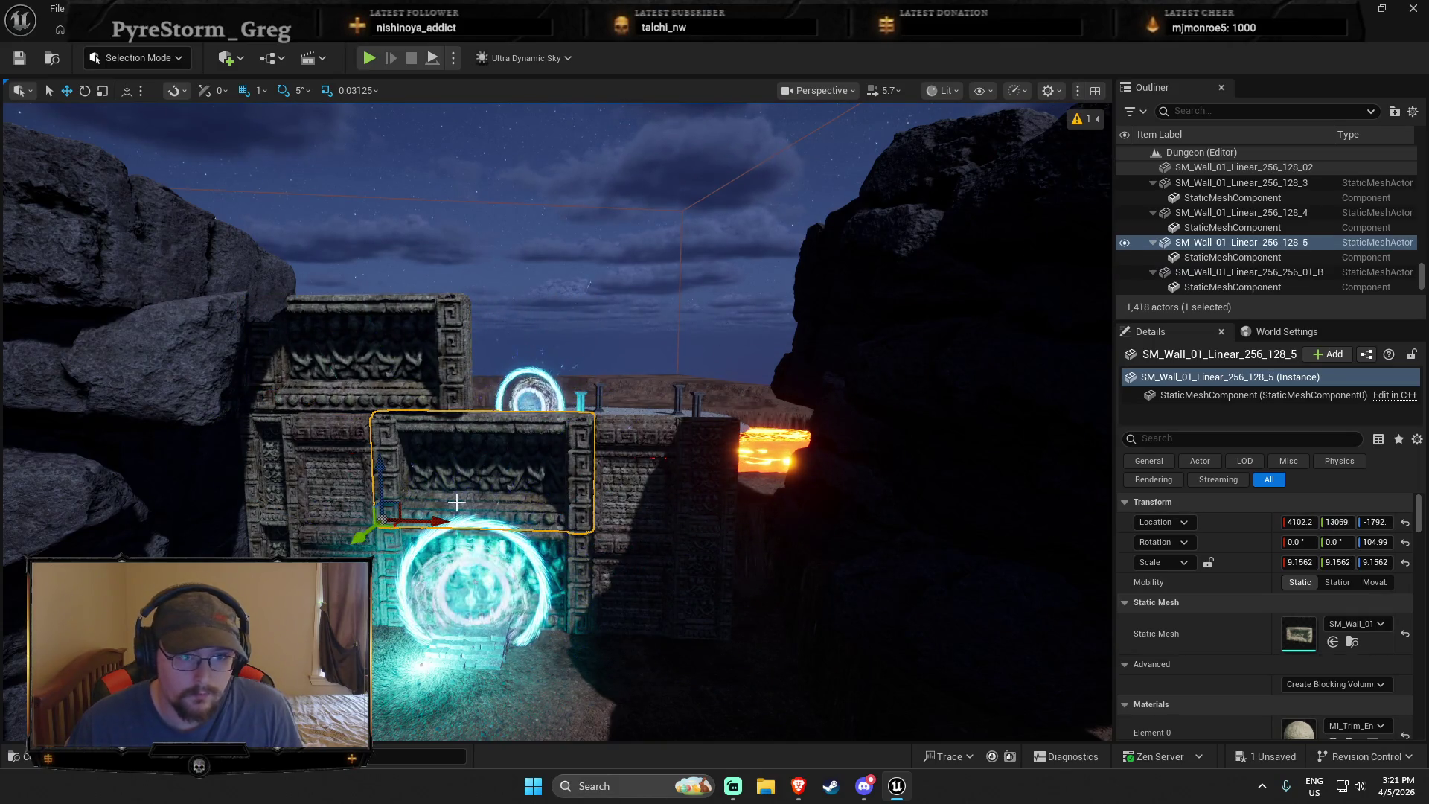
mouse_move(399, 507)
mouse_down()
mouse_move(521, 446)
mouse_move(488, 398)
mouse_move(741, 426)
mouse_up()
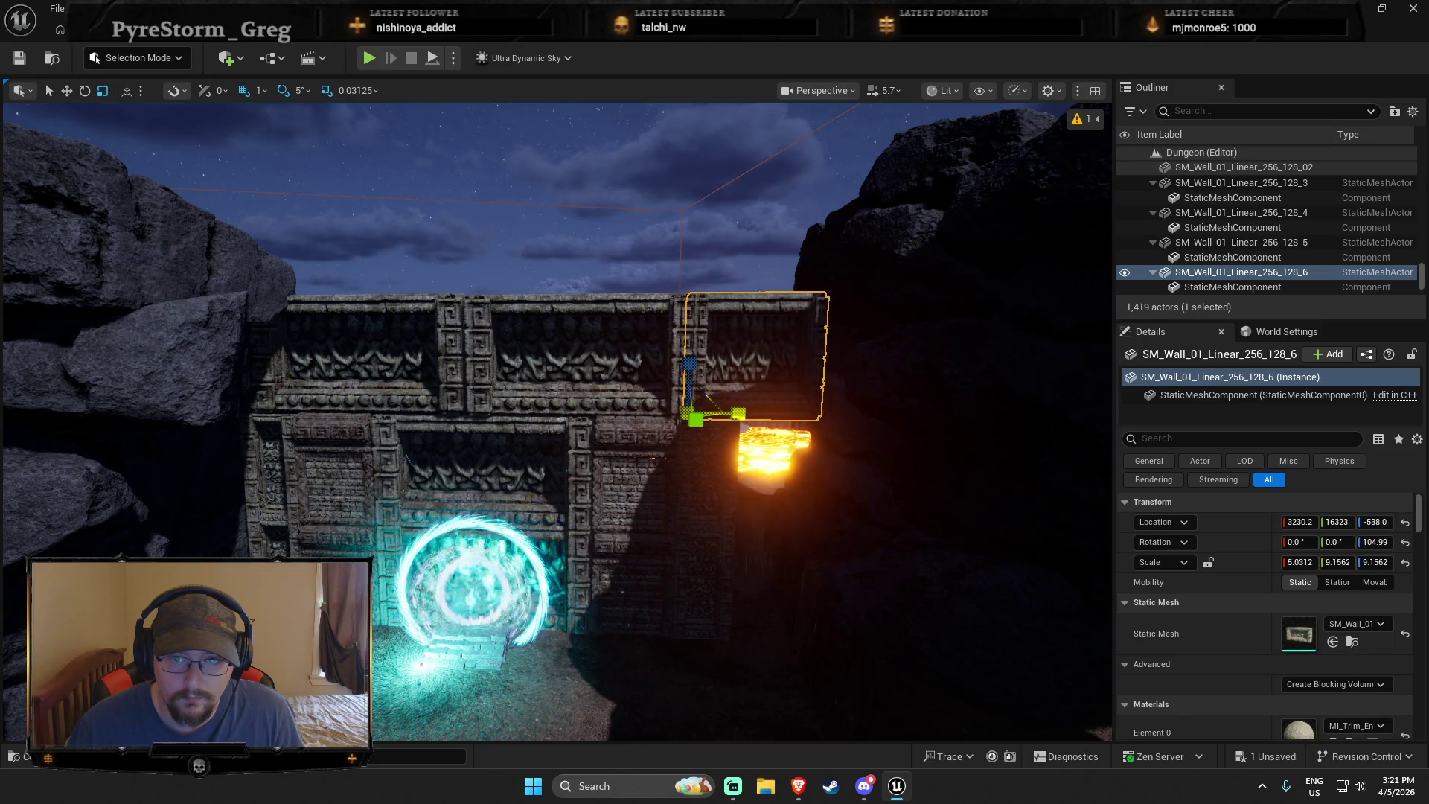
key(ctrl+z)
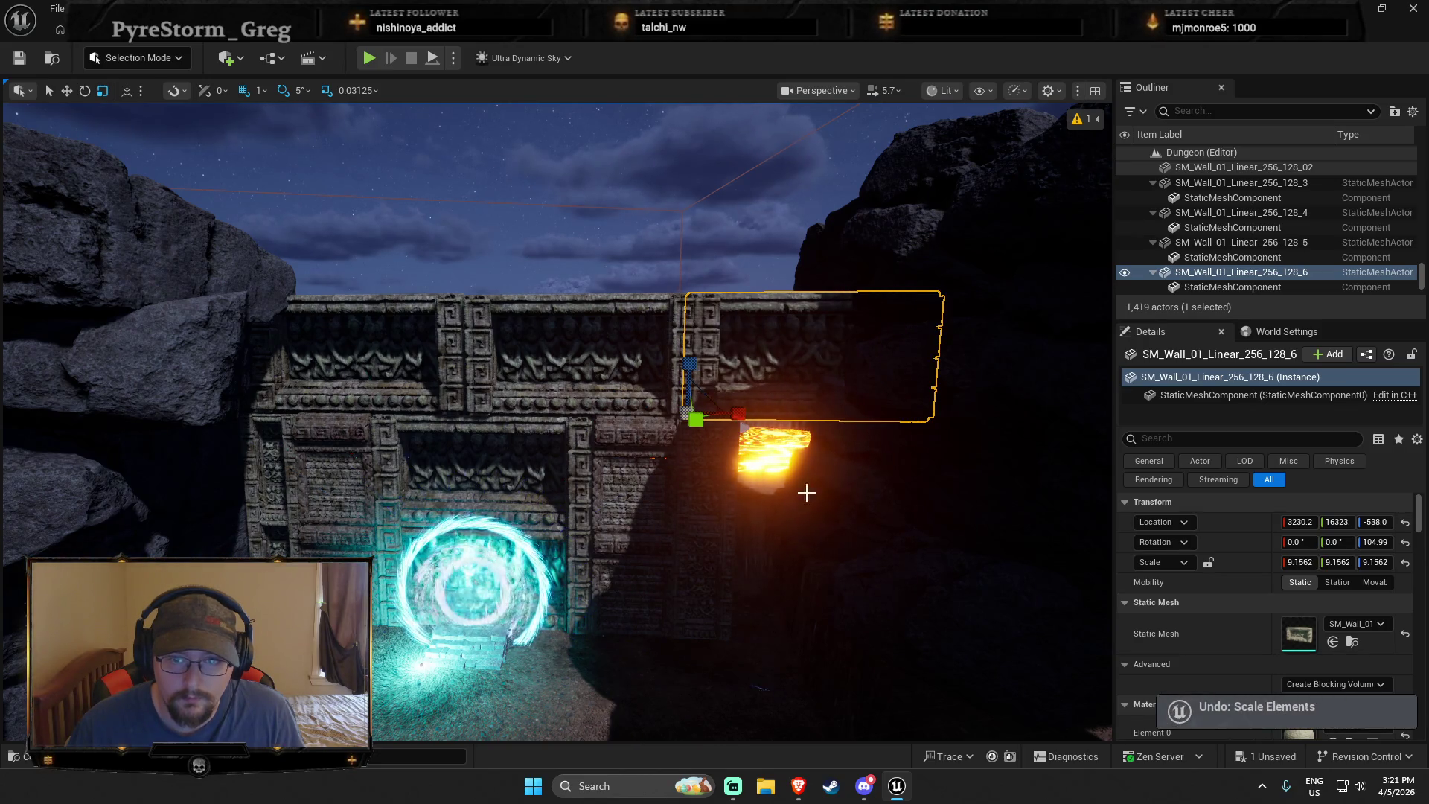
key(ctrl+z)
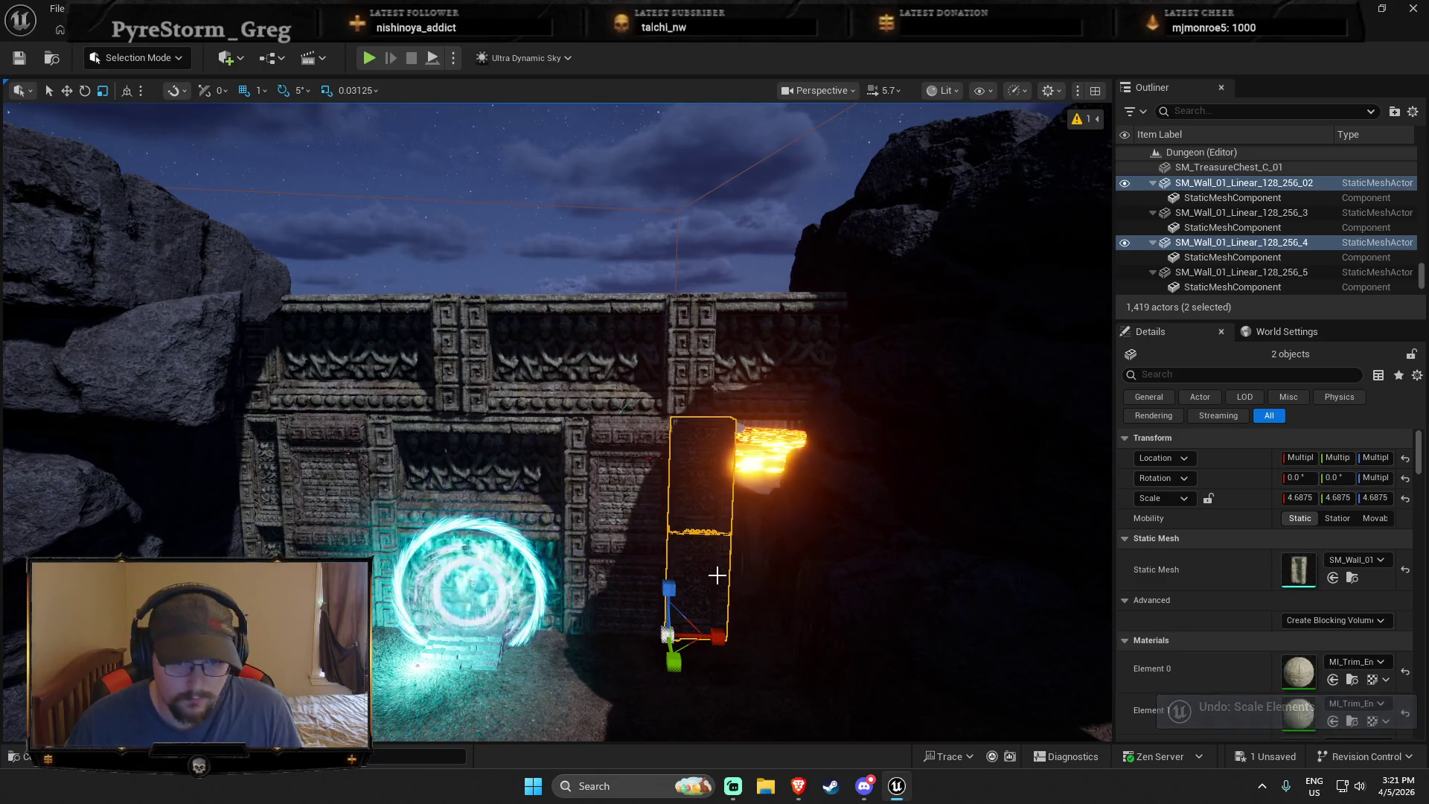
Copy the two upright 128_256 wall pieces further right along the carved wall
key(ctrl+d)
mouse_move(708, 634)
mouse_down()
mouse_move(806, 634)
mouse_move(771, 633)
mouse_up()
key(f)
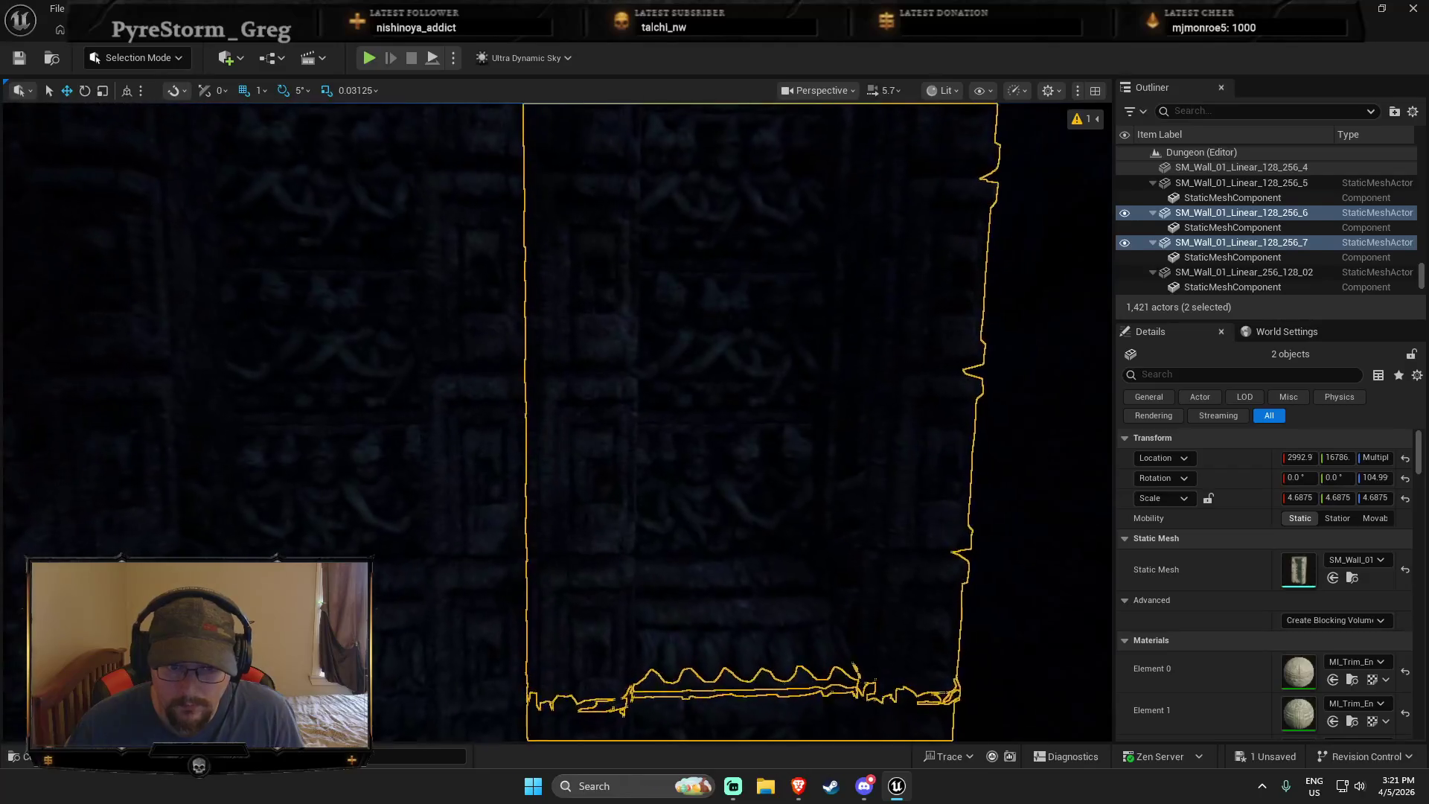
scroll(735, 607, down, 3)
right_click(696, 588)
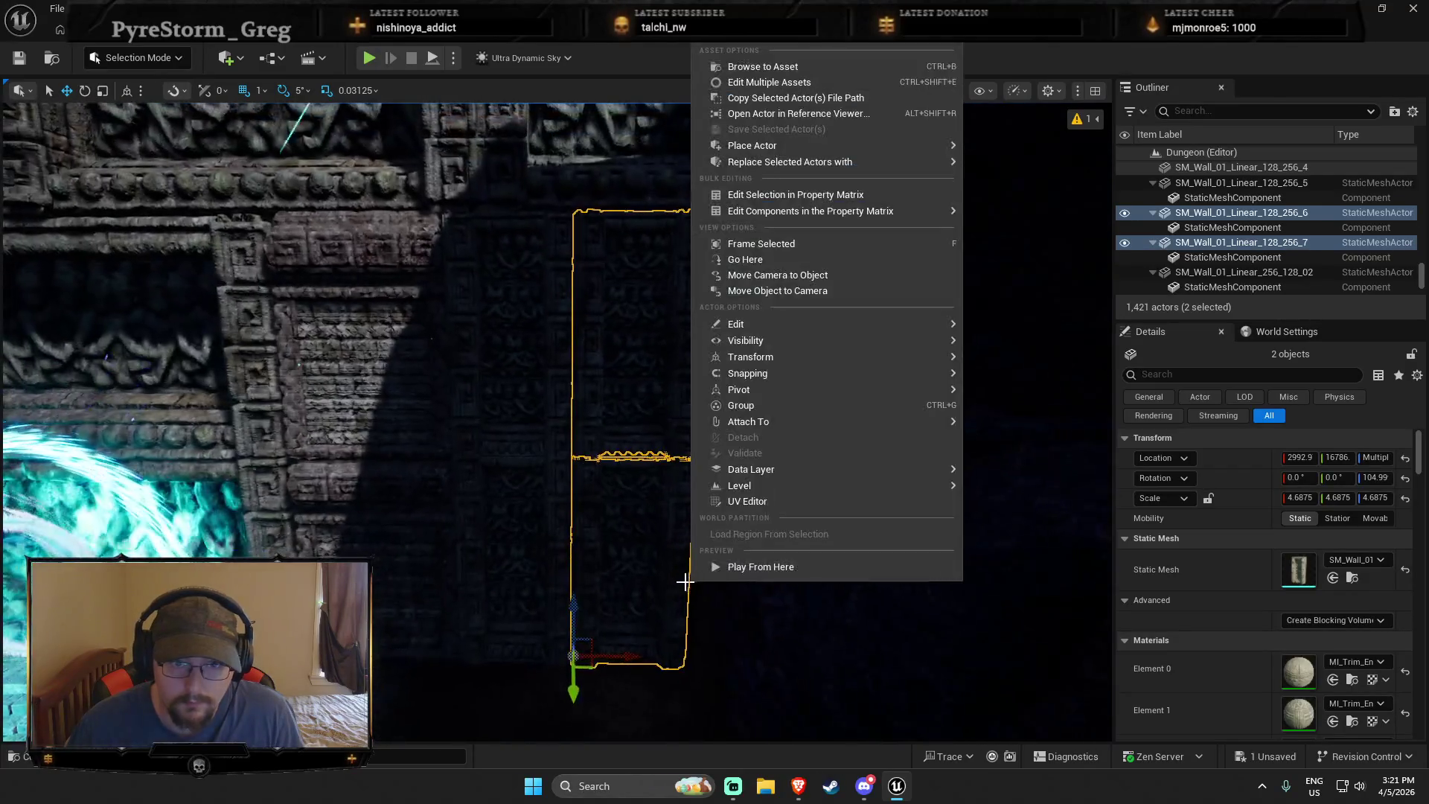
click(597, 537)
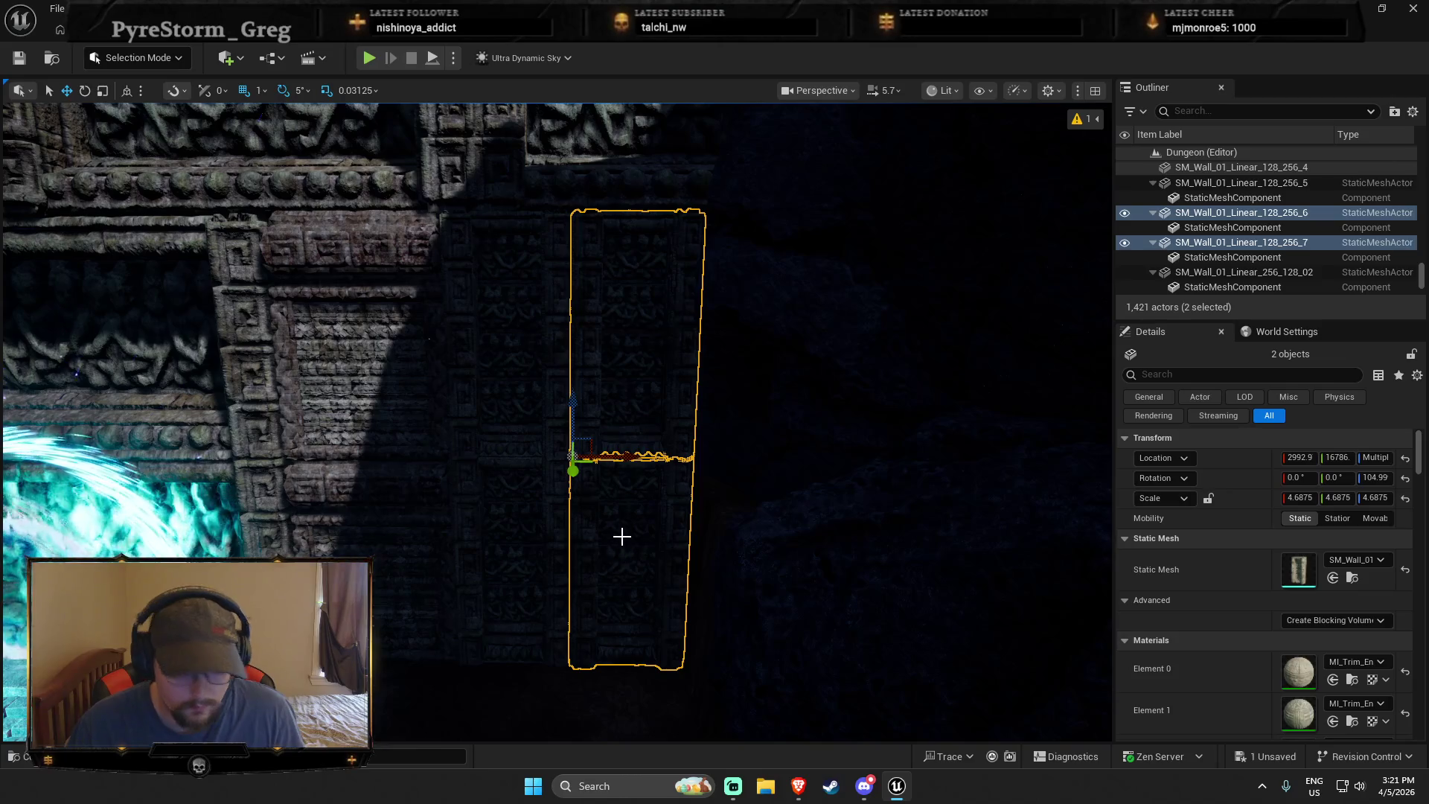
drag(611, 456, 731, 459)
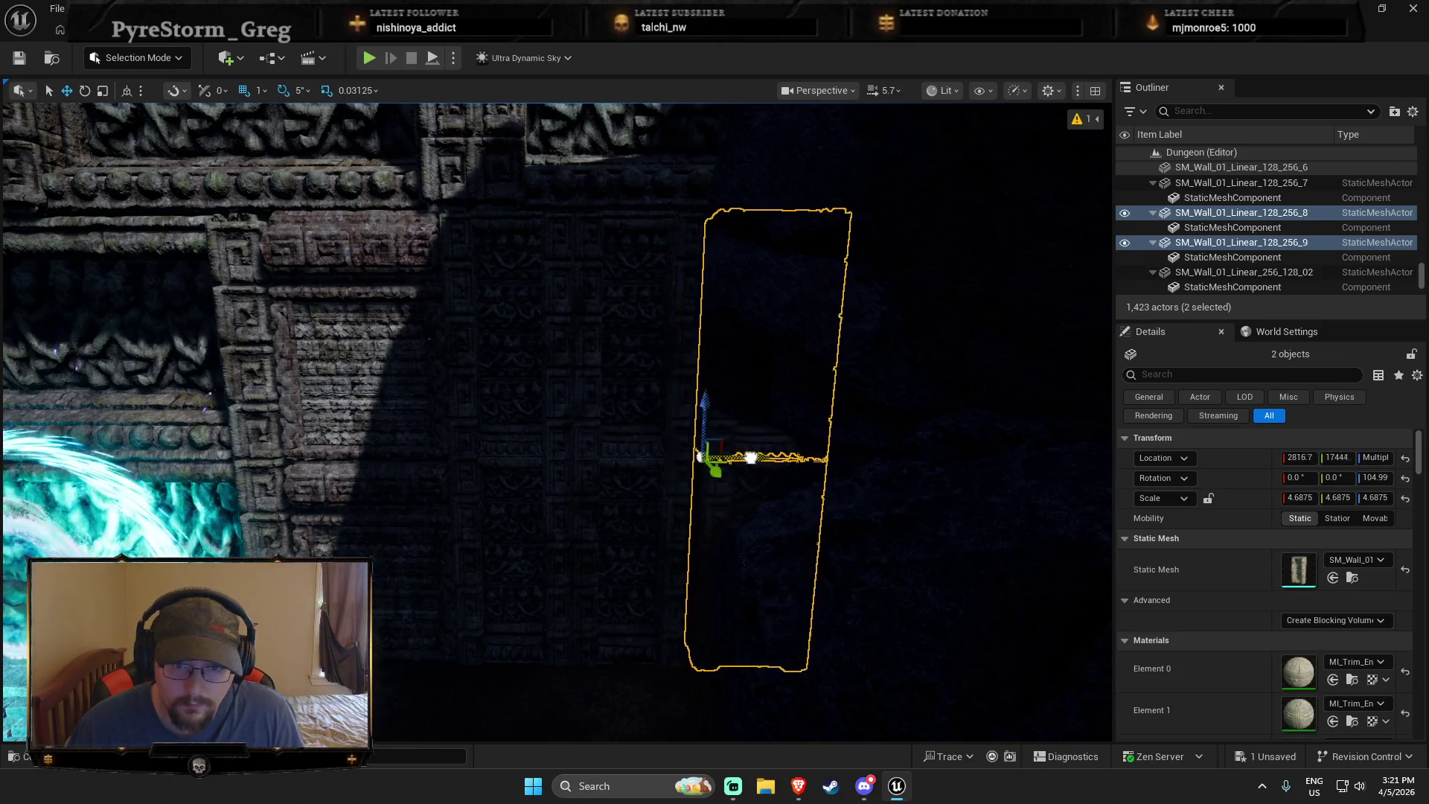
drag(493, 526, 447, 514)
key(Escape)
Copy the two upper wall panels left and align panels _5 and _6 flush with their neighbours
drag(489, 314, 476, 335)
click(565, 521)
drag(615, 536, 616, 546)
alt+drag(622, 641, 428, 641)
click(675, 590)
drag(596, 595, 597, 596)
drag(578, 446, 578, 446)
click(577, 446)
ctrl+click(781, 458)
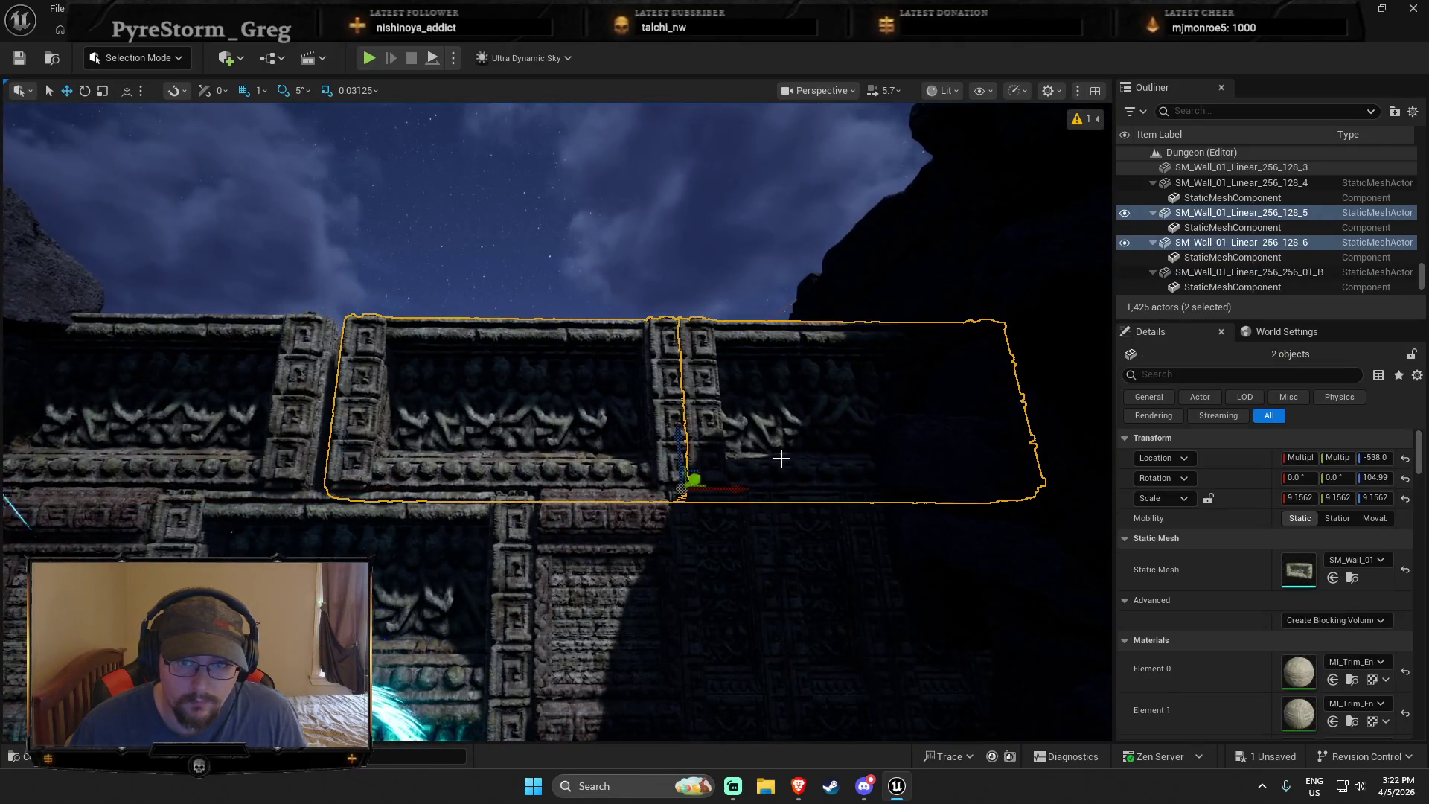
key(Escape)
mouse_move(660, 568)
mouse_down()
mouse_move(612, 609)
mouse_move(574, 558)
mouse_up()
Switch the editor from selection to Landscape mode, opening the Sculpt Smooth tool
click(578, 516)
click(578, 521)
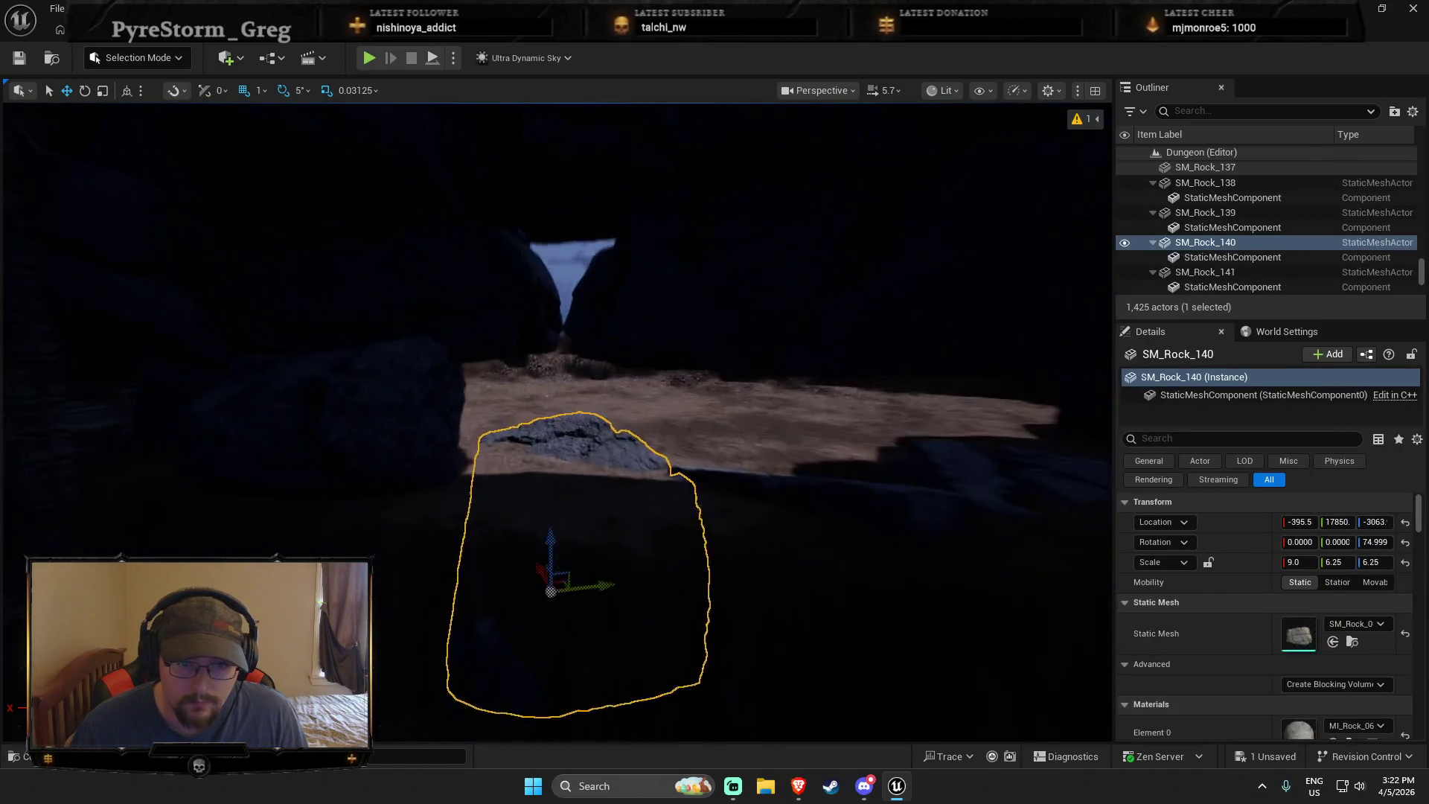
click(101, 64)
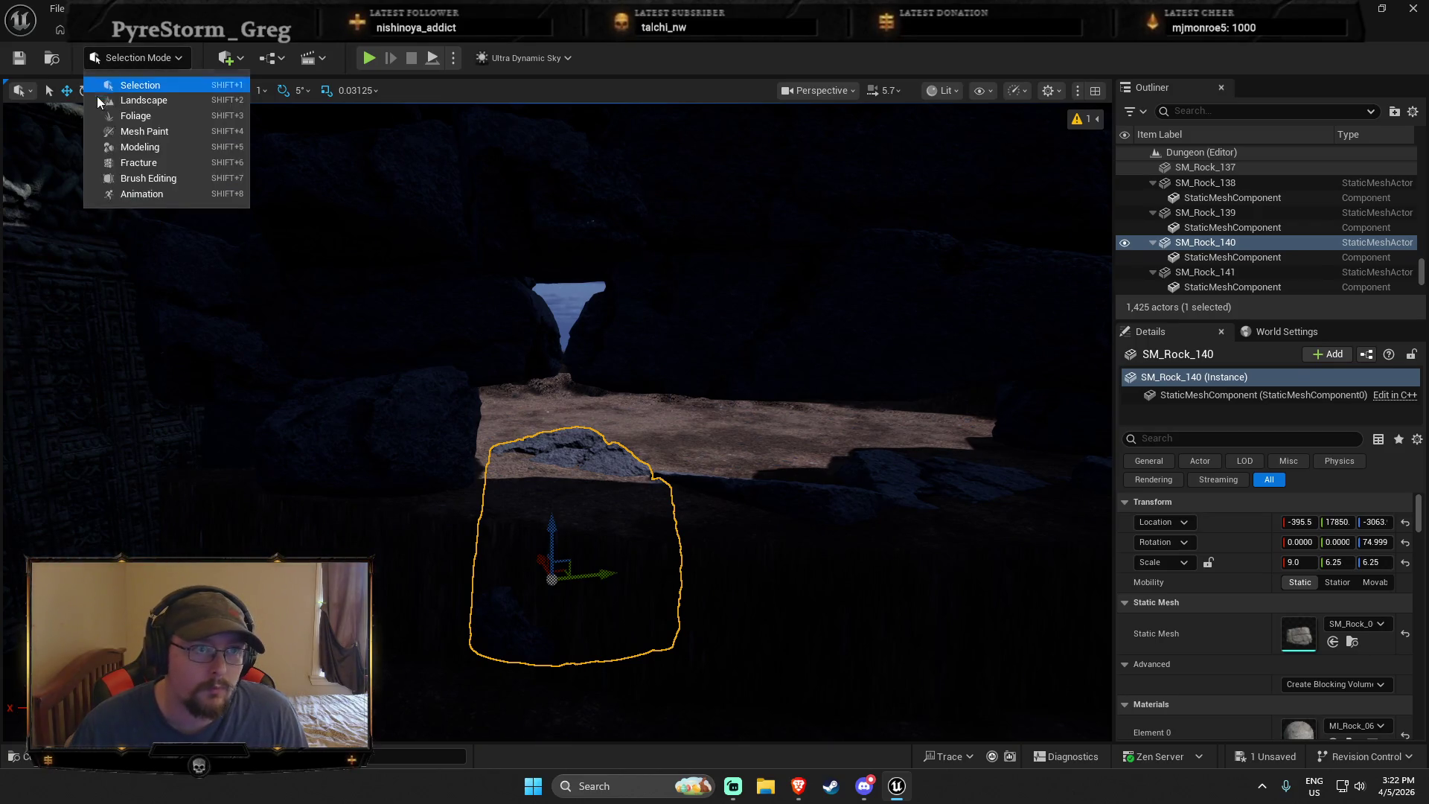
click(146, 100)
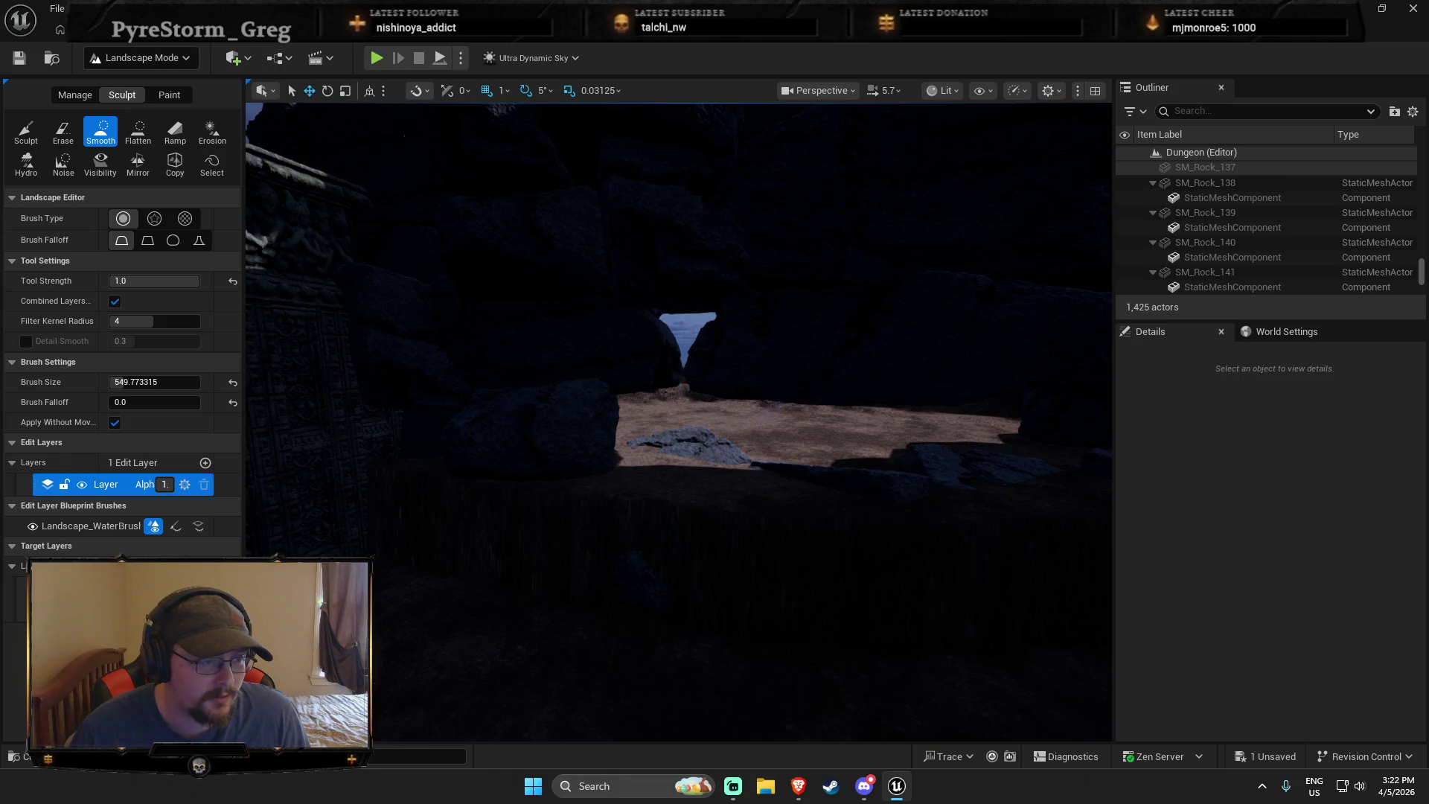
key(super)
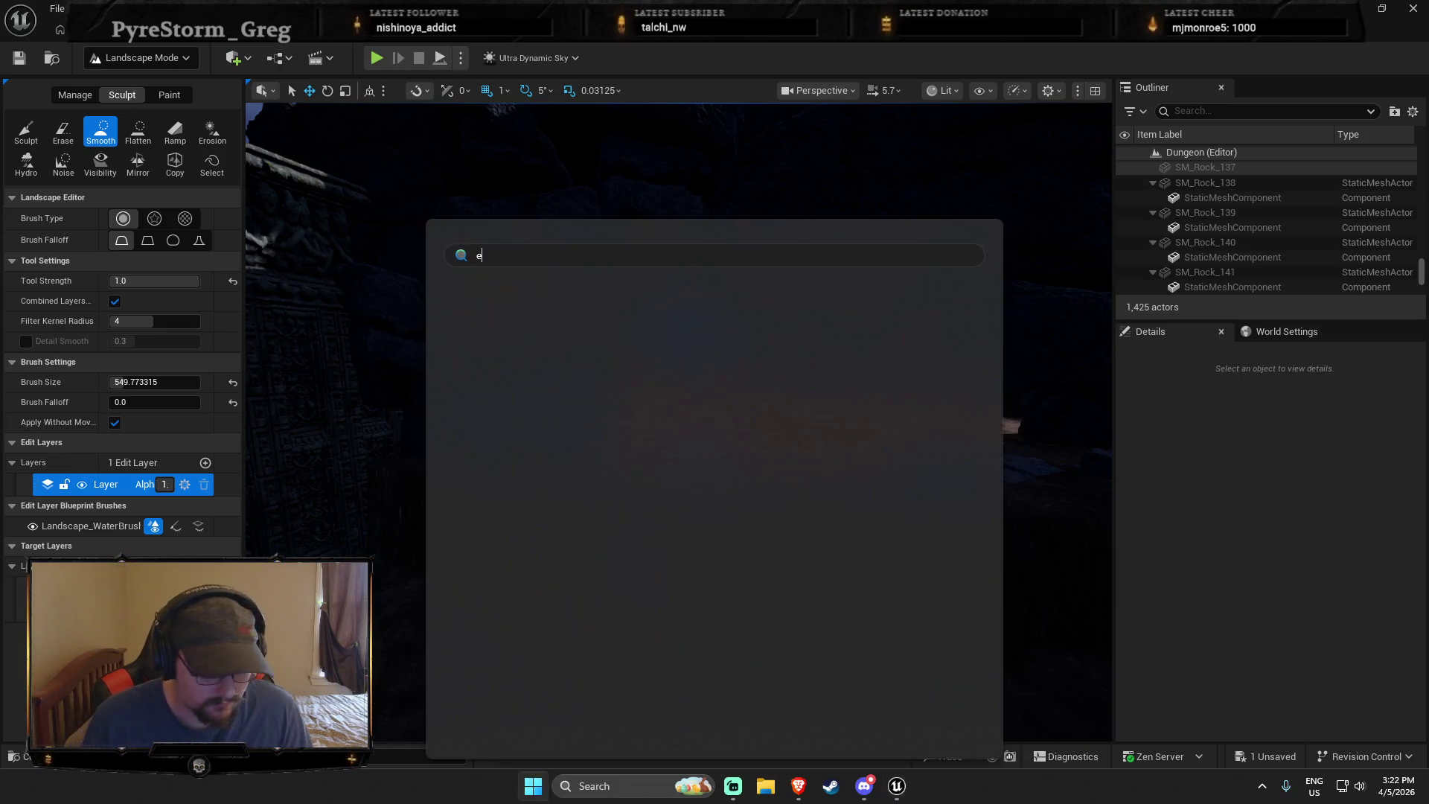
Launch the Epic Games Launcher and open the Fab library's wishlist
text(epic)
key(Return)
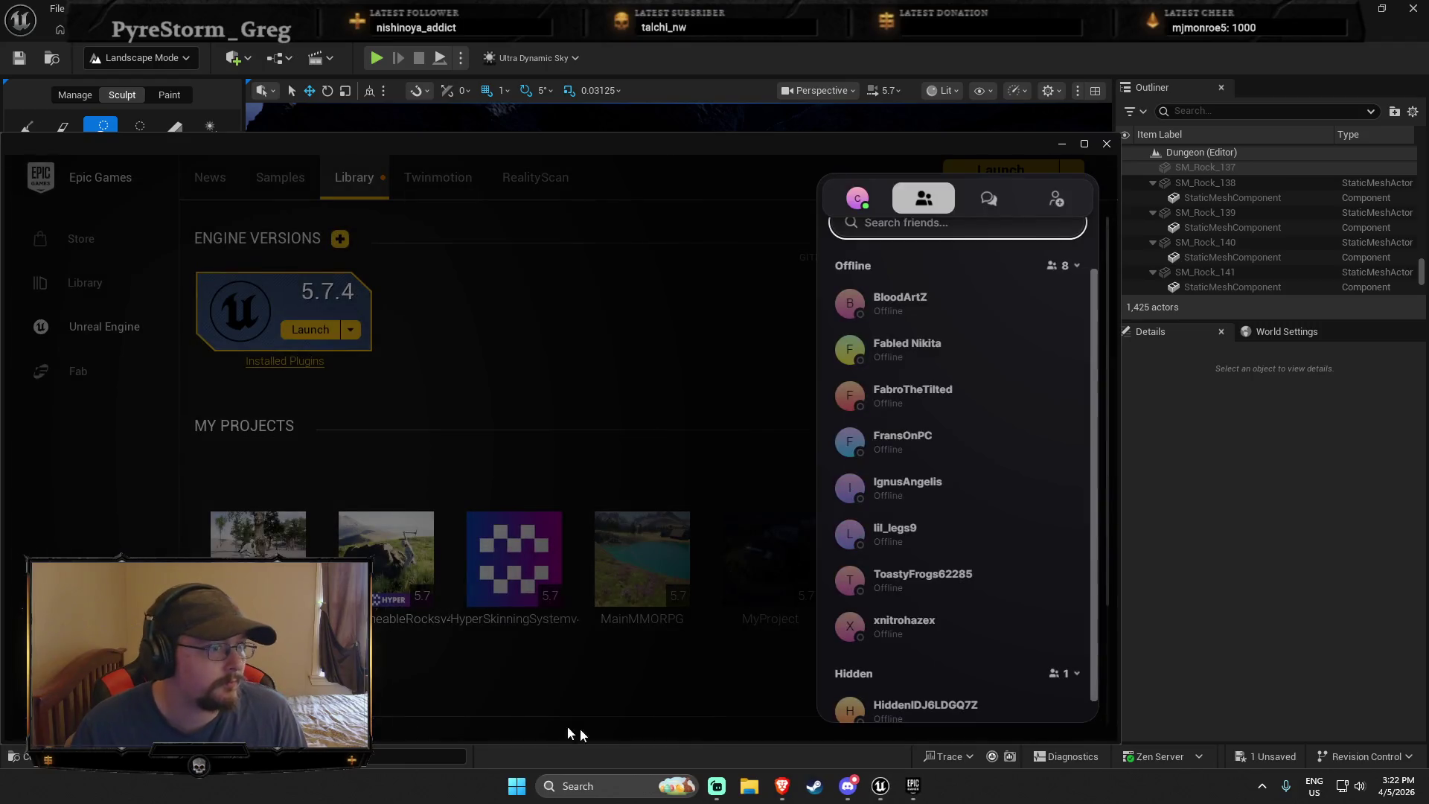
click(488, 279)
click(80, 367)
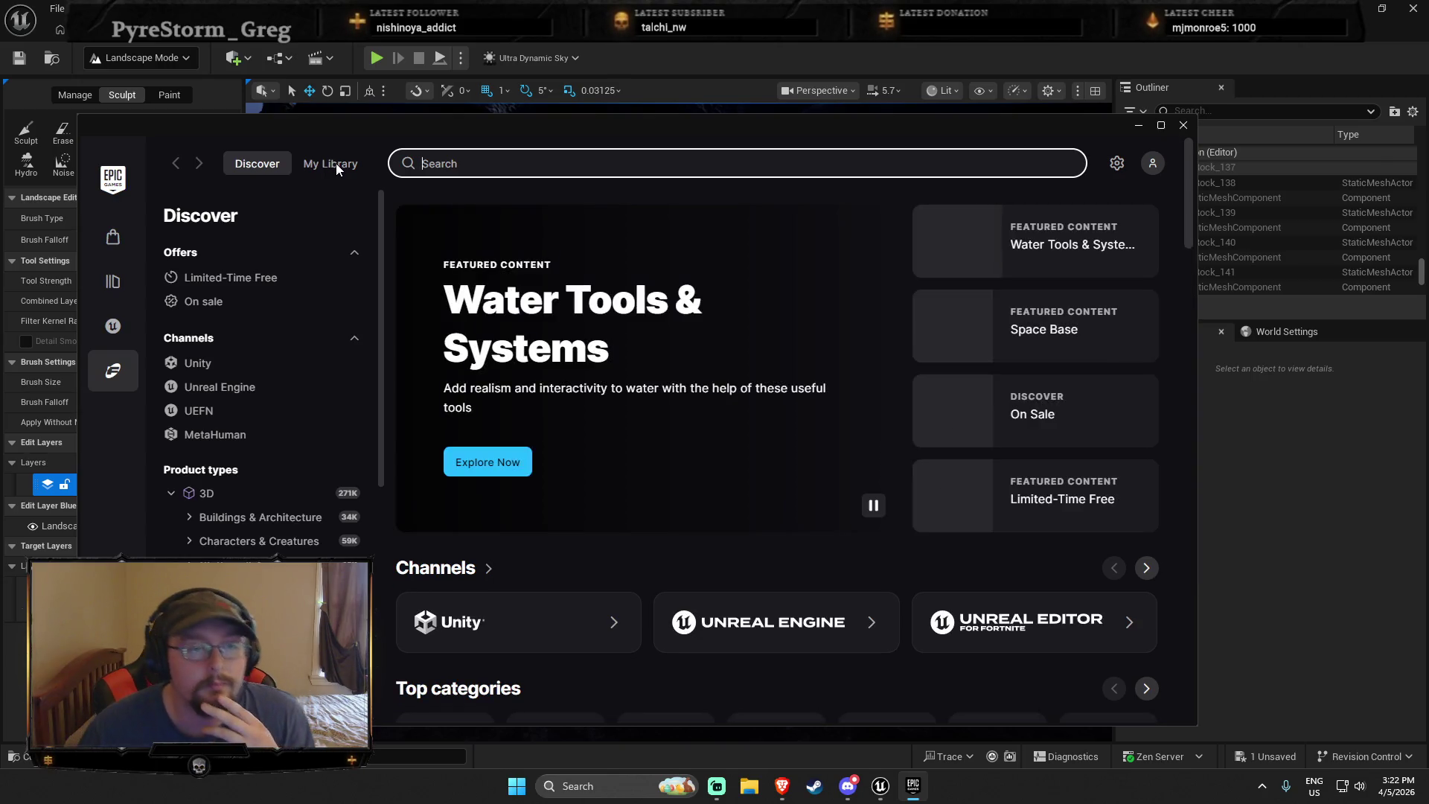
click(337, 162)
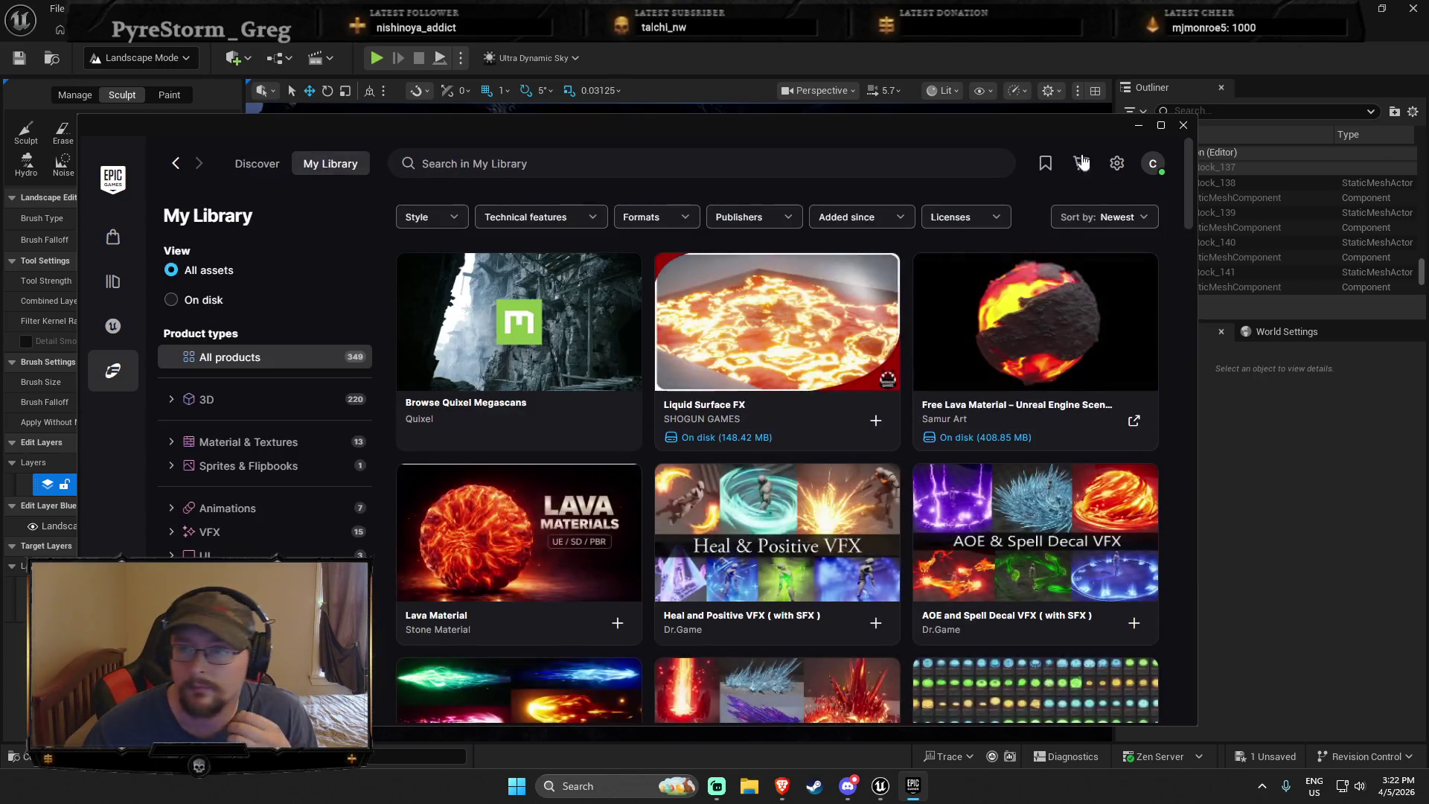
click(1045, 163)
Open the Fairy4 product, browse its preview images, then close the preview
scroll(893, 499, down, 8)
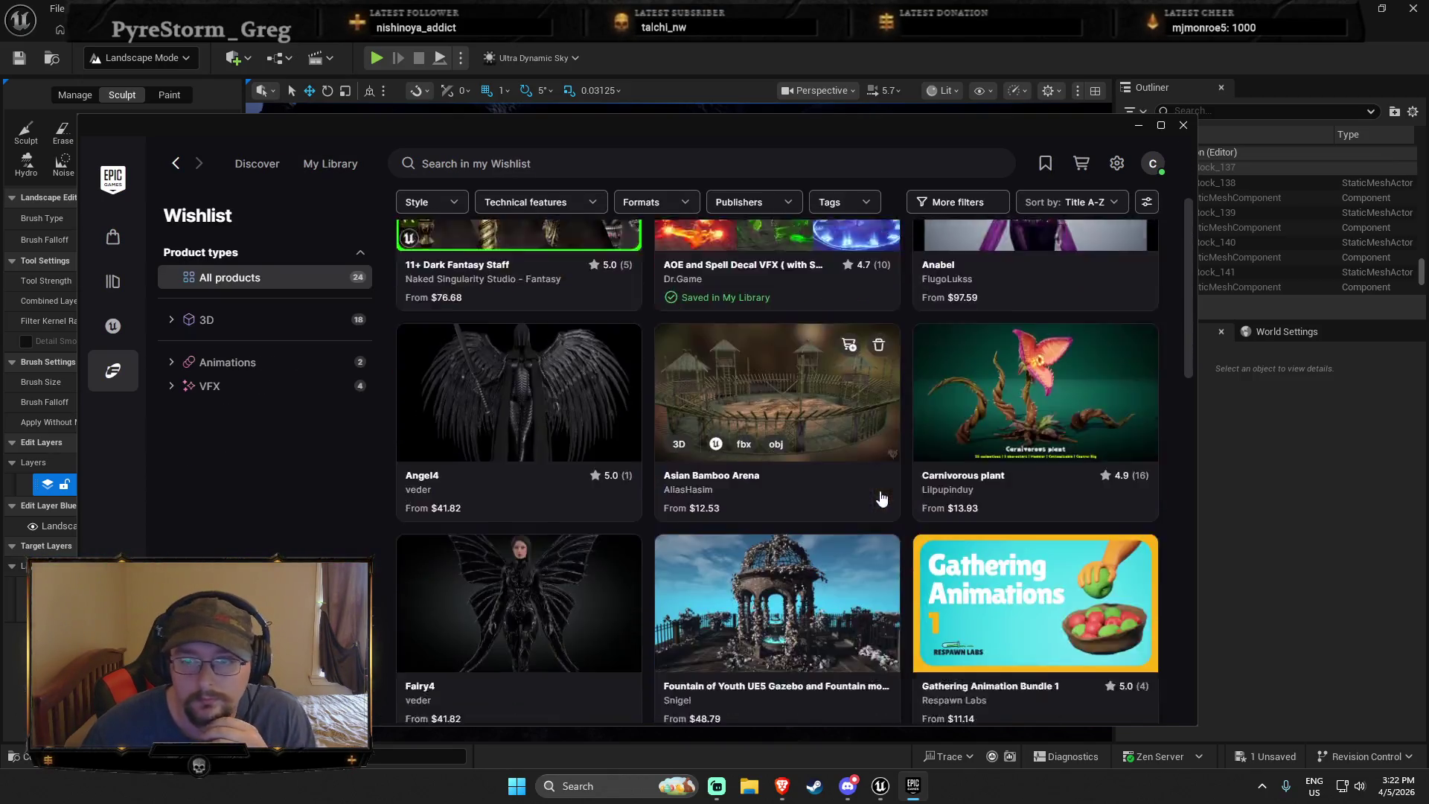
scroll(882, 496, up, 2)
click(586, 447)
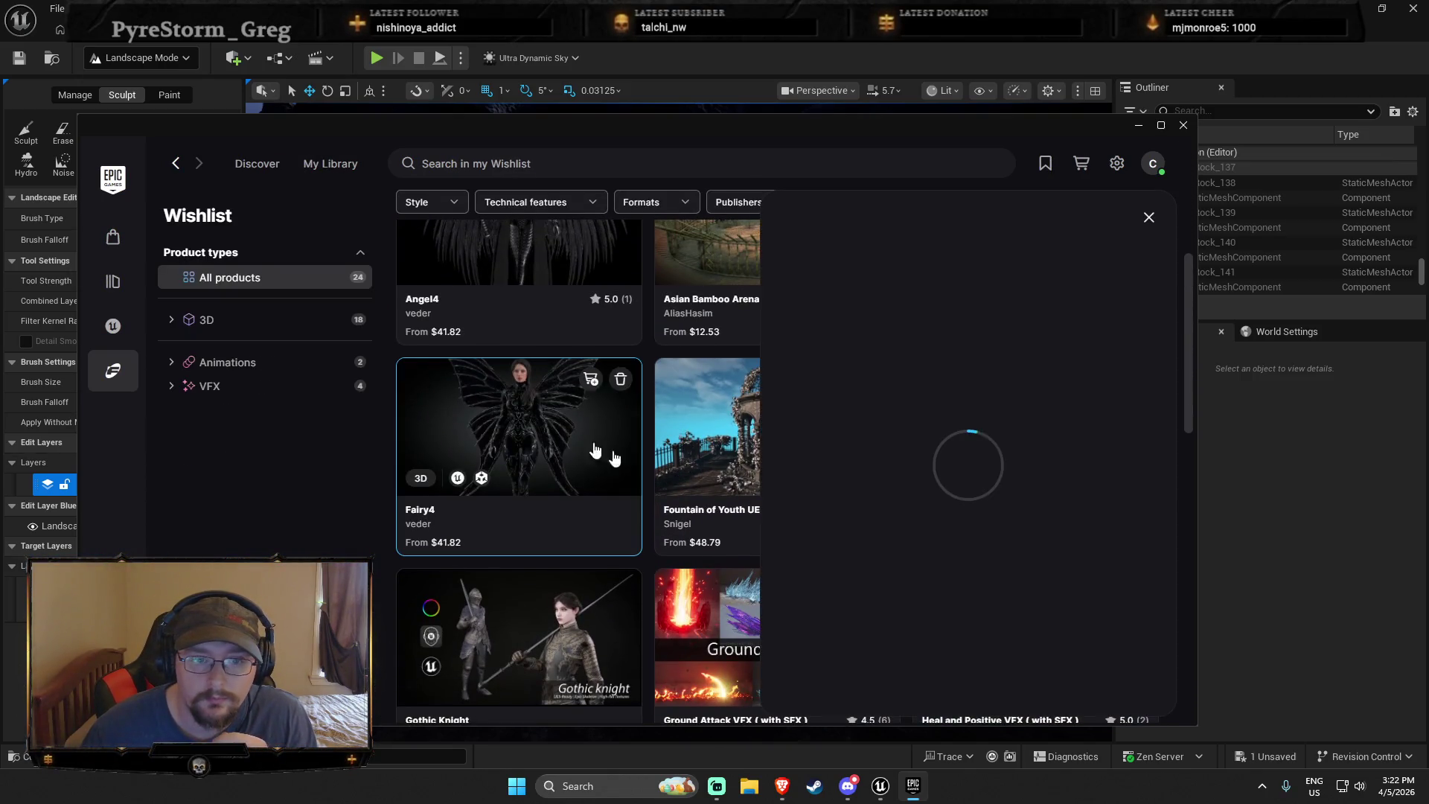
click(1101, 454)
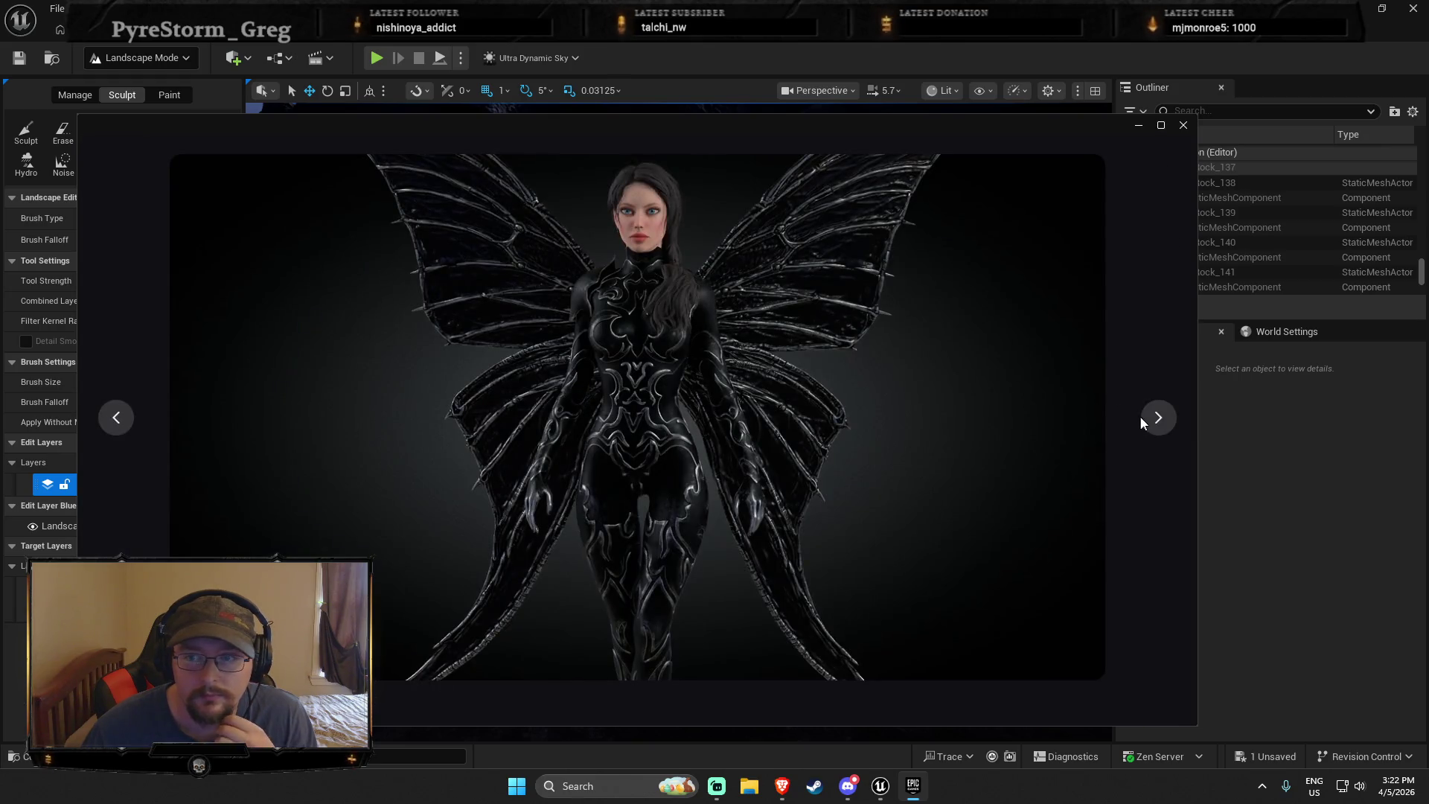
click(1148, 424)
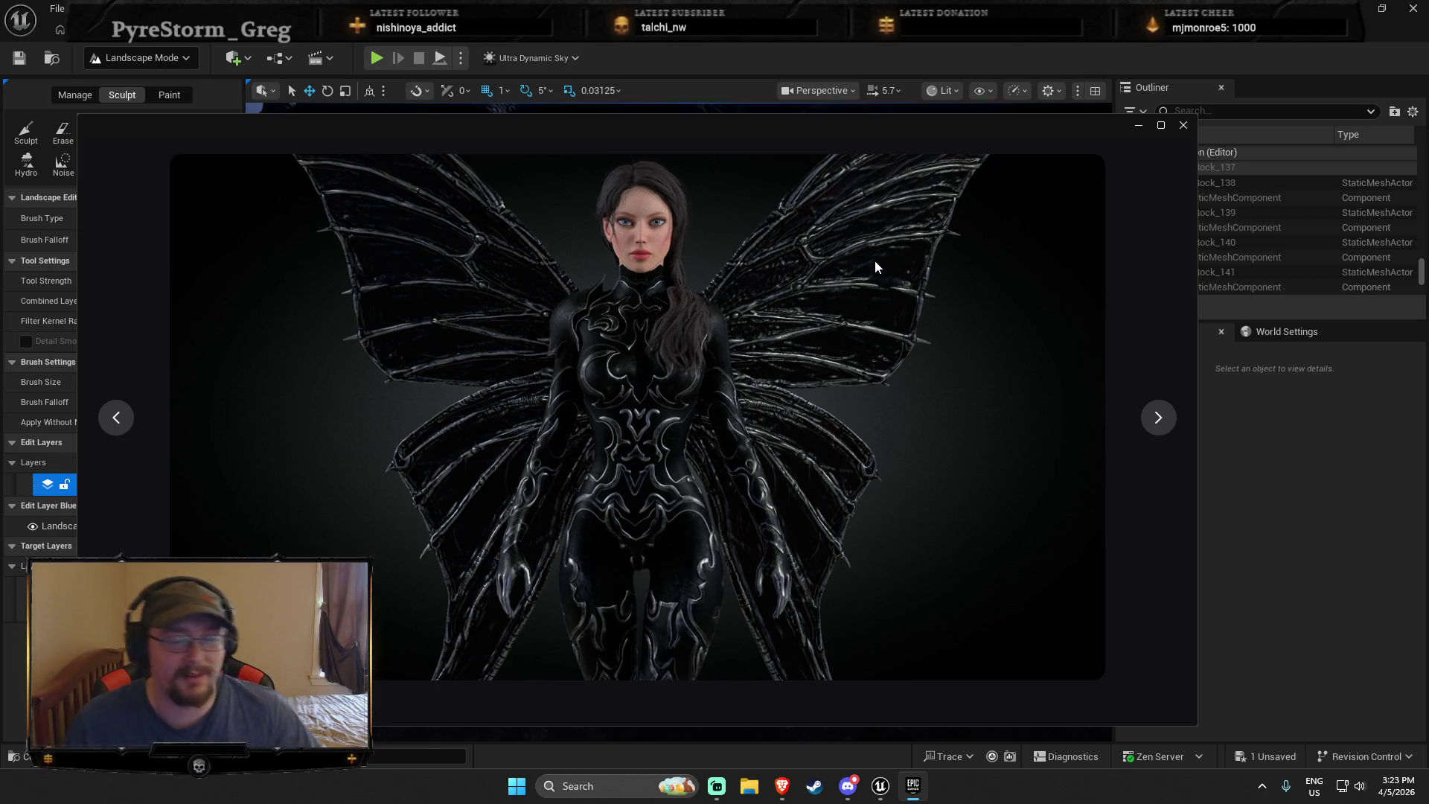
click(1183, 125)
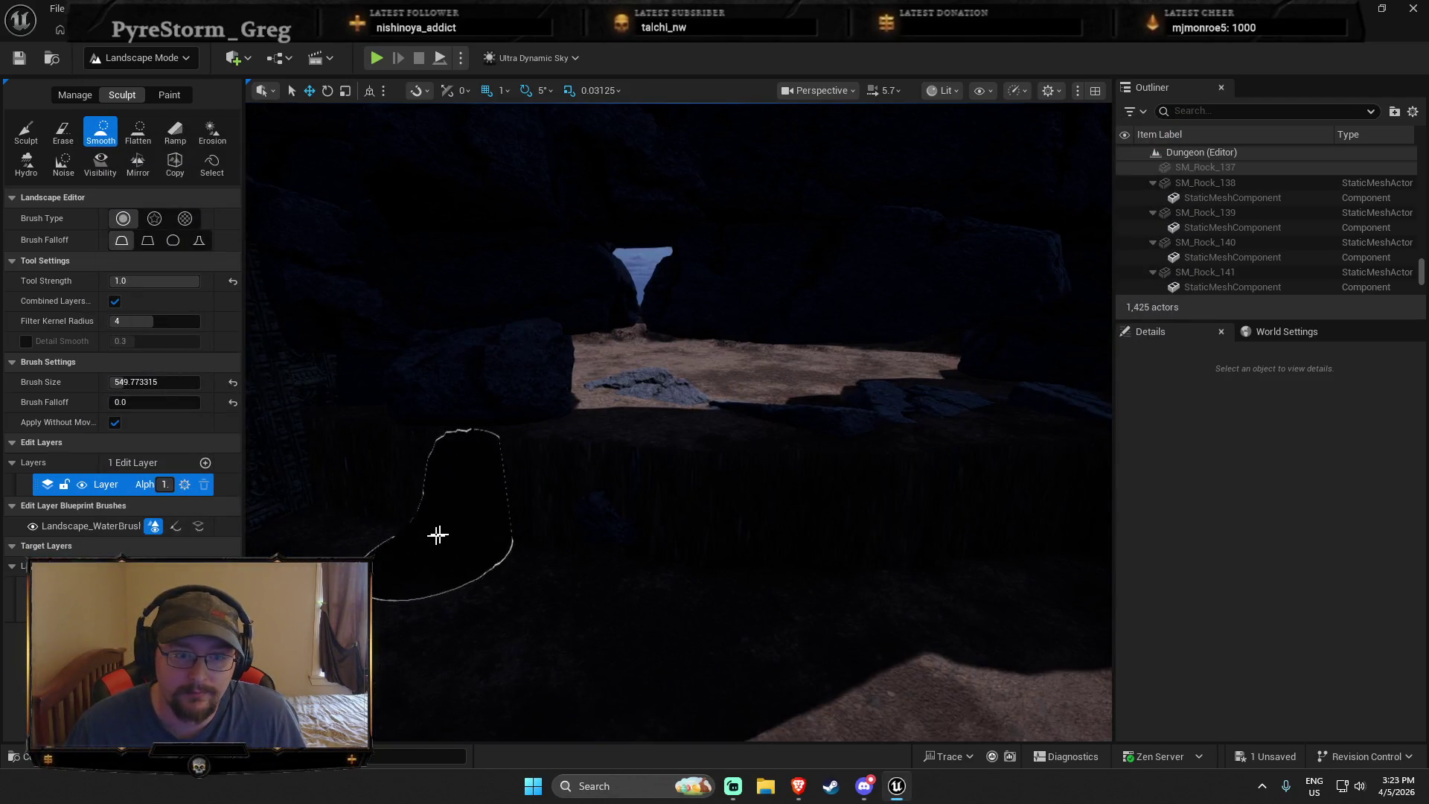
Switch the landscape sculpt brush to Flatten and move the view over the cave terrain
click(134, 132)
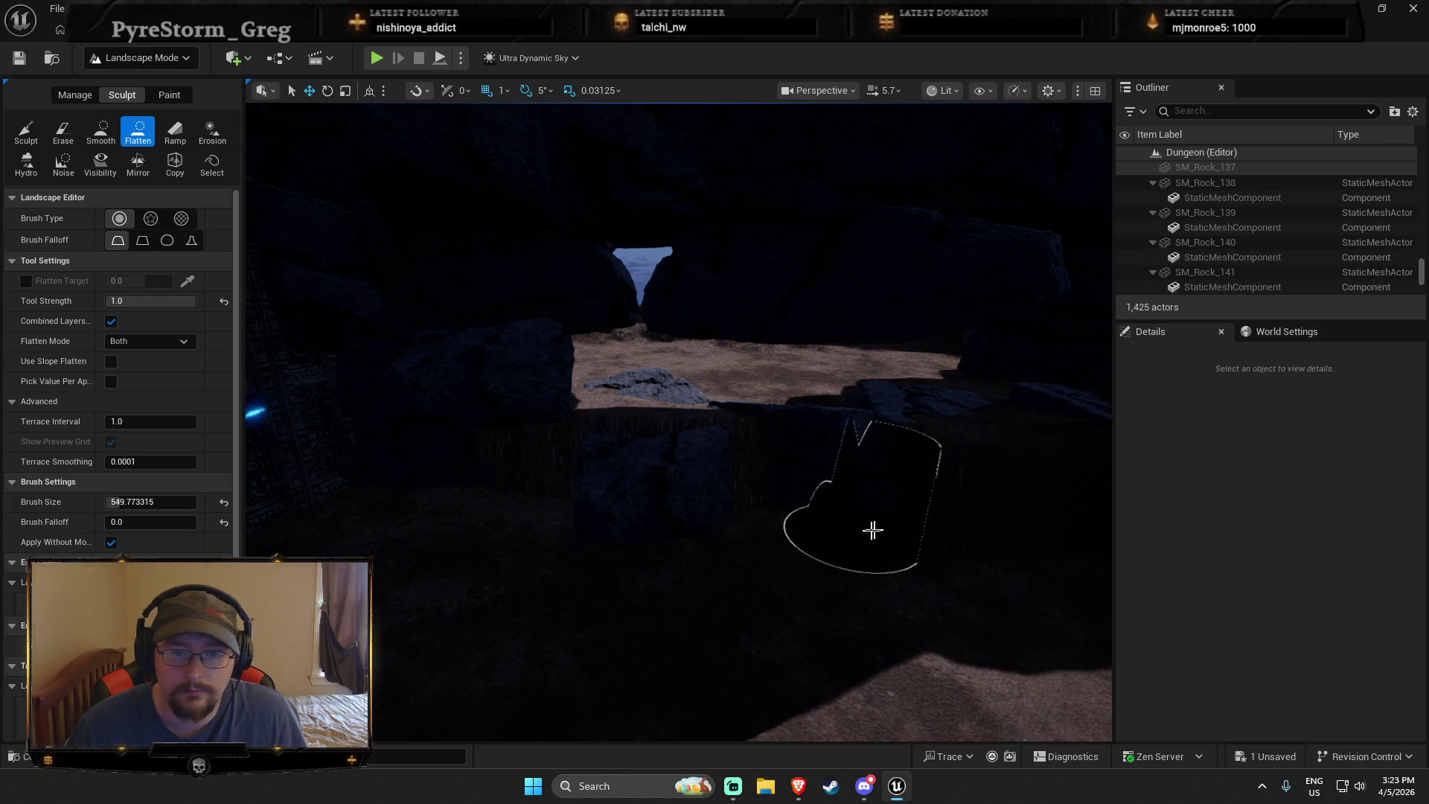
drag(990, 513, 558, 503)
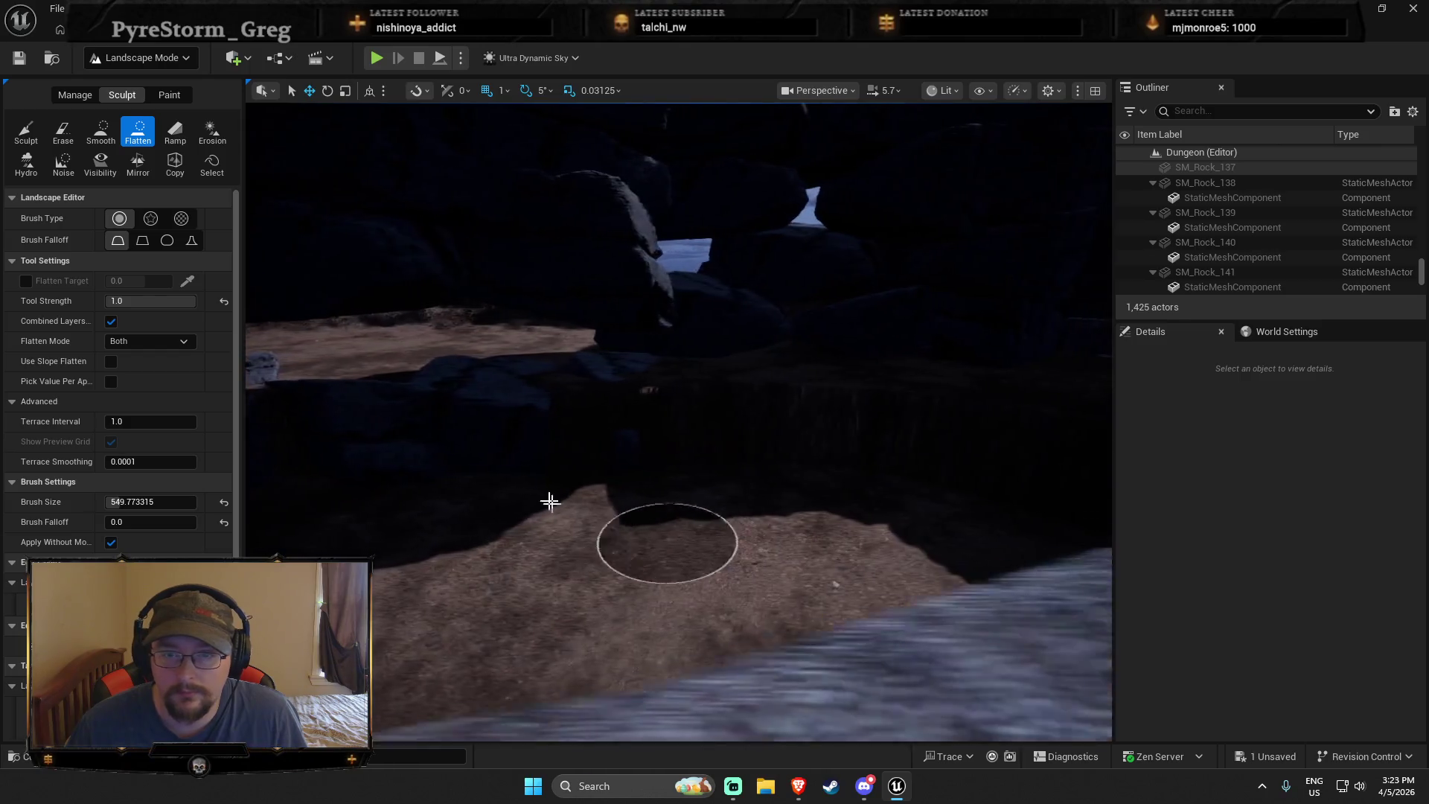